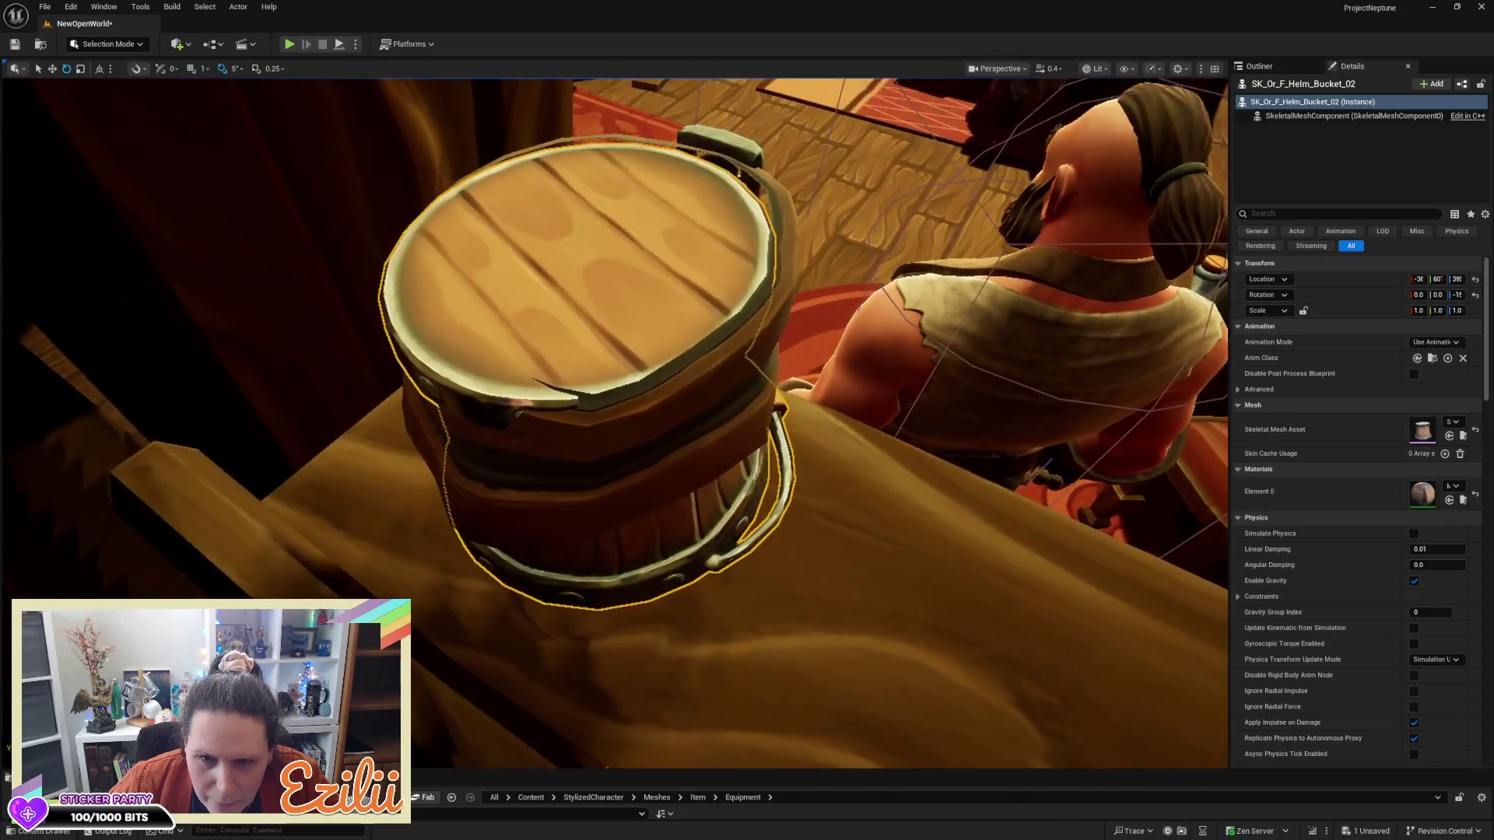
Orbit around the bucket helm, select the bandit's belt, then deselect it
{"action": "left_click_drag", "start_coordinate": [615, 420], "coordinate": [576, 365]}
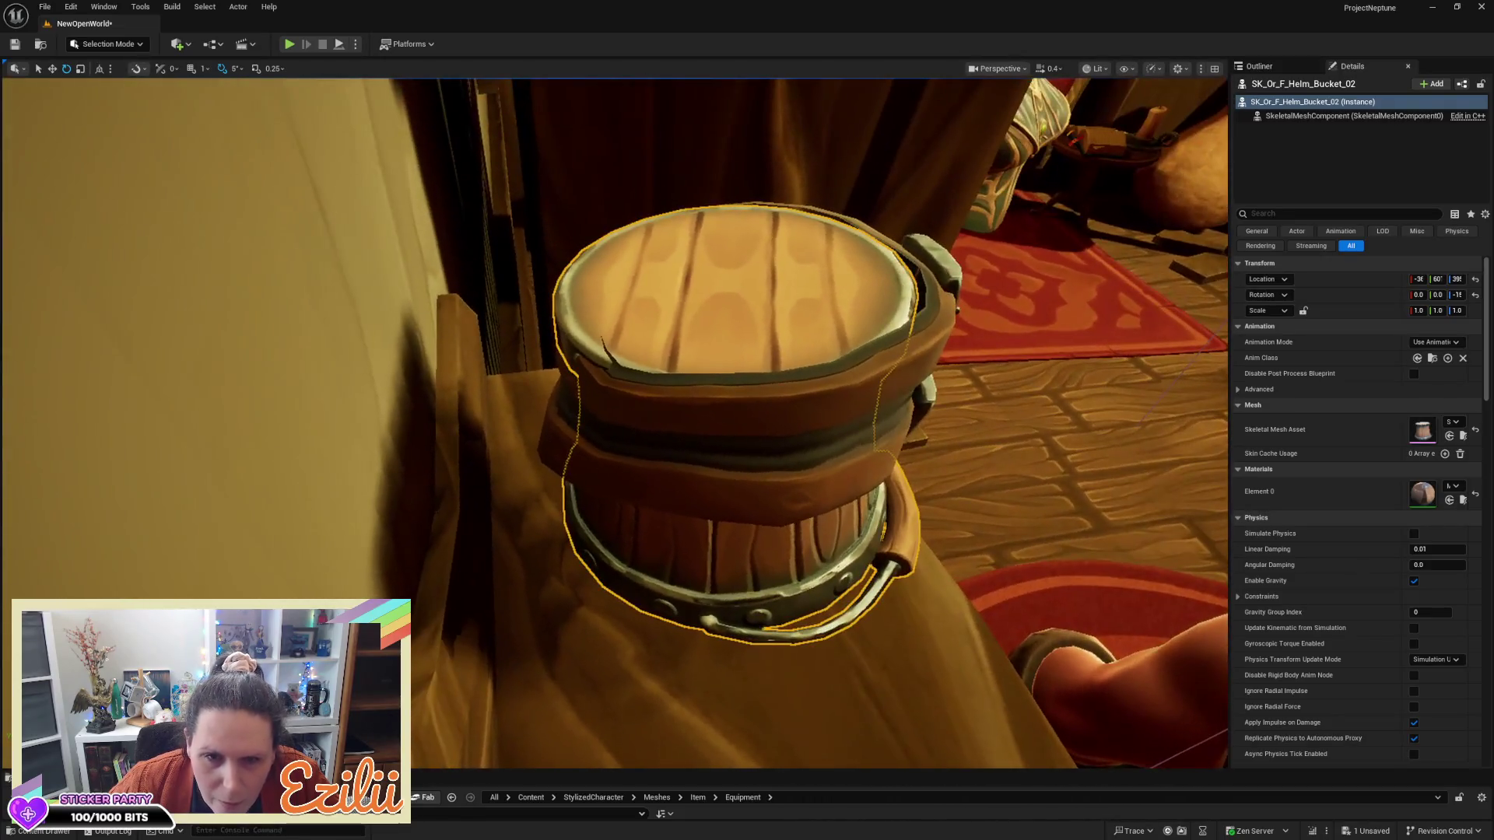
{"action": "left_click_drag", "start_coordinate": [809, 426], "coordinate": [809, 401]}
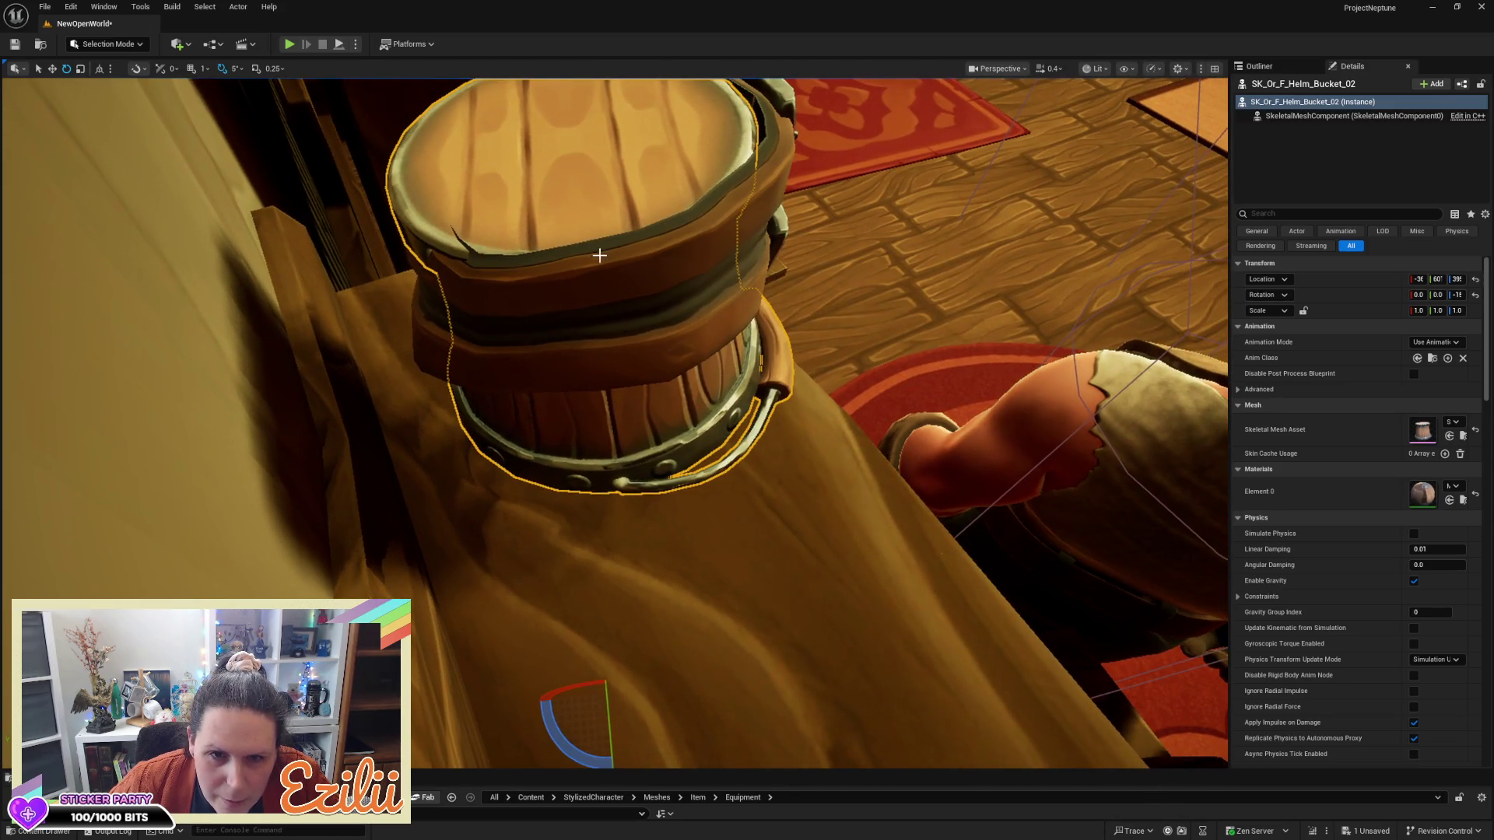
{"action": "left_click", "coordinate": [611, 286]}
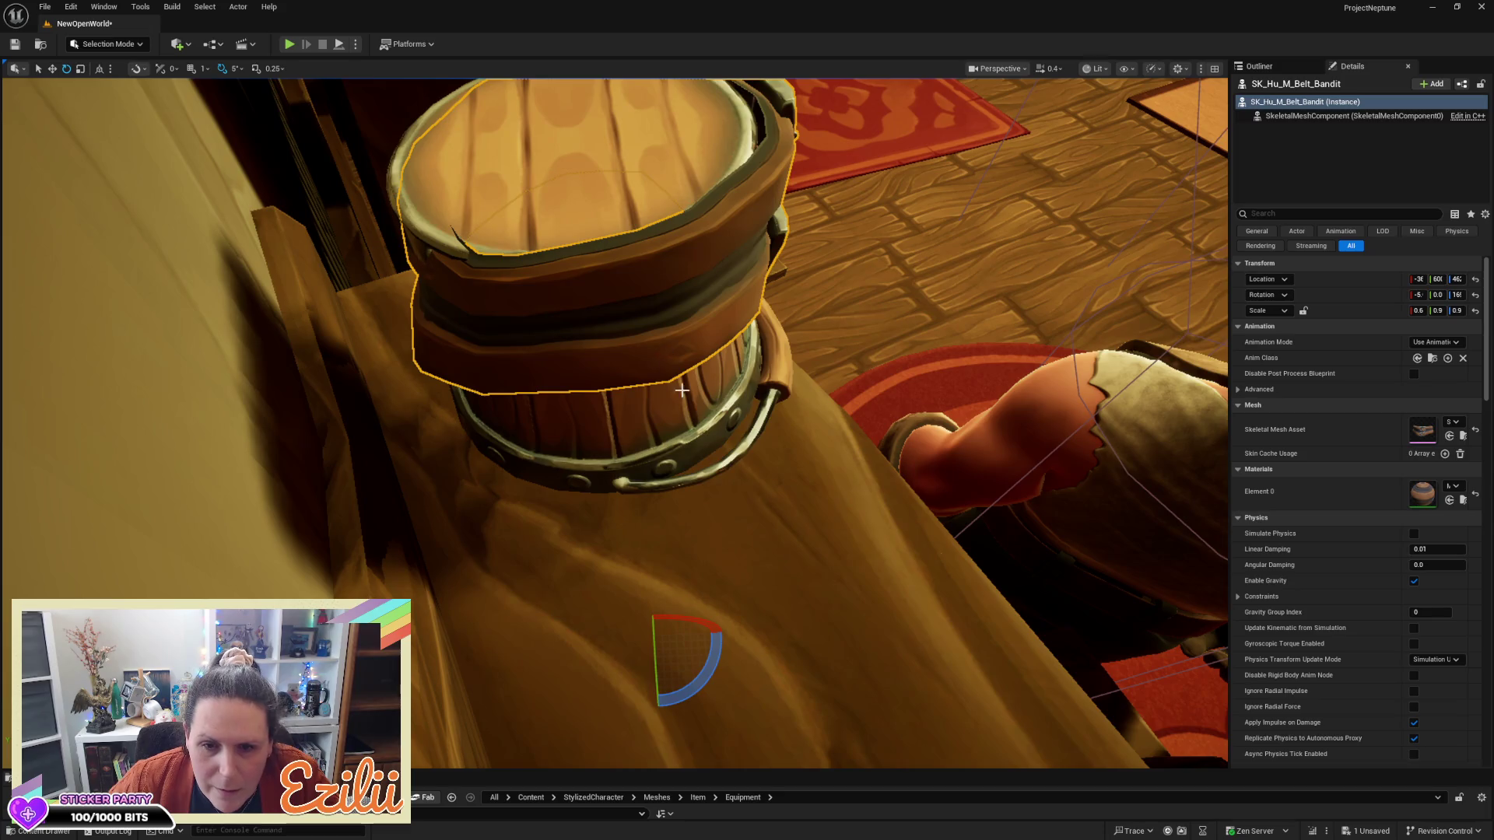
{"action": "key", "text": "w"}
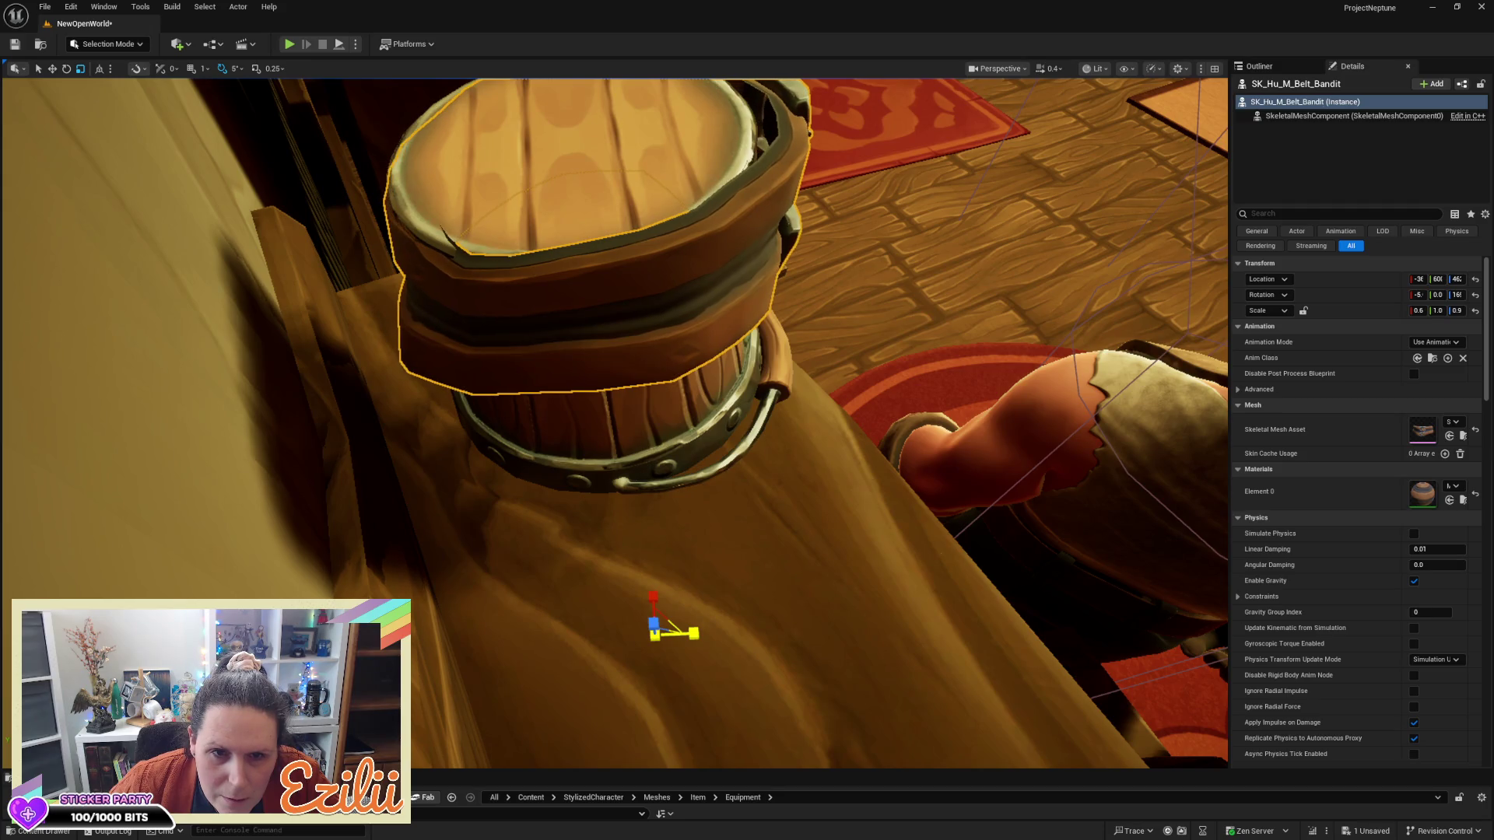
{"action": "left_click_drag", "start_coordinate": [764, 477], "coordinate": [796, 451]}
{"action": "key", "text": "Escape"}
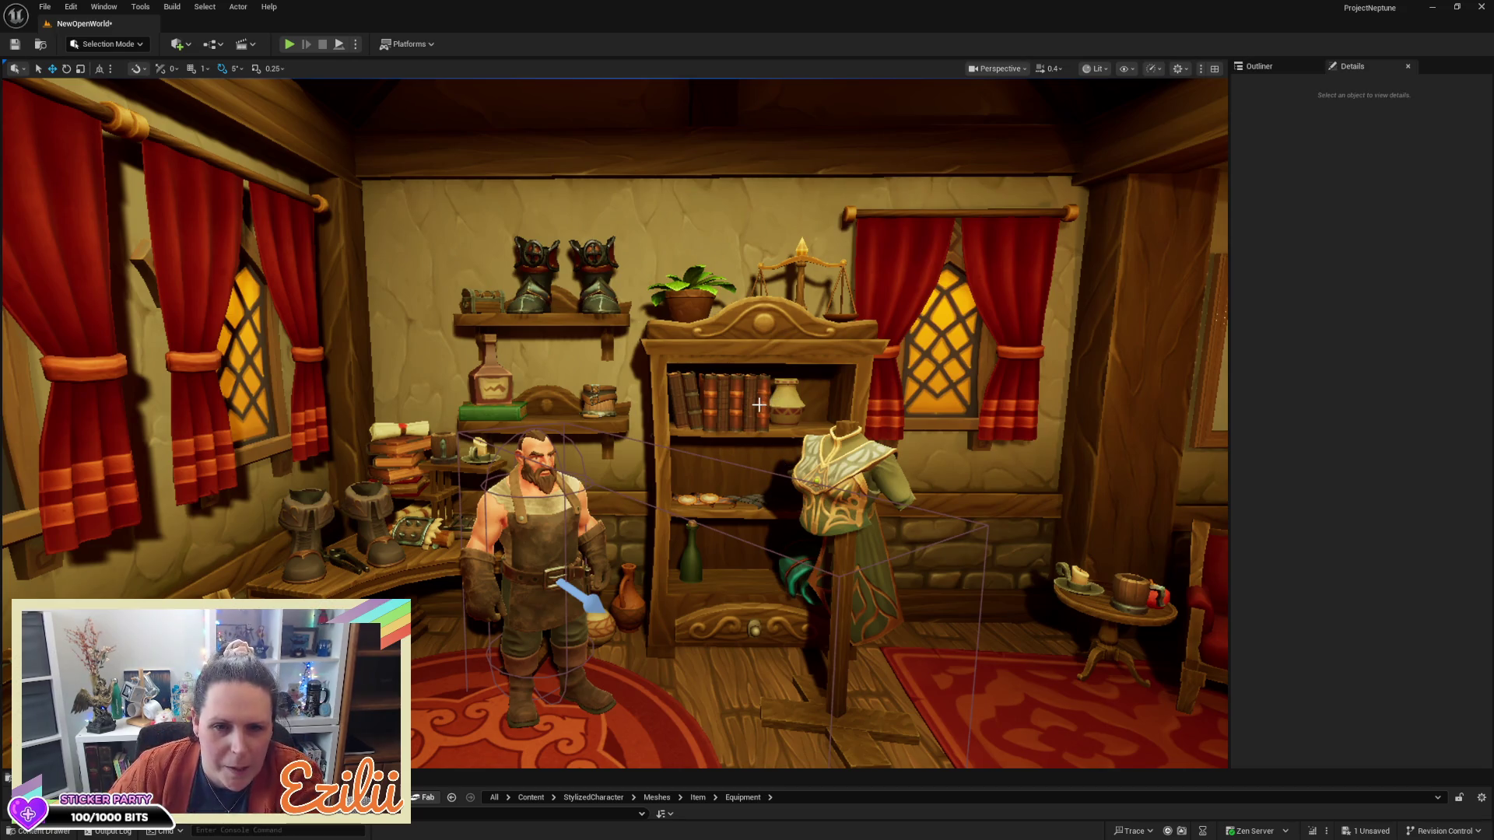
Alt-drag a copy of the leather sack from the chest onto the bookshelf and tilt it -20 degrees
{"action": "left_click_drag", "start_coordinate": [748, 426], "coordinate": [749, 426]}
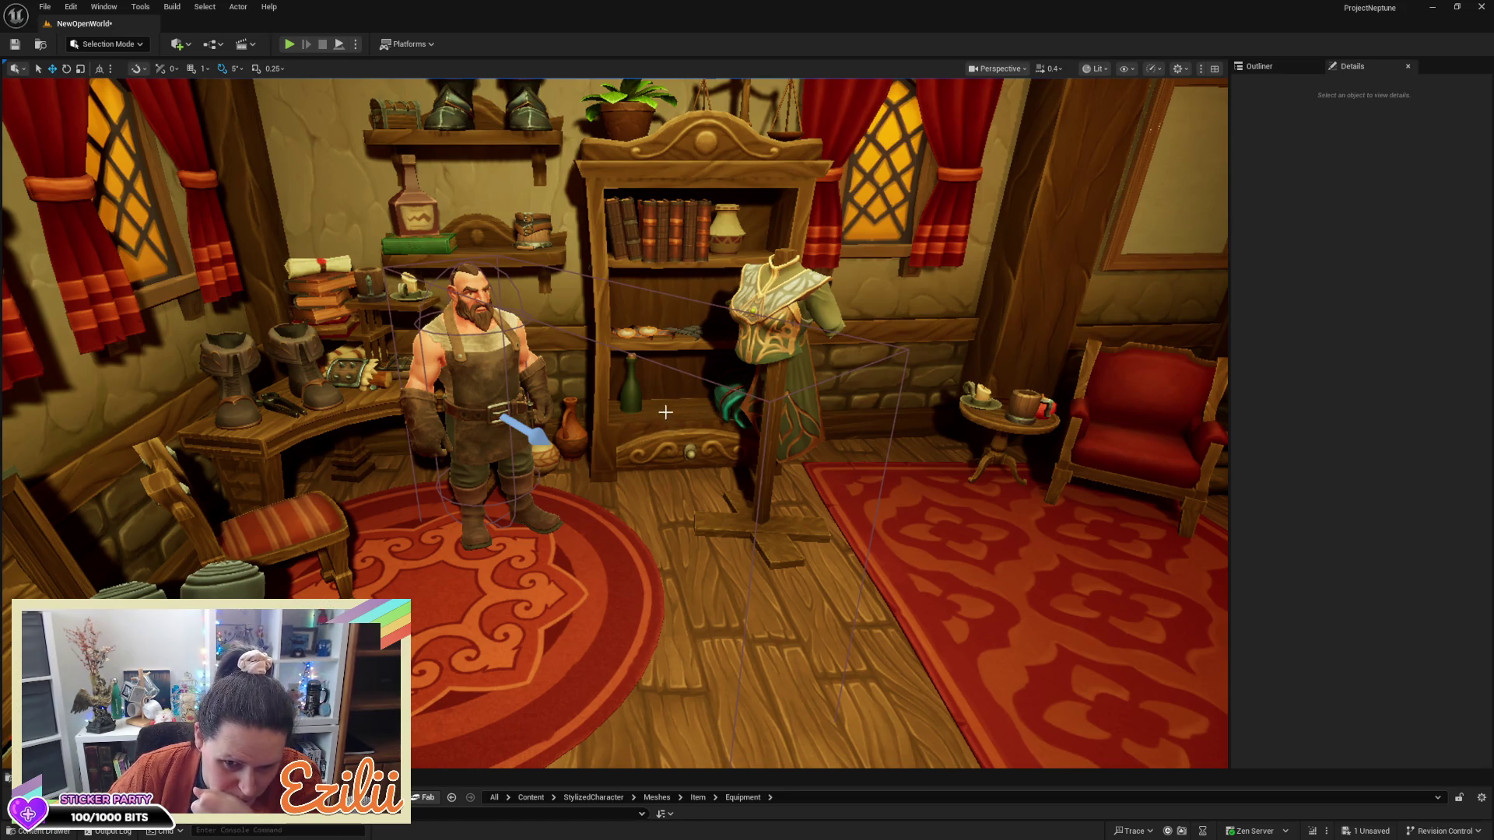
{"action": "left_click_drag", "start_coordinate": [701, 403], "coordinate": [701, 403]}
{"action": "left_click", "coordinate": [454, 715]}
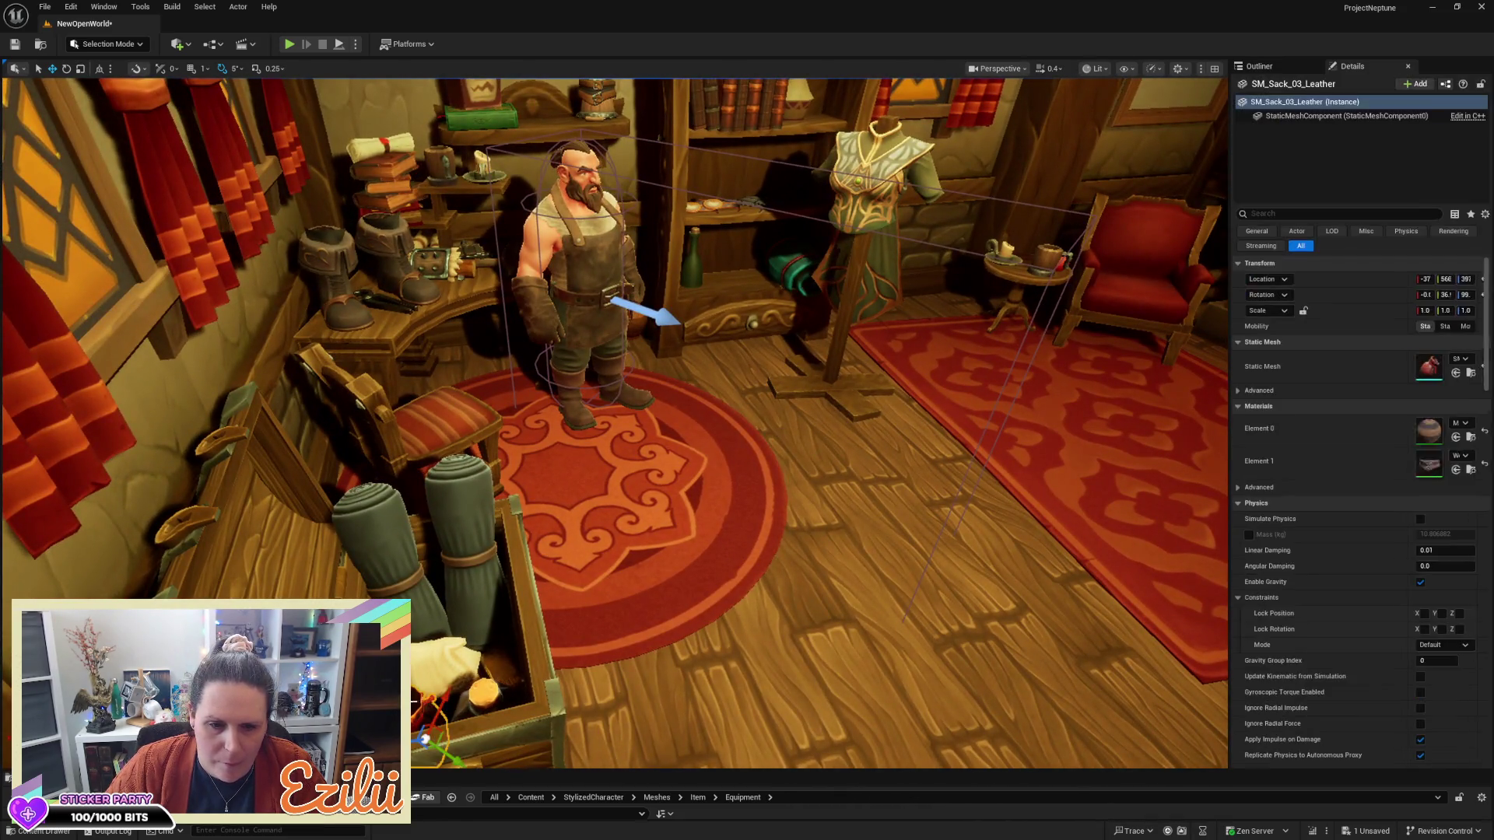
{"action": "mouse_move", "coordinate": [444, 698]}
{"action": "left_mouse_down"}
{"action": "mouse_move", "coordinate": [634, 249]}
{"action": "mouse_move", "coordinate": [988, 193]}
{"action": "mouse_move", "coordinate": [827, 166]}
{"action": "mouse_move", "coordinate": [794, 152]}
{"action": "mouse_move", "coordinate": [788, 109]}
{"action": "mouse_move", "coordinate": [782, 152]}
{"action": "mouse_move", "coordinate": [723, 210]}
{"action": "left_mouse_up"}
{"action": "key", "text": "e"}
{"action": "mouse_move", "coordinate": [769, 102]}
{"action": "left_mouse_down"}
{"action": "mouse_move", "coordinate": [741, 134]}
{"action": "mouse_move", "coordinate": [724, 209]}
{"action": "left_mouse_up"}
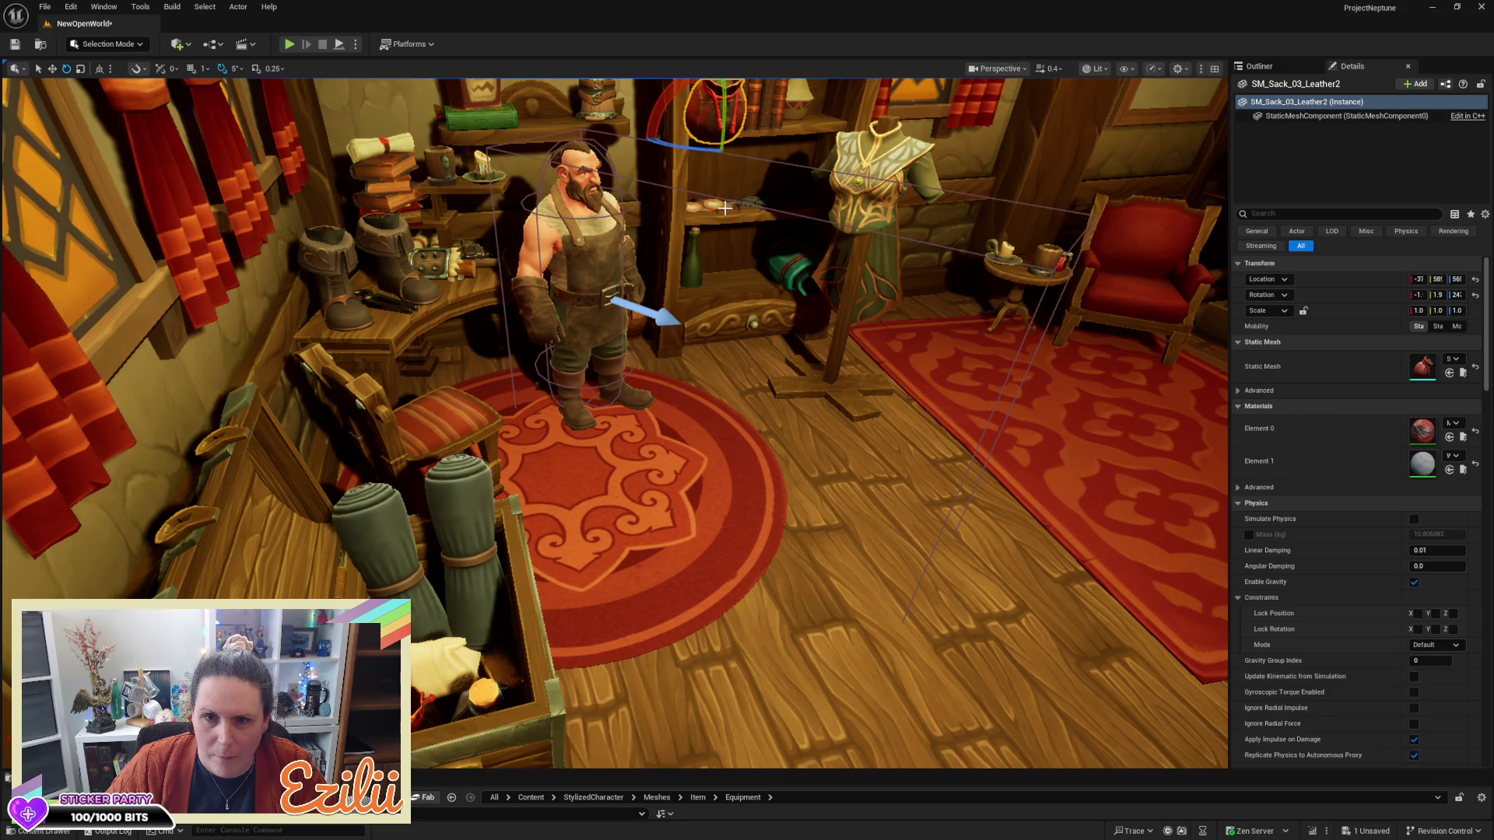
Stand the sack copy upright and move it down and left onto the lower shelf
{"action": "left_click_drag", "start_coordinate": [784, 280], "coordinate": [743, 217]}
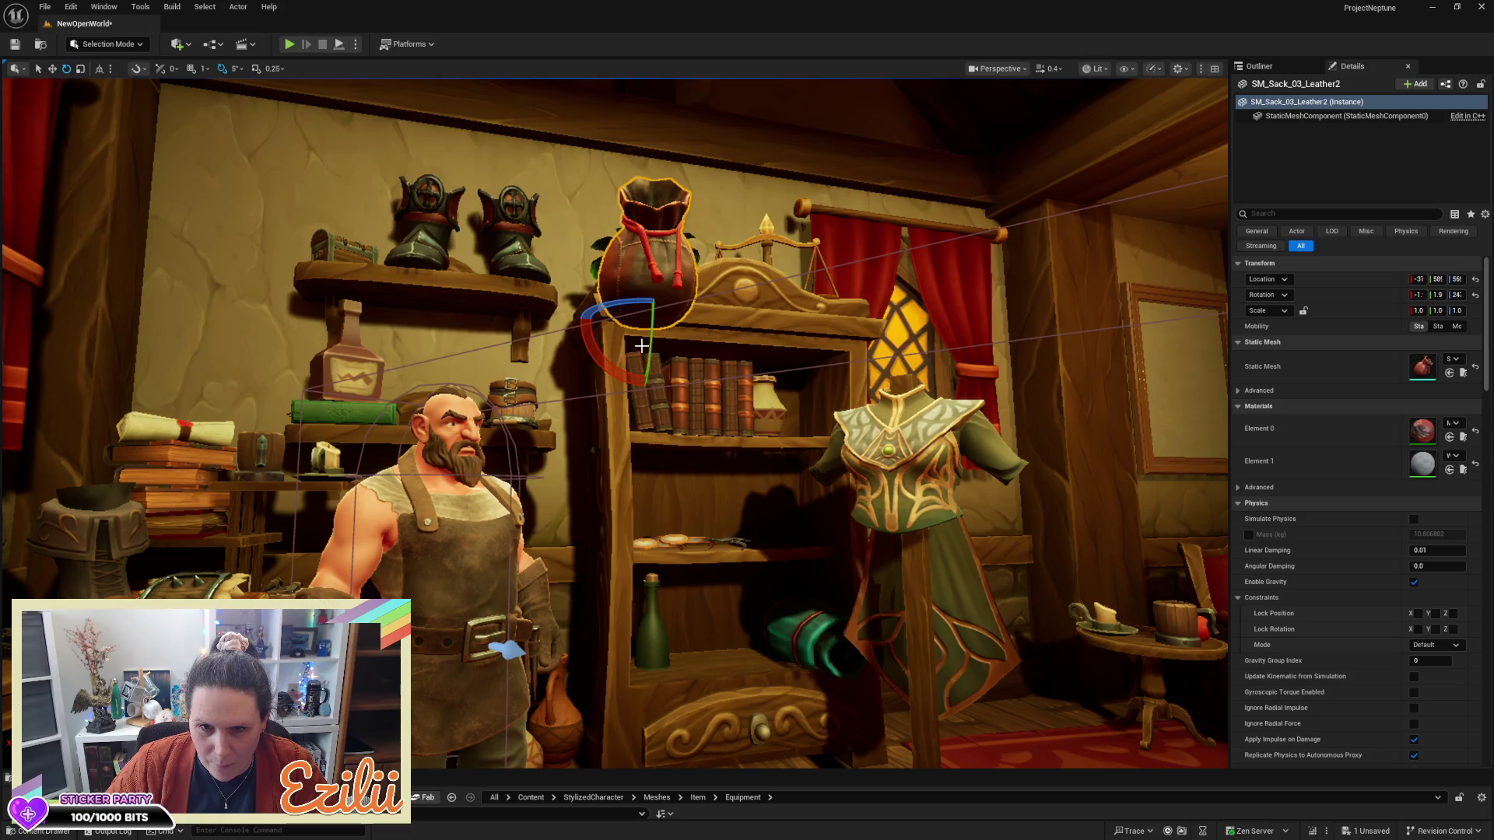
{"action": "left_click_drag", "start_coordinate": [652, 344], "coordinate": [677, 396]}
{"action": "key", "text": "w"}
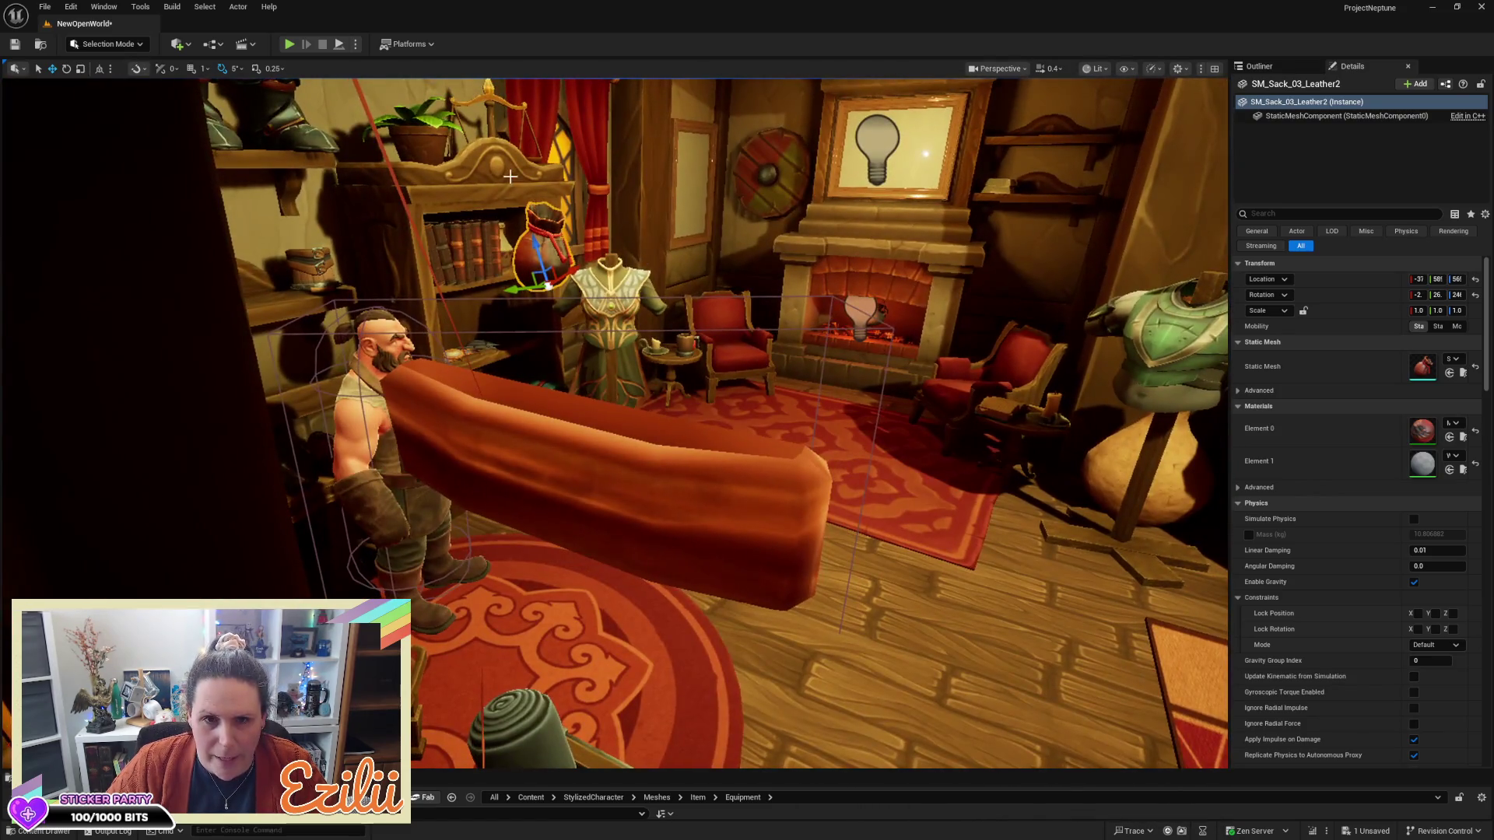
{"action": "key", "text": "f"}
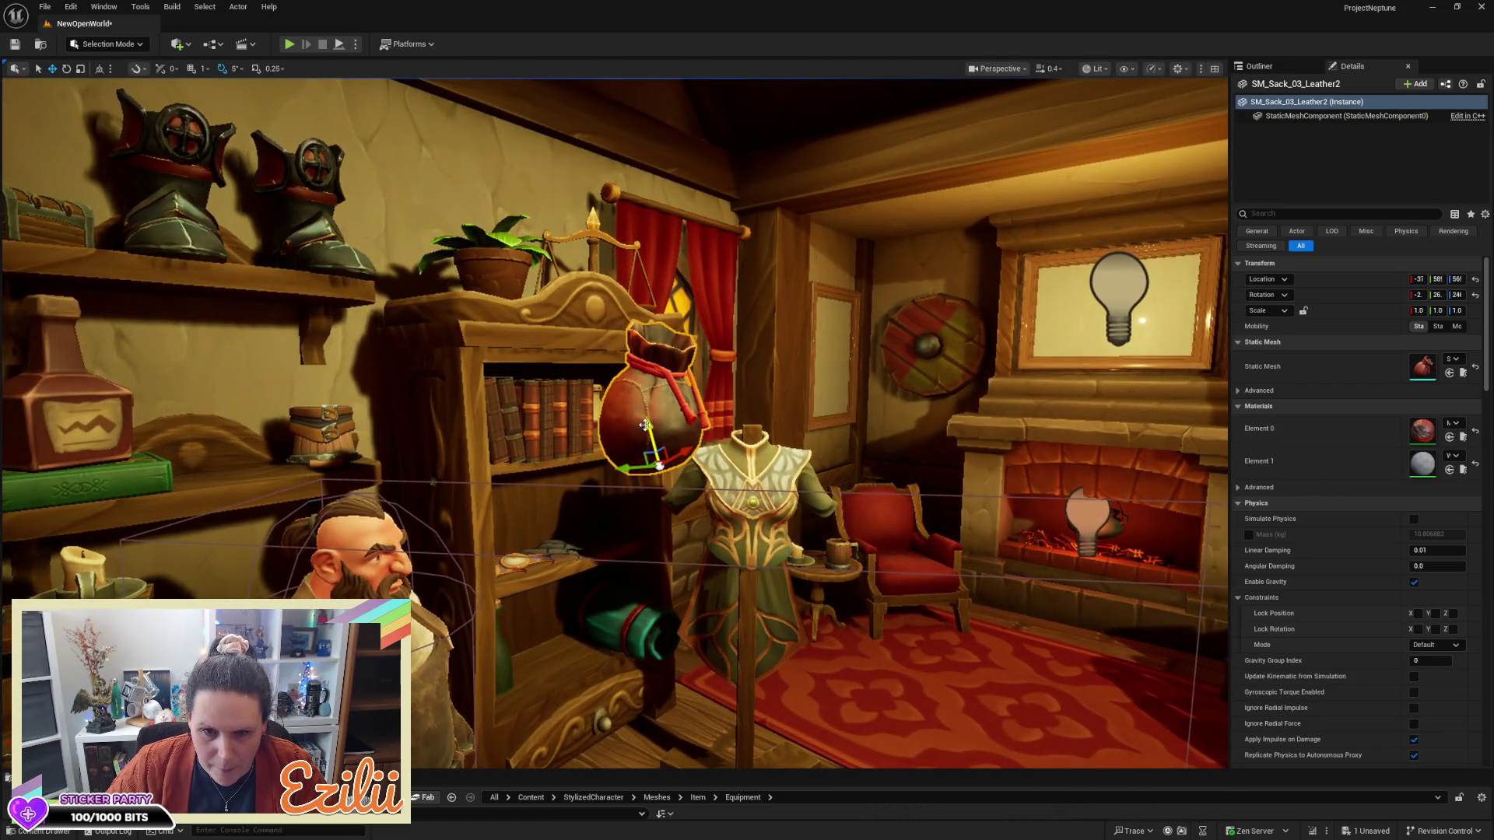
{"action": "mouse_move", "coordinate": [645, 424]}
{"action": "left_mouse_down"}
{"action": "mouse_move", "coordinate": [682, 622]}
{"action": "mouse_move", "coordinate": [756, 731]}
{"action": "left_mouse_up"}
{"action": "key", "text": "f"}
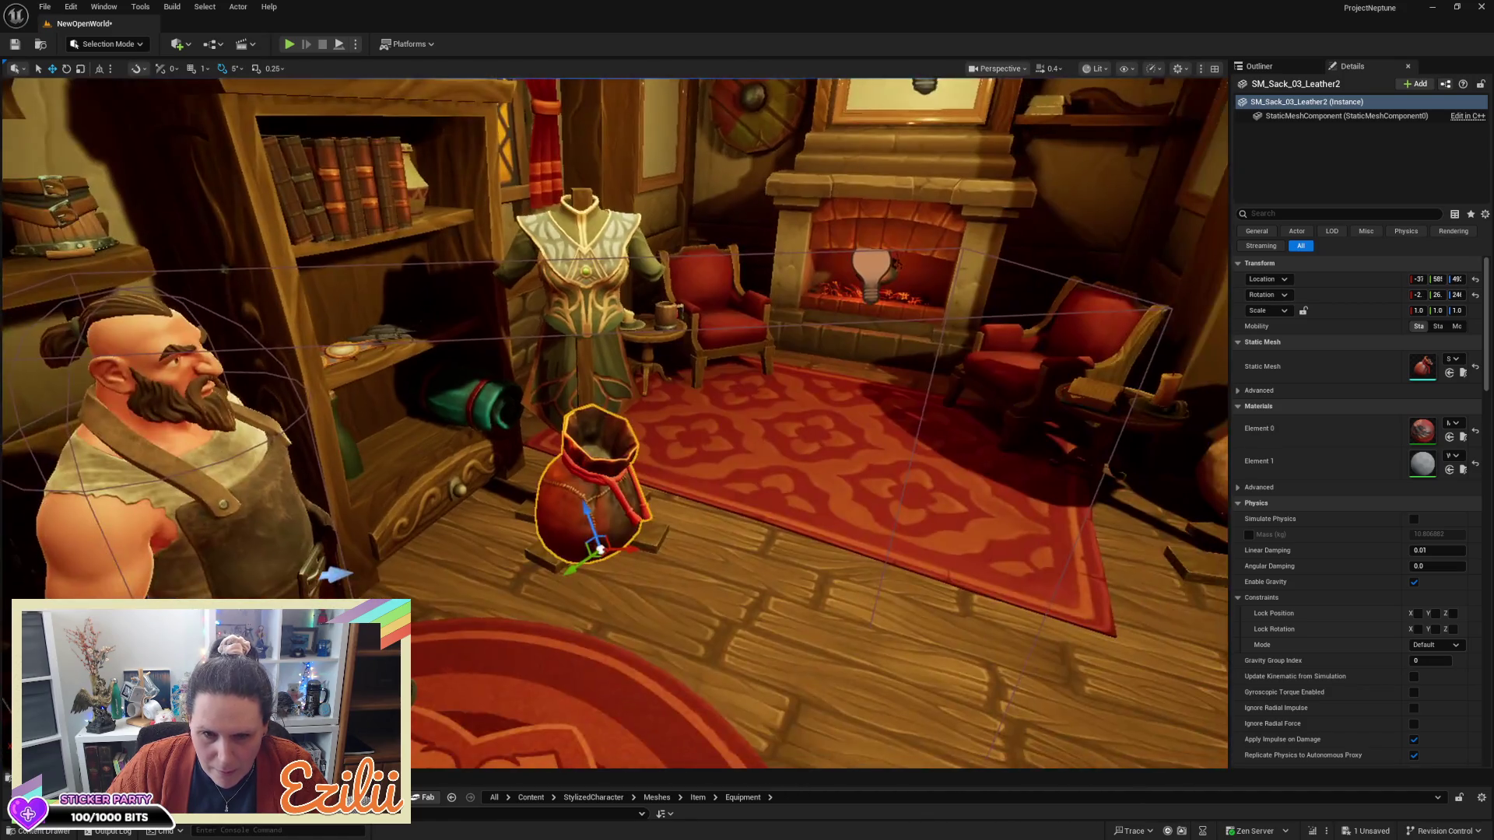
{"action": "mouse_move", "coordinate": [622, 548]}
{"action": "left_mouse_down"}
{"action": "mouse_move", "coordinate": [346, 542]}
{"action": "mouse_move", "coordinate": [364, 554]}
{"action": "mouse_move", "coordinate": [465, 475]}
{"action": "mouse_move", "coordinate": [460, 412]}
{"action": "left_mouse_up"}
{"action": "key", "text": "f"}
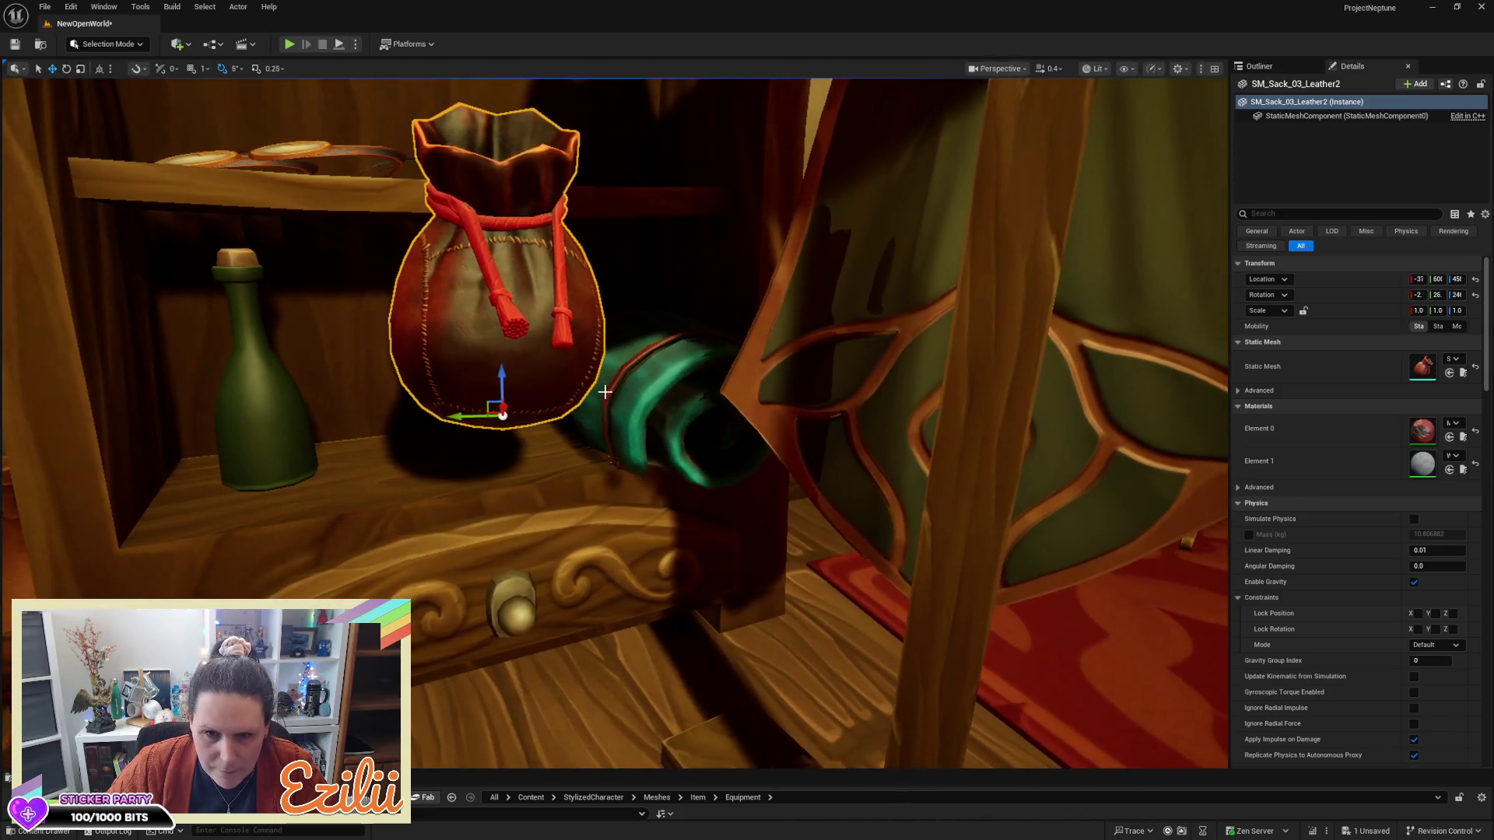
Give the sack the green sleeping bag's location and turn it 70 degrees about its vertical axis
{"action": "left_click", "coordinate": [680, 410]}
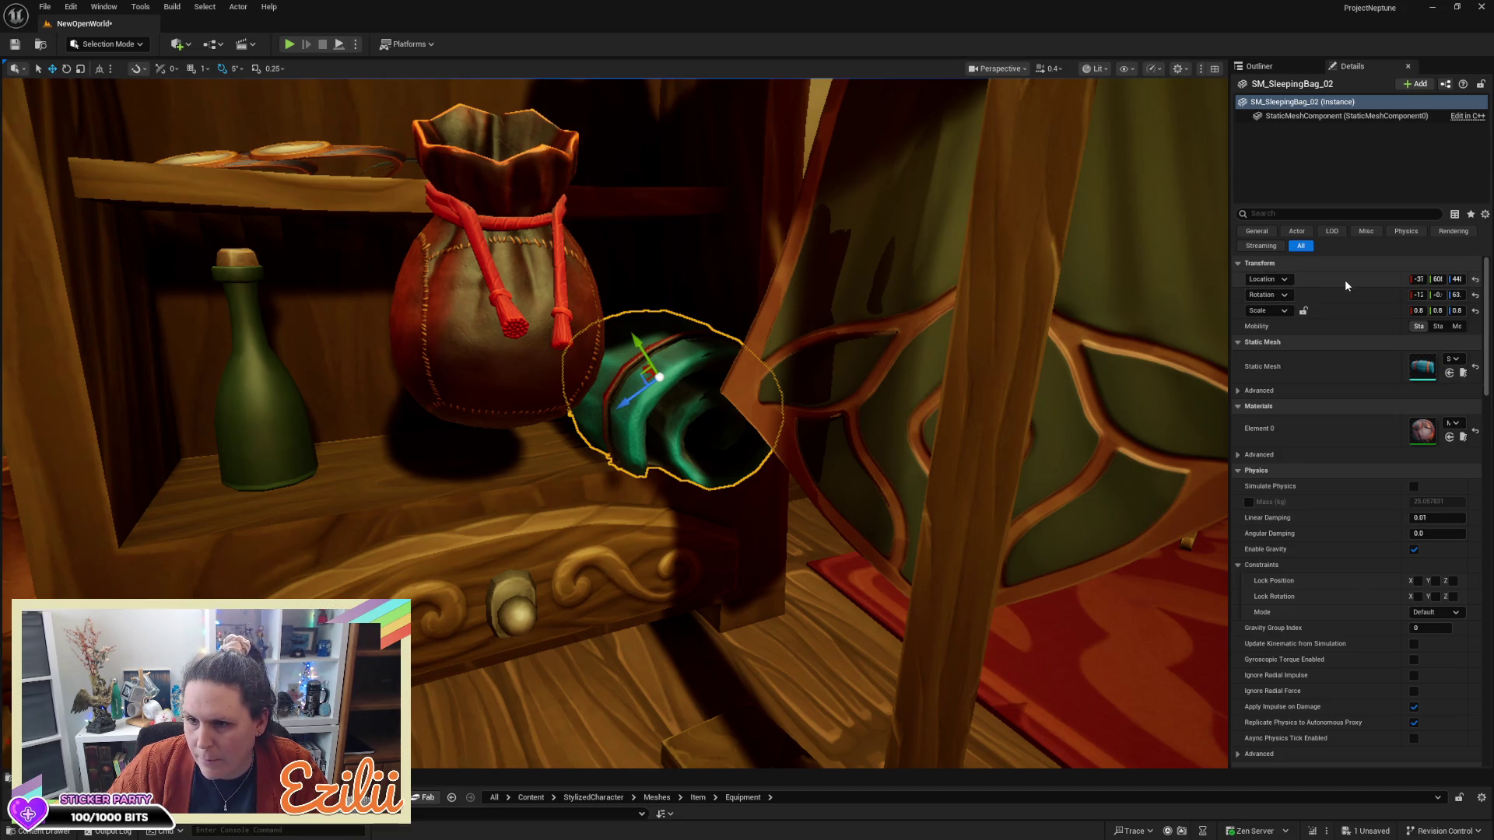
{"action": "left_click", "coordinate": [498, 312]}
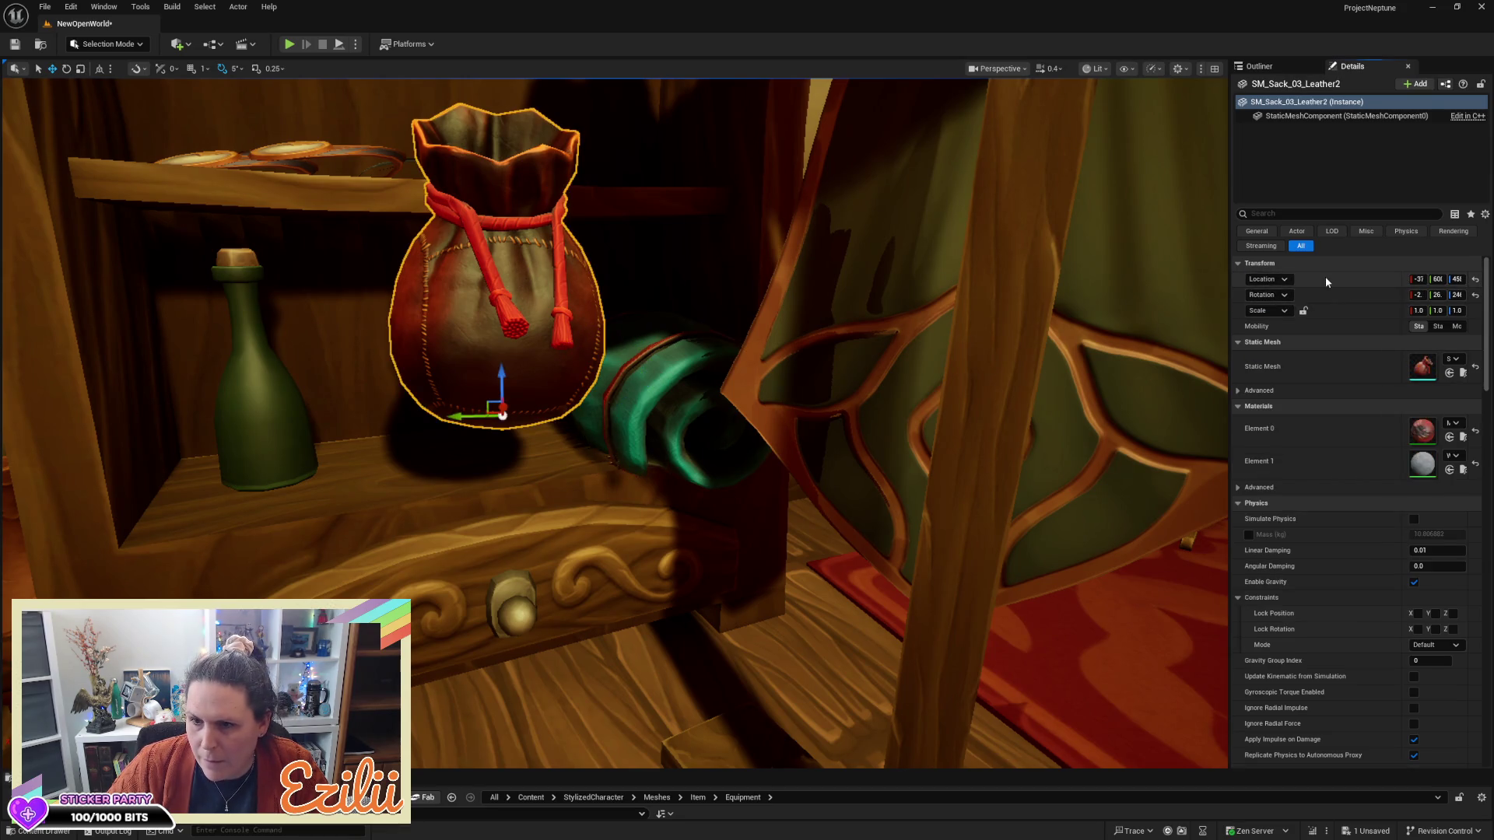
{"action": "left_click", "coordinate": [1324, 277], "text": "shift"}
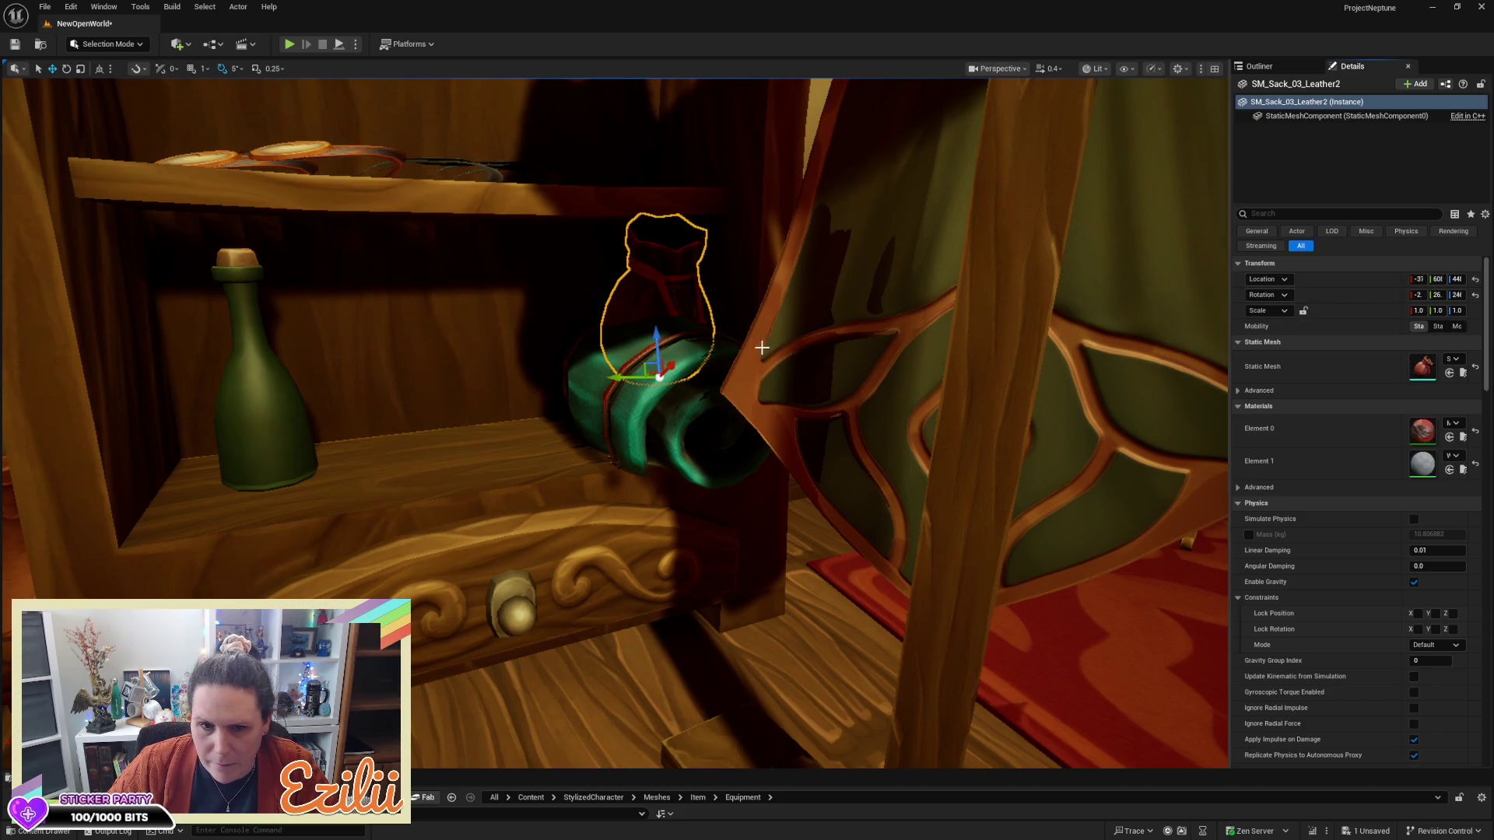
{"action": "mouse_move", "coordinate": [783, 352]}
{"action": "left_mouse_down"}
{"action": "mouse_move", "coordinate": [747, 342]}
{"action": "mouse_move", "coordinate": [784, 352]}
{"action": "mouse_move", "coordinate": [762, 312]}
{"action": "mouse_move", "coordinate": [767, 330]}
{"action": "left_mouse_up"}
{"action": "key", "text": "e"}
{"action": "key", "text": "w"}
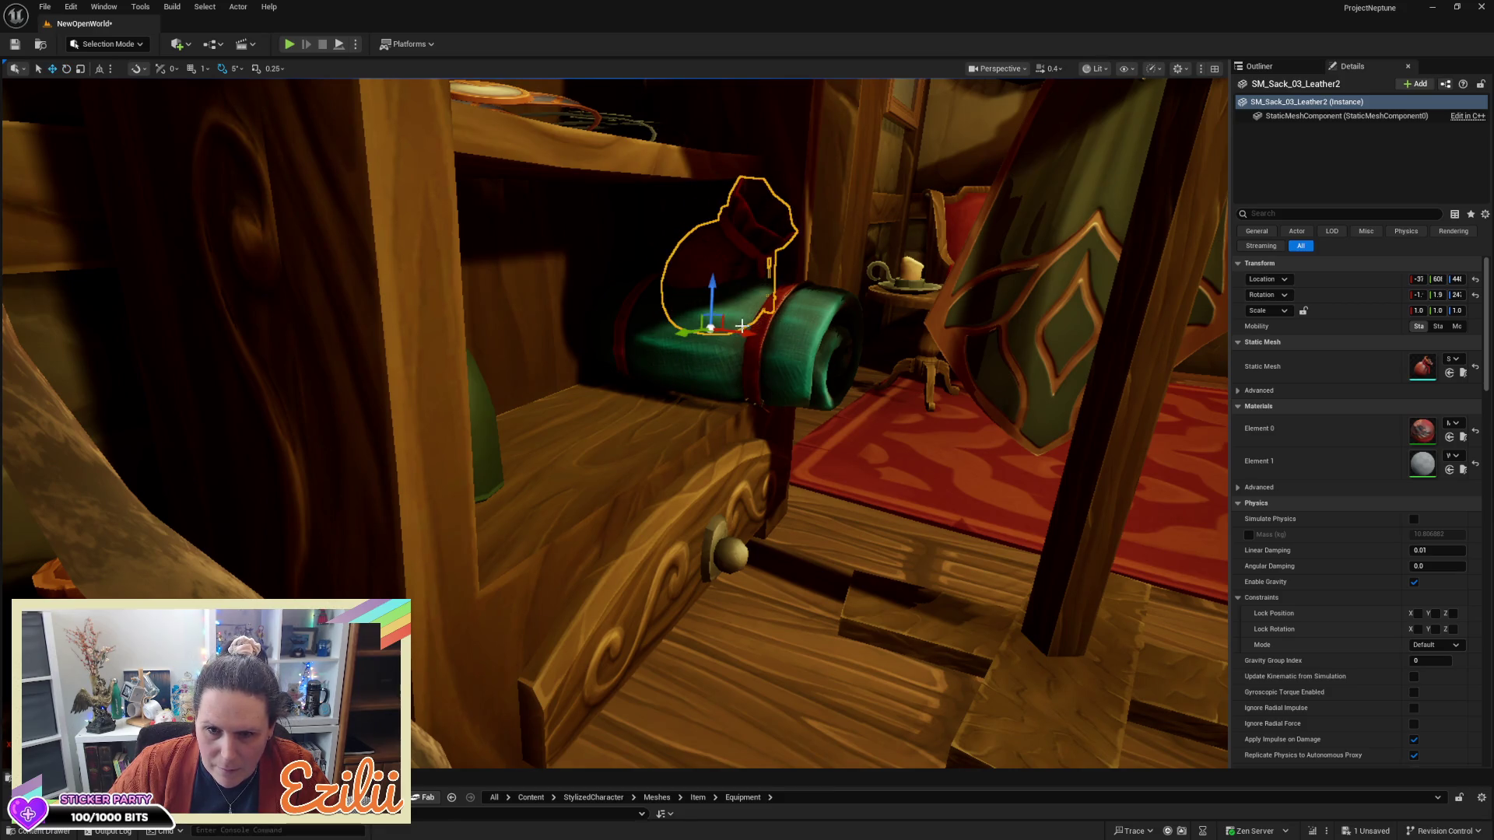
{"action": "key", "text": "e"}
{"action": "mouse_move", "coordinate": [730, 340]}
{"action": "left_mouse_down"}
{"action": "mouse_move", "coordinate": [680, 340]}
{"action": "mouse_move", "coordinate": [723, 339]}
{"action": "left_mouse_up"}
Lower the sack onto the bedroll, raise it slightly and tilt it to sit naturally
{"action": "key", "text": "w"}
{"action": "mouse_move", "coordinate": [719, 285]}
{"action": "left_mouse_down"}
{"action": "mouse_move", "coordinate": [687, 402]}
{"action": "mouse_move", "coordinate": [632, 459]}
{"action": "mouse_move", "coordinate": [675, 470]}
{"action": "mouse_move", "coordinate": [628, 444]}
{"action": "left_mouse_up"}
{"action": "key", "text": "e"}
{"action": "key", "text": "w"}
{"action": "left_click_drag", "start_coordinate": [590, 396], "coordinate": [635, 425]}
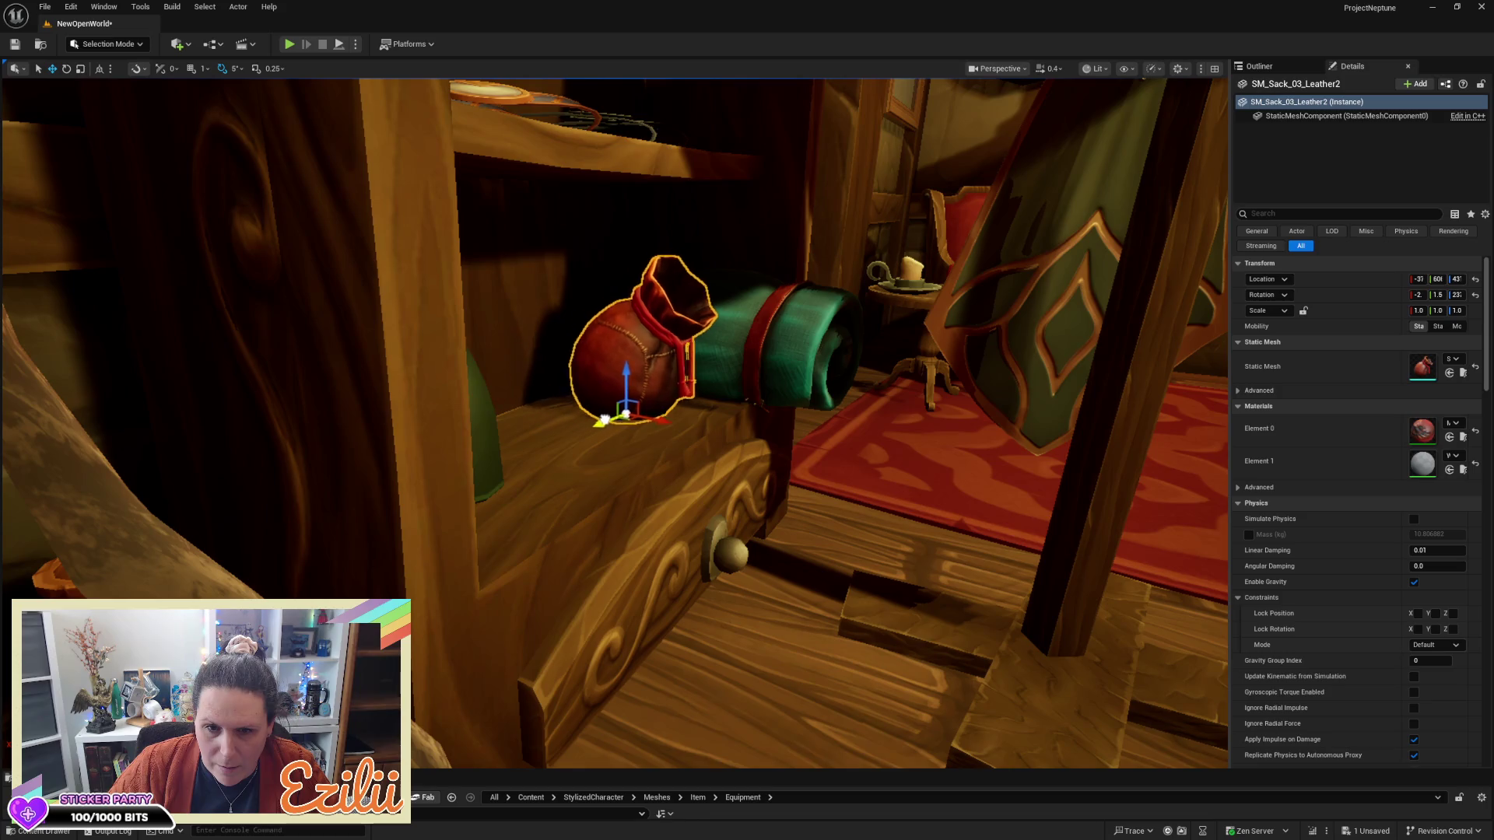
{"action": "scroll", "coordinate": [603, 427], "scroll_direction": "up", "scroll_amount": 5}
{"action": "scroll", "coordinate": [780, 433], "scroll_direction": "up", "scroll_amount": 5}
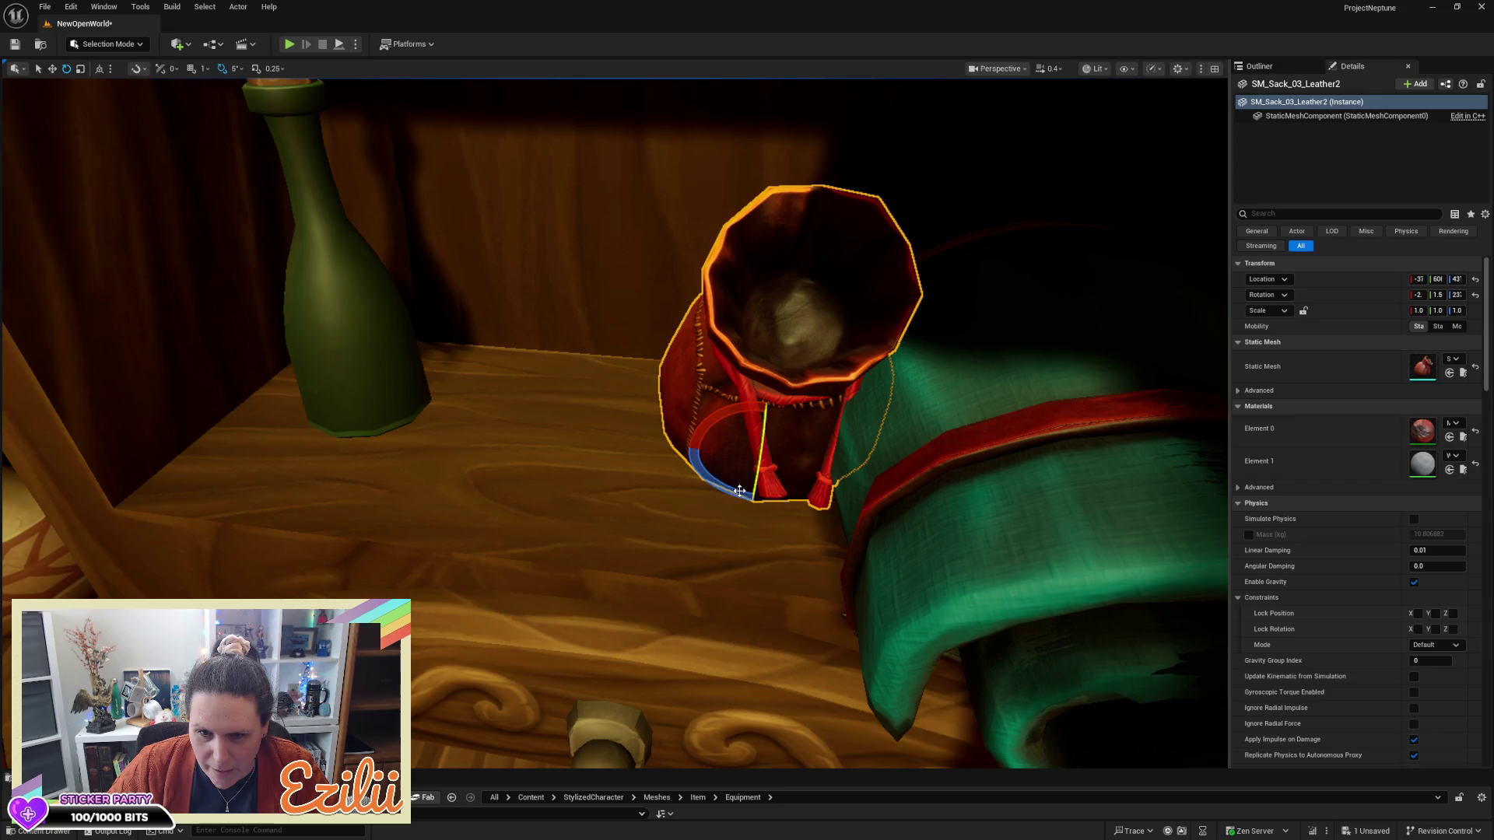
{"action": "left_click_drag", "start_coordinate": [723, 487], "coordinate": [652, 520]}
{"action": "scroll", "coordinate": [577, 470], "scroll_direction": "down", "scroll_amount": 10}
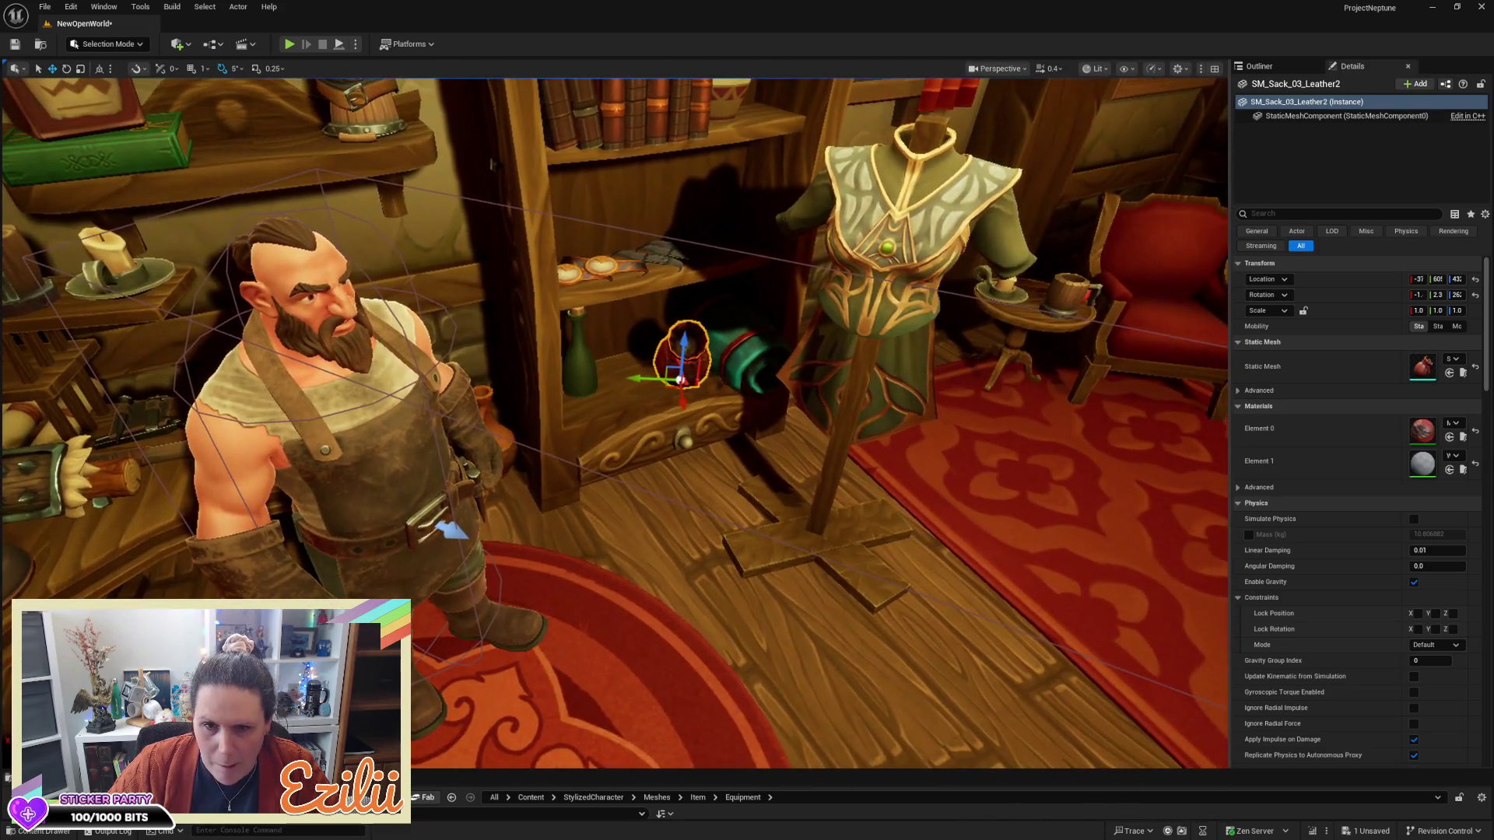
{"action": "key", "text": "Escape"}
{"action": "left_click_drag", "start_coordinate": [717, 467], "coordinate": [718, 484]}
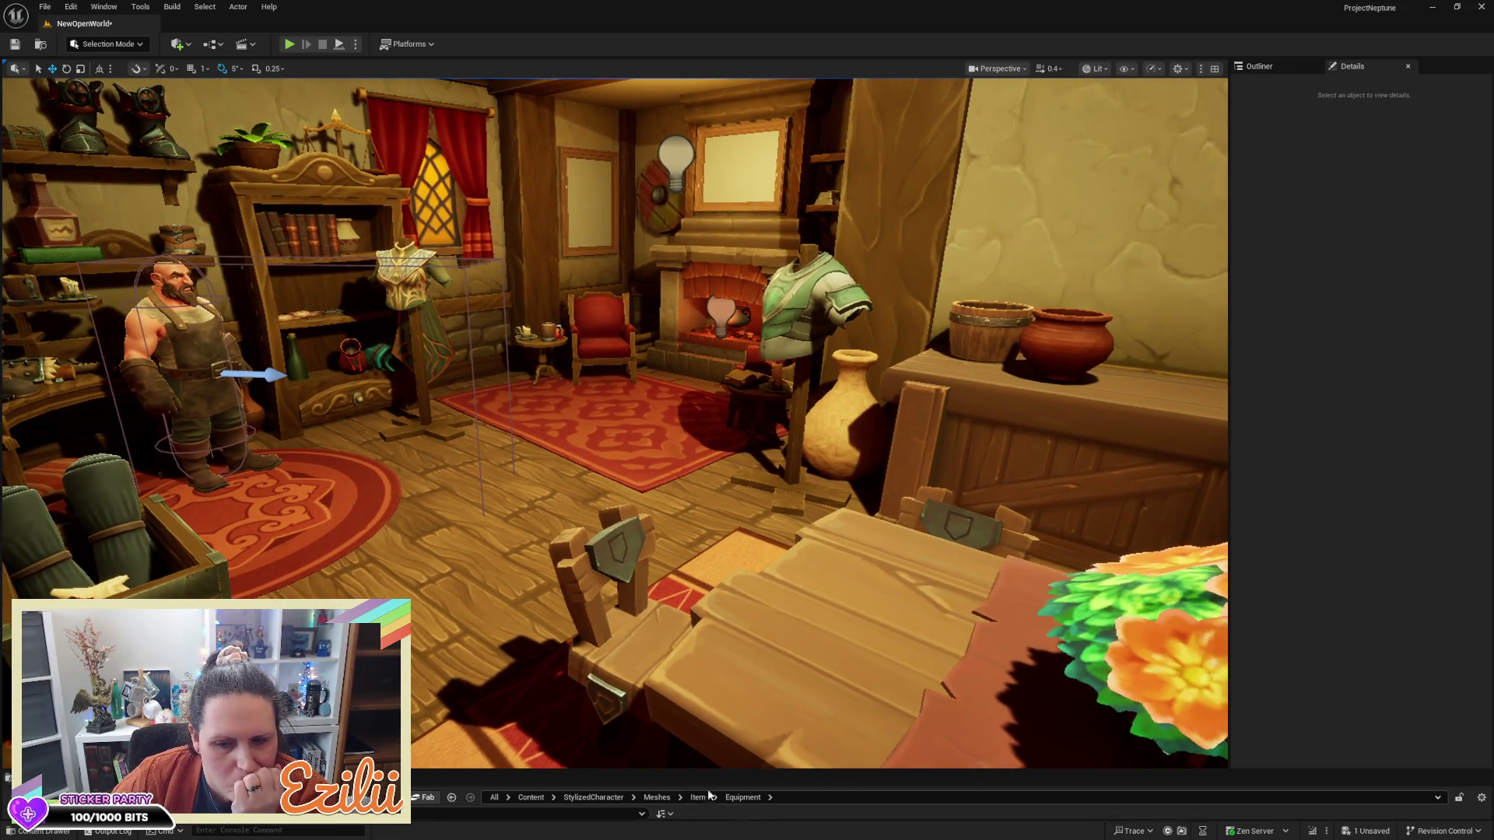
Enlarge the Content Browser and go to StylizedGame > Third_Party_Assets > AlchemistsHouse > Assets > Models
{"action": "left_click_drag", "start_coordinate": [716, 772], "coordinate": [689, 516]}
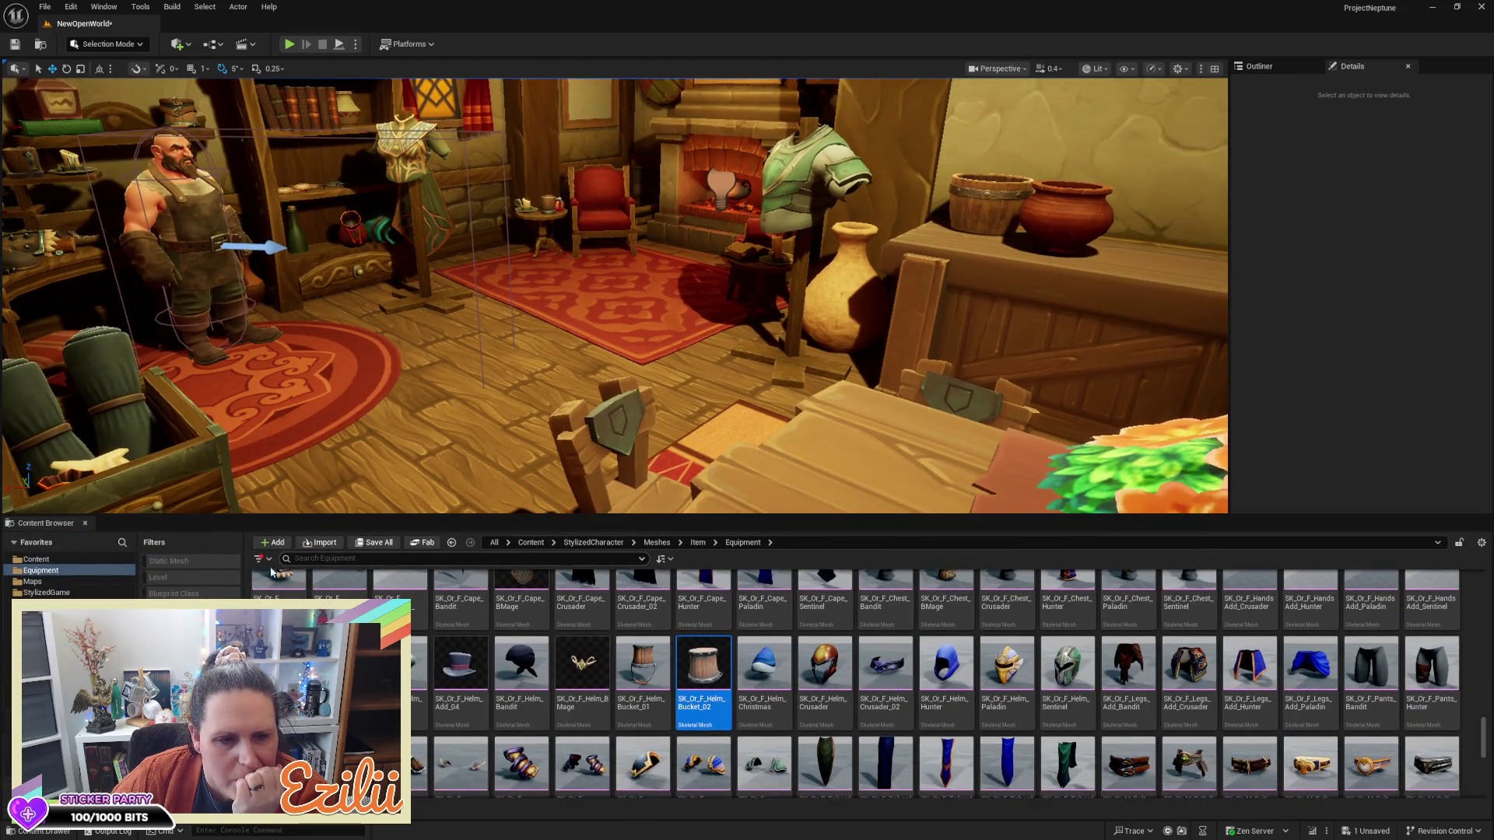
{"action": "left_click", "coordinate": [54, 594]}
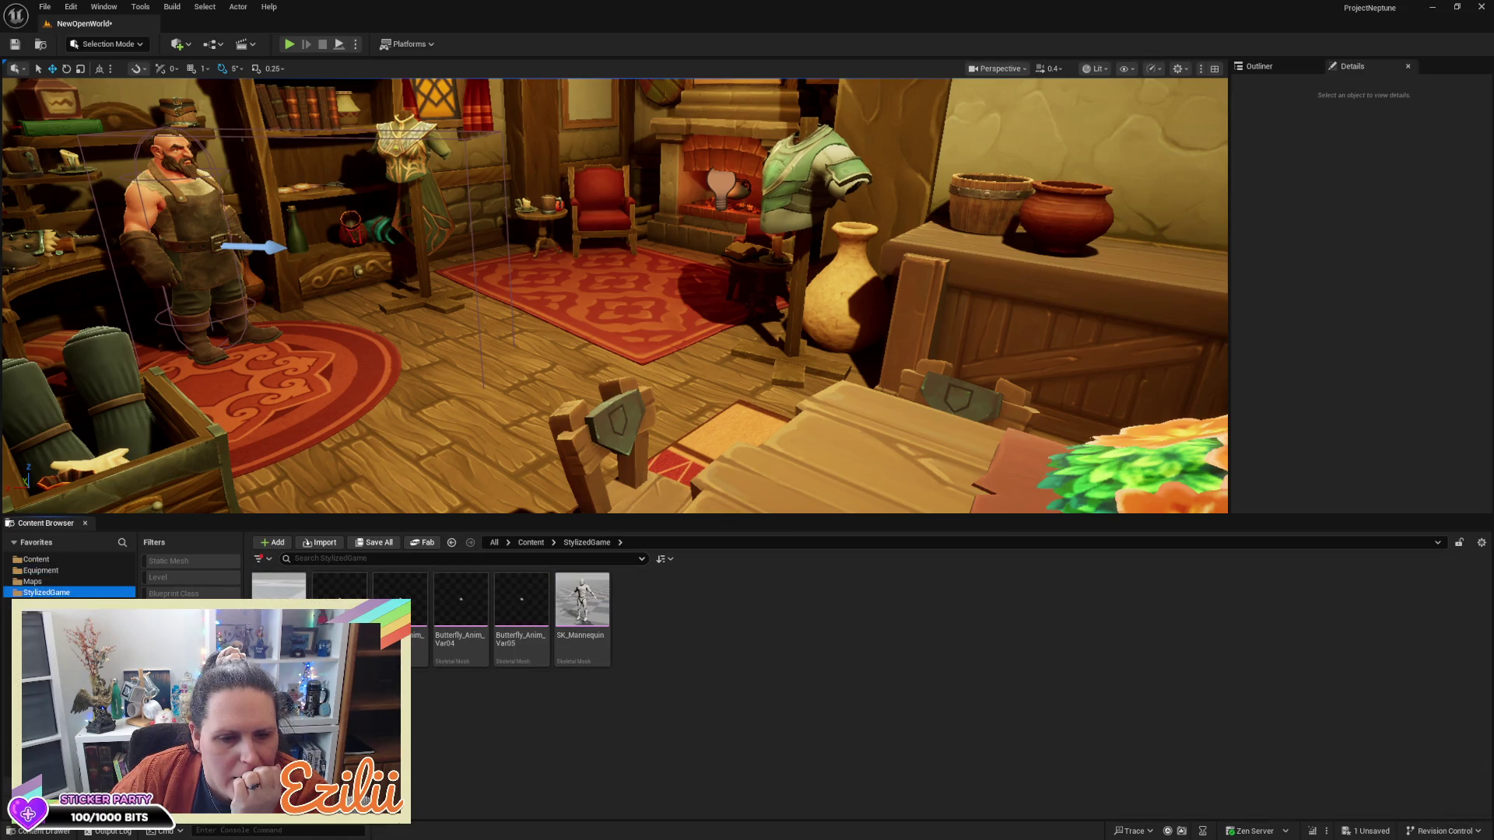
{"action": "left_click", "coordinate": [201, 560]}
{"action": "left_click", "coordinate": [200, 560]}
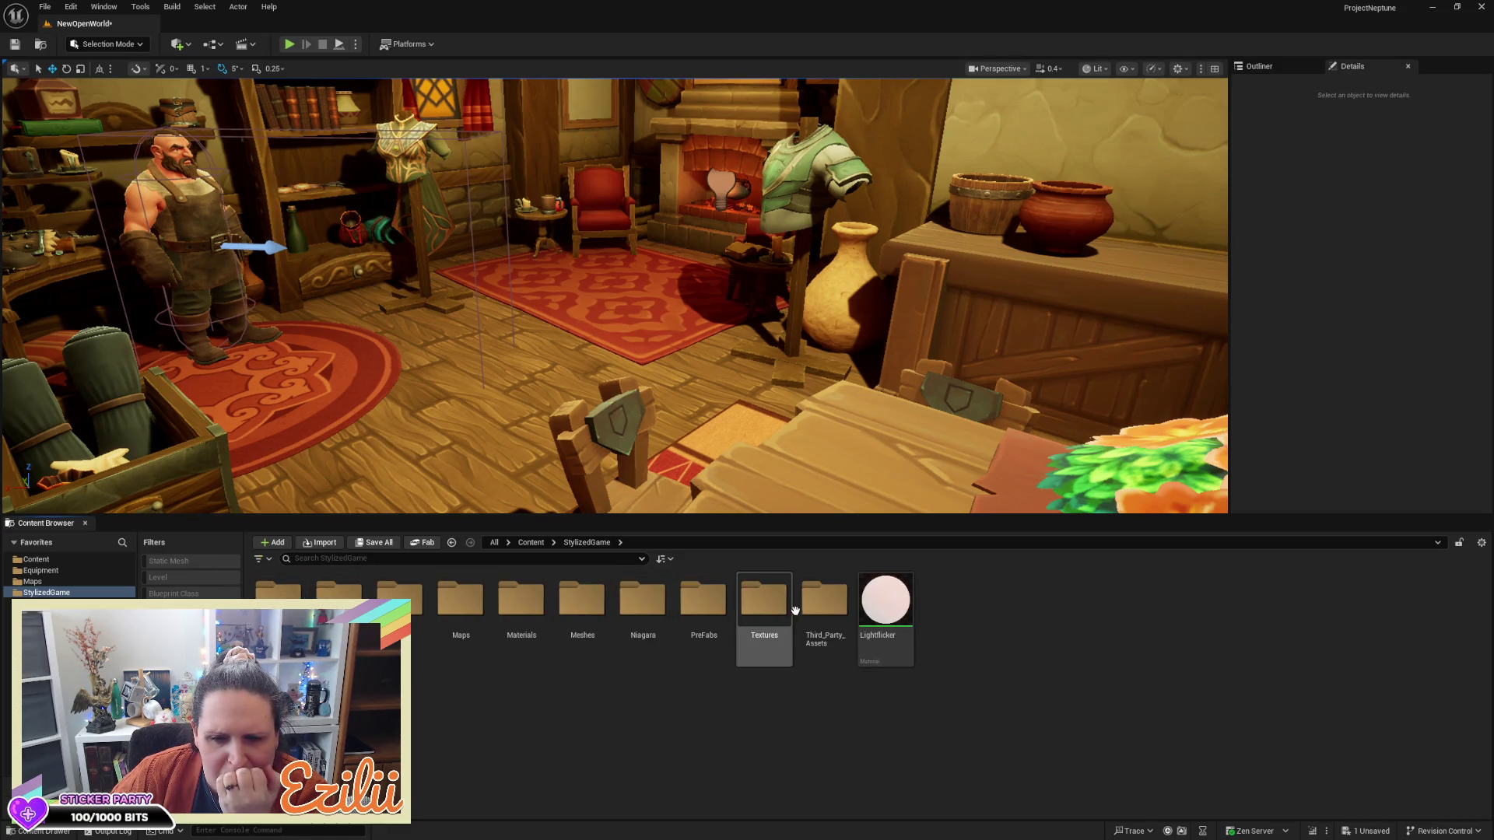
{"action": "double_click", "coordinate": [823, 605]}
{"action": "left_click", "coordinate": [823, 609]}
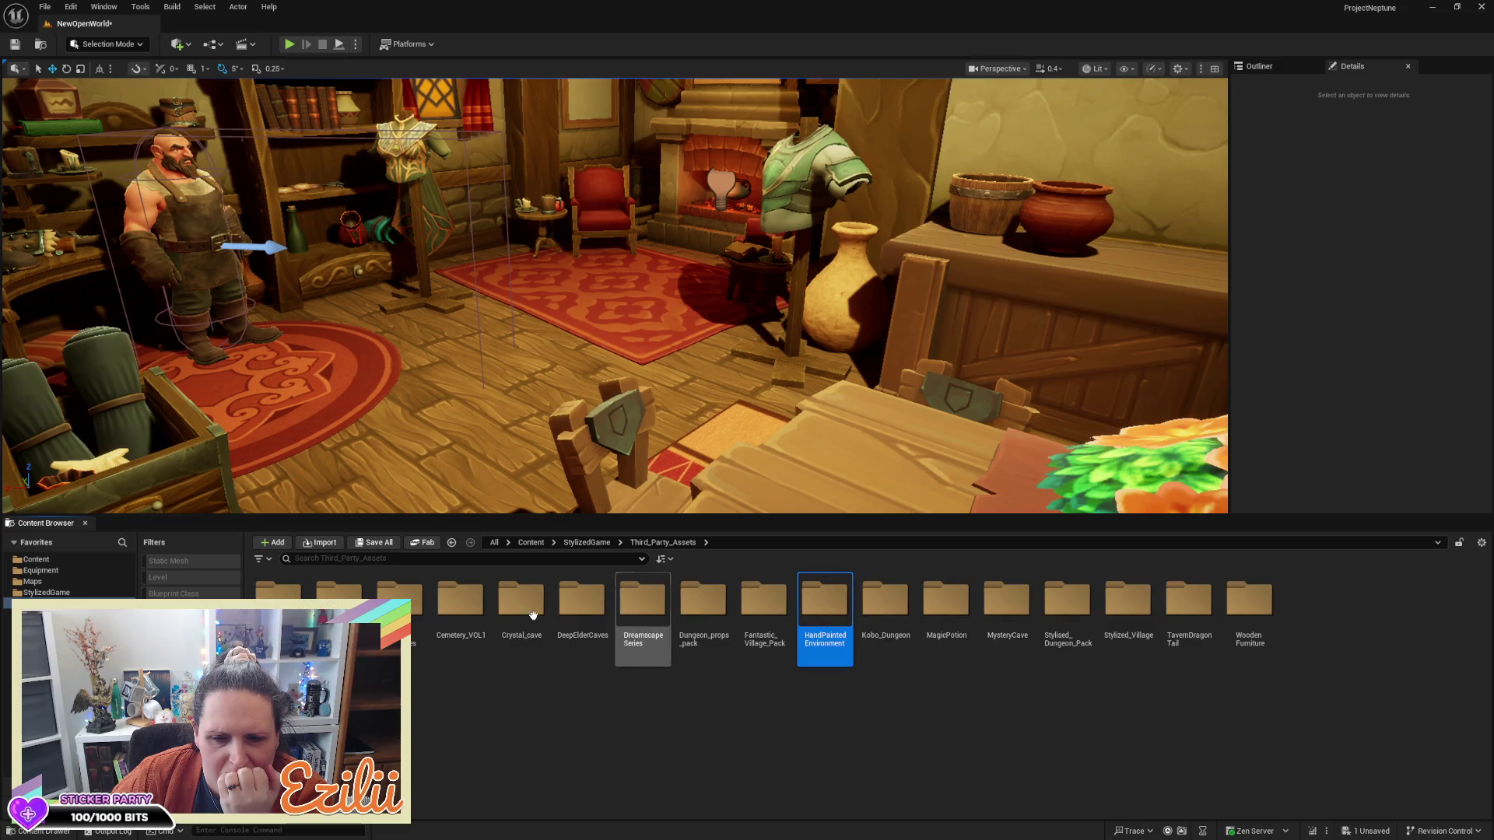
{"action": "double_click", "coordinate": [340, 593]}
{"action": "double_click", "coordinate": [340, 593]}
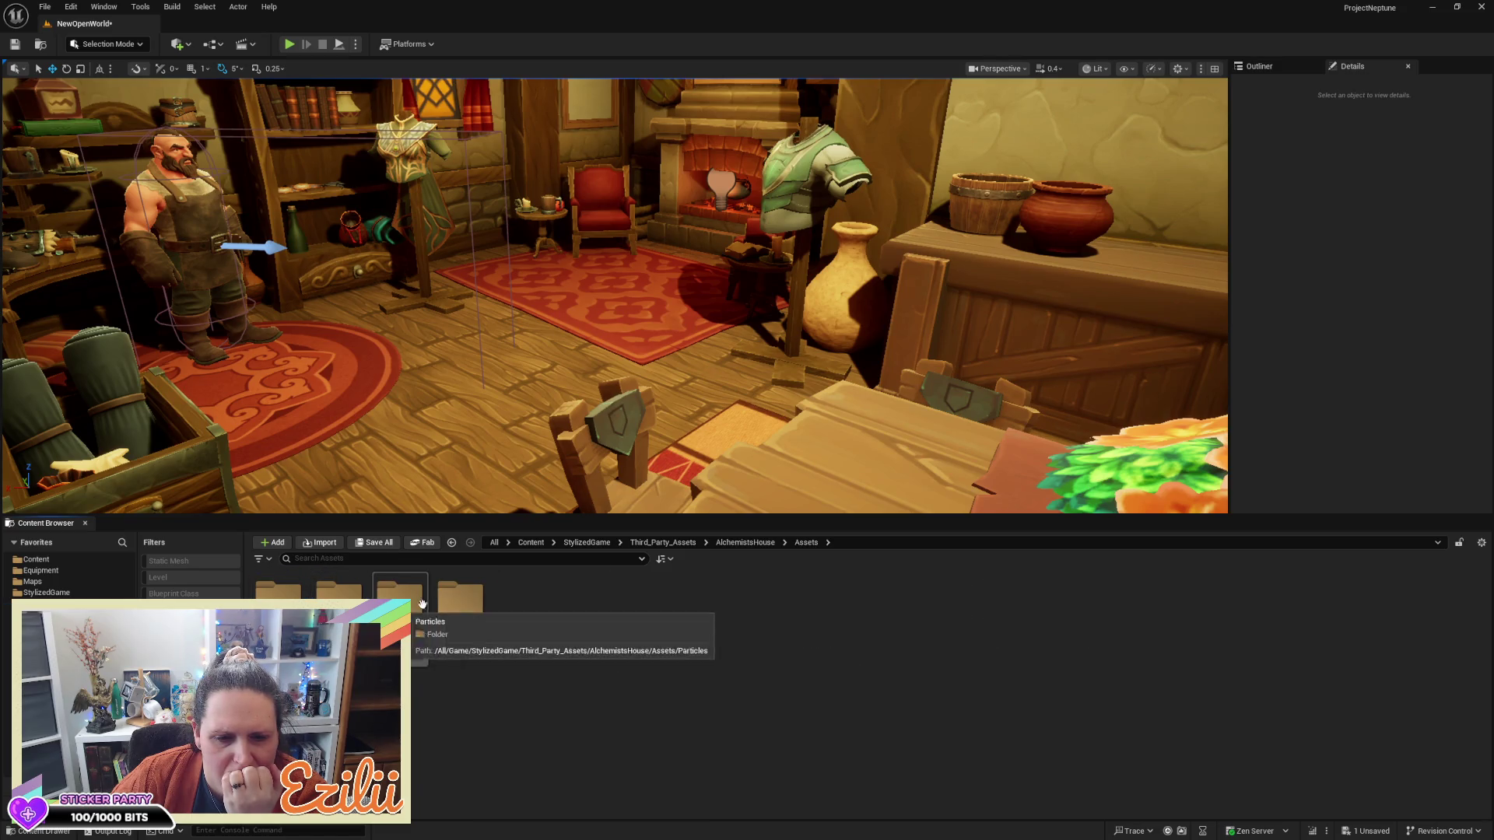
{"action": "double_click", "coordinate": [334, 597]}
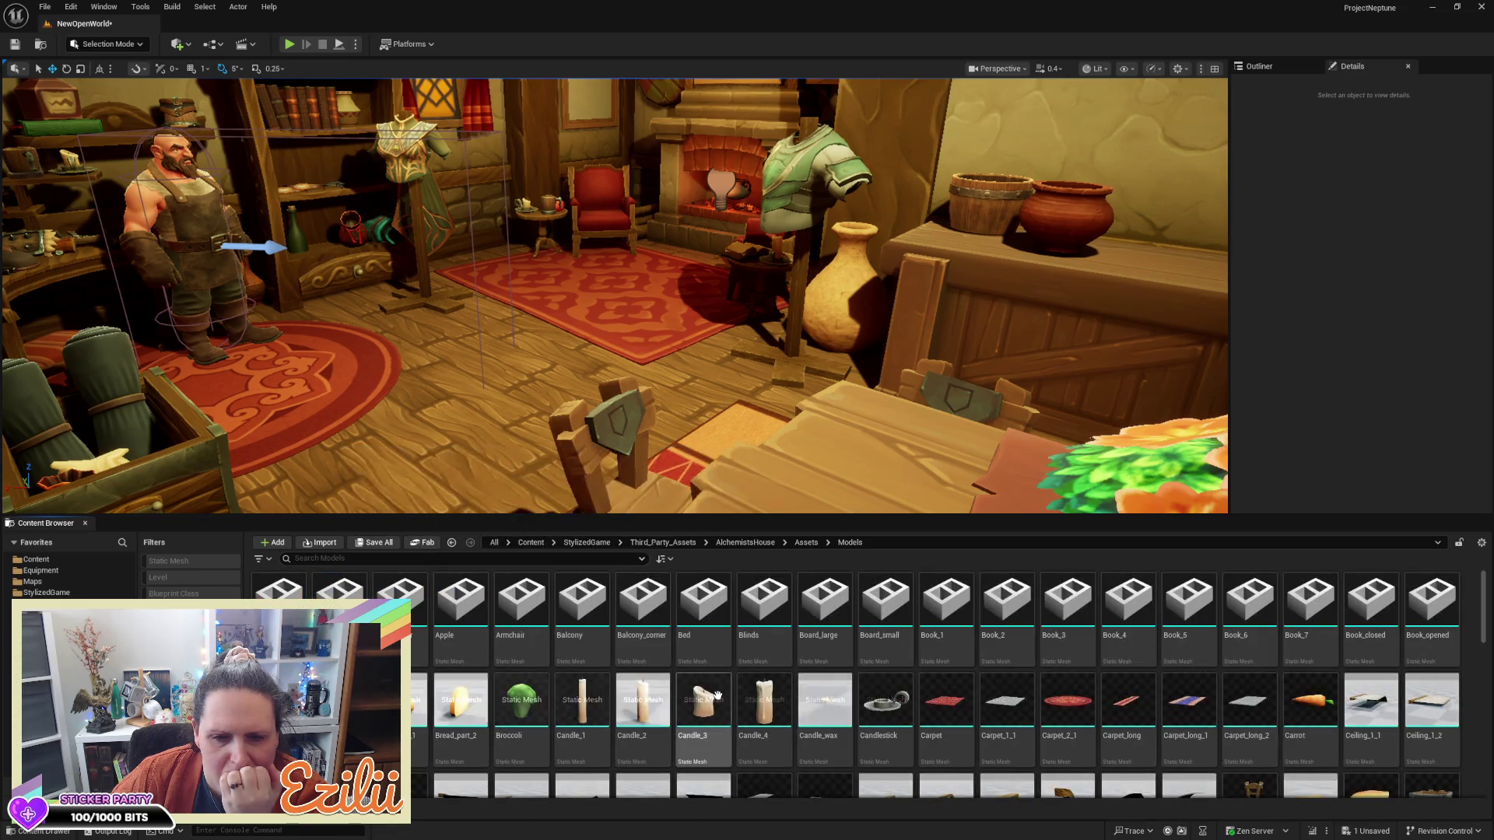
Scroll to the Scroll assets and drag Scroll_1 onto the table
{"action": "scroll", "coordinate": [746, 483], "scroll_direction": "up", "scroll_amount": 5}
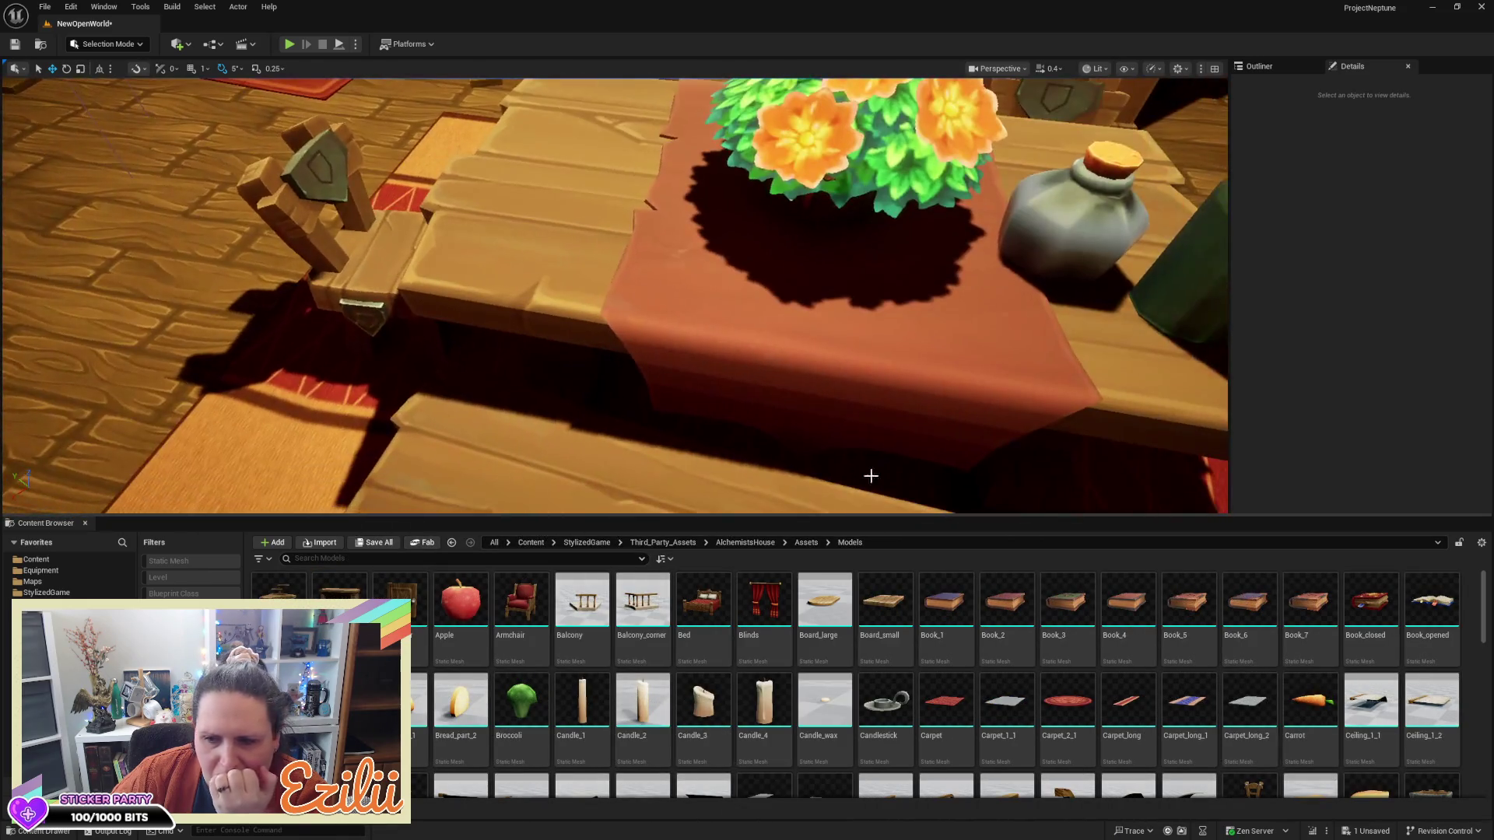
{"action": "scroll", "coordinate": [1140, 661], "scroll_direction": "down", "scroll_amount": 1}
{"action": "scroll", "coordinate": [1140, 661], "scroll_direction": "down", "scroll_amount": 5}
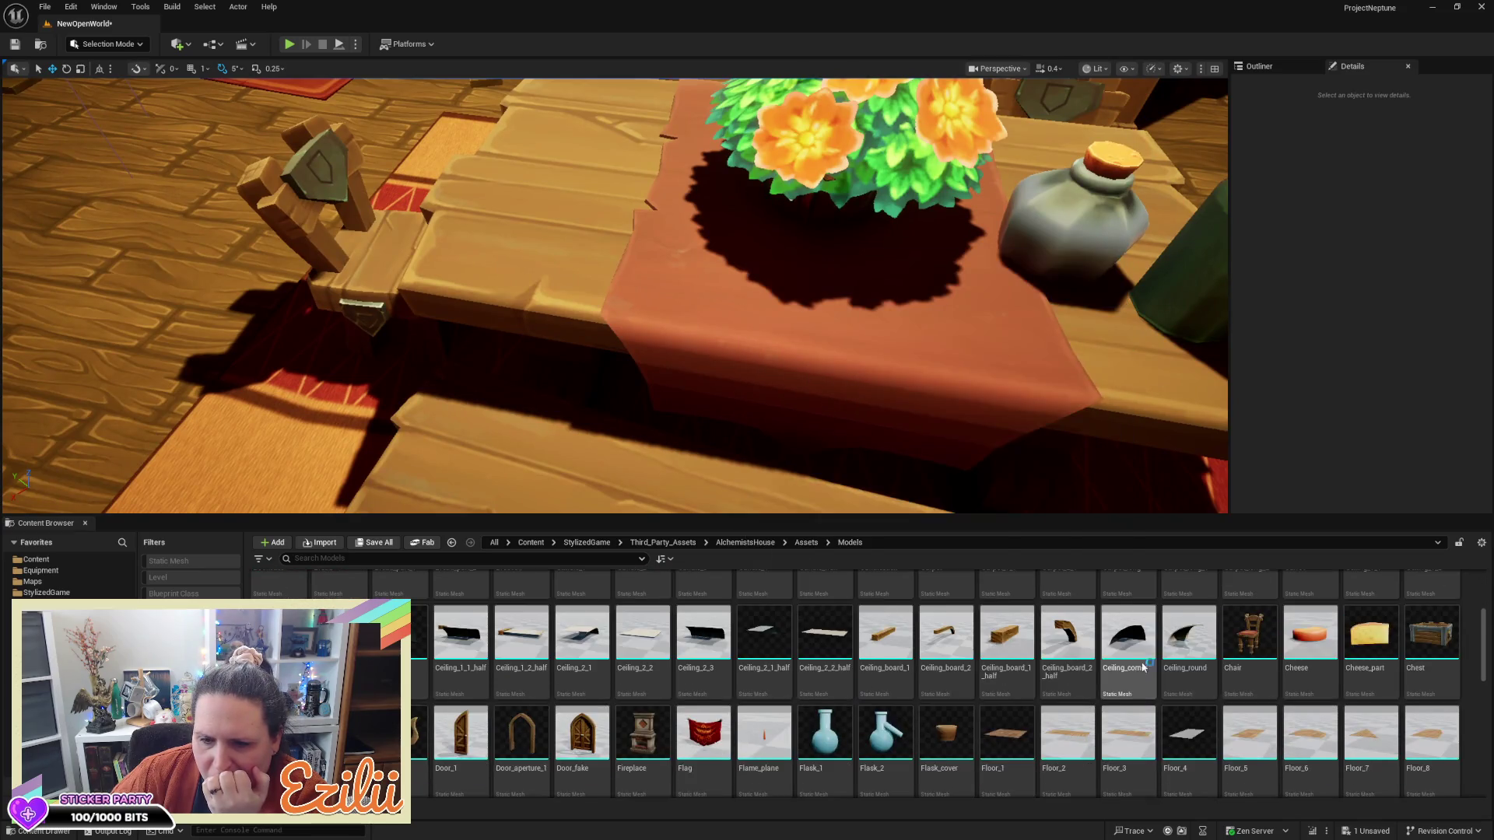
{"action": "scroll", "coordinate": [1140, 663], "scroll_direction": "down", "scroll_amount": 1}
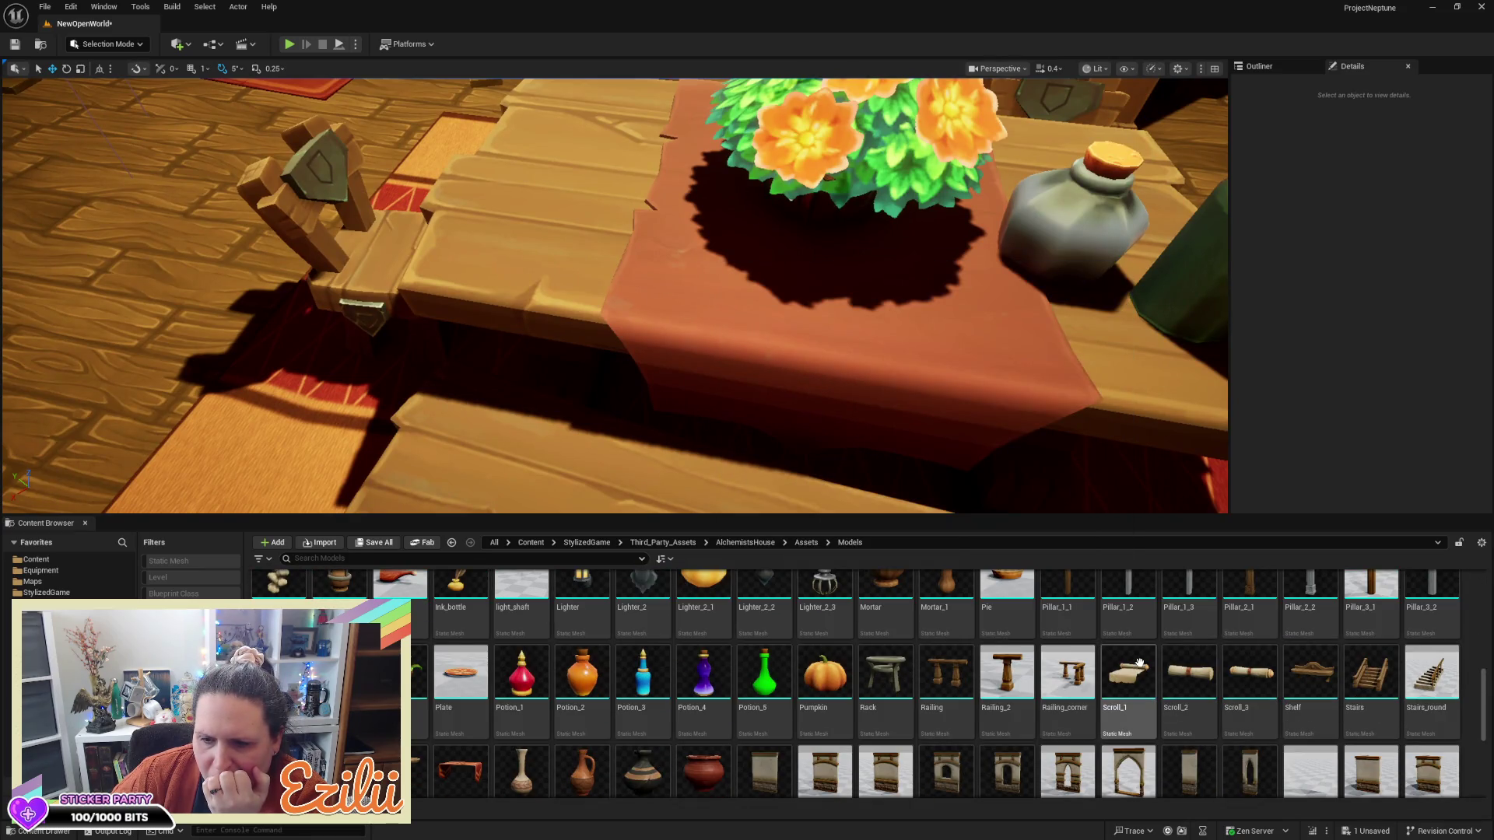
{"action": "mouse_move", "coordinate": [1139, 662]}
{"action": "left_mouse_down"}
{"action": "mouse_move", "coordinate": [677, 296]}
{"action": "mouse_move", "coordinate": [490, 225]}
{"action": "mouse_move", "coordinate": [511, 205]}
{"action": "mouse_move", "coordinate": [504, 164]}
{"action": "left_mouse_up"}
Rotate the scroll about -95 degrees and slide it further along the table
{"action": "key", "text": "e"}
{"action": "mouse_move", "coordinate": [487, 257]}
{"action": "left_mouse_down"}
{"action": "mouse_move", "coordinate": [558, 247]}
{"action": "mouse_move", "coordinate": [584, 202]}
{"action": "mouse_move", "coordinate": [558, 250]}
{"action": "mouse_move", "coordinate": [511, 268]}
{"action": "left_mouse_up"}
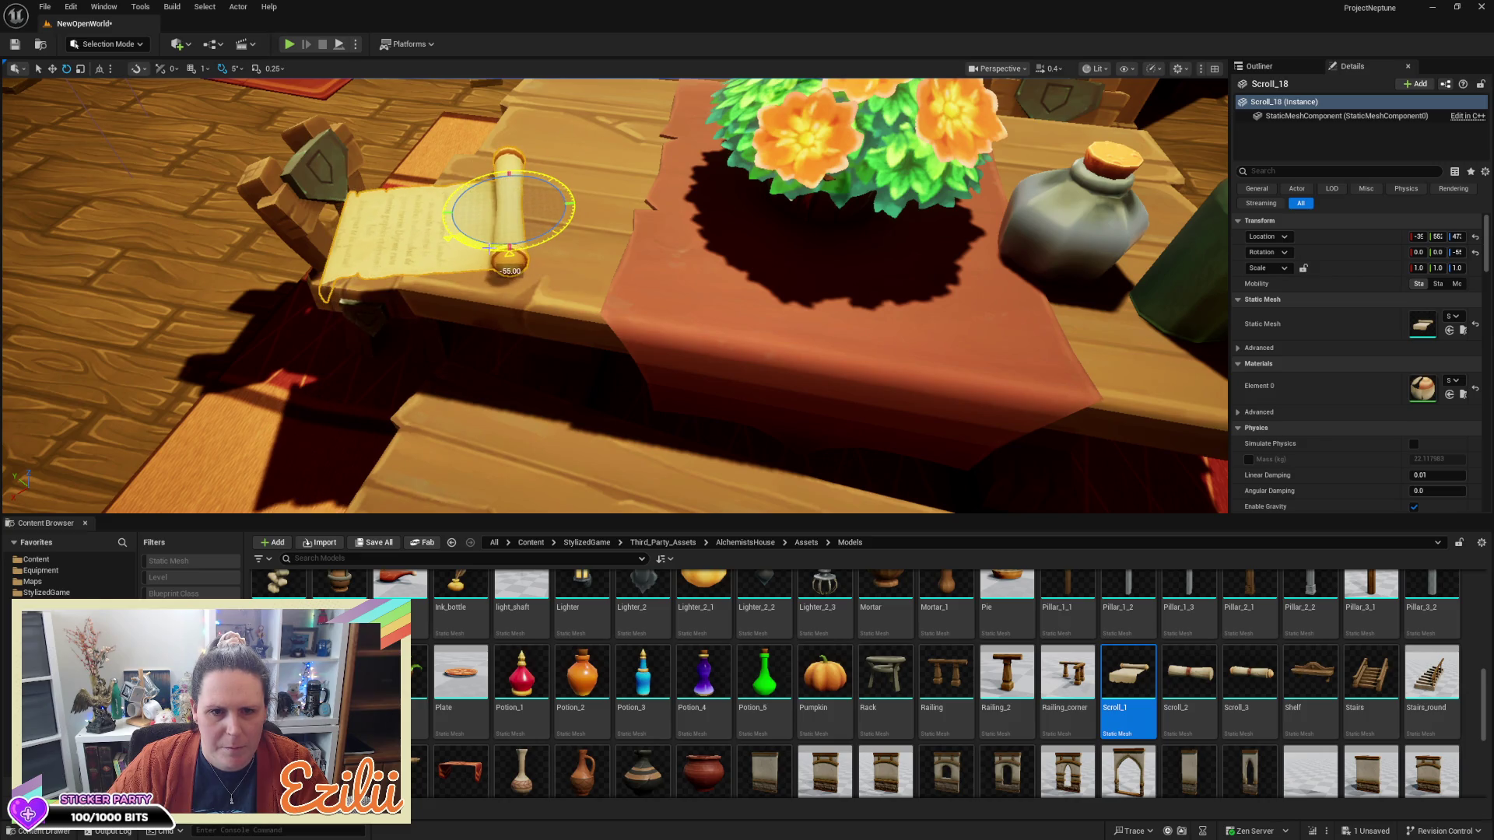
{"action": "left_click_drag", "start_coordinate": [483, 209], "coordinate": [539, 201]}
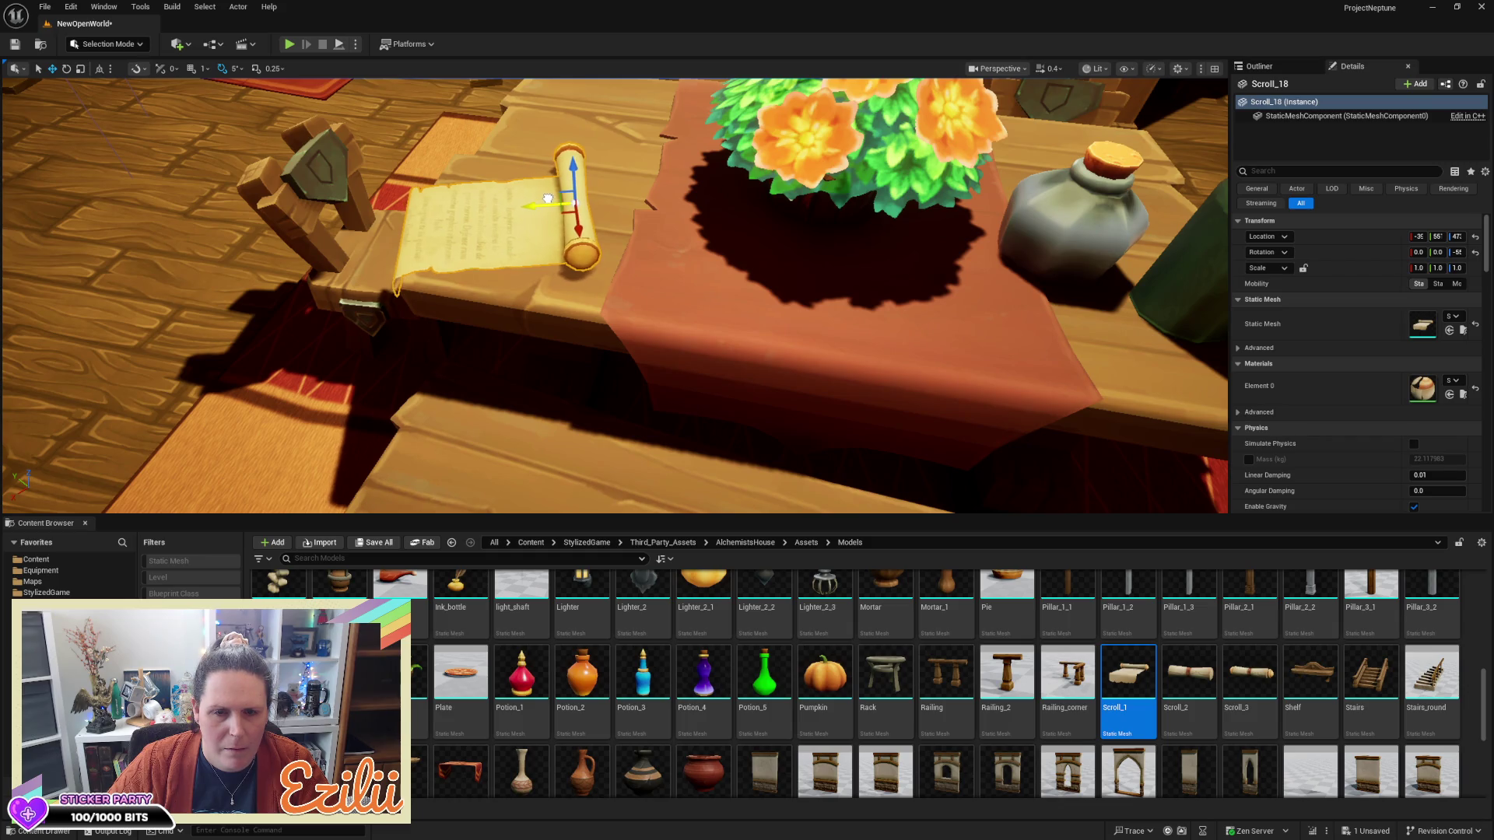
{"action": "mouse_move", "coordinate": [604, 288]}
{"action": "left_mouse_down"}
{"action": "mouse_move", "coordinate": [605, 366]}
{"action": "mouse_move", "coordinate": [605, 295]}
{"action": "left_mouse_up"}
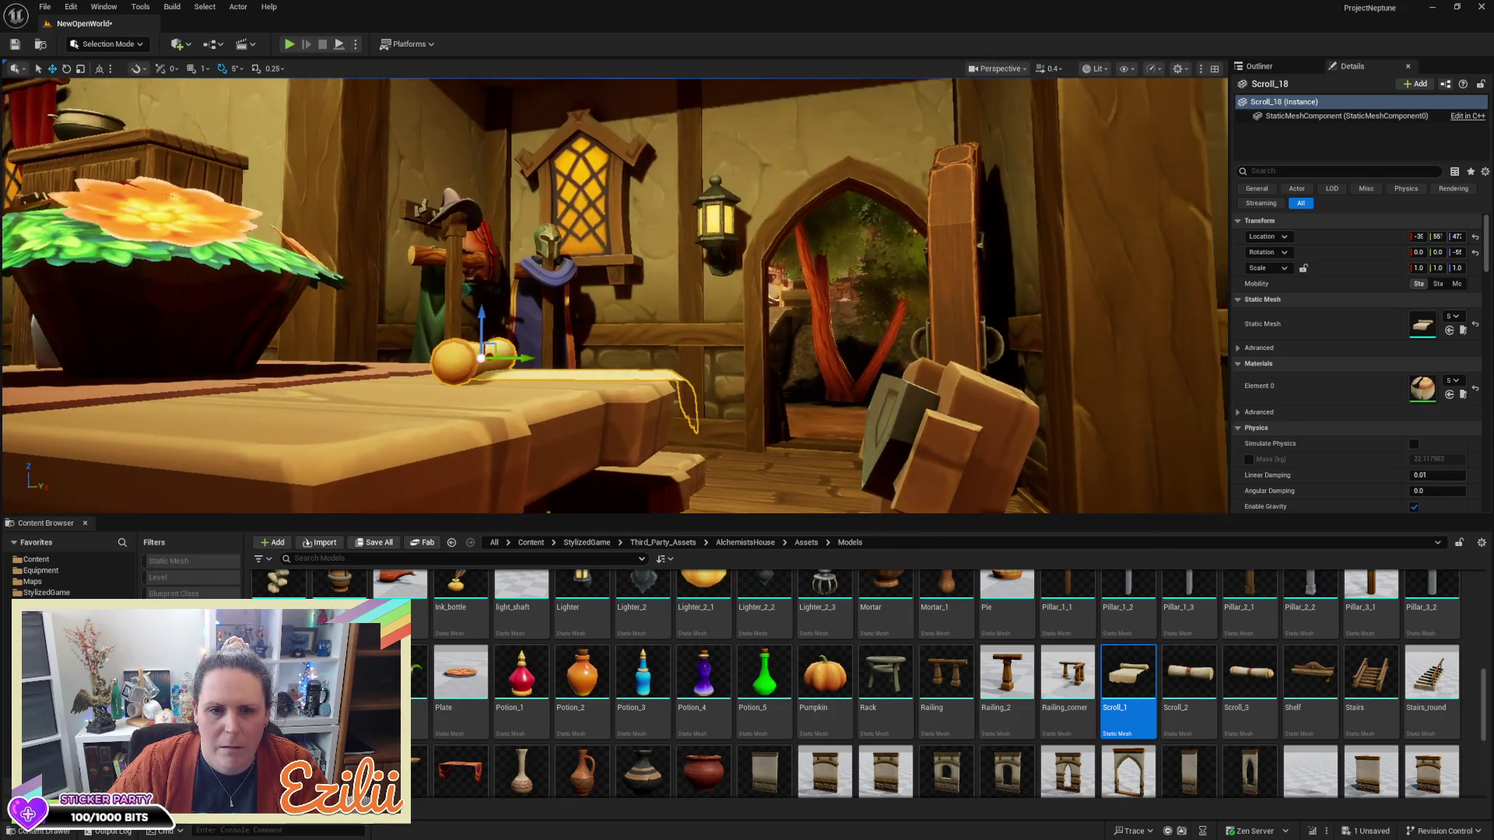
Deselect the scroll and fly the view over the table, flowers and chest
{"action": "key", "text": "e"}
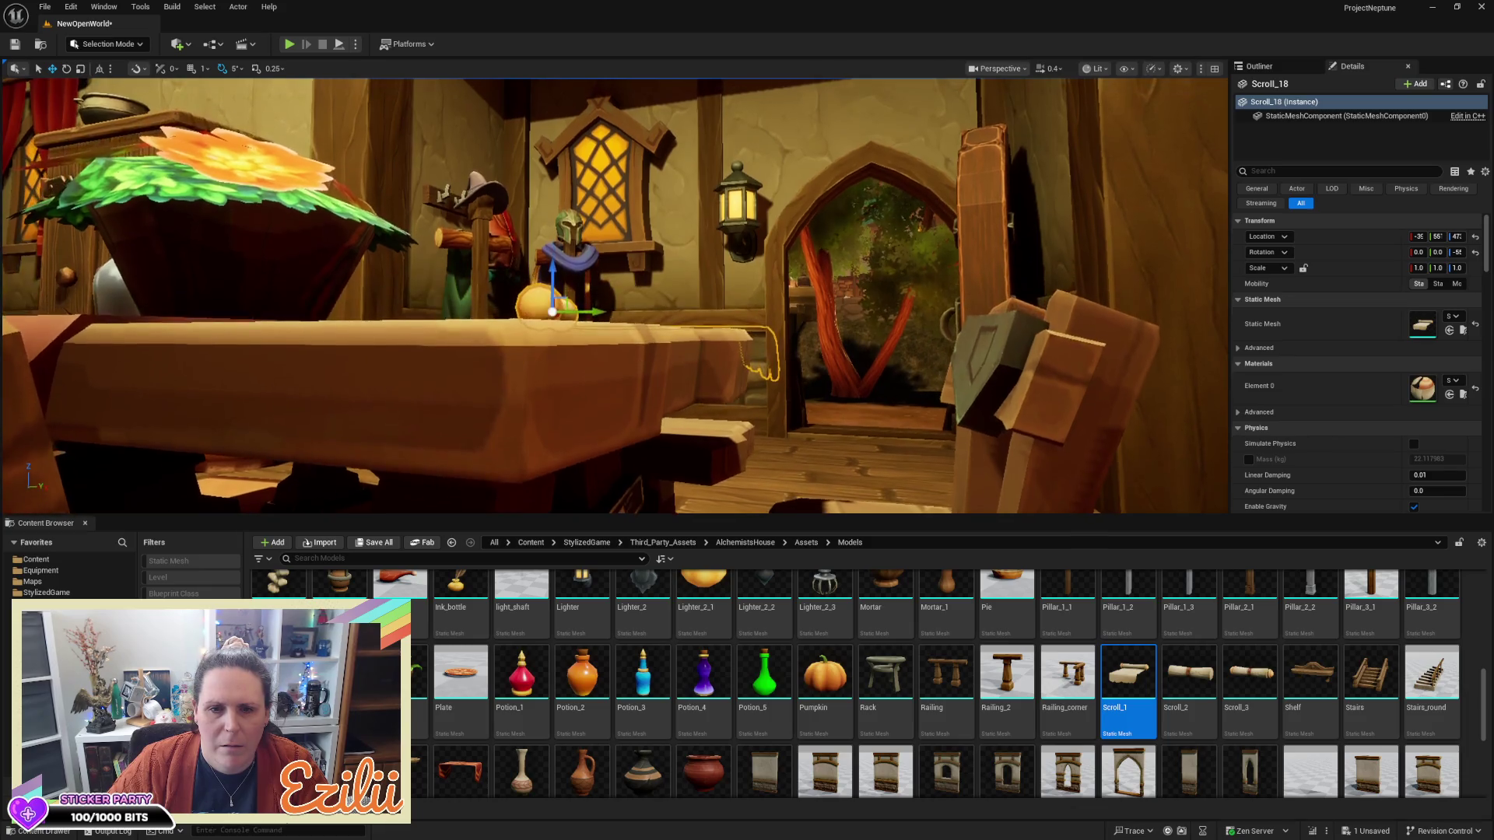
{"action": "key", "text": "Escape"}
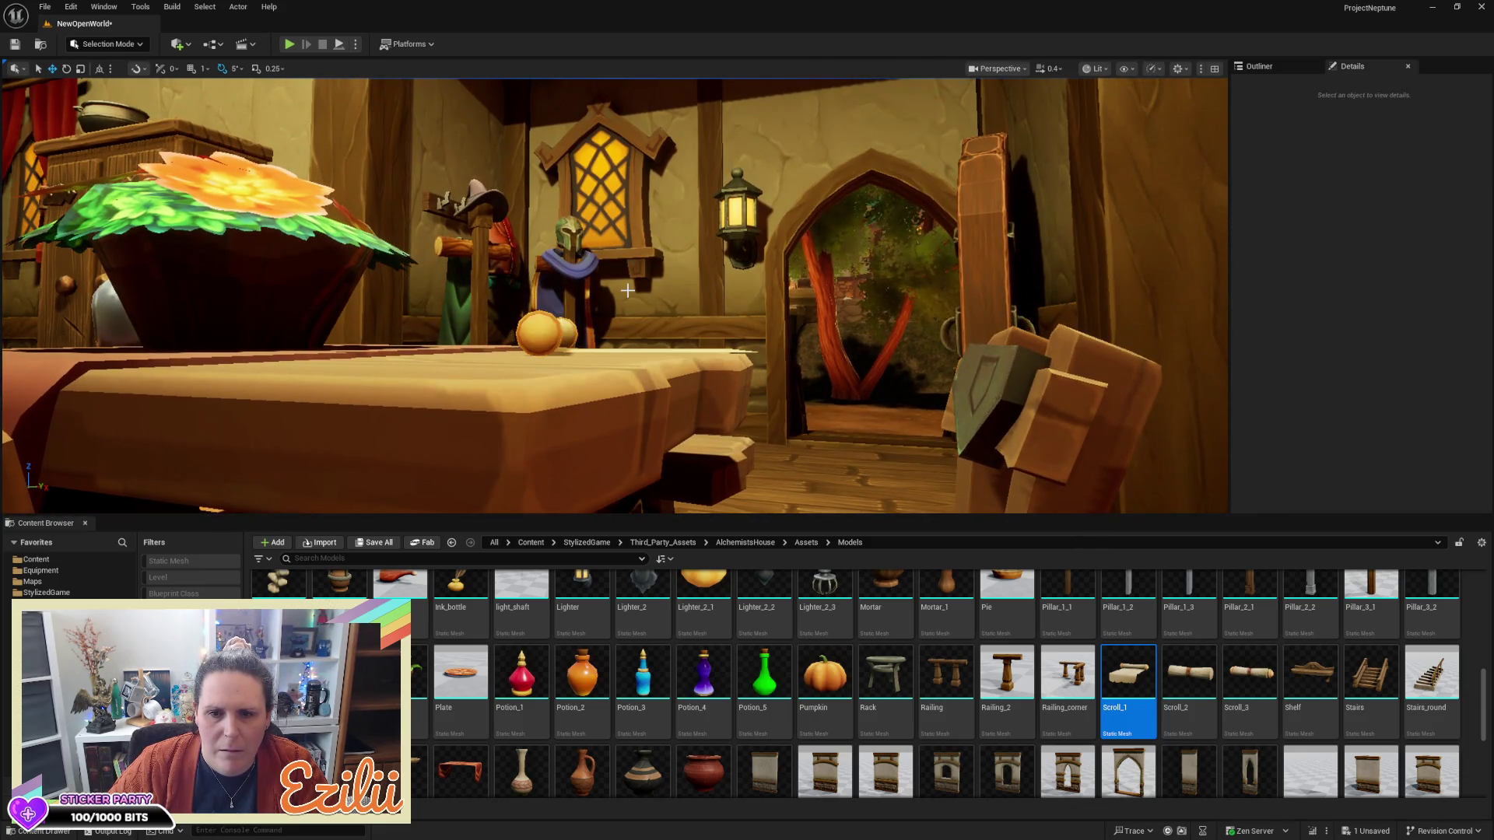
{"action": "key", "text": "w"}
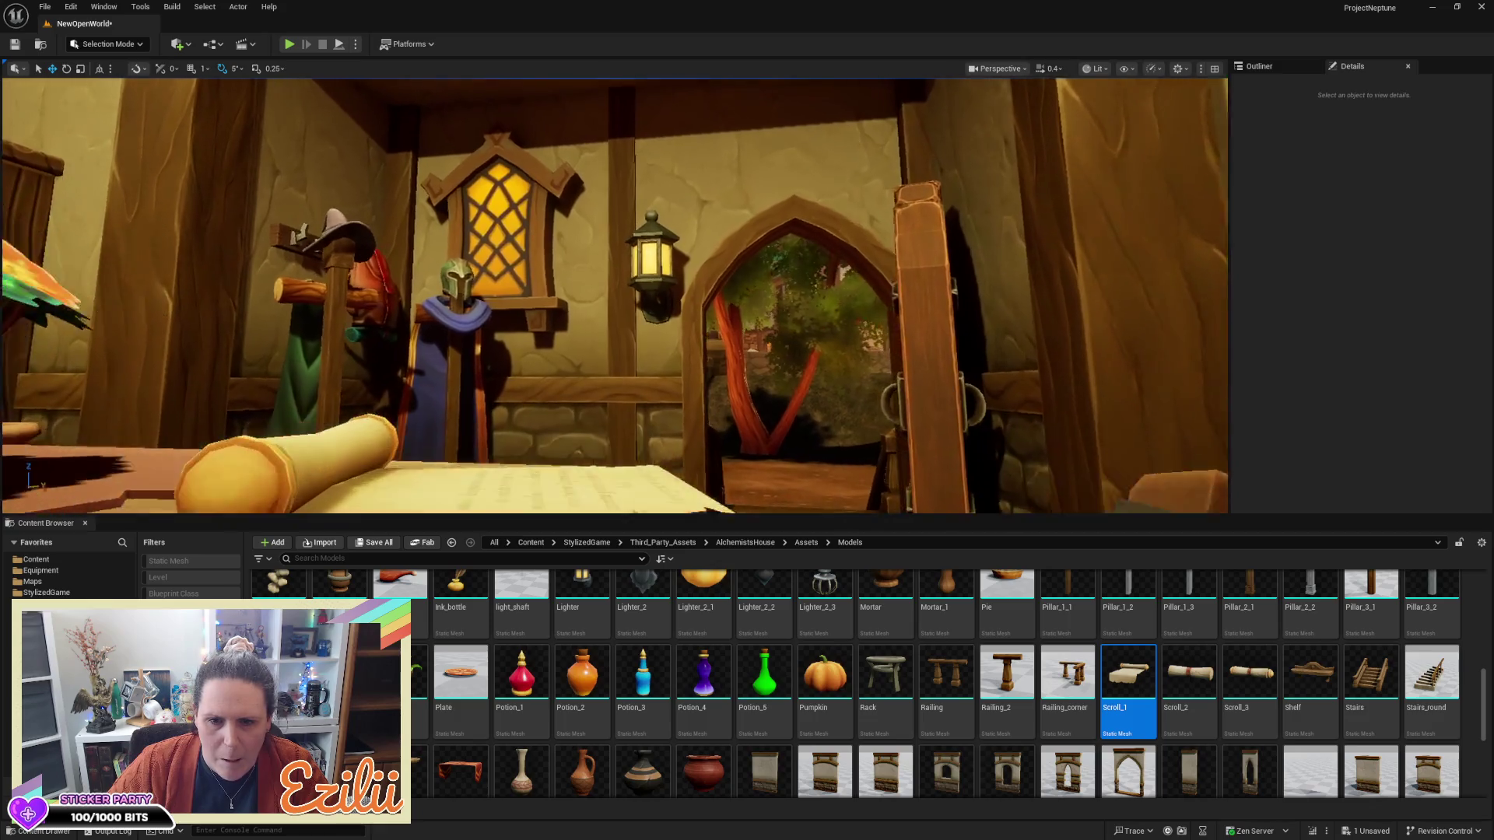
{"action": "key", "text": "s"}
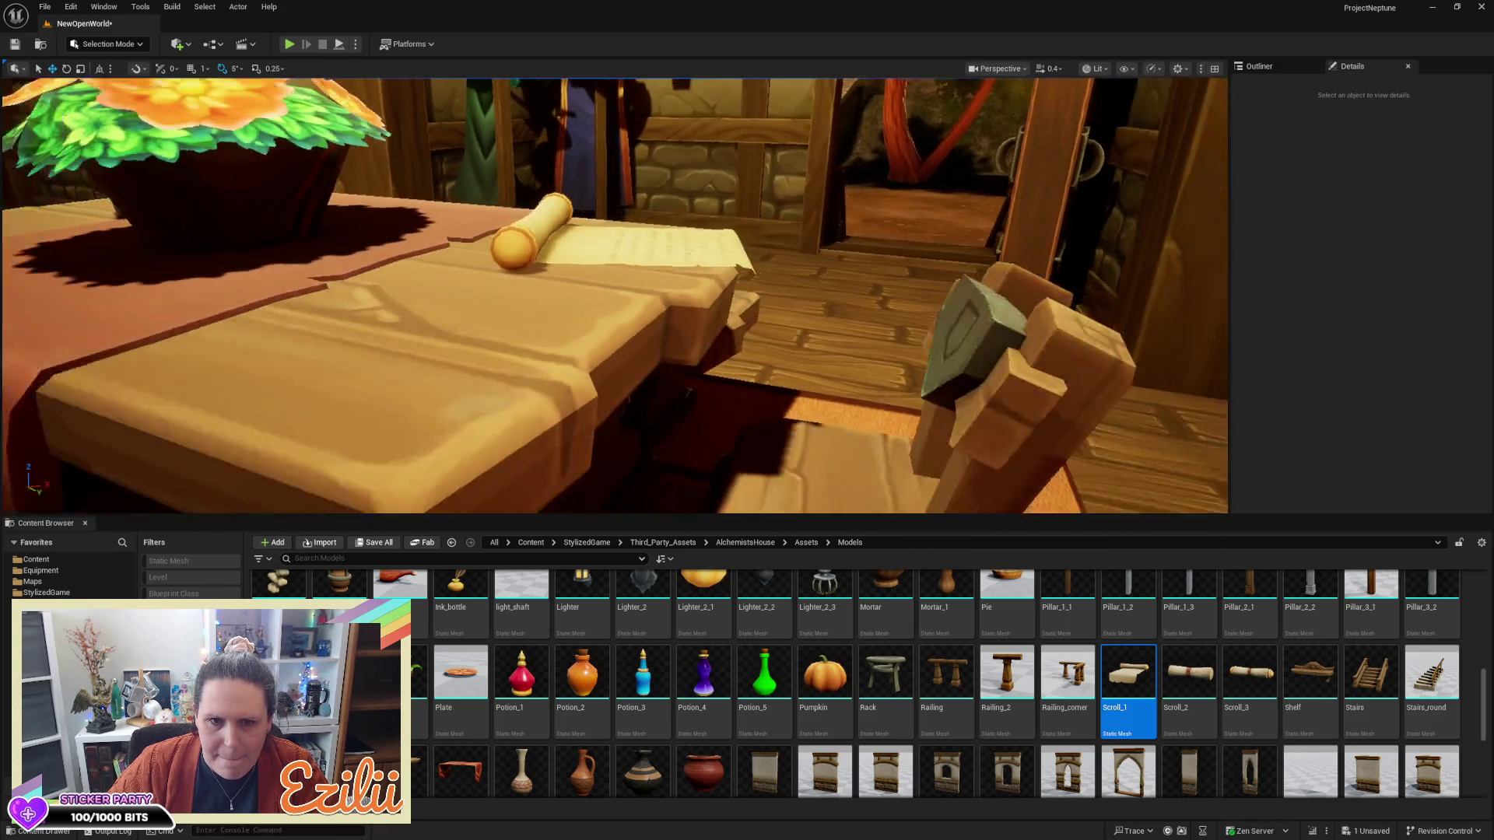
{"action": "key", "text": "s"}
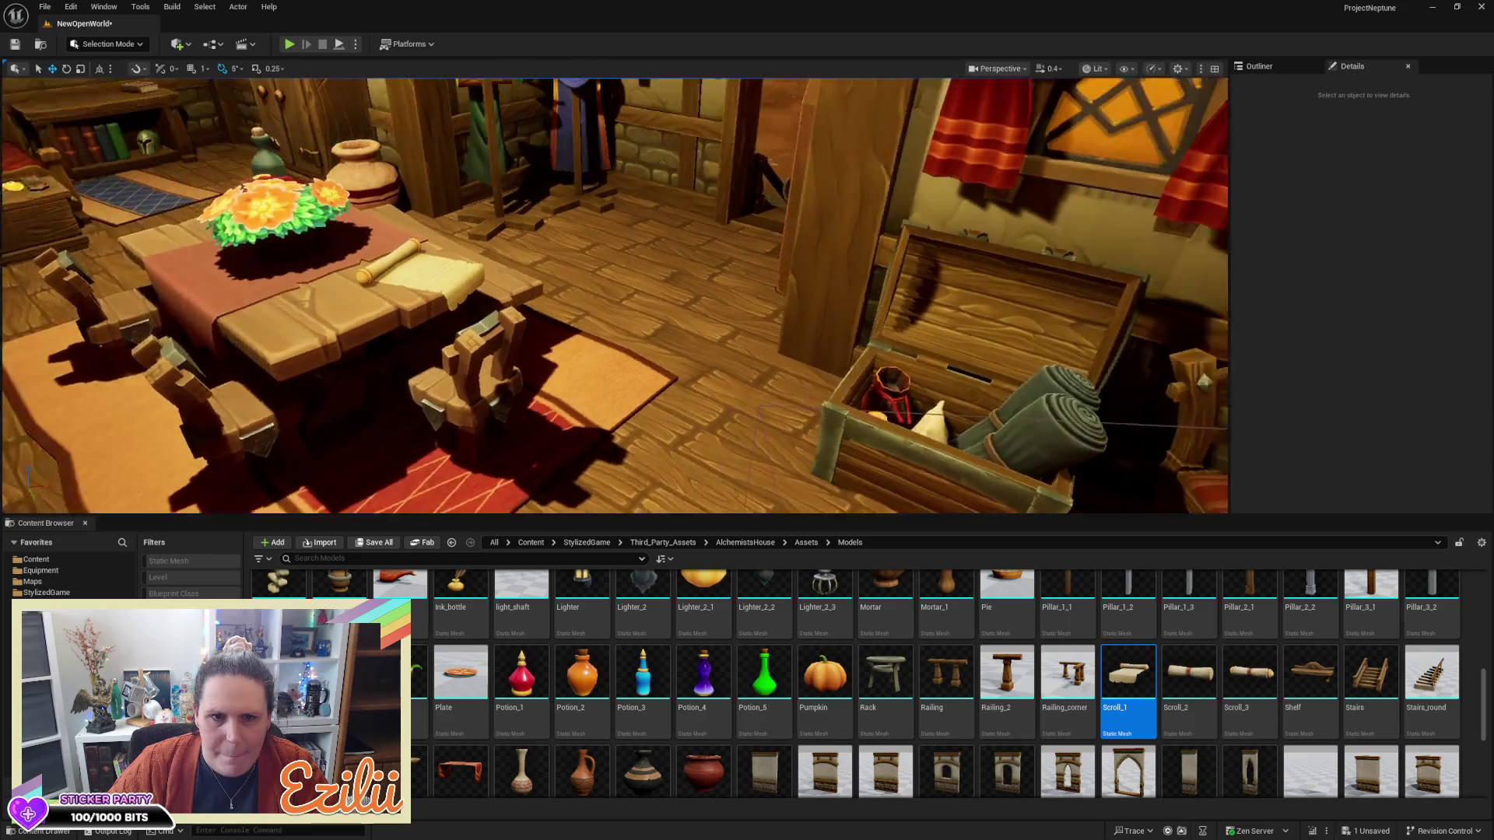
{"action": "key", "text": "d"}
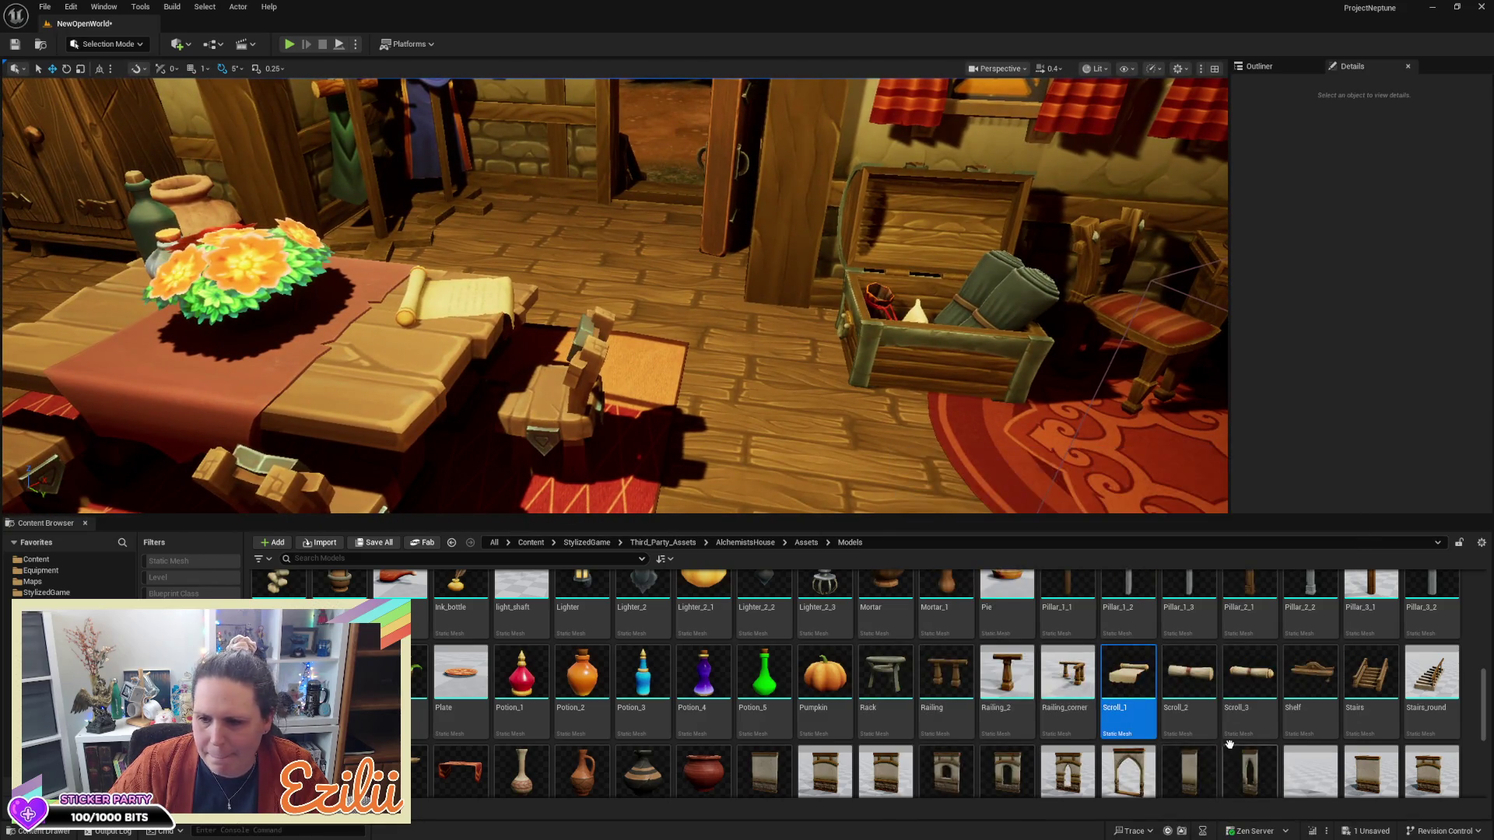
{"action": "scroll", "coordinate": [1232, 750], "scroll_direction": "down", "scroll_amount": 3}
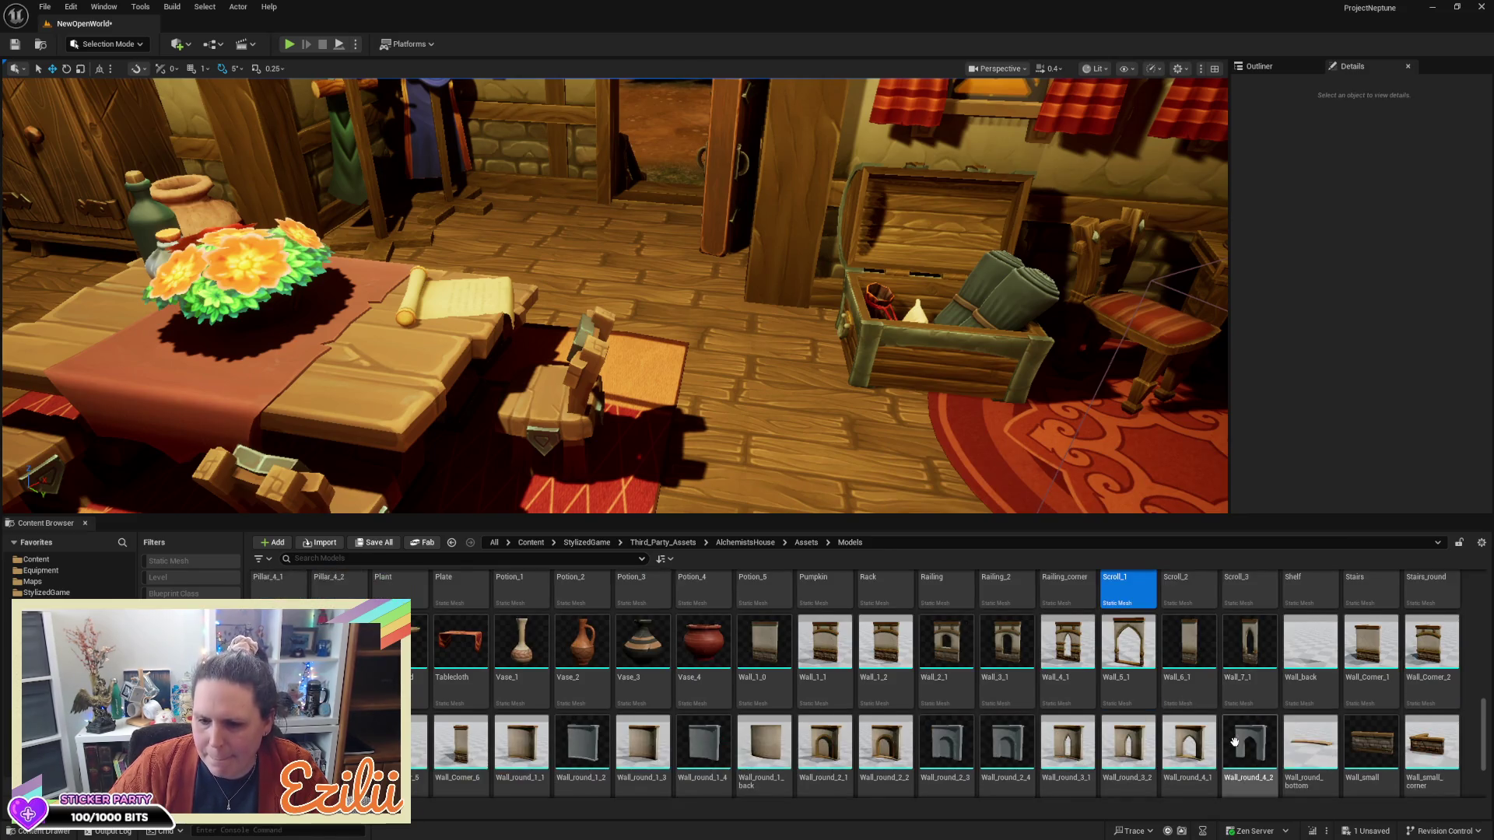
{"action": "scroll", "coordinate": [1238, 748], "scroll_direction": "up", "scroll_amount": 2}
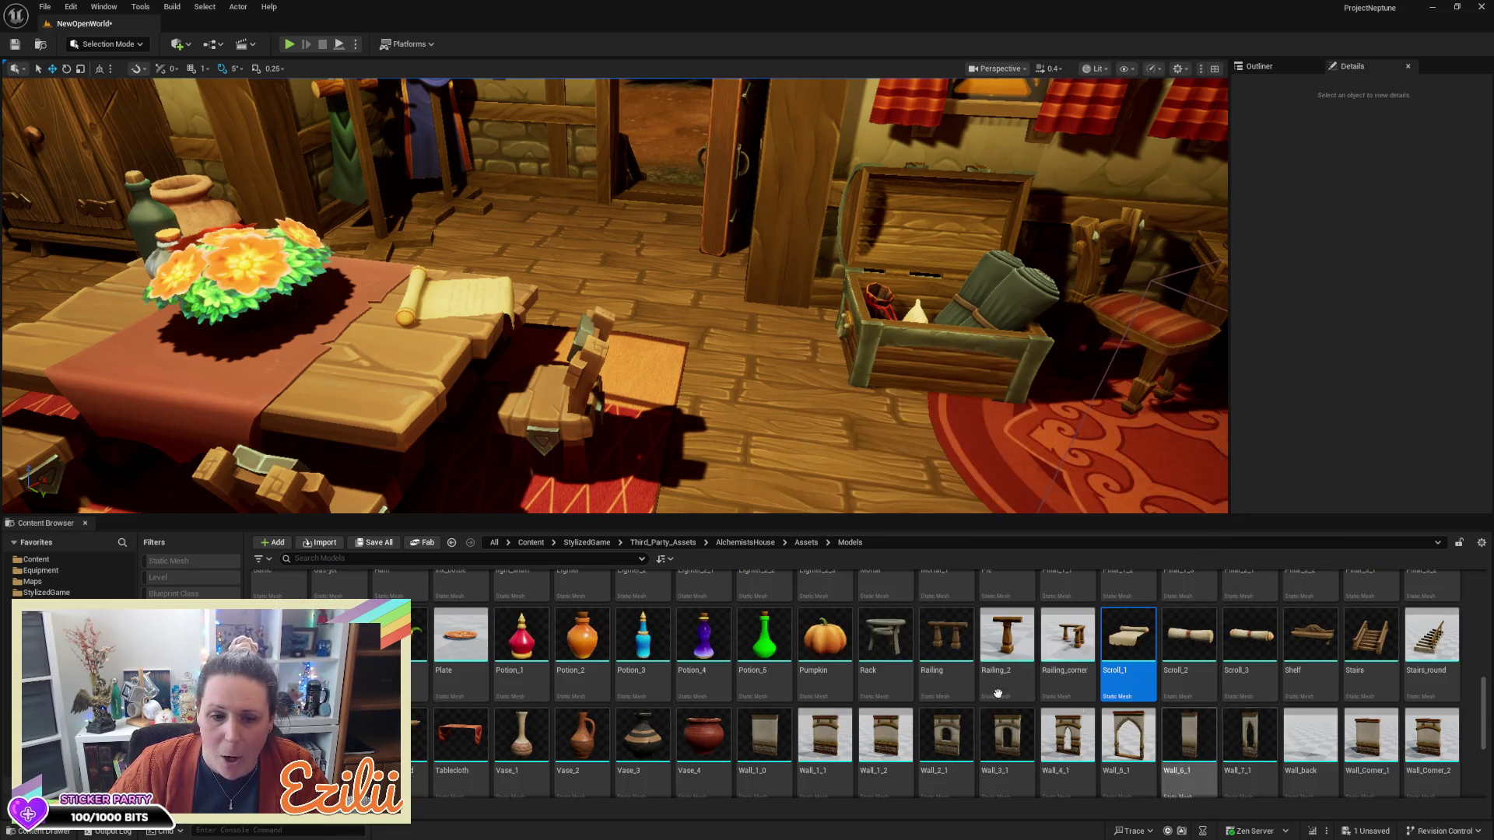
Drop the Stand lectern into the room, turn it around and move it near the back wall
{"action": "mouse_move", "coordinate": [393, 736]}
{"action": "left_mouse_down"}
{"action": "mouse_move", "coordinate": [638, 498]}
{"action": "mouse_move", "coordinate": [748, 435]}
{"action": "mouse_move", "coordinate": [736, 429]}
{"action": "left_mouse_up"}
{"action": "left_click_drag", "start_coordinate": [642, 430], "coordinate": [642, 431]}
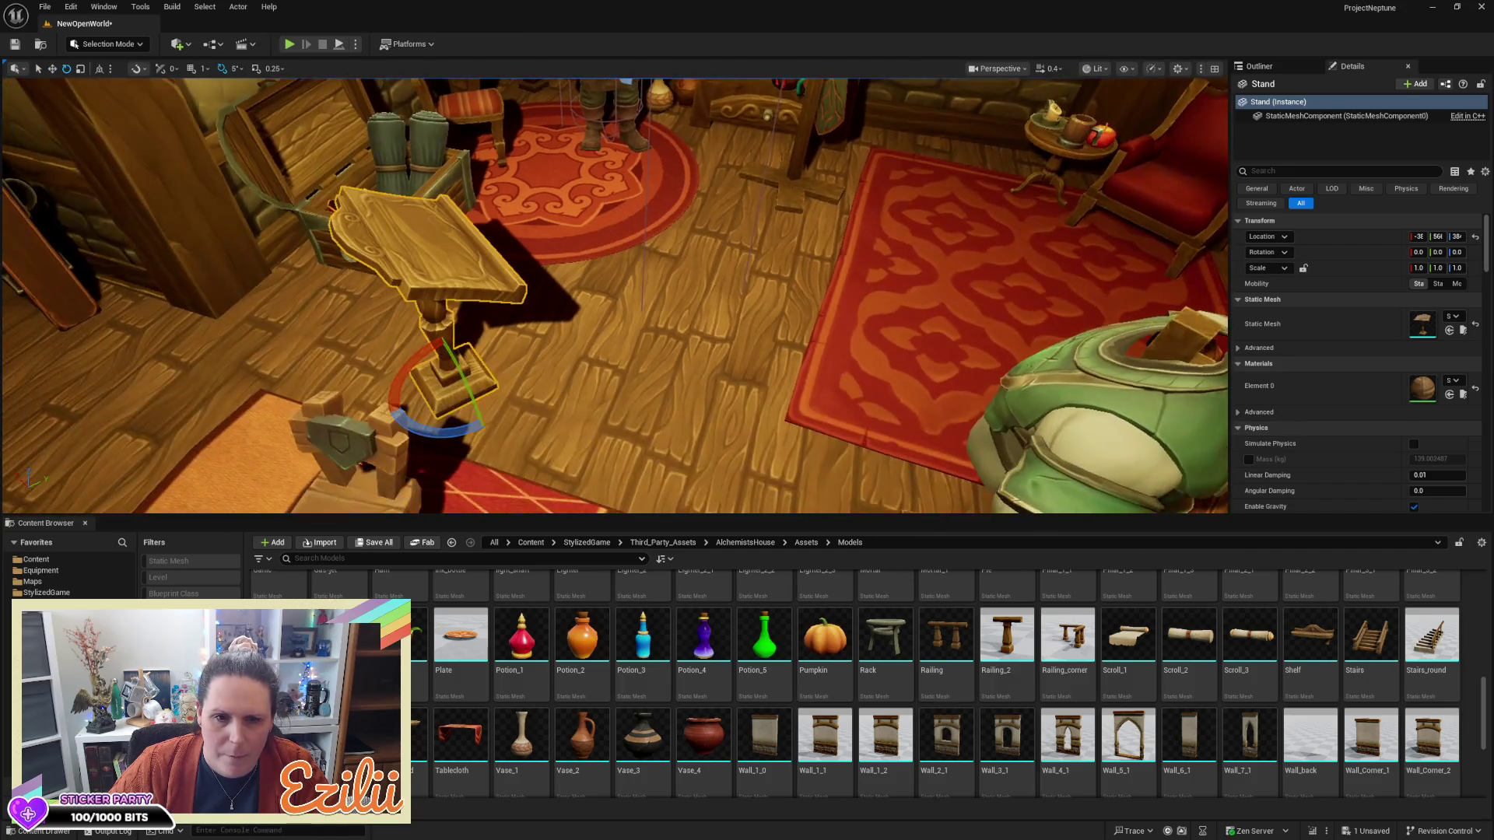
{"action": "left_click_drag", "start_coordinate": [443, 438], "coordinate": [516, 423]}
{"action": "key", "text": "w"}
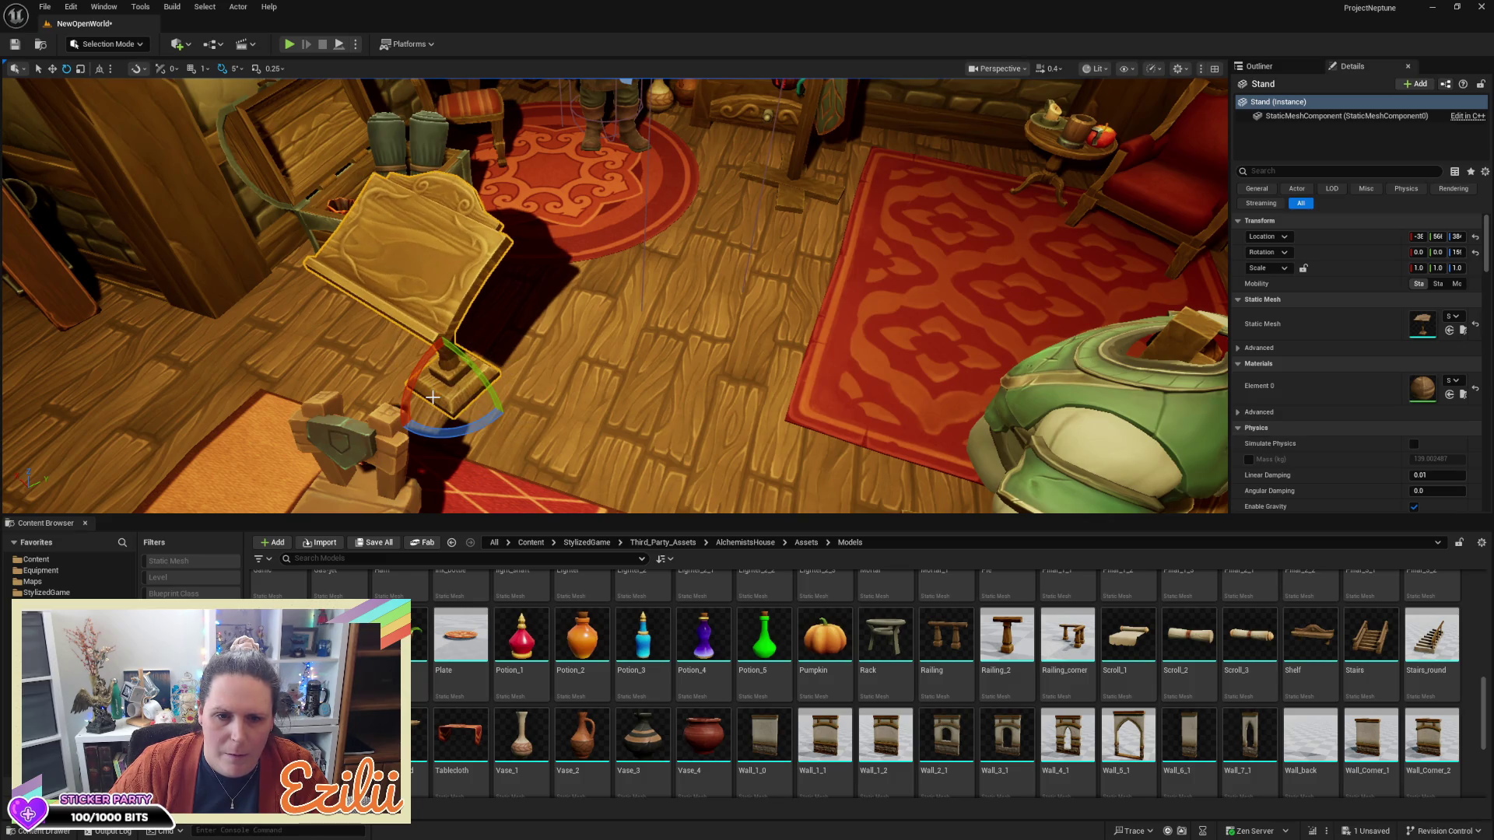
{"action": "mouse_move", "coordinate": [439, 398]}
{"action": "left_mouse_down"}
{"action": "mouse_move", "coordinate": [784, 146]}
{"action": "mouse_move", "coordinate": [986, 199]}
{"action": "left_mouse_up"}
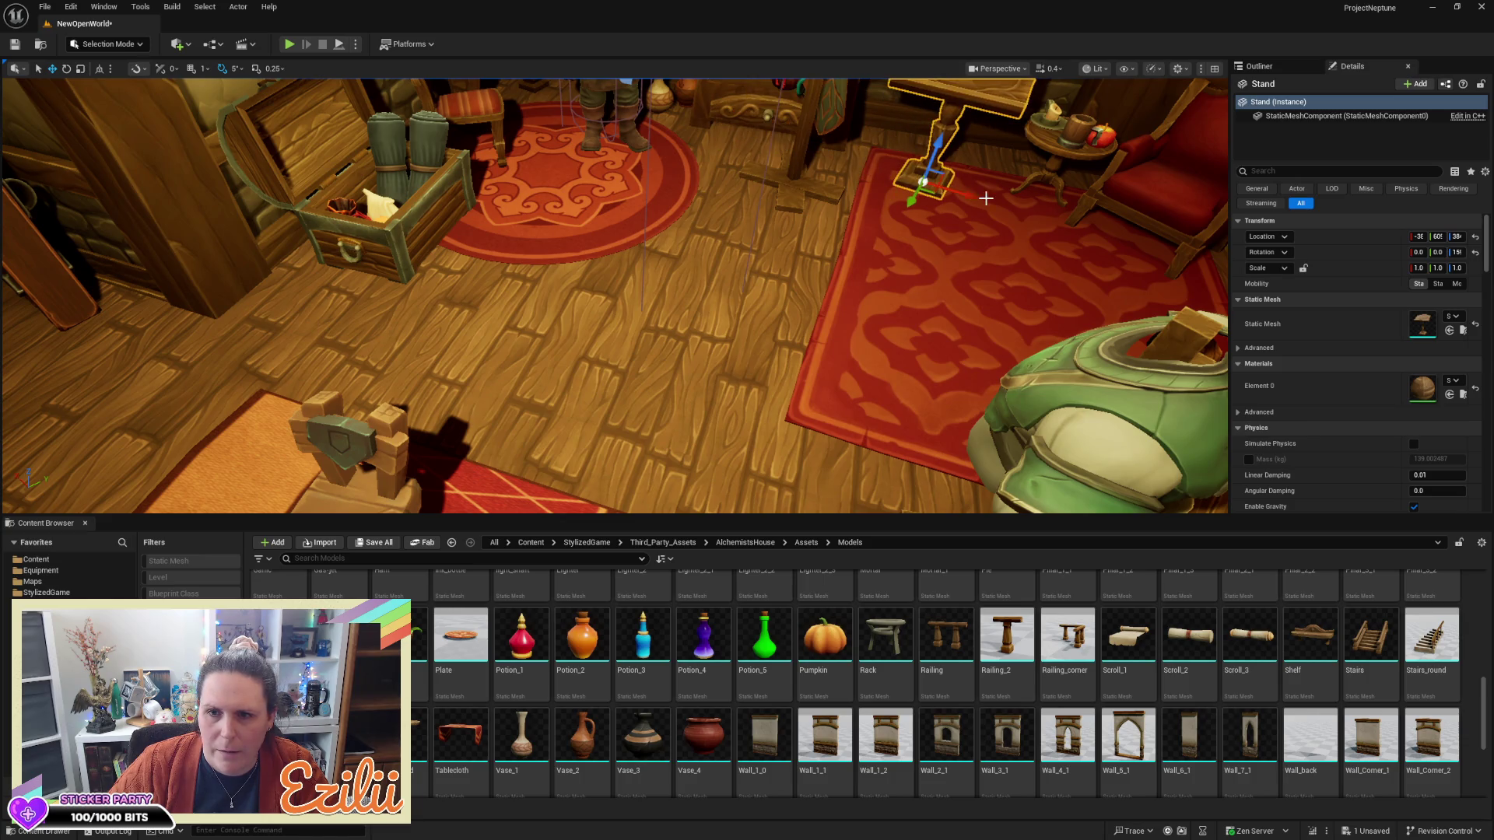
{"action": "scroll", "coordinate": [173, 115], "scroll_direction": "down", "scroll_amount": 5}
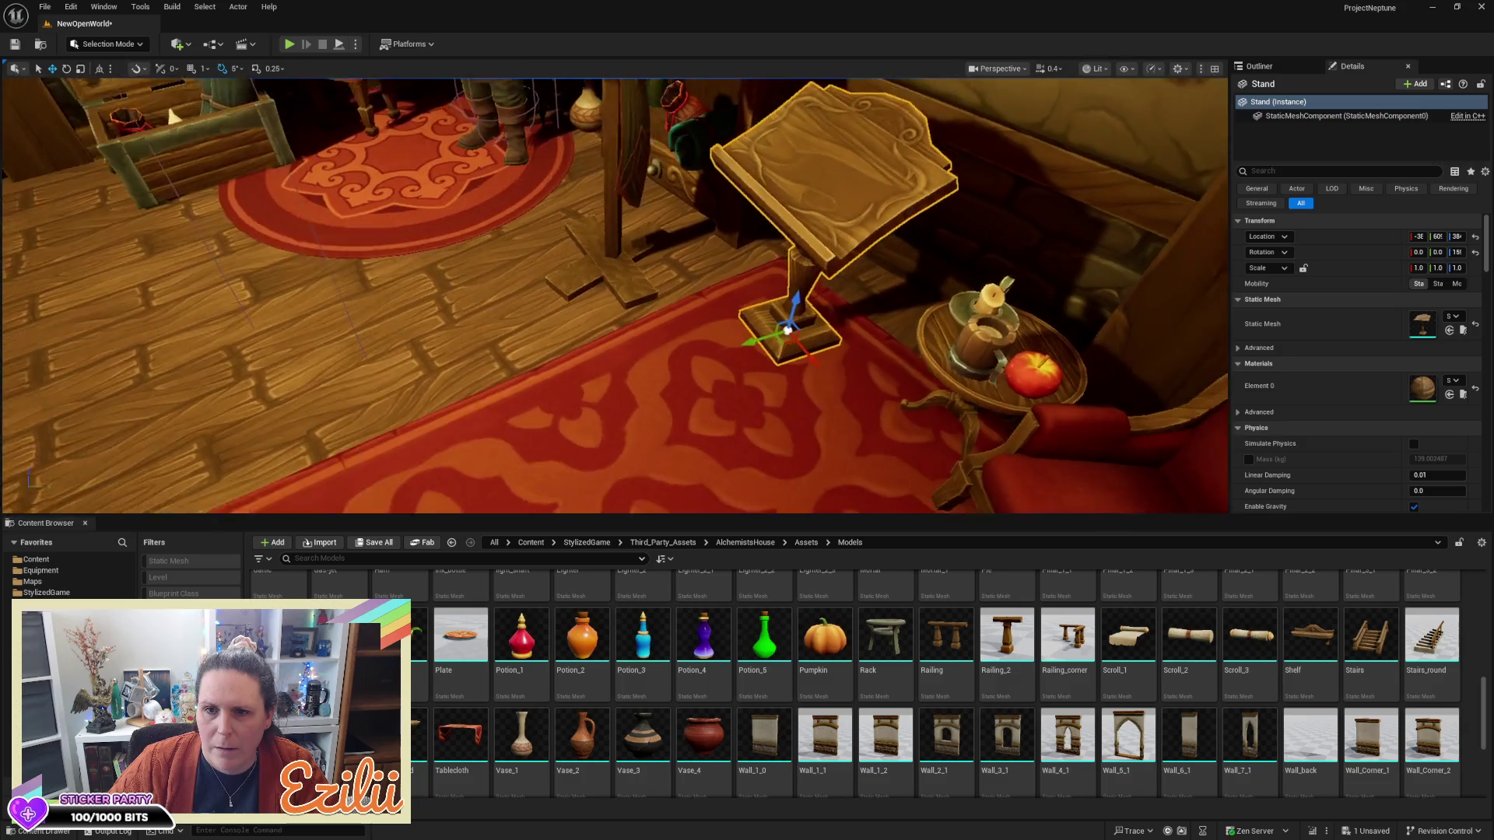
{"action": "mouse_move", "coordinate": [631, 316]}
{"action": "left_mouse_down"}
{"action": "mouse_move", "coordinate": [661, 327]}
{"action": "mouse_move", "coordinate": [700, 303]}
{"action": "mouse_move", "coordinate": [631, 316]}
{"action": "left_mouse_up"}
{"action": "scroll", "coordinate": [874, 632], "scroll_direction": "up", "scroll_amount": 5}
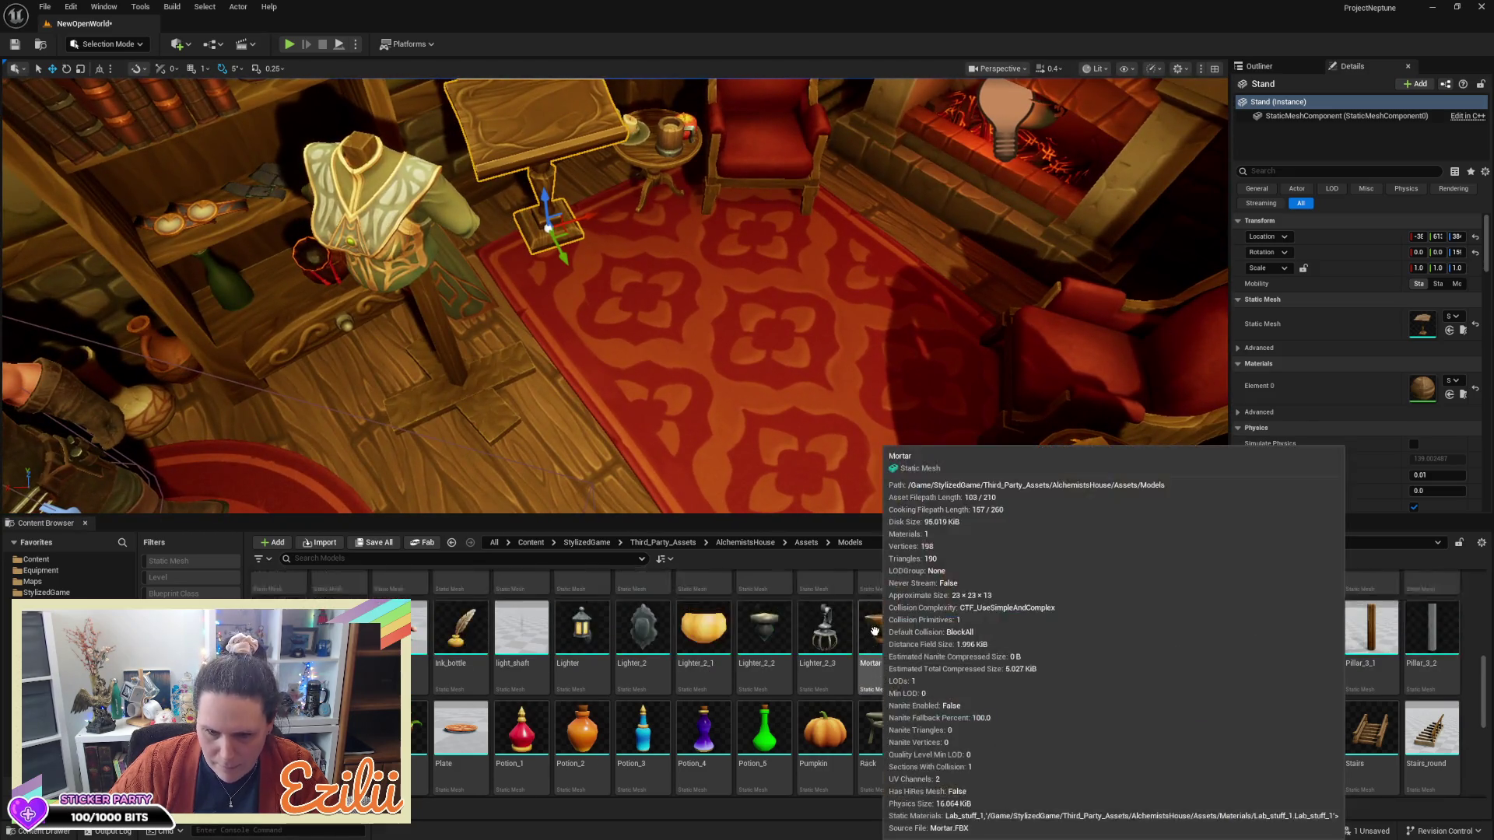
{"action": "scroll", "coordinate": [874, 632], "scroll_direction": "up", "scroll_amount": 3}
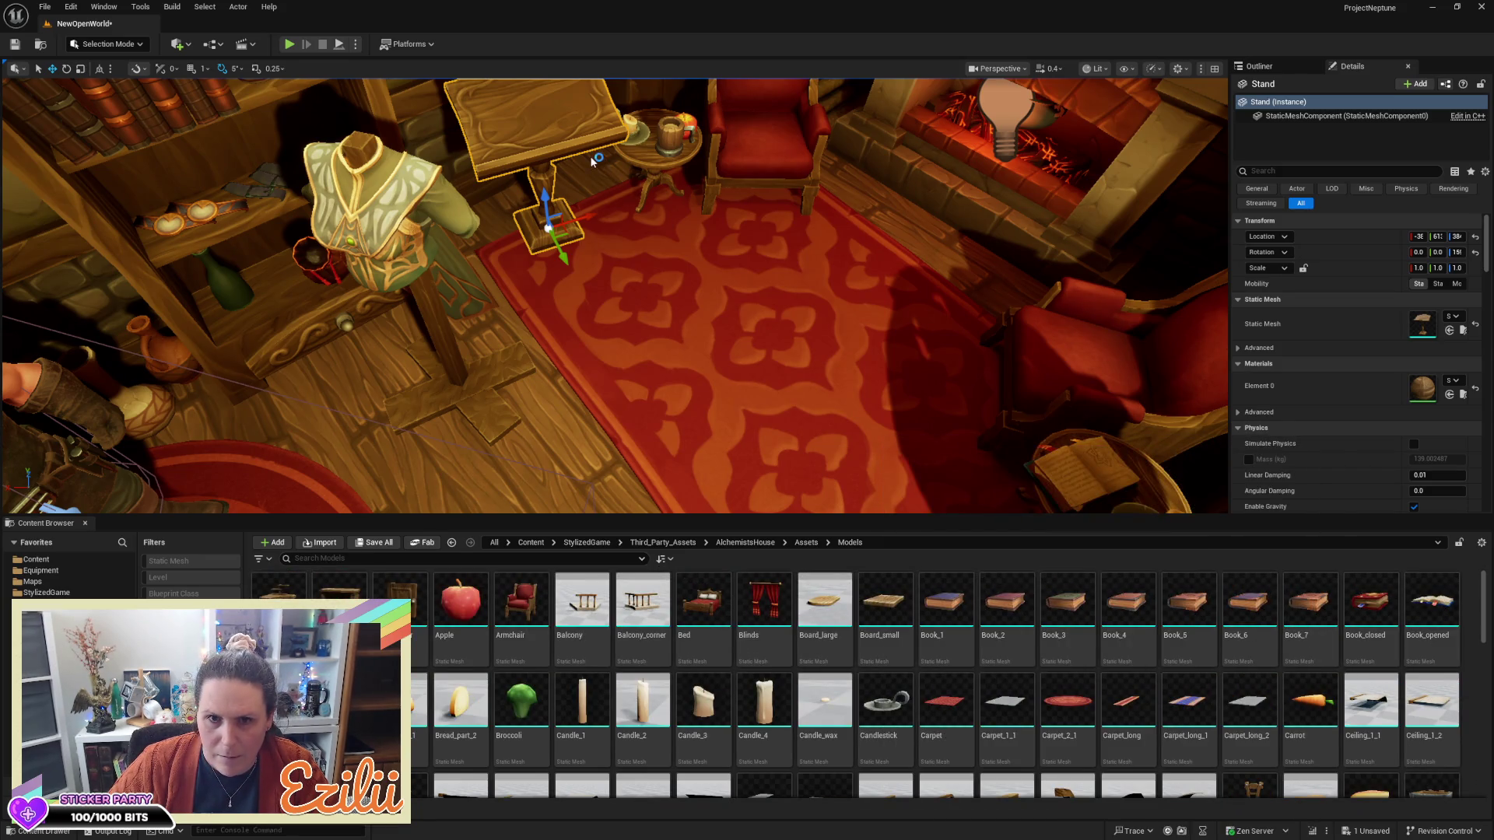
Add Book_opened, rotate it to 160 degrees and lower it onto the lectern top
{"action": "mouse_move", "coordinate": [1432, 611]}
{"action": "left_mouse_down"}
{"action": "mouse_move", "coordinate": [580, 261]}
{"action": "mouse_move", "coordinate": [576, 272]}
{"action": "mouse_move", "coordinate": [536, 145]}
{"action": "left_mouse_up"}
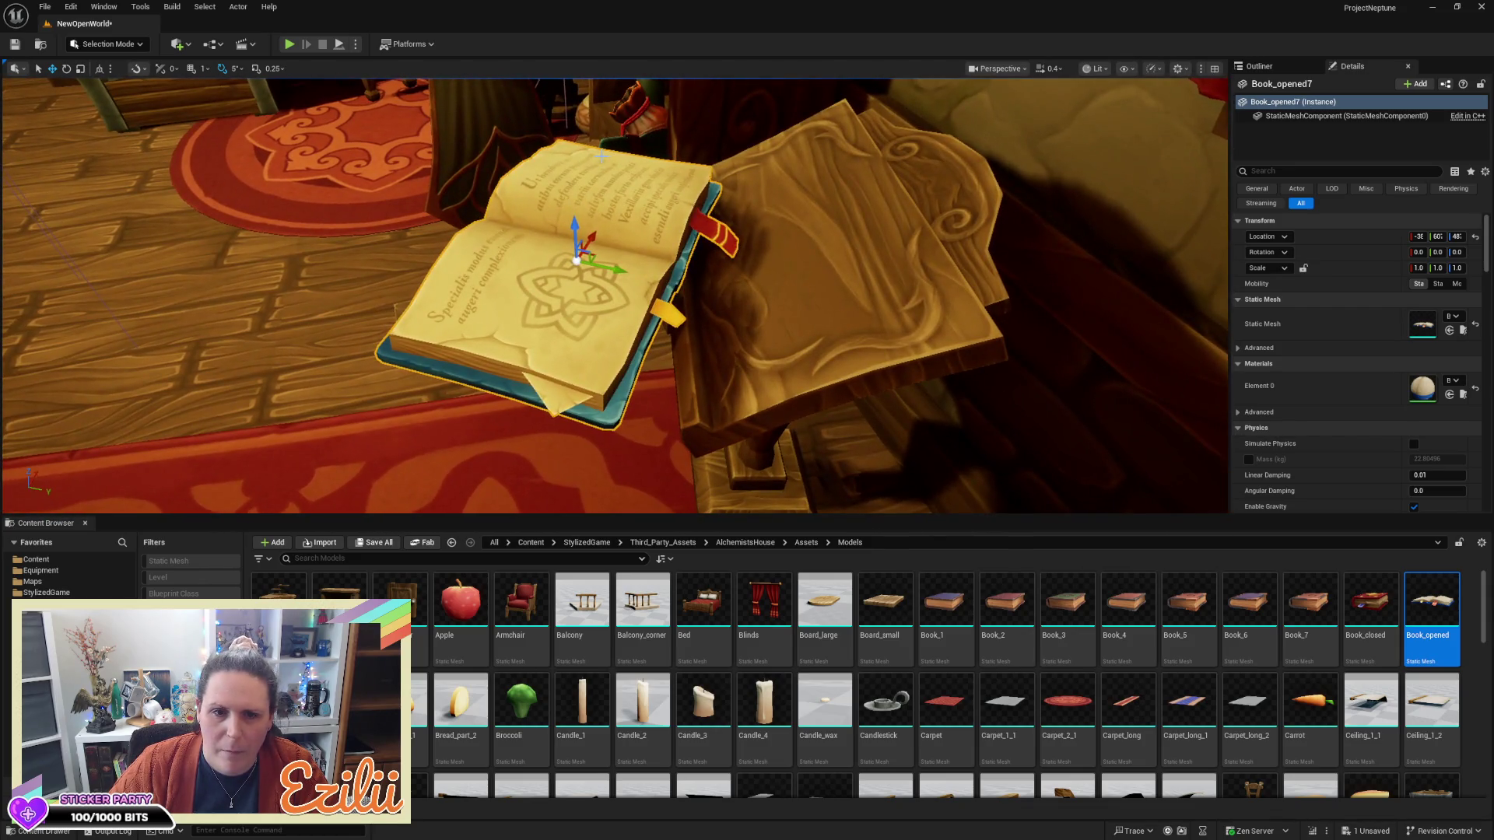
{"action": "key", "text": "e"}
{"action": "mouse_move", "coordinate": [610, 242]}
{"action": "left_mouse_down"}
{"action": "mouse_move", "coordinate": [778, 250]}
{"action": "mouse_move", "coordinate": [548, 209]}
{"action": "mouse_move", "coordinate": [550, 225]}
{"action": "left_mouse_up"}
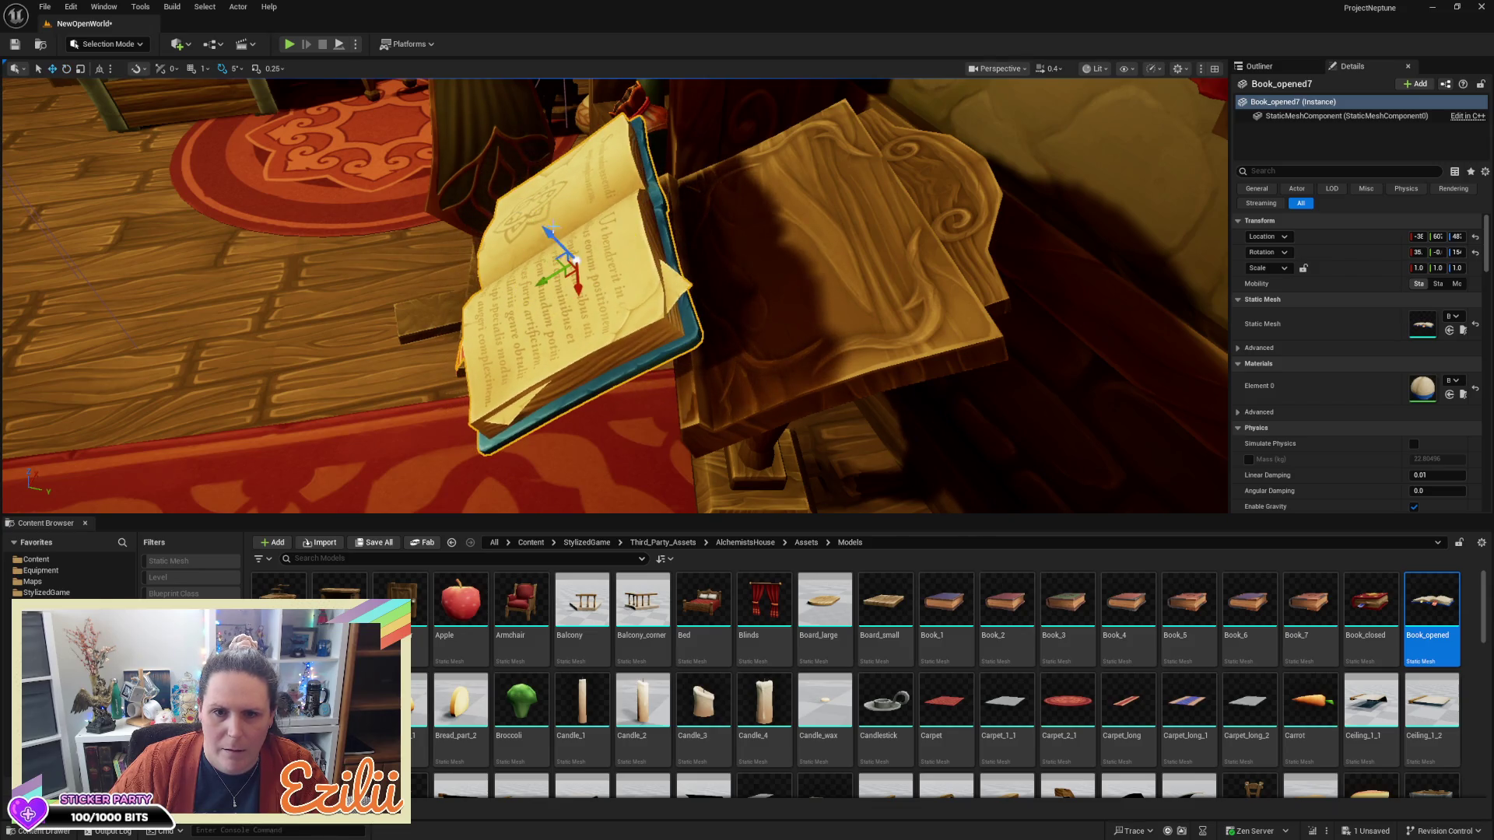
{"action": "left_click_drag", "start_coordinate": [544, 277], "coordinate": [787, 191]}
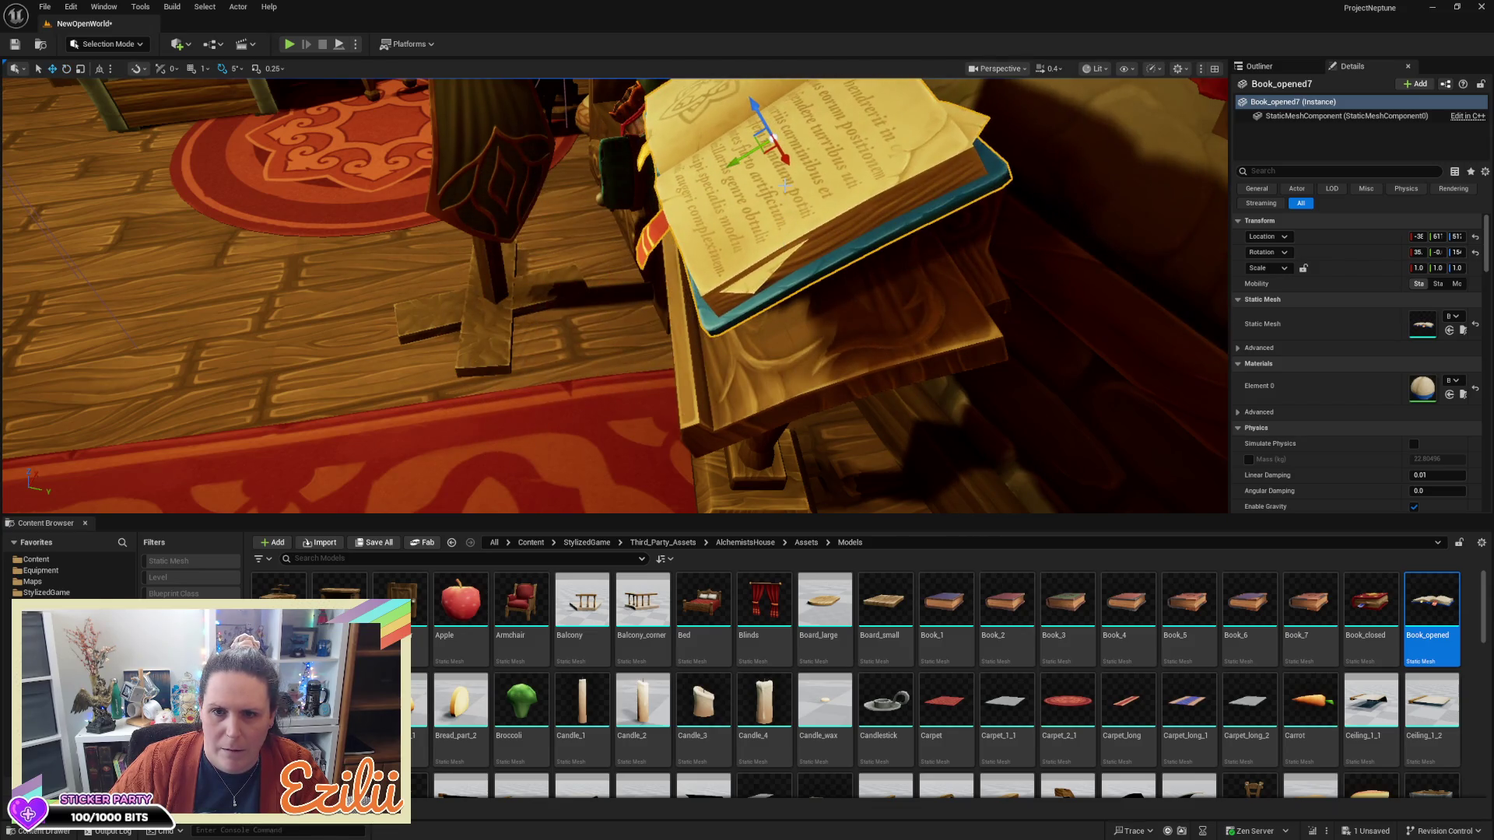
{"action": "left_click_drag", "start_coordinate": [760, 104], "coordinate": [826, 159]}
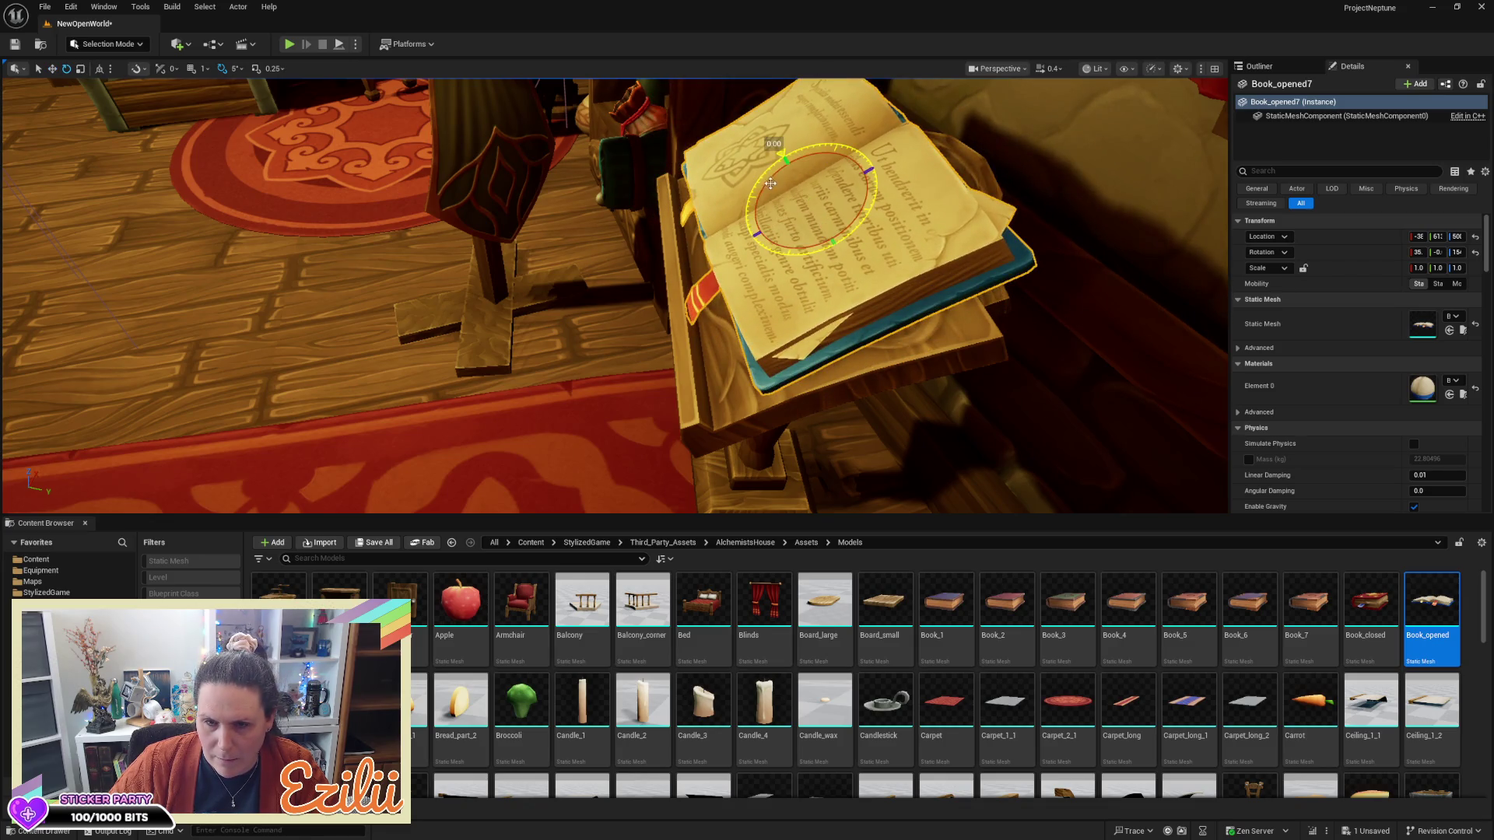
{"action": "left_click_drag", "start_coordinate": [782, 154], "coordinate": [782, 153]}
{"action": "mouse_move", "coordinate": [802, 239]}
{"action": "left_mouse_down"}
{"action": "mouse_move", "coordinate": [791, 250]}
{"action": "mouse_move", "coordinate": [778, 226]}
{"action": "mouse_move", "coordinate": [755, 242]}
{"action": "mouse_move", "coordinate": [755, 327]}
{"action": "mouse_move", "coordinate": [716, 257]}
{"action": "mouse_move", "coordinate": [669, 233]}
{"action": "mouse_move", "coordinate": [646, 241]}
{"action": "left_mouse_up"}
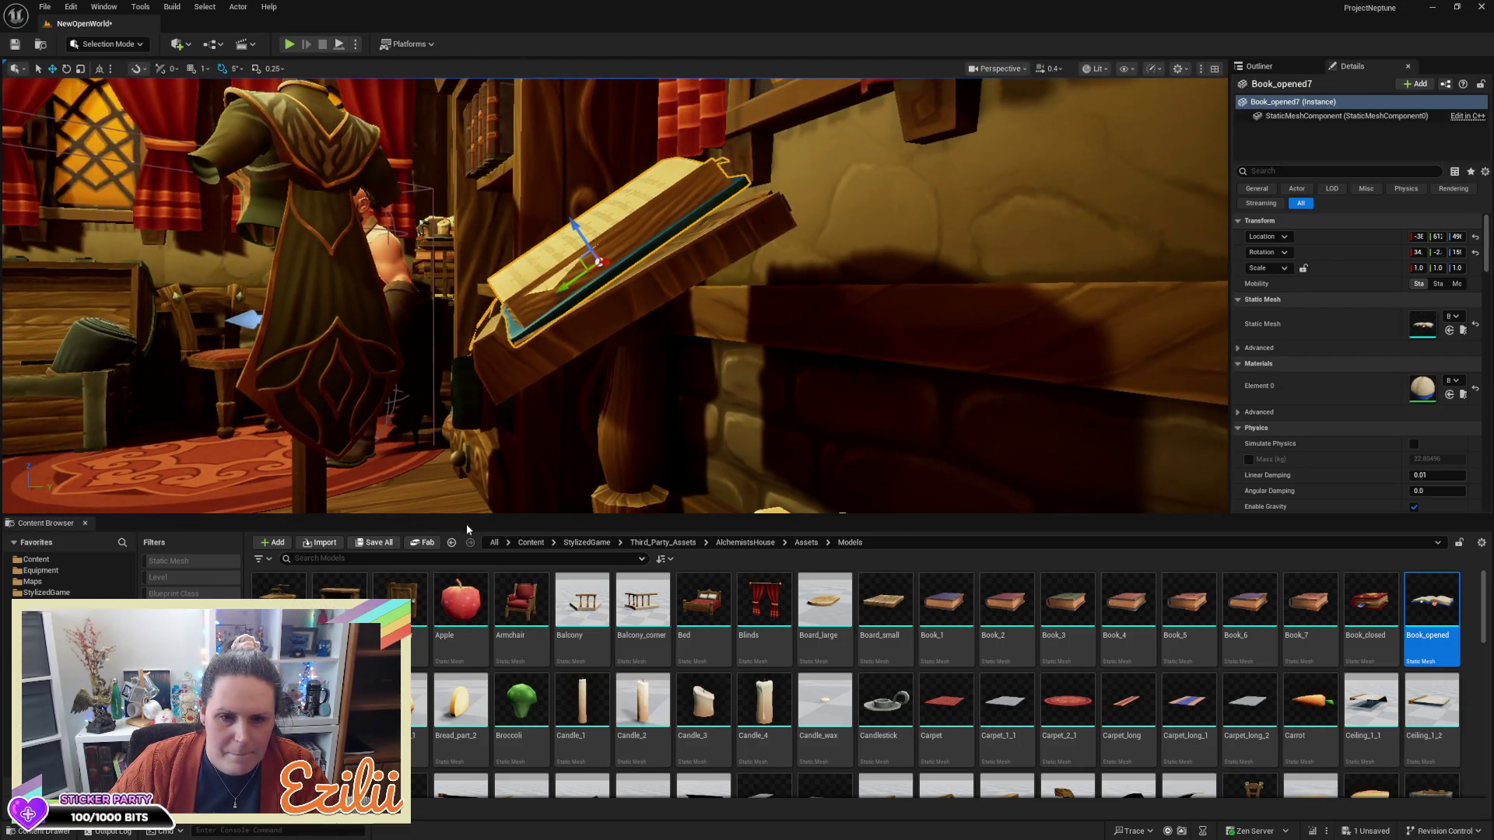
Tilt the book to match the lectern slope, nudge it into place and deselect it
{"action": "key", "text": "ctrl+space"}
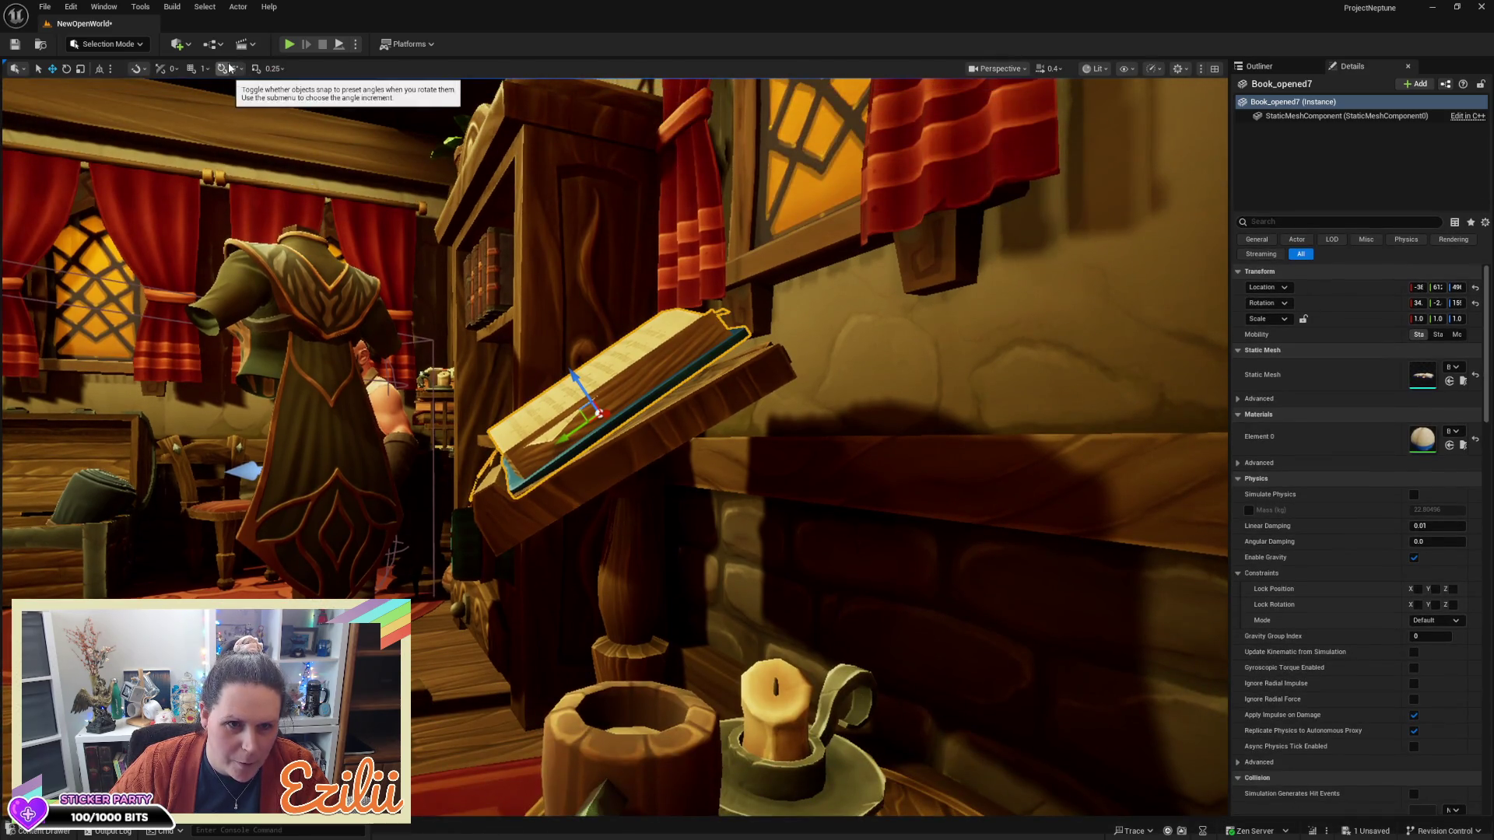
{"action": "key", "text": "e"}
{"action": "left_click_drag", "start_coordinate": [568, 368], "coordinate": [550, 374]}
{"action": "key", "text": "w"}
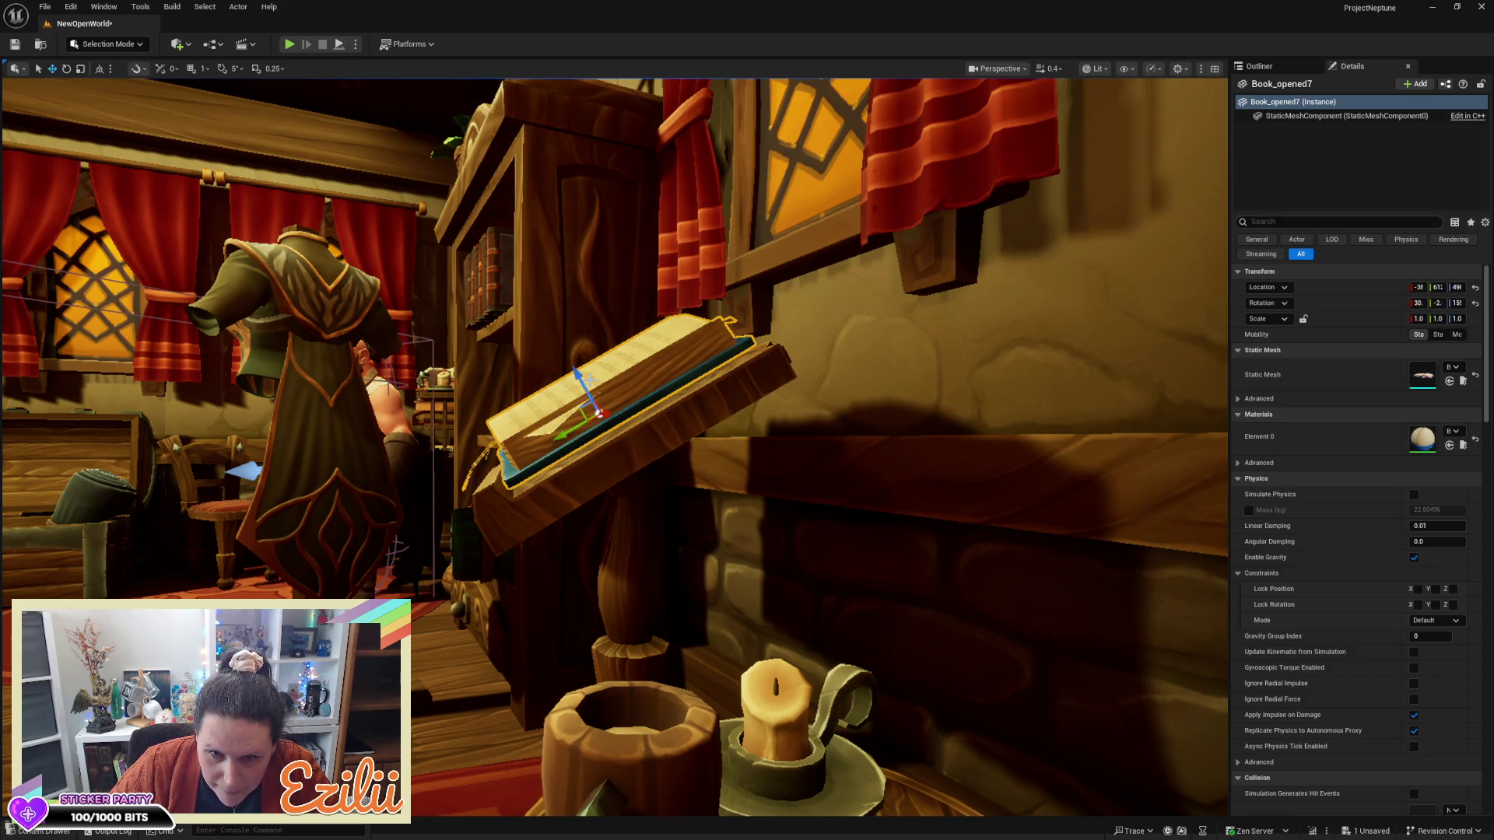
{"action": "left_click_drag", "start_coordinate": [579, 379], "coordinate": [588, 389]}
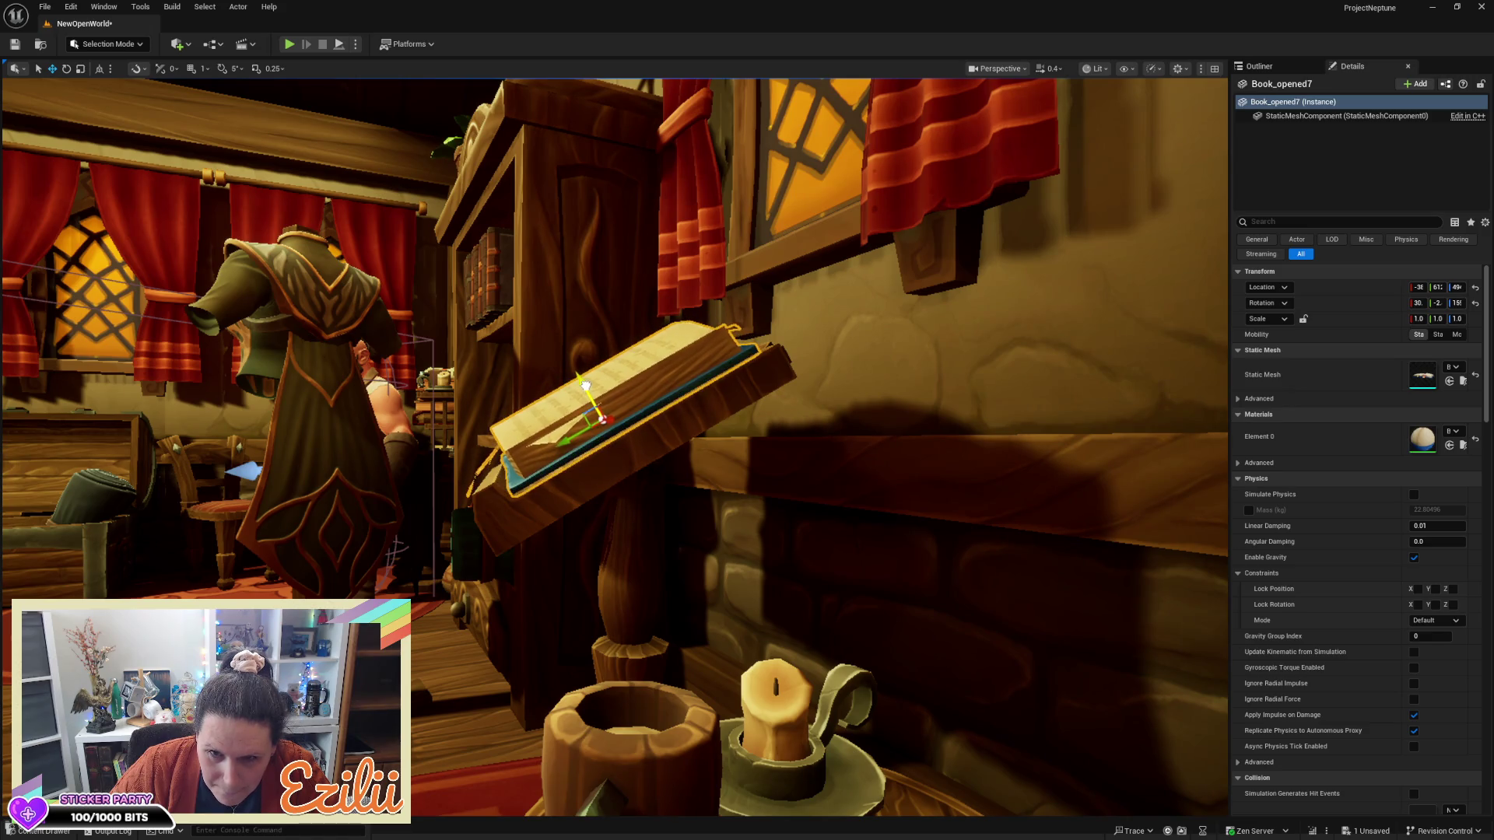
{"action": "key", "text": "f"}
{"action": "scroll", "coordinate": [765, 399], "scroll_direction": "down", "scroll_amount": 10}
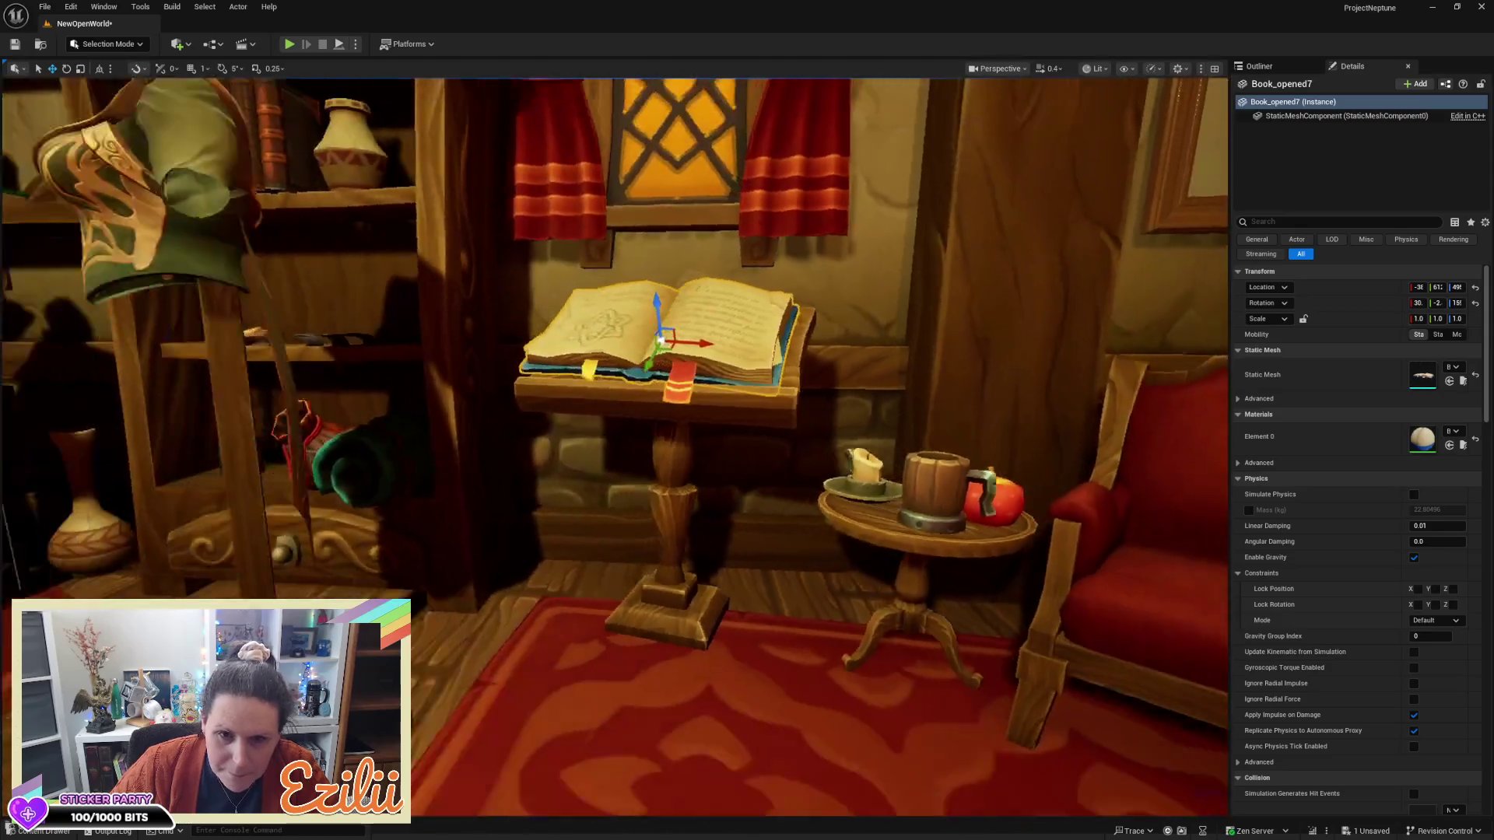
{"action": "left_click_drag", "start_coordinate": [767, 348], "coordinate": [774, 349]}
{"action": "key", "text": "Escape"}
{"action": "mouse_move", "coordinate": [857, 500]}
{"action": "left_mouse_down"}
{"action": "mouse_move", "coordinate": [857, 638]}
{"action": "mouse_move", "coordinate": [770, 576]}
{"action": "left_mouse_up"}
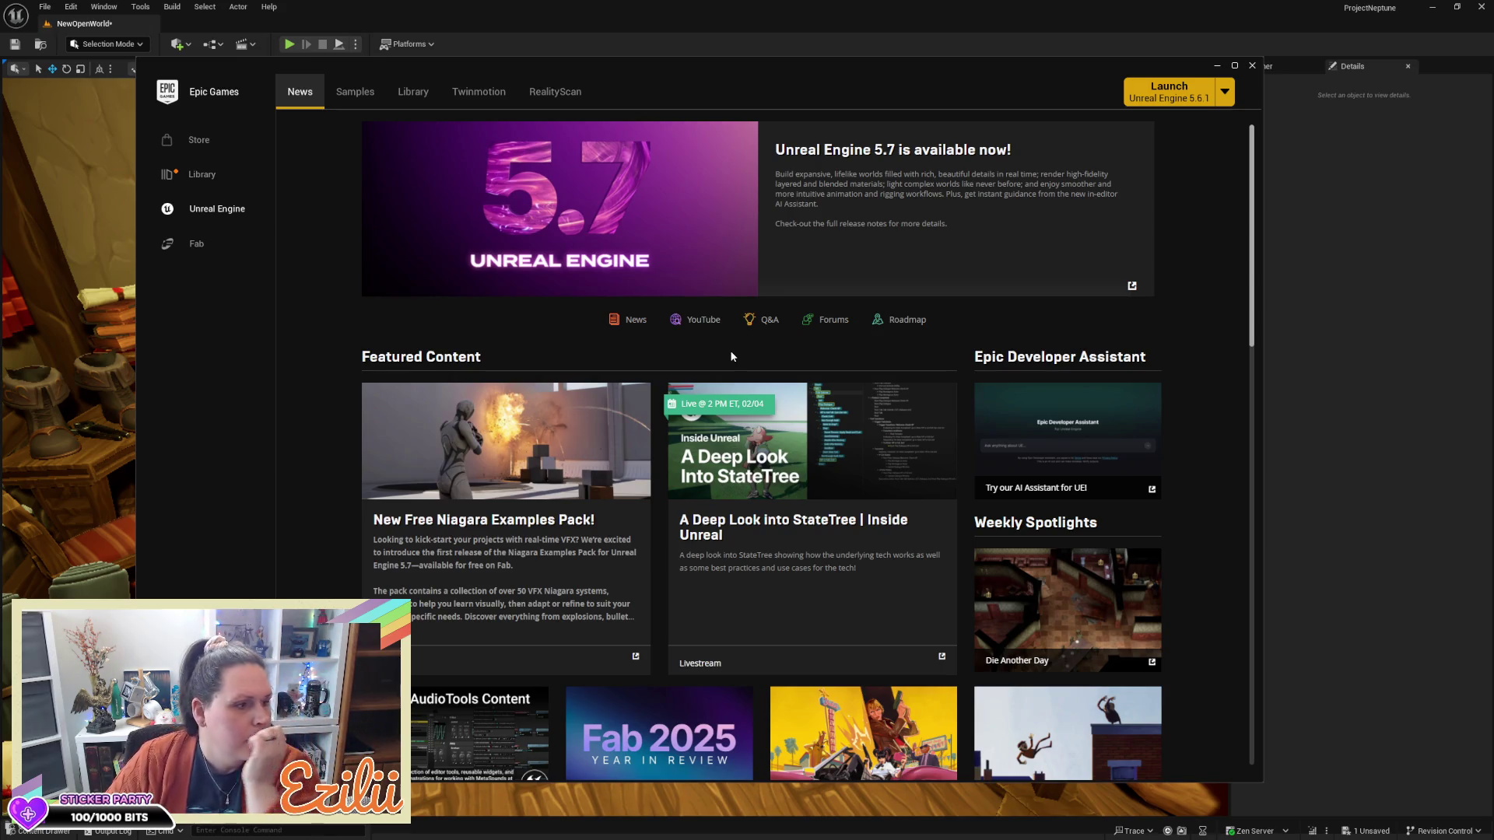
Go to the Fab section from the launcher's left sidebar
{"action": "left_click", "coordinate": [219, 246]}
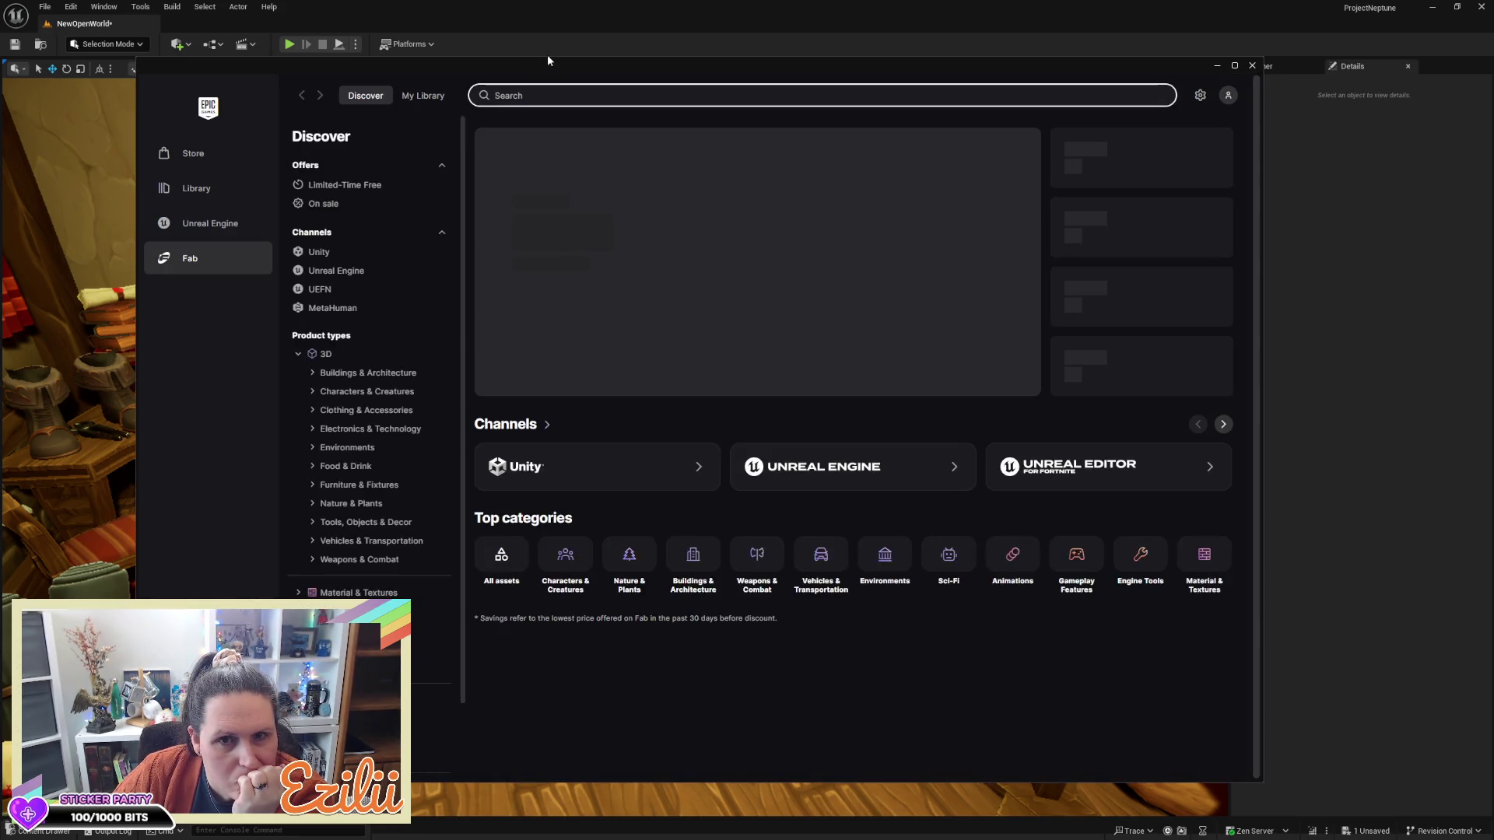
Maximize the launcher and filter Fab's Unreal Engine channel to 3D products
{"action": "double_click", "coordinate": [548, 56]}
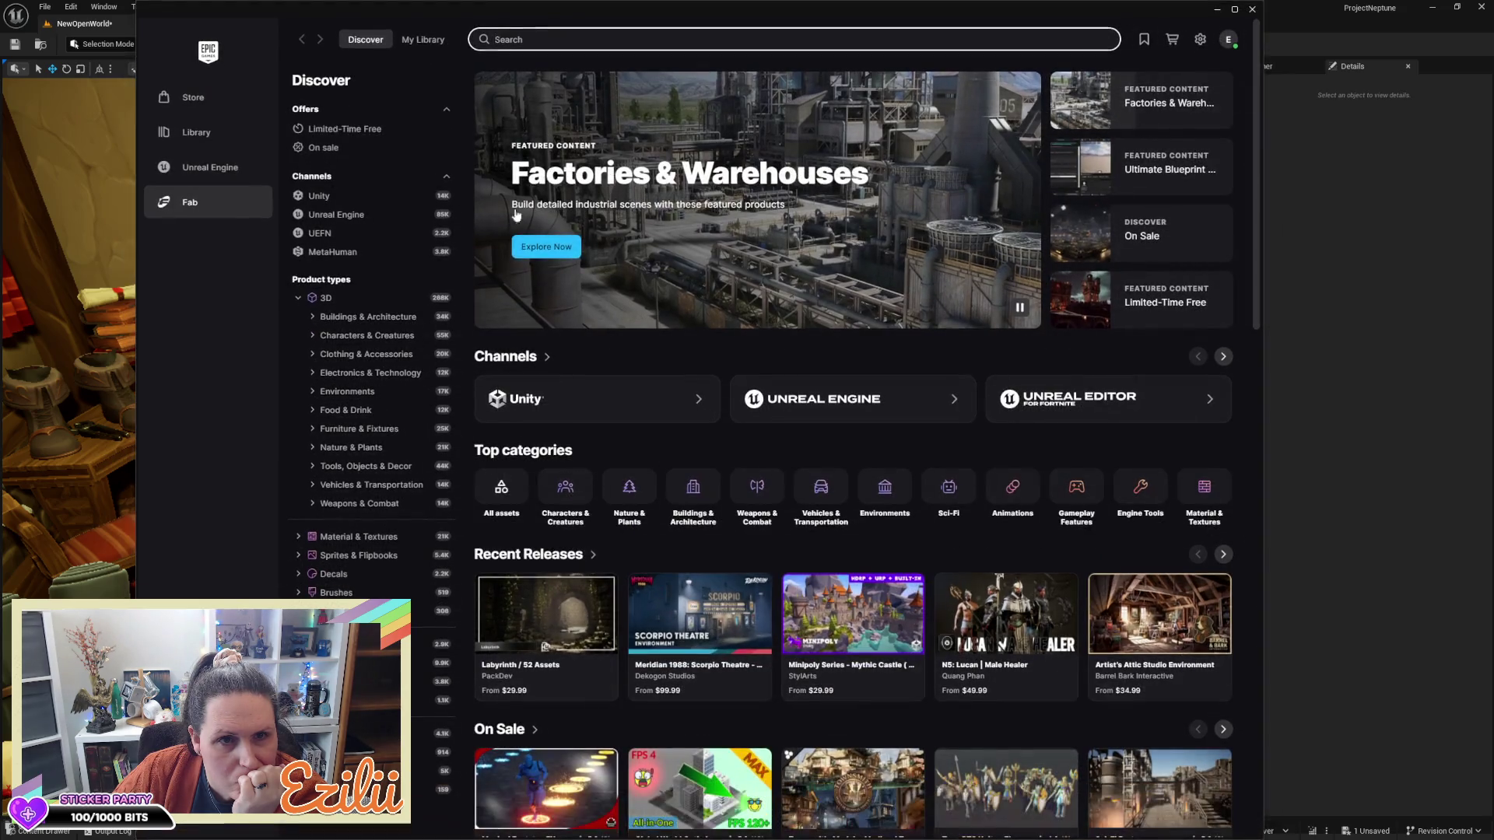
{"action": "left_click_drag", "start_coordinate": [459, 6], "coordinate": [534, 2]}
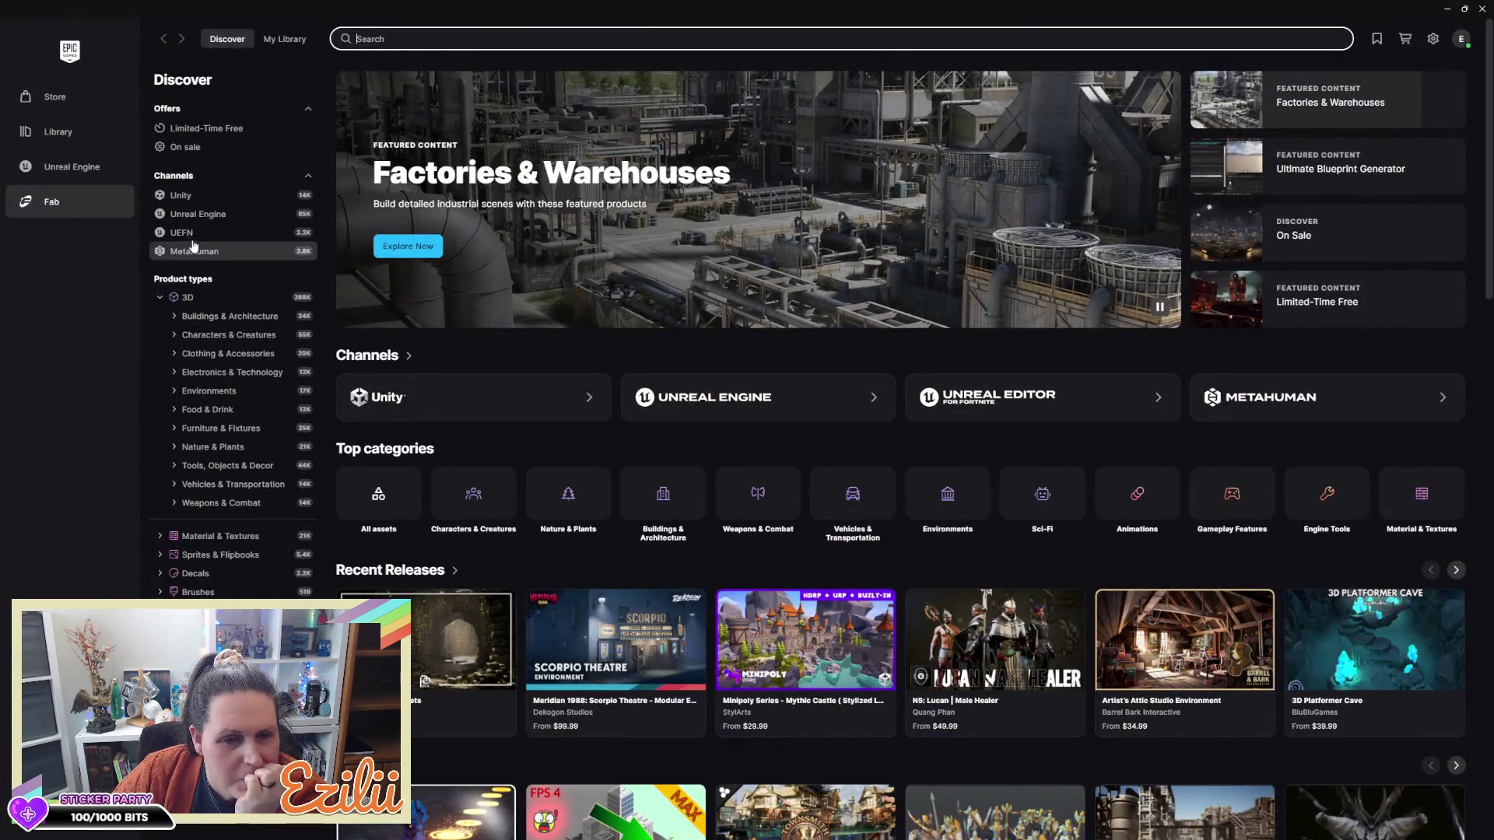
{"action": "left_click", "coordinate": [198, 214]}
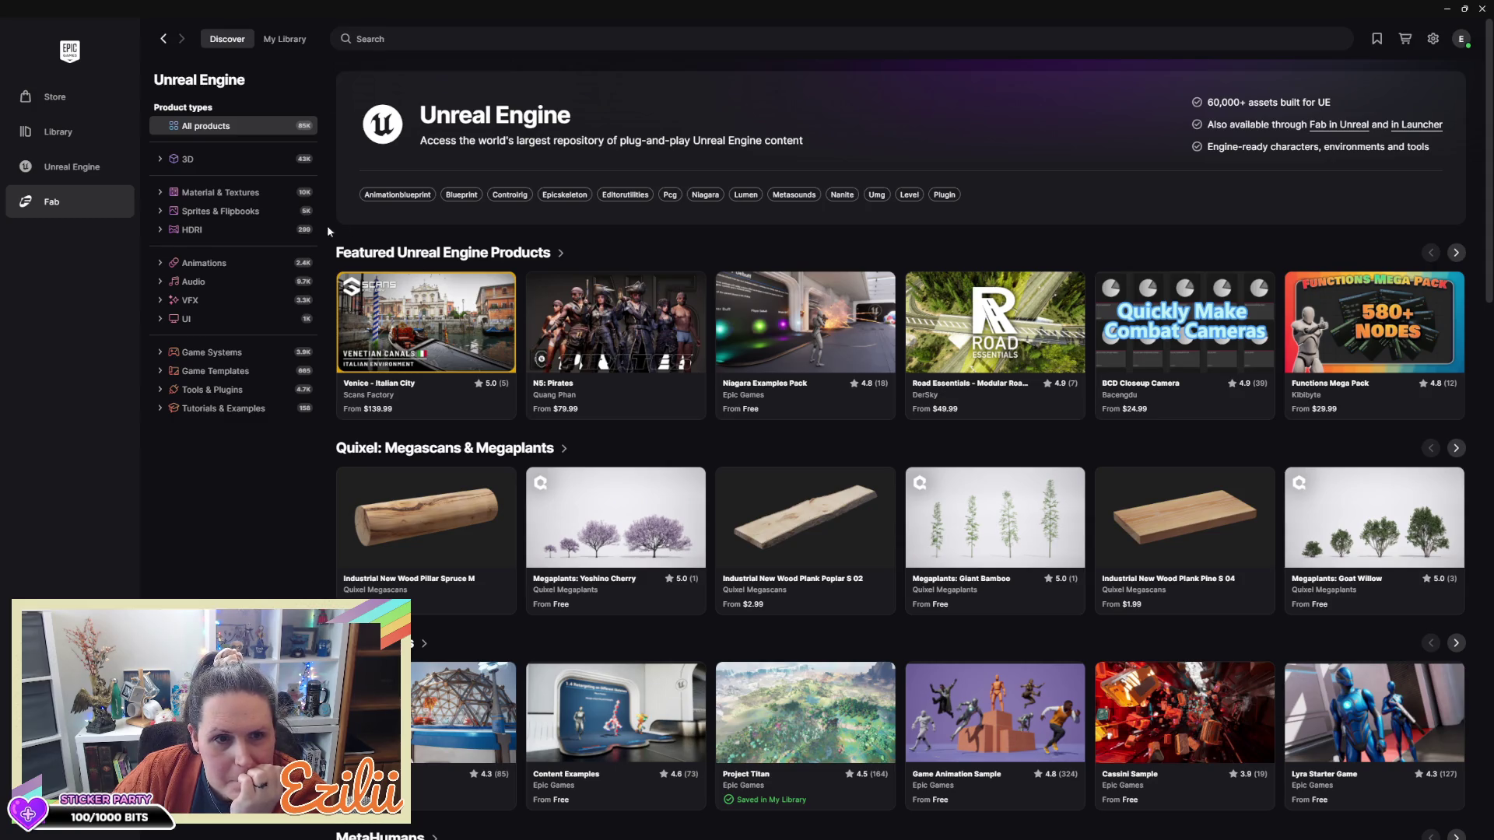
{"action": "left_click", "coordinate": [178, 161]}
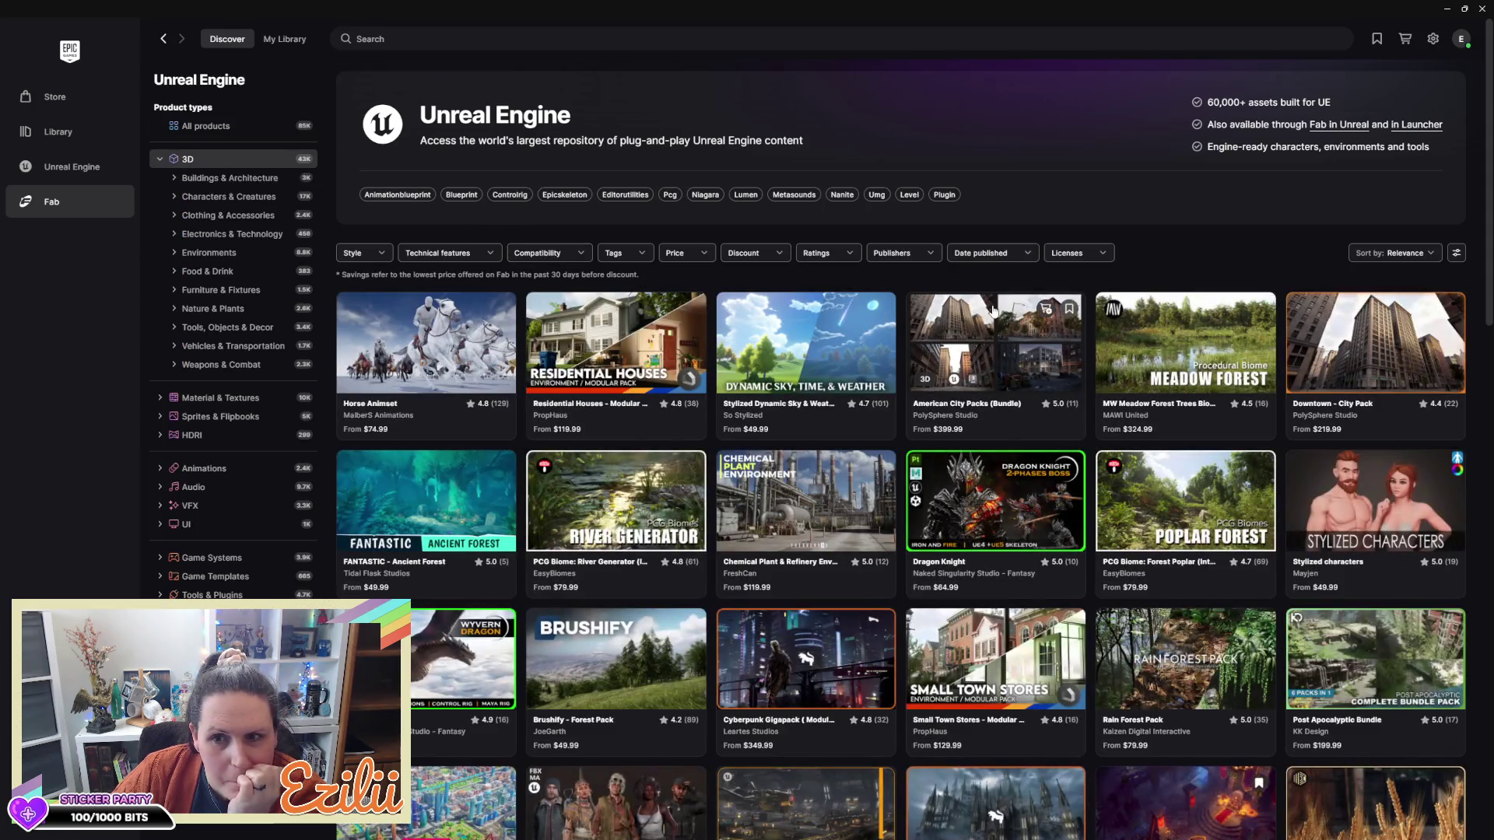
Search Fab for 'blueprint' and skim the results
{"action": "left_click", "coordinate": [409, 38]}
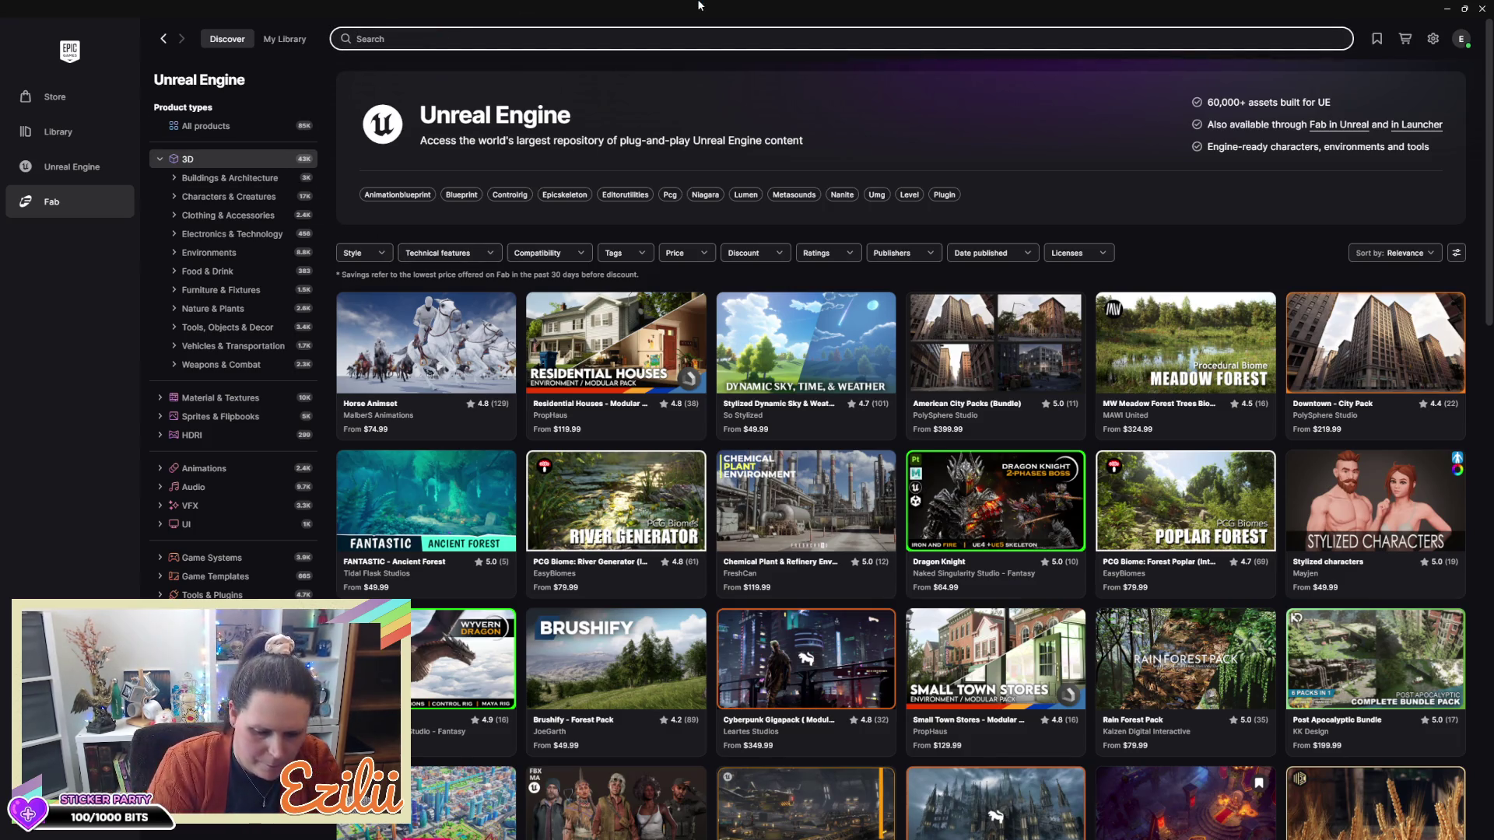
{"action": "type", "text": "blueprin"}
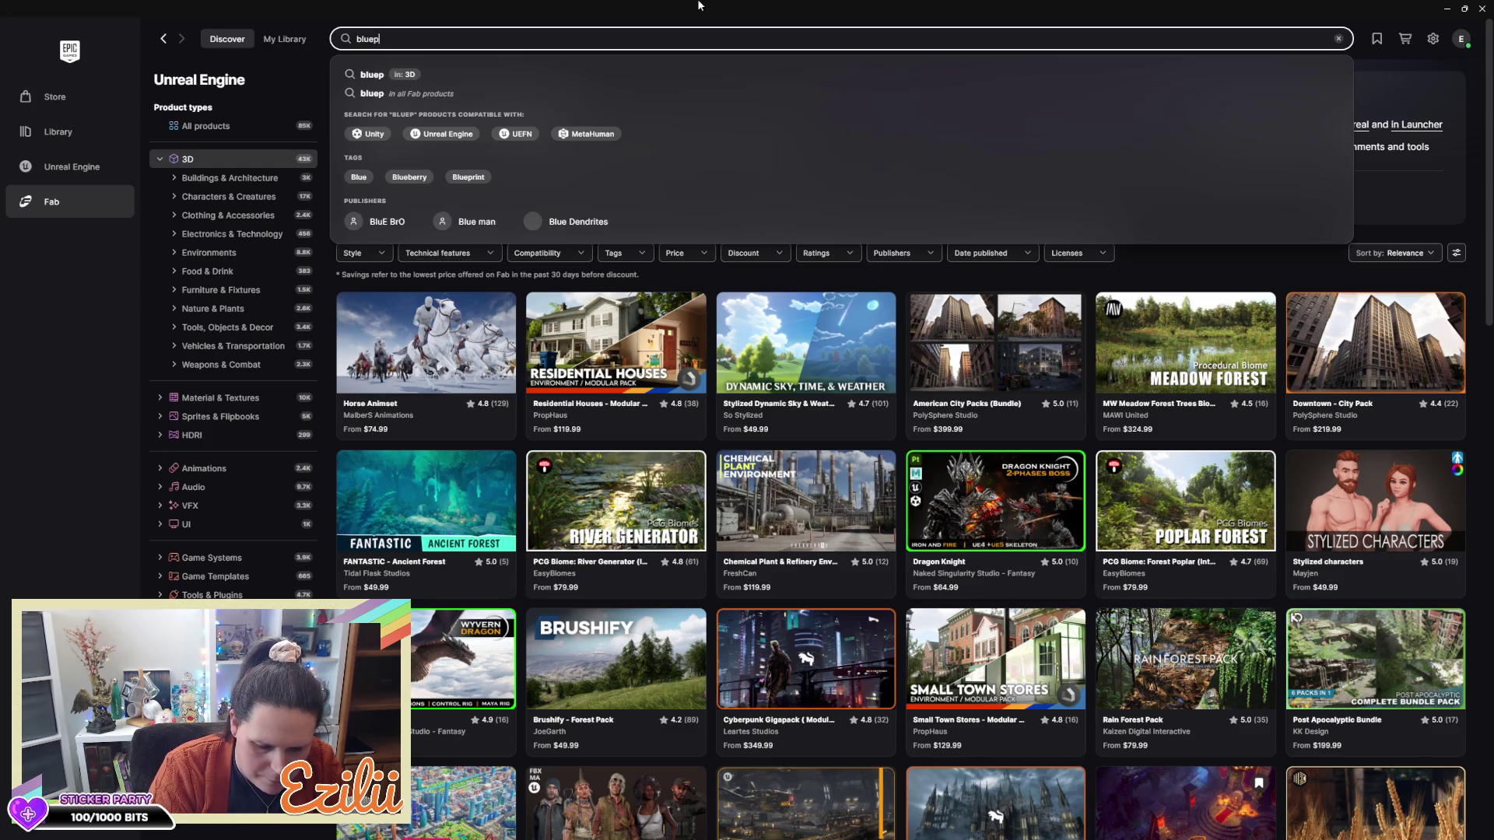
{"action": "key", "text": "Return"}
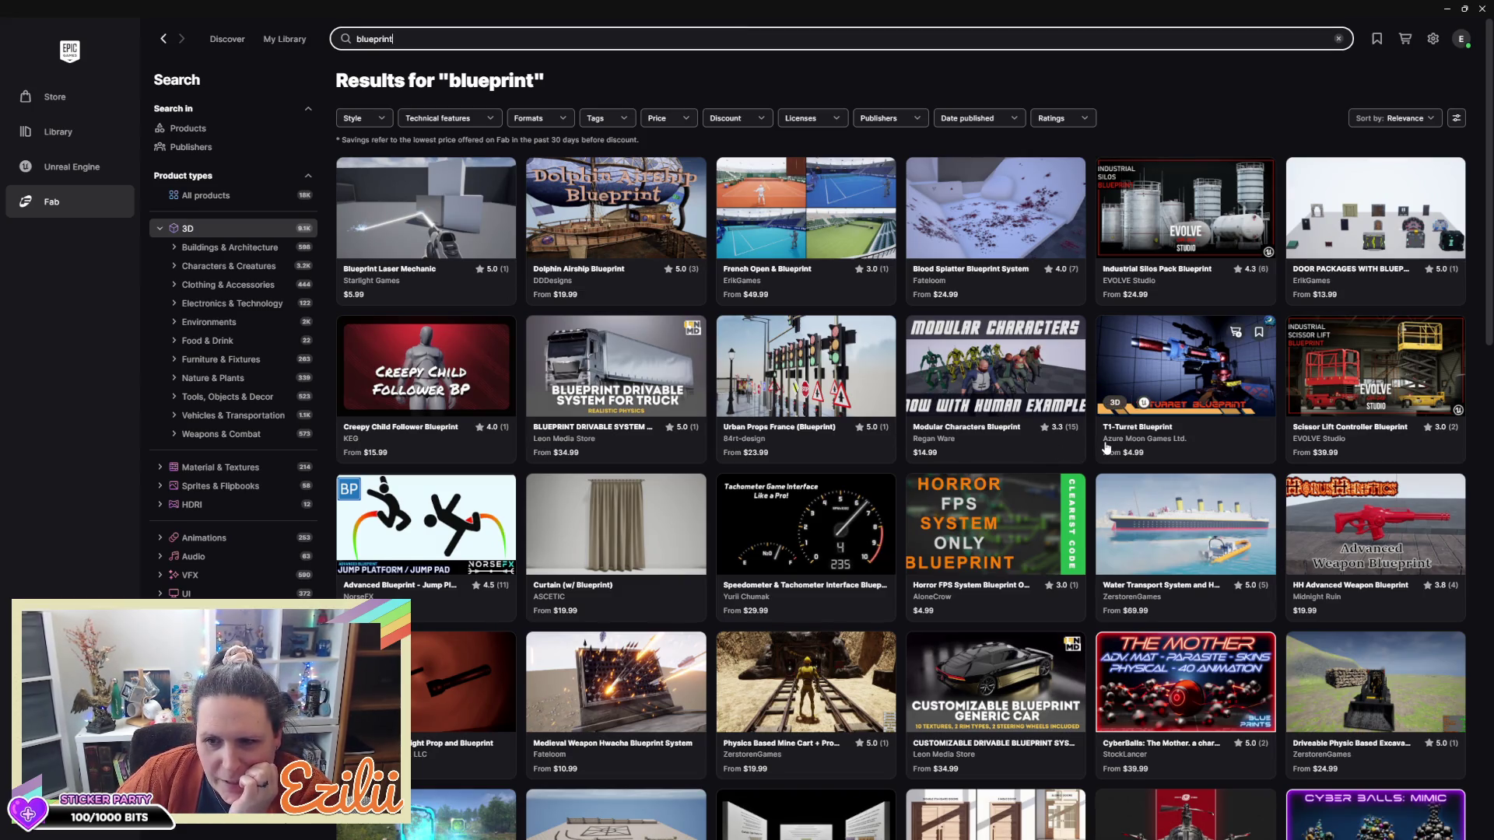
{"action": "scroll", "coordinate": [1106, 447], "scroll_direction": "down", "scroll_amount": 6}
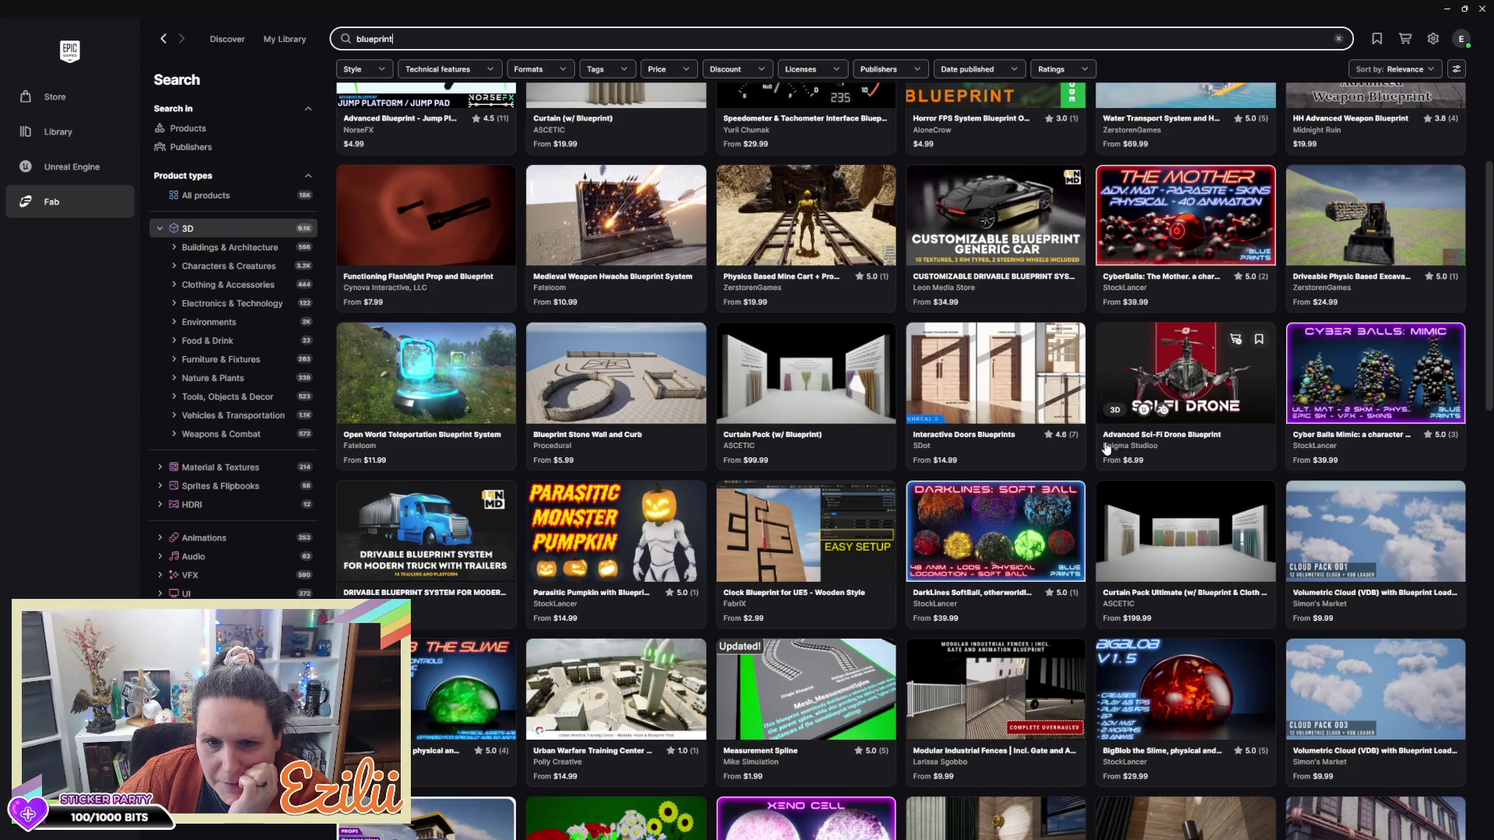
{"action": "scroll", "coordinate": [1105, 447], "scroll_direction": "up", "scroll_amount": 6}
{"action": "left_click", "coordinate": [577, 44]}
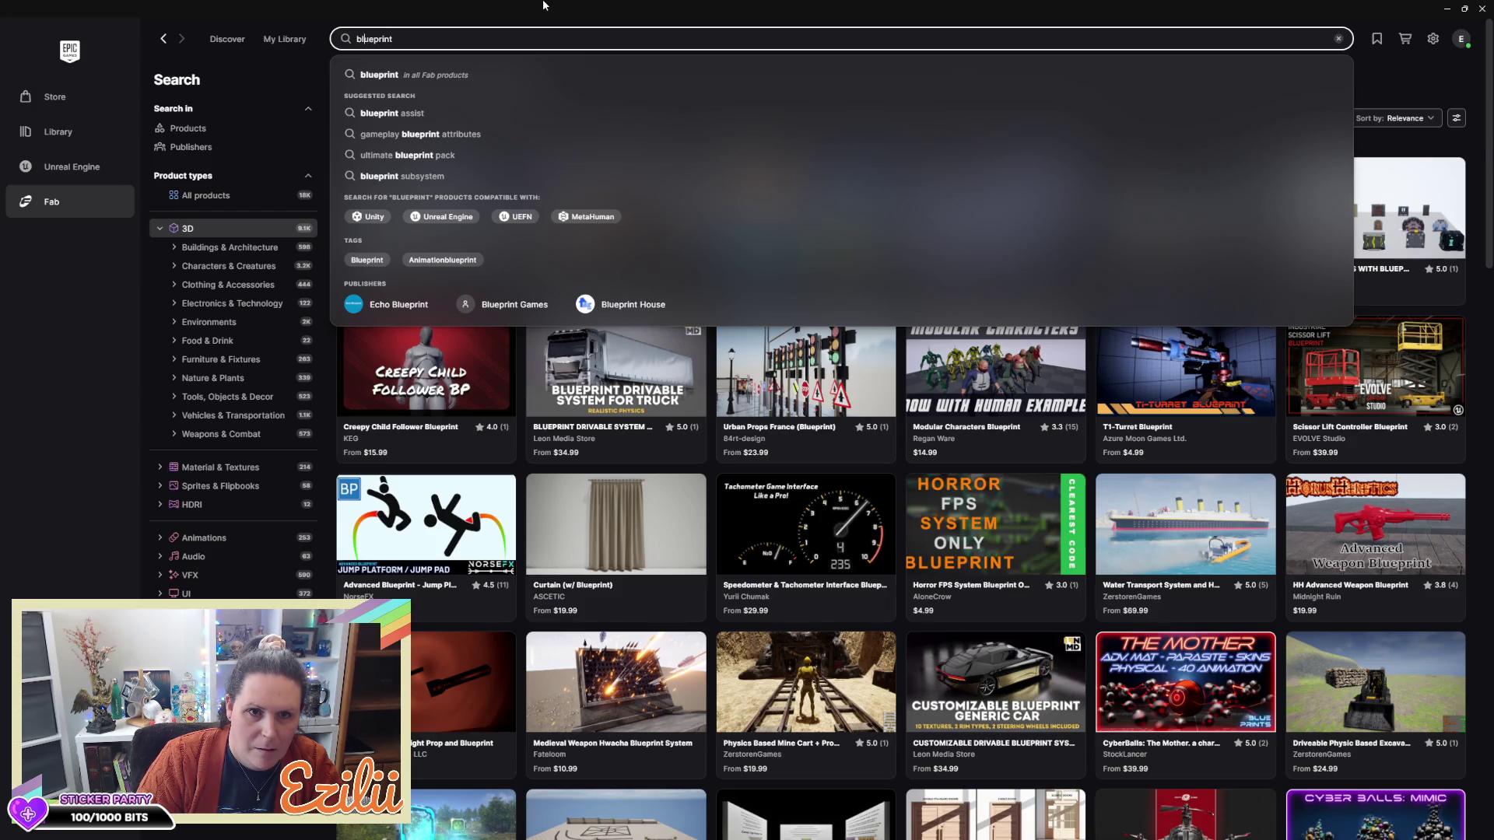
Search for 'drawing blueprint', scroll through the results, then start replacing the query
{"action": "type", "text": "drawing"}
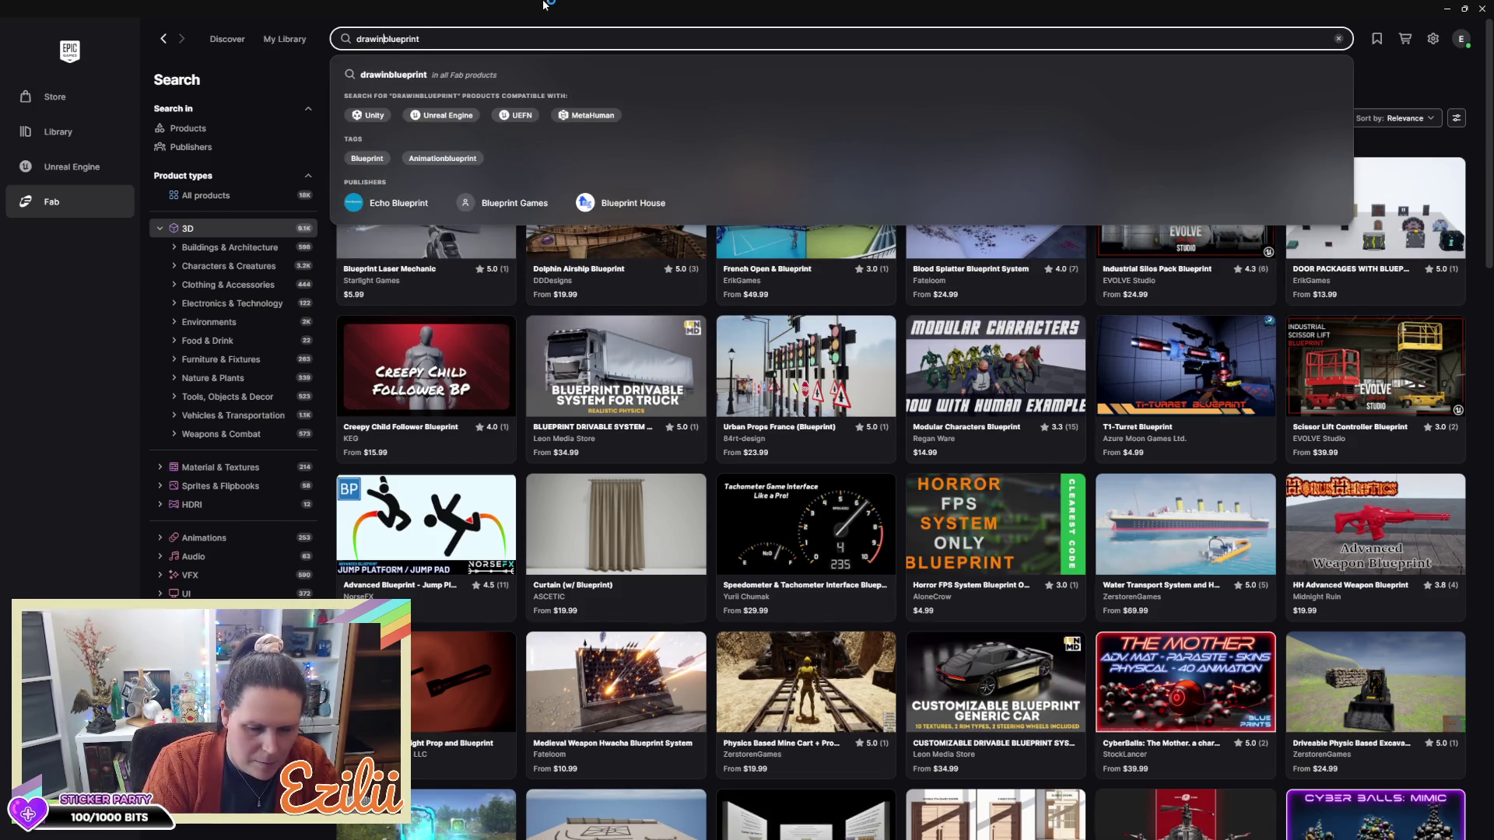
{"action": "key", "text": "Return"}
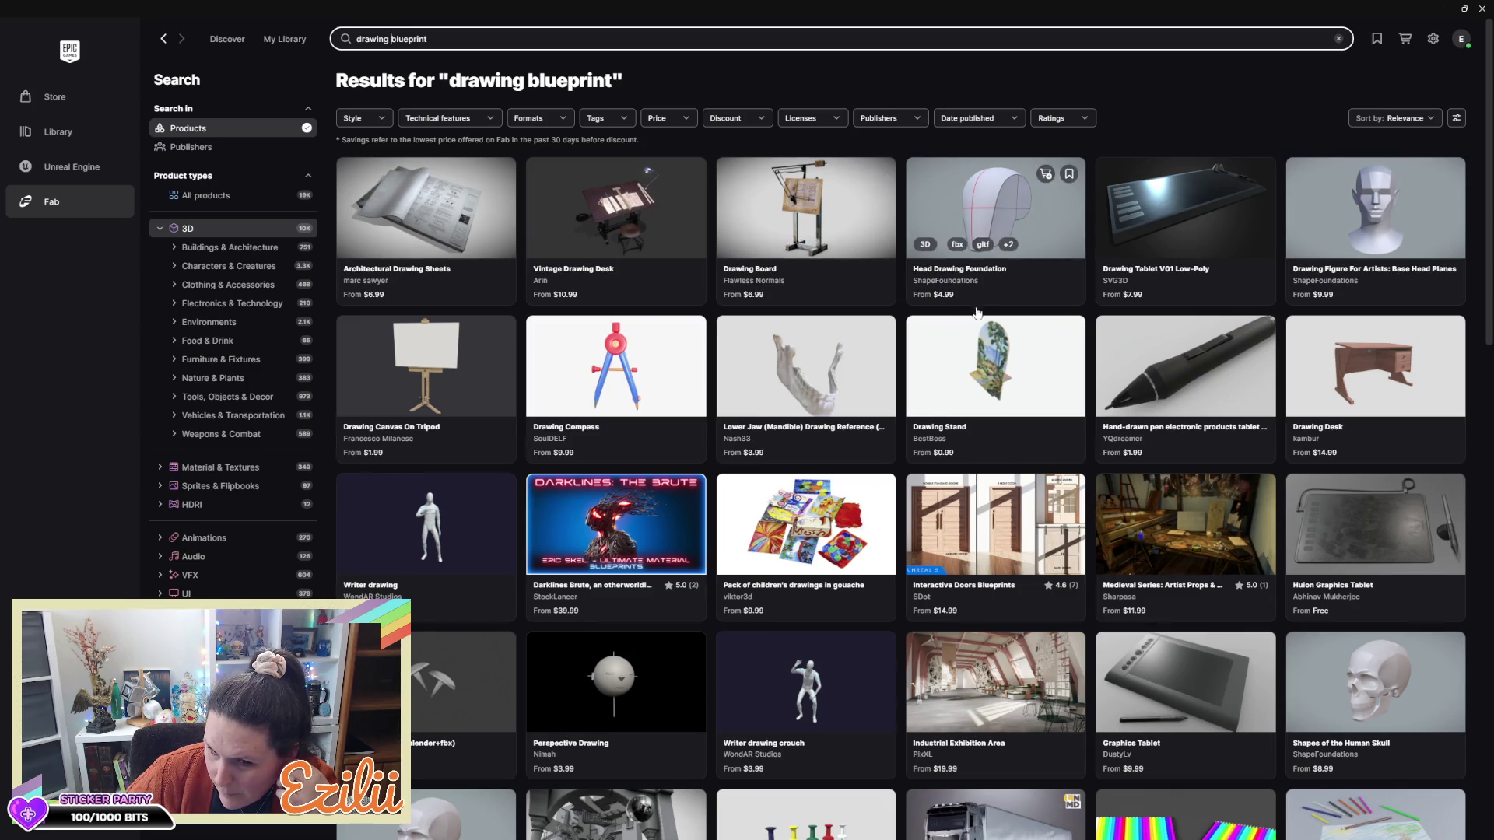
{"action": "scroll", "coordinate": [984, 326], "scroll_direction": "down", "scroll_amount": 4}
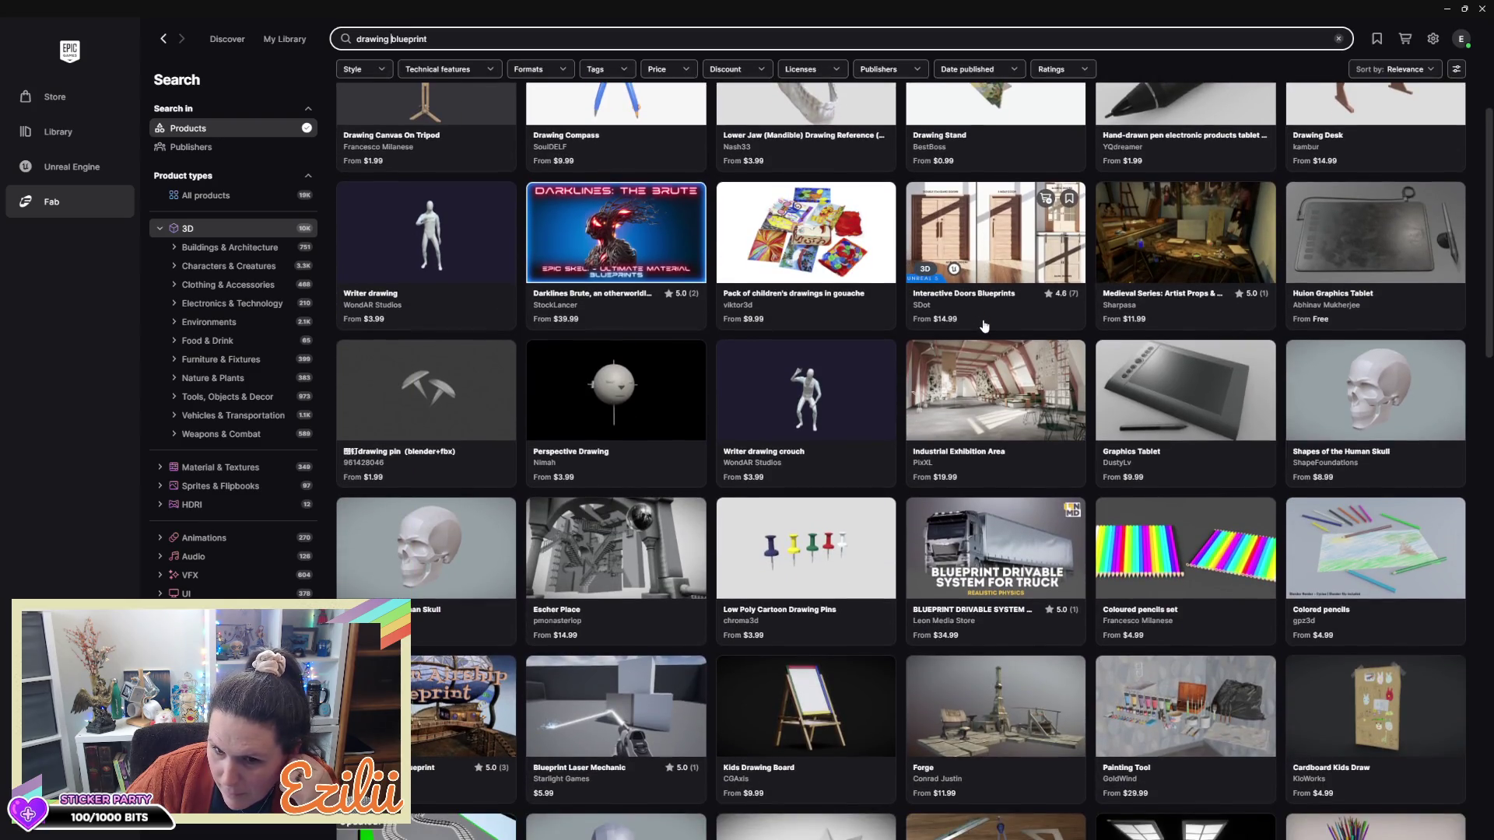
{"action": "scroll", "coordinate": [985, 326], "scroll_direction": "down", "scroll_amount": 4}
{"action": "scroll", "coordinate": [984, 327], "scroll_direction": "down", "scroll_amount": 6}
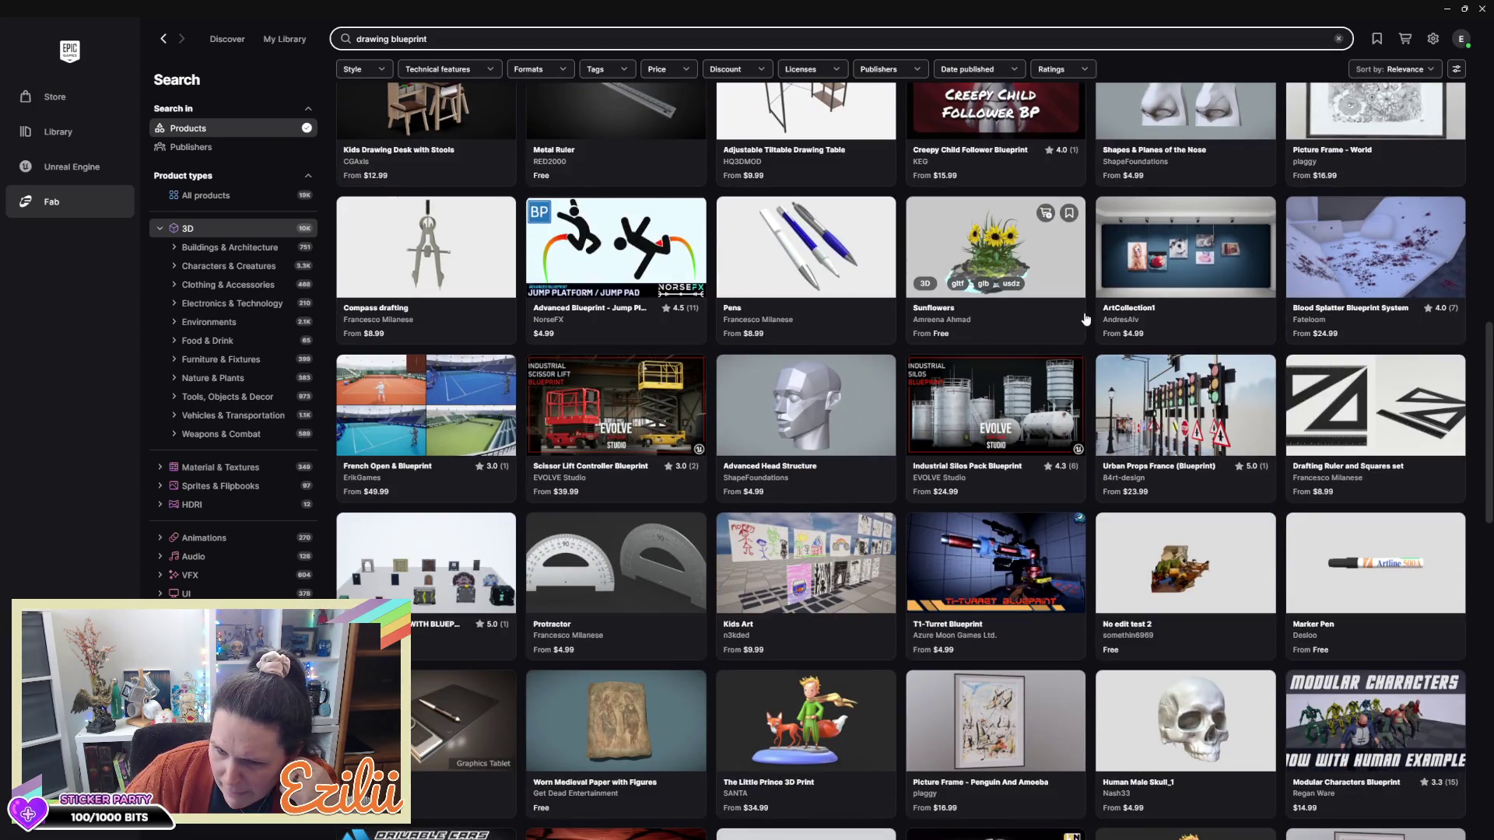
{"action": "scroll", "coordinate": [1085, 319], "scroll_direction": "down", "scroll_amount": 7}
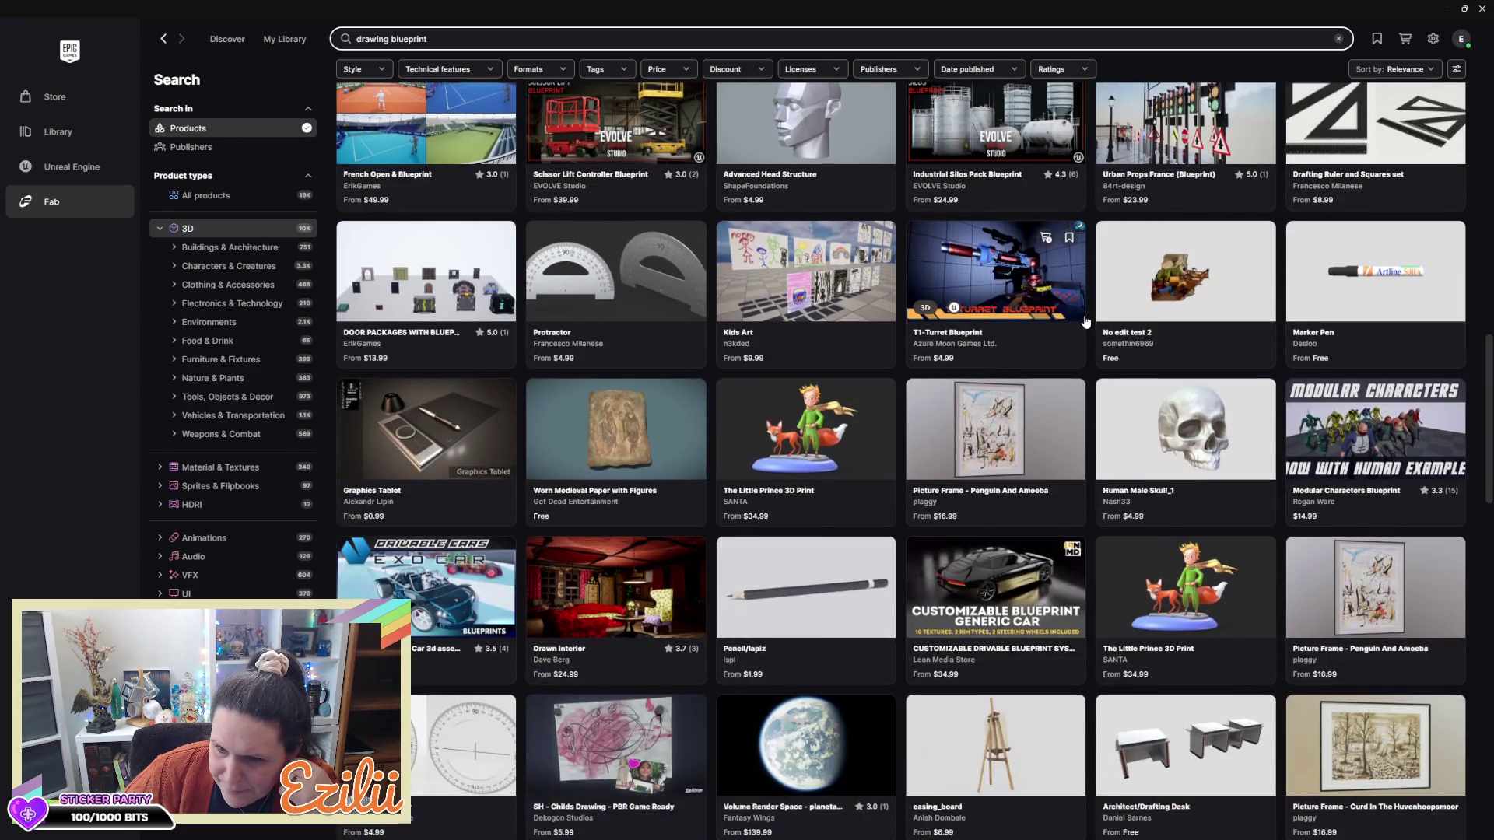
{"action": "scroll", "coordinate": [1086, 324], "scroll_direction": "down", "scroll_amount": 3}
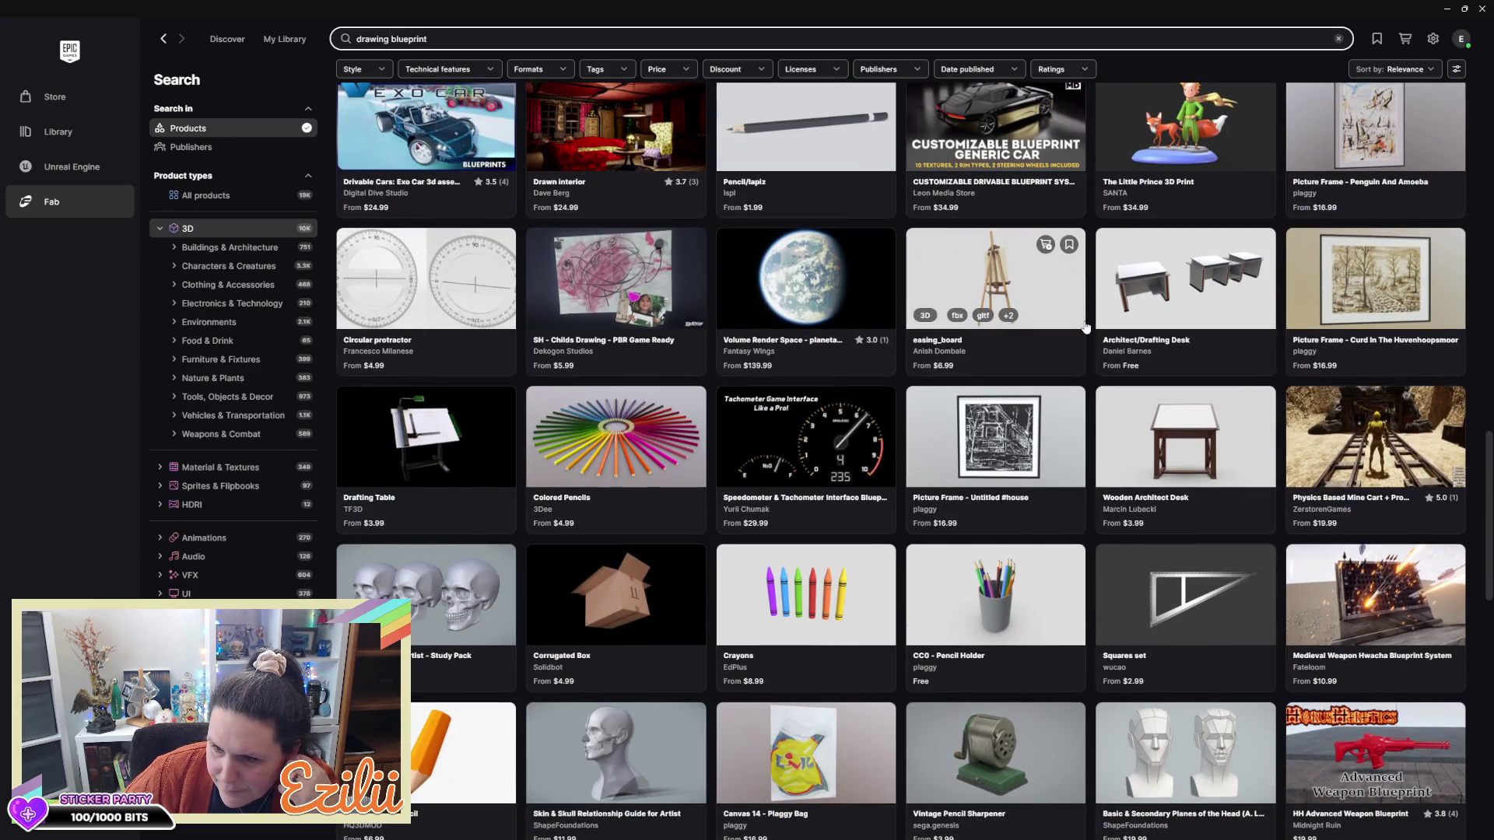
{"action": "scroll", "coordinate": [1085, 327], "scroll_direction": "up", "scroll_amount": 8}
{"action": "scroll", "coordinate": [1086, 327], "scroll_direction": "up", "scroll_amount": 20}
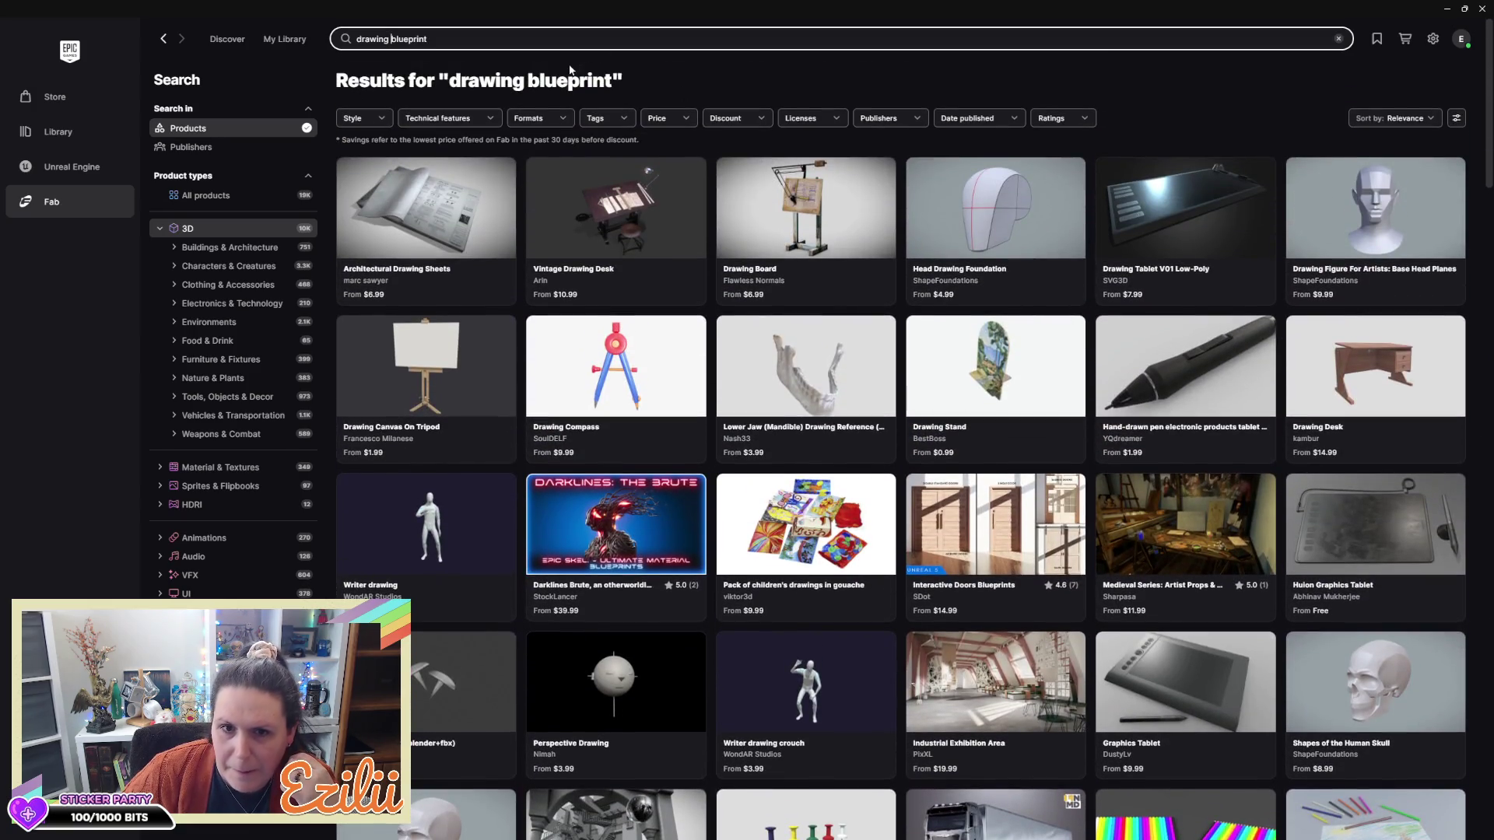
{"action": "key", "text": "ctrl+a"}
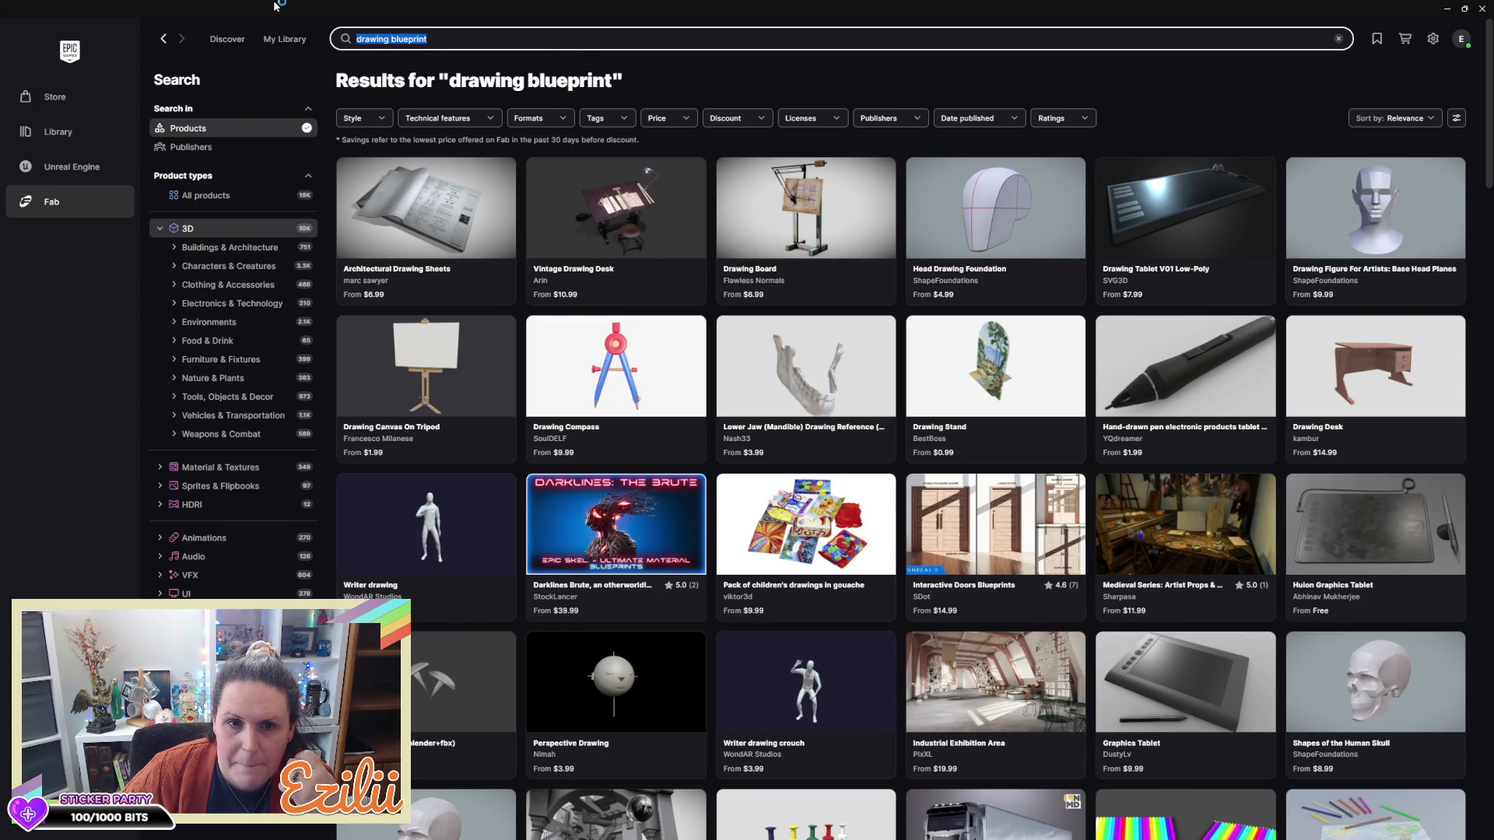
{"action": "type", "text": "armor drawin"}
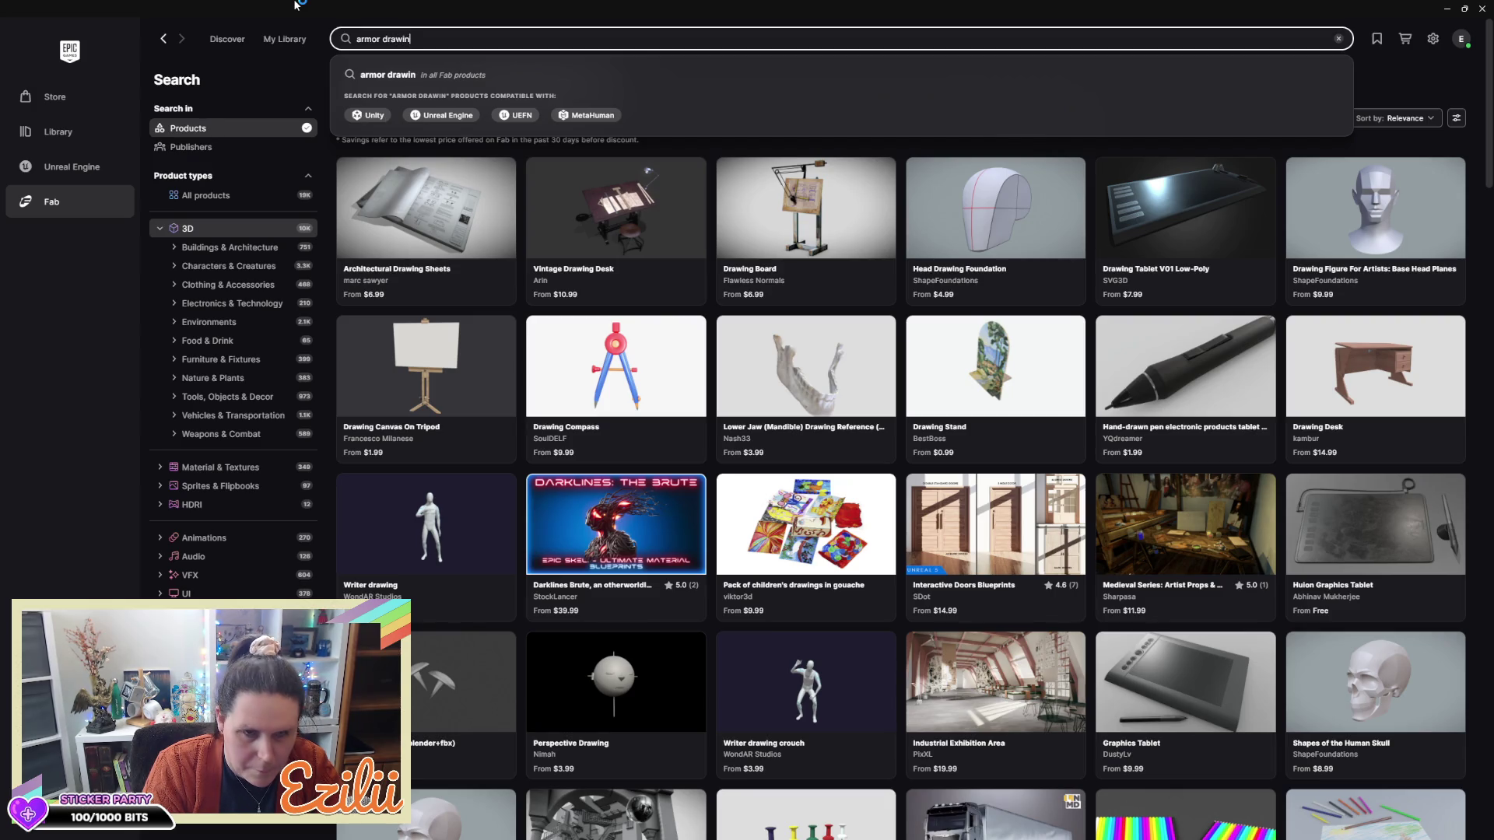
{"action": "type", "text": "g"}
{"action": "key", "text": "Return"}
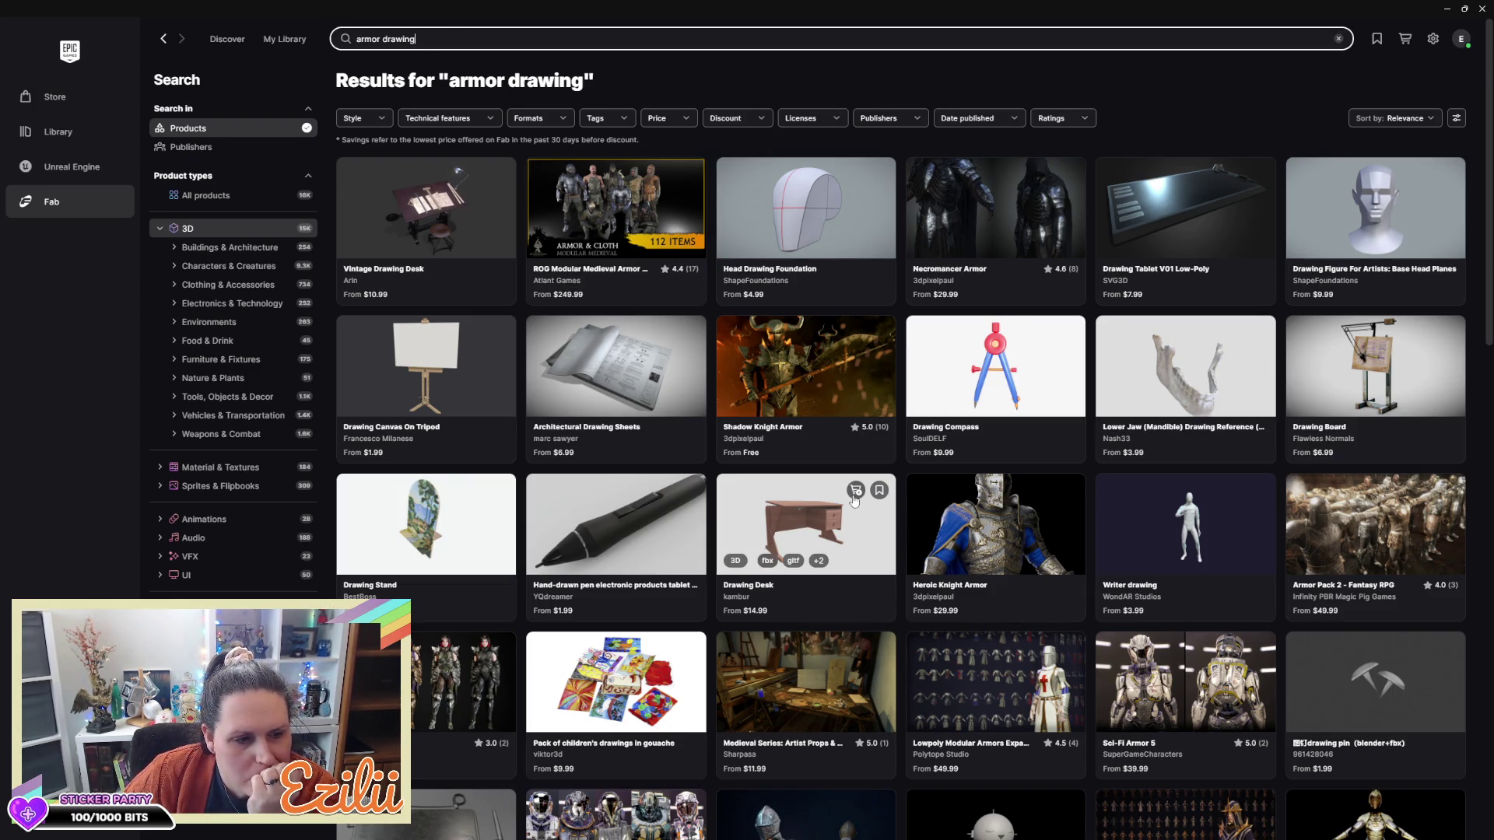
{"action": "scroll", "coordinate": [853, 499], "scroll_direction": "down", "scroll_amount": 4}
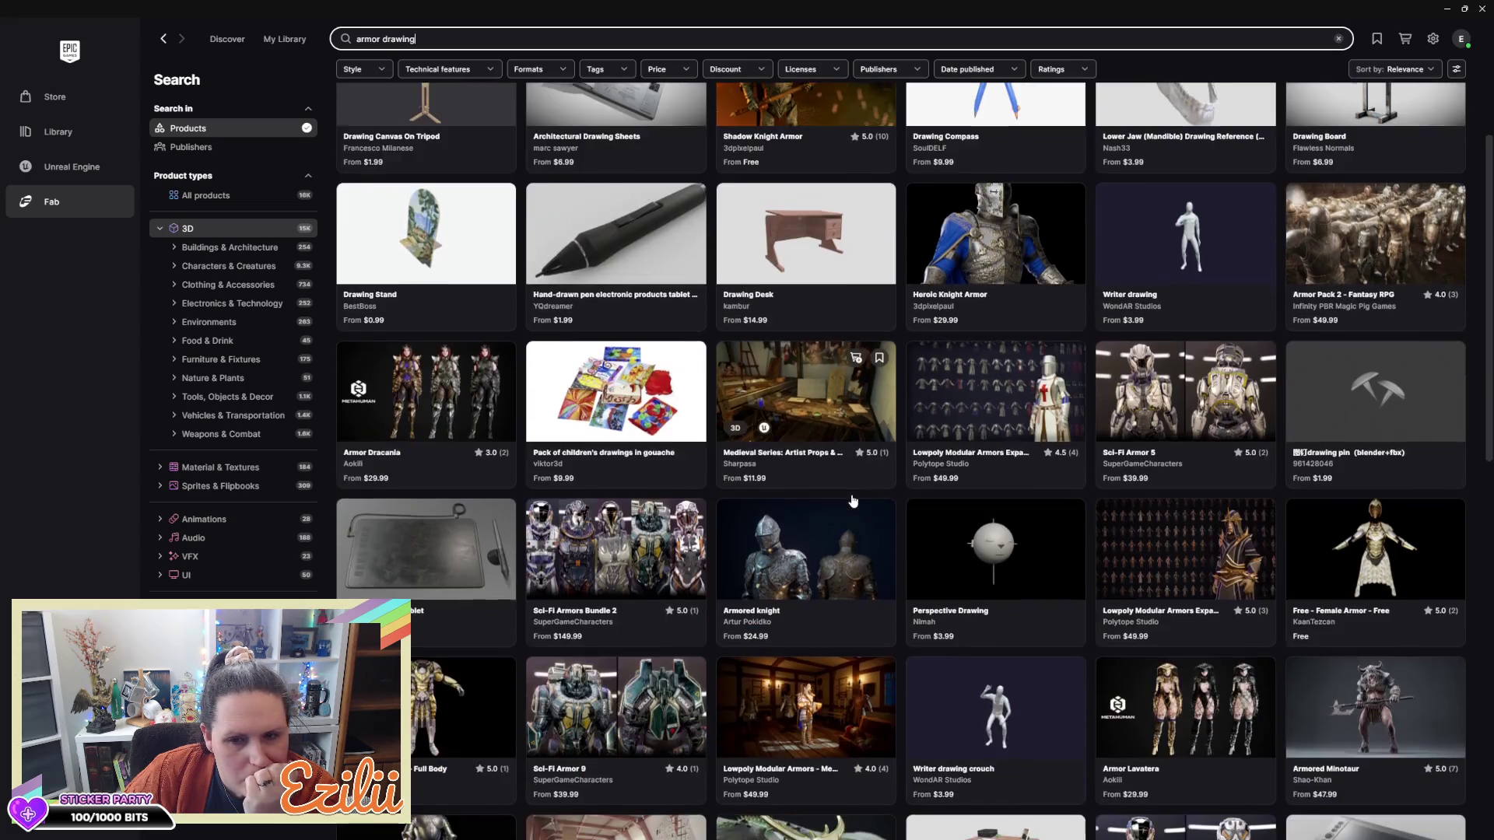
{"action": "scroll", "coordinate": [854, 498], "scroll_direction": "down", "scroll_amount": 8}
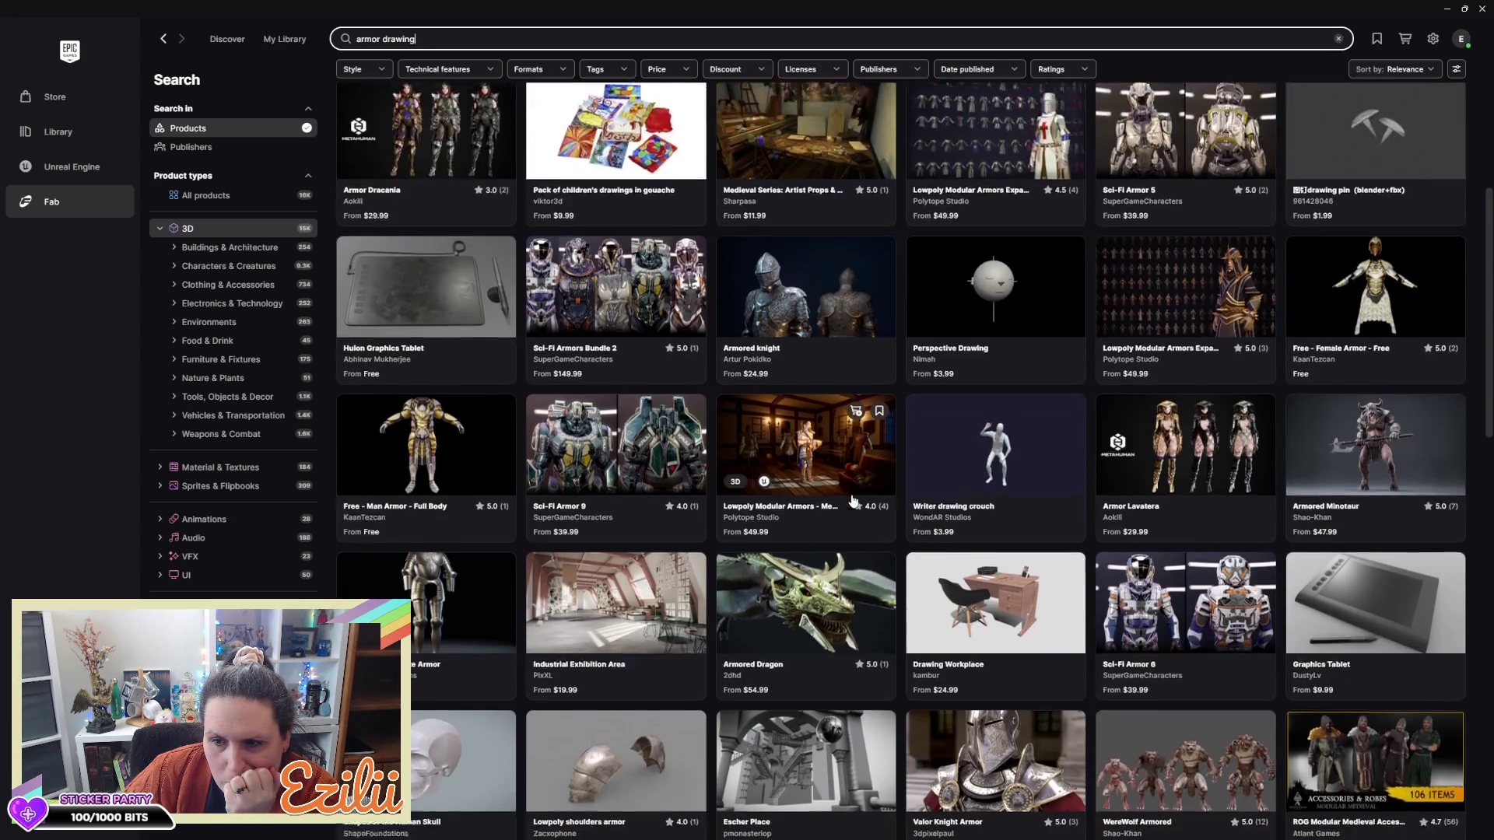
{"action": "scroll", "coordinate": [853, 500], "scroll_direction": "down", "scroll_amount": 6}
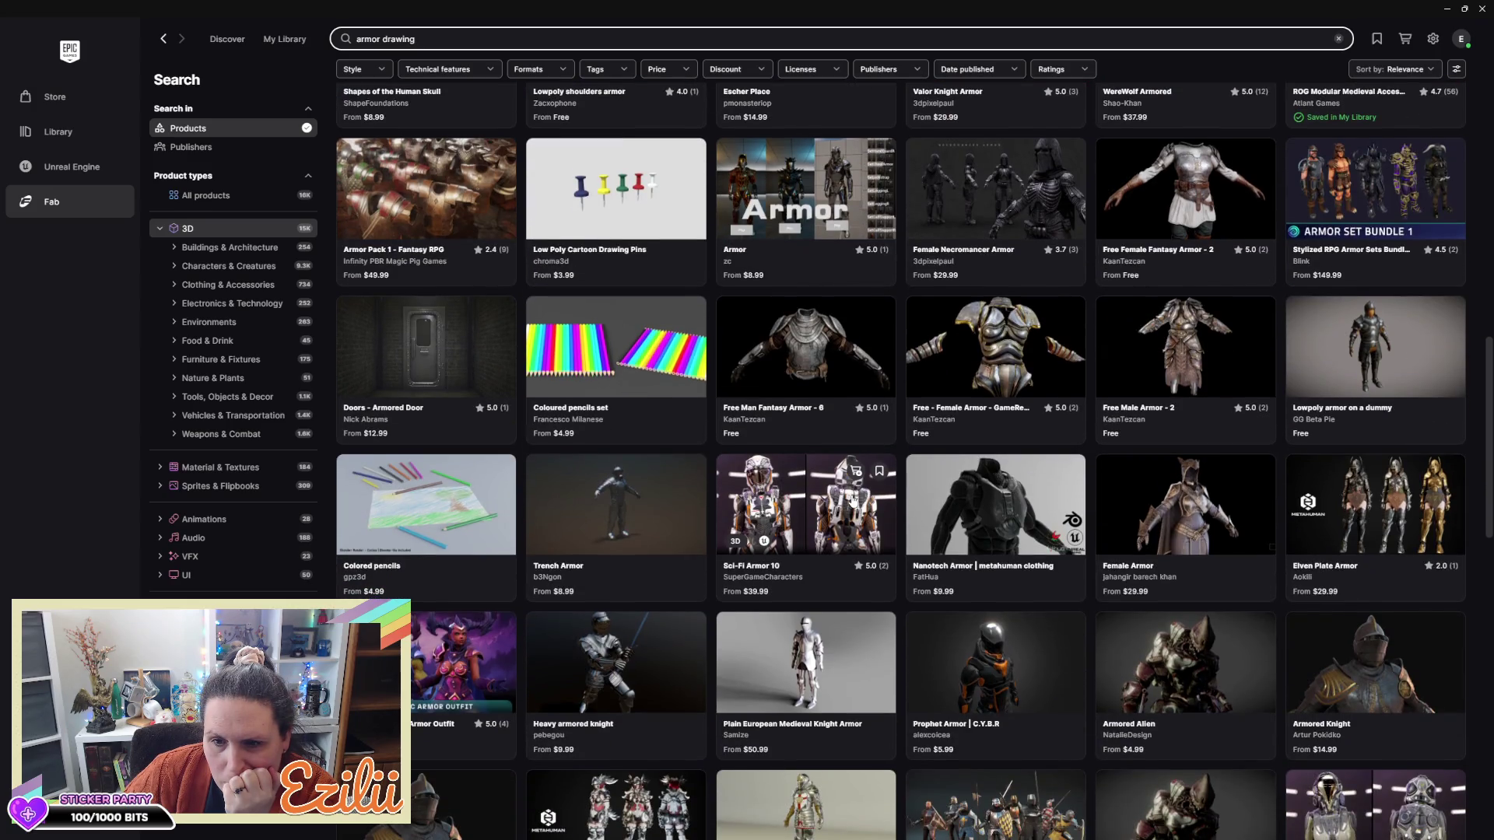
{"action": "scroll", "coordinate": [854, 500], "scroll_direction": "down", "scroll_amount": 7}
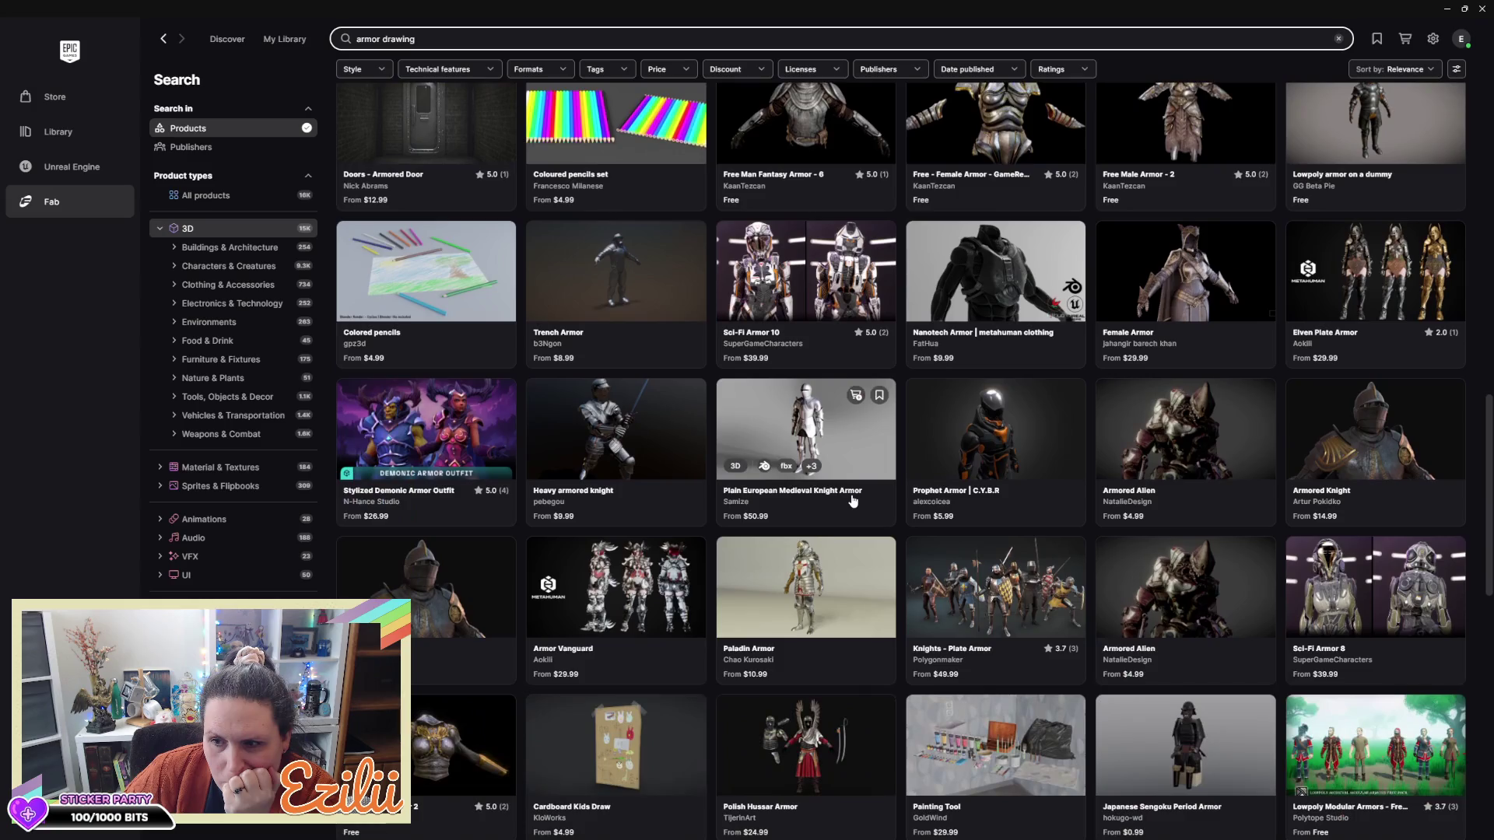
{"action": "scroll", "coordinate": [854, 500], "scroll_direction": "down", "scroll_amount": 6}
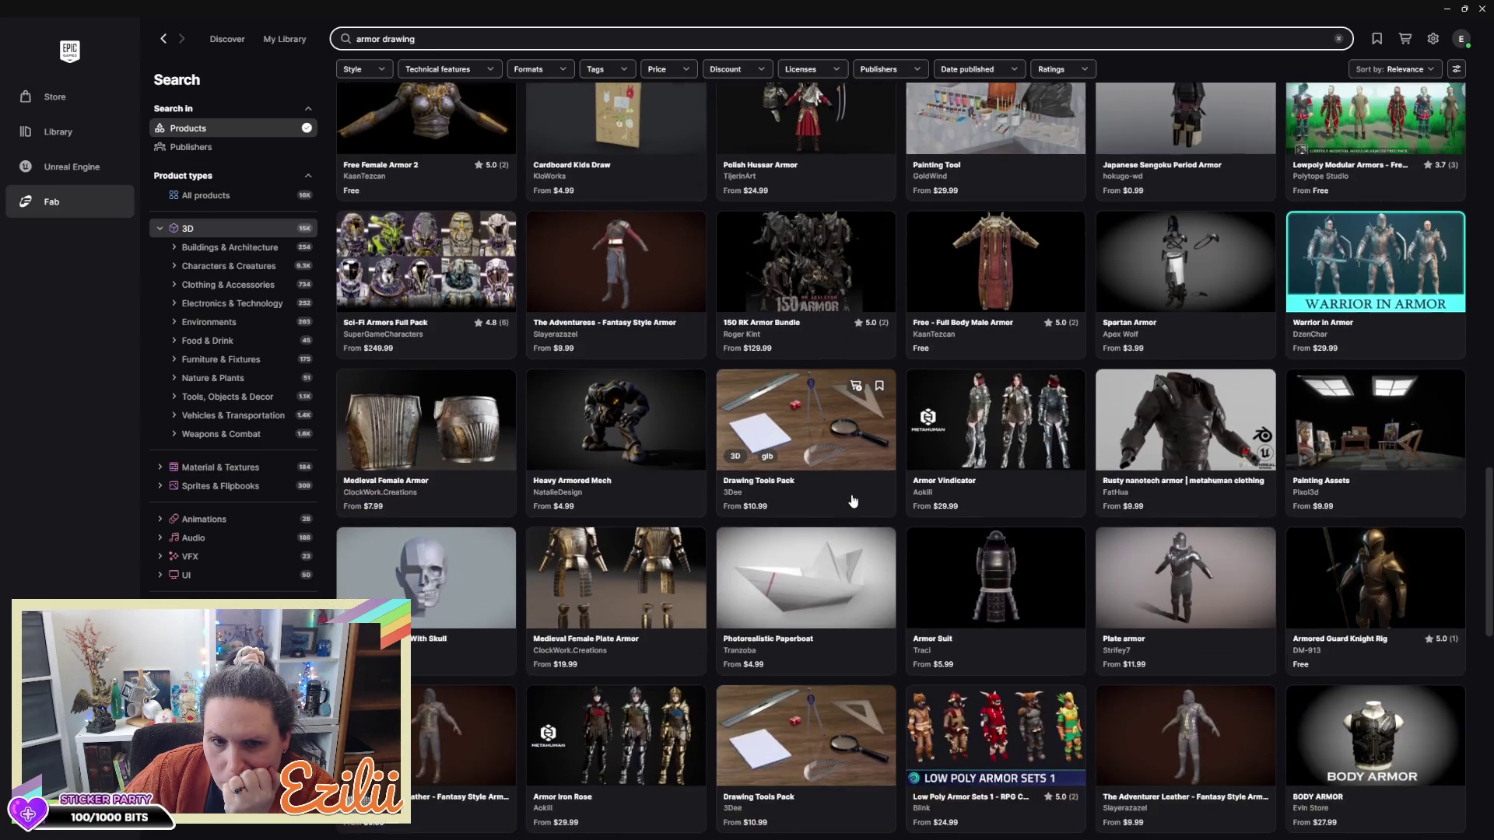
{"action": "scroll", "coordinate": [853, 501], "scroll_direction": "down", "scroll_amount": 8}
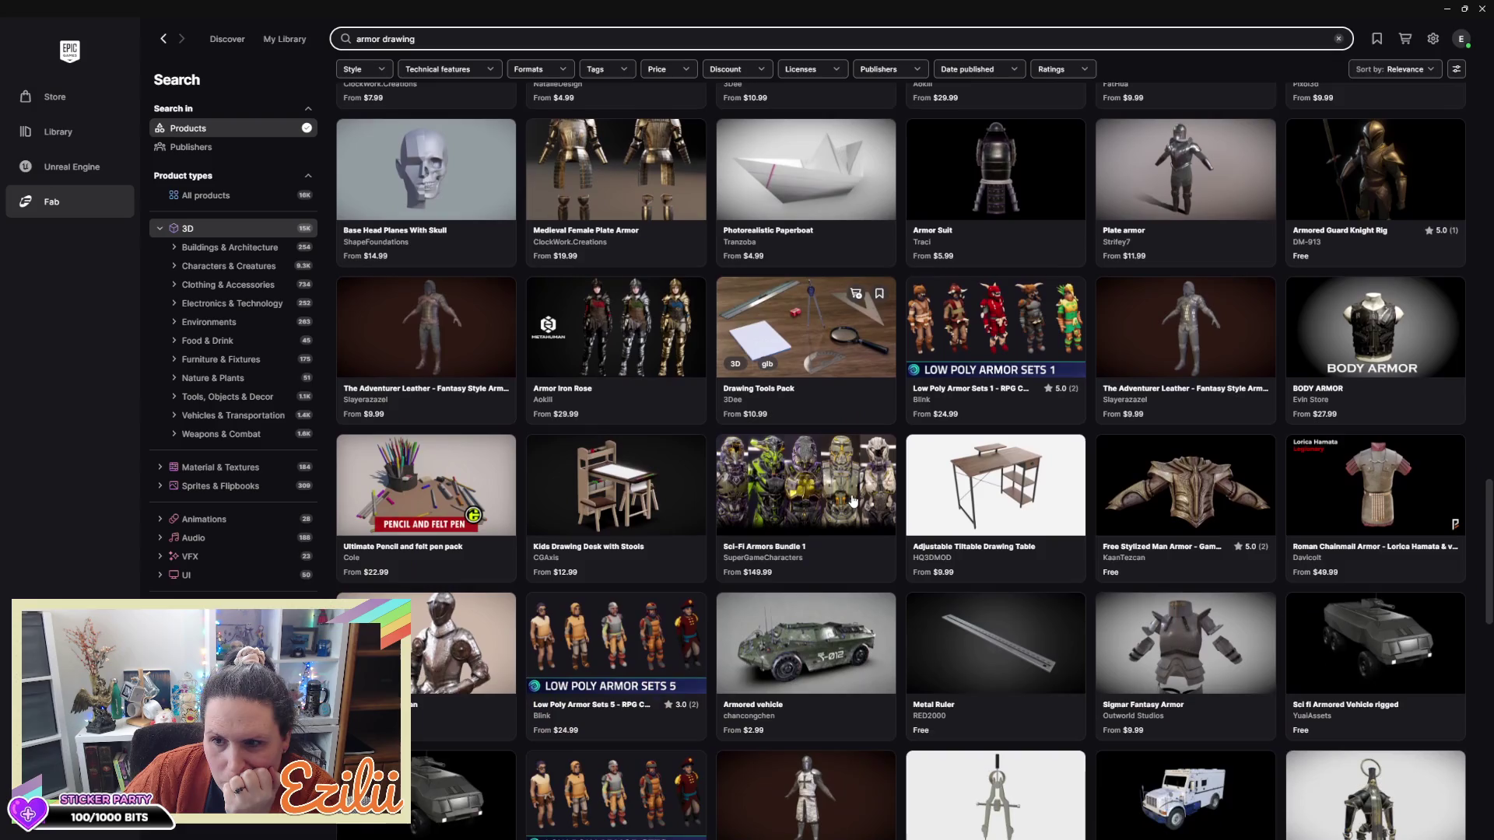
{"action": "scroll", "coordinate": [854, 500], "scroll_direction": "down", "scroll_amount": 6}
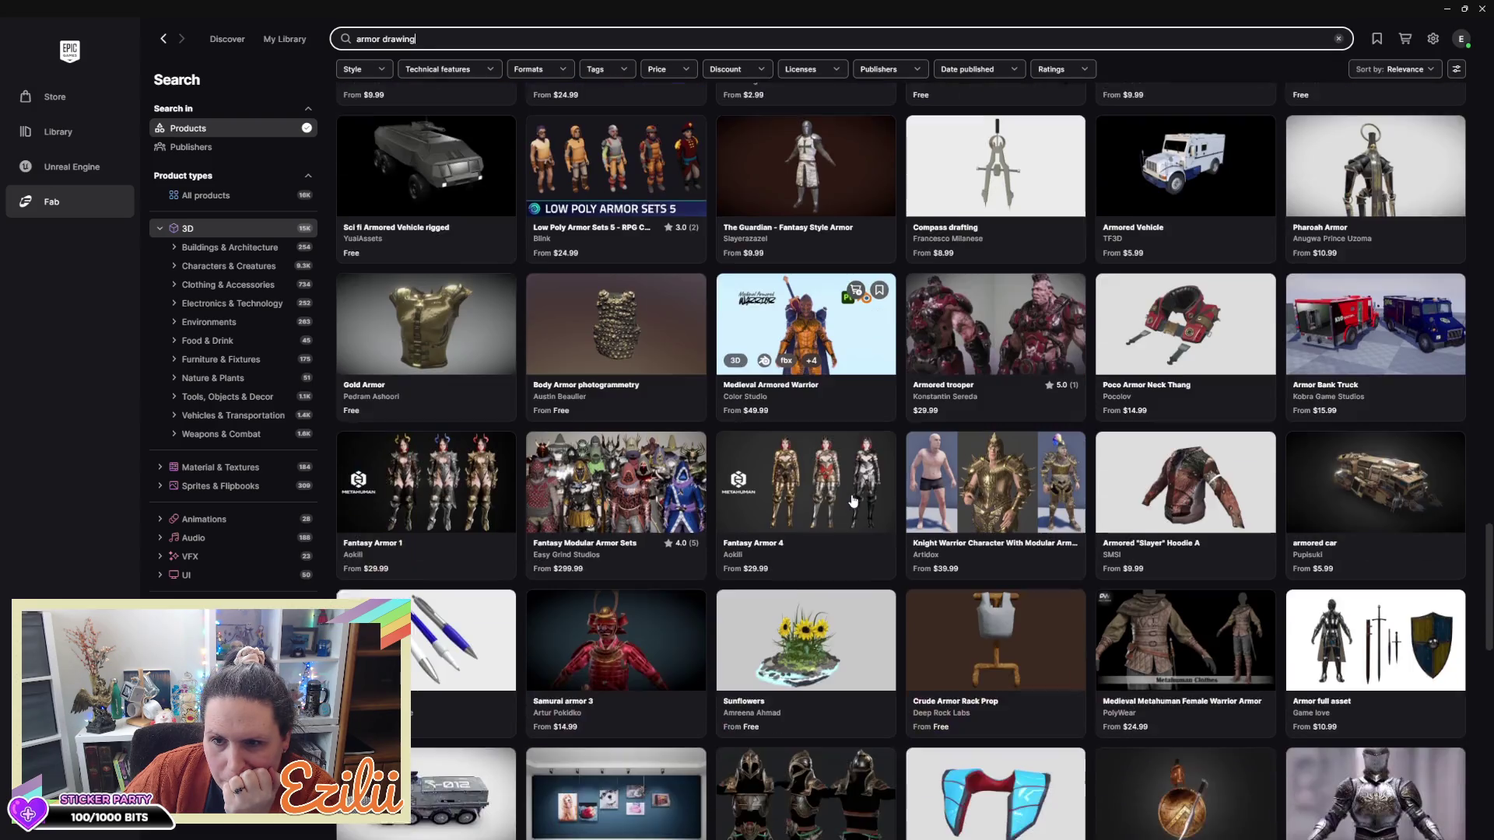
{"action": "scroll", "coordinate": [854, 501], "scroll_direction": "down", "scroll_amount": 3}
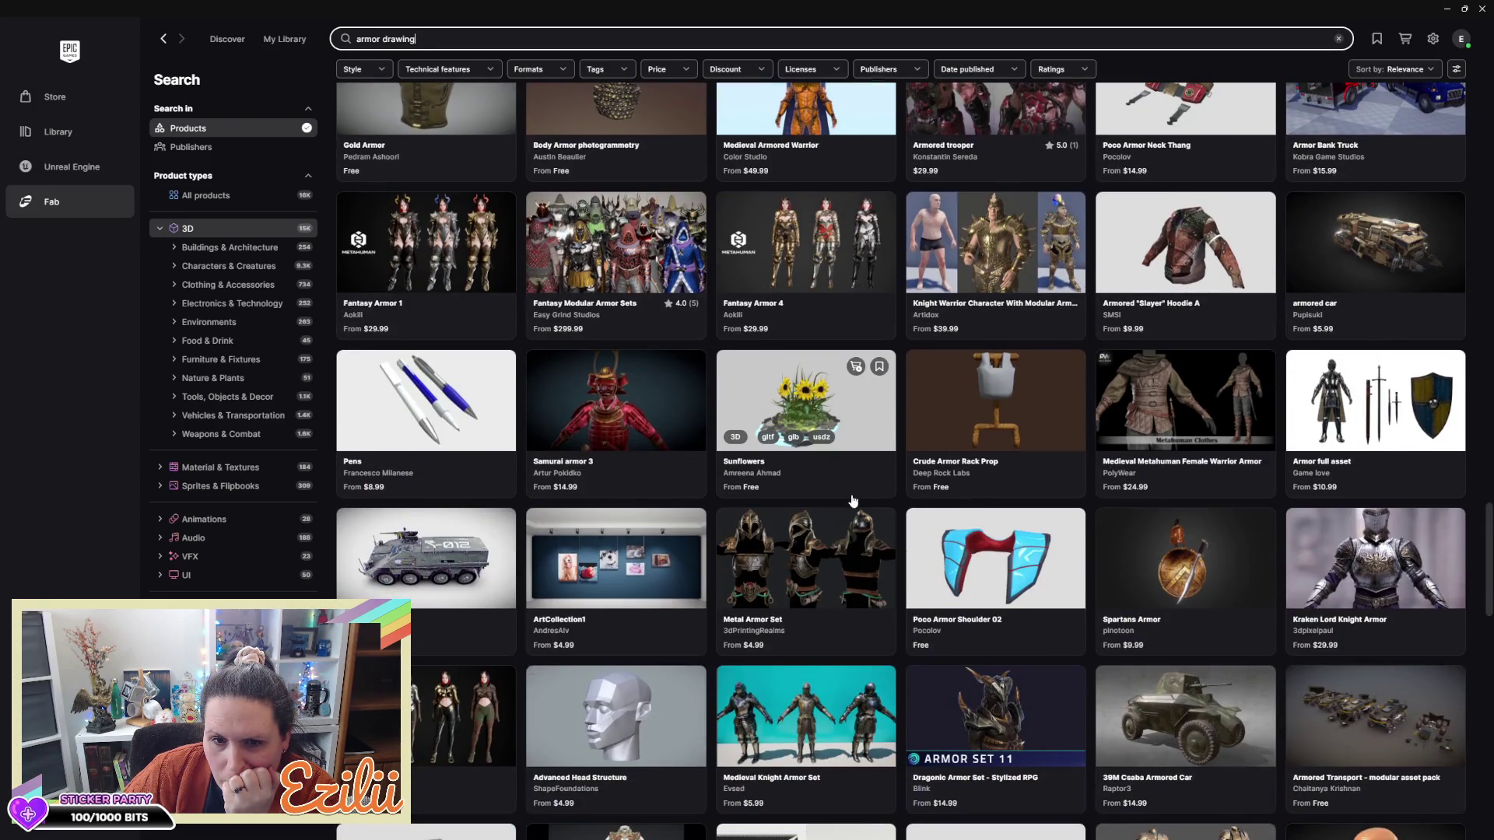
{"action": "scroll", "coordinate": [854, 500], "scroll_direction": "down", "scroll_amount": 6}
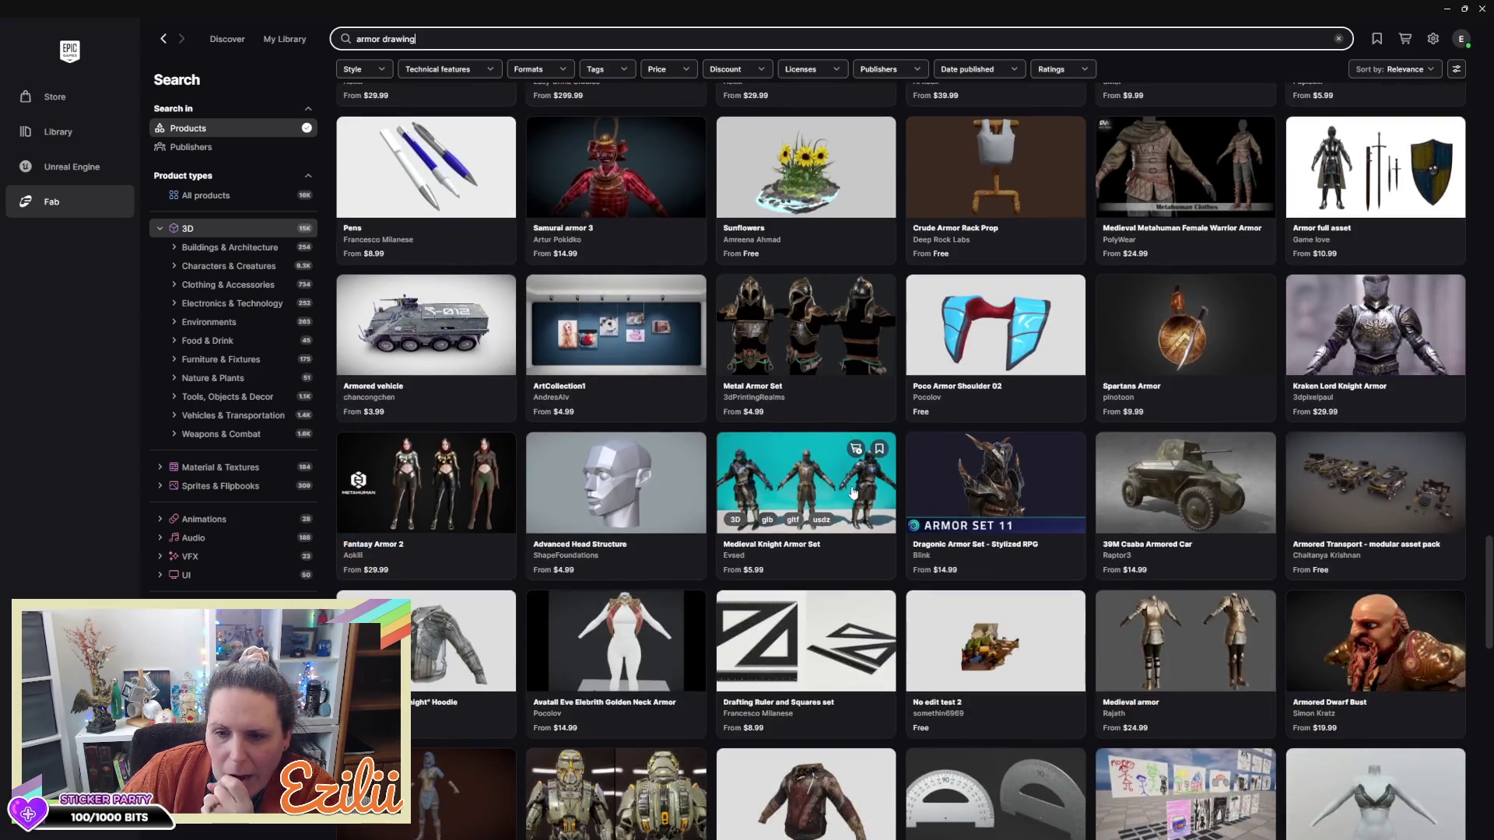
{"action": "scroll", "coordinate": [854, 493], "scroll_direction": "down", "scroll_amount": 6}
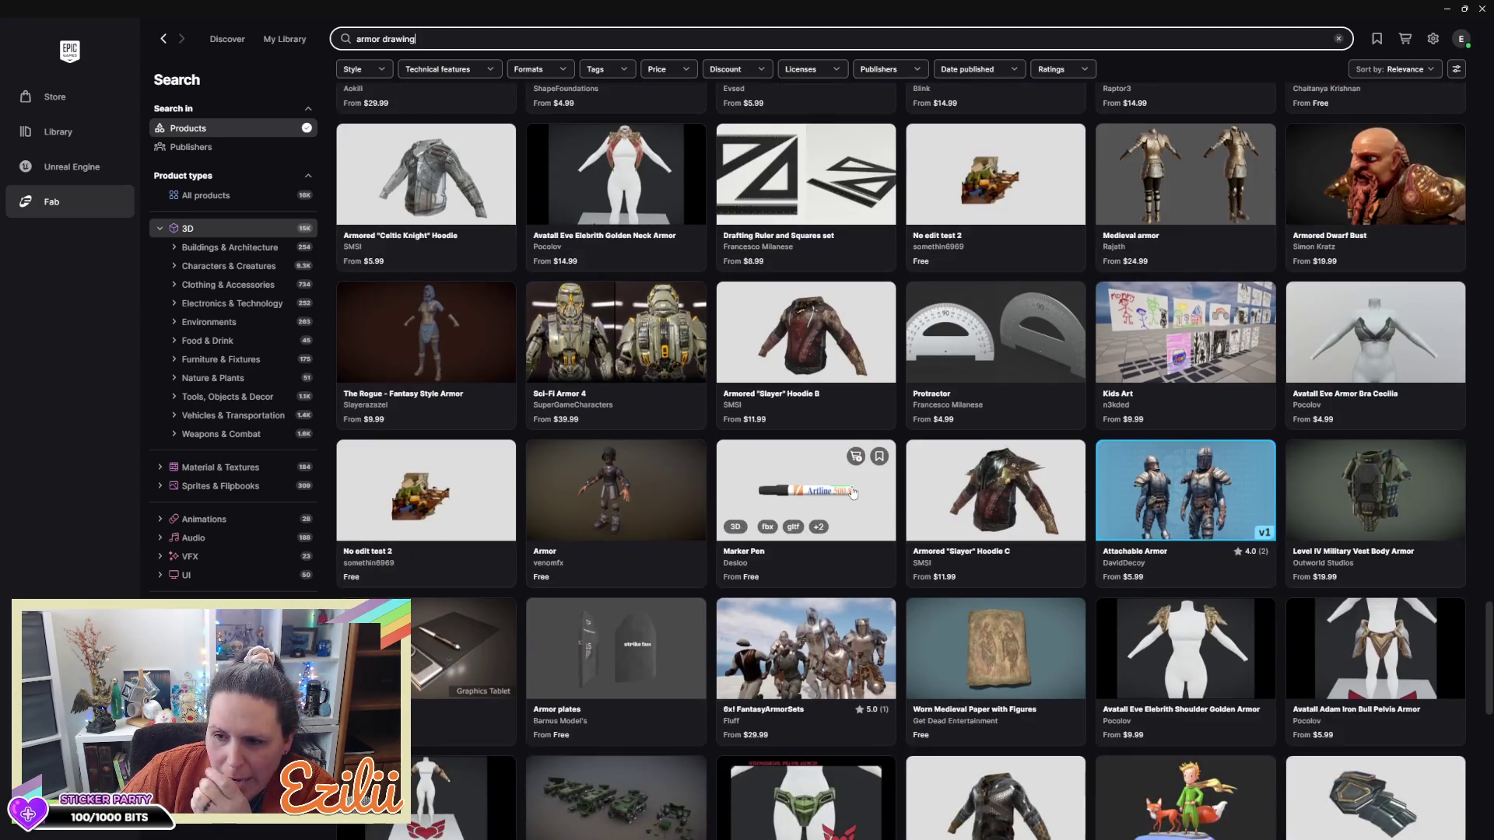
{"action": "scroll", "coordinate": [854, 493], "scroll_direction": "down", "scroll_amount": 4}
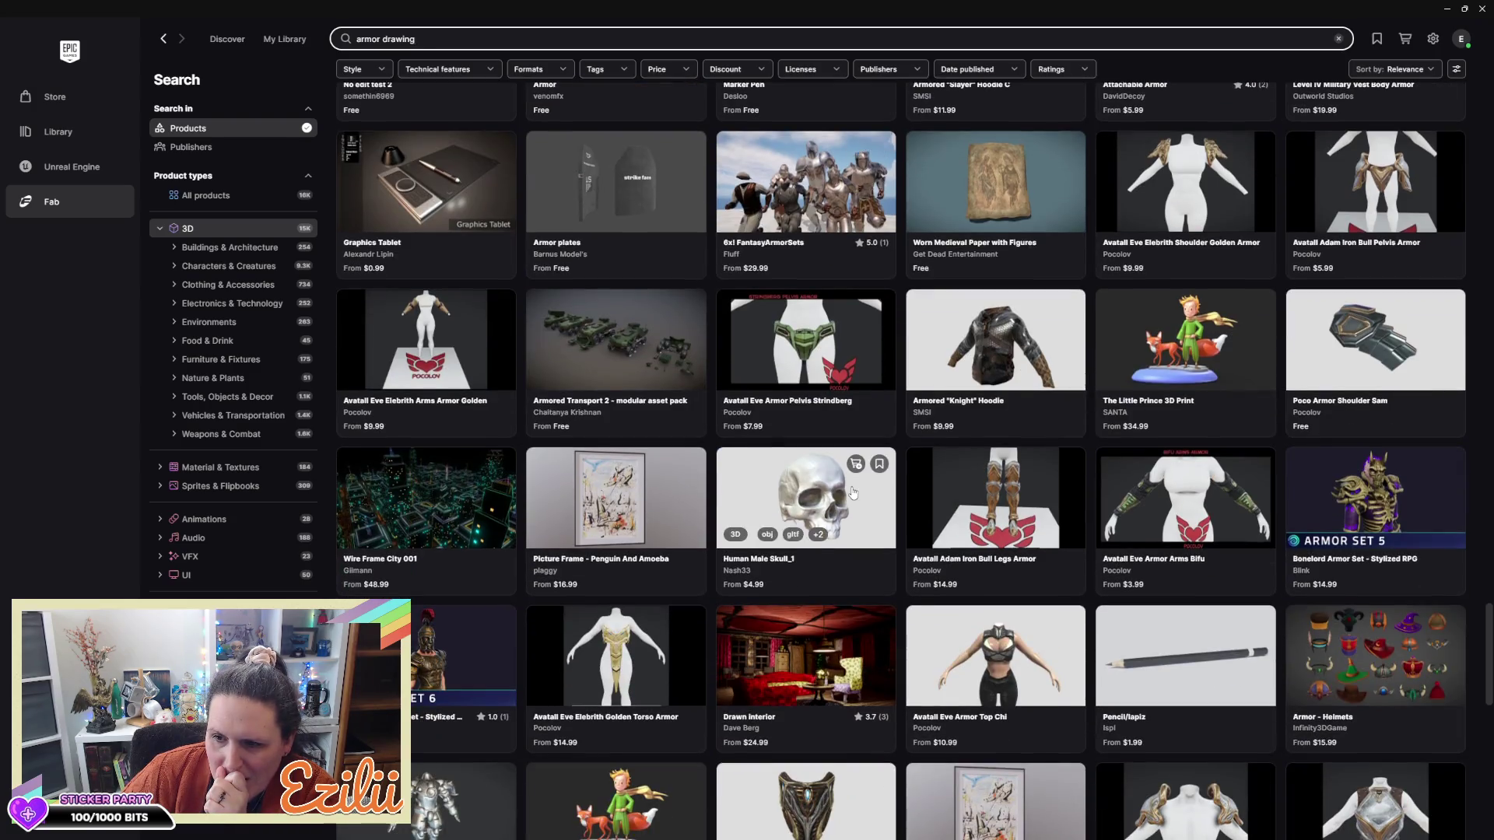
{"action": "scroll", "coordinate": [853, 492], "scroll_direction": "down", "scroll_amount": 2}
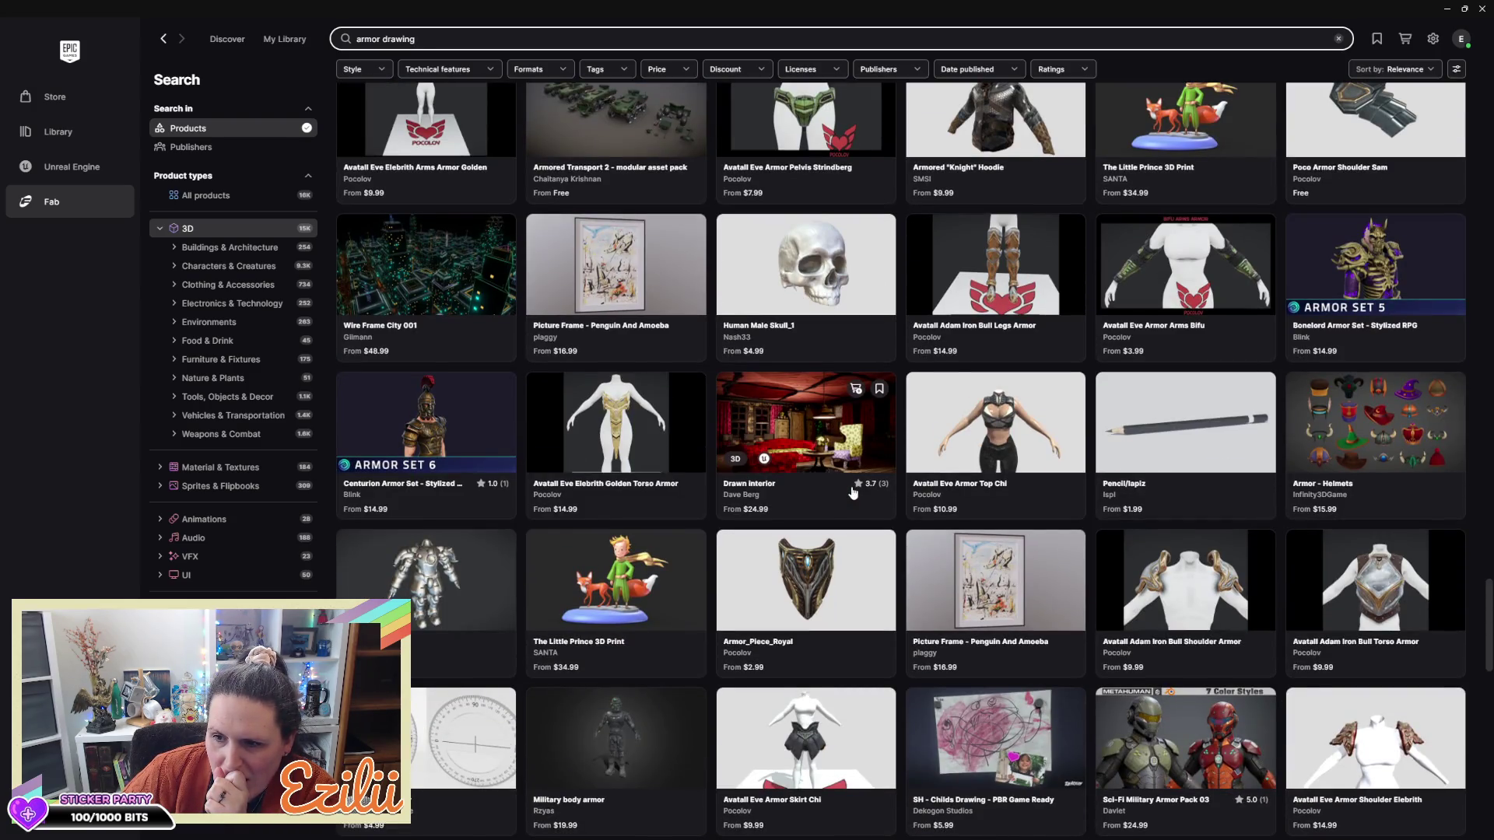
{"action": "scroll", "coordinate": [854, 490], "scroll_direction": "down", "scroll_amount": 12}
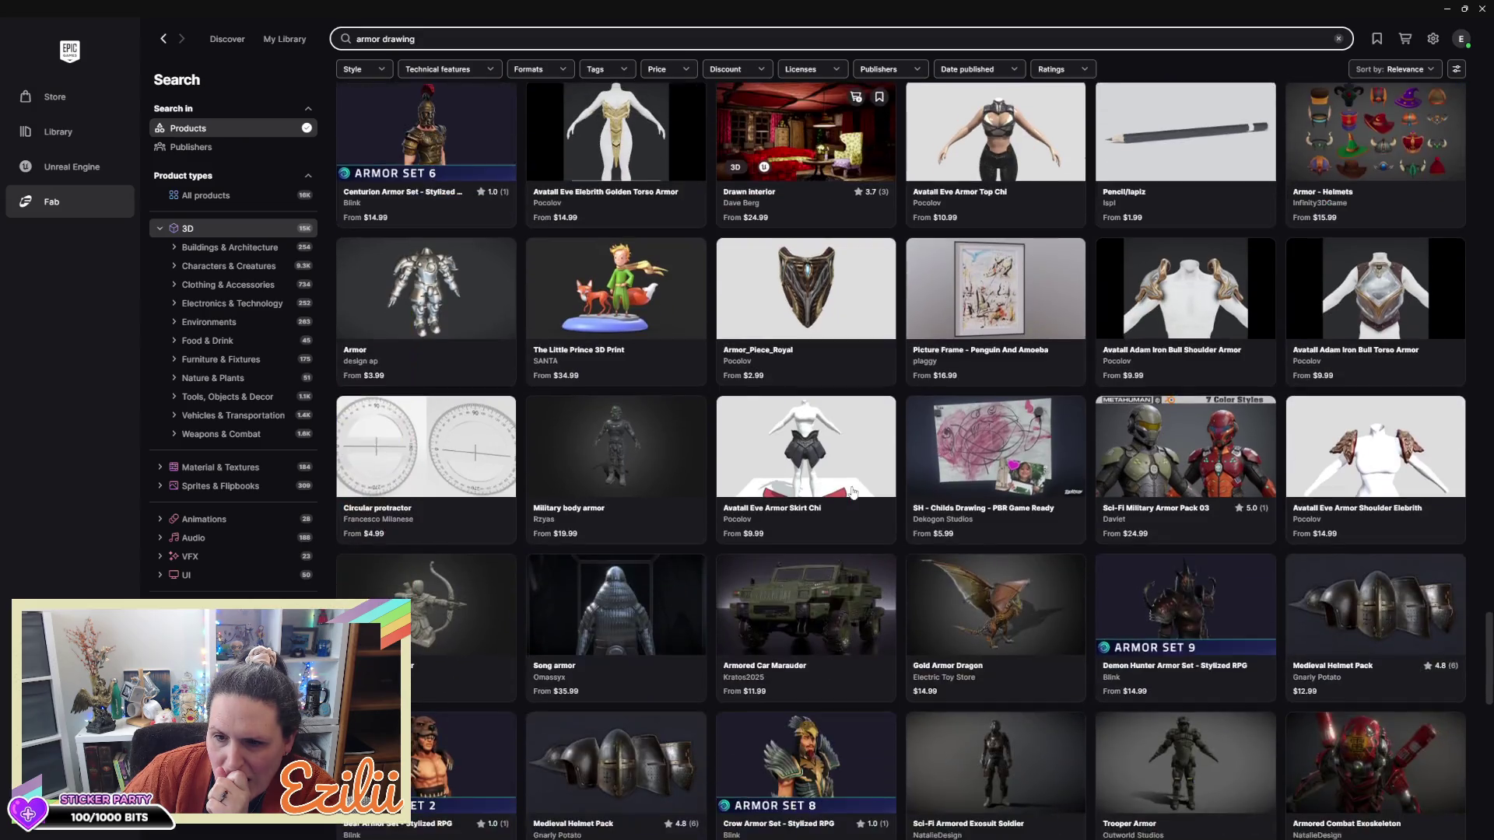
{"action": "scroll", "coordinate": [854, 493], "scroll_direction": "down", "scroll_amount": 8}
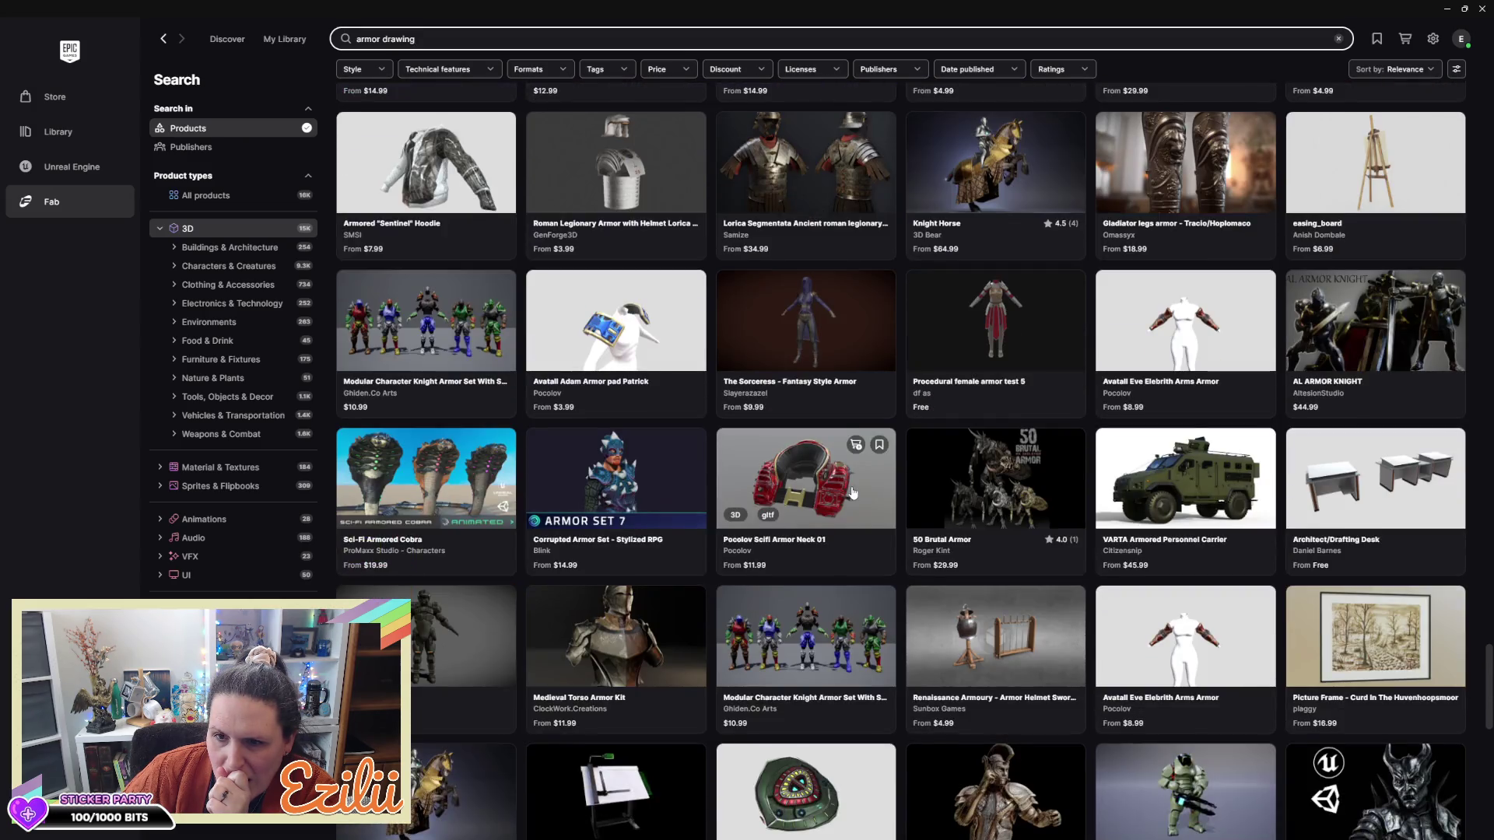
{"action": "scroll", "coordinate": [853, 492], "scroll_direction": "down", "scroll_amount": 7}
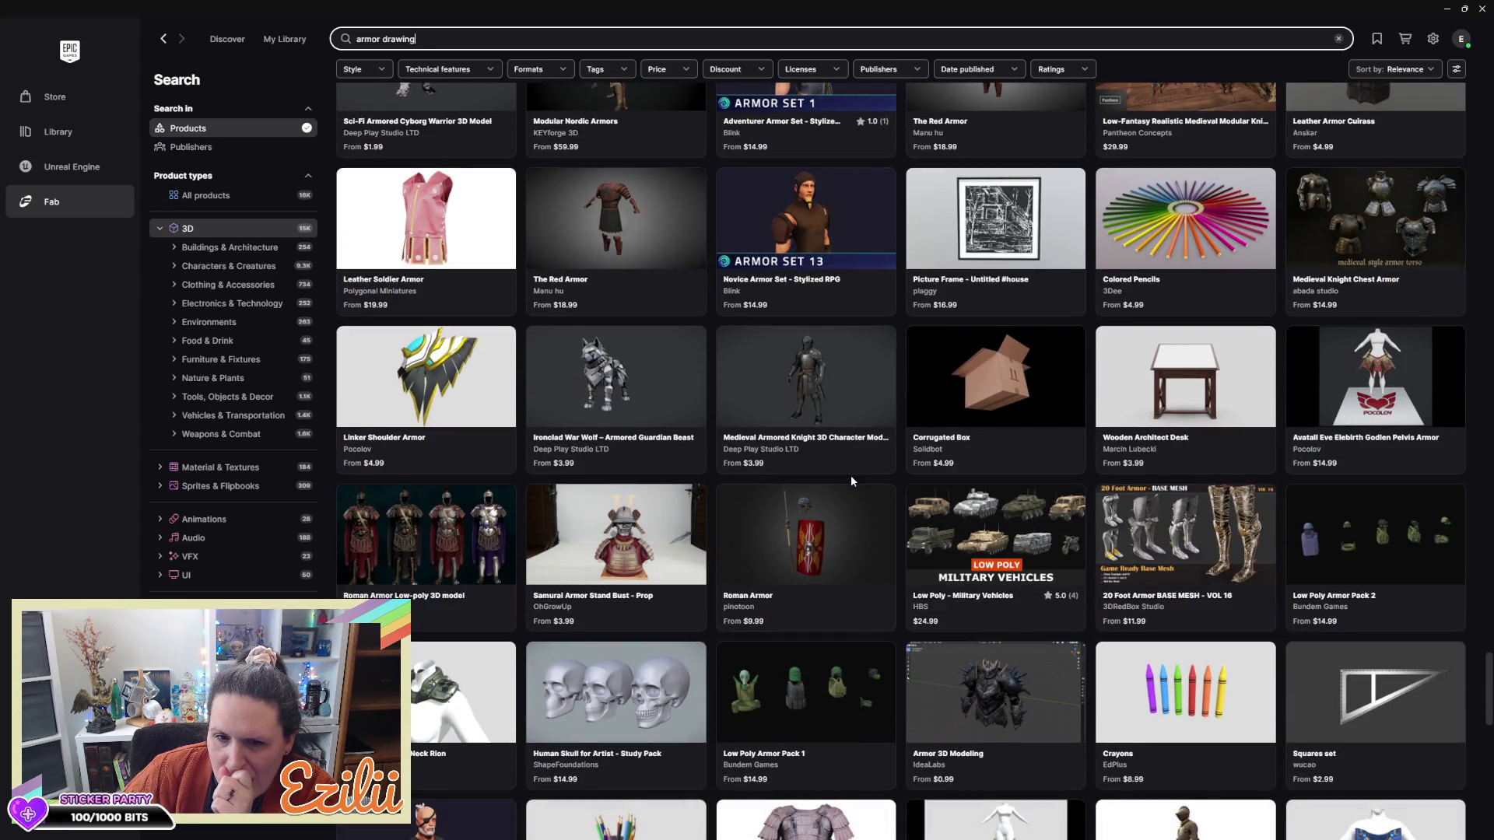
{"action": "scroll", "coordinate": [852, 480], "scroll_direction": "down", "scroll_amount": 9}
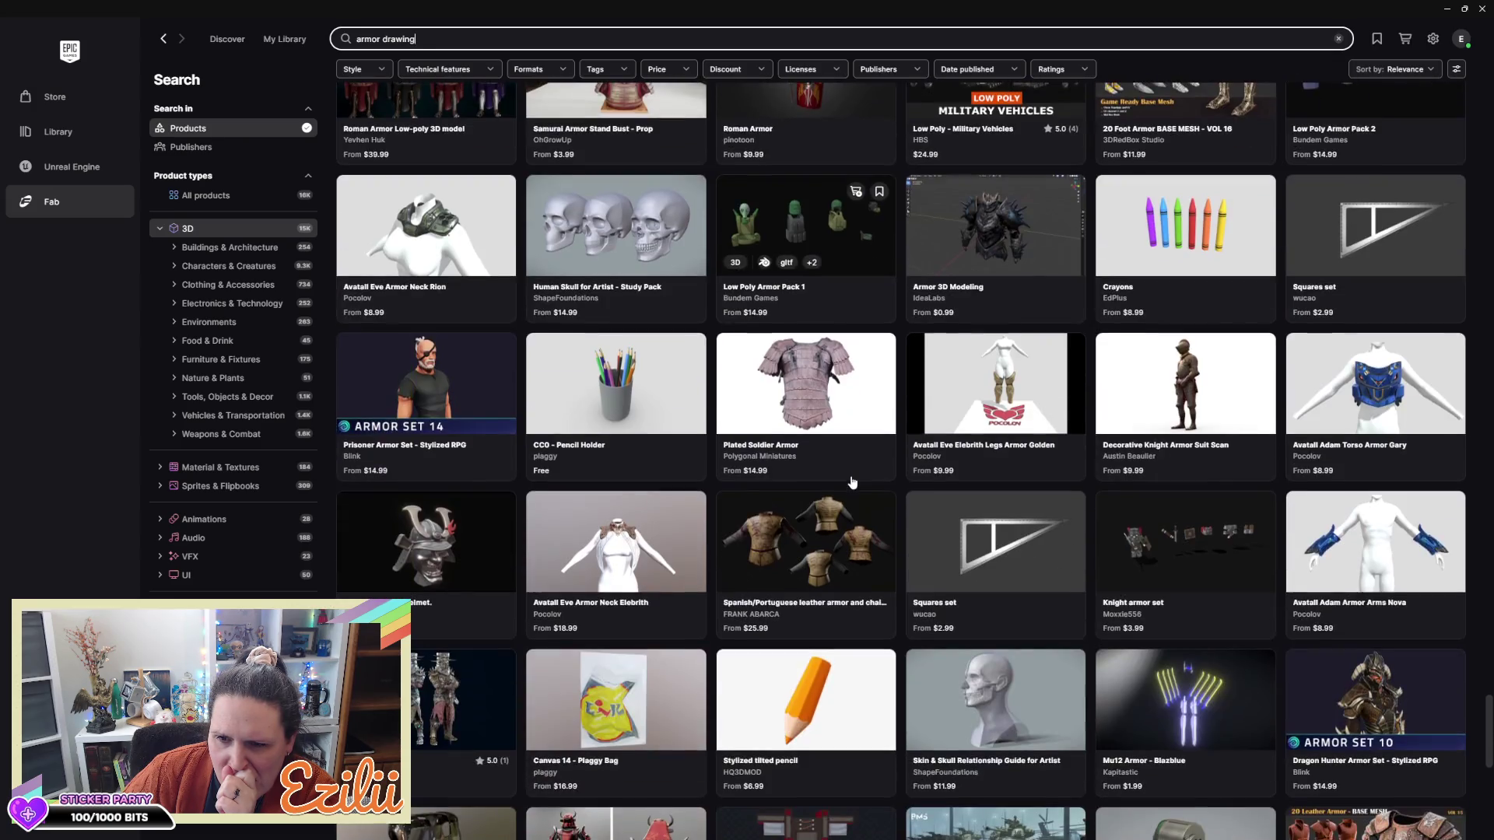
{"action": "scroll", "coordinate": [853, 482], "scroll_direction": "down", "scroll_amount": 3}
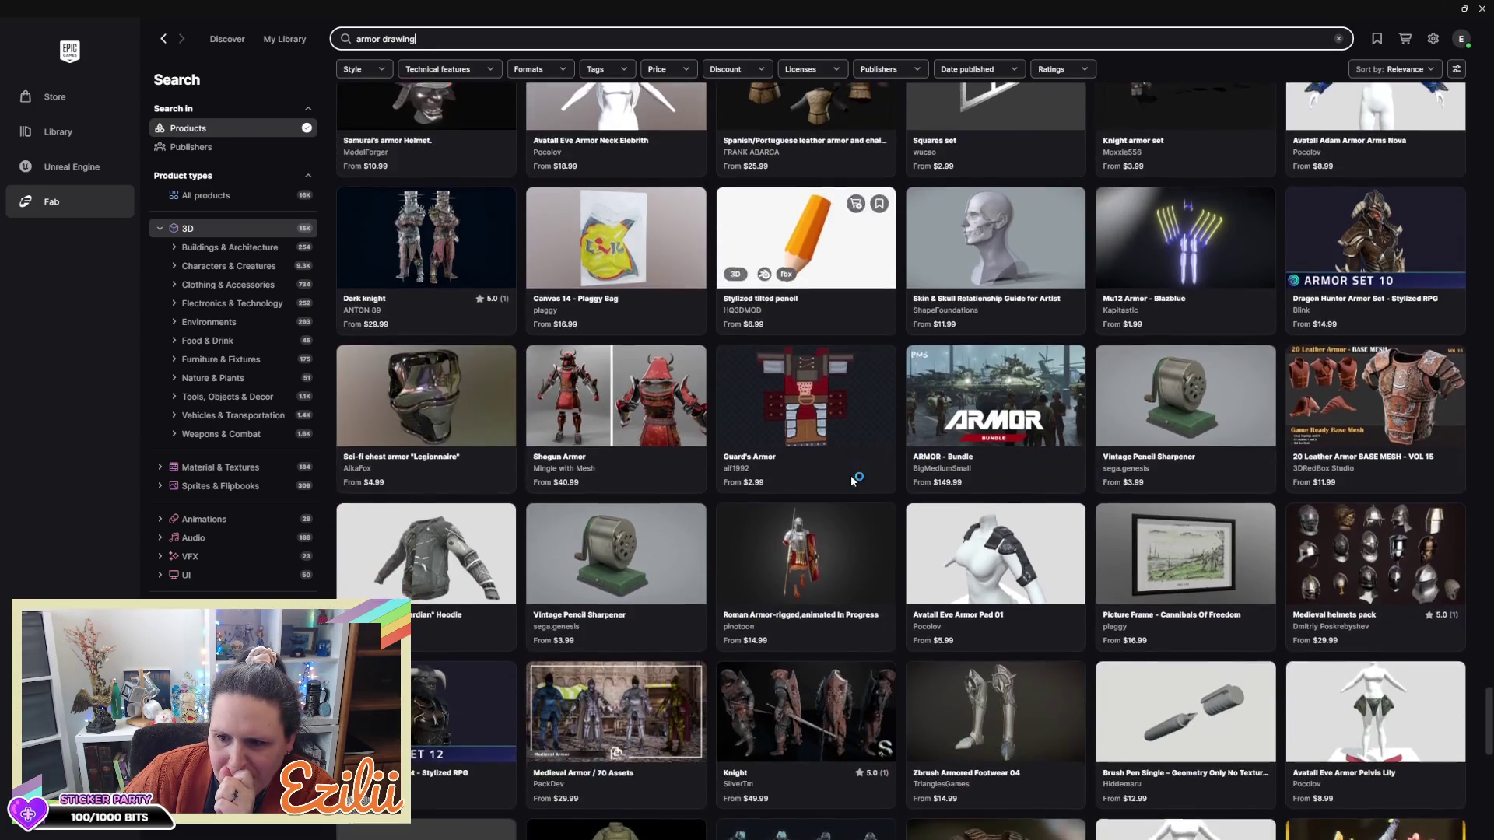
{"action": "scroll", "coordinate": [853, 483], "scroll_direction": "down", "scroll_amount": 5}
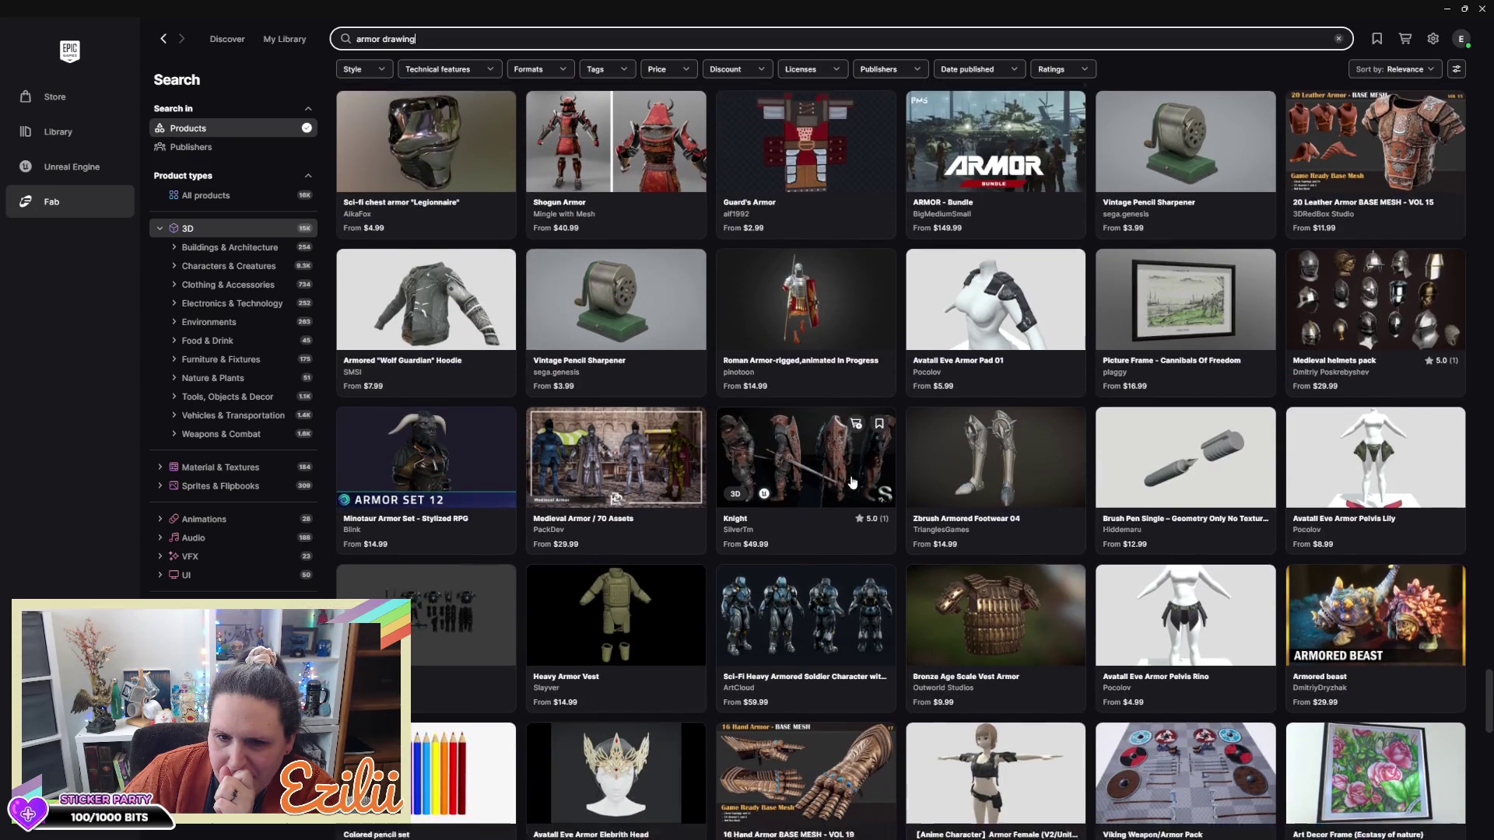
{"action": "scroll", "coordinate": [853, 482], "scroll_direction": "down", "scroll_amount": 3}
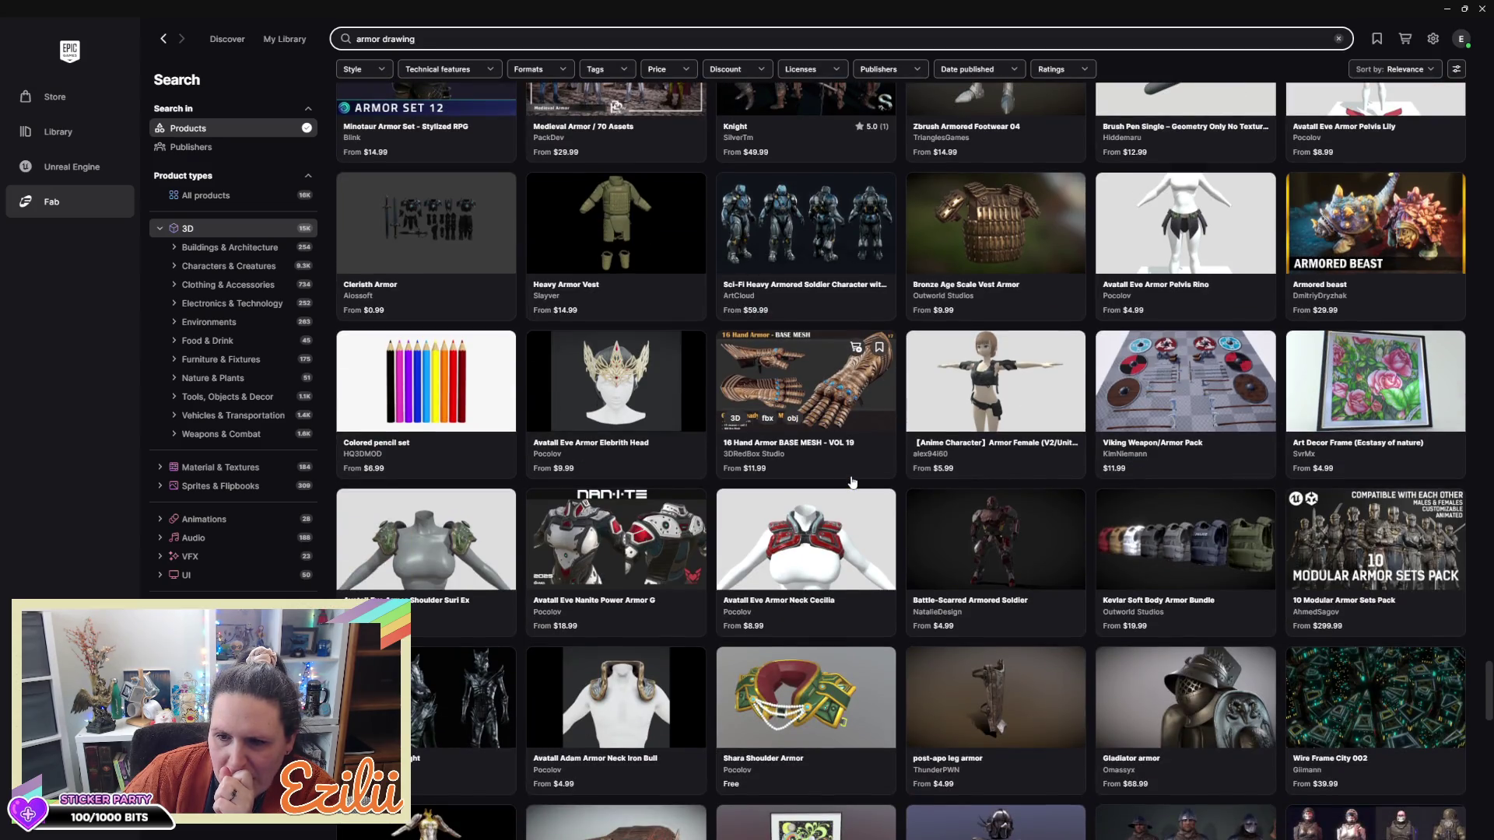
{"action": "scroll", "coordinate": [853, 482], "scroll_direction": "down", "scroll_amount": 2}
{"action": "scroll", "coordinate": [853, 481], "scroll_direction": "down", "scroll_amount": 5}
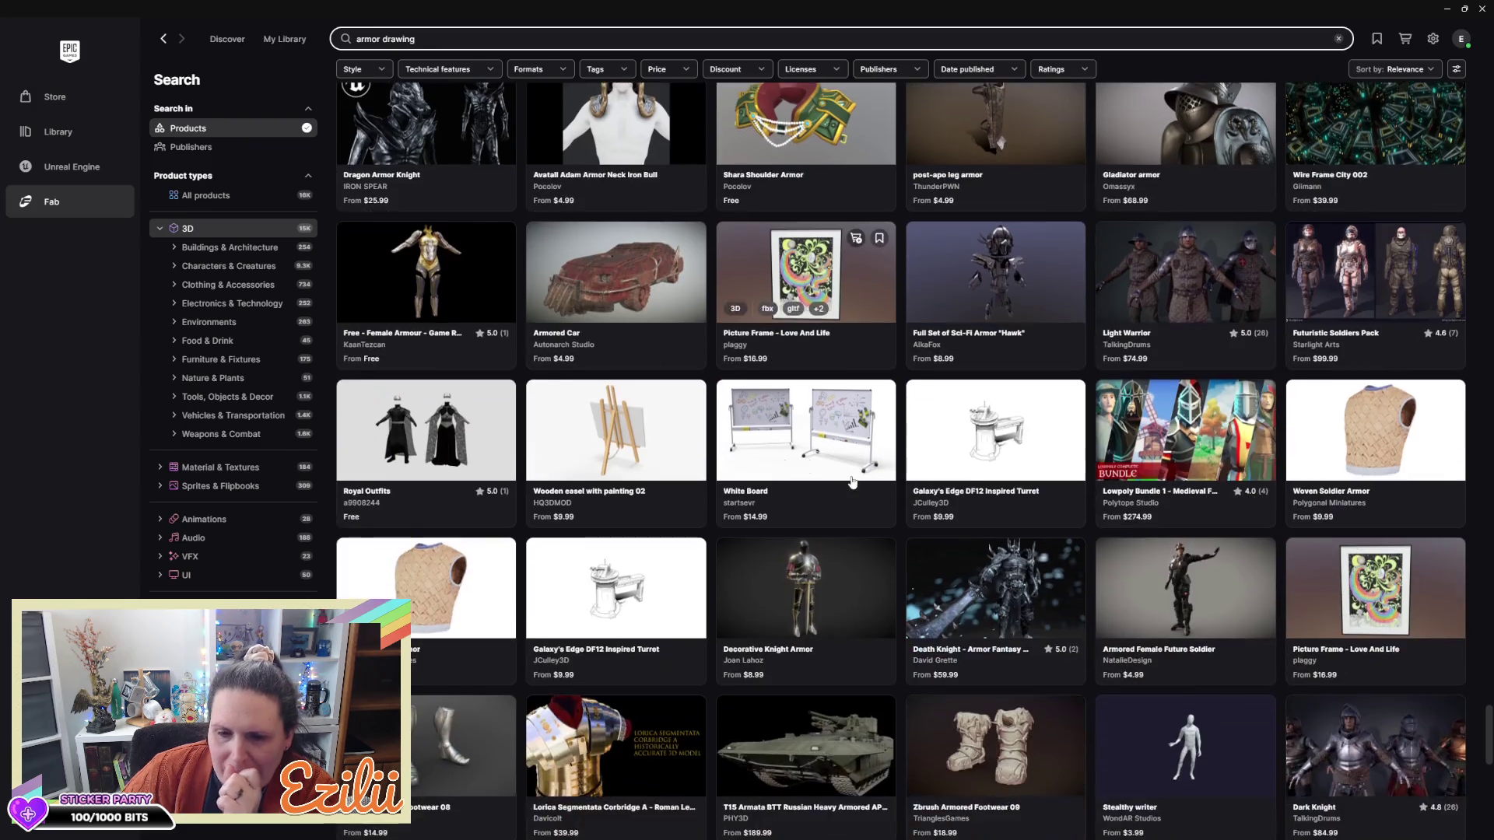
{"action": "scroll", "coordinate": [853, 482], "scroll_direction": "down", "scroll_amount": 6}
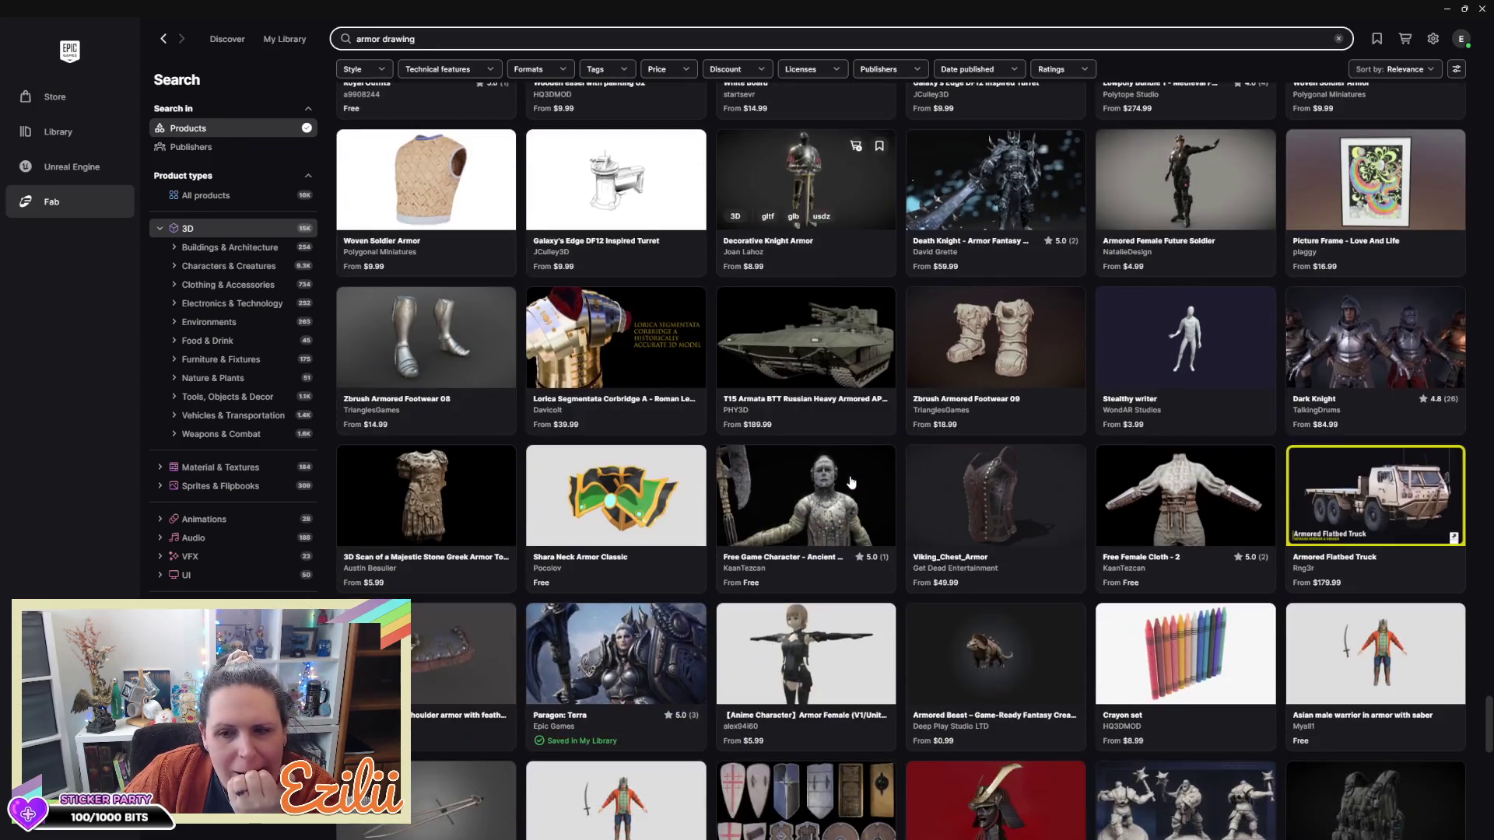
{"action": "scroll", "coordinate": [851, 482], "scroll_direction": "down", "scroll_amount": 6}
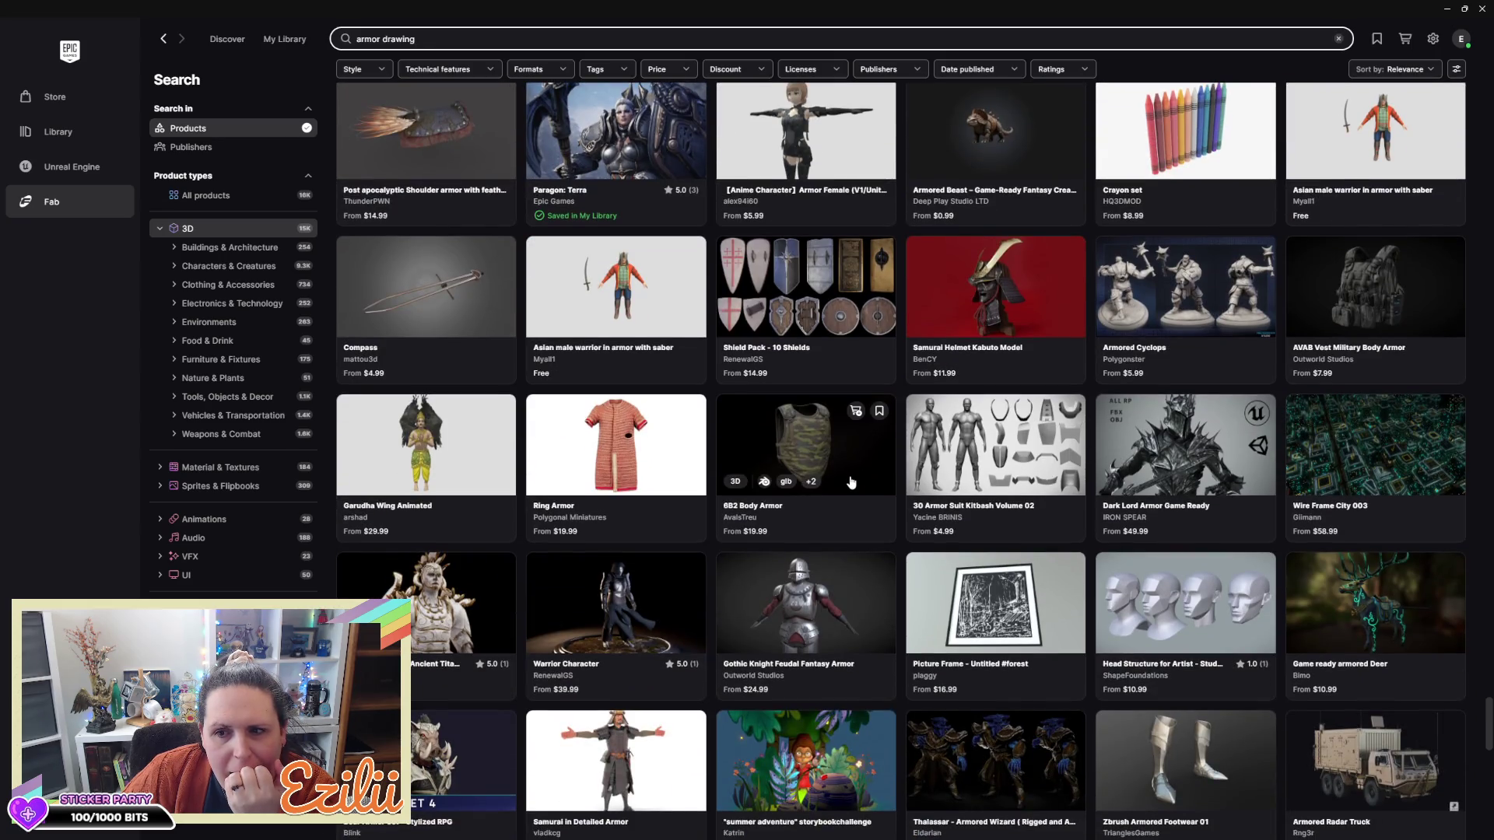
{"action": "scroll", "coordinate": [851, 482], "scroll_direction": "down", "scroll_amount": 4}
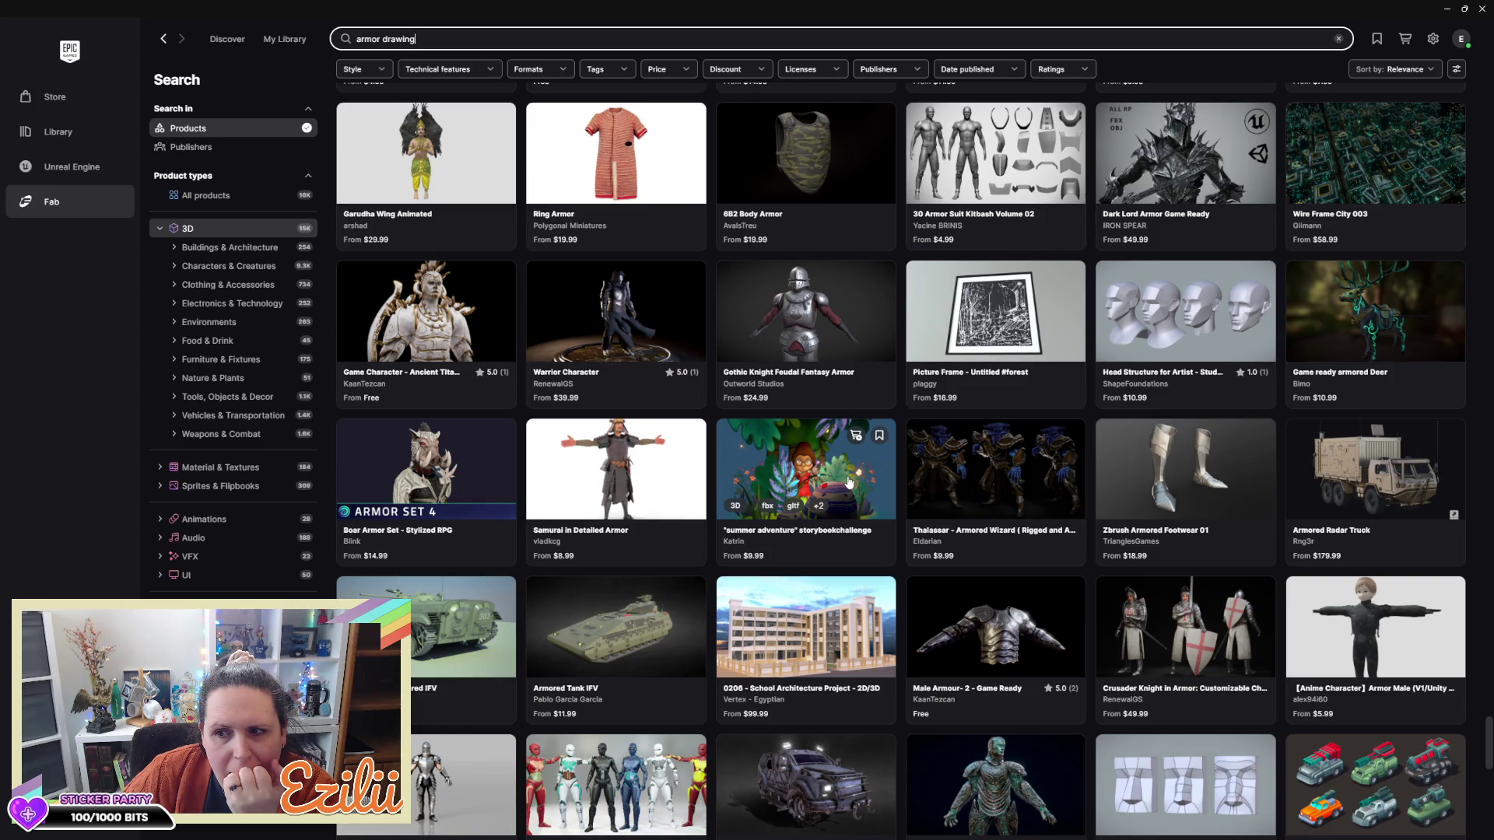
{"action": "scroll", "coordinate": [849, 483], "scroll_direction": "down", "scroll_amount": 3}
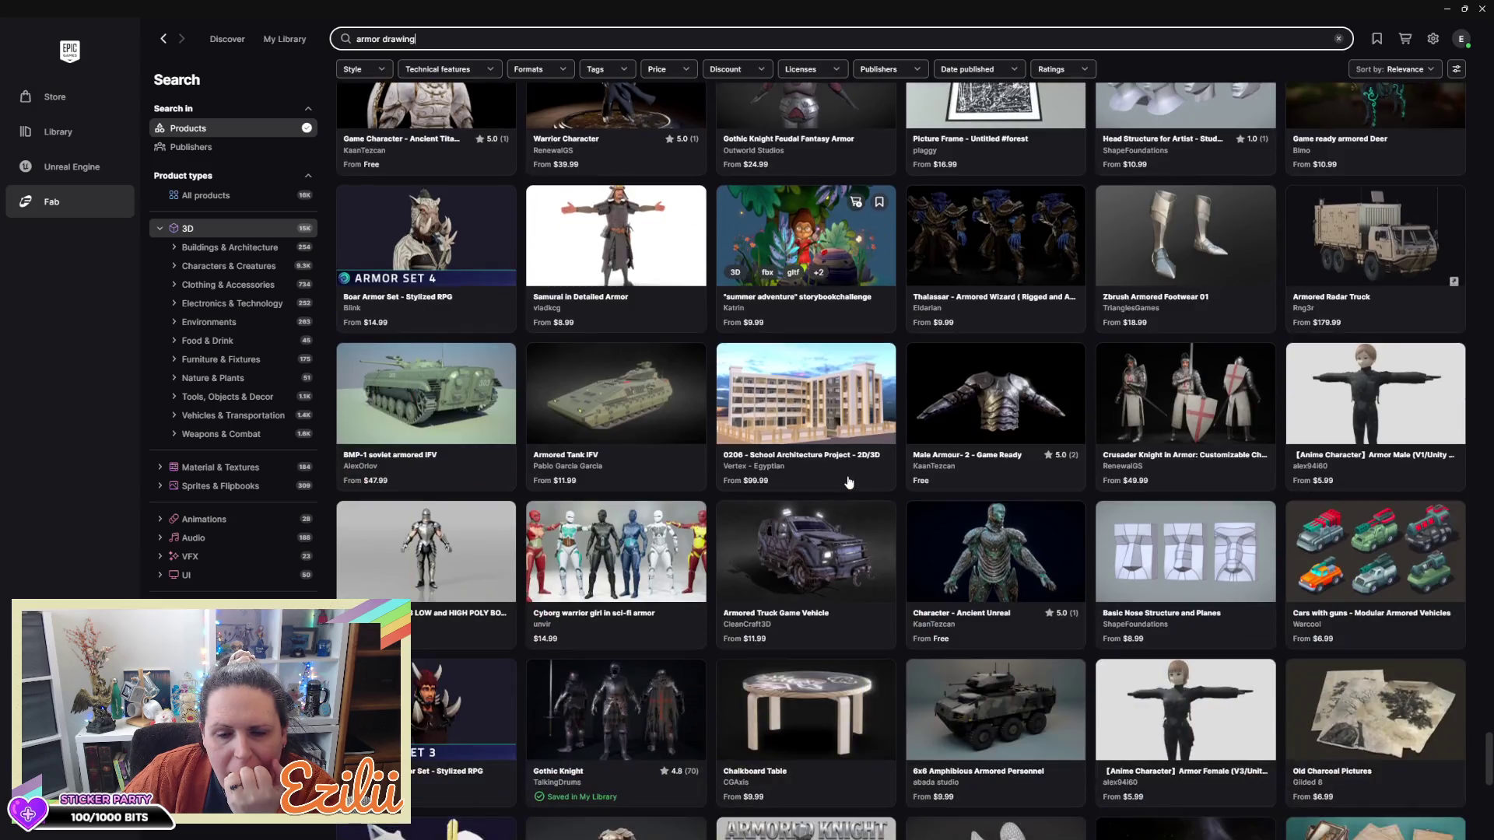
{"action": "scroll", "coordinate": [849, 482], "scroll_direction": "down", "scroll_amount": 7}
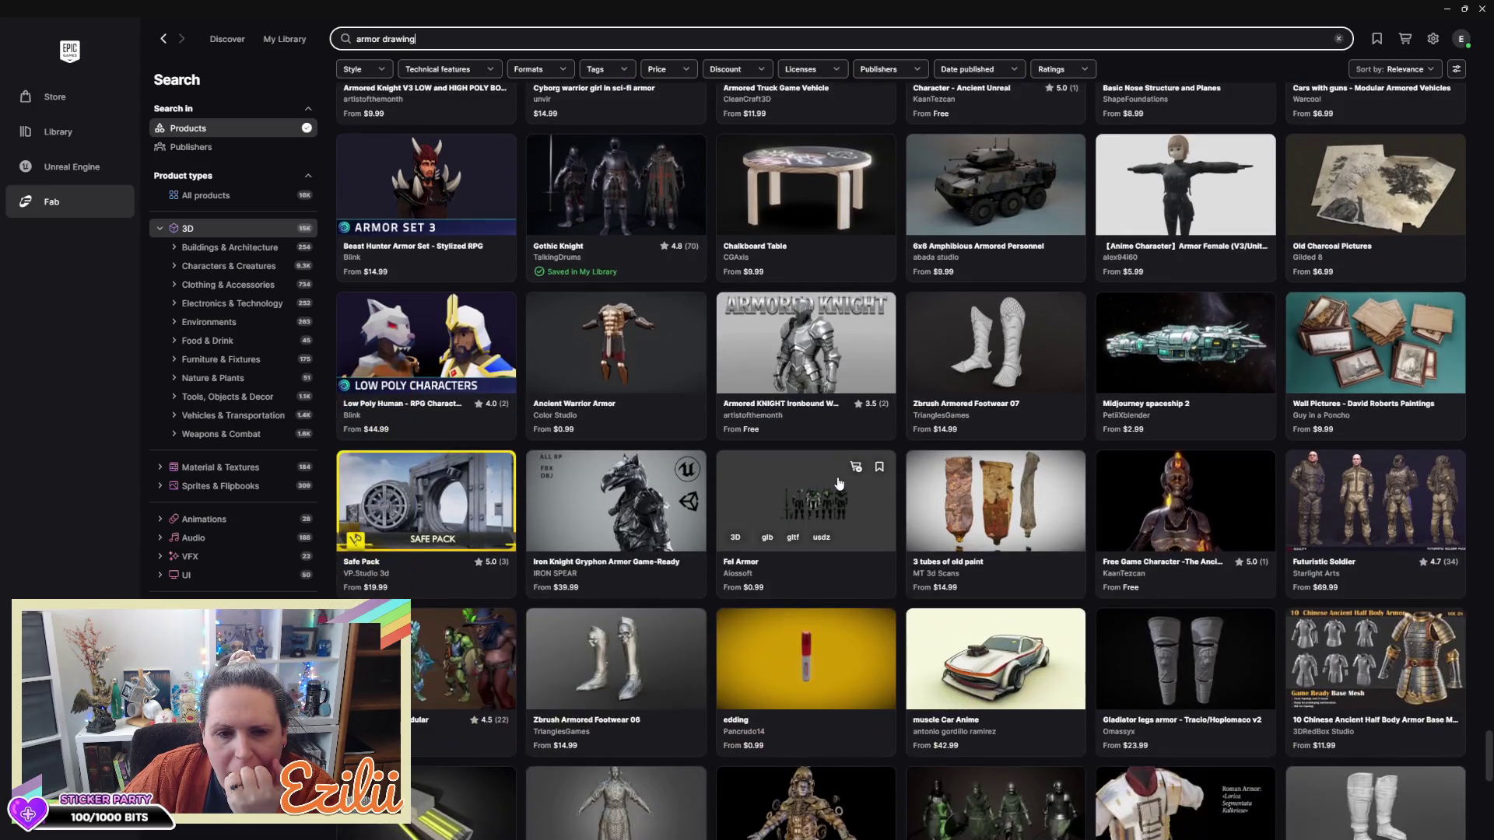
{"action": "scroll", "coordinate": [839, 483], "scroll_direction": "down", "scroll_amount": 3}
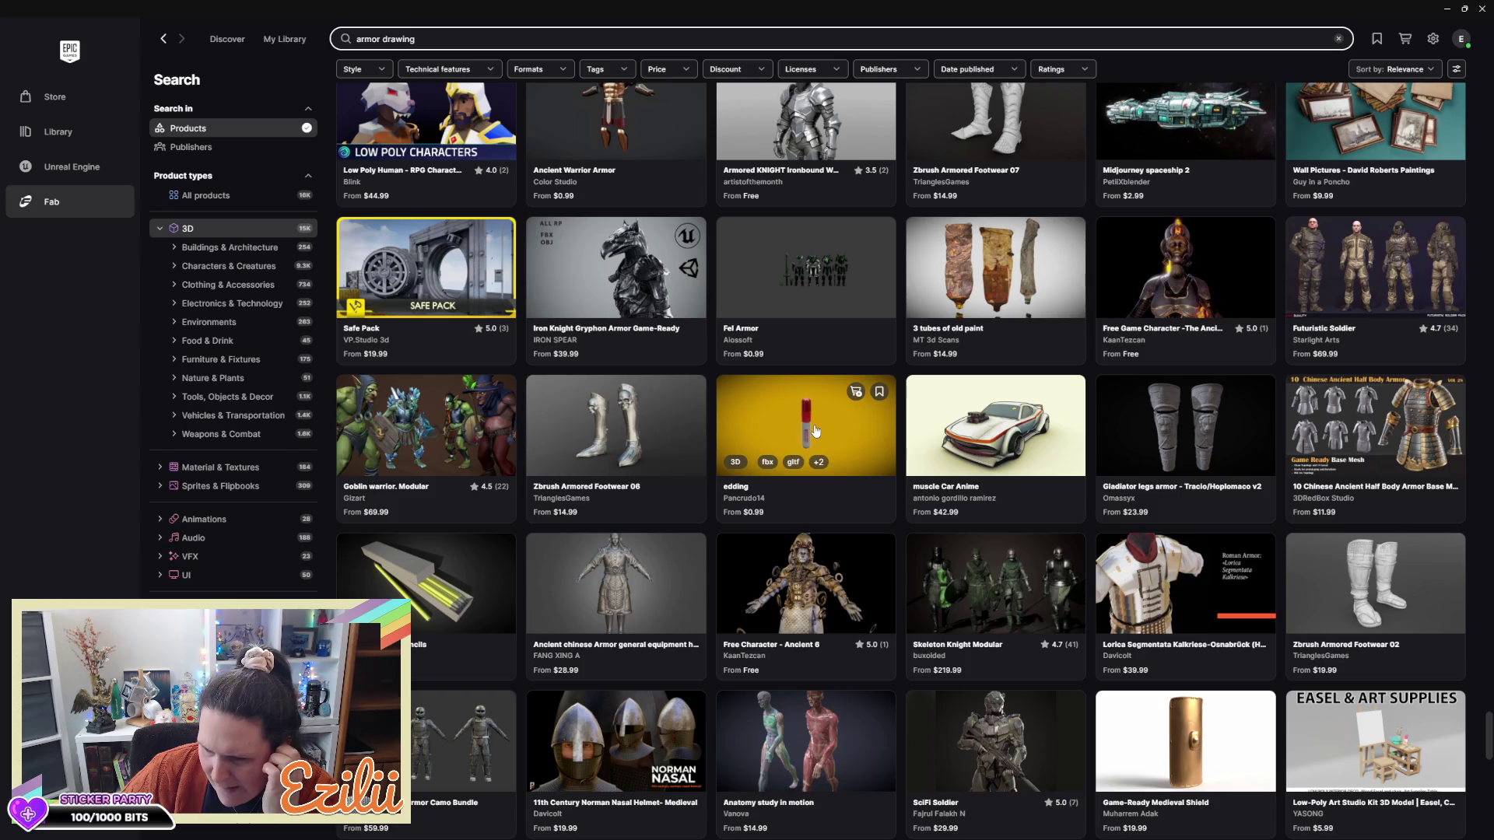
{"action": "scroll", "coordinate": [816, 431], "scroll_direction": "up", "scroll_amount": 15}
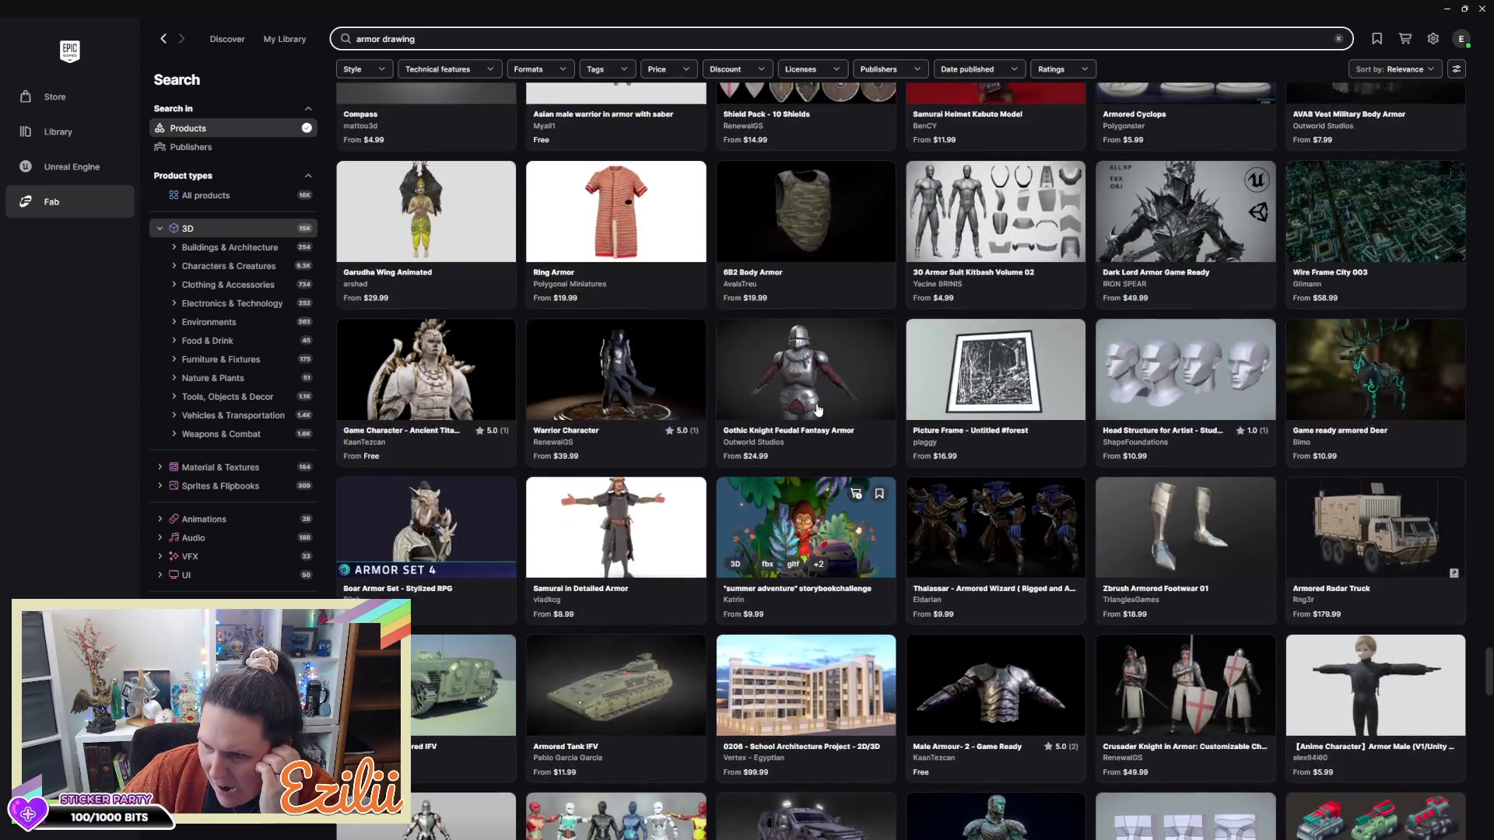
{"action": "scroll", "coordinate": [817, 410], "scroll_direction": "up", "scroll_amount": 15}
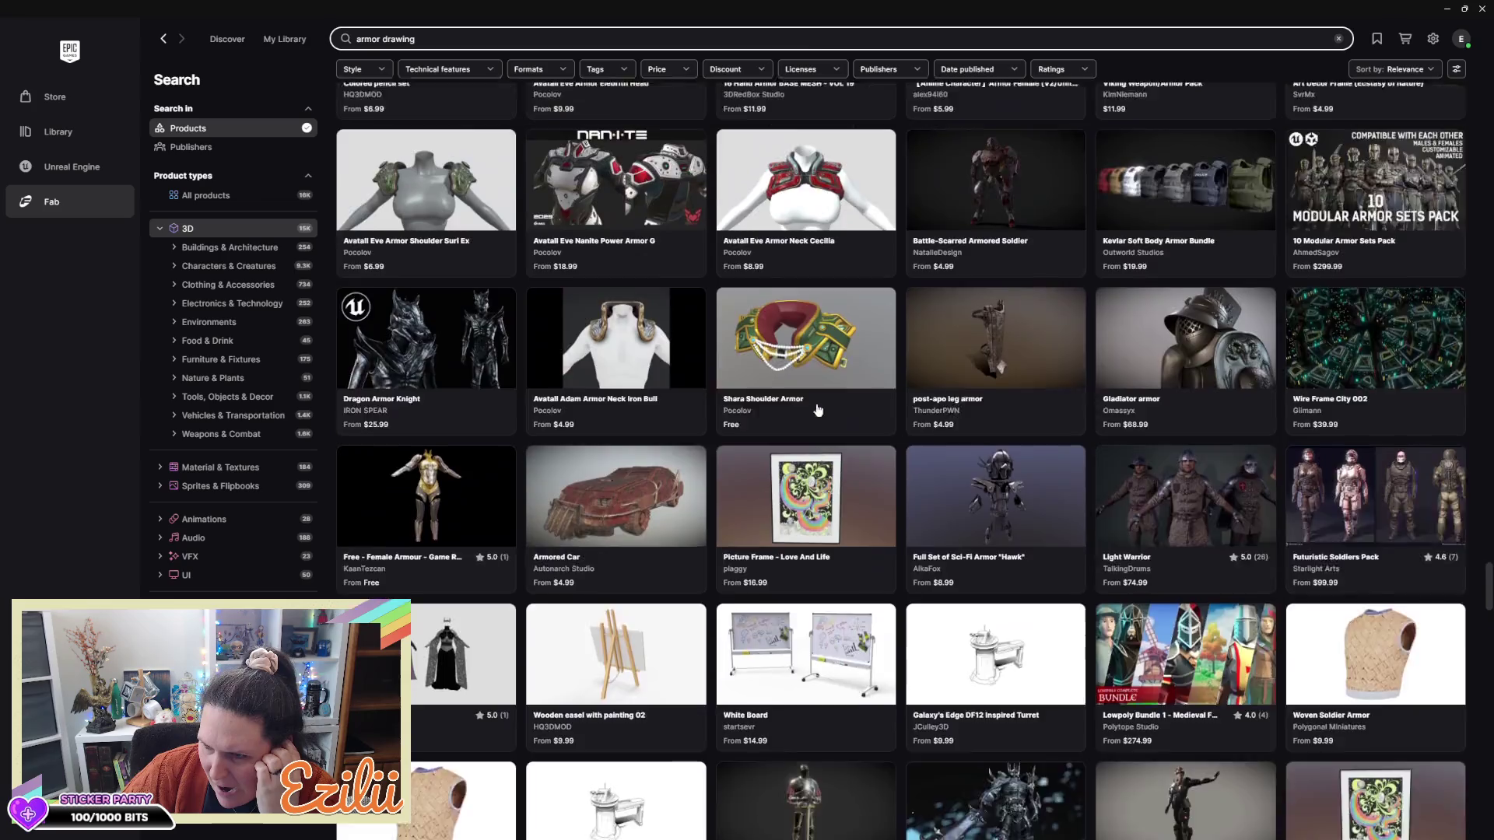
{"action": "scroll", "coordinate": [817, 410], "scroll_direction": "up", "scroll_amount": 15}
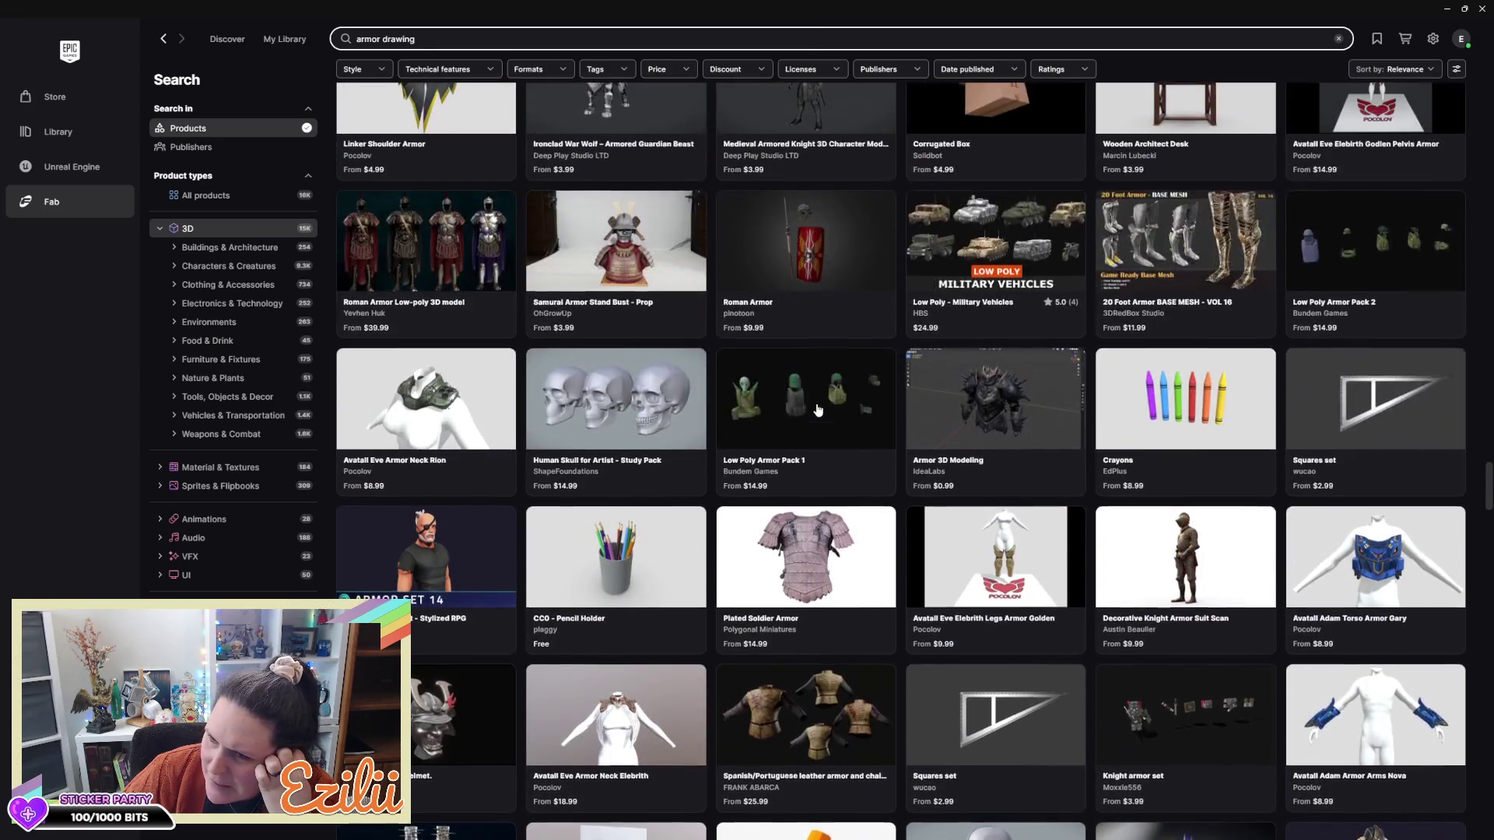
{"action": "scroll", "coordinate": [817, 410], "scroll_direction": "up", "scroll_amount": 15}
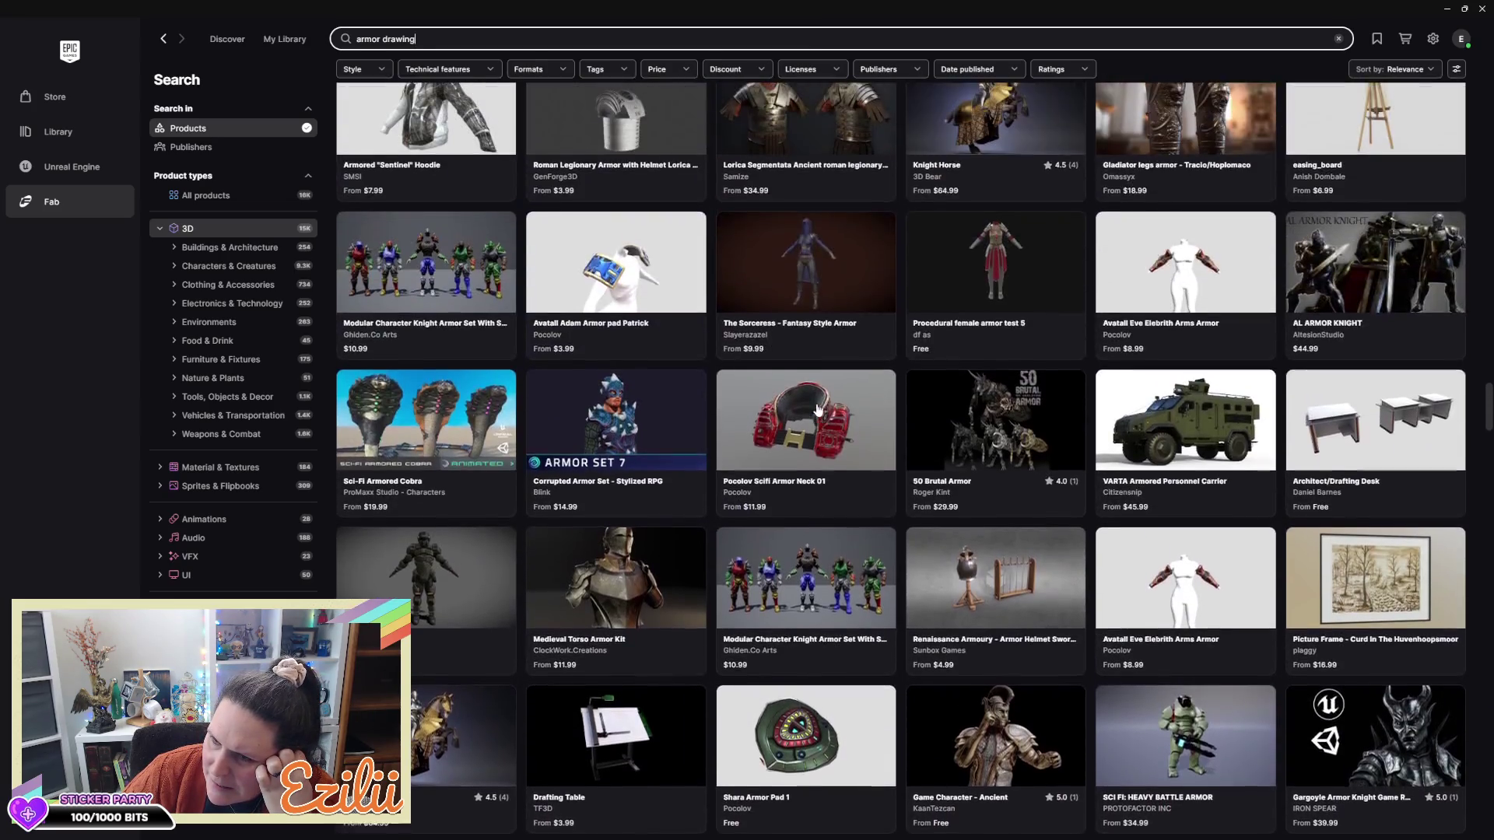
{"action": "scroll", "coordinate": [817, 410], "scroll_direction": "up", "scroll_amount": 15}
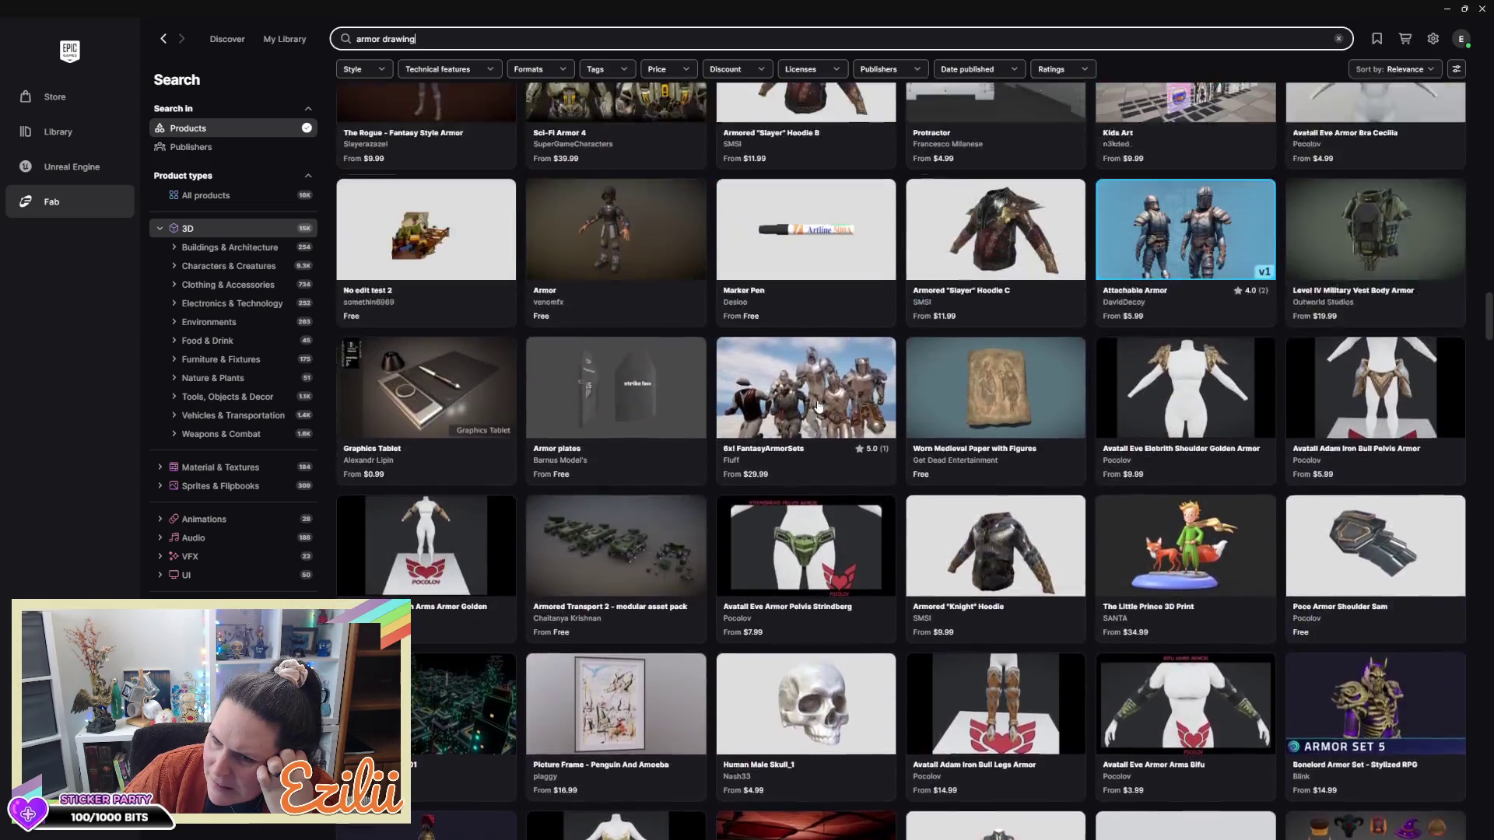
{"action": "scroll", "coordinate": [818, 406], "scroll_direction": "up", "scroll_amount": 15}
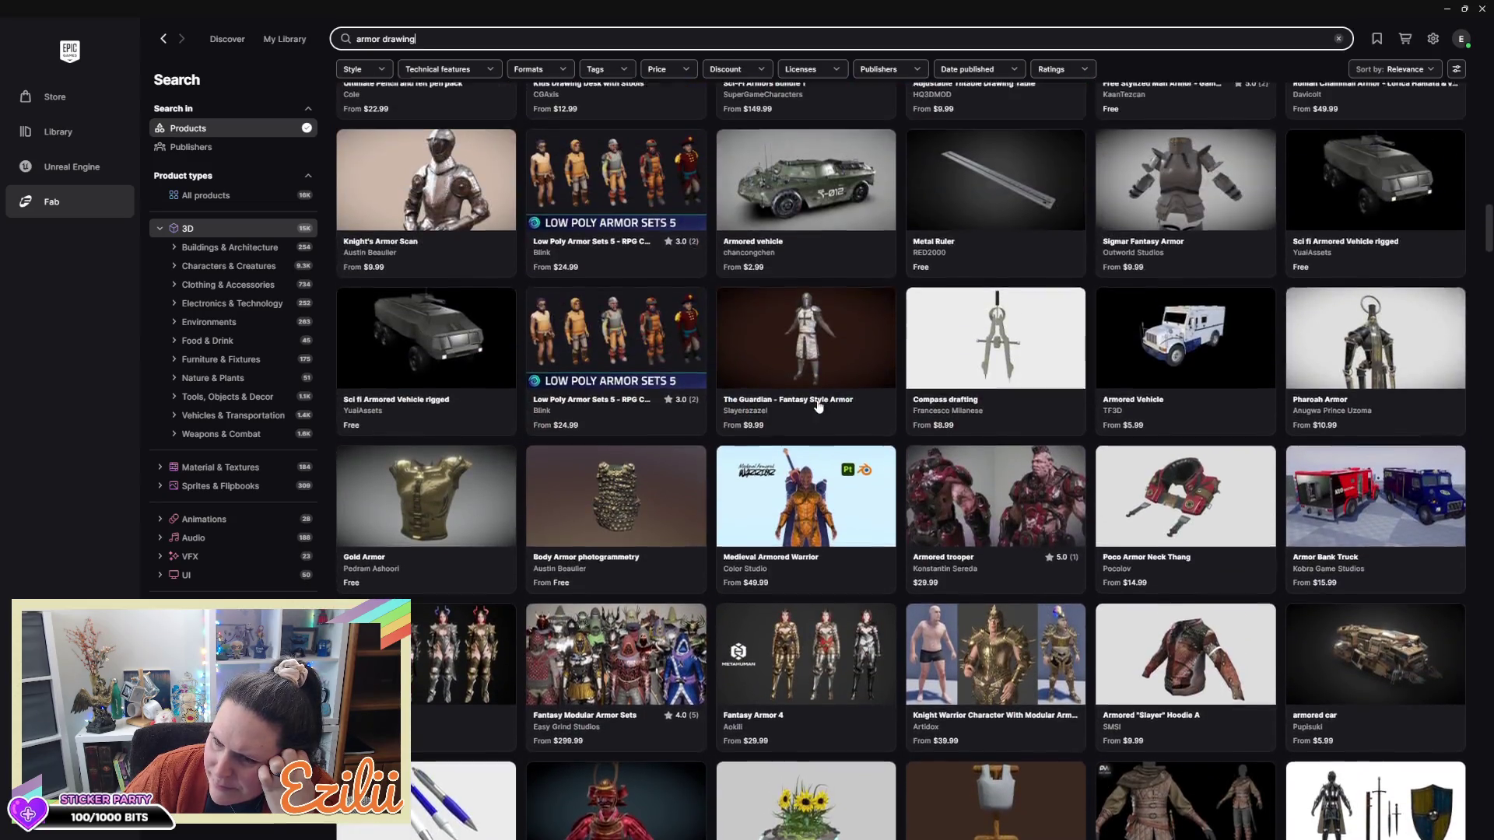
{"action": "scroll", "coordinate": [818, 406], "scroll_direction": "up", "scroll_amount": 15}
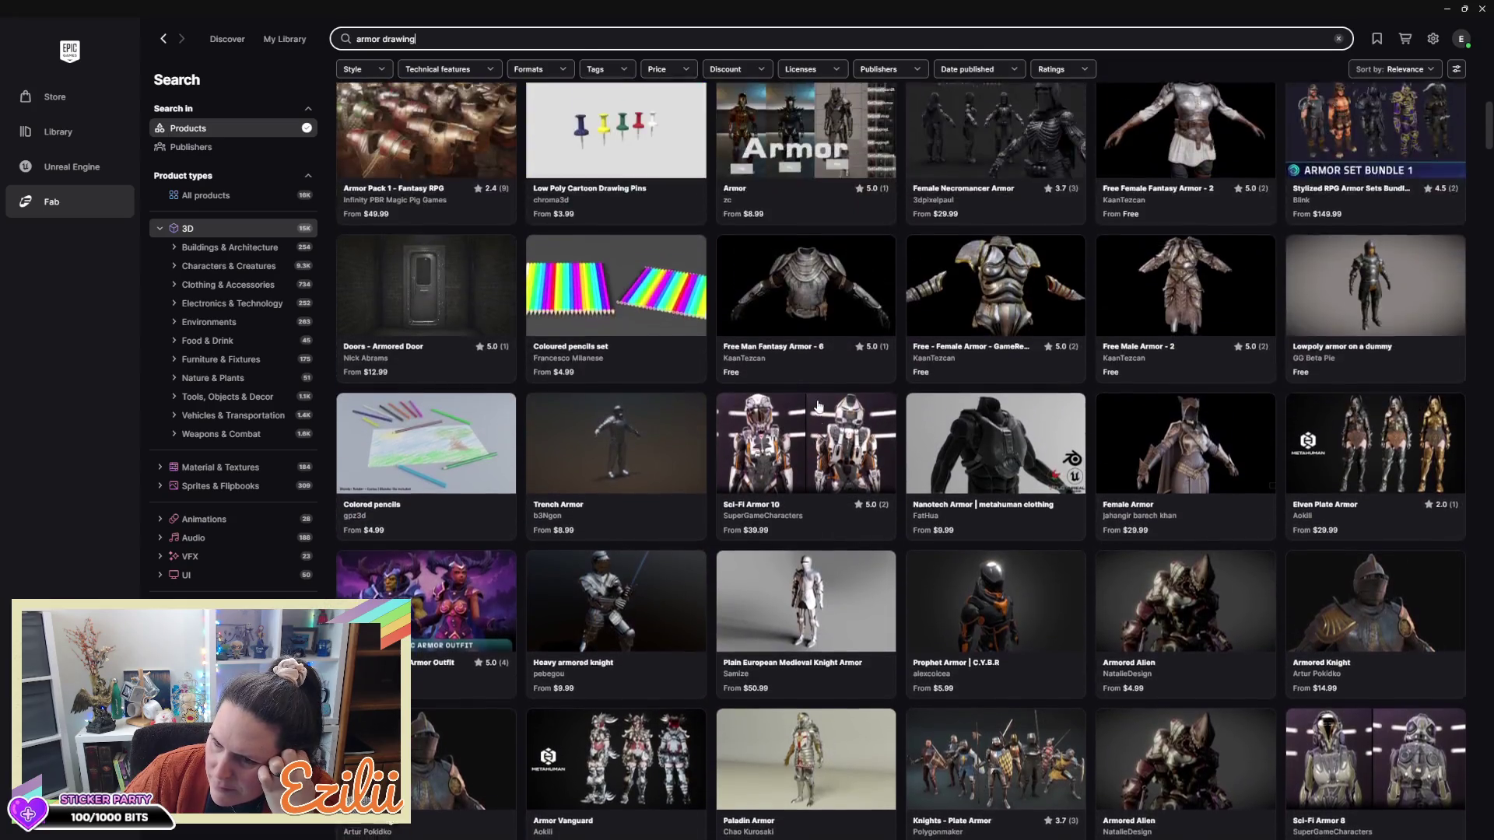
{"action": "scroll", "coordinate": [819, 391], "scroll_direction": "up", "scroll_amount": 15}
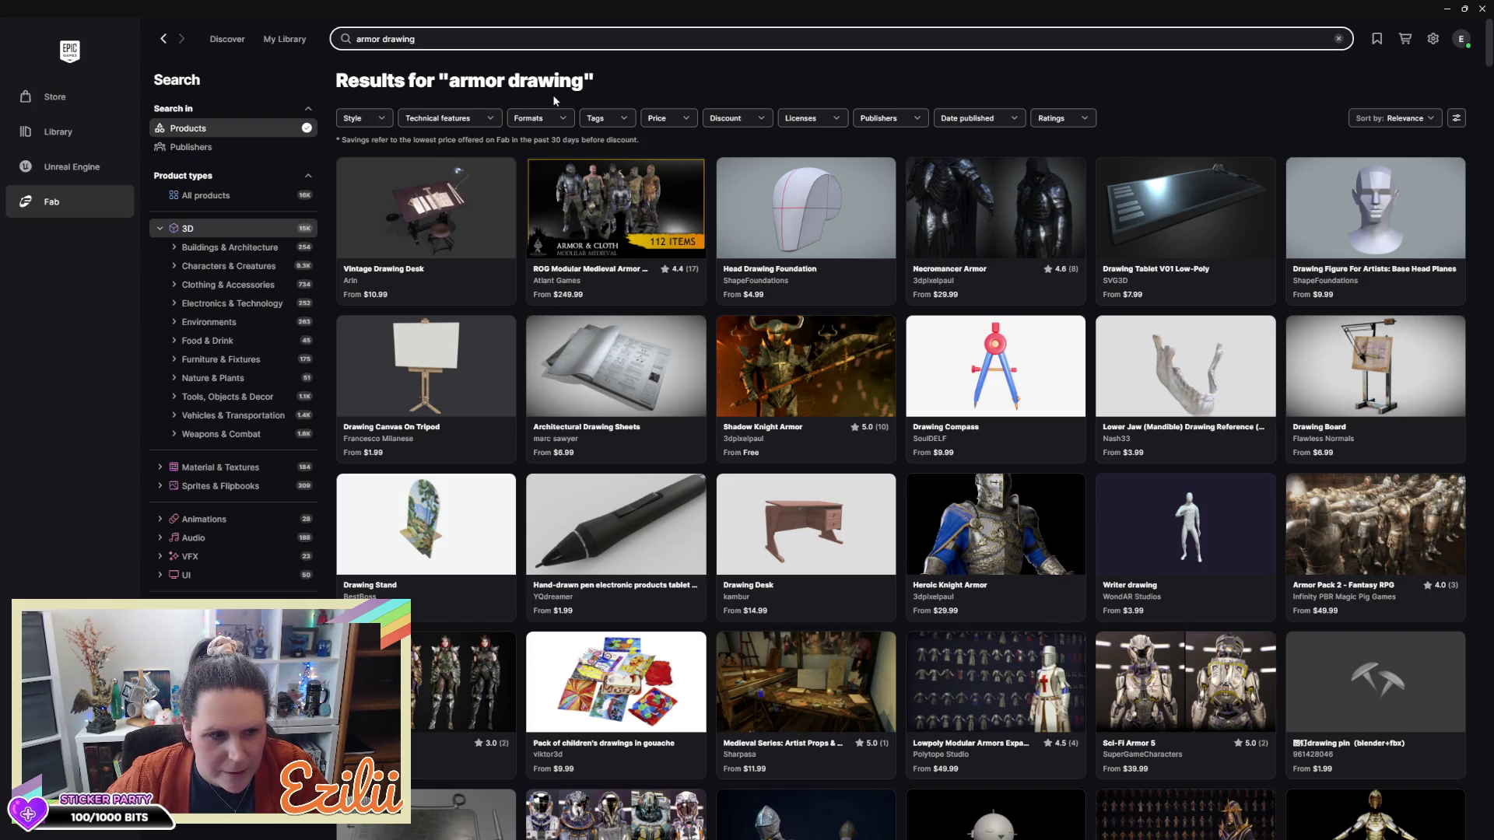
{"action": "key", "text": "ctrl+a"}
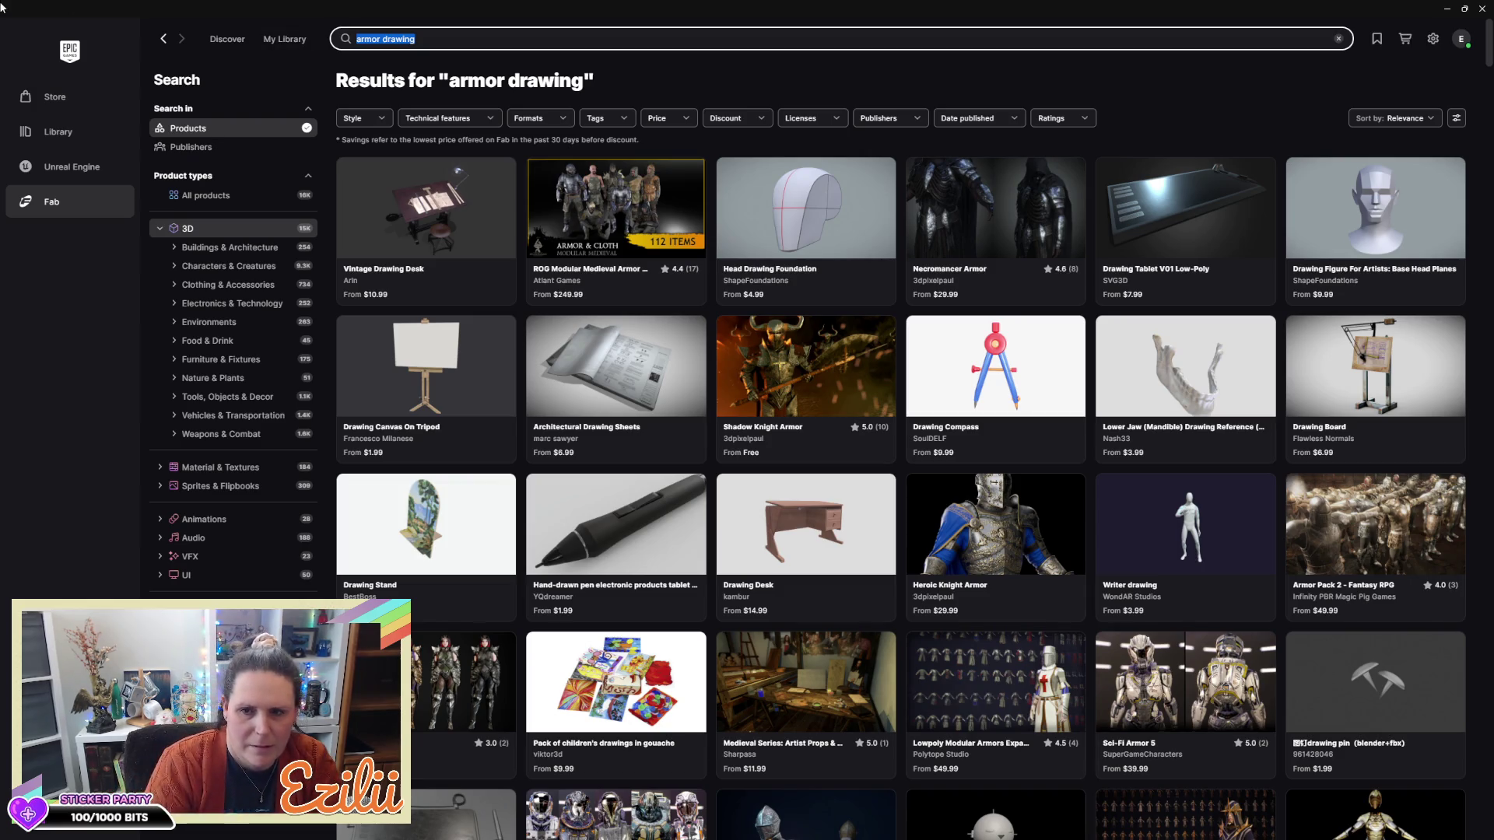
Search Fab for 'fabric samples' limited to free products only
{"action": "type", "text": "fa"}
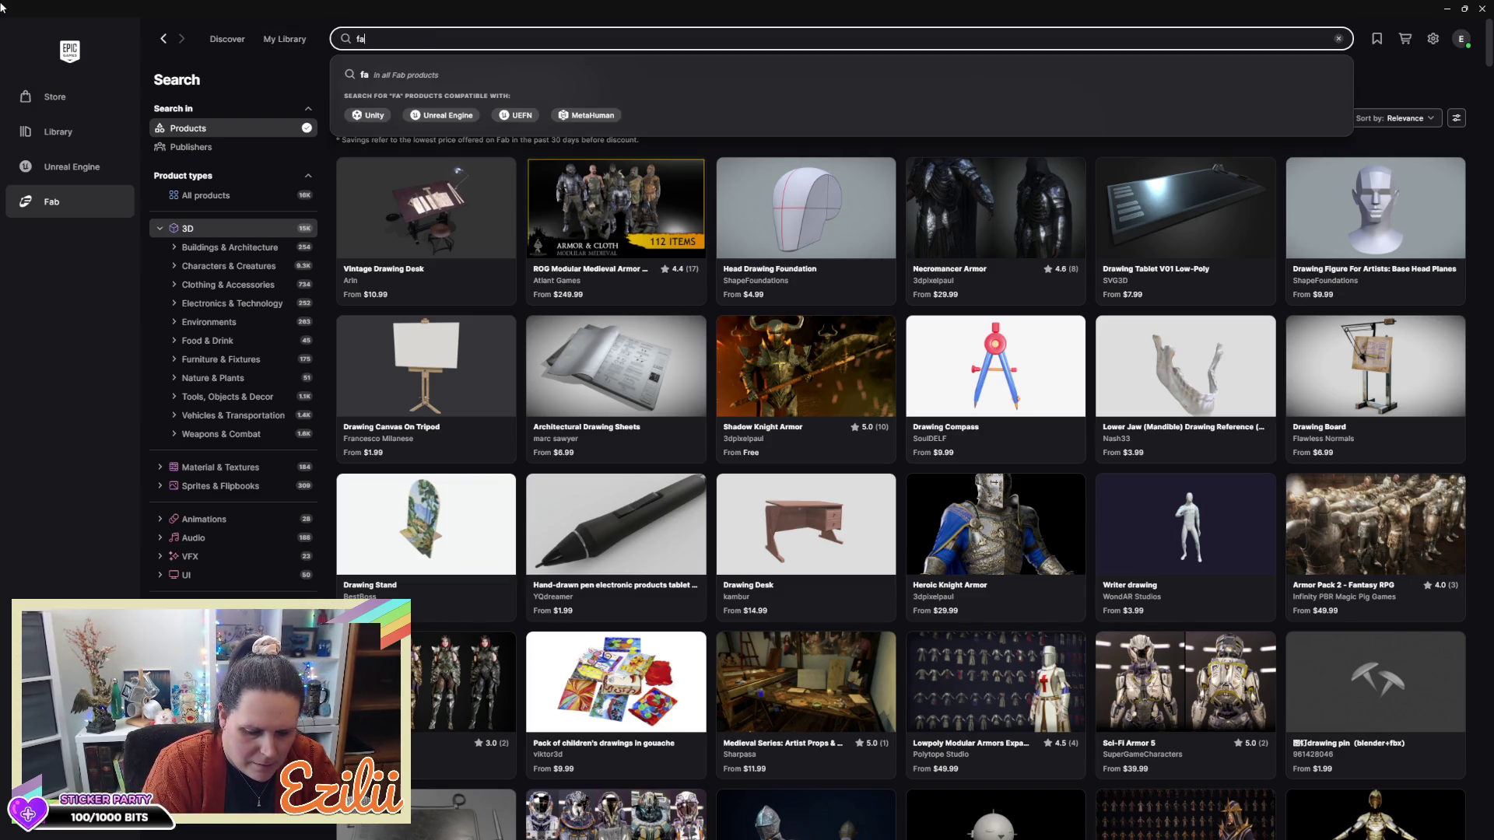
{"action": "type", "text": "bric samples"}
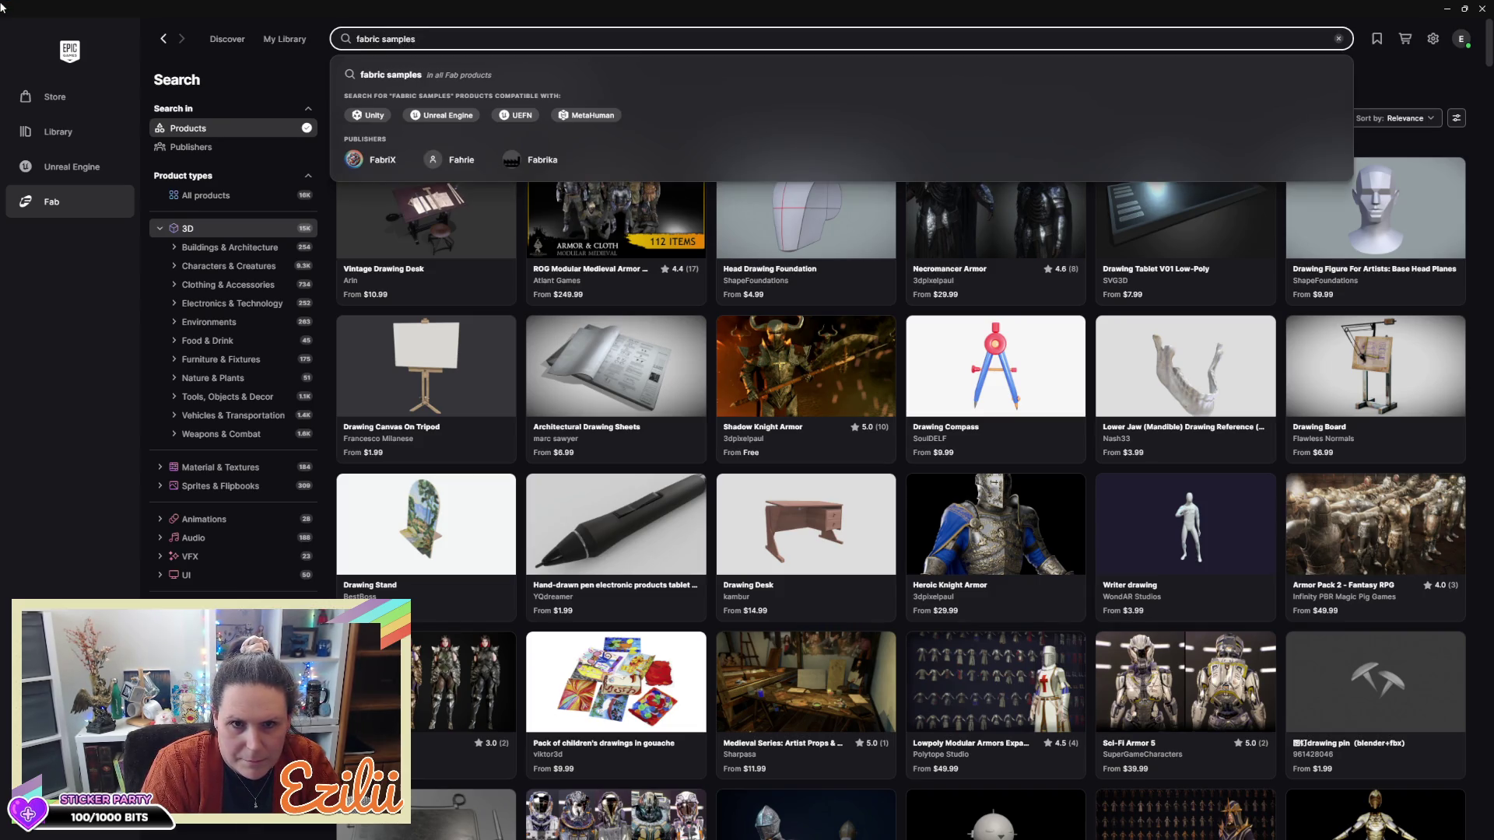
{"action": "key", "text": "Return"}
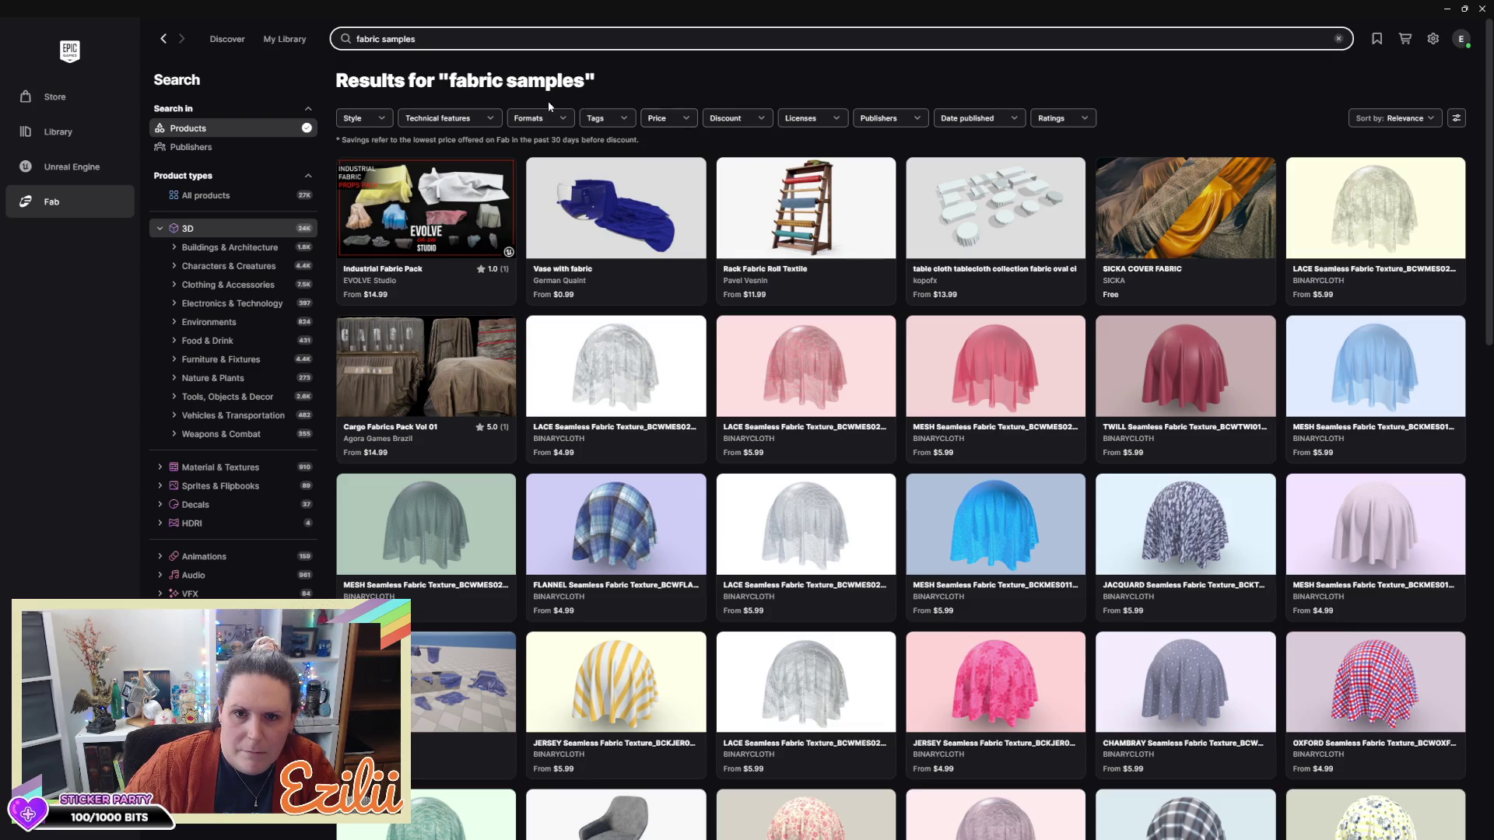
{"action": "left_click", "coordinate": [661, 119]}
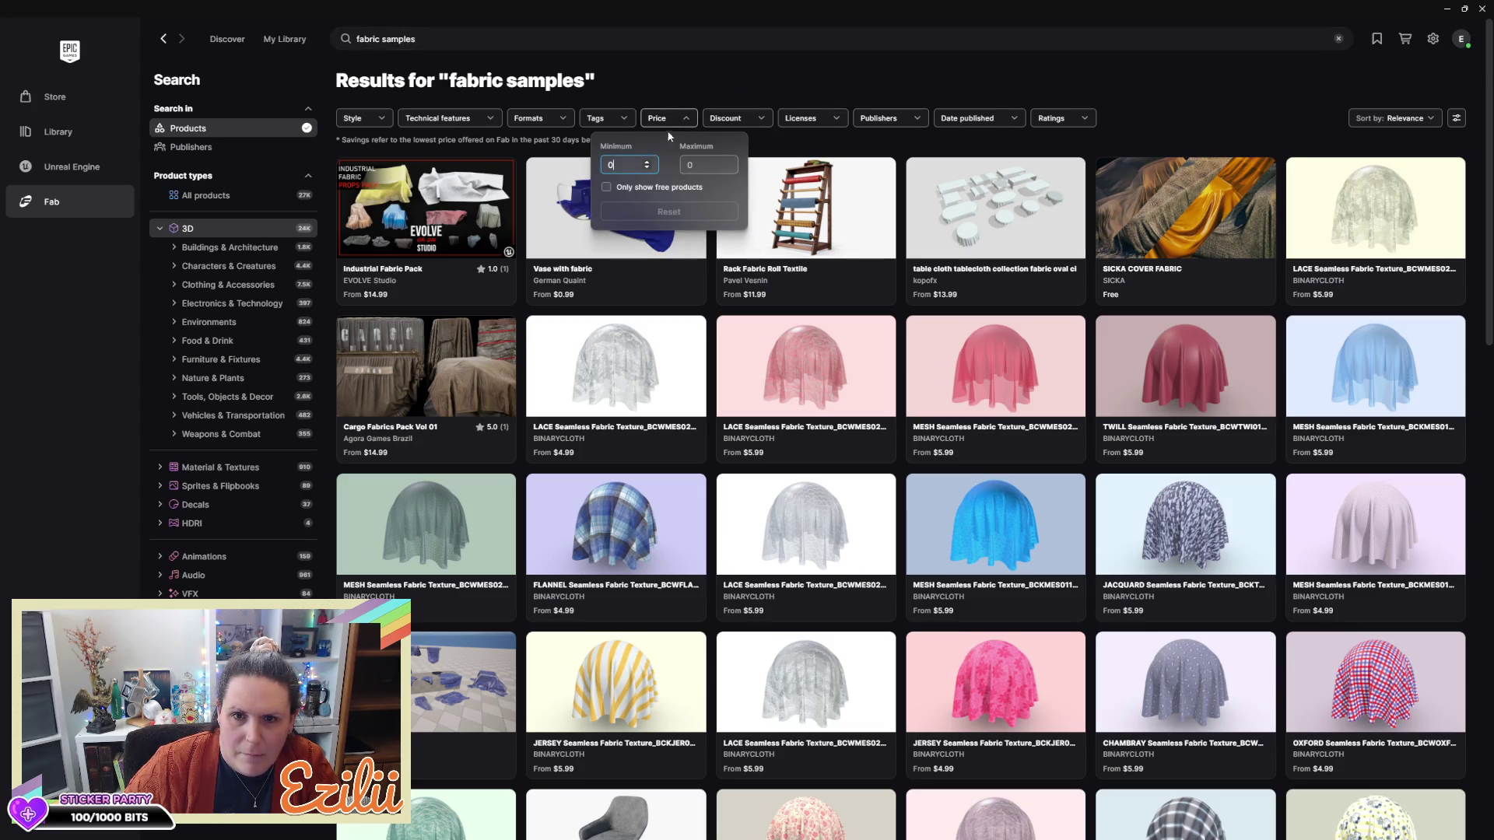
{"action": "left_click", "coordinate": [605, 188]}
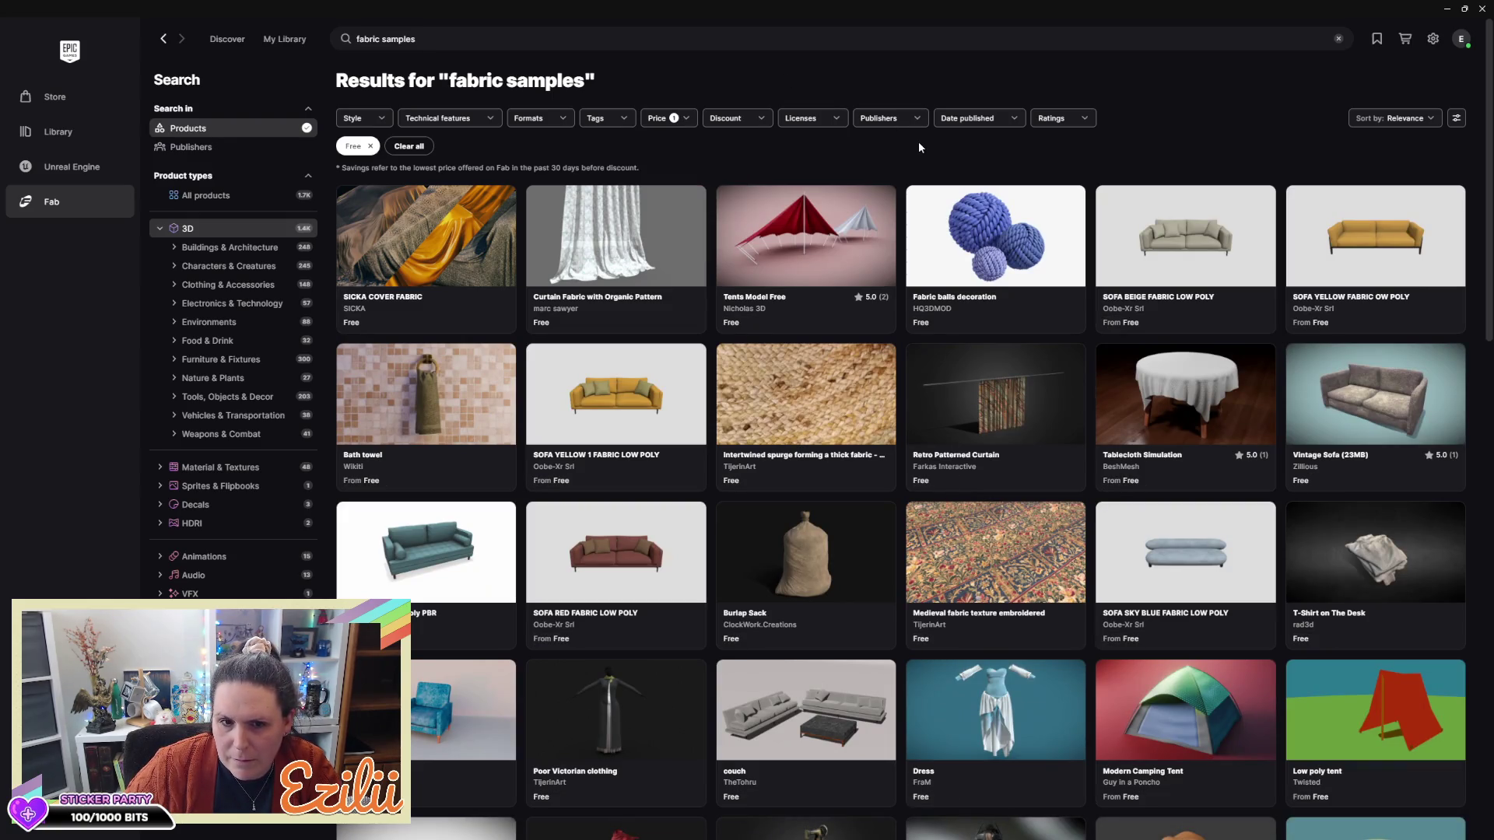
Scroll the free results and open the Old Sewing Machine listing
{"action": "scroll", "coordinate": [921, 147], "scroll_direction": "down", "scroll_amount": 3}
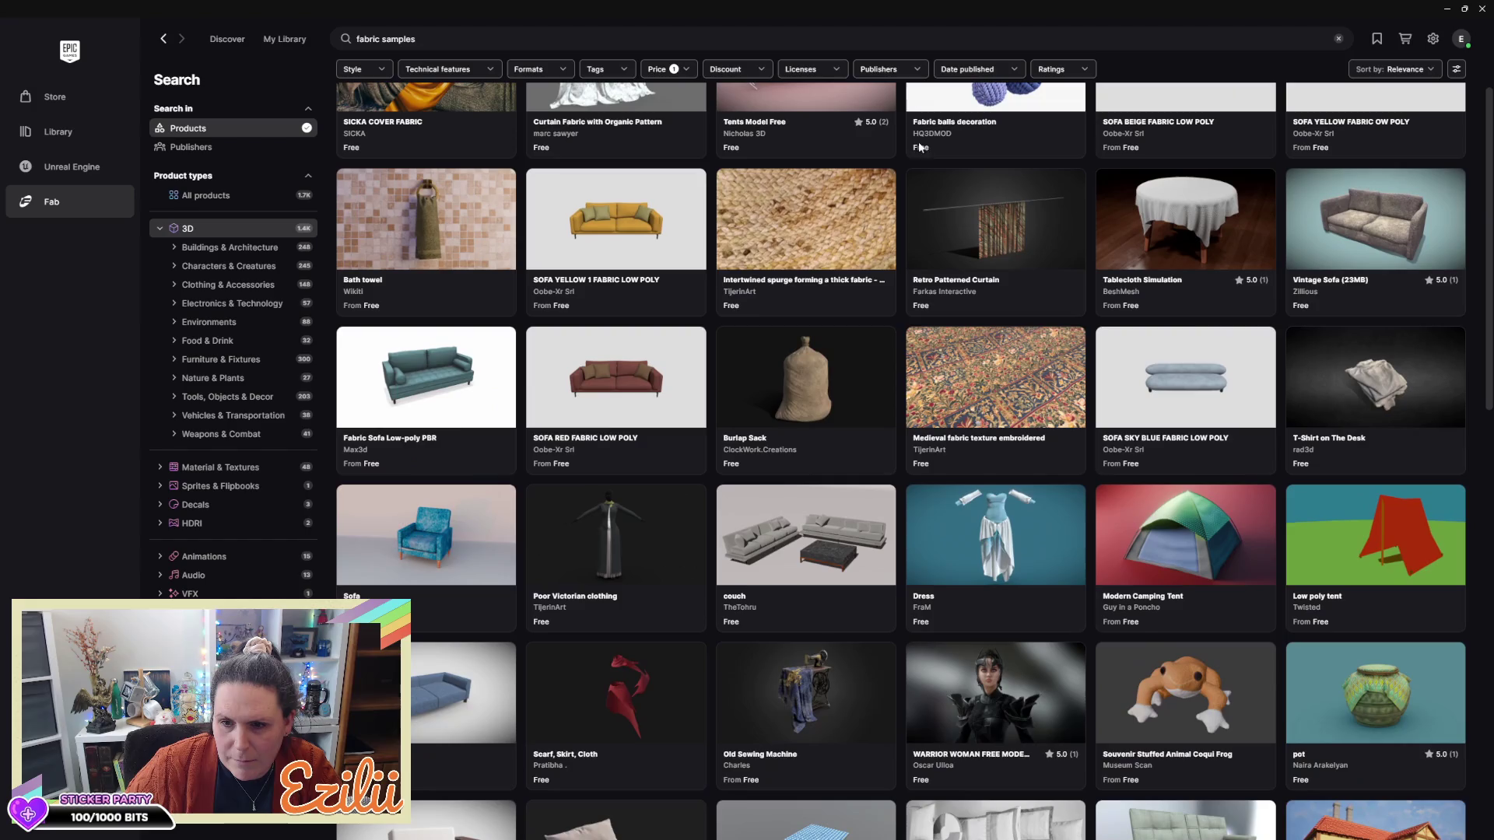
{"action": "scroll", "coordinate": [920, 147], "scroll_direction": "down", "scroll_amount": 2}
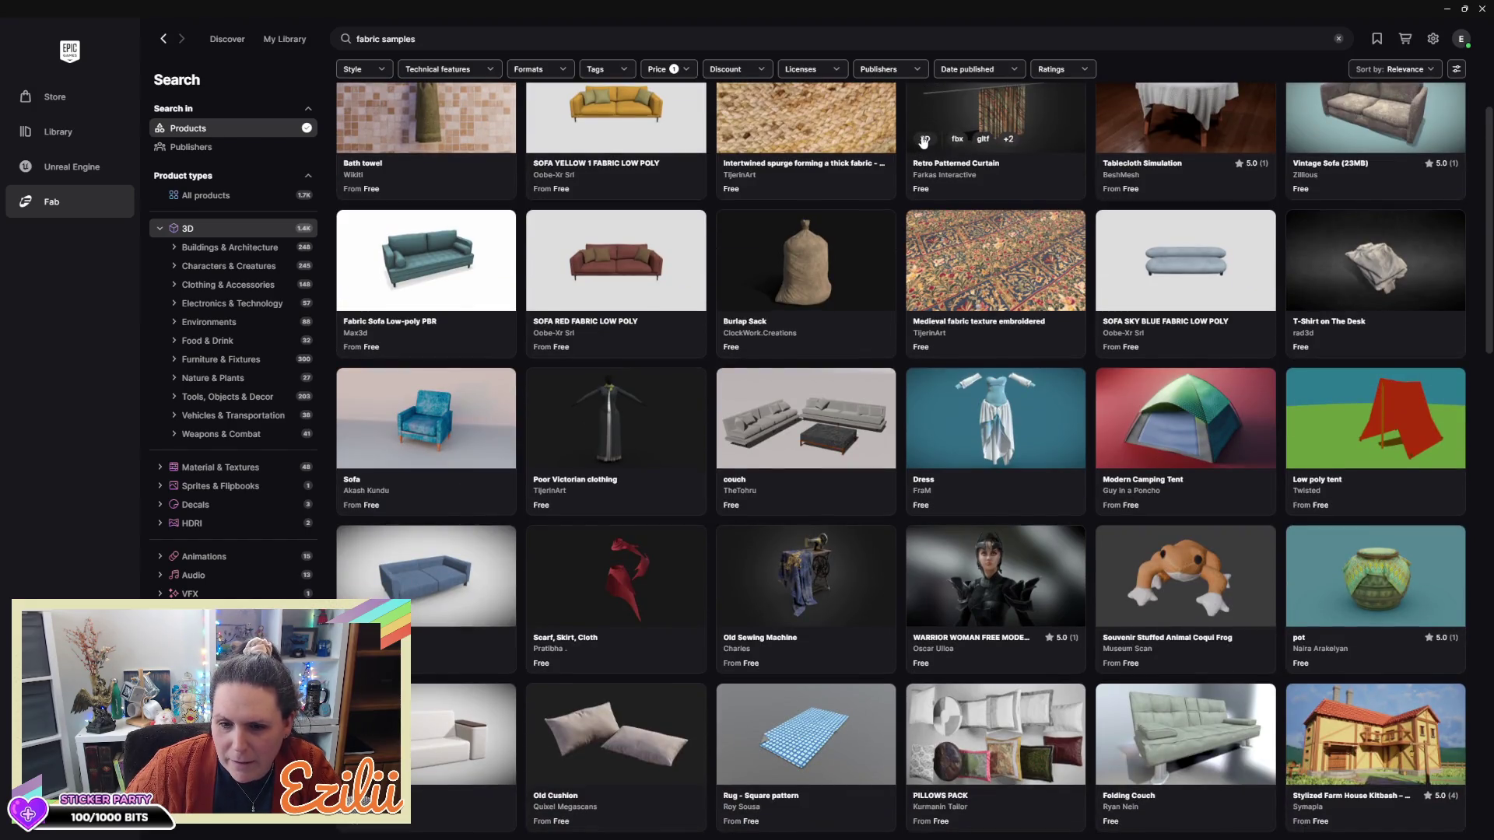
{"action": "scroll", "coordinate": [924, 141], "scroll_direction": "down", "scroll_amount": 3}
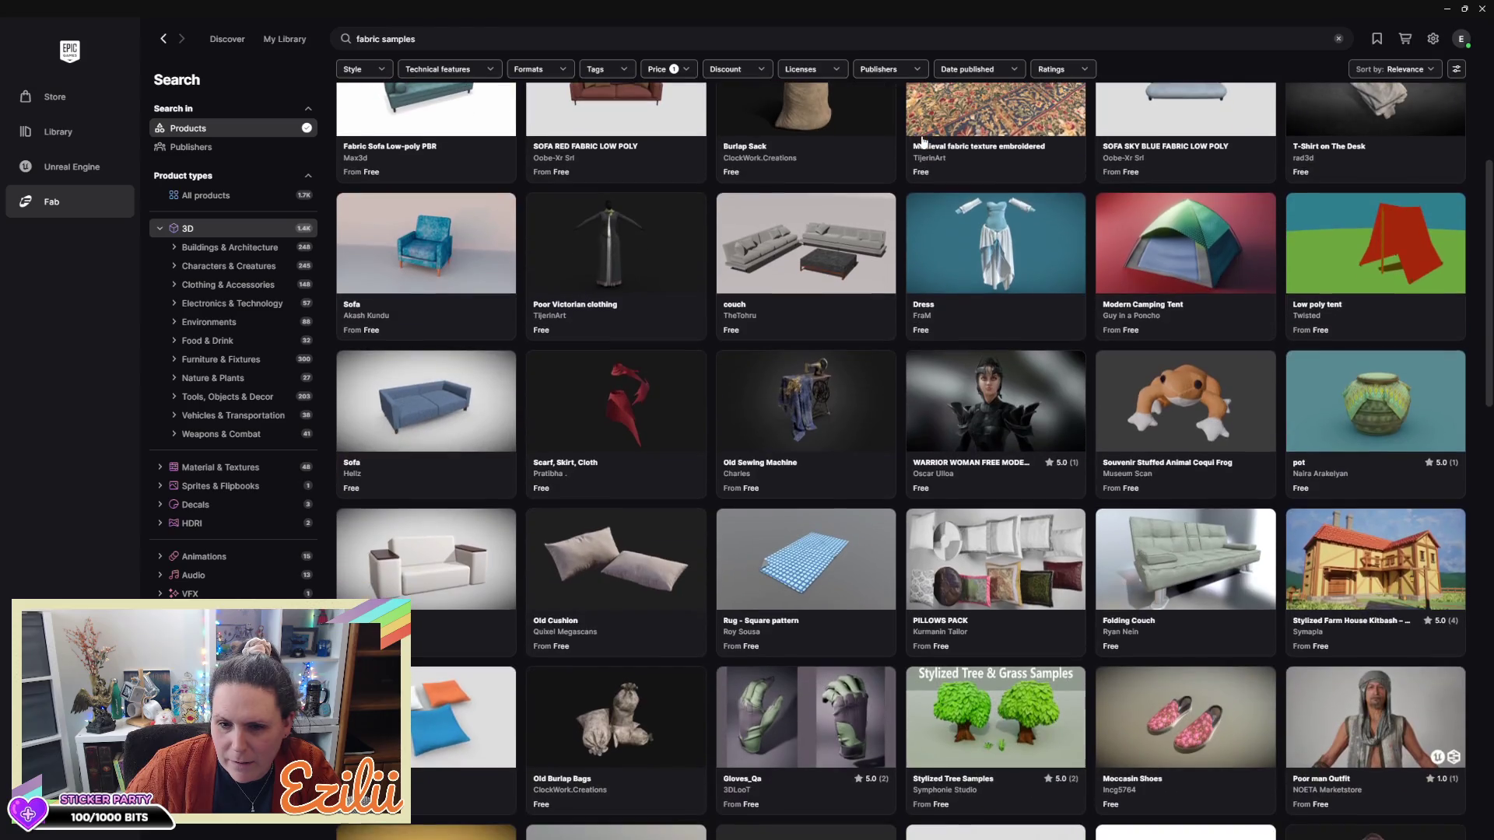
{"action": "left_click", "coordinate": [833, 409]}
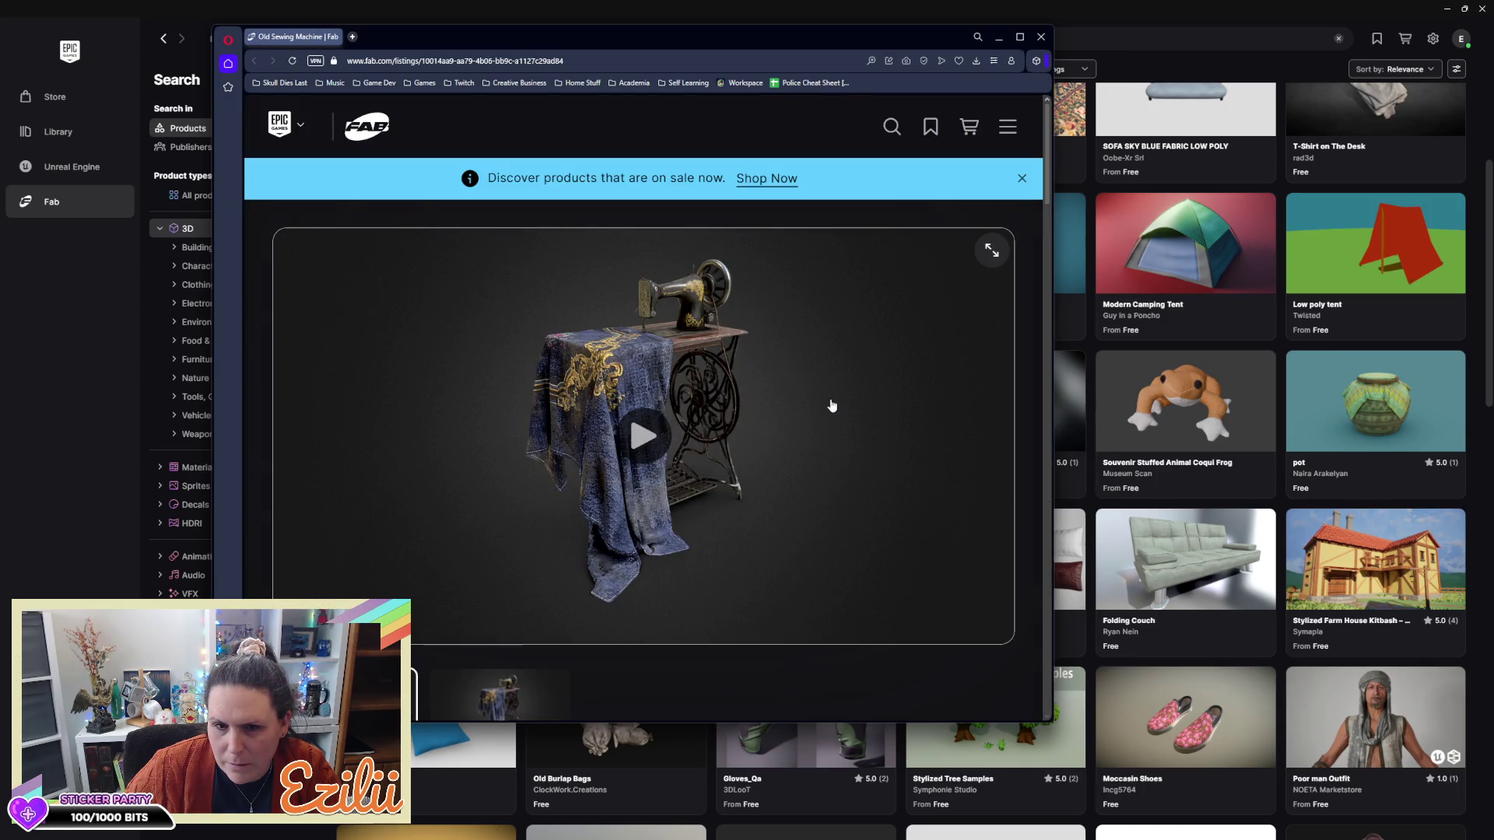
Maximize the Old Sewing Machine listing to review its free gltf, glb and usdz formats
{"action": "double_click", "coordinate": [751, 37]}
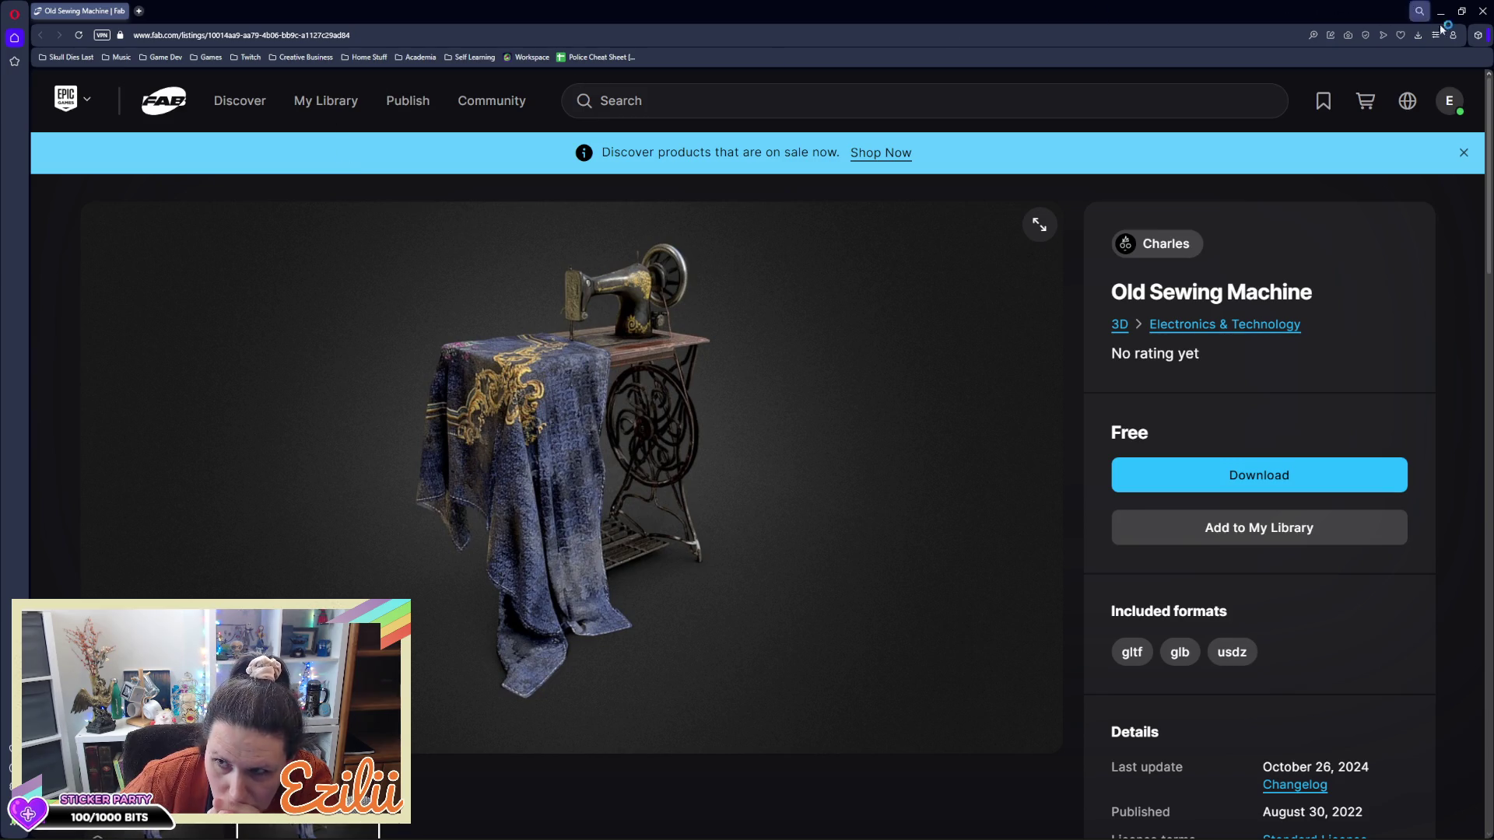
Close the sewing machine listing and scroll back through the fabric samples results
{"action": "left_click", "coordinate": [1481, 11]}
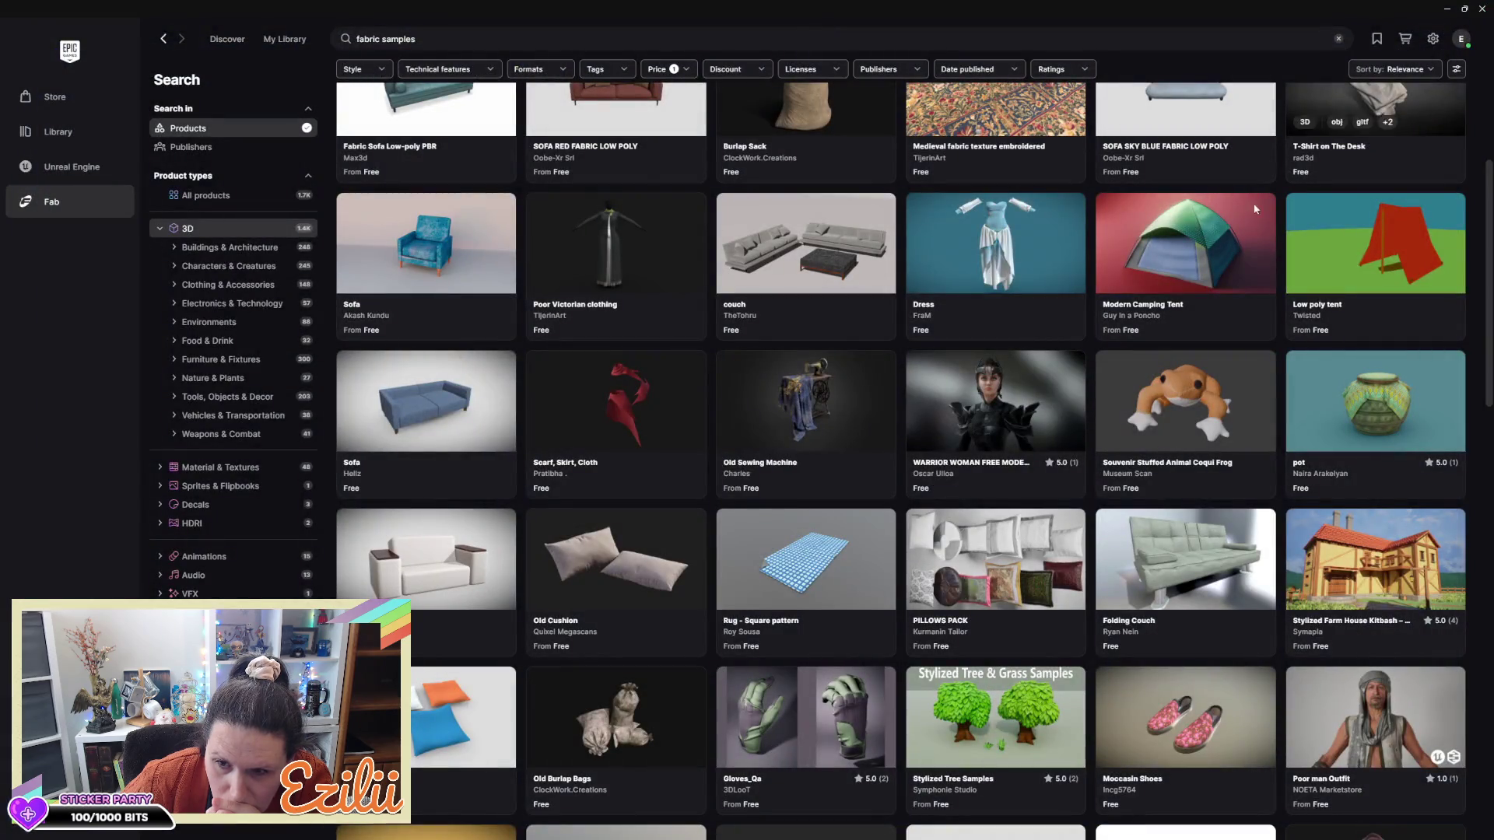
{"action": "scroll", "coordinate": [1077, 265], "scroll_direction": "down", "scroll_amount": 2}
{"action": "scroll", "coordinate": [1076, 265], "scroll_direction": "up", "scroll_amount": 2}
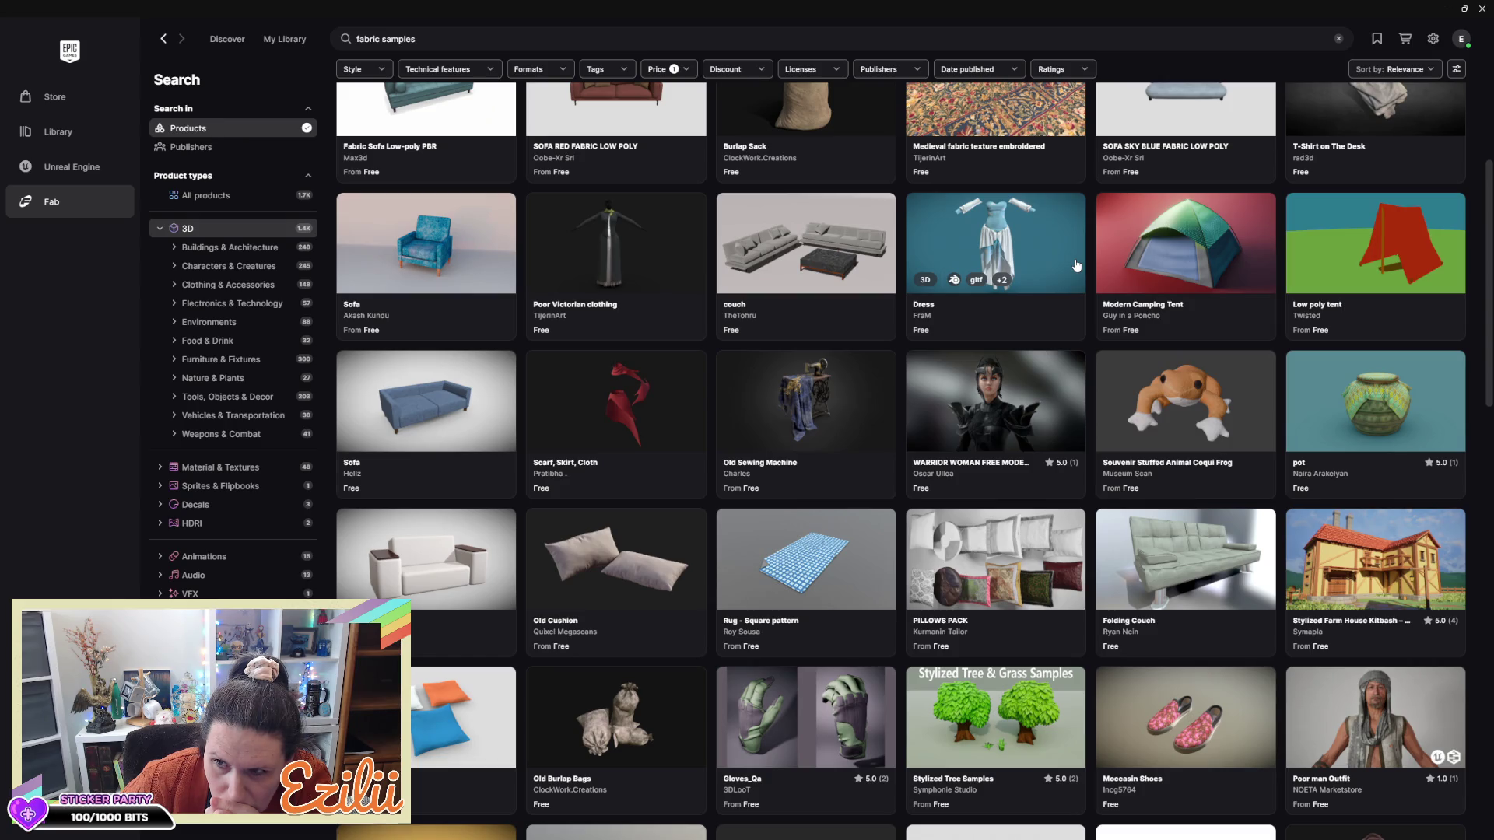
{"action": "scroll", "coordinate": [1076, 265], "scroll_direction": "down", "scroll_amount": 2}
{"action": "scroll", "coordinate": [1076, 266], "scroll_direction": "down", "scroll_amount": 7}
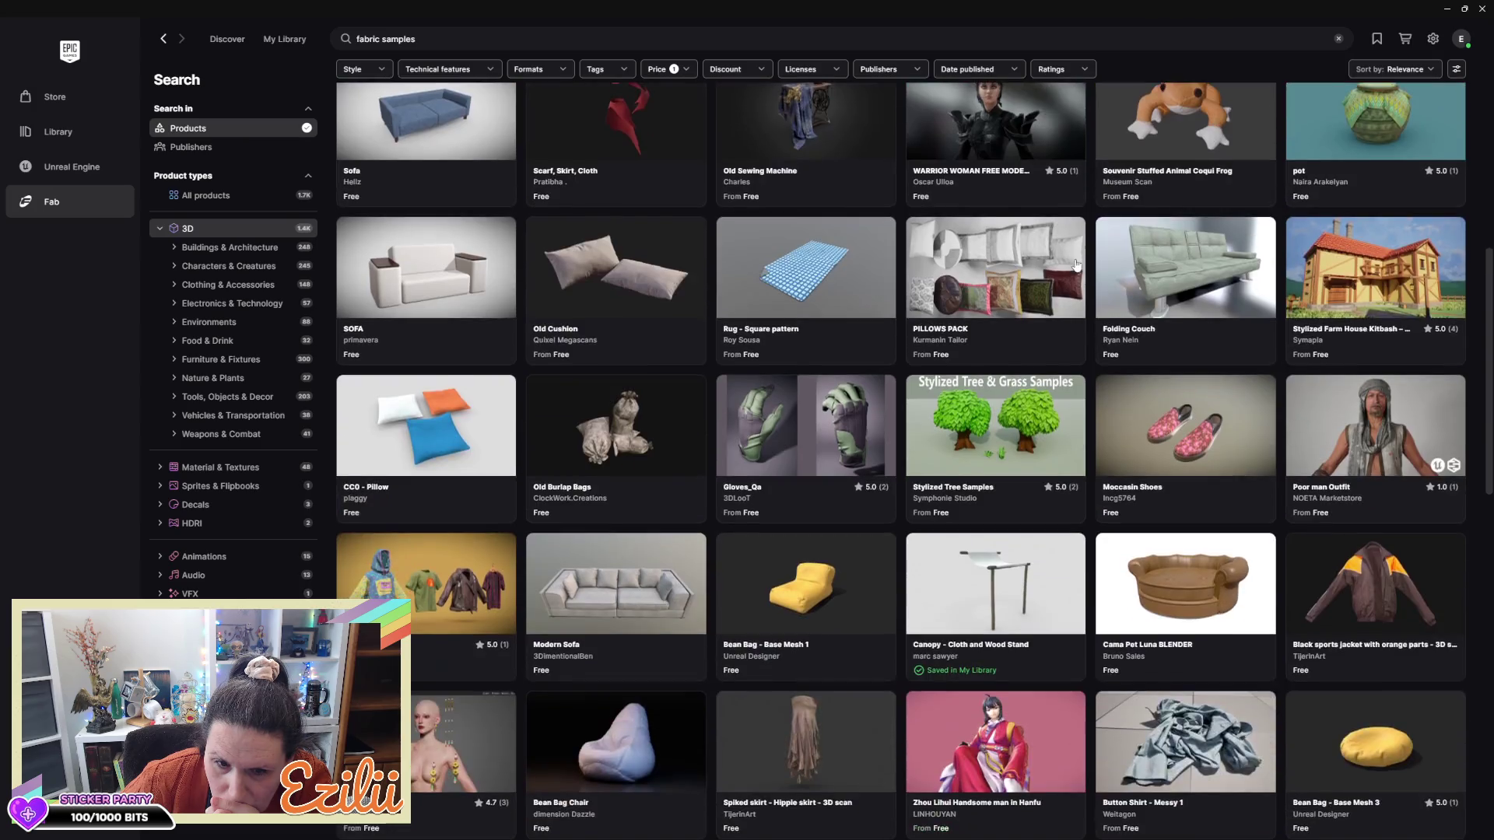
{"action": "scroll", "coordinate": [1074, 265], "scroll_direction": "down", "scroll_amount": 3}
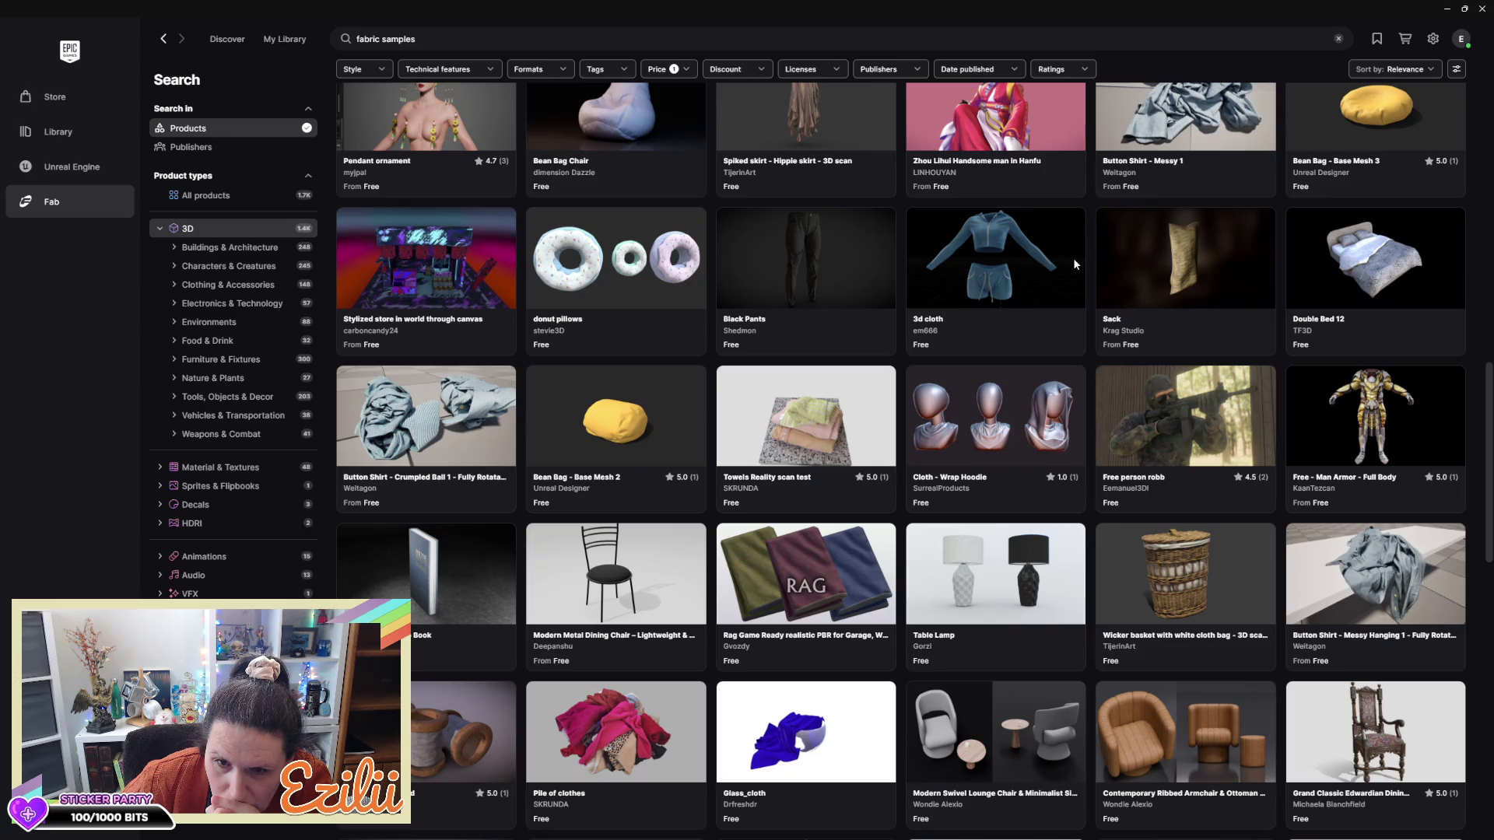
Scroll further down the results and open the CC0 - Pile of Clothes 2 listing
{"action": "scroll", "coordinate": [1073, 265], "scroll_direction": "down", "scroll_amount": 2}
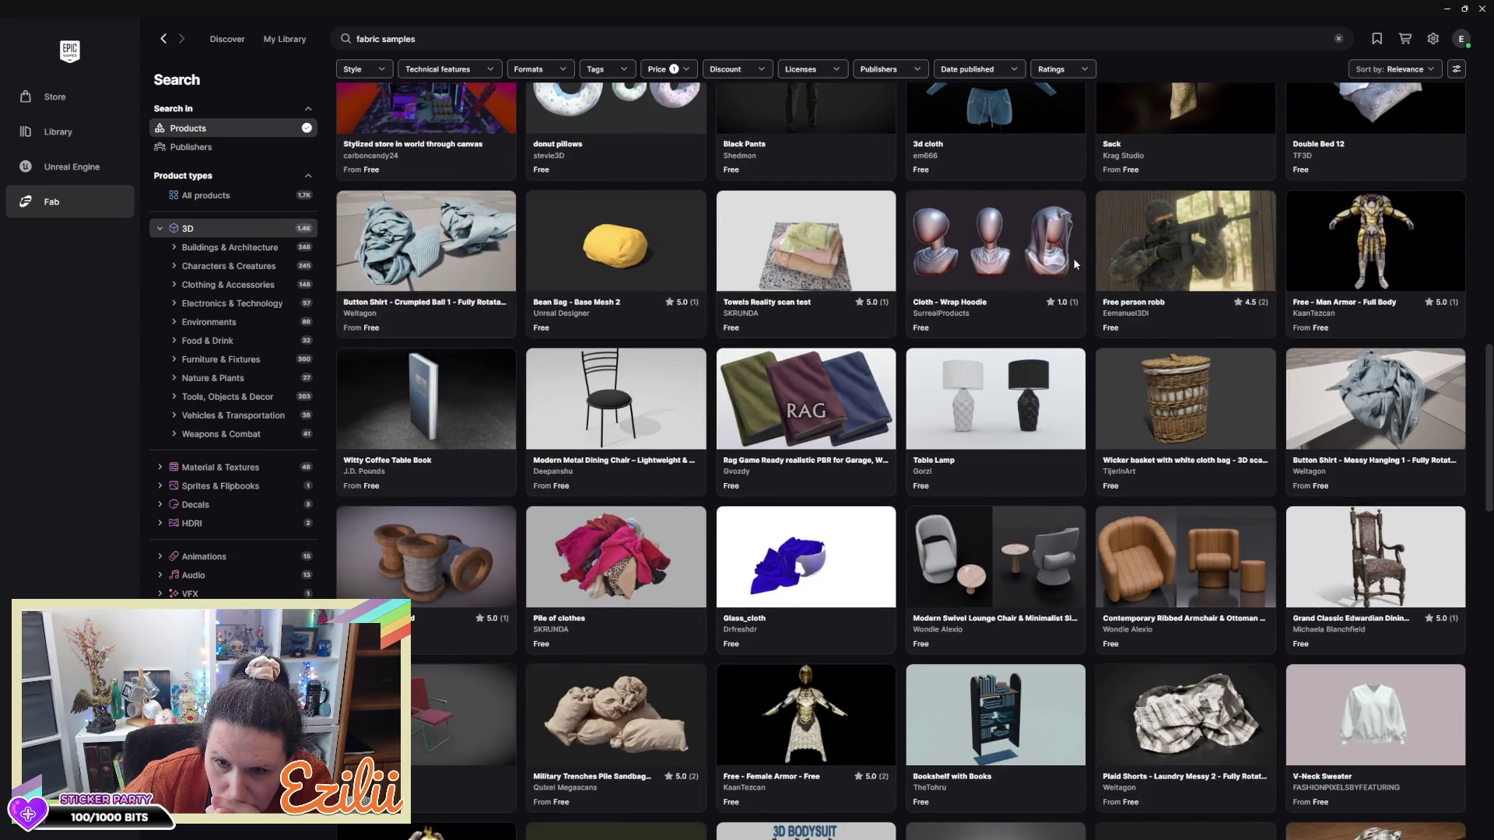
{"action": "scroll", "coordinate": [1074, 265], "scroll_direction": "down", "scroll_amount": 3}
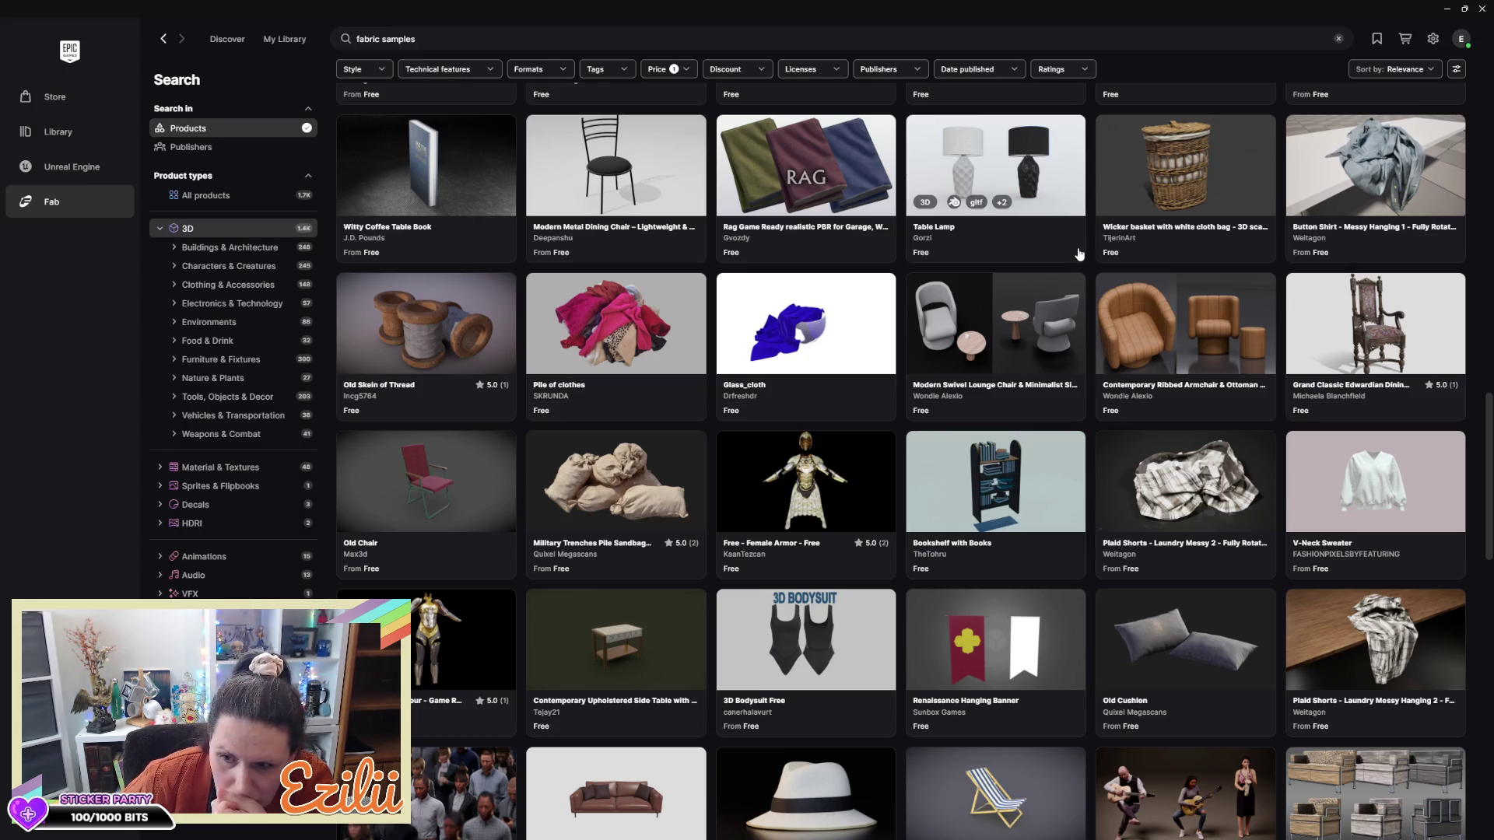
{"action": "scroll", "coordinate": [1079, 254], "scroll_direction": "down", "scroll_amount": 2}
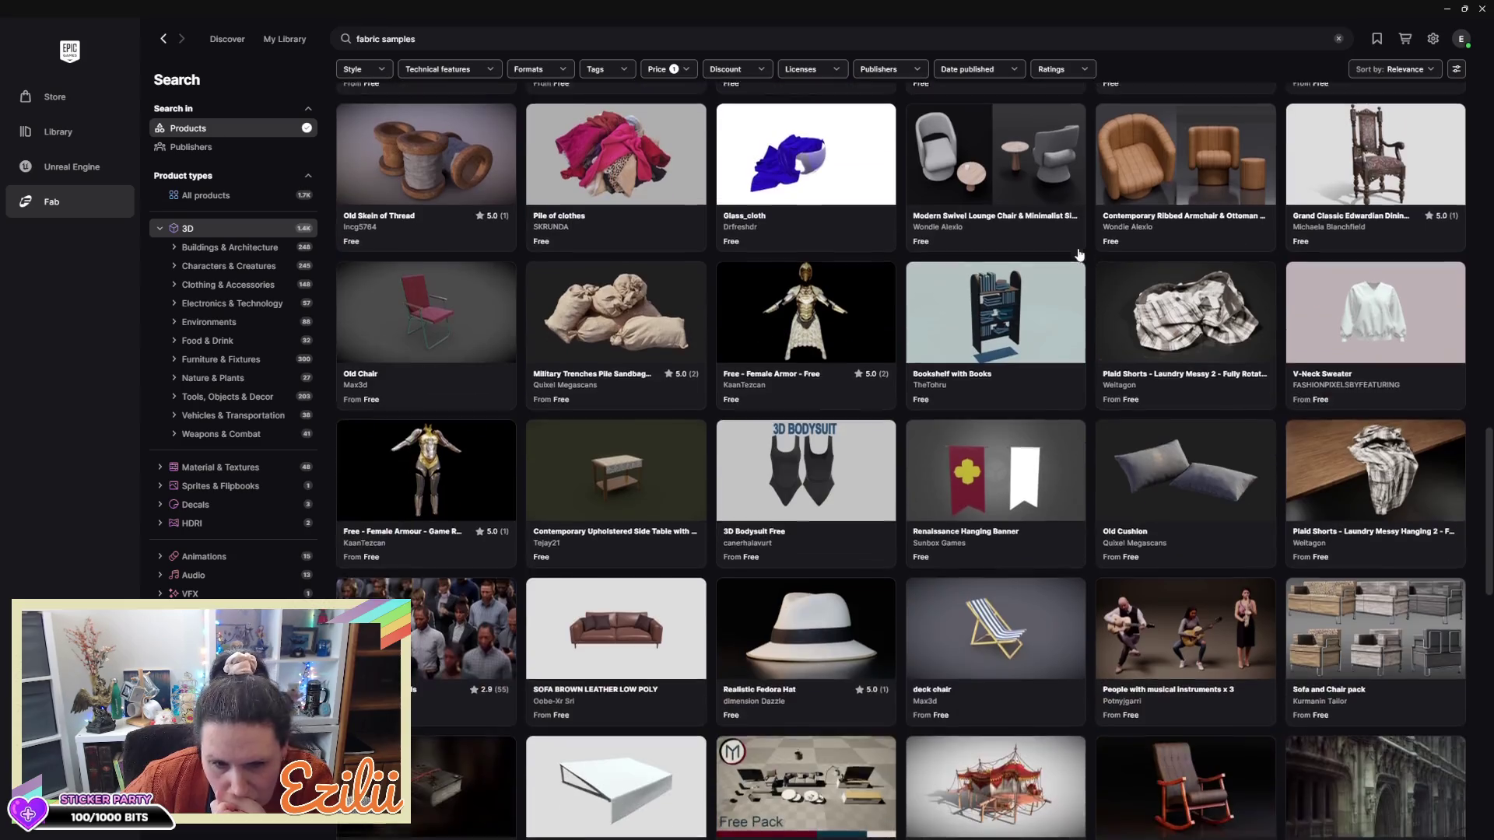
{"action": "scroll", "coordinate": [1074, 257], "scroll_direction": "down", "scroll_amount": 2}
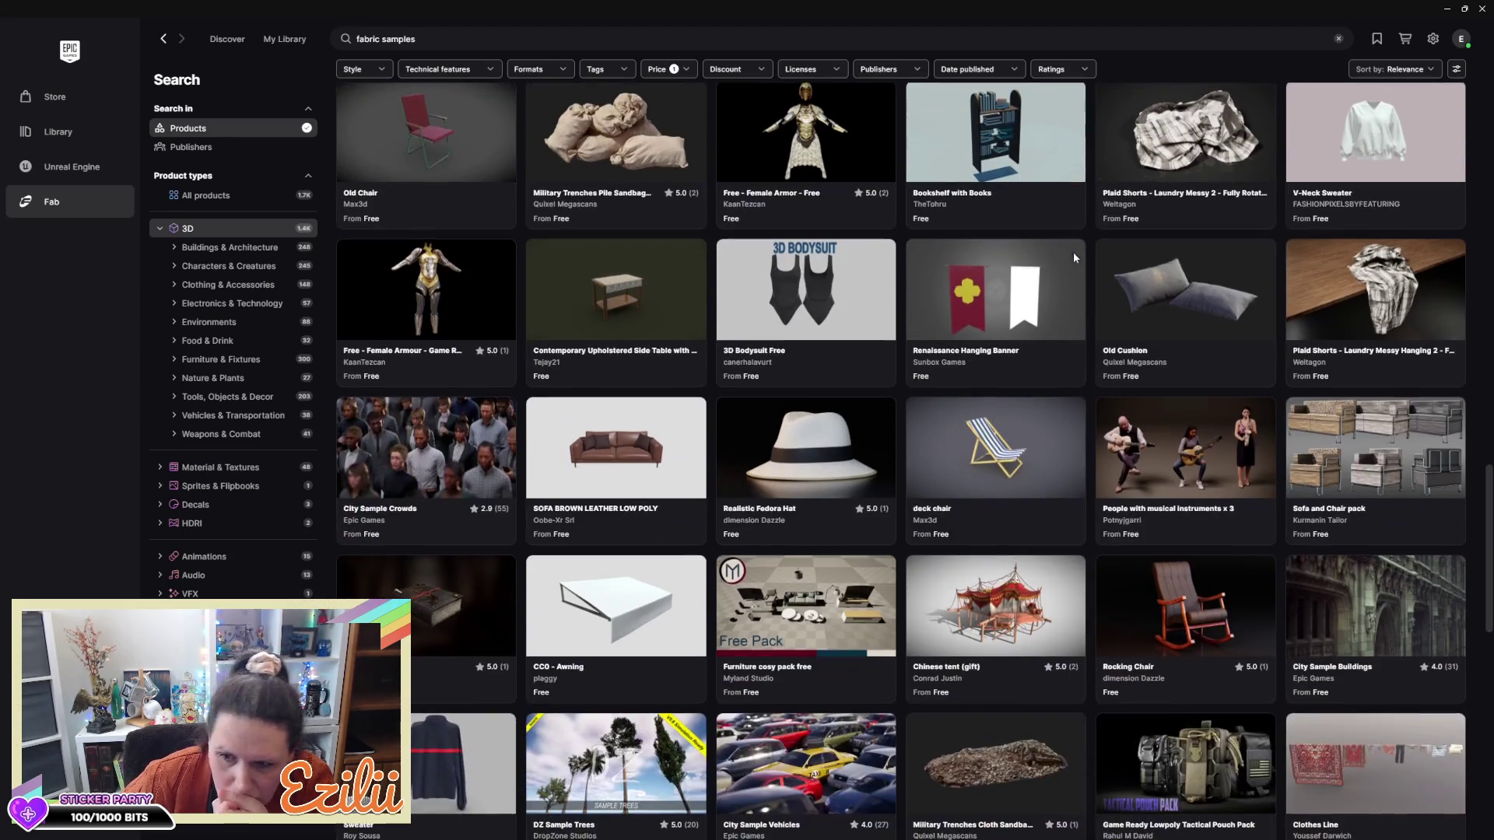
{"action": "scroll", "coordinate": [1074, 255], "scroll_direction": "down", "scroll_amount": 2}
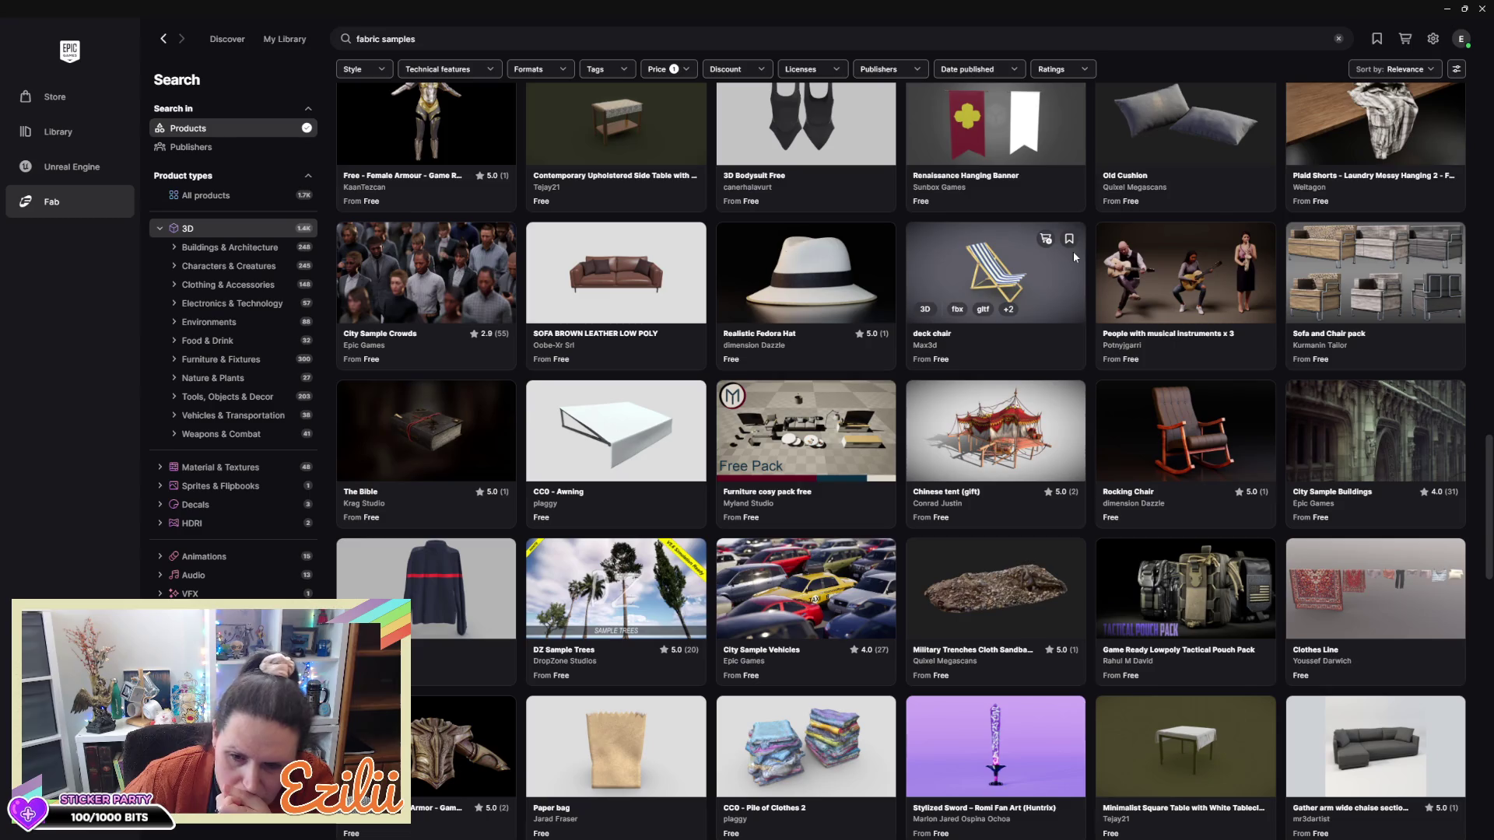
{"action": "scroll", "coordinate": [1075, 255], "scroll_direction": "down", "scroll_amount": 2}
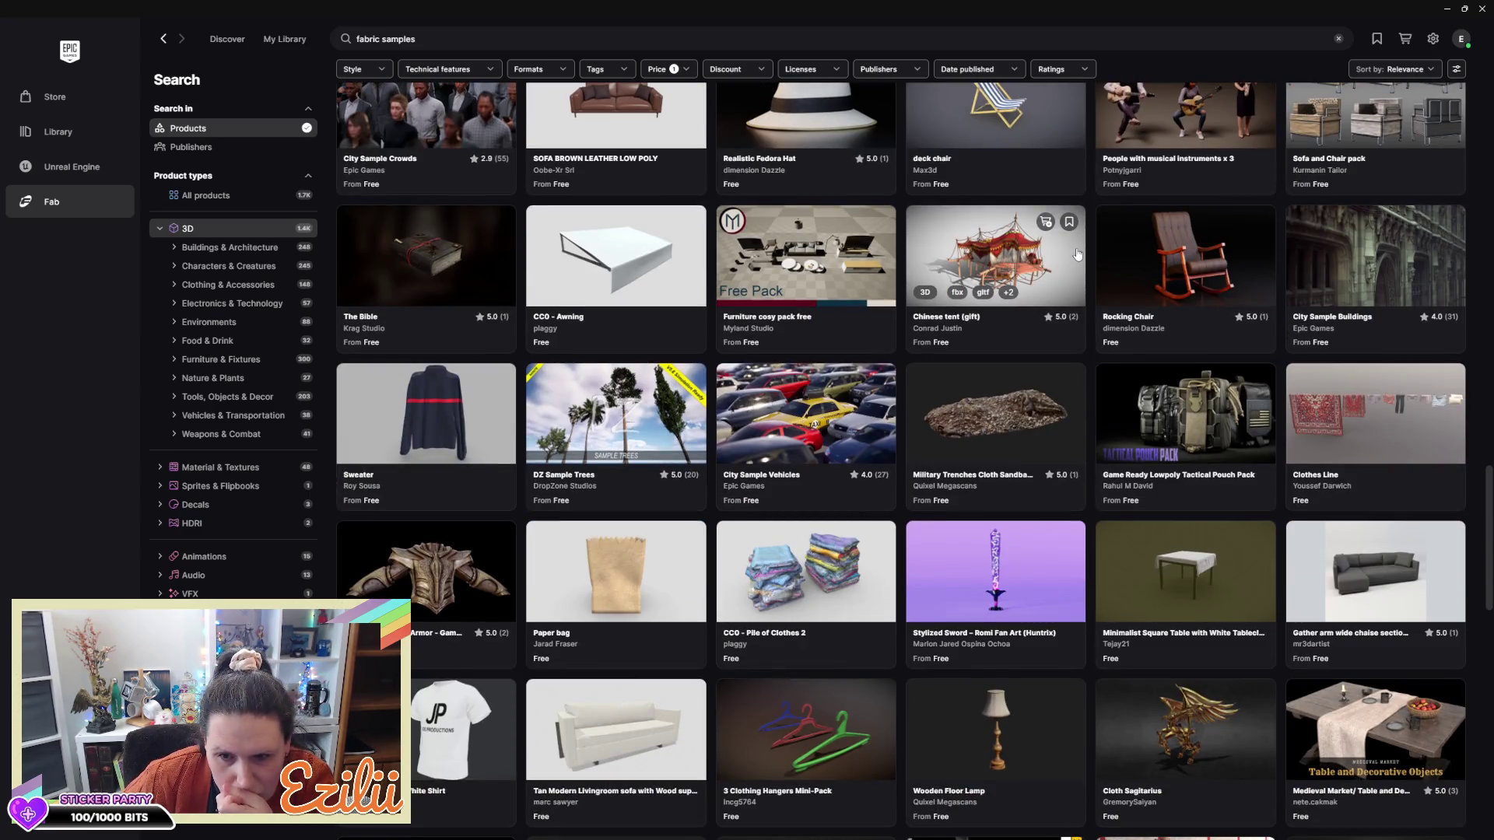
{"action": "left_click", "coordinate": [819, 557]}
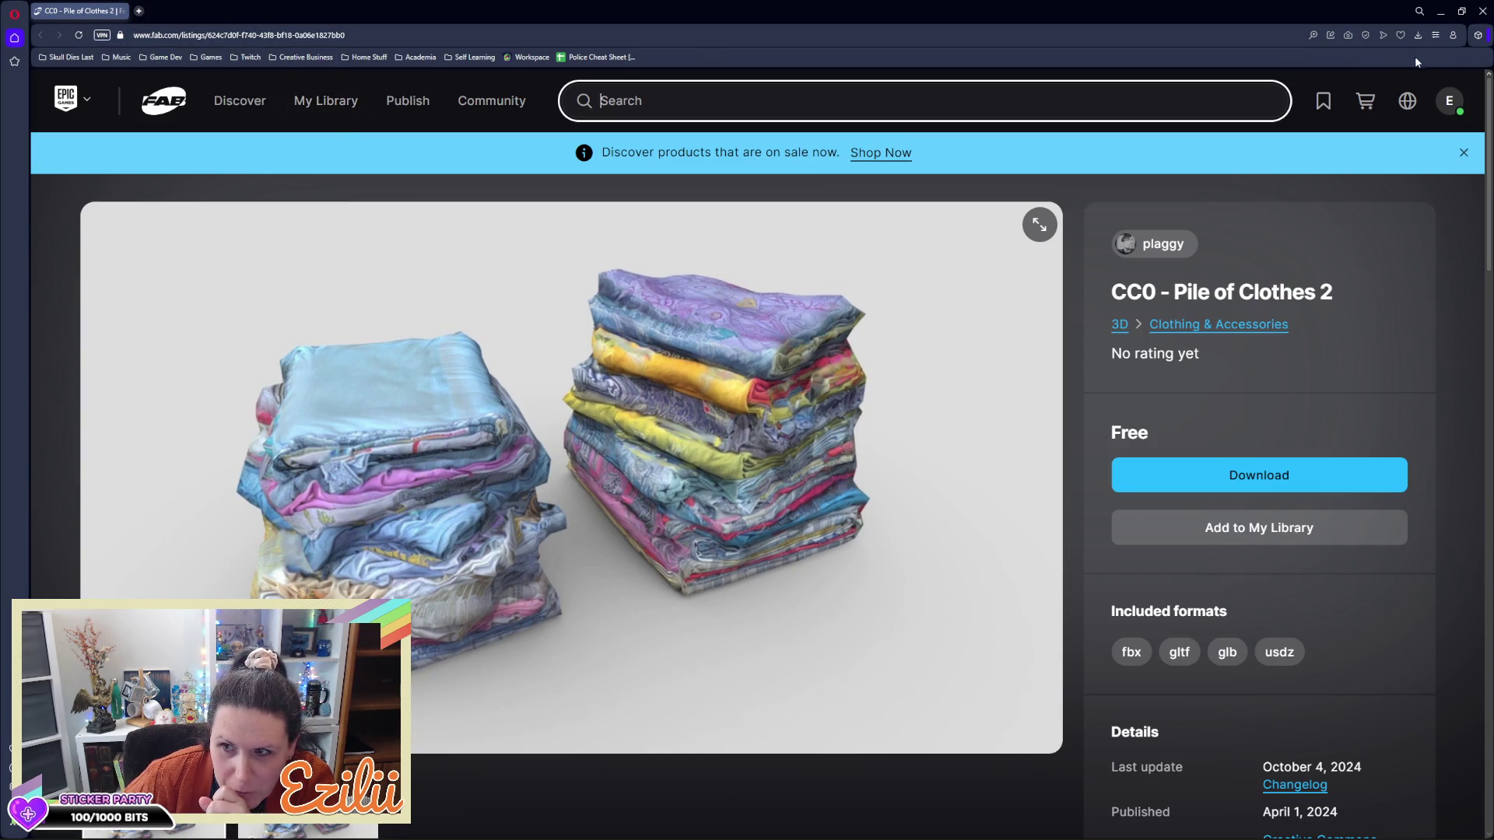
Close the CC0 - Pile of Clothes 2 listing to return to the fabric samples results
{"action": "left_click", "coordinate": [1482, 11]}
Scroll further down the Fab fabric samples results grid
{"action": "scroll", "coordinate": [1007, 303], "scroll_direction": "down", "scroll_amount": 5}
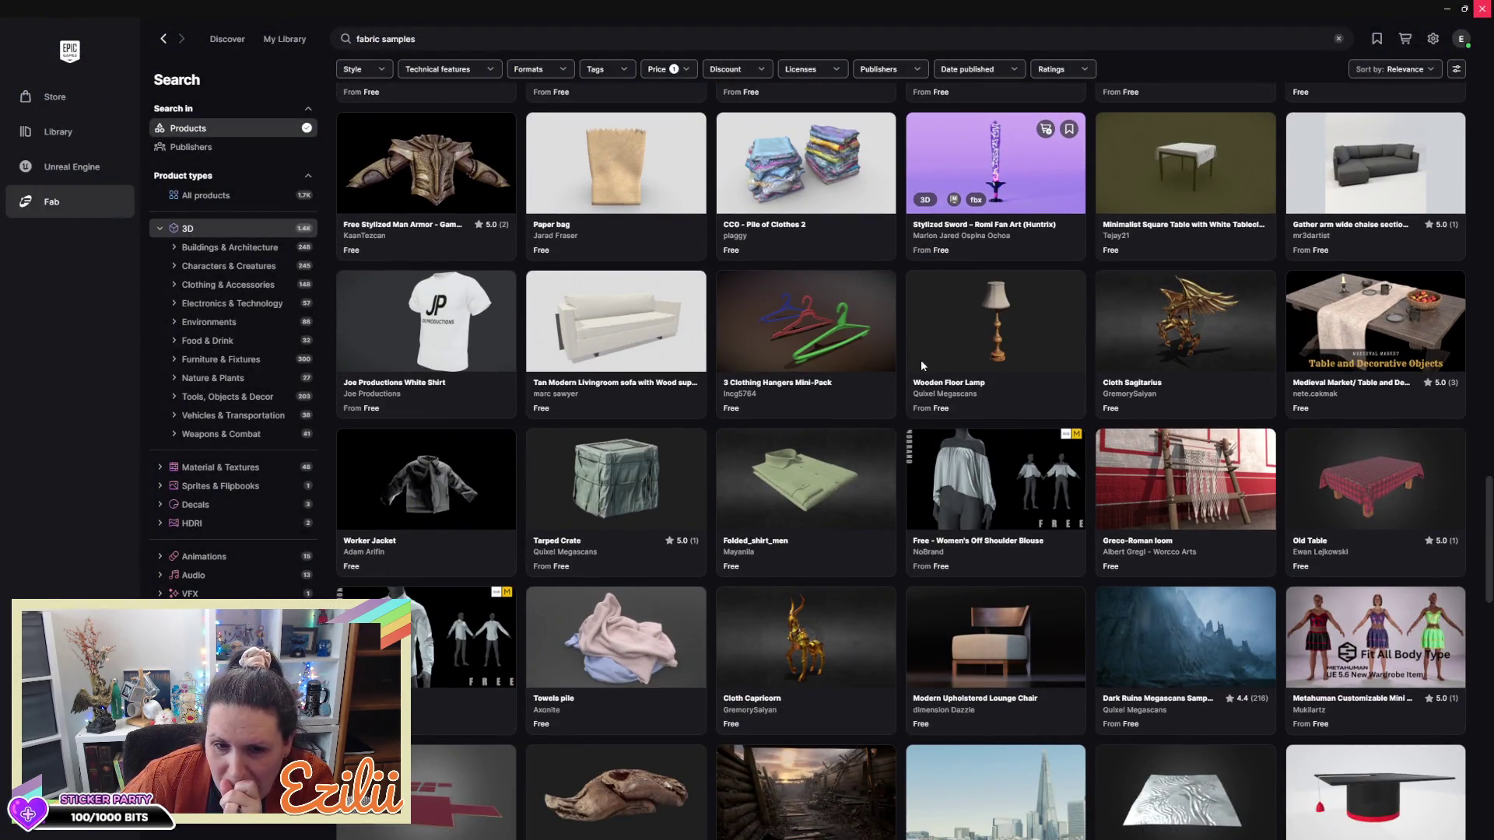
{"action": "scroll", "coordinate": [922, 366], "scroll_direction": "down", "scroll_amount": 4}
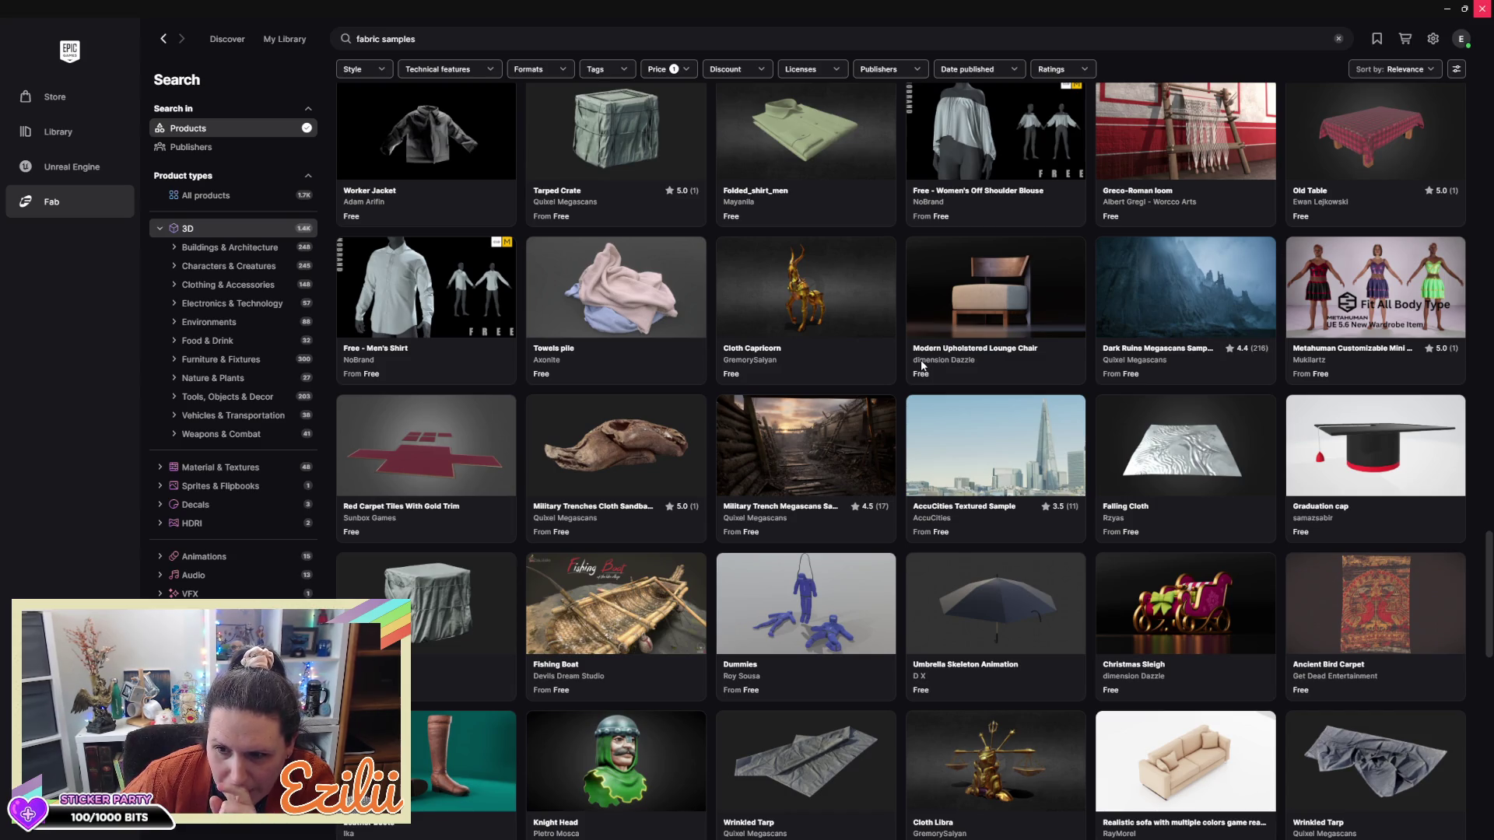
{"action": "scroll", "coordinate": [922, 365], "scroll_direction": "down", "scroll_amount": 7}
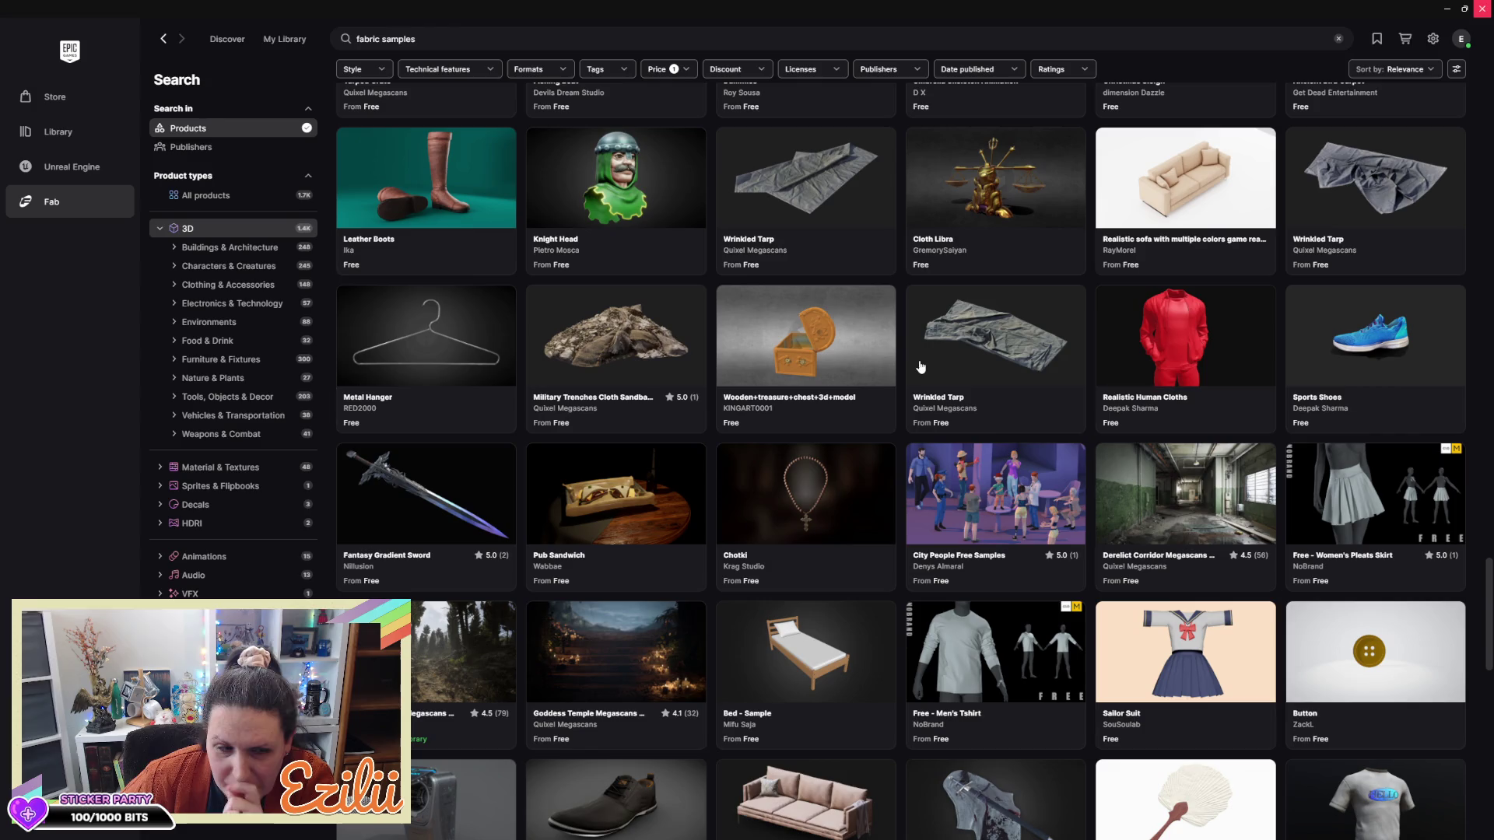
{"action": "mouse_move", "coordinate": [920, 367]}
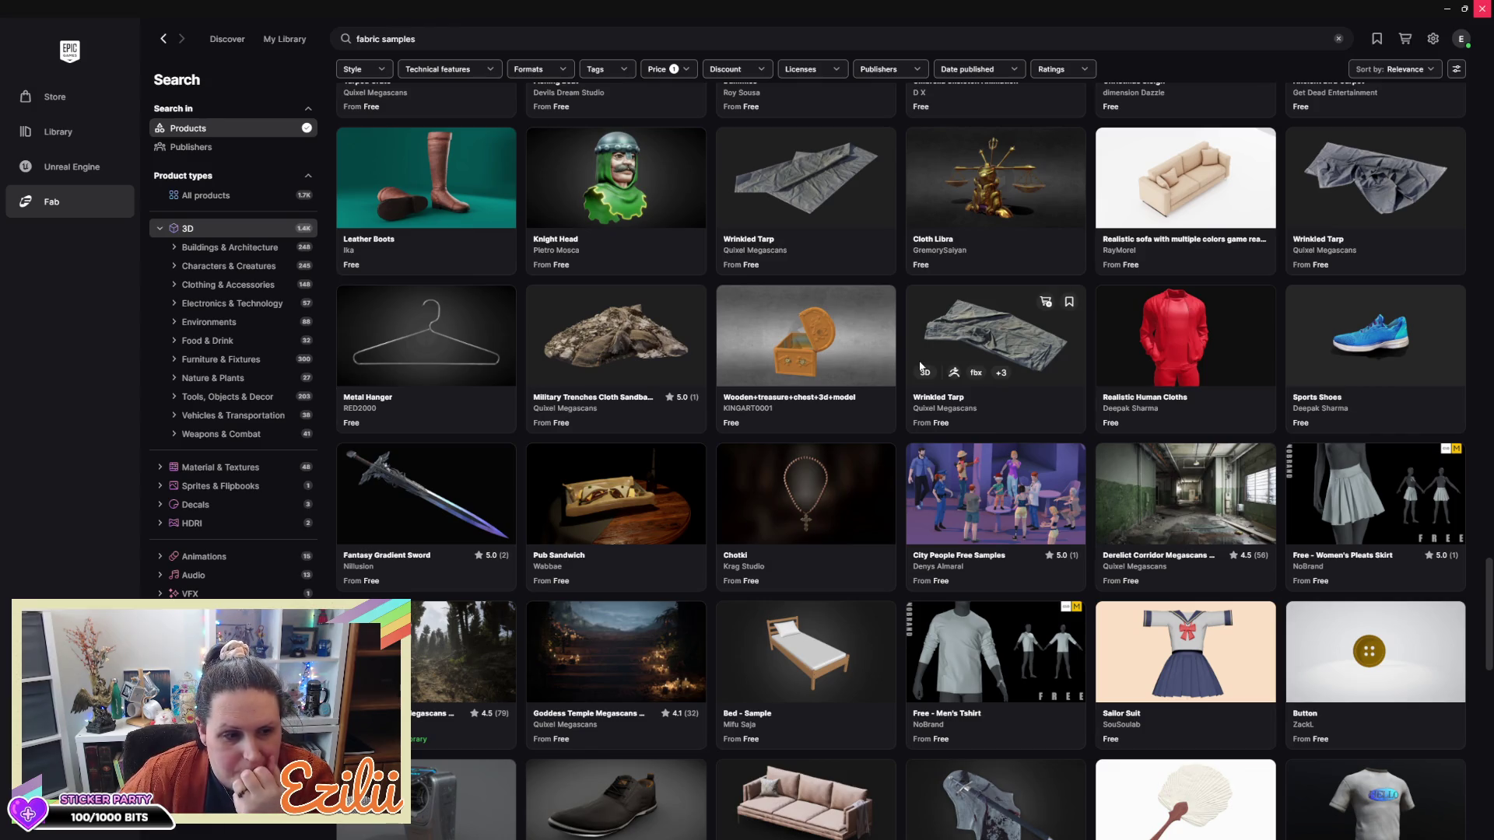
{"action": "scroll", "coordinate": [921, 367], "scroll_direction": "down", "scroll_amount": 5}
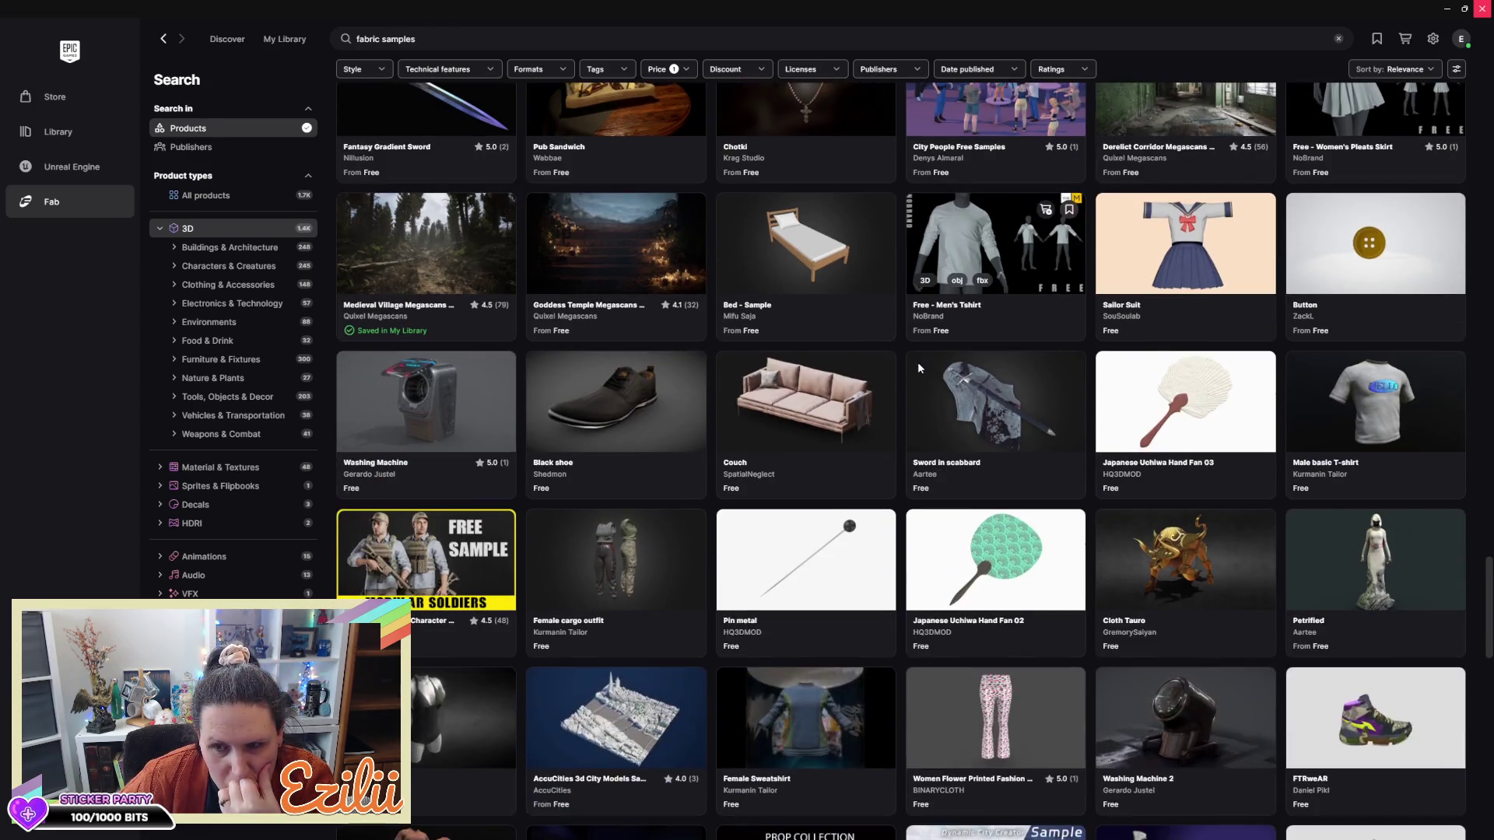
{"action": "scroll", "coordinate": [919, 368], "scroll_direction": "down", "scroll_amount": 2}
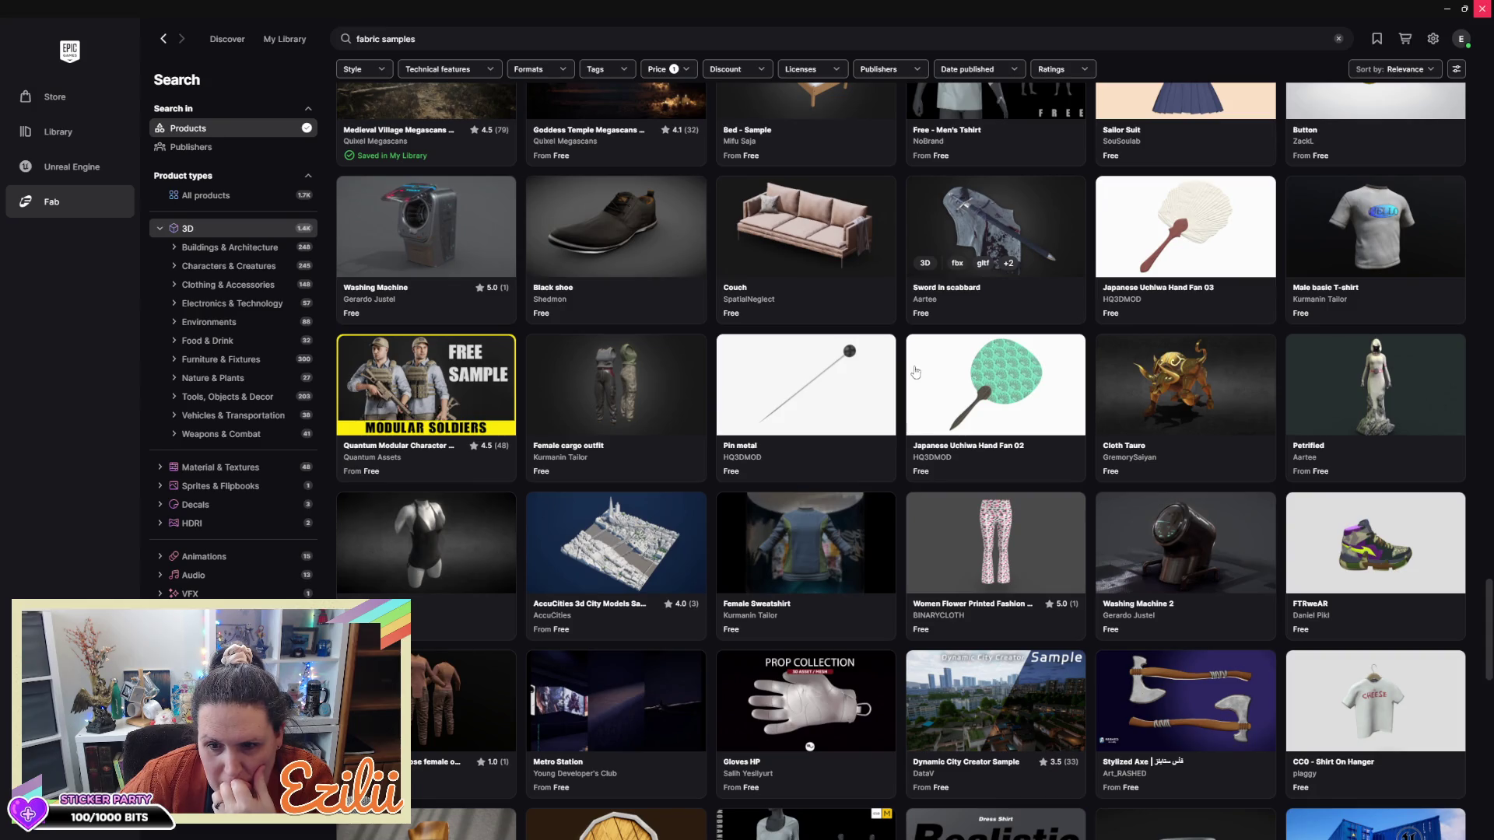
{"action": "scroll", "coordinate": [917, 371], "scroll_direction": "down", "scroll_amount": 2}
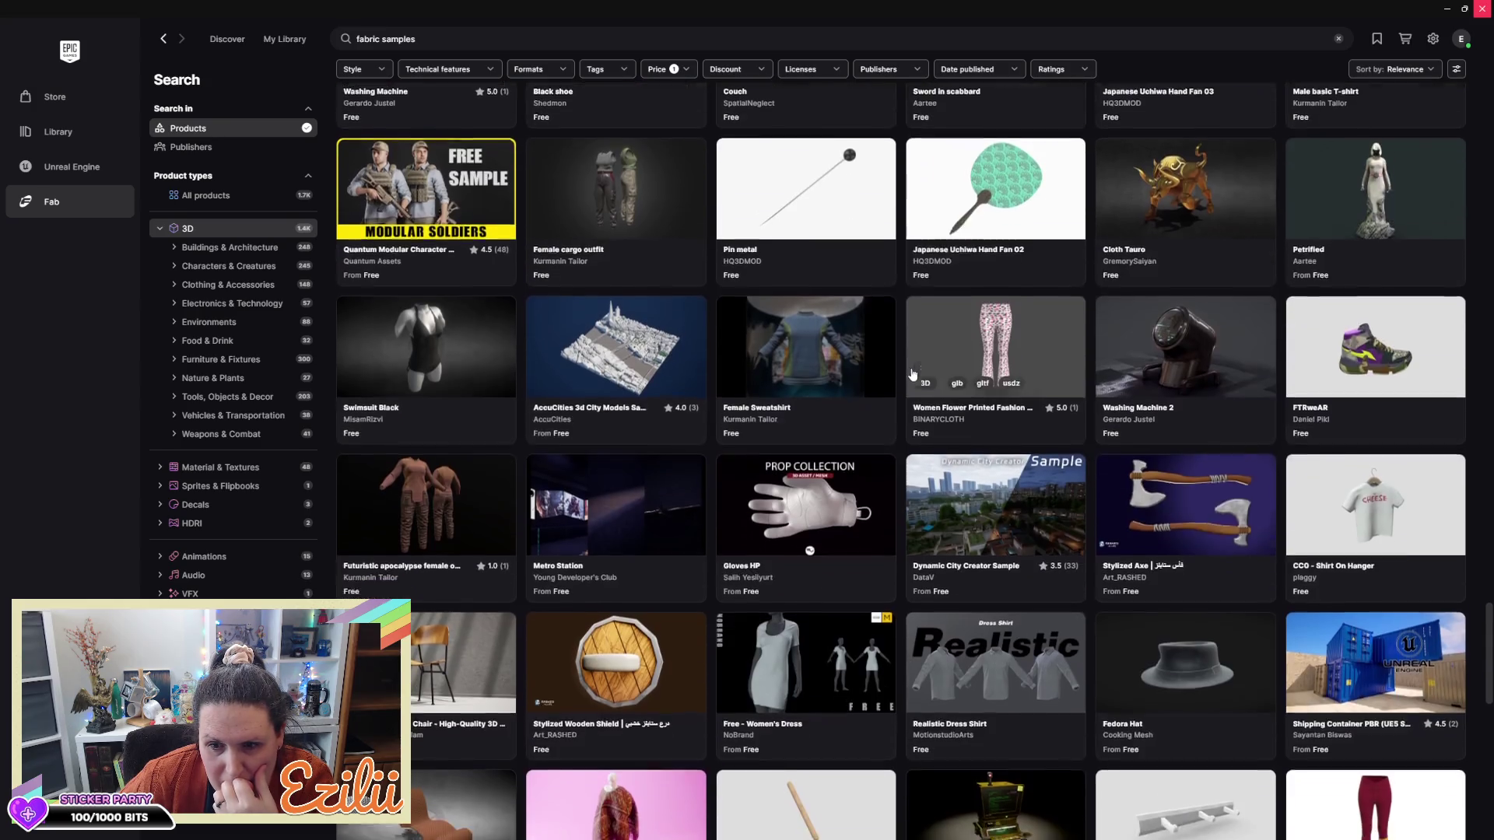
Keep scrolling and open the Futuristic apocalypse female top listing
{"action": "scroll", "coordinate": [915, 373], "scroll_direction": "down", "scroll_amount": 7}
{"action": "scroll", "coordinate": [907, 379], "scroll_direction": "down", "scroll_amount": 5}
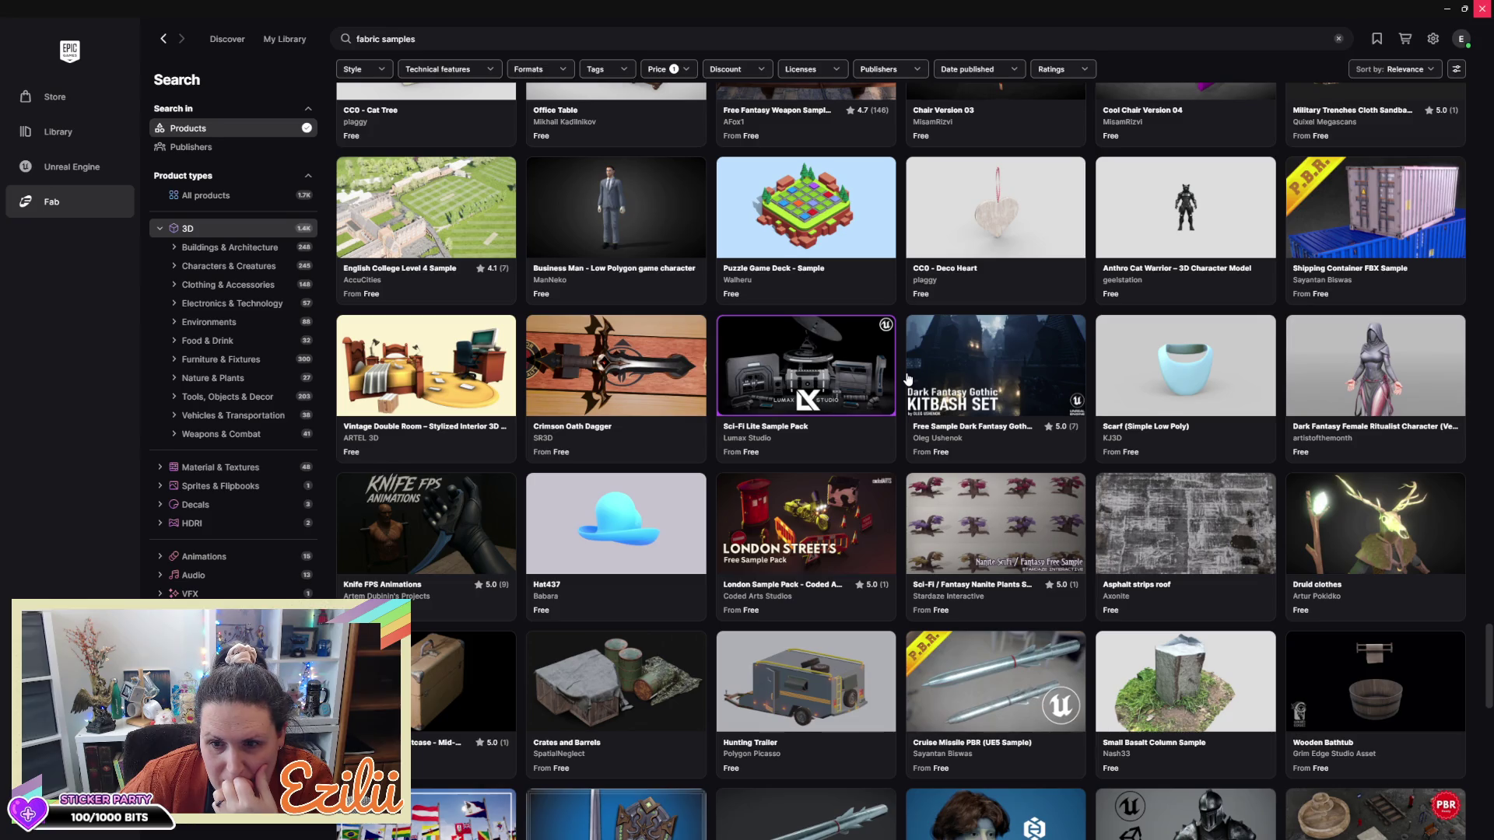
{"action": "scroll", "coordinate": [907, 379], "scroll_direction": "down", "scroll_amount": 3}
{"action": "scroll", "coordinate": [906, 379], "scroll_direction": "down", "scroll_amount": 2}
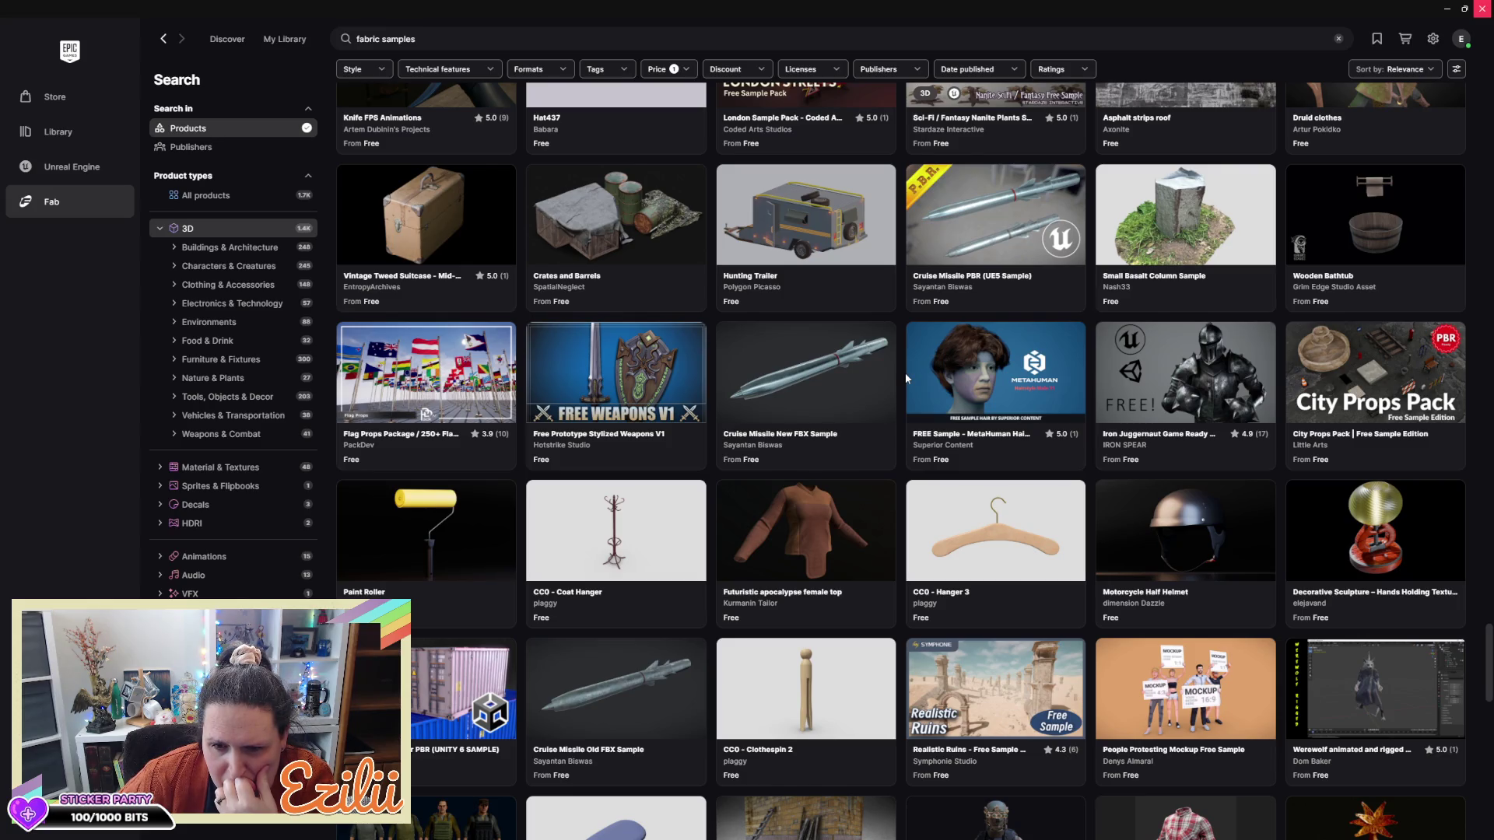
{"action": "scroll", "coordinate": [904, 374], "scroll_direction": "down", "scroll_amount": 5}
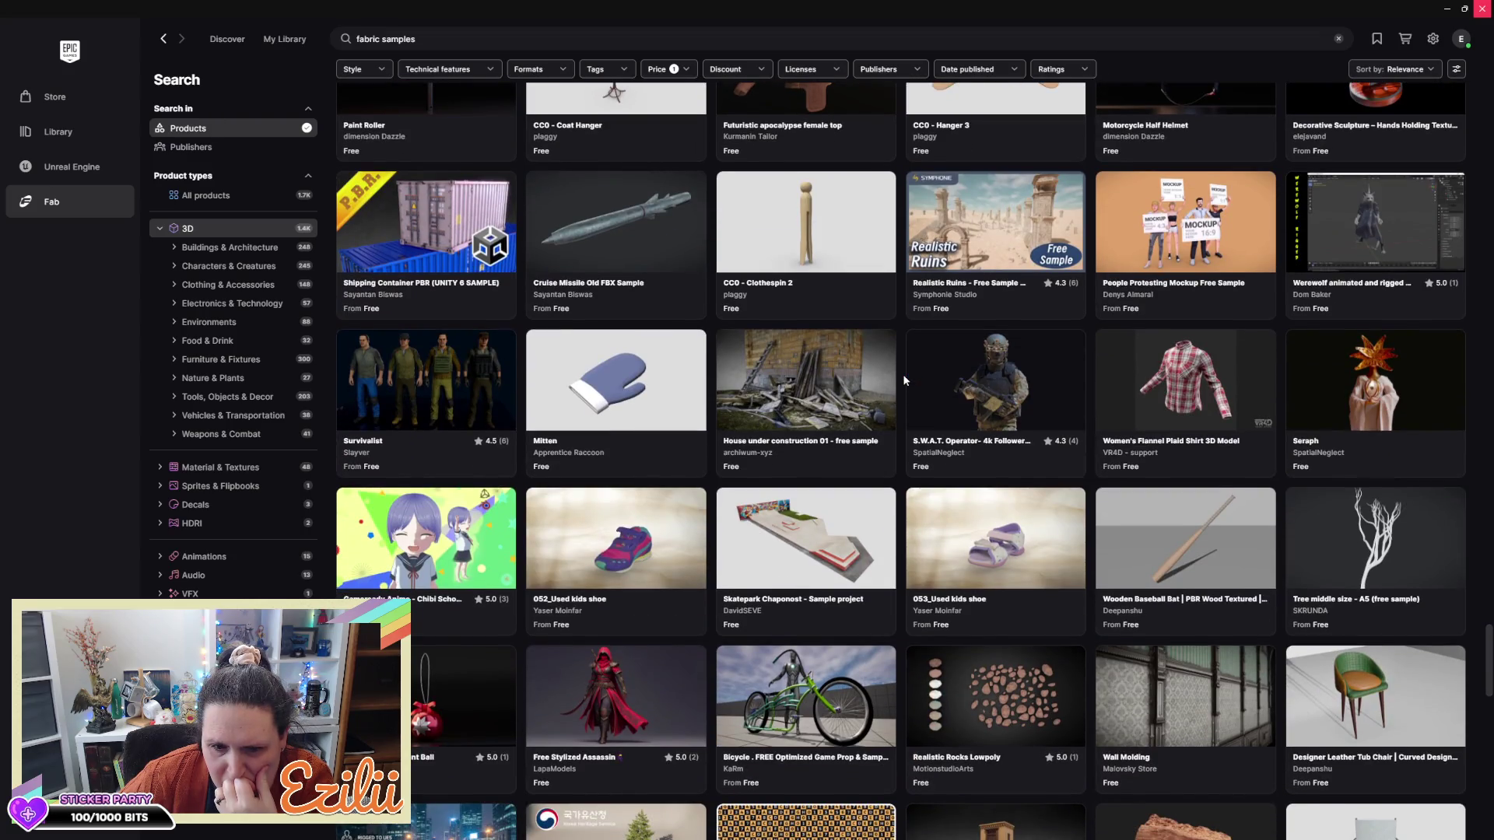
{"action": "scroll", "coordinate": [904, 380], "scroll_direction": "up", "scroll_amount": 3}
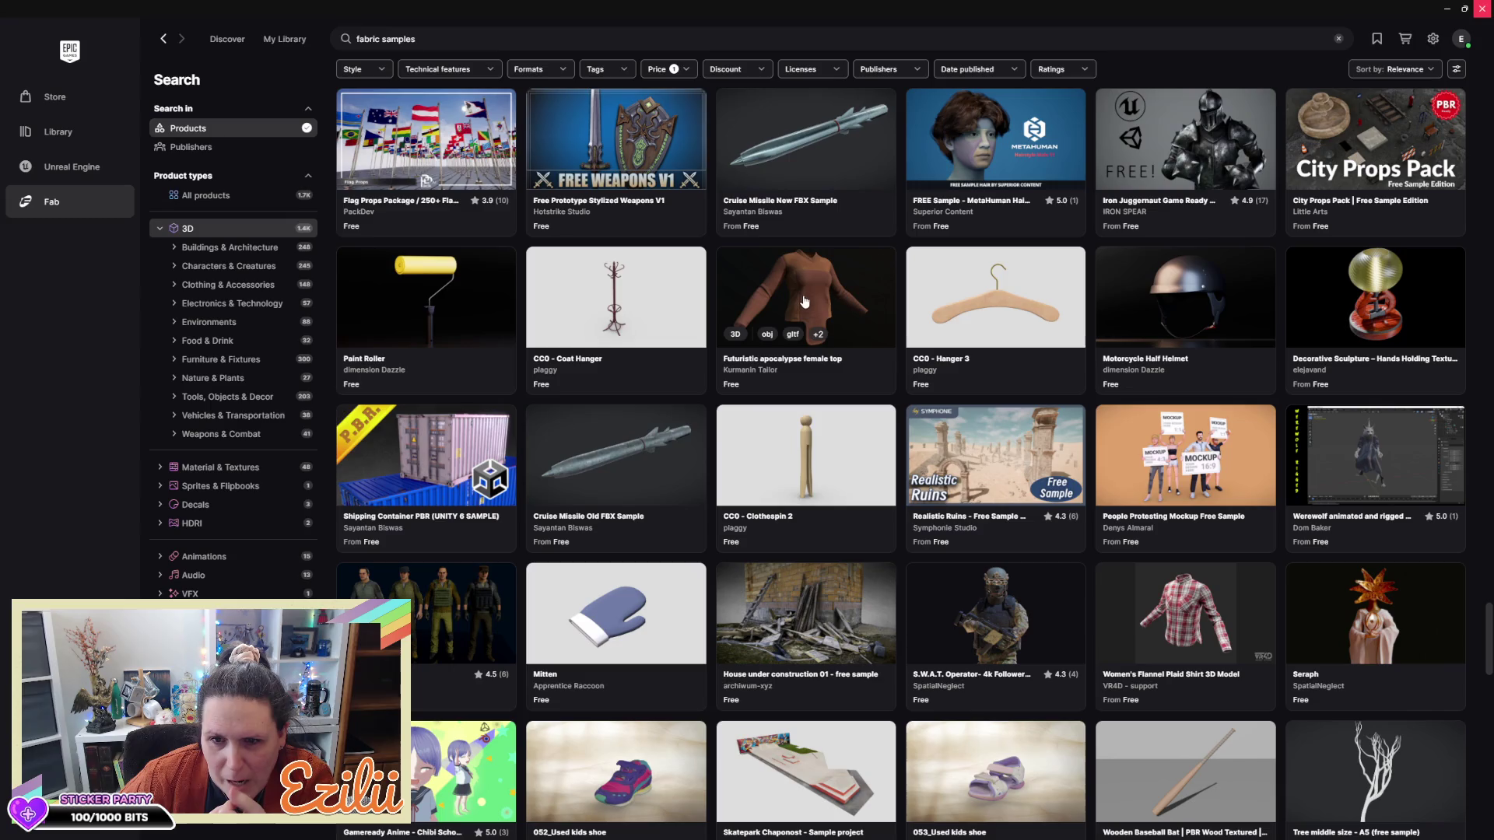
{"action": "left_click", "coordinate": [800, 302]}
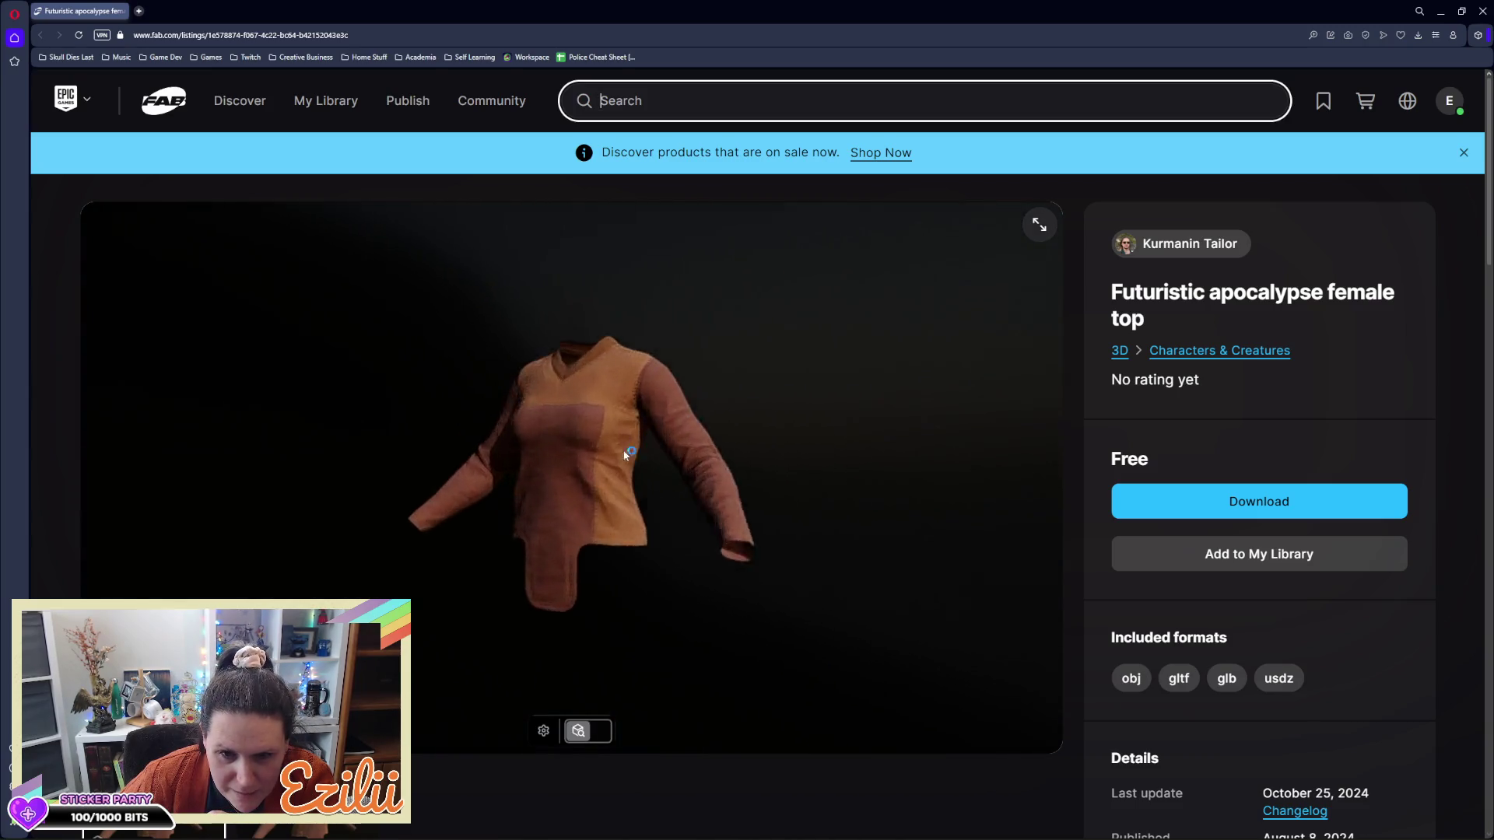
Rotate the female top shirt in the 3D preview, then close its listing page
{"action": "mouse_move", "coordinate": [500, 444]}
{"action": "left_mouse_down"}
{"action": "mouse_move", "coordinate": [617, 427]}
{"action": "mouse_move", "coordinate": [563, 453]}
{"action": "mouse_move", "coordinate": [338, 465]}
{"action": "mouse_move", "coordinate": [409, 430]}
{"action": "mouse_move", "coordinate": [535, 432]}
{"action": "mouse_move", "coordinate": [719, 502]}
{"action": "mouse_move", "coordinate": [874, 450]}
{"action": "mouse_move", "coordinate": [532, 434]}
{"action": "left_mouse_up"}
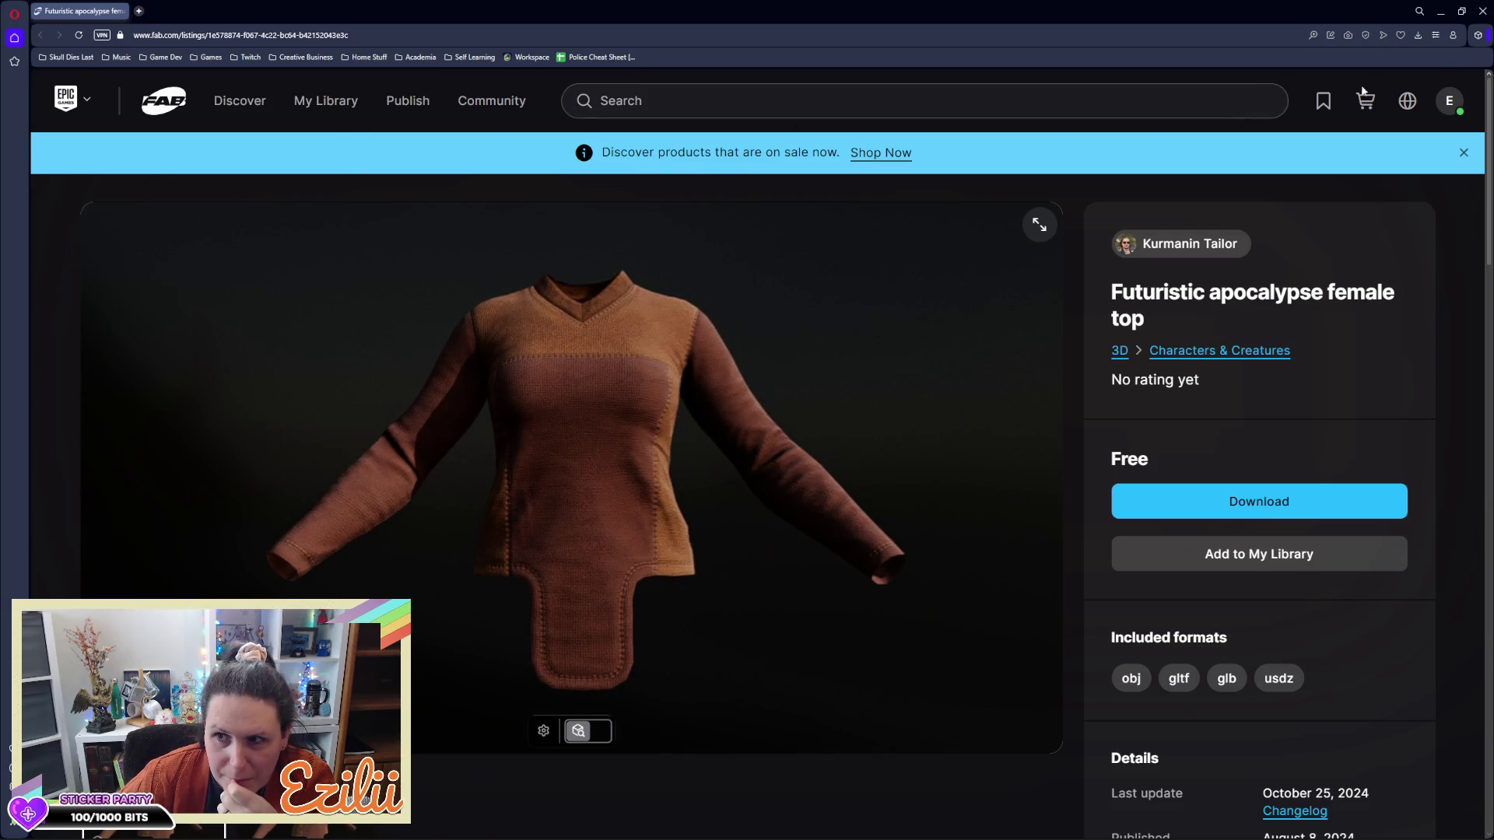
{"action": "left_click", "coordinate": [1486, 9]}
Scroll down the fabric samples results to find the Scarecrow model
{"action": "scroll", "coordinate": [1005, 456], "scroll_direction": "down", "scroll_amount": 8}
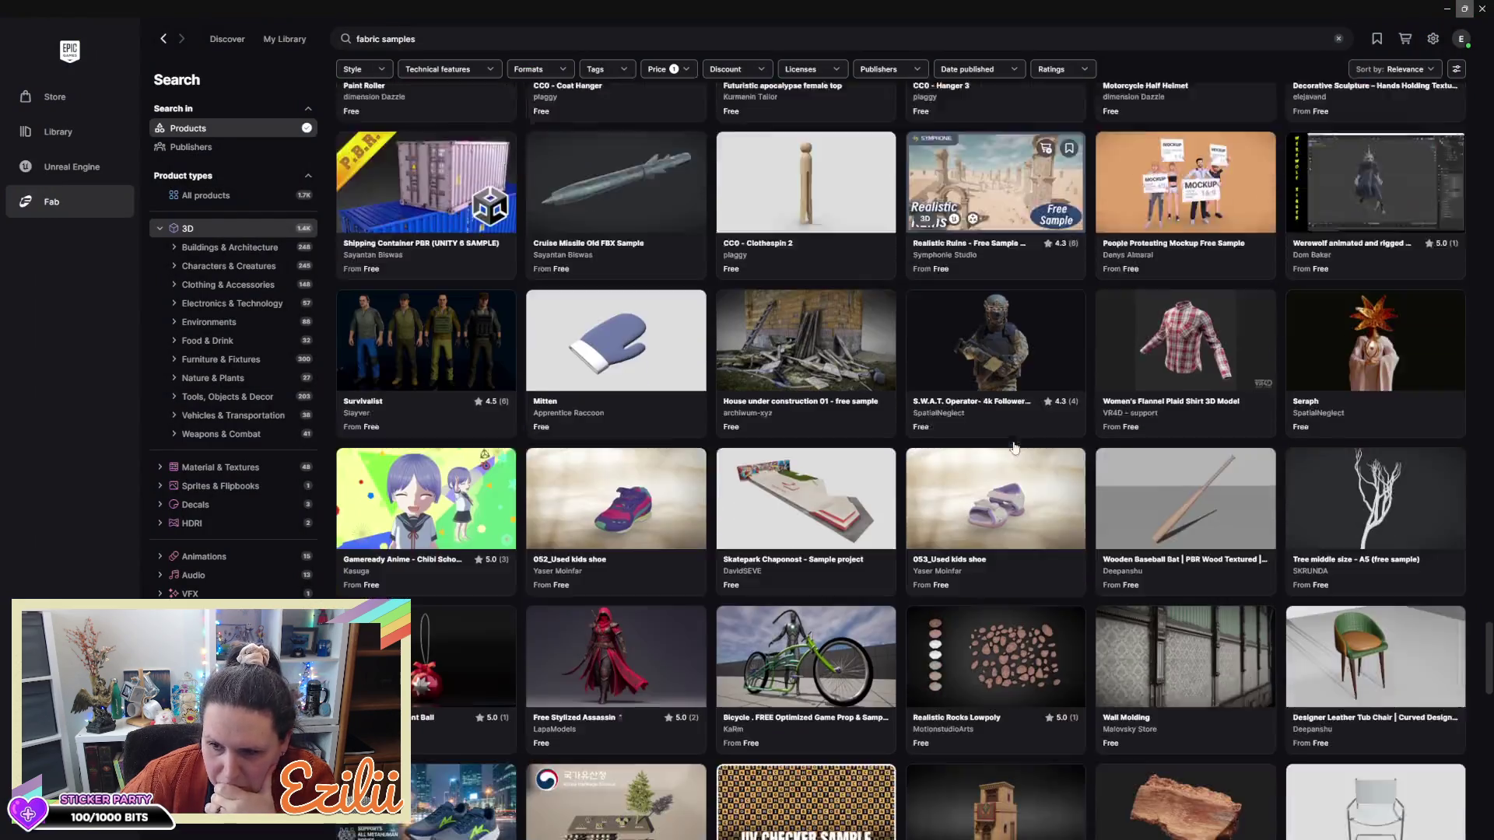
{"action": "scroll", "coordinate": [1005, 456], "scroll_direction": "down", "scroll_amount": 8}
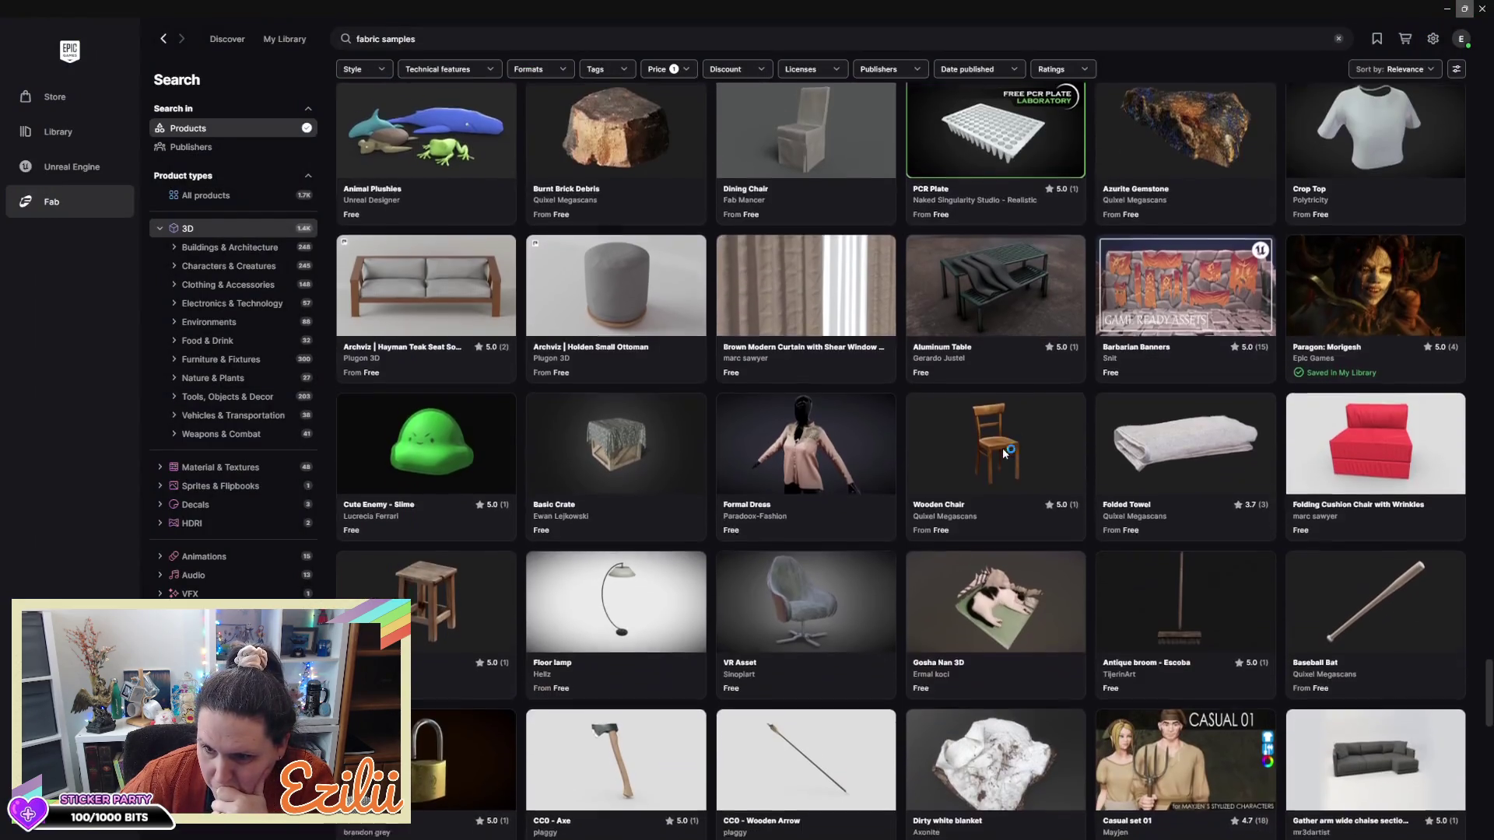
{"action": "scroll", "coordinate": [1003, 449], "scroll_direction": "down", "scroll_amount": 3}
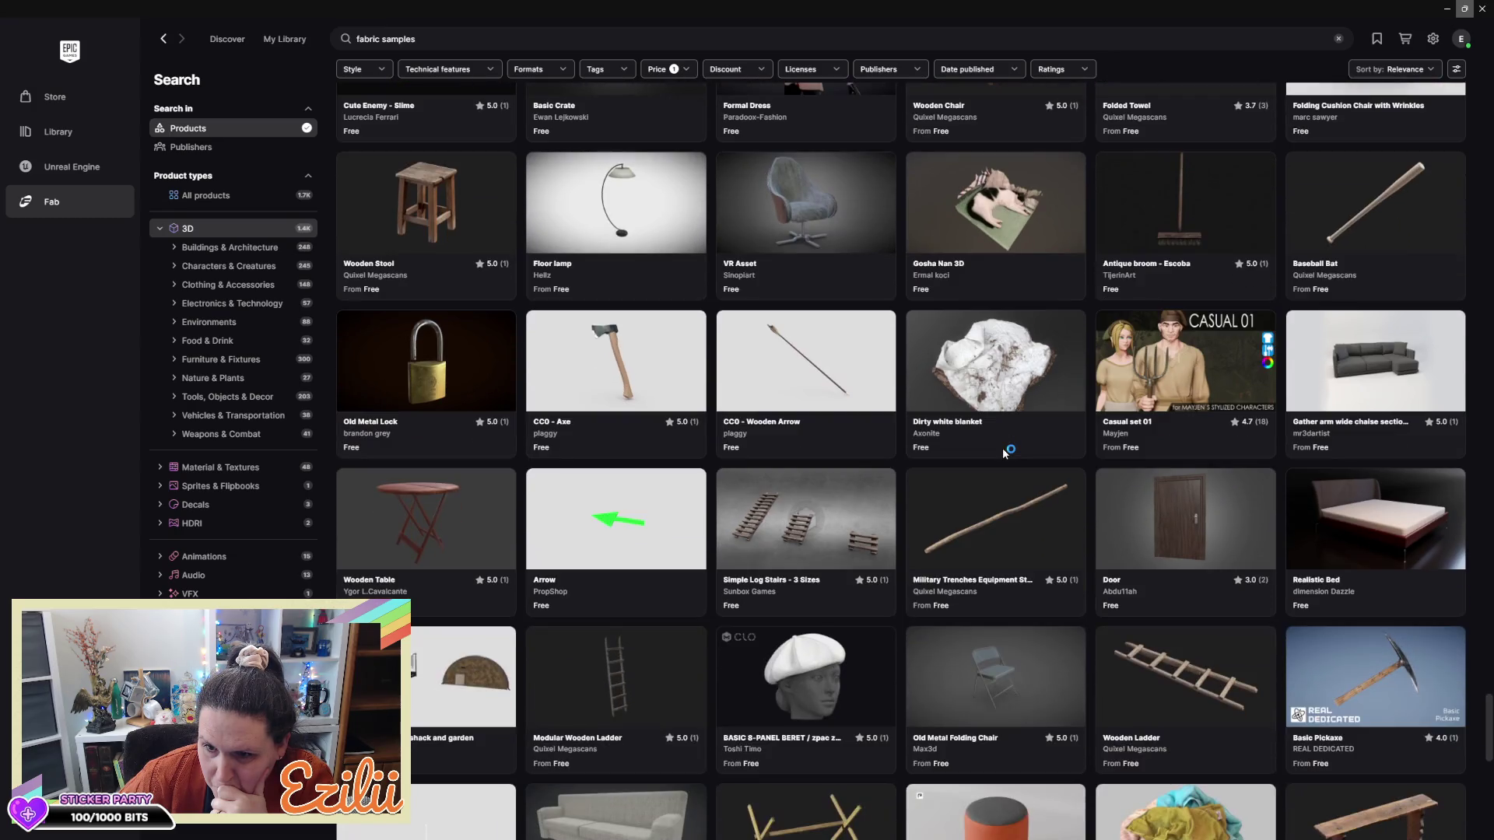
{"action": "scroll", "coordinate": [1003, 451], "scroll_direction": "down", "scroll_amount": 2}
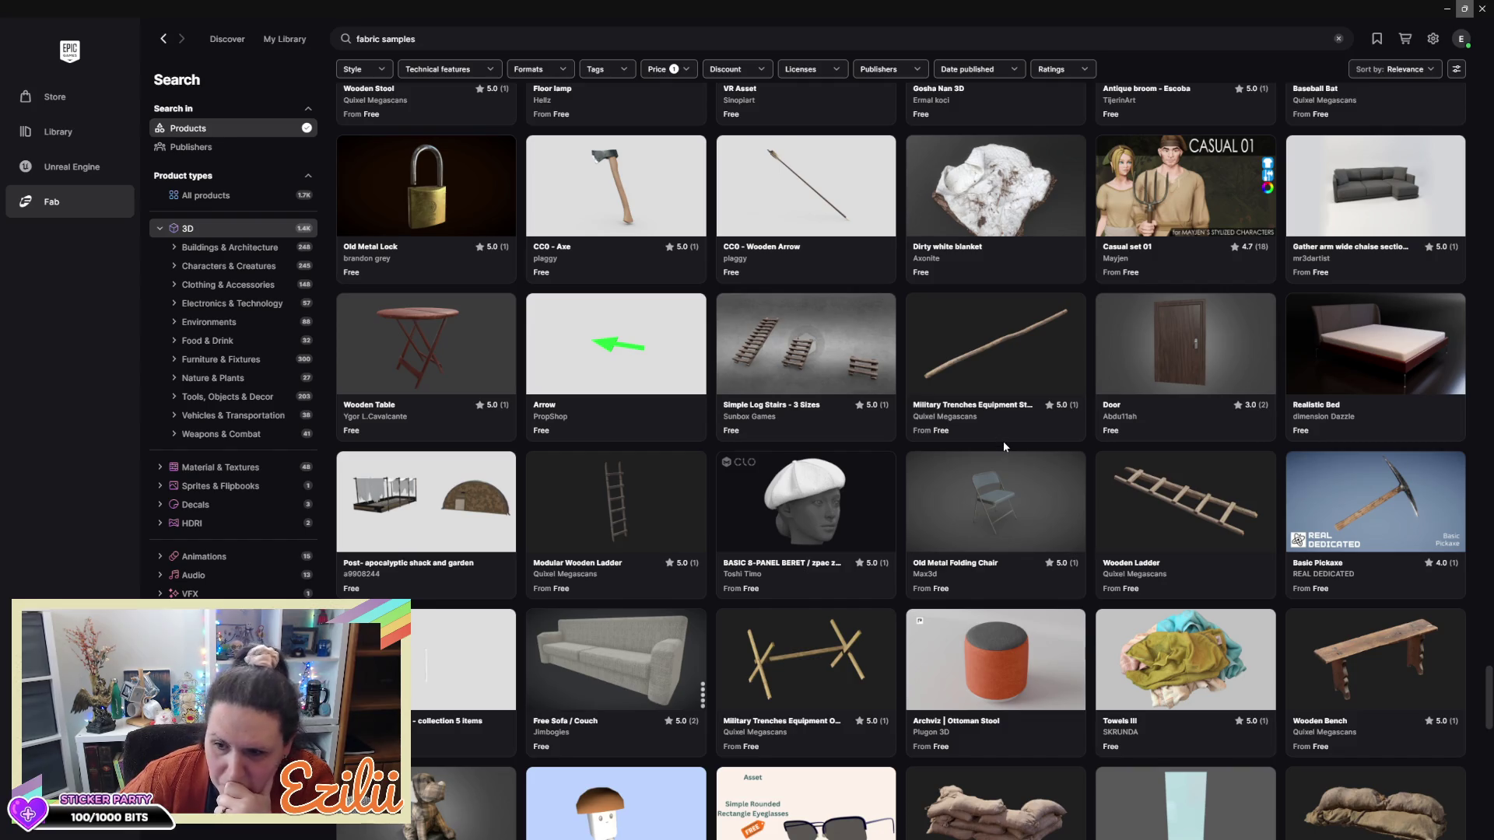
{"action": "scroll", "coordinate": [1003, 445], "scroll_direction": "down", "scroll_amount": 2}
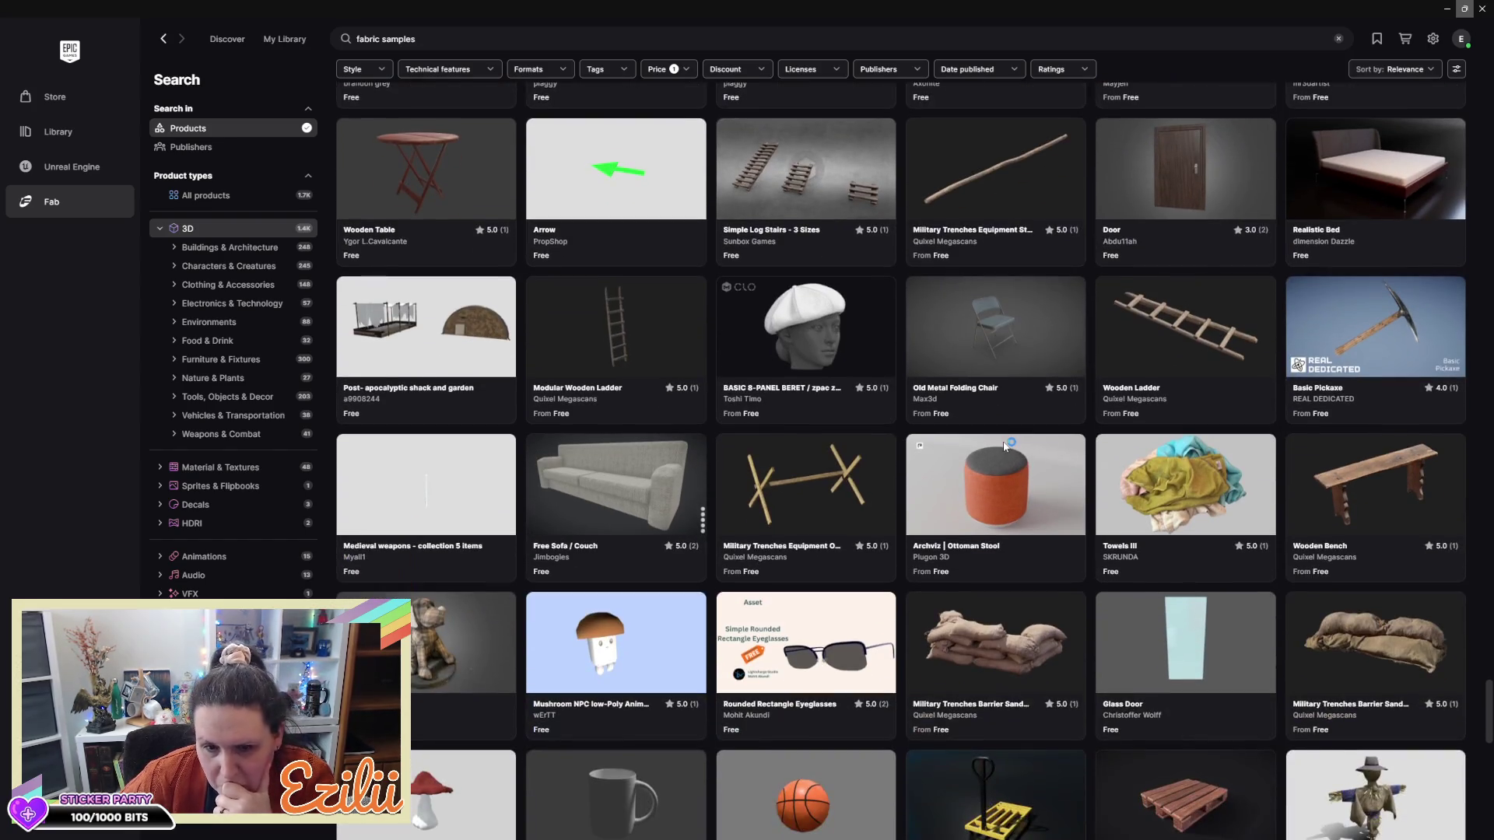
{"action": "scroll", "coordinate": [1004, 447], "scroll_direction": "down", "scroll_amount": 3}
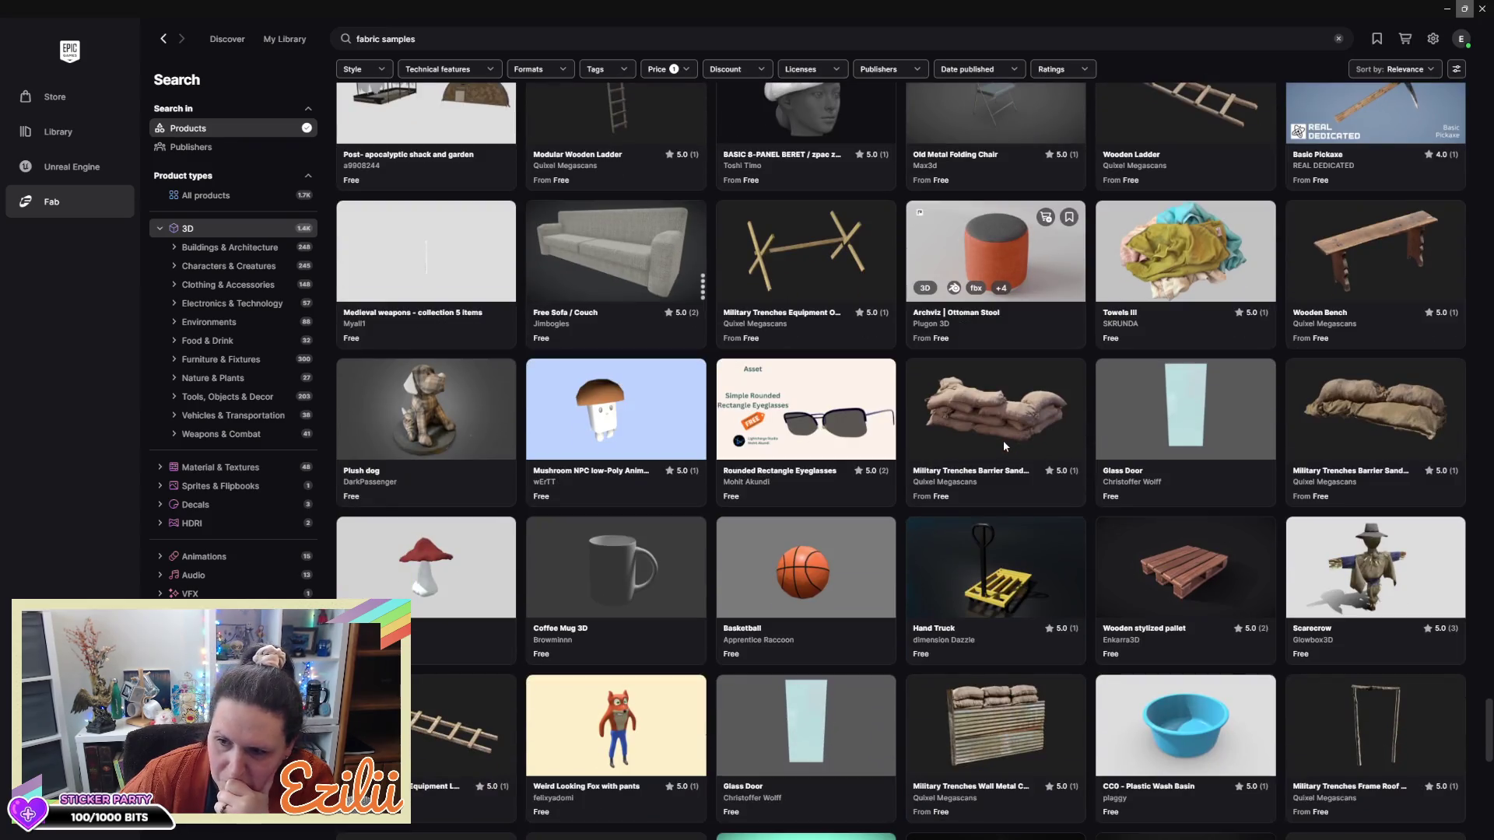
{"action": "scroll", "coordinate": [1004, 446], "scroll_direction": "down", "scroll_amount": 2}
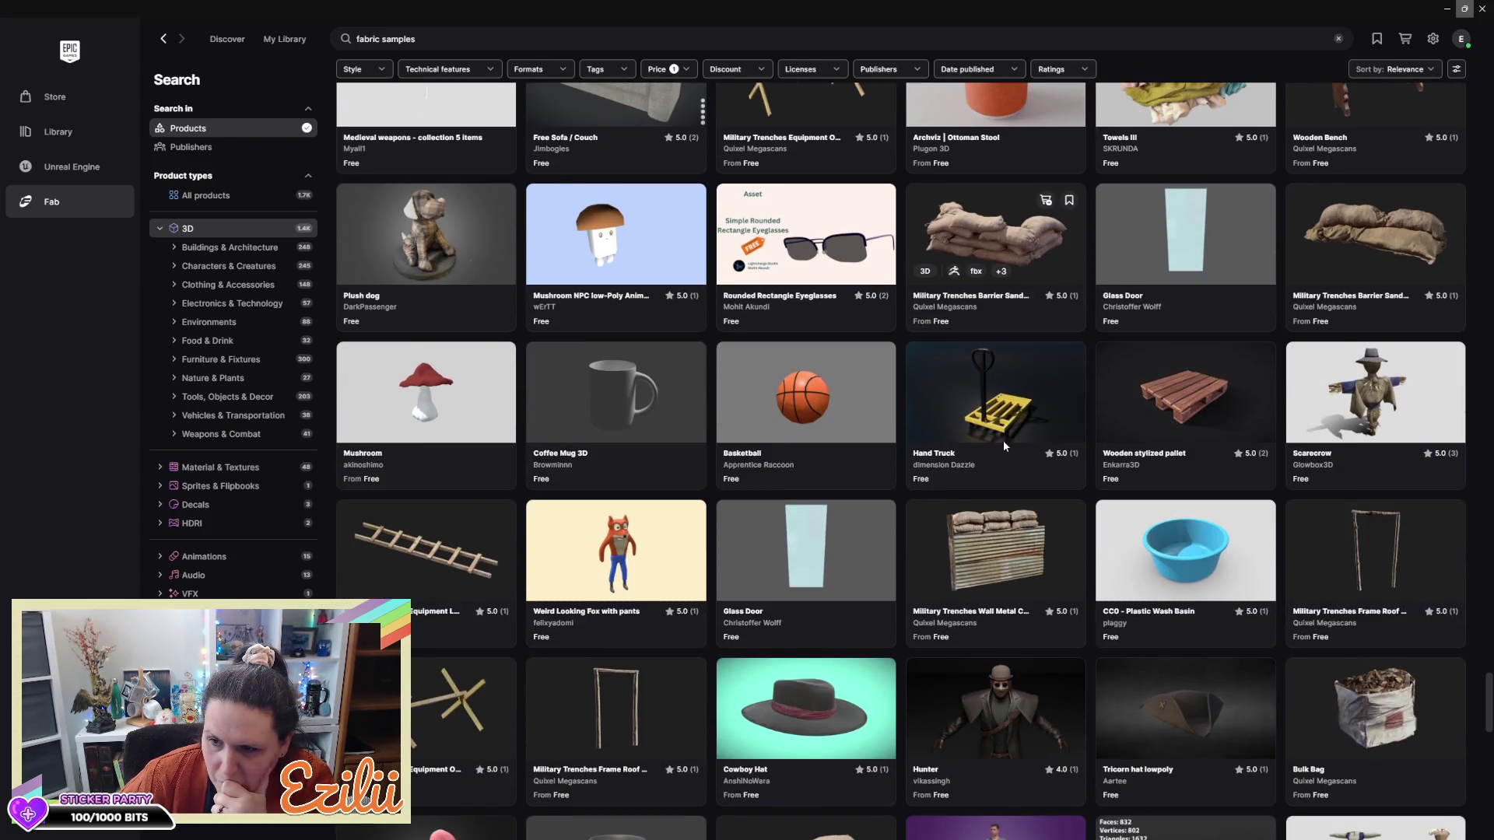
Add Glowbox3D's free Scarecrow to My Library and close its details panel
{"action": "left_click", "coordinate": [1327, 398]}
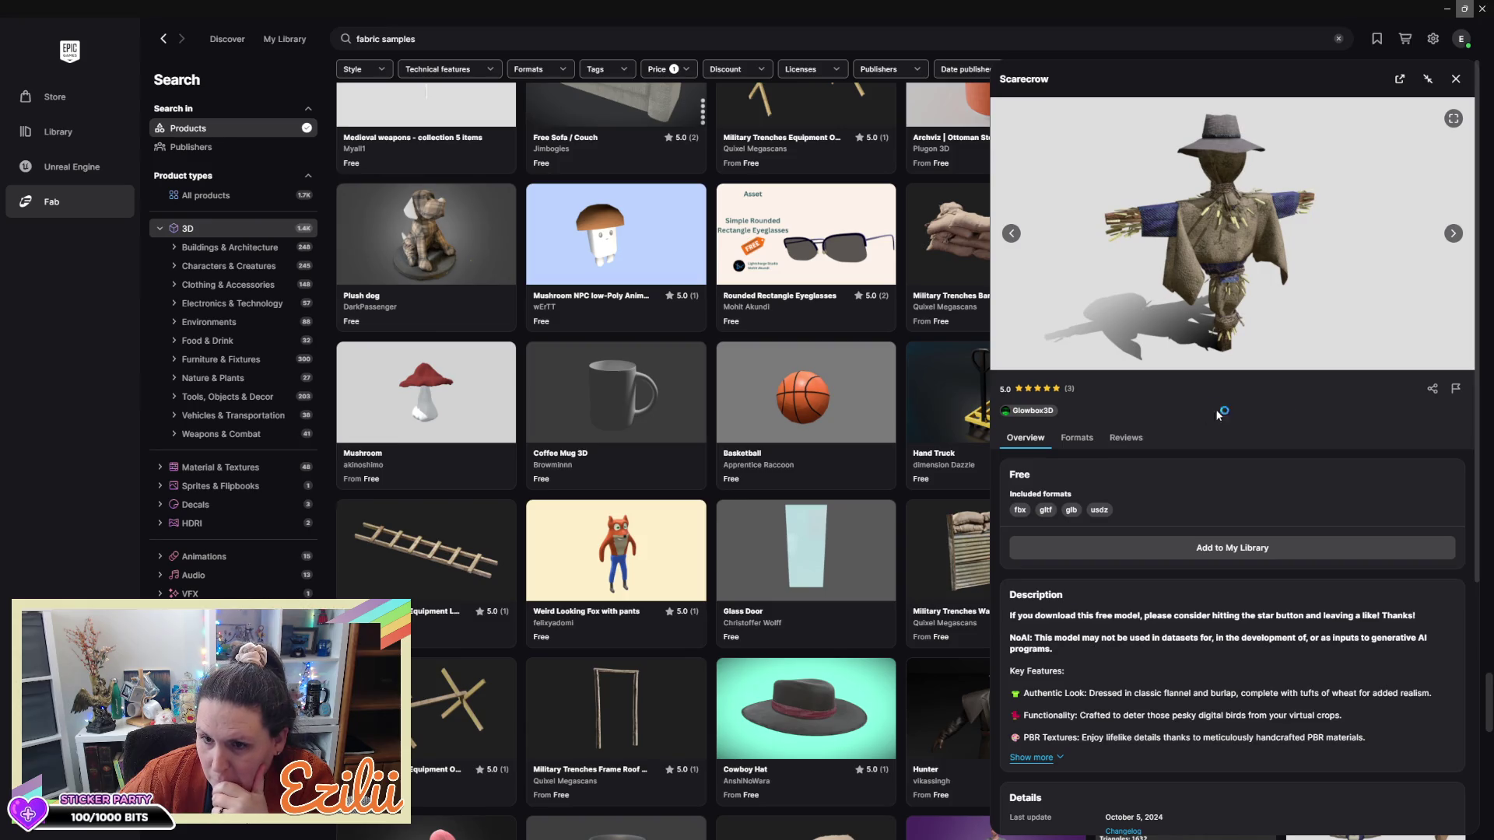
{"action": "left_click", "coordinate": [1122, 547]}
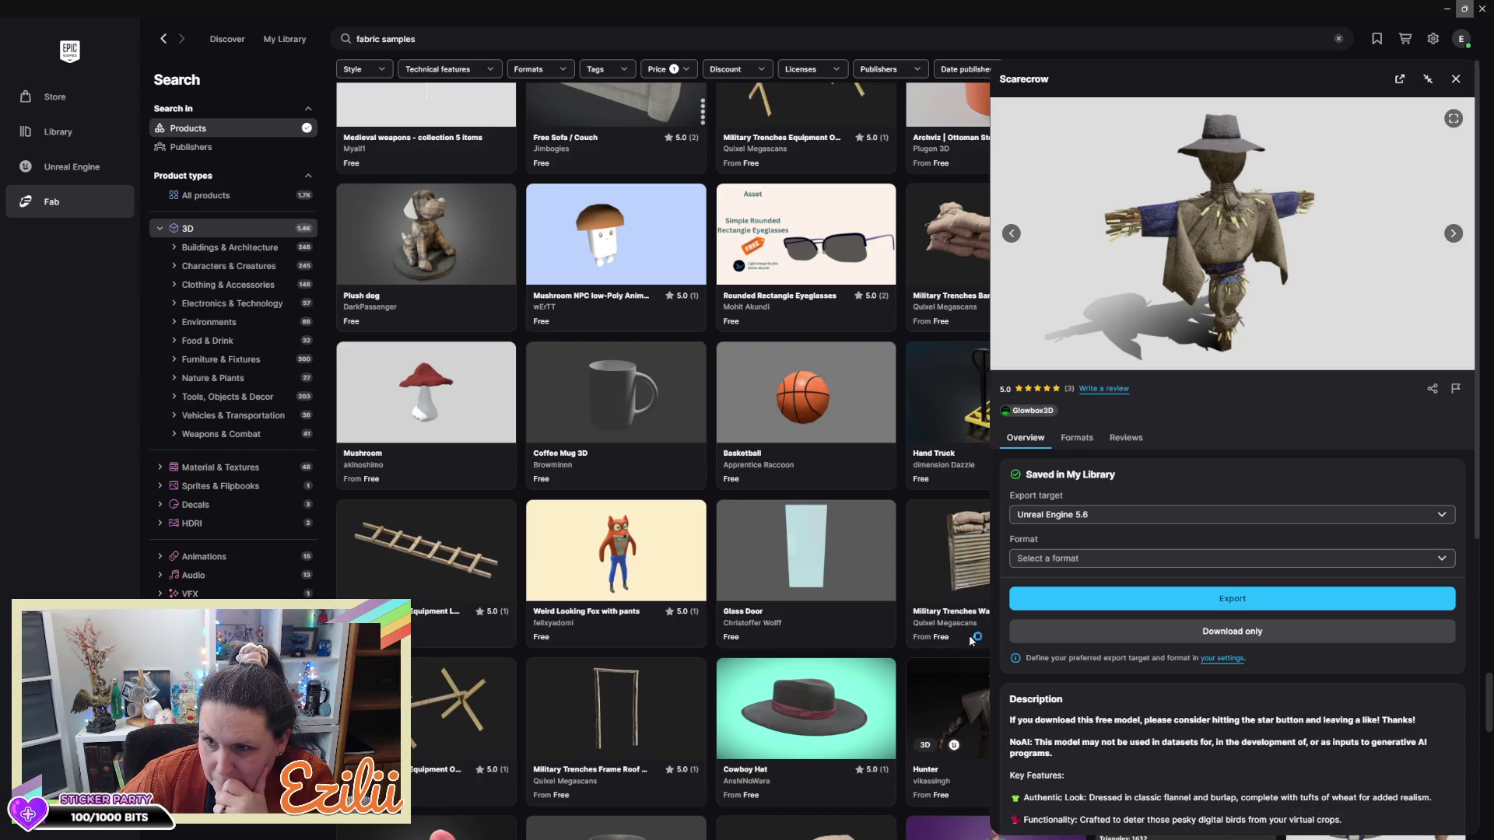
{"action": "left_click", "coordinate": [1456, 81]}
{"action": "scroll", "coordinate": [1276, 524], "scroll_direction": "down", "scroll_amount": 5}
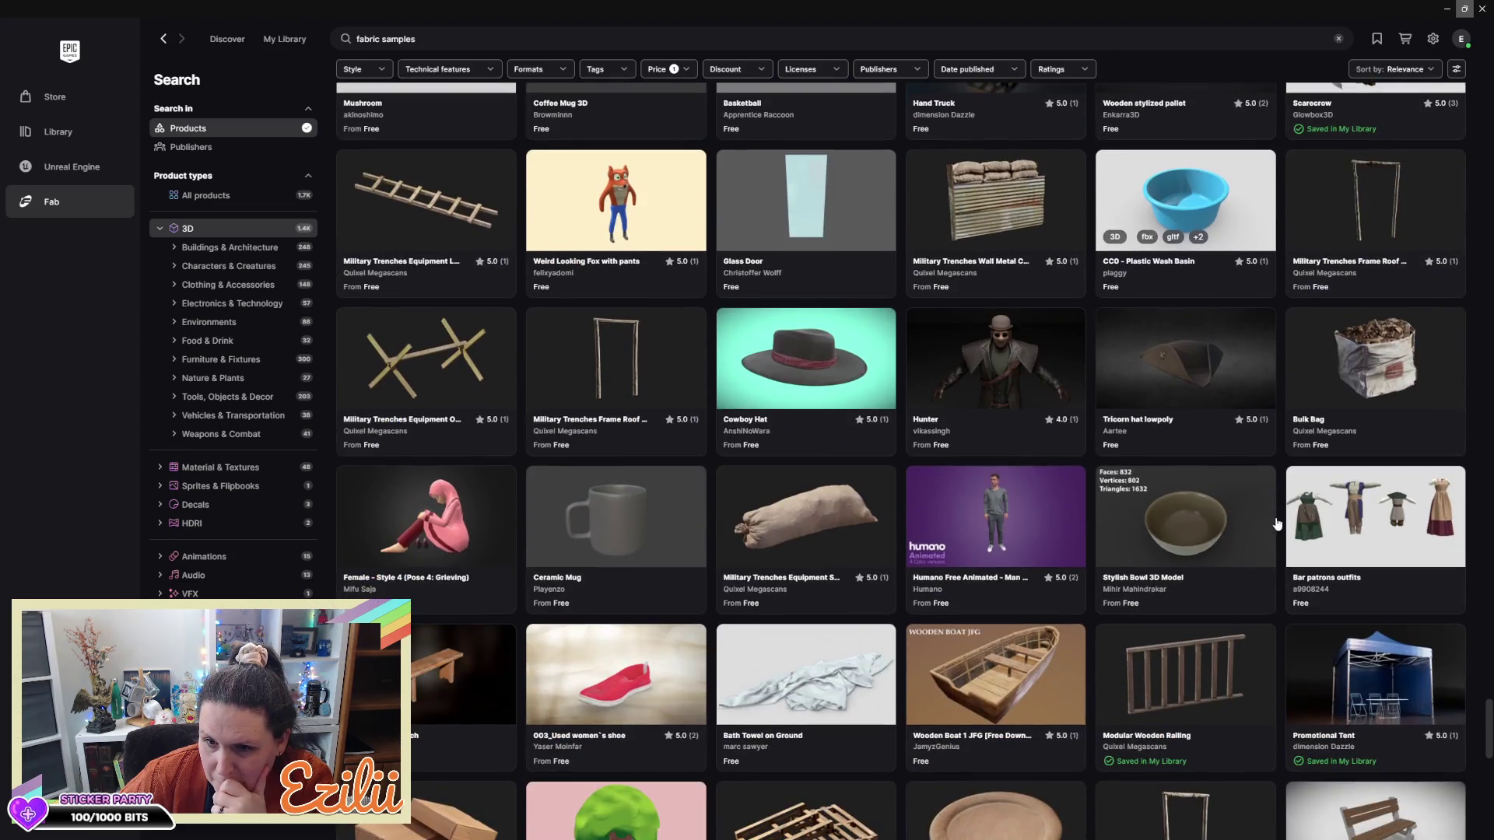
Scroll through the remaining fabric samples results
{"action": "scroll", "coordinate": [1277, 524], "scroll_direction": "down", "scroll_amount": 5}
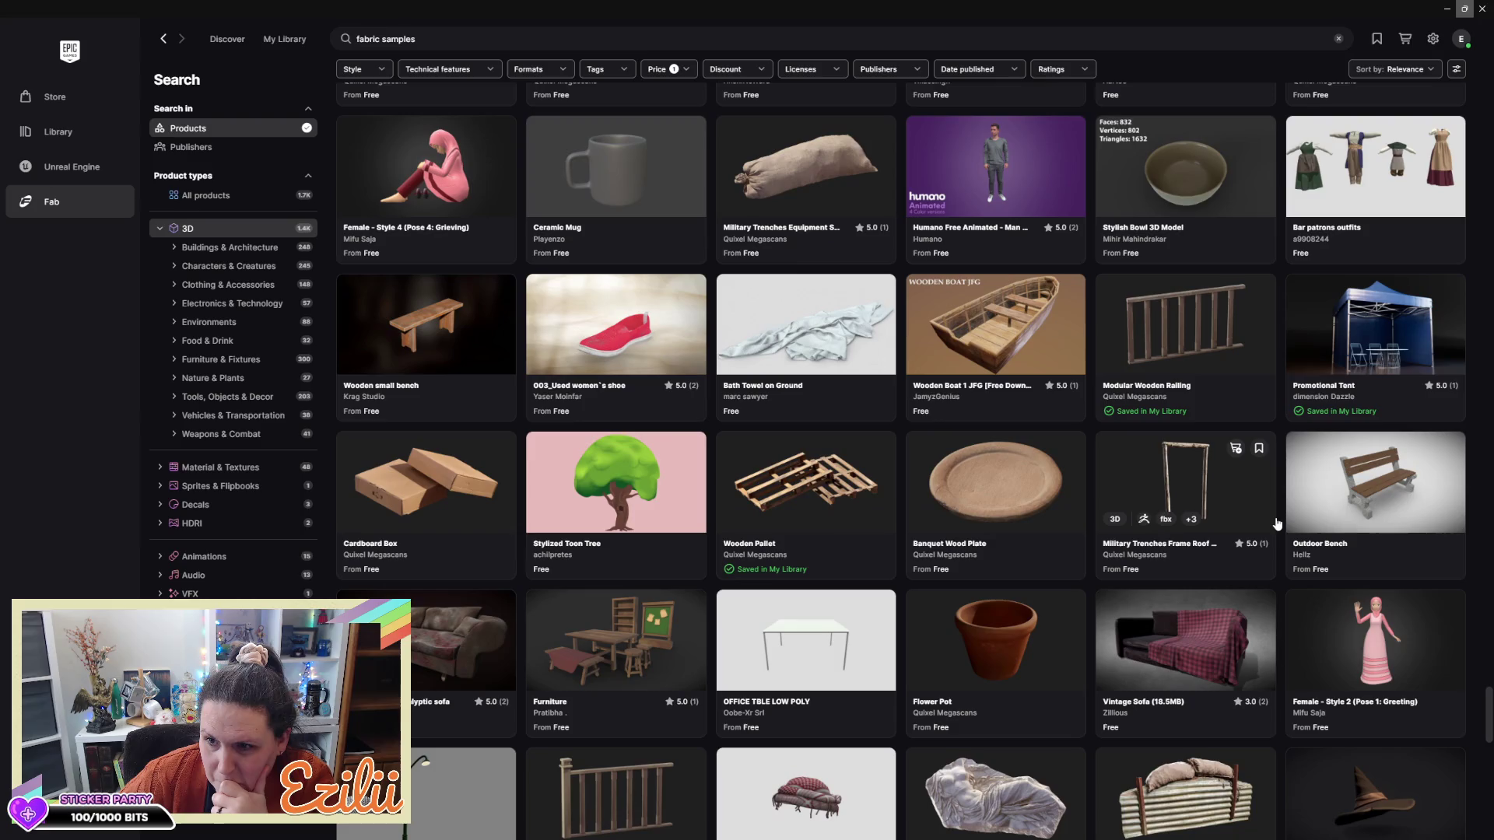
{"action": "scroll", "coordinate": [1277, 524], "scroll_direction": "down", "scroll_amount": 6}
{"action": "scroll", "coordinate": [1277, 523], "scroll_direction": "down", "scroll_amount": 5}
{"action": "scroll", "coordinate": [1277, 524], "scroll_direction": "down", "scroll_amount": 5}
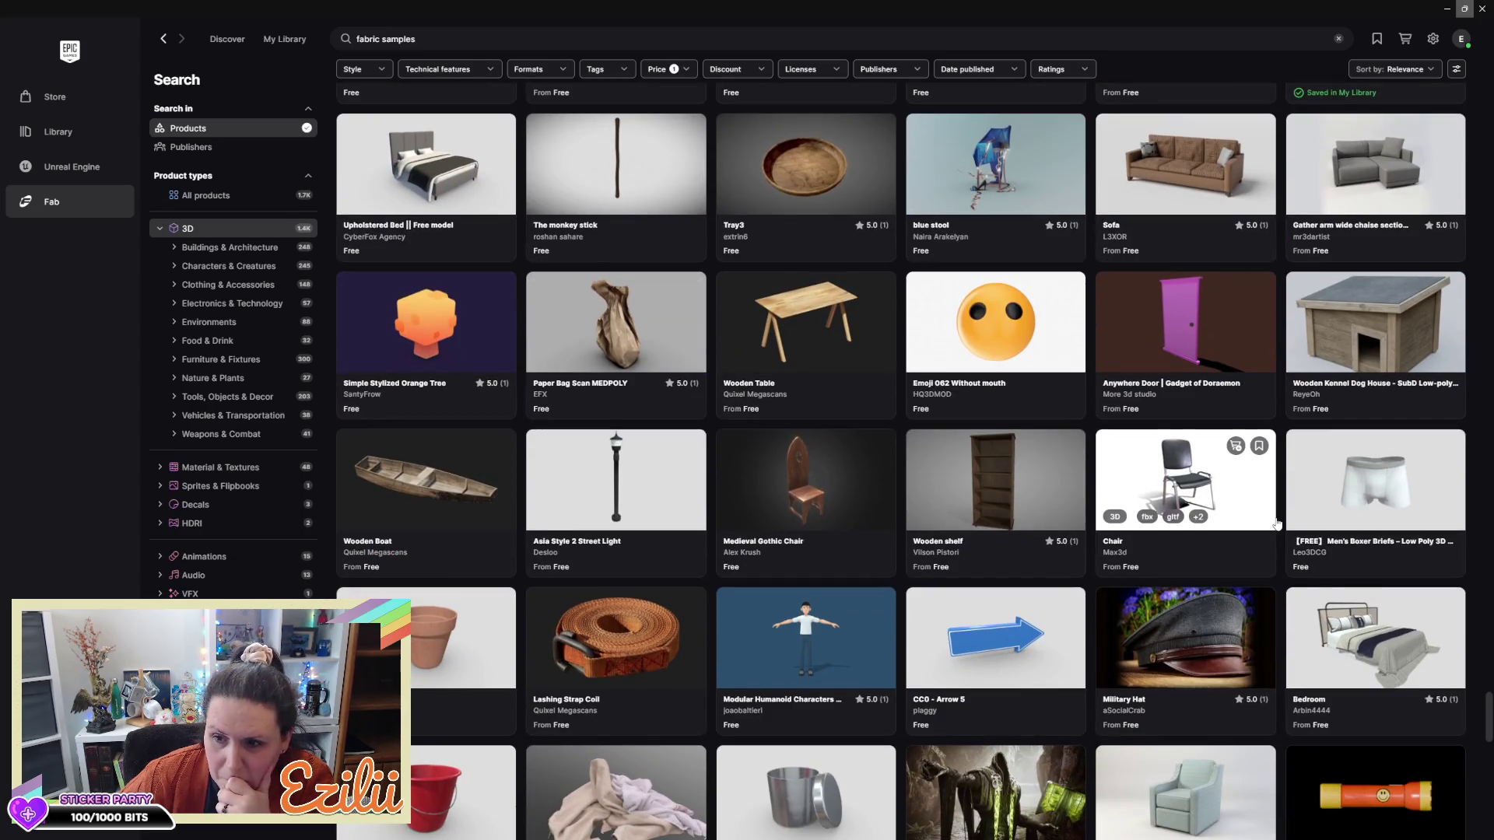
{"action": "scroll", "coordinate": [1277, 524], "scroll_direction": "down", "scroll_amount": 10}
{"action": "scroll", "coordinate": [1276, 514], "scroll_direction": "down", "scroll_amount": 12}
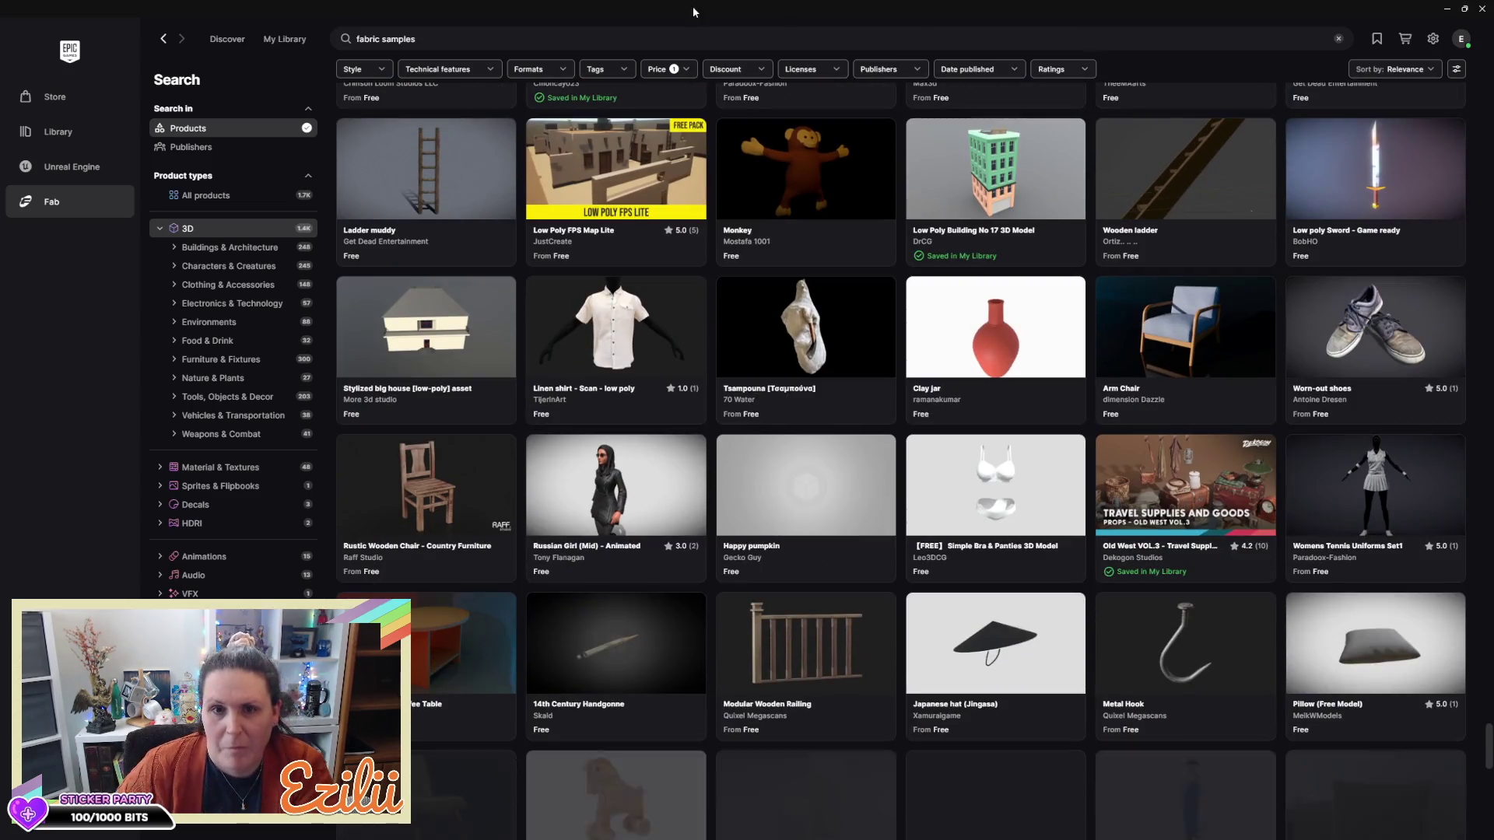
Search Fab for 'buttons' and briefly view the Dream Fuel buttons tray details
{"action": "left_click", "coordinate": [545, 39]}
{"action": "scroll", "coordinate": [505, 31], "scroll_direction": "up", "scroll_amount": 8}
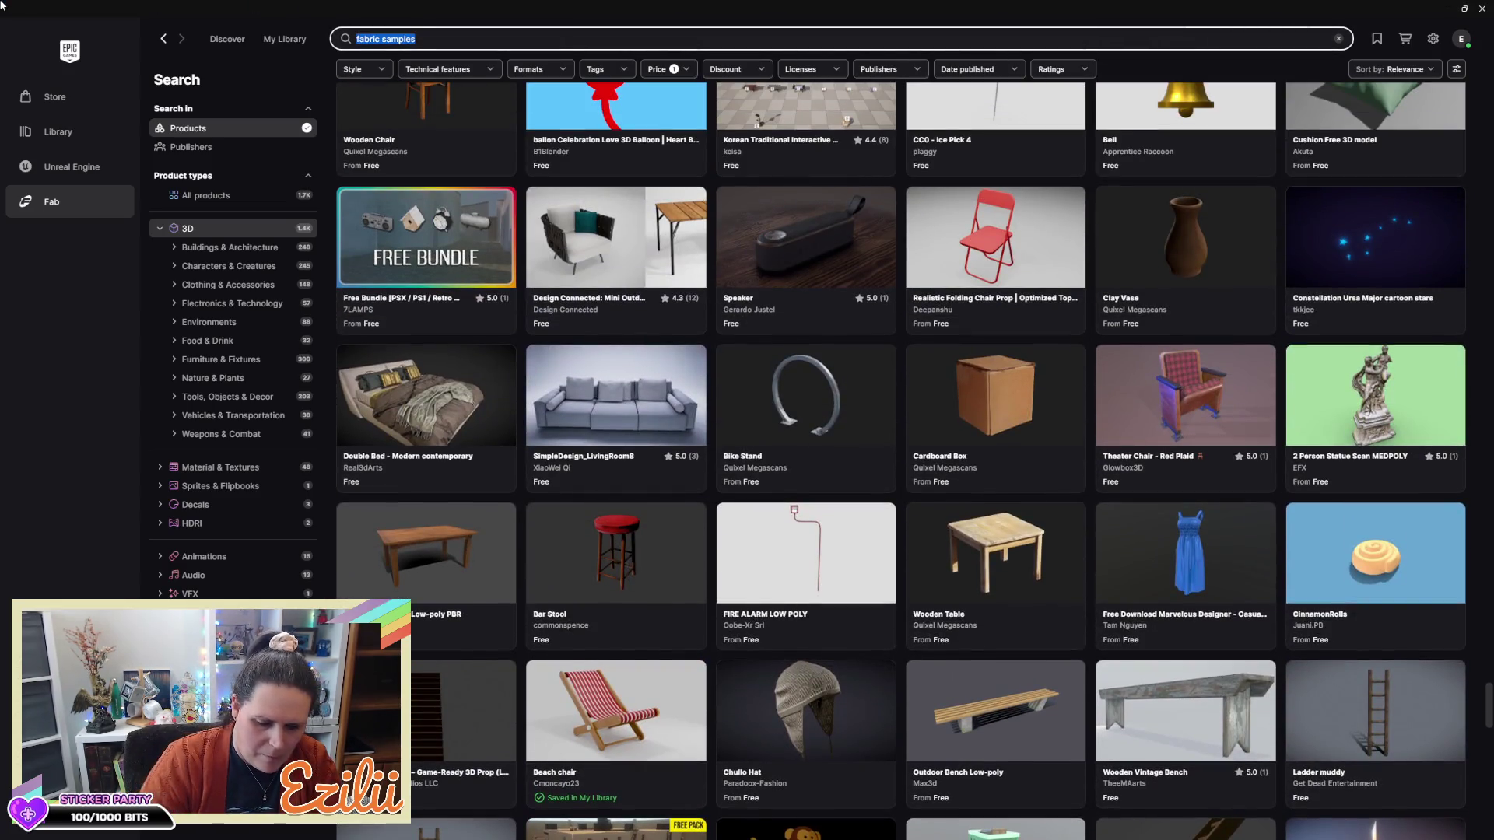
{"action": "type", "text": "buttons"}
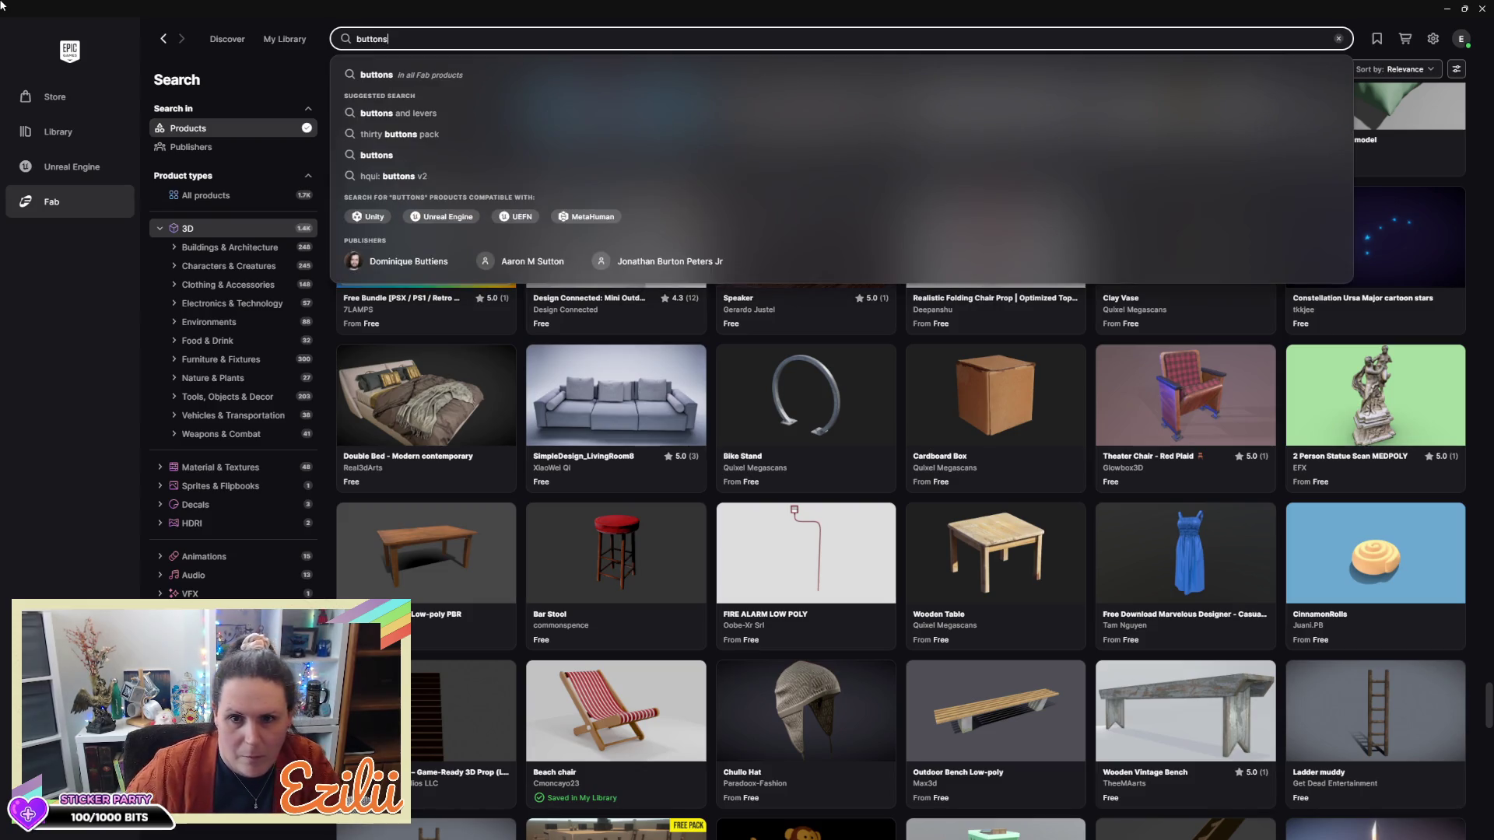
{"action": "key", "text": "Return"}
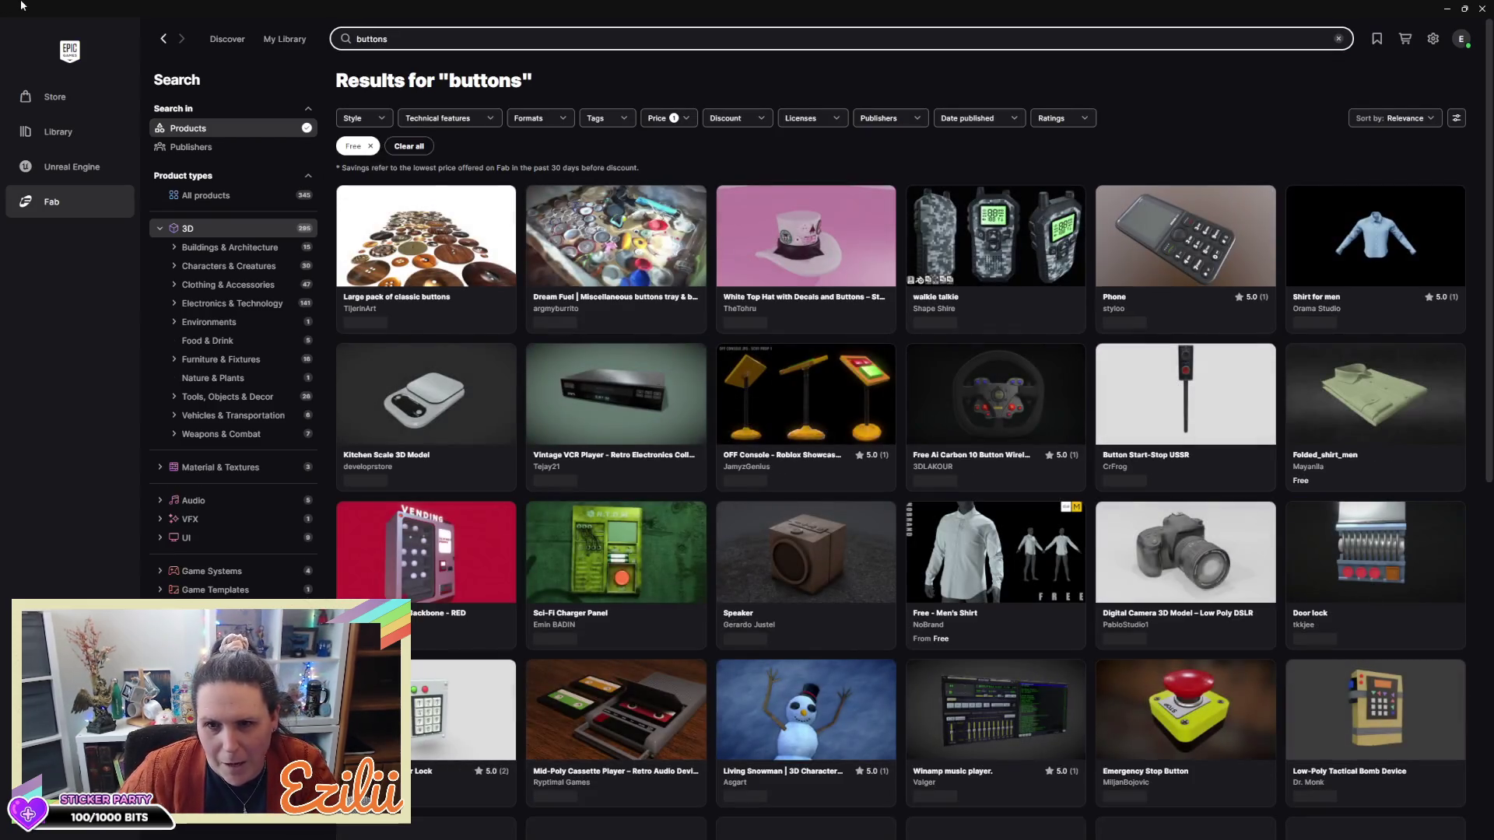
{"action": "left_click", "coordinate": [623, 214]}
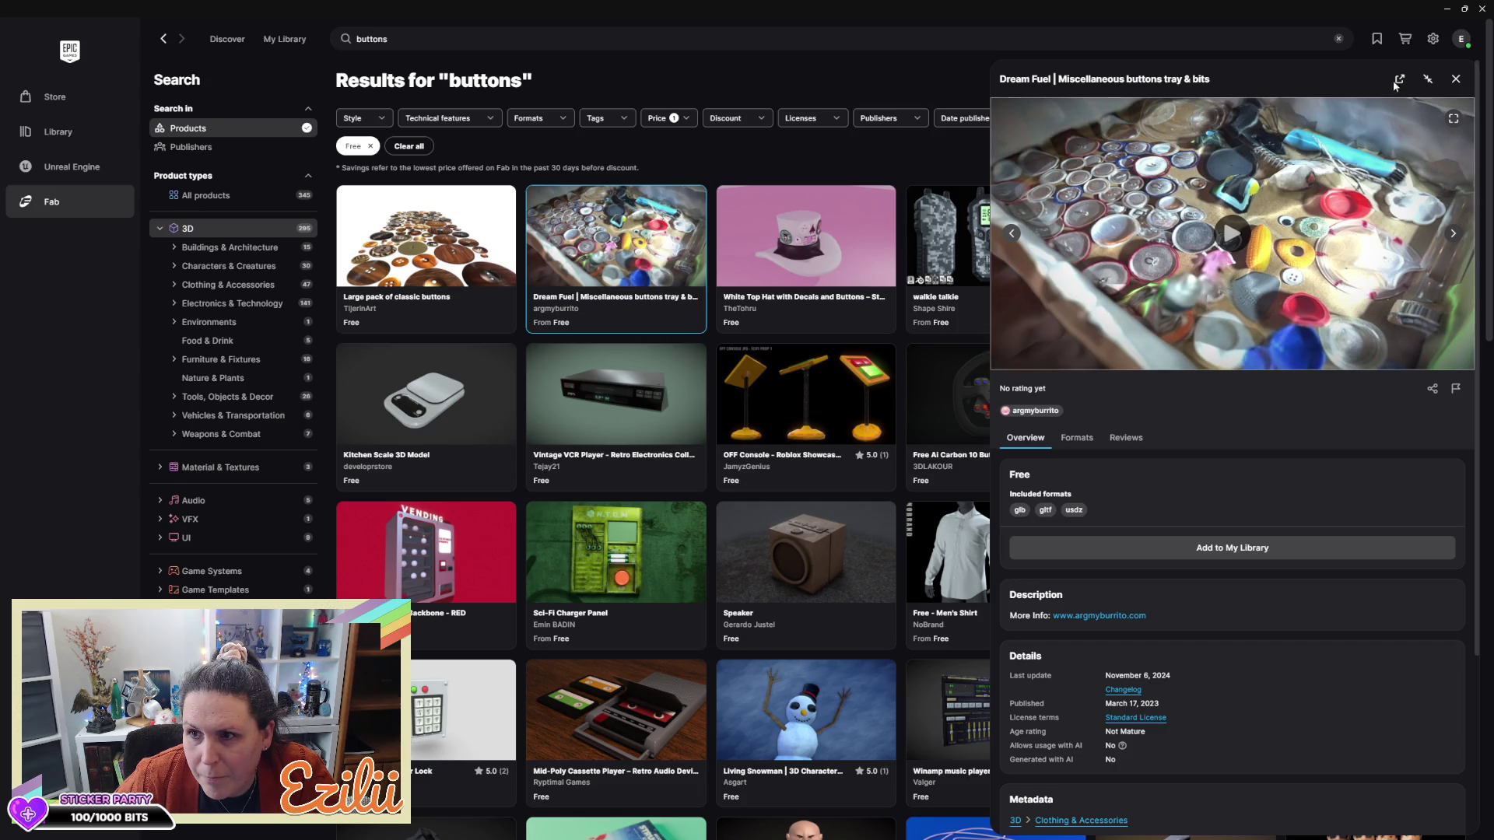
{"action": "left_click", "coordinate": [1451, 82]}
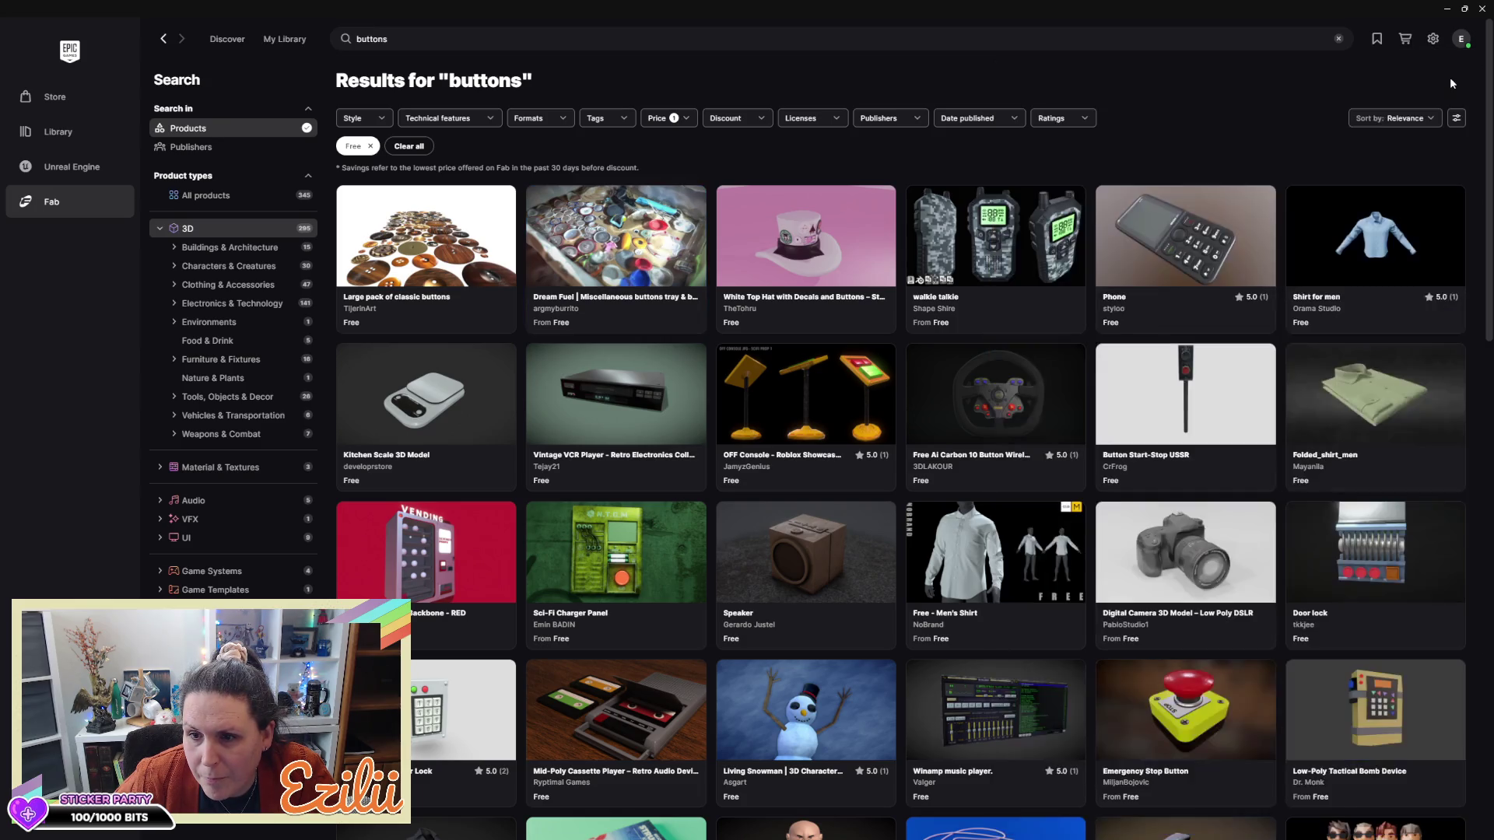
Scroll the buttons results past the Emergency Stop Button and Control panel
{"action": "scroll", "coordinate": [1367, 353], "scroll_direction": "down", "scroll_amount": 3}
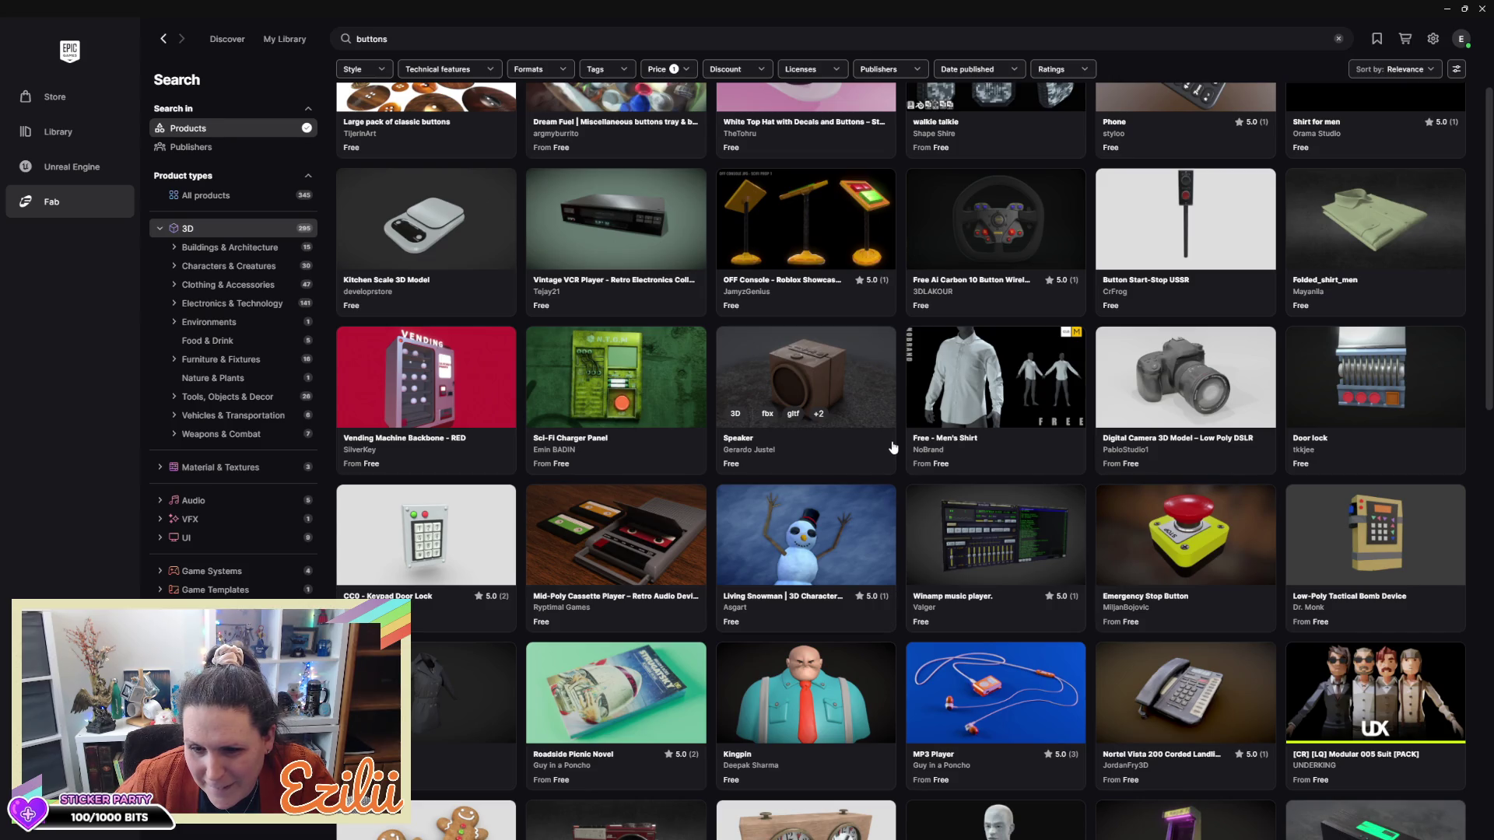
{"action": "scroll", "coordinate": [893, 448], "scroll_direction": "down", "scroll_amount": 2}
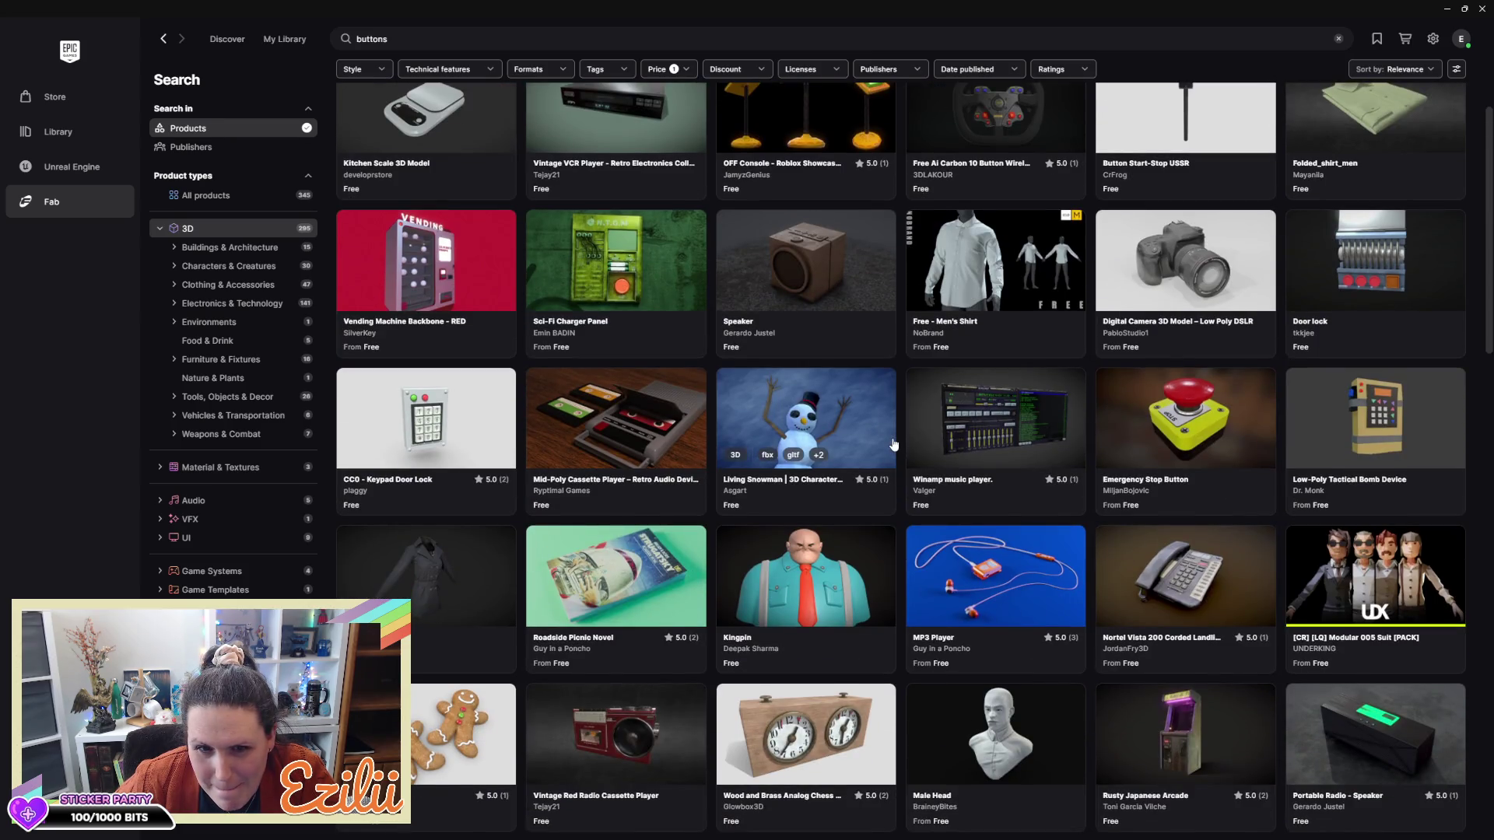
{"action": "scroll", "coordinate": [893, 445], "scroll_direction": "down", "scroll_amount": 14}
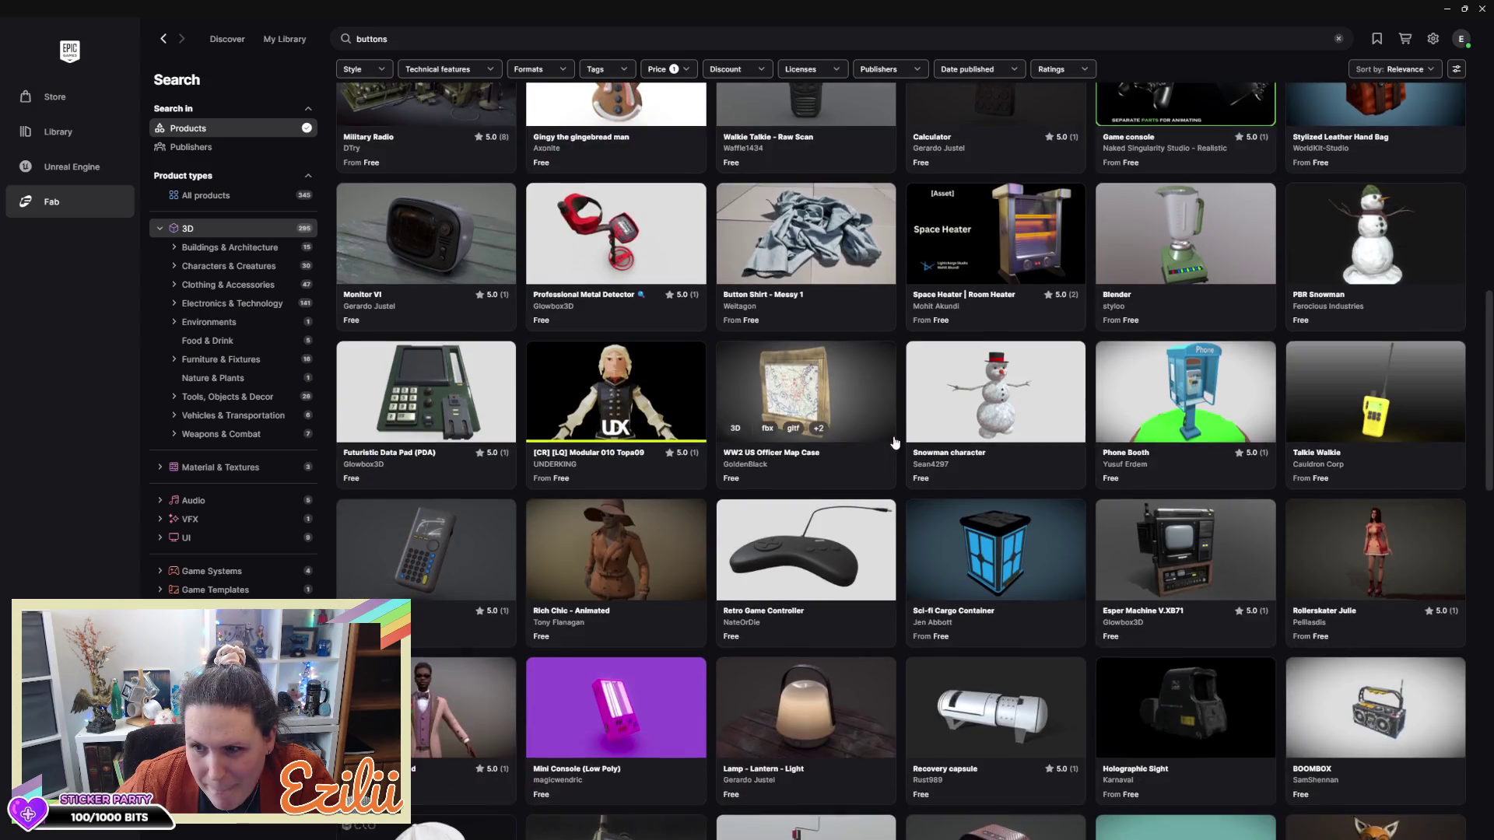
{"action": "scroll", "coordinate": [895, 443], "scroll_direction": "down", "scroll_amount": 11}
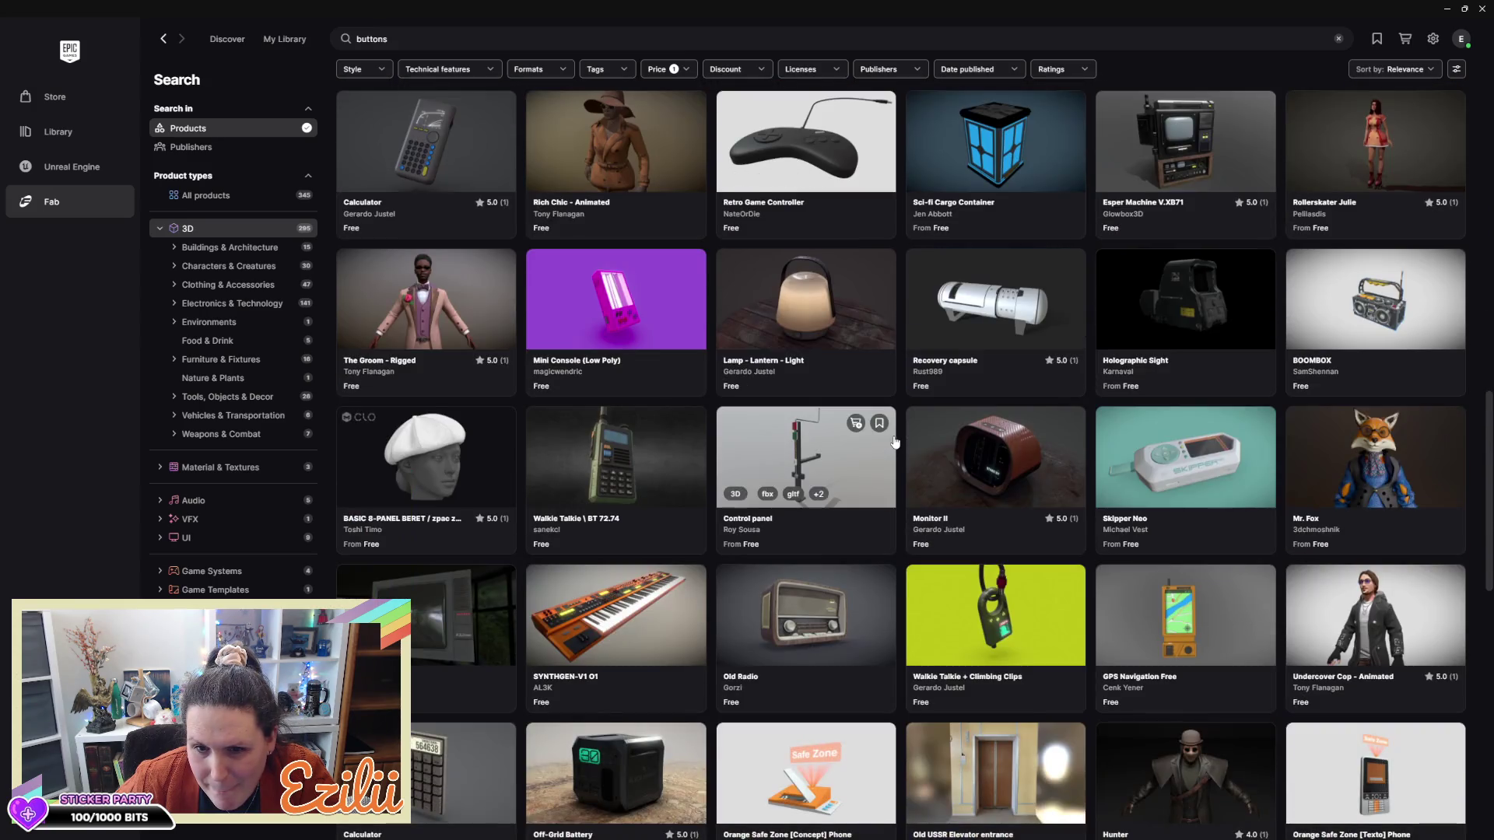
{"action": "scroll", "coordinate": [895, 443], "scroll_direction": "down", "scroll_amount": 11}
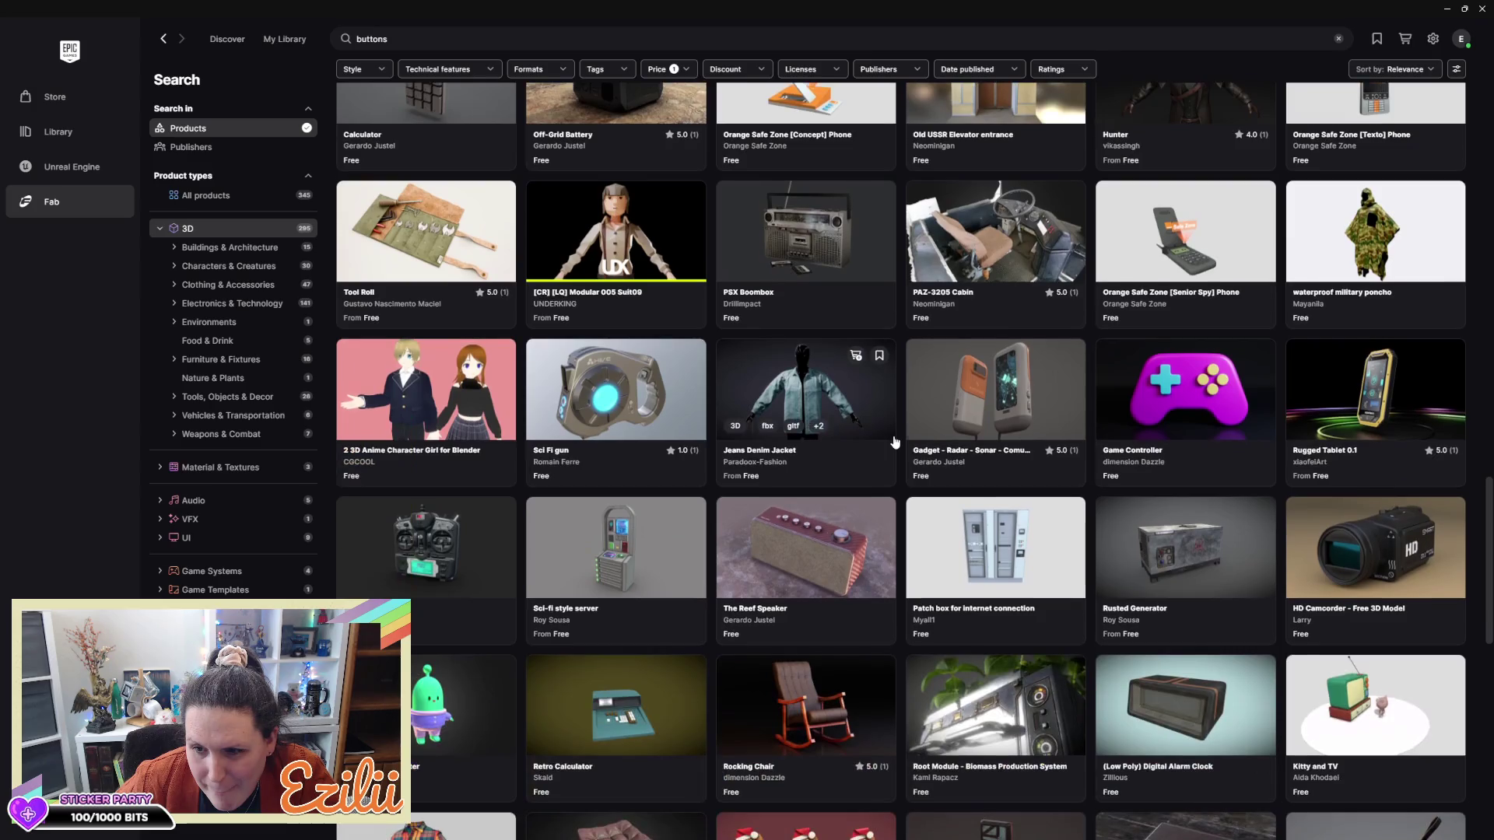
{"action": "scroll", "coordinate": [895, 443], "scroll_direction": "down", "scroll_amount": 8}
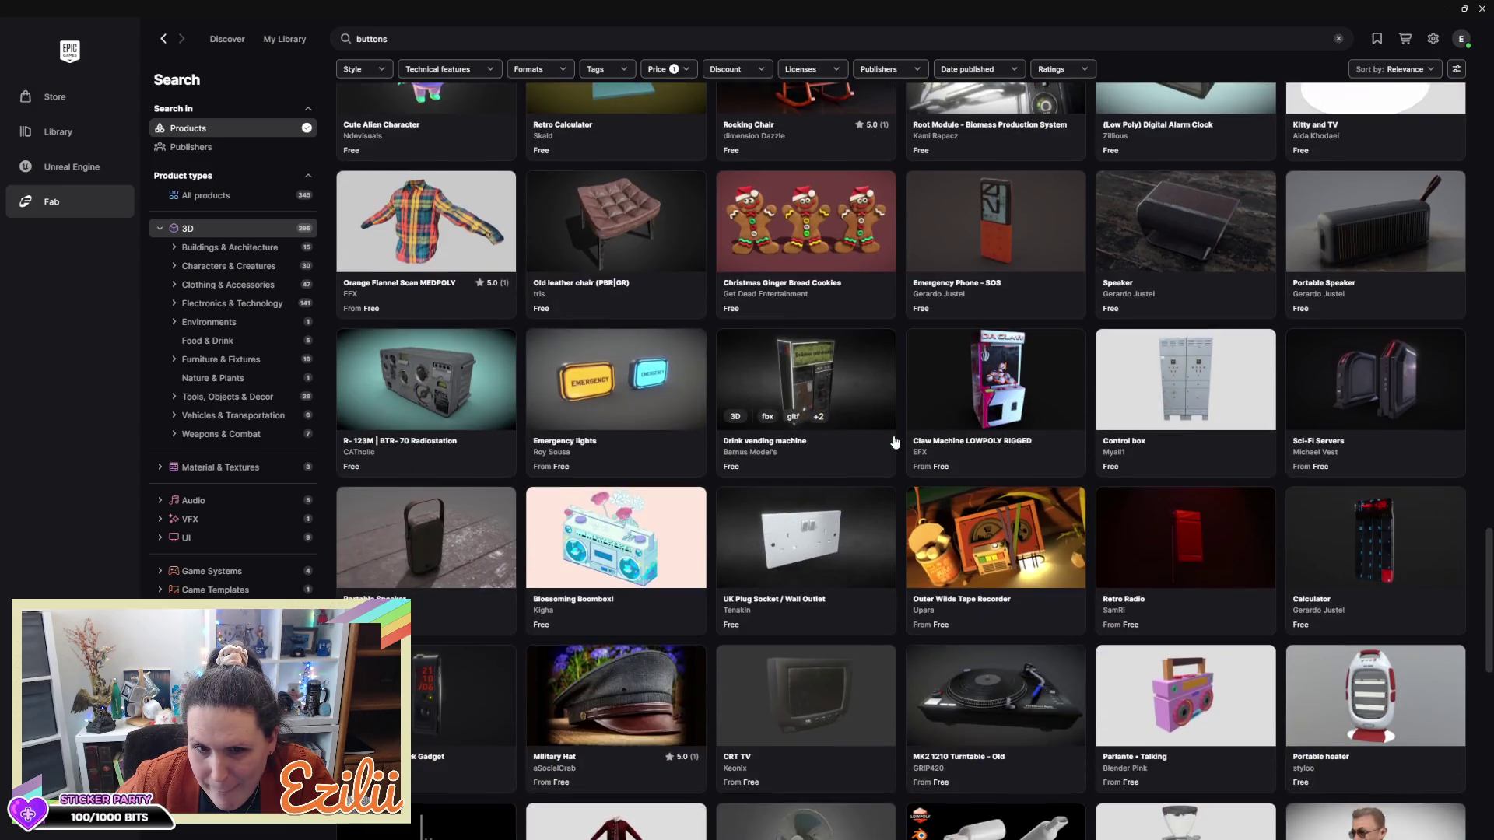
{"action": "scroll", "coordinate": [895, 442], "scroll_direction": "down", "scroll_amount": 10}
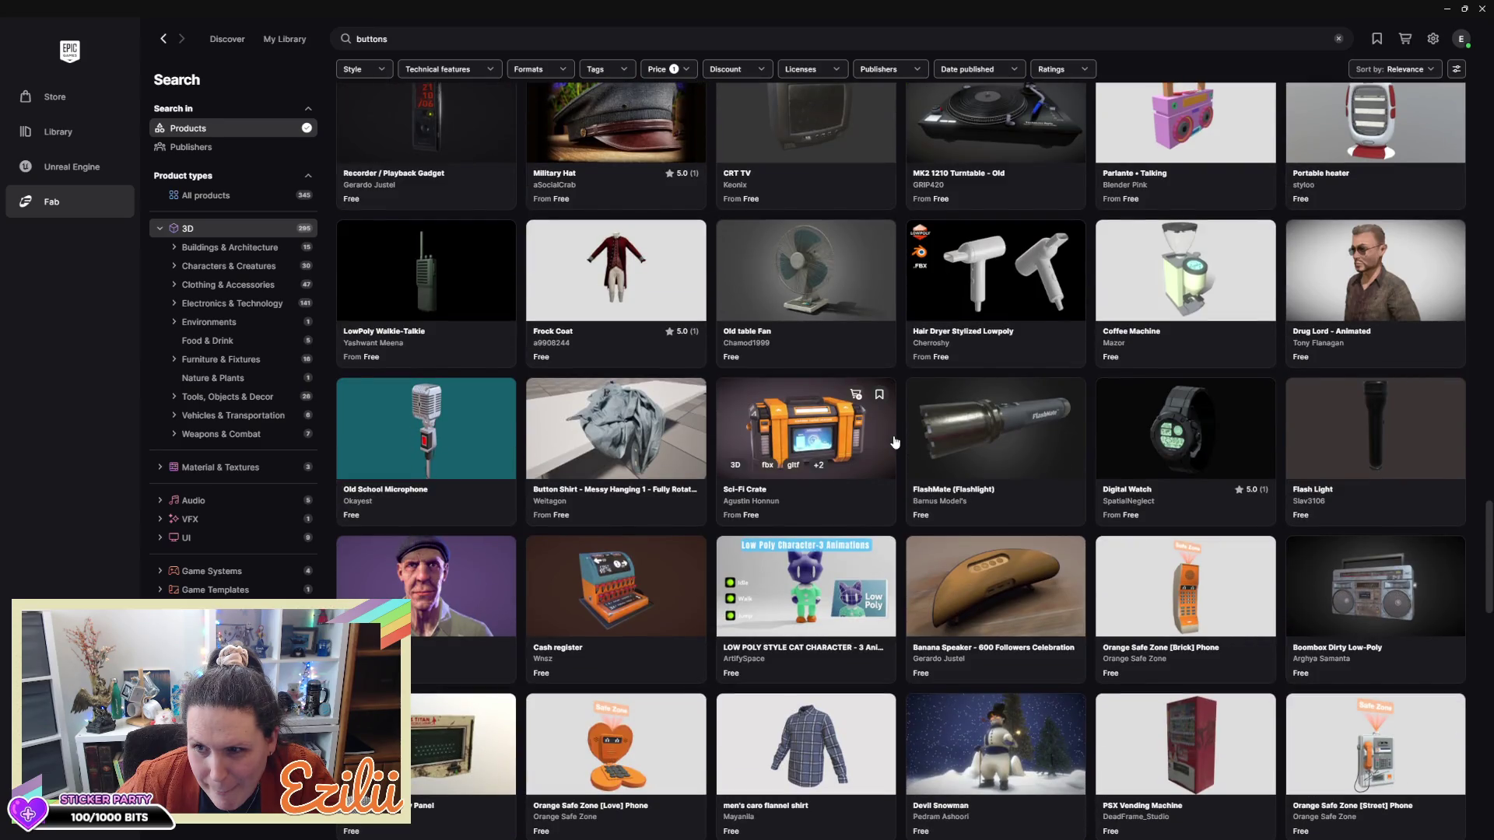
Open the Drug Lord - Animated listing on the Fab website
{"action": "left_click", "coordinate": [1358, 292]}
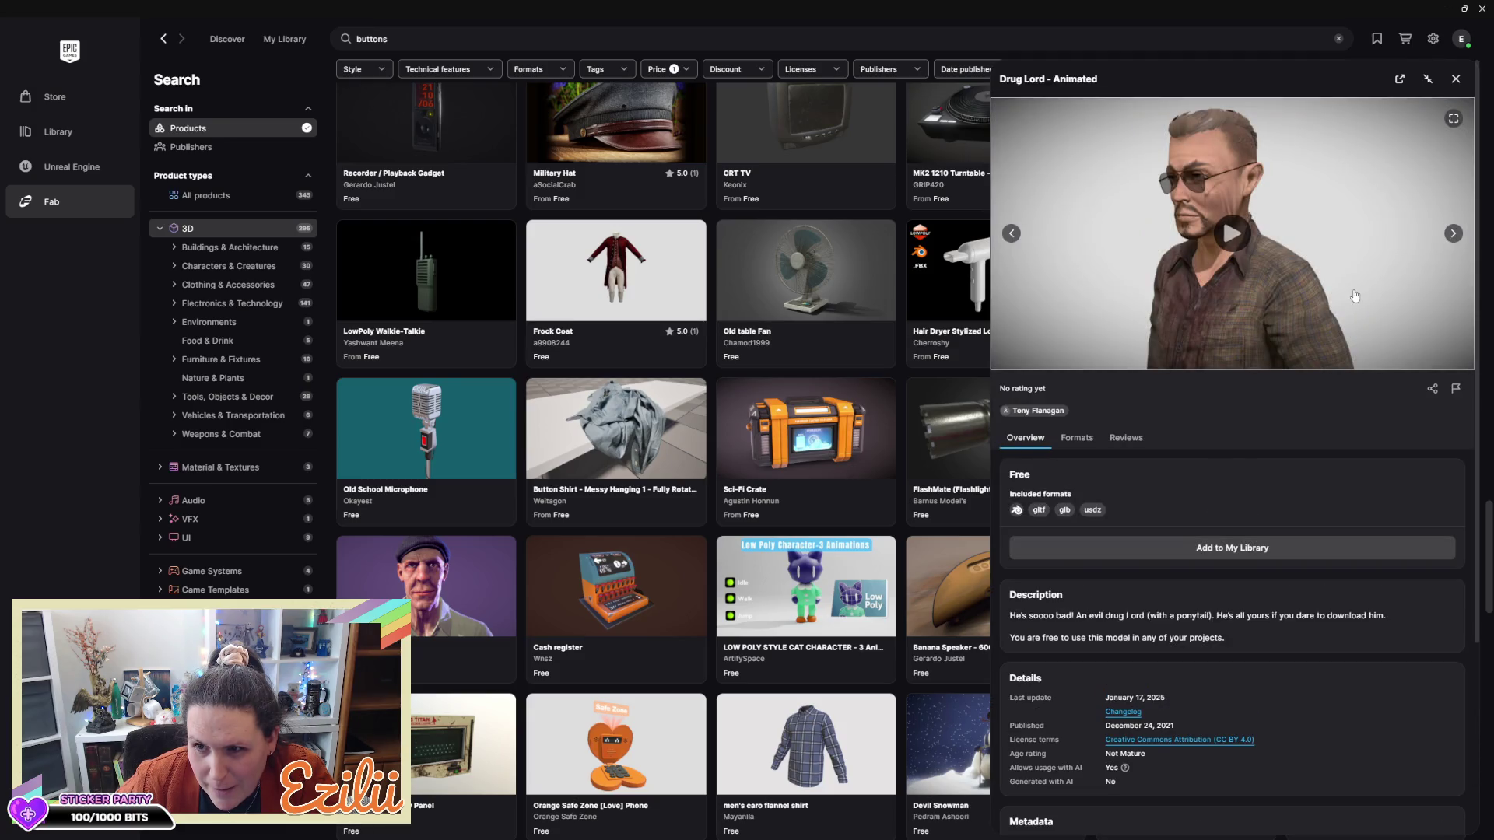
{"action": "left_click", "coordinate": [1455, 78]}
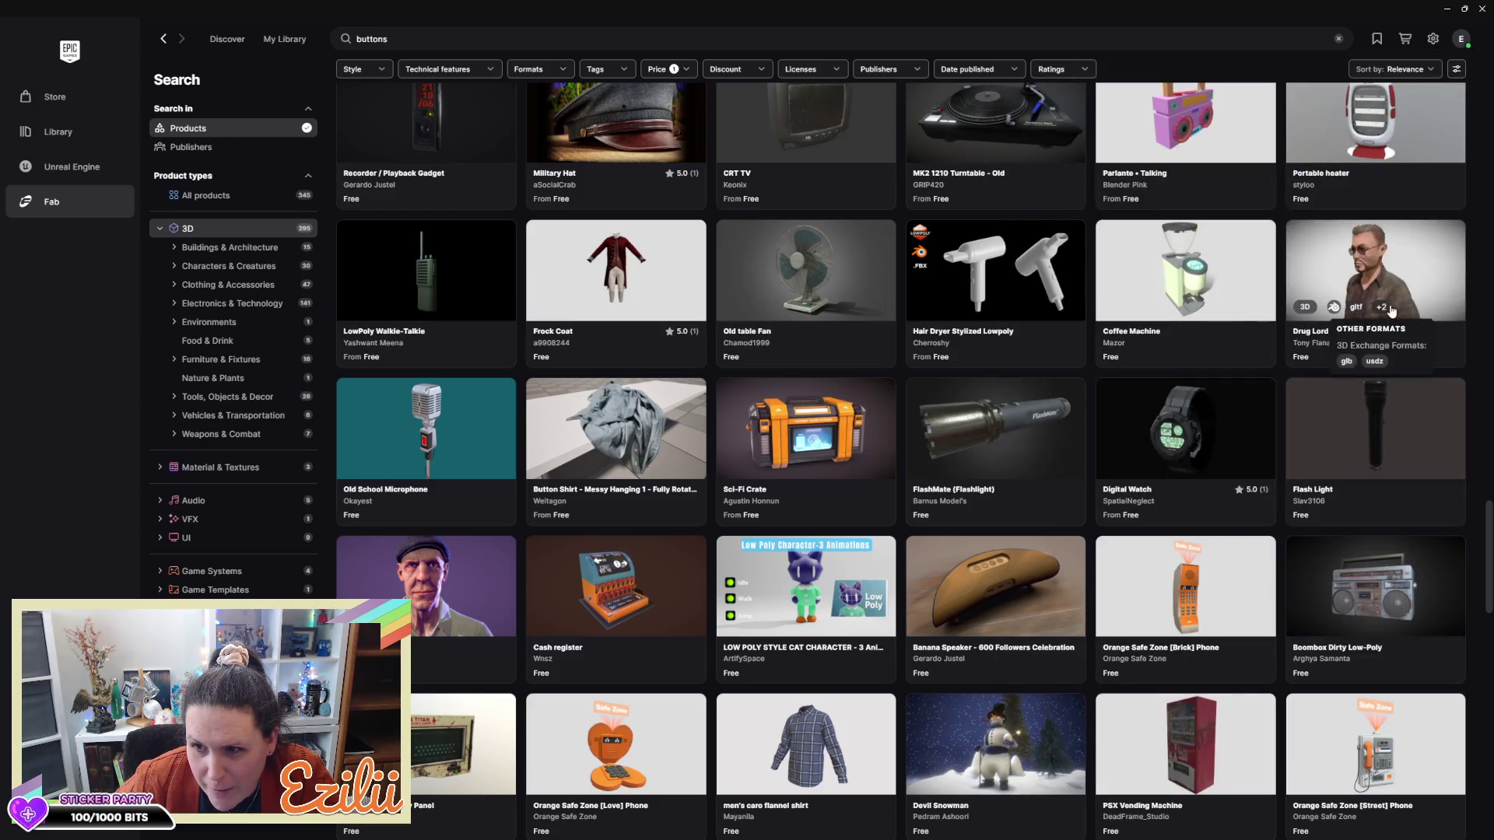
{"action": "left_click", "coordinate": [1385, 253]}
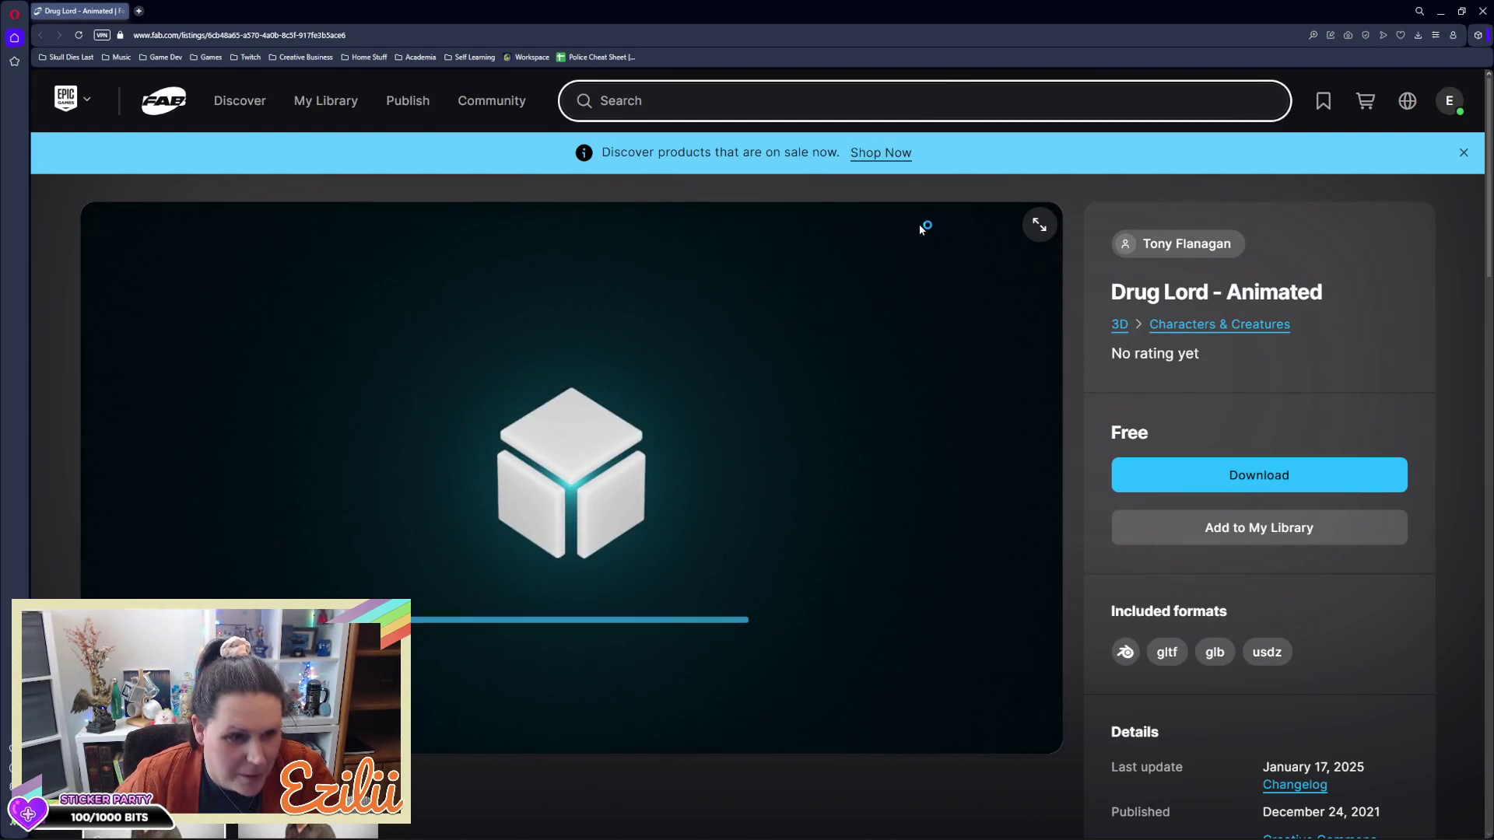
Zoom and orbit the 3D preview to inspect the character's Walking animation
{"action": "scroll", "coordinate": [674, 316], "scroll_direction": "up", "scroll_amount": 5}
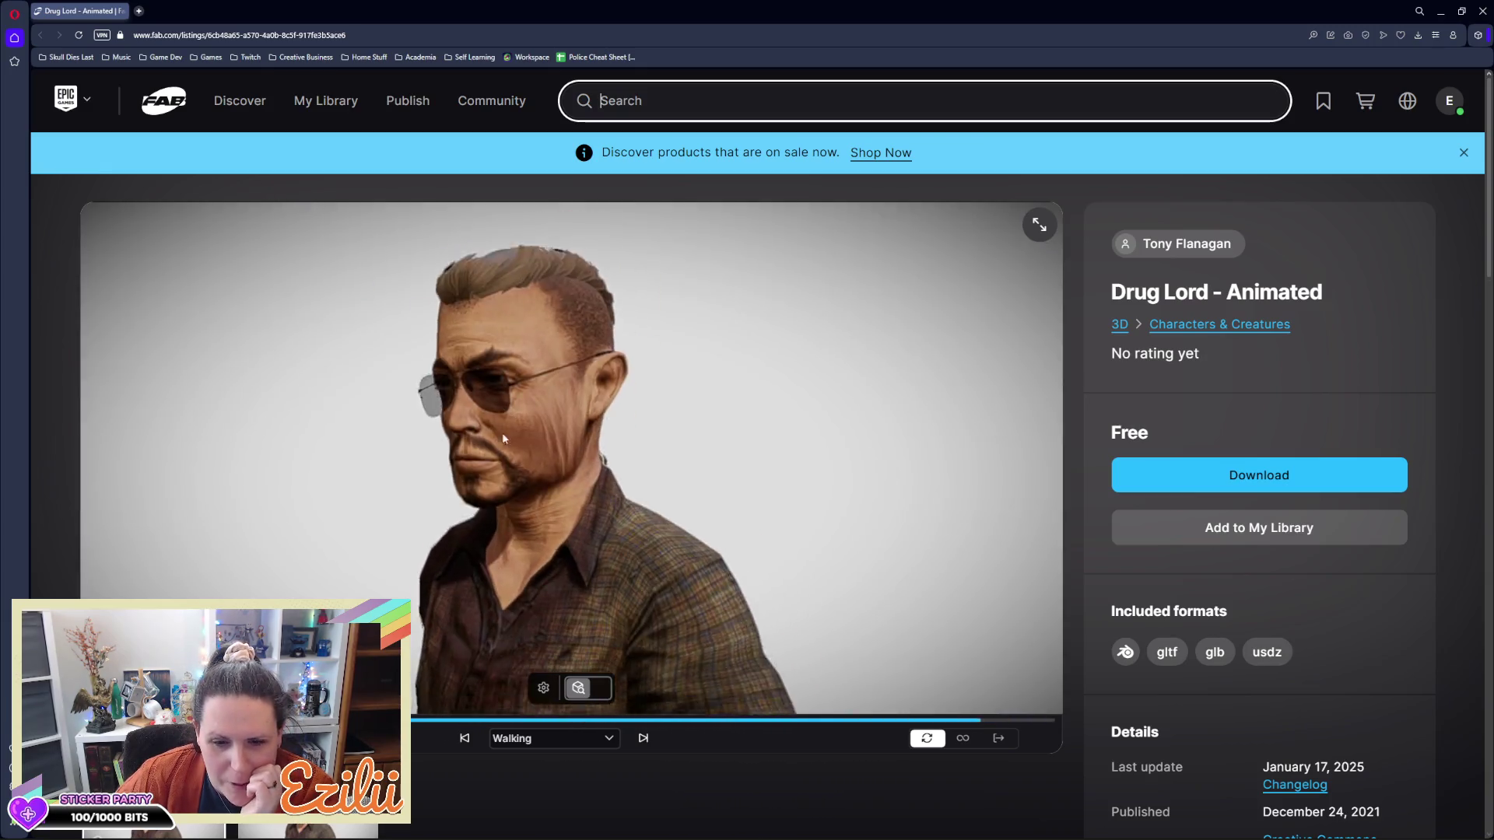
{"action": "left_click", "coordinate": [437, 315]}
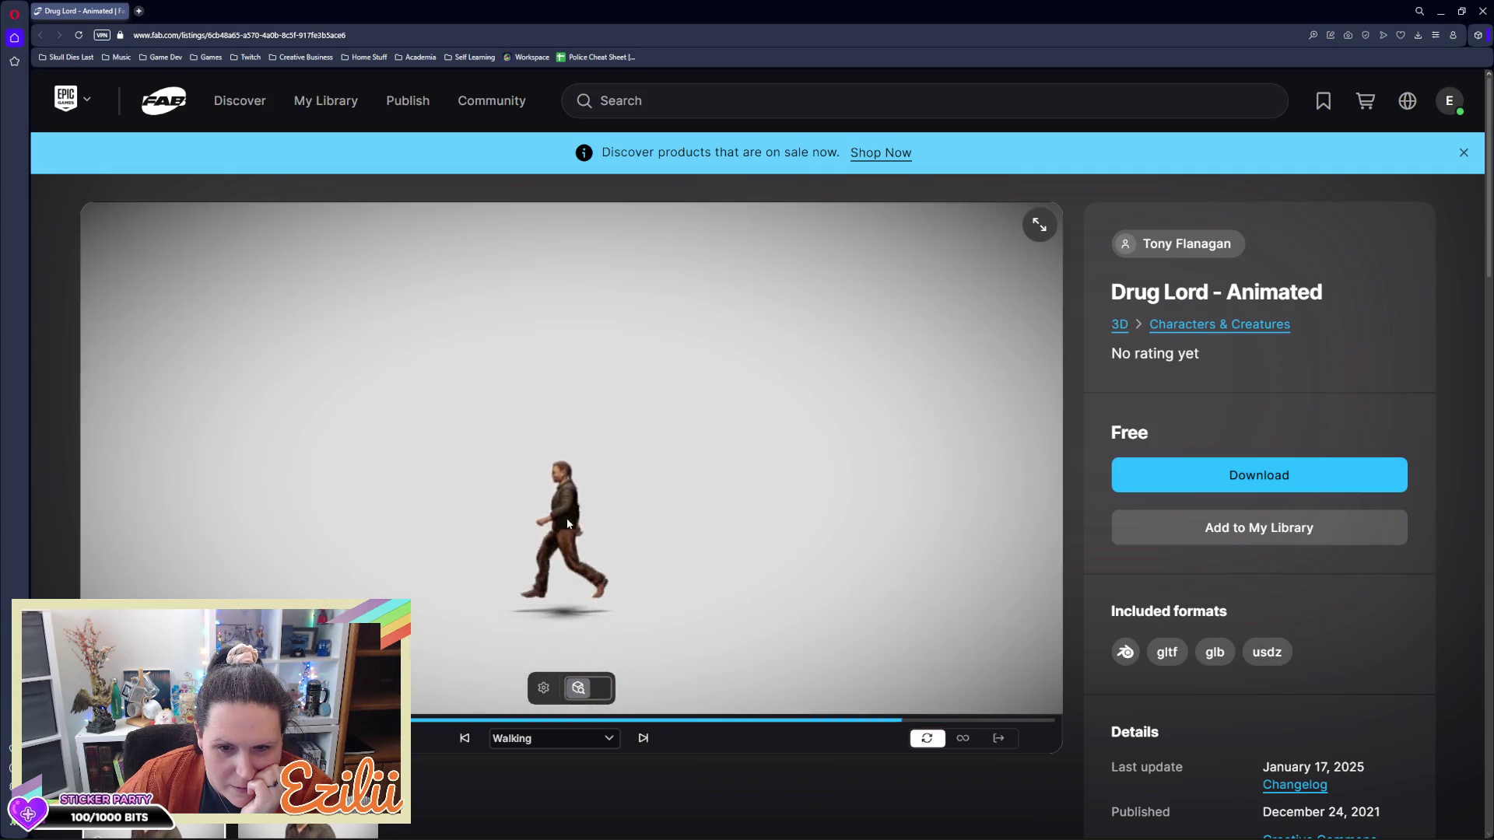
{"action": "scroll", "coordinate": [584, 492], "scroll_direction": "up", "scroll_amount": 3}
{"action": "mouse_move", "coordinate": [581, 488]}
{"action": "left_mouse_down"}
{"action": "mouse_move", "coordinate": [745, 568]}
{"action": "mouse_move", "coordinate": [786, 501]}
{"action": "mouse_move", "coordinate": [674, 537]}
{"action": "left_mouse_up"}
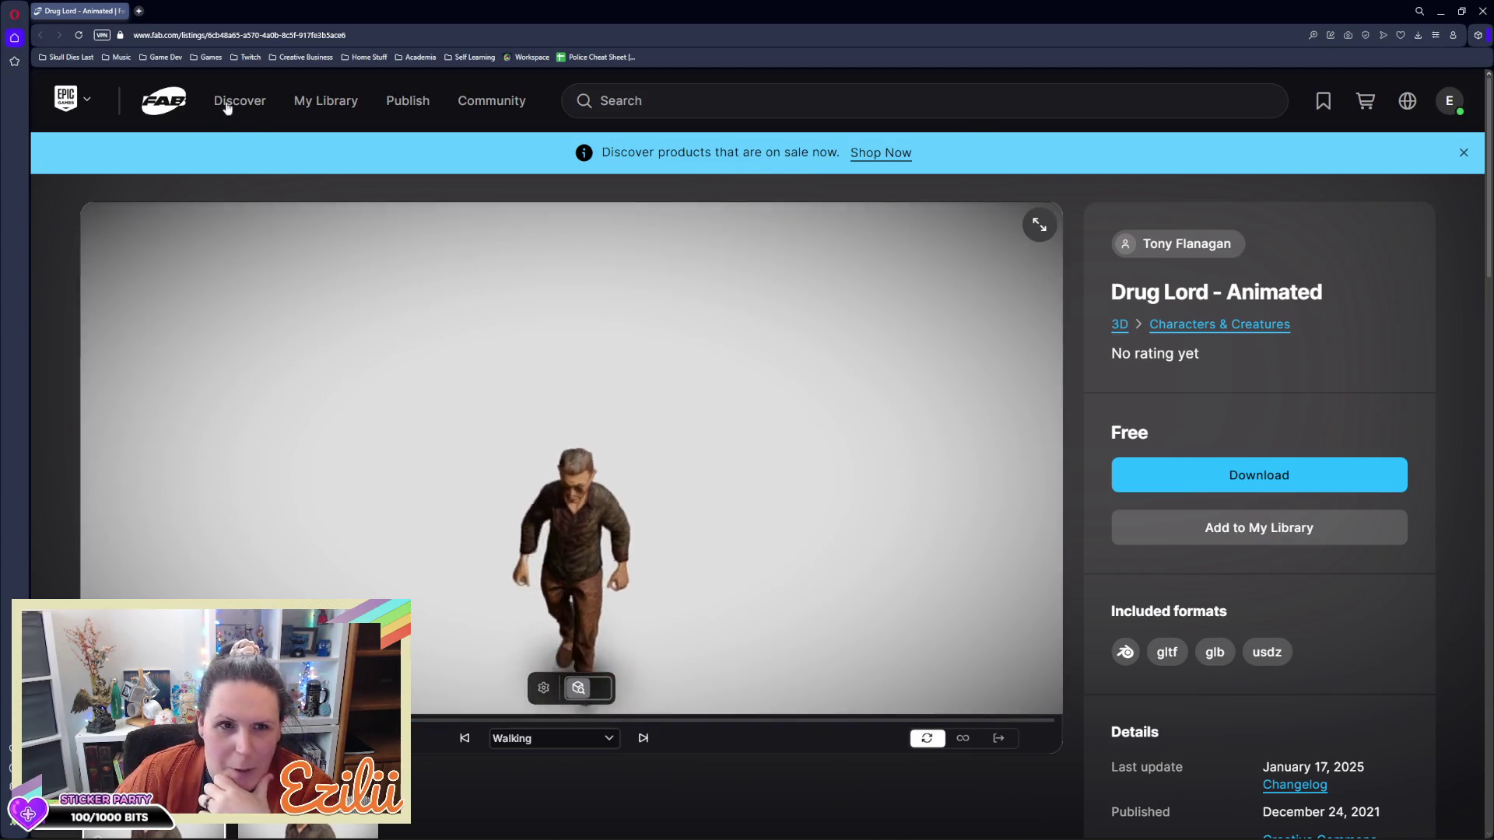
{"action": "left_click", "coordinate": [1480, 22]}
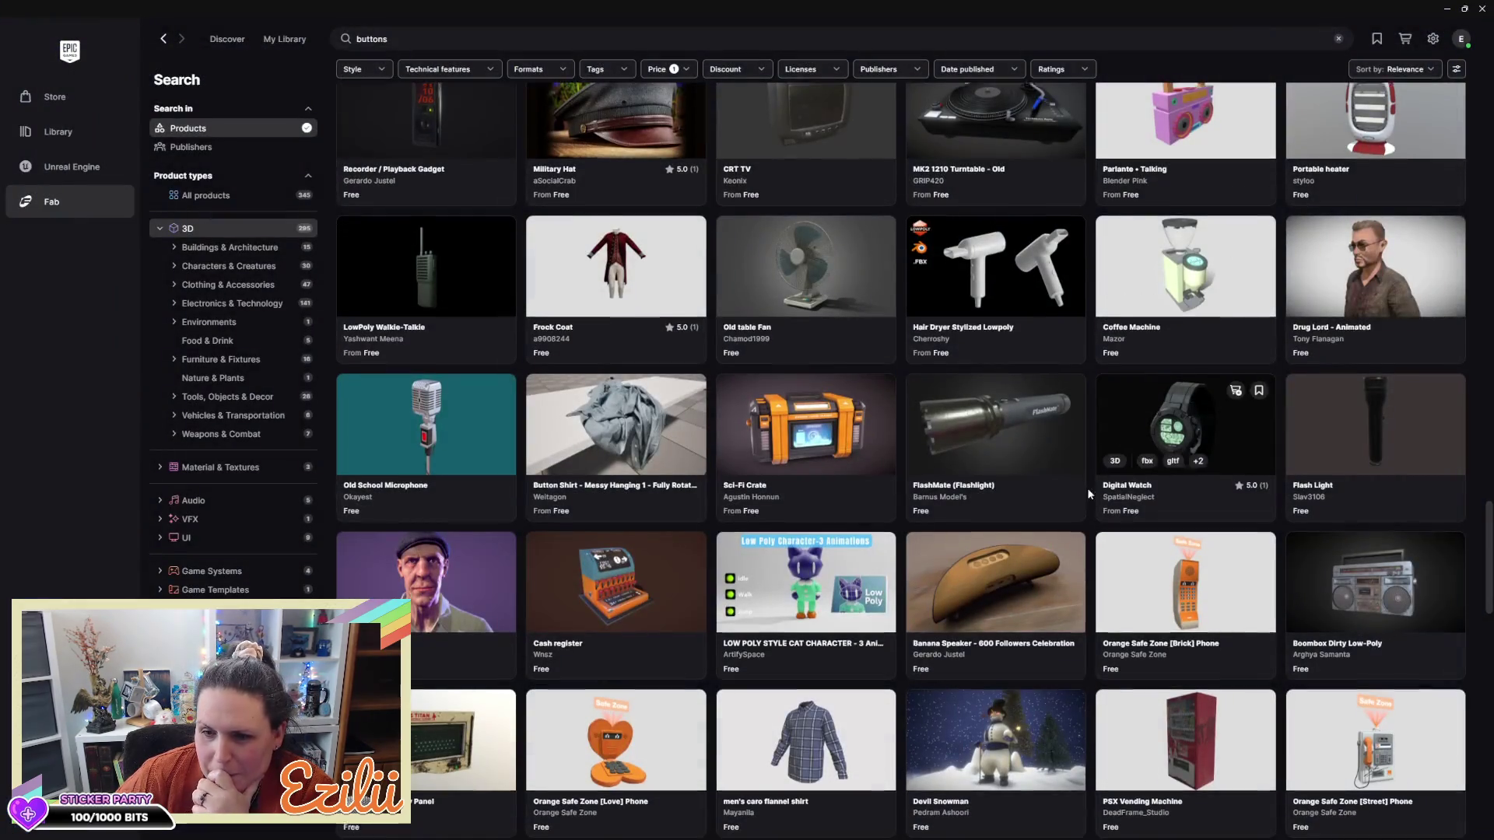
{"action": "scroll", "coordinate": [1087, 487], "scroll_direction": "down", "scroll_amount": 5}
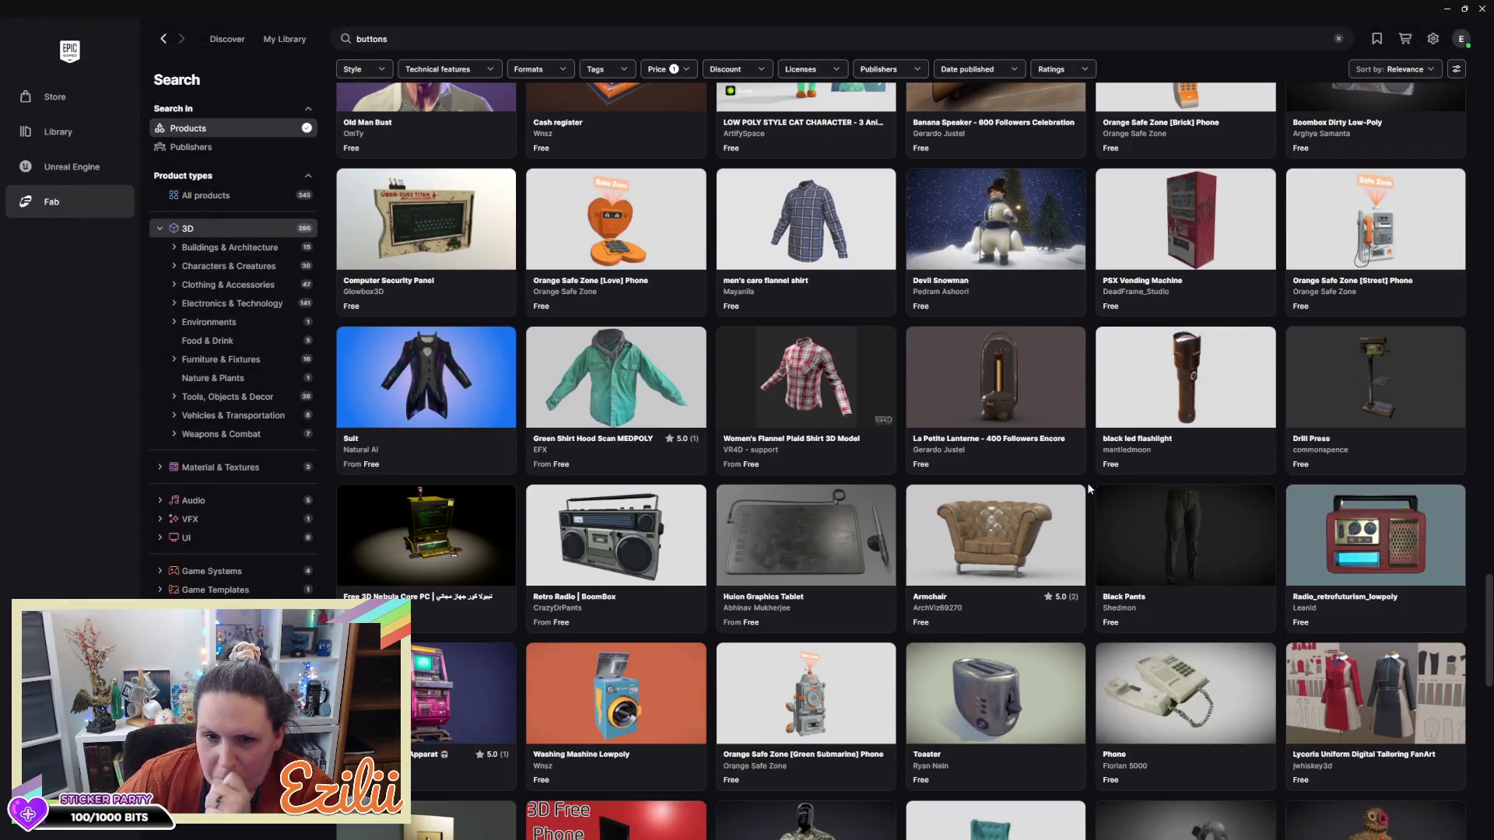
{"action": "scroll", "coordinate": [1088, 488], "scroll_direction": "down", "scroll_amount": 7}
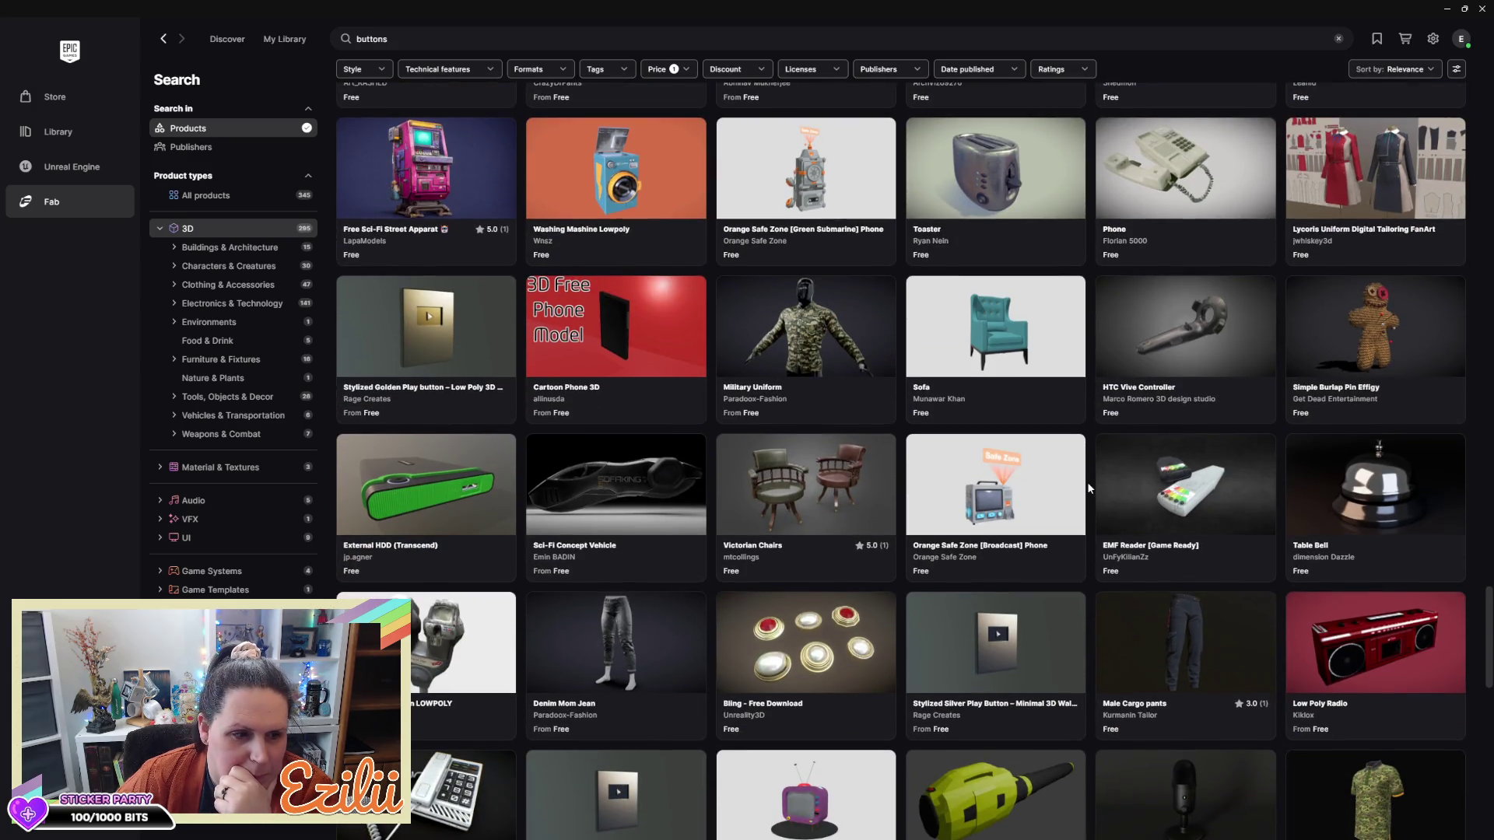
{"action": "scroll", "coordinate": [1086, 488], "scroll_direction": "down", "scroll_amount": 6}
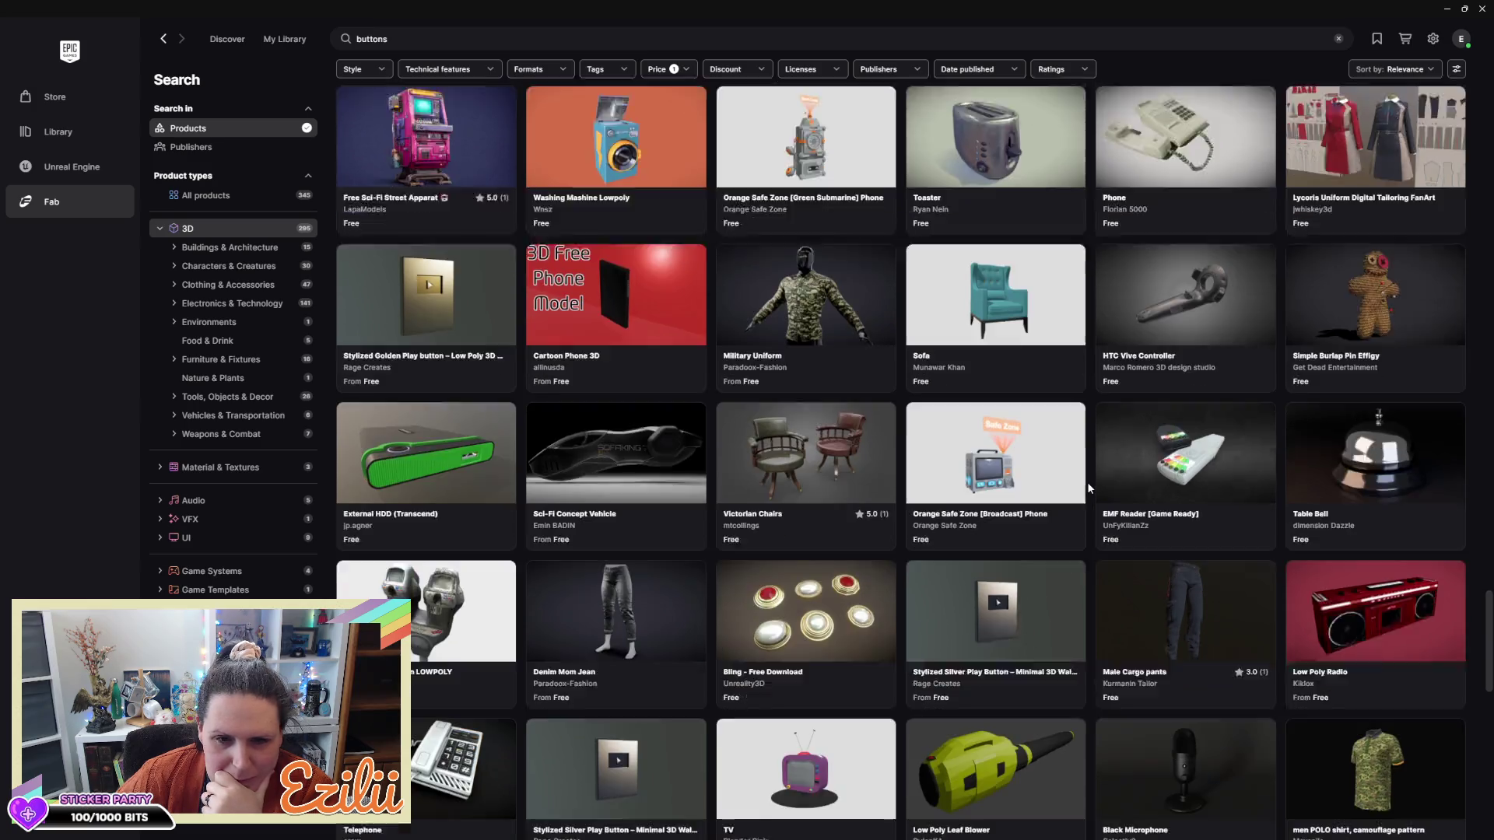
{"action": "scroll", "coordinate": [1086, 486], "scroll_direction": "down", "scroll_amount": 2}
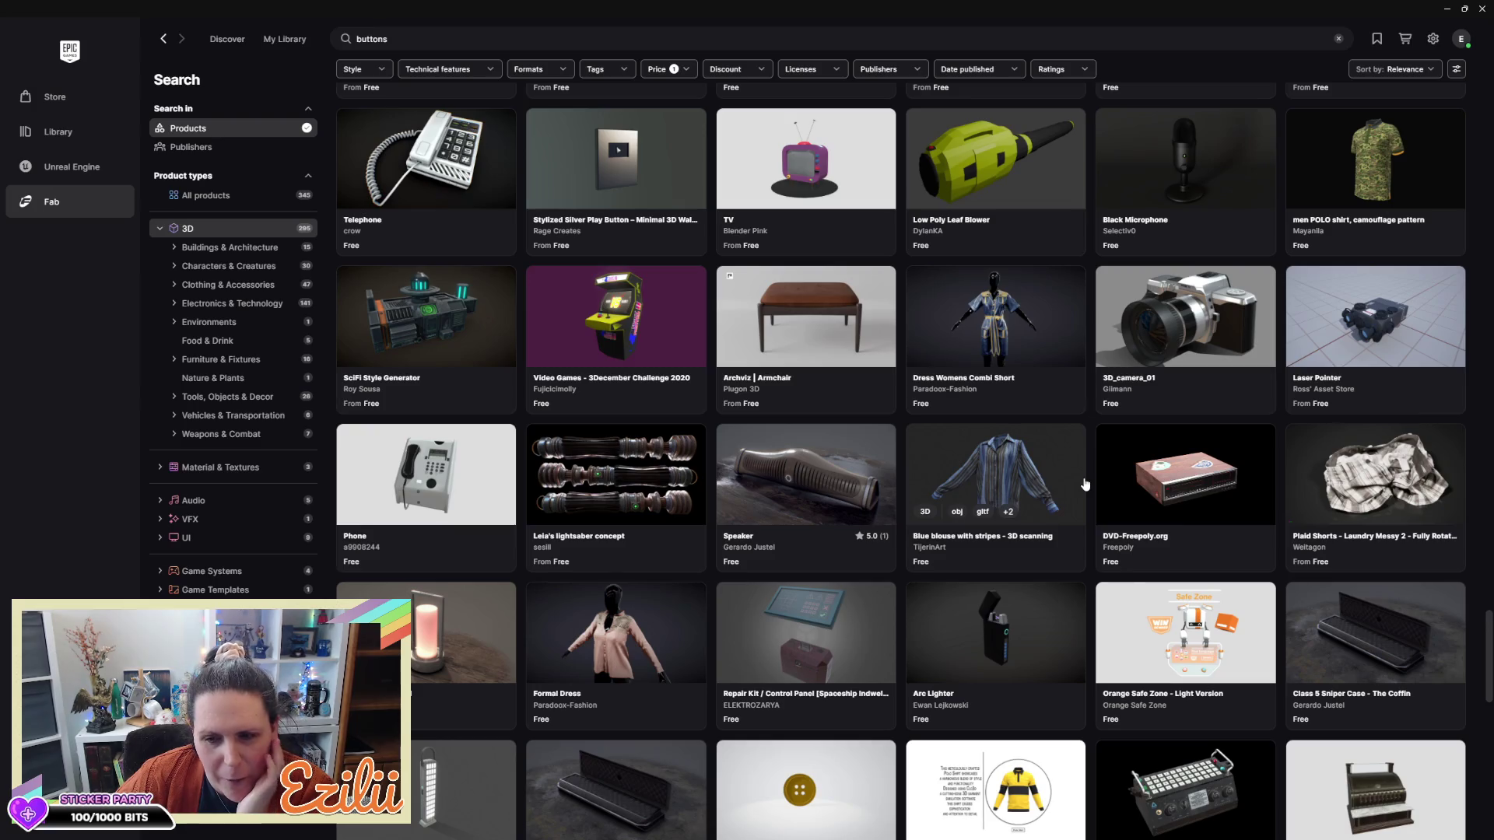
{"action": "scroll", "coordinate": [1085, 483], "scroll_direction": "down", "scroll_amount": 9}
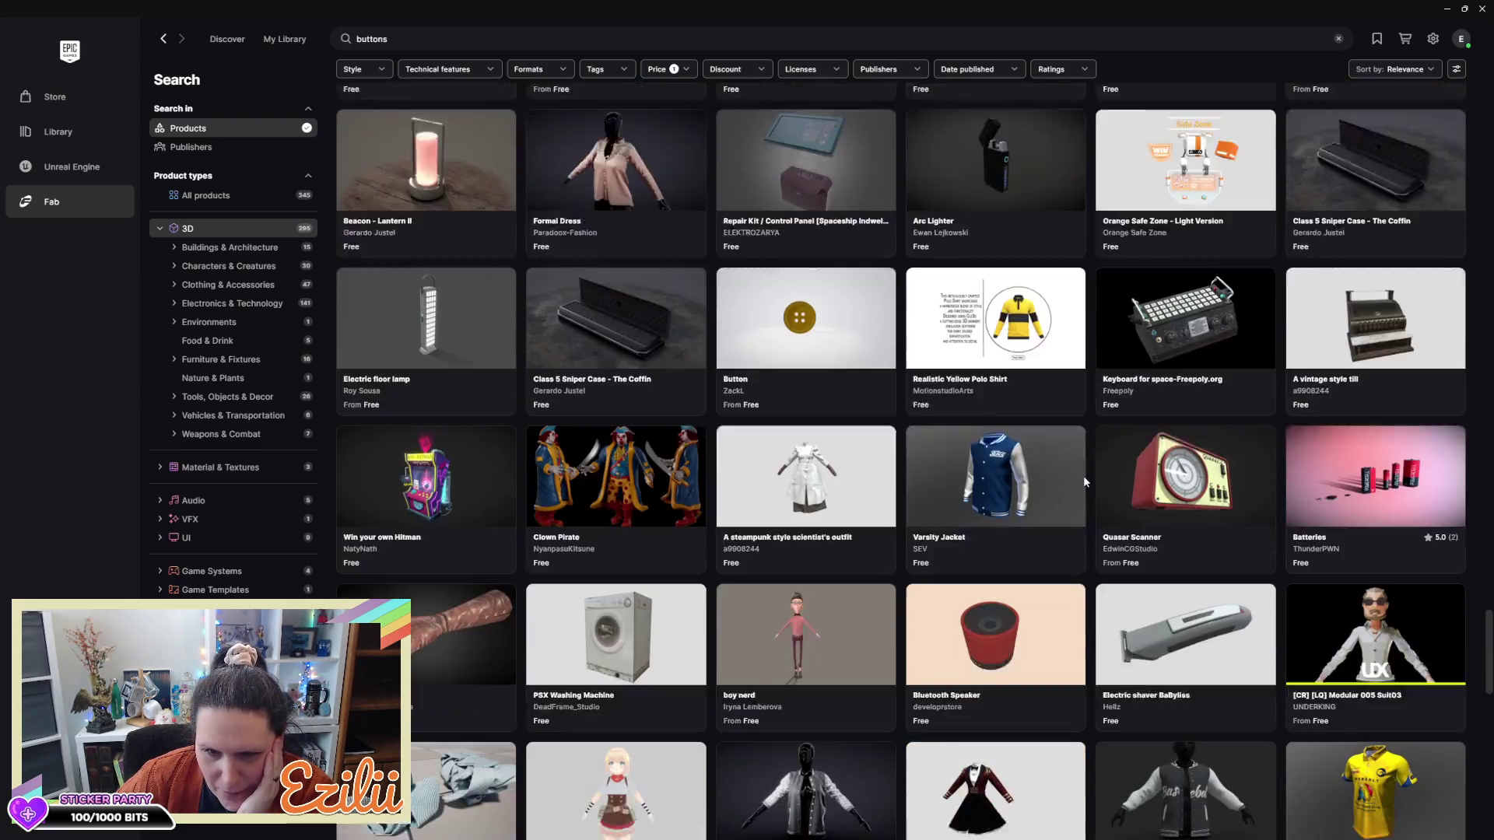
{"action": "scroll", "coordinate": [1084, 482], "scroll_direction": "down", "scroll_amount": 7}
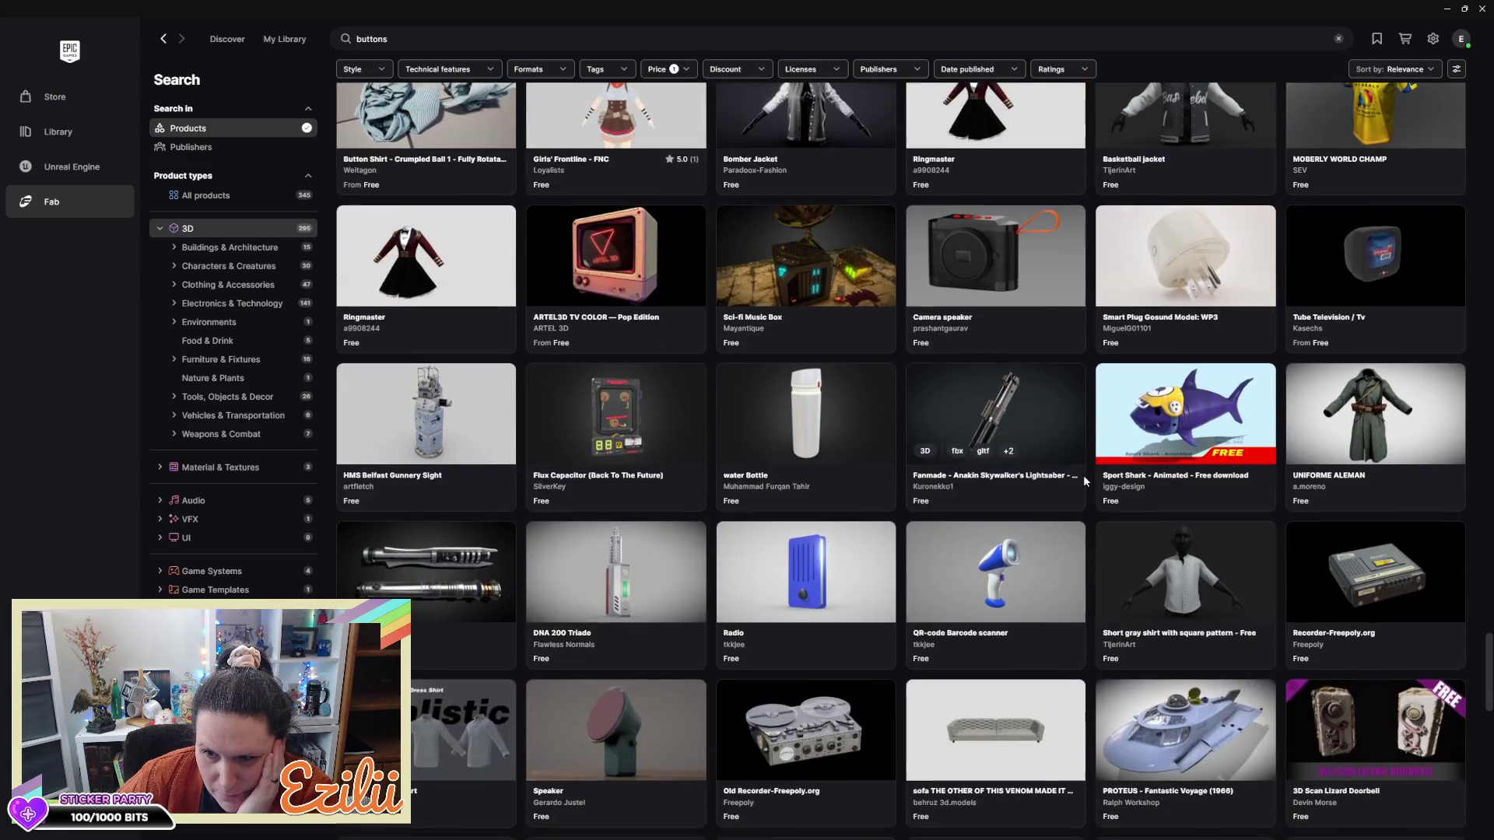
{"action": "scroll", "coordinate": [1083, 474], "scroll_direction": "down", "scroll_amount": 10}
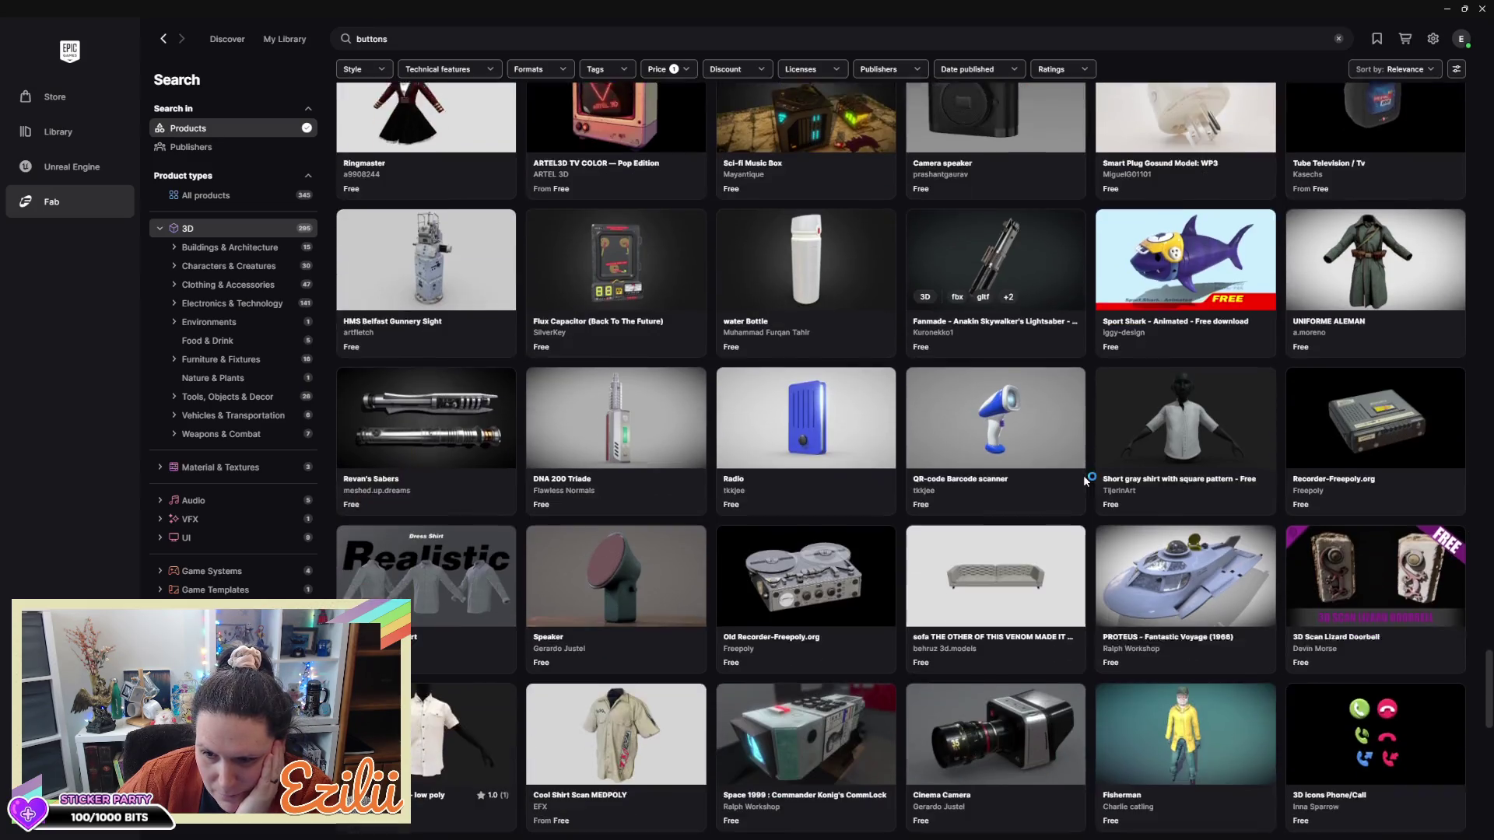
{"action": "scroll", "coordinate": [1085, 475], "scroll_direction": "down", "scroll_amount": 5}
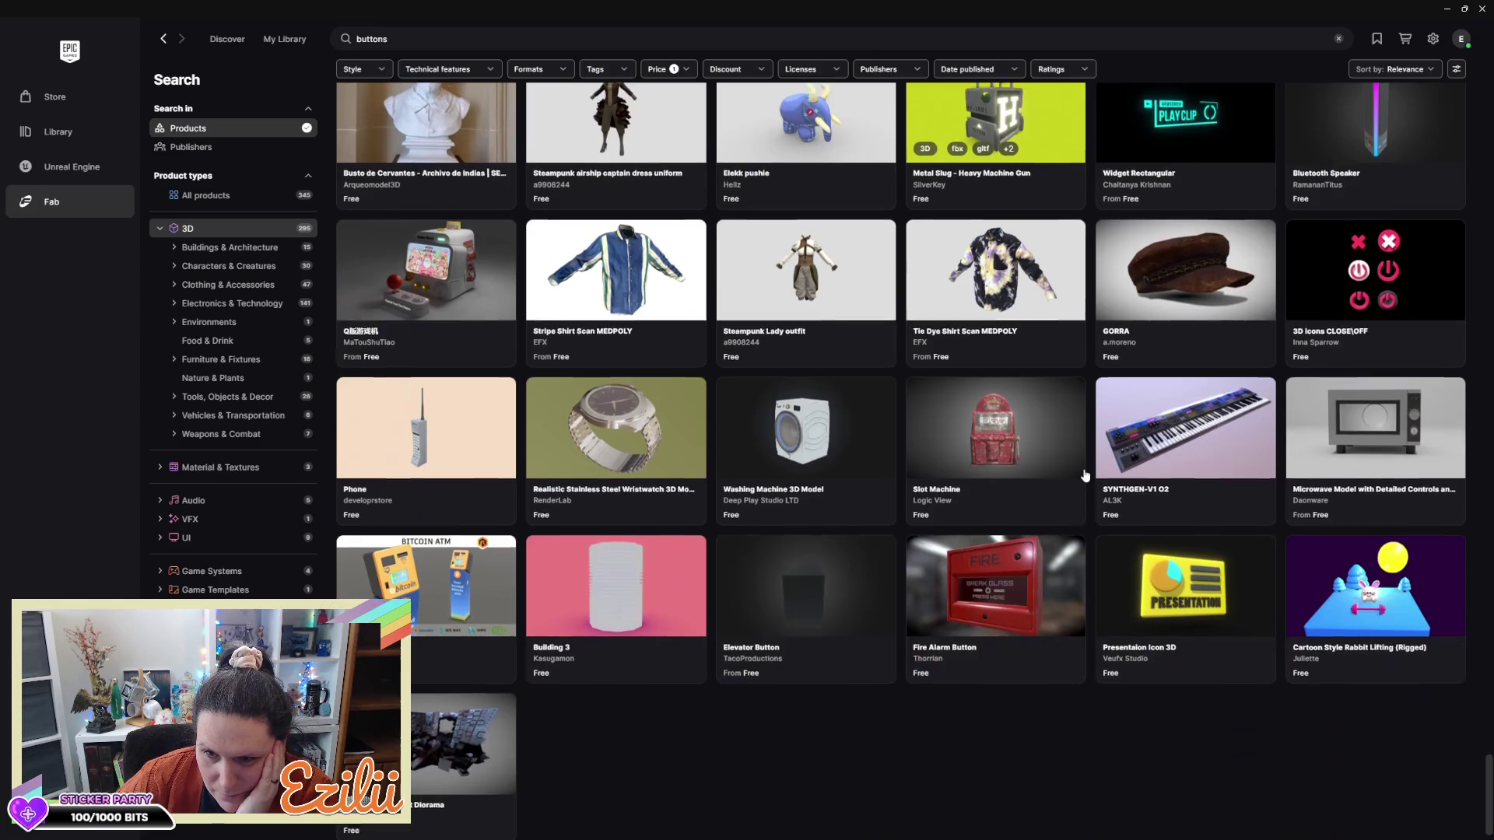
{"action": "left_click_drag", "start_coordinate": [539, 39], "coordinate": [319, 31]}
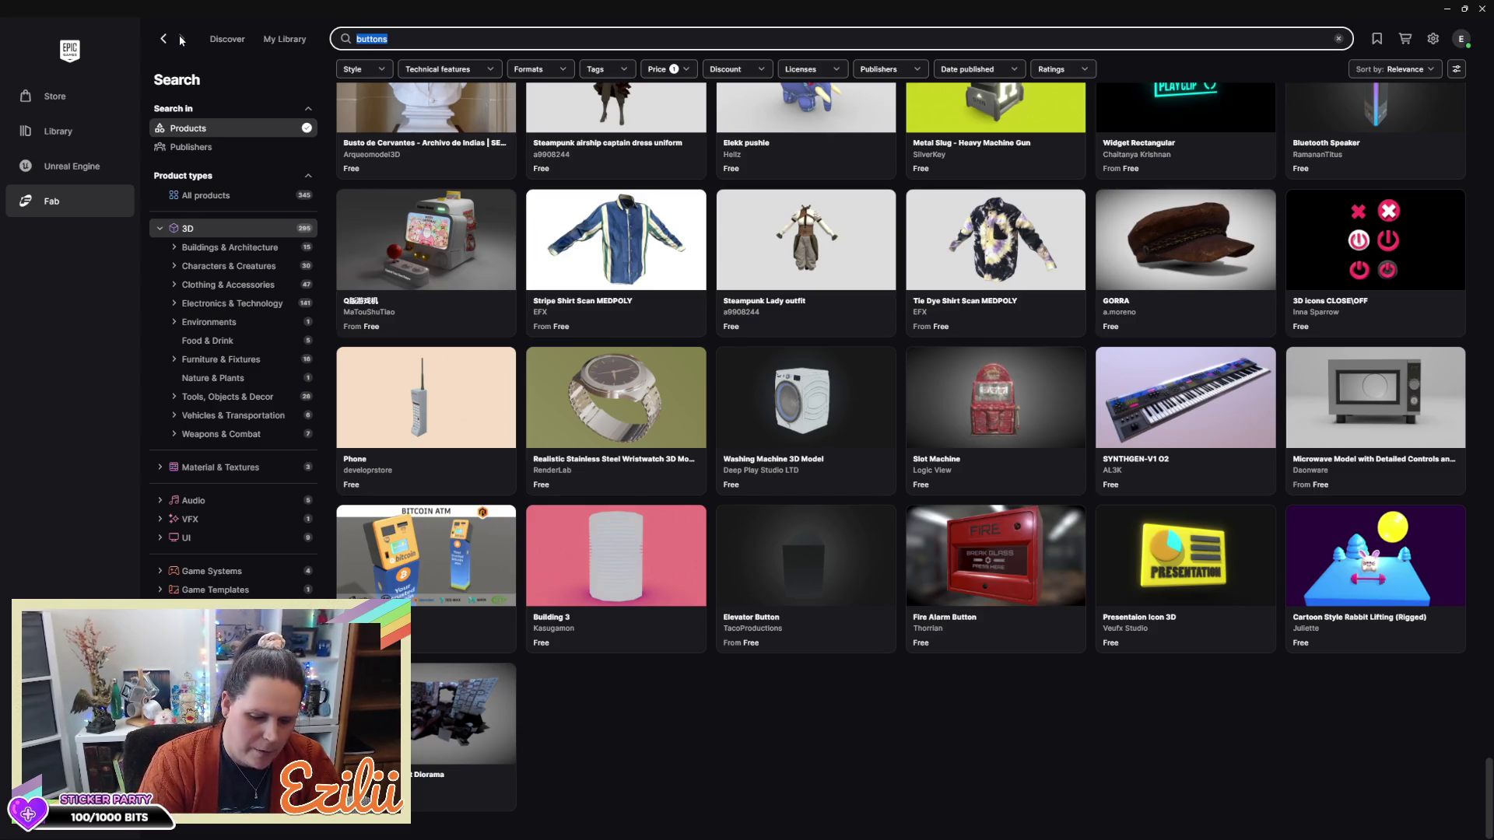
Search Fab for 'grommets', then 'gromet', both returning only desks
{"action": "type", "text": "grommets"}
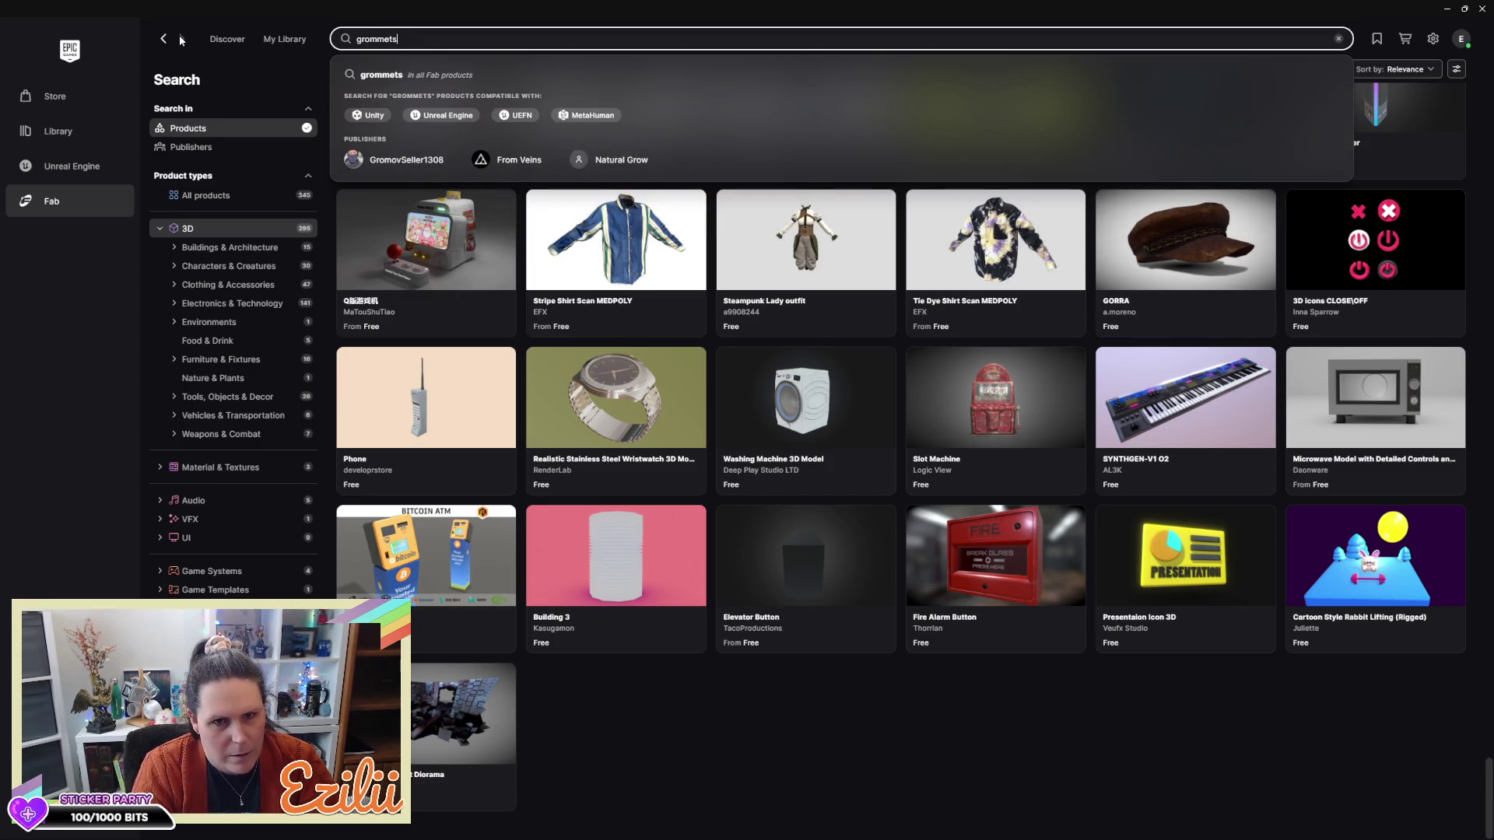
{"action": "key", "text": "Return"}
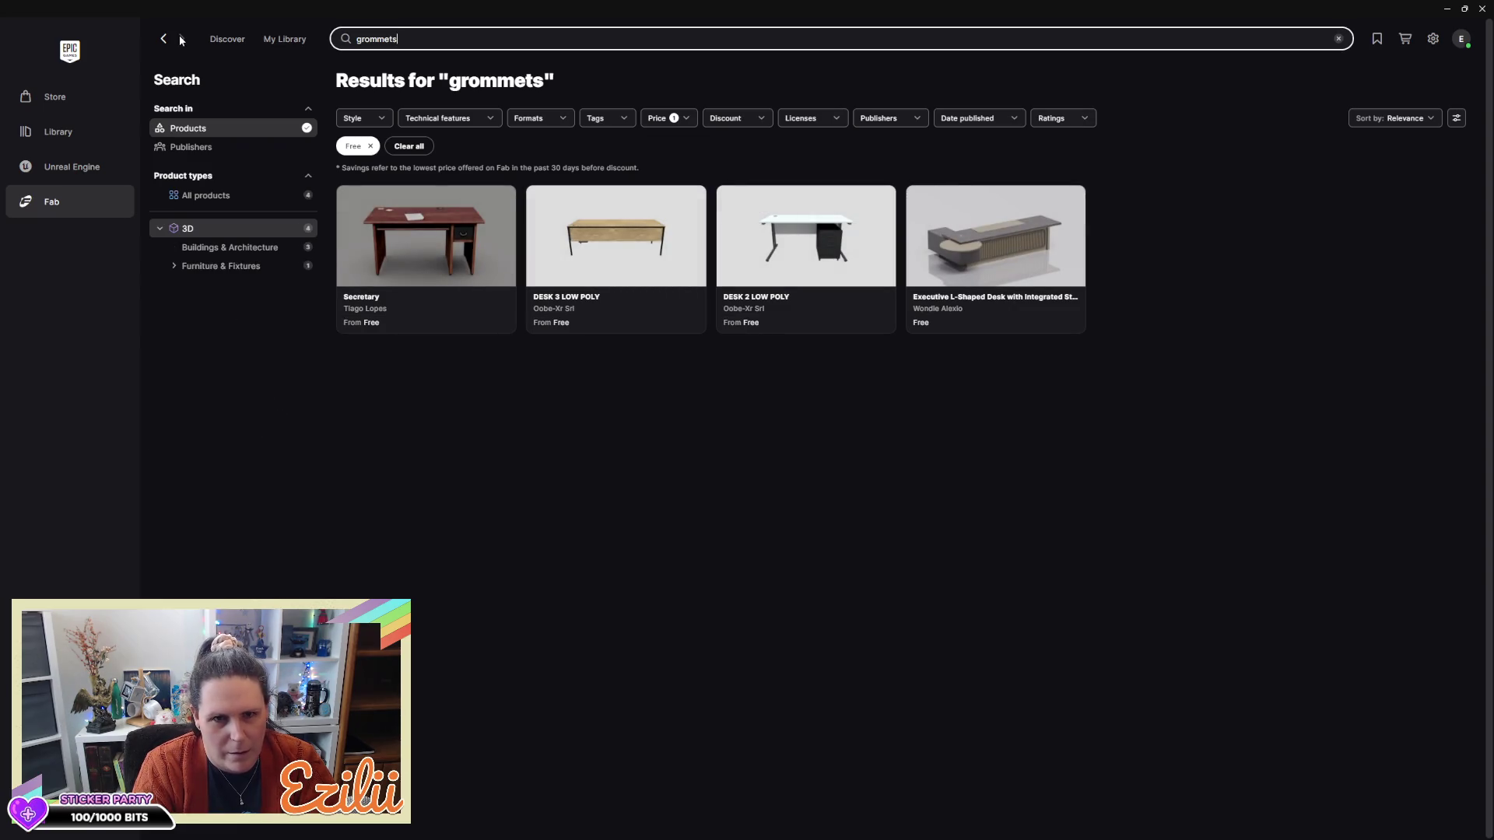
{"action": "key", "text": "BackSpace"}
{"action": "key", "text": "BackSpace"}
{"action": "key", "text": "BackSpace"}
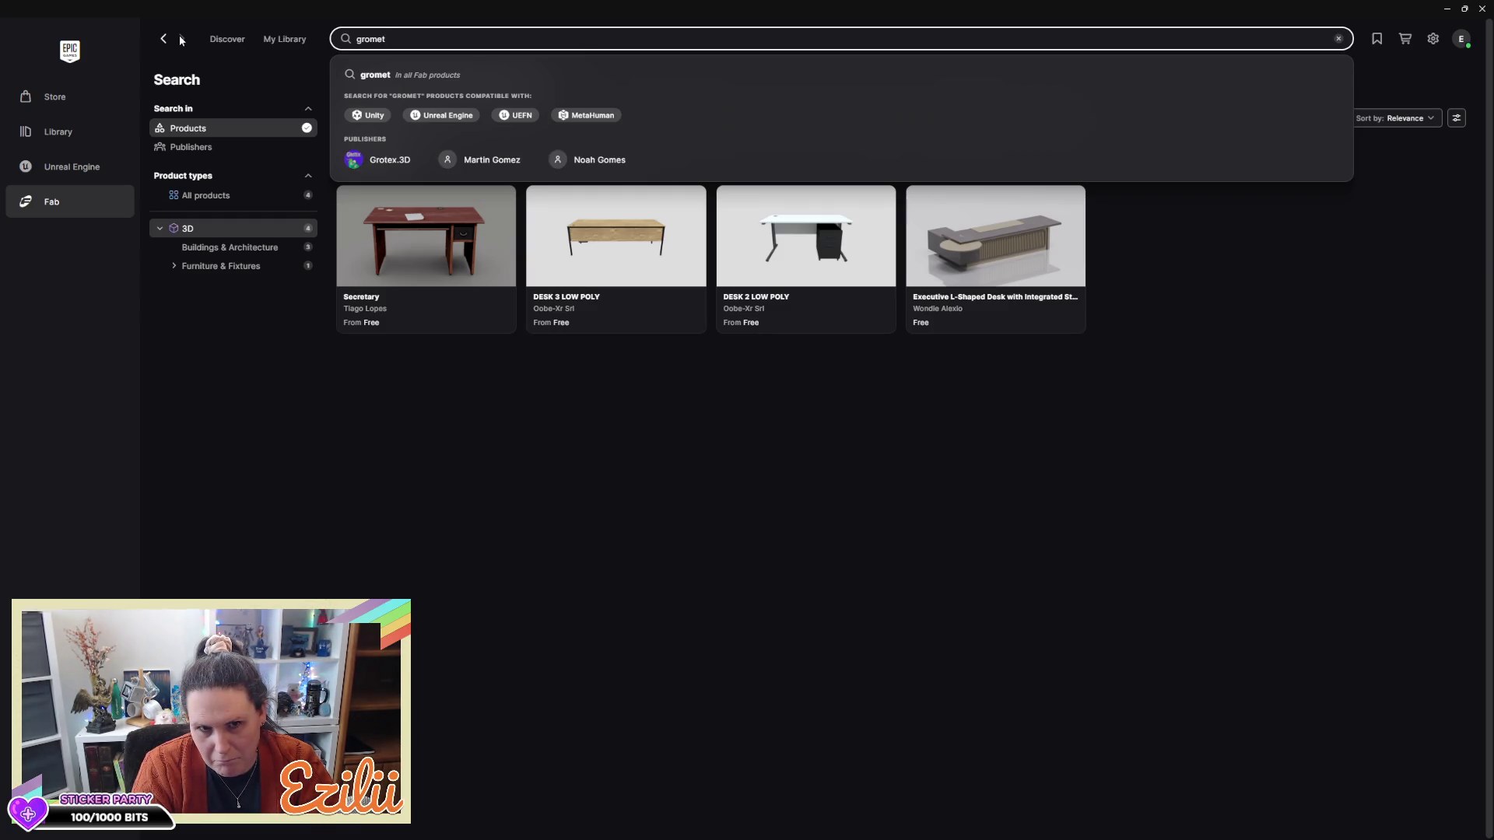
{"action": "key", "text": "Return"}
{"action": "key", "text": "BackSpace"}
{"action": "key", "text": "BackSpace"}
{"action": "key", "text": "BackSpace"}
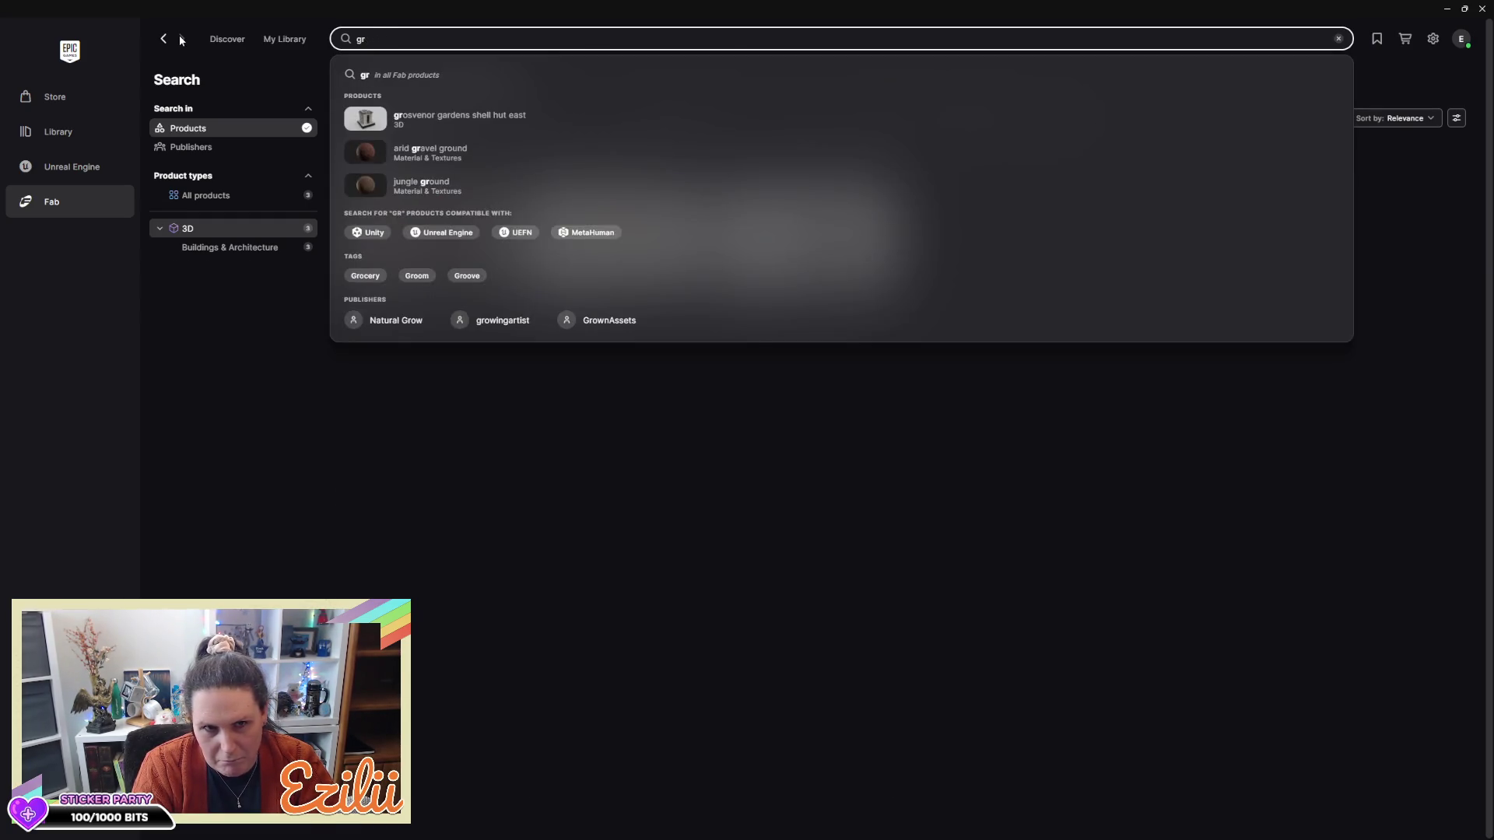
Search for 'rivets' and open Pocolov's Machine Details Rivets details
{"action": "type", "text": "riv"}
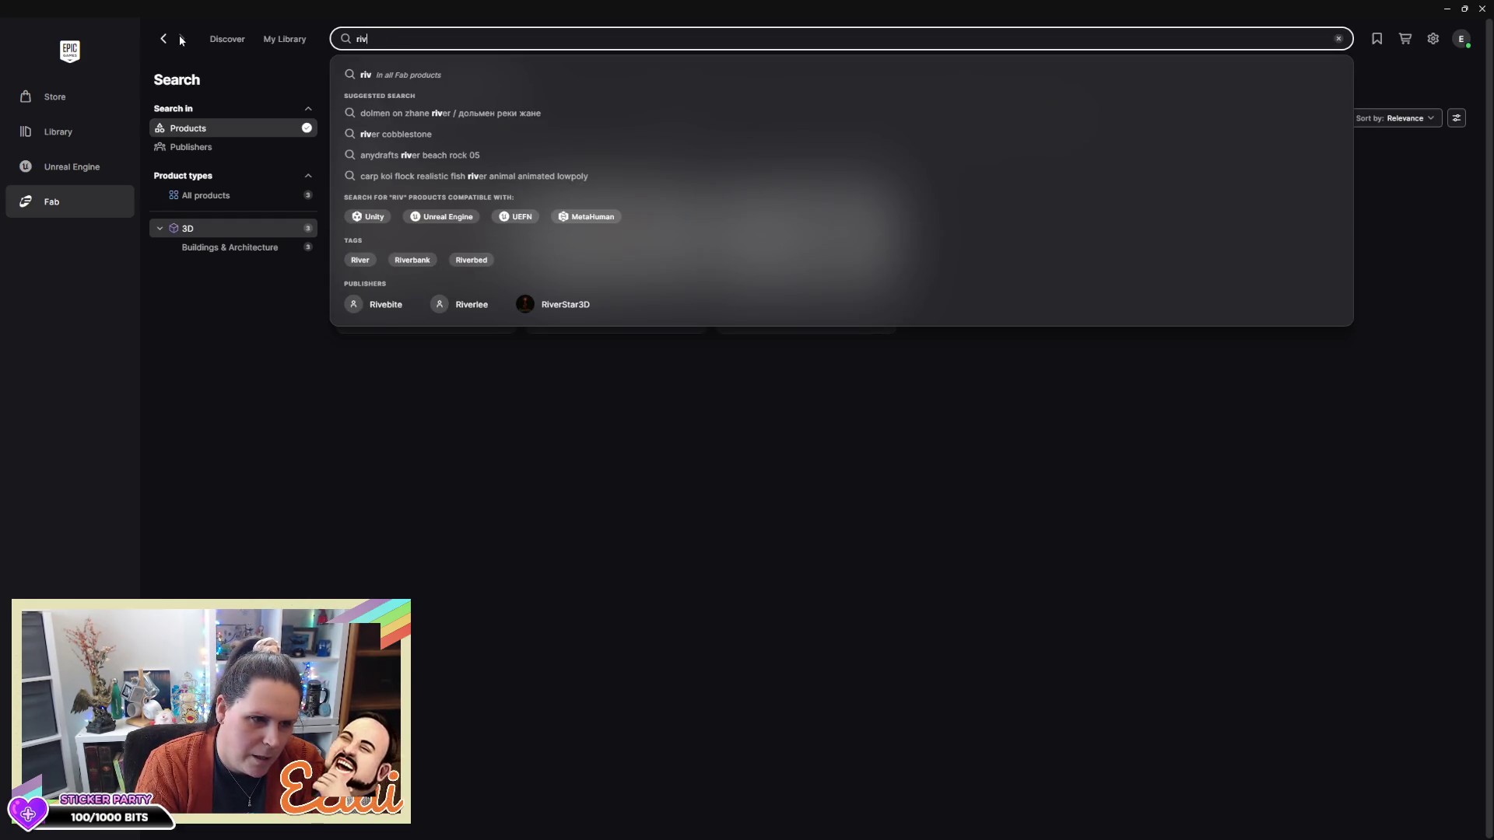
{"action": "type", "text": "ets"}
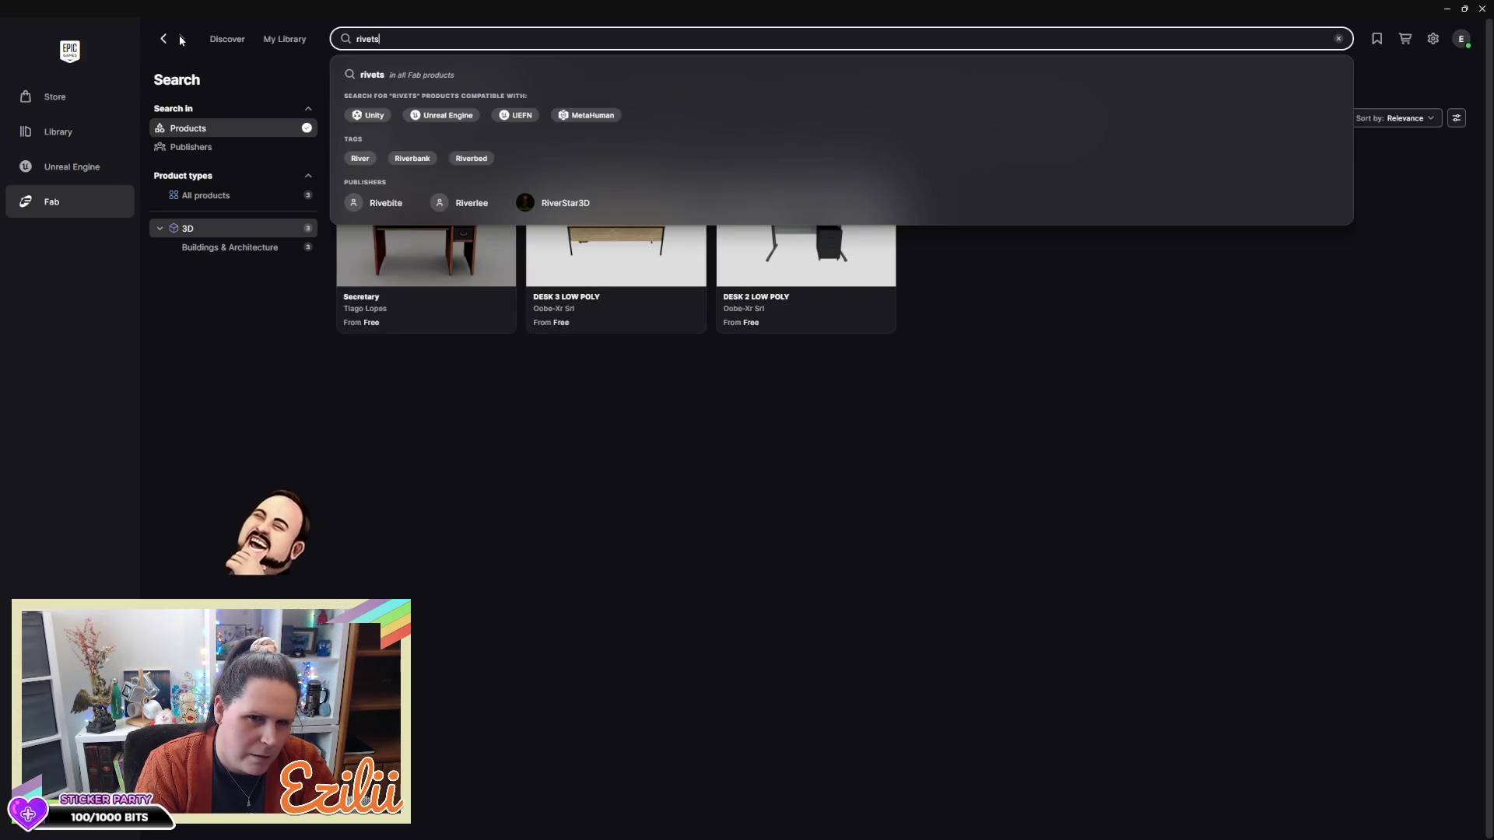
{"action": "key", "text": "Return"}
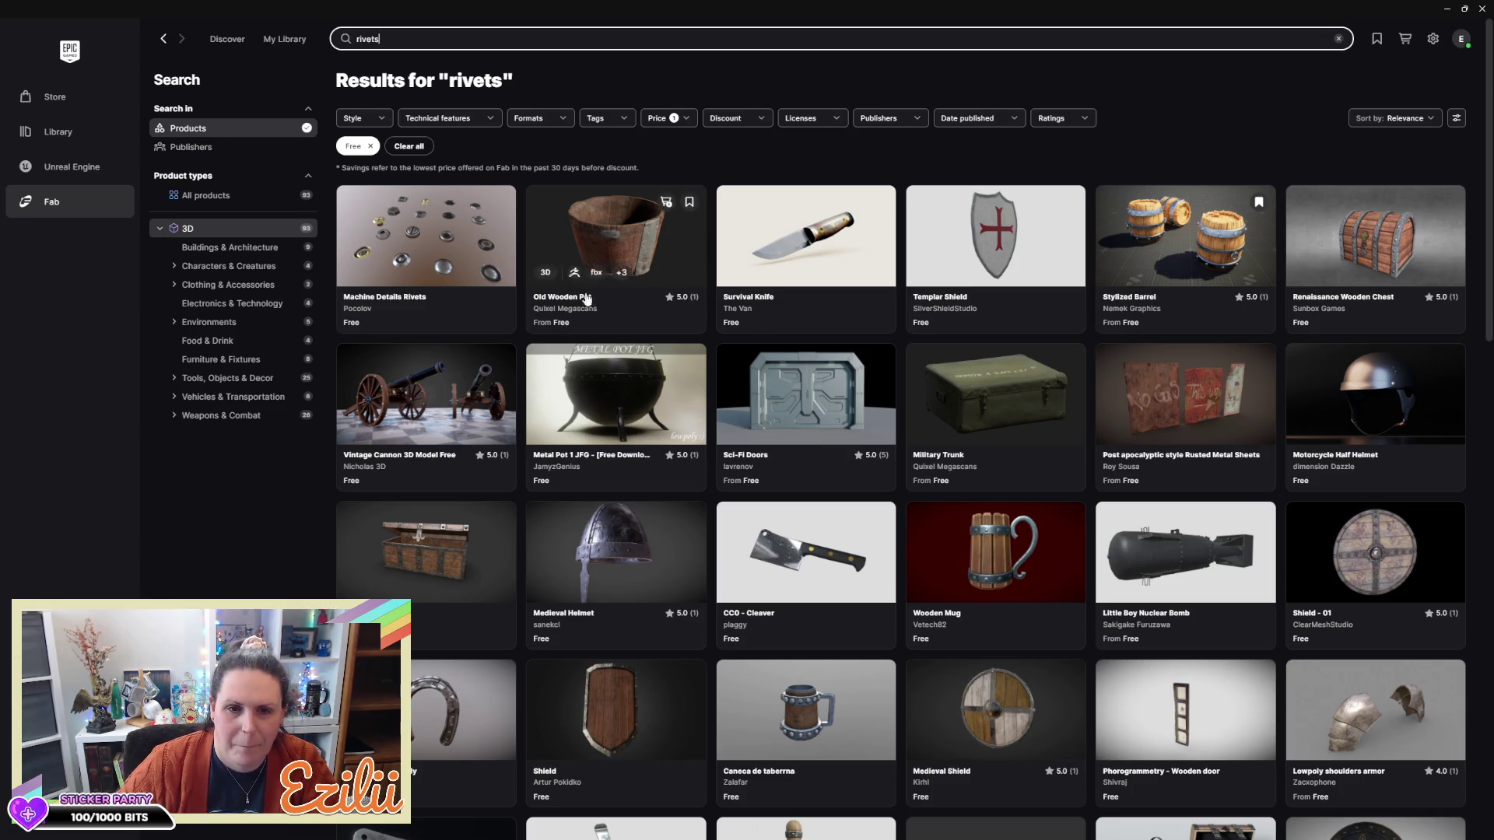
{"action": "left_click", "coordinate": [444, 266]}
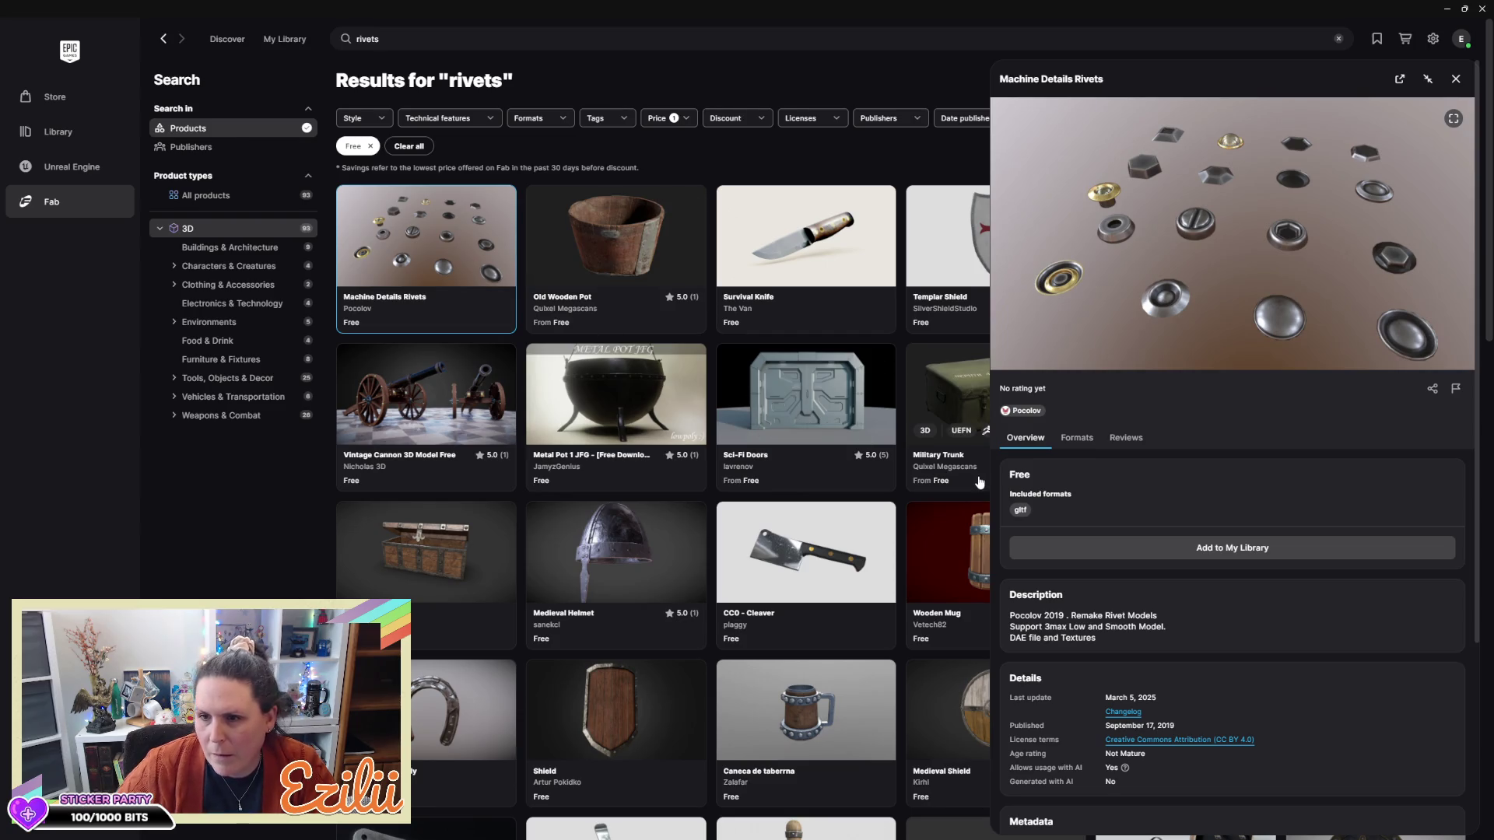
Open Machine Details Rivets on the Fab website and add it to My Library
{"action": "left_click", "coordinate": [440, 236]}
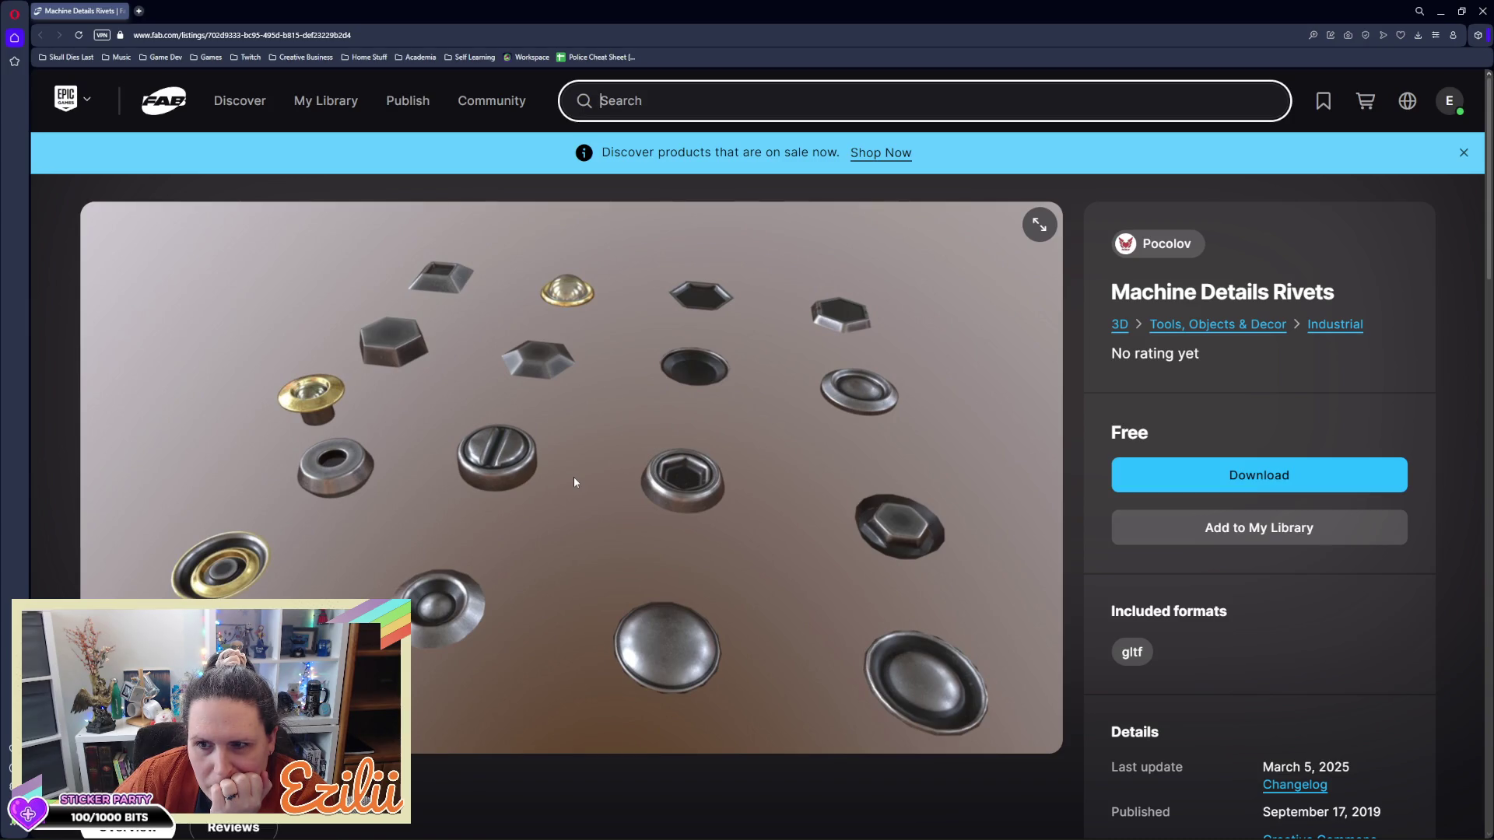
{"action": "scroll", "coordinate": [584, 484], "scroll_direction": "down", "scroll_amount": 1}
{"action": "scroll", "coordinate": [583, 483], "scroll_direction": "up", "scroll_amount": 1}
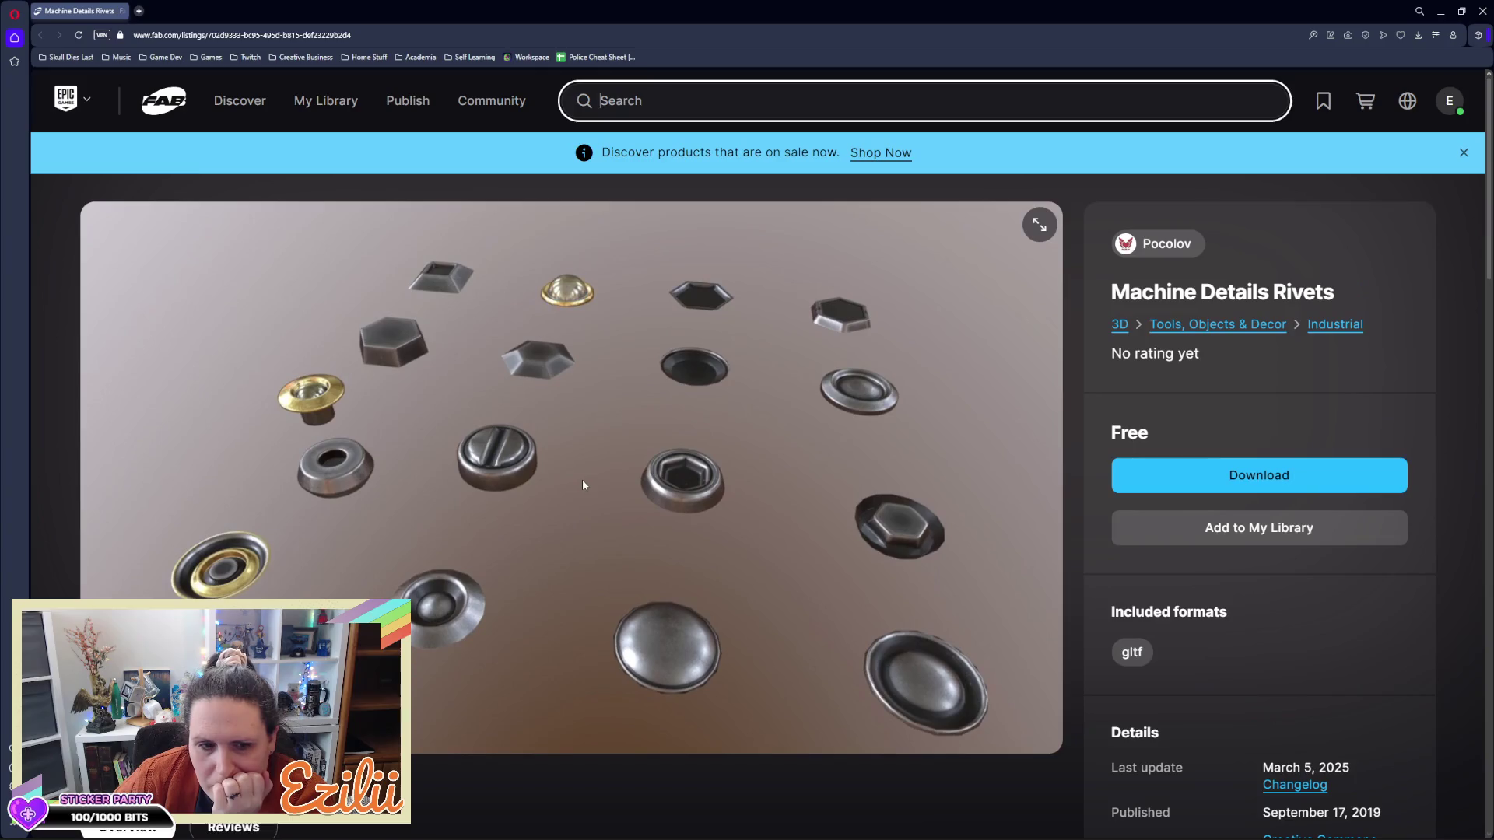
{"action": "left_click", "coordinate": [1257, 536]}
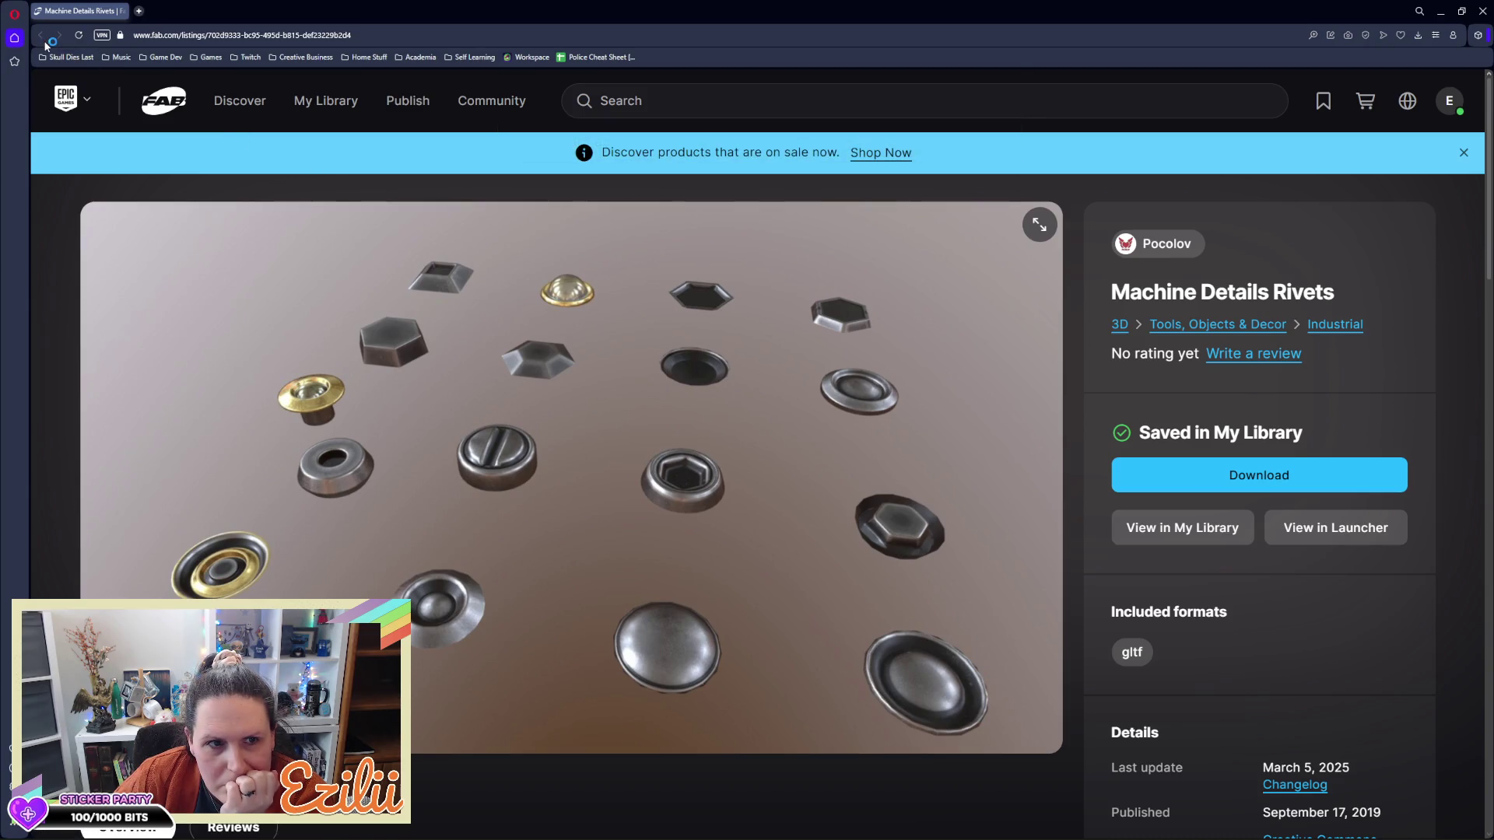
Return to the launcher and close the rivets details panel
{"action": "left_click", "coordinate": [1440, 11]}
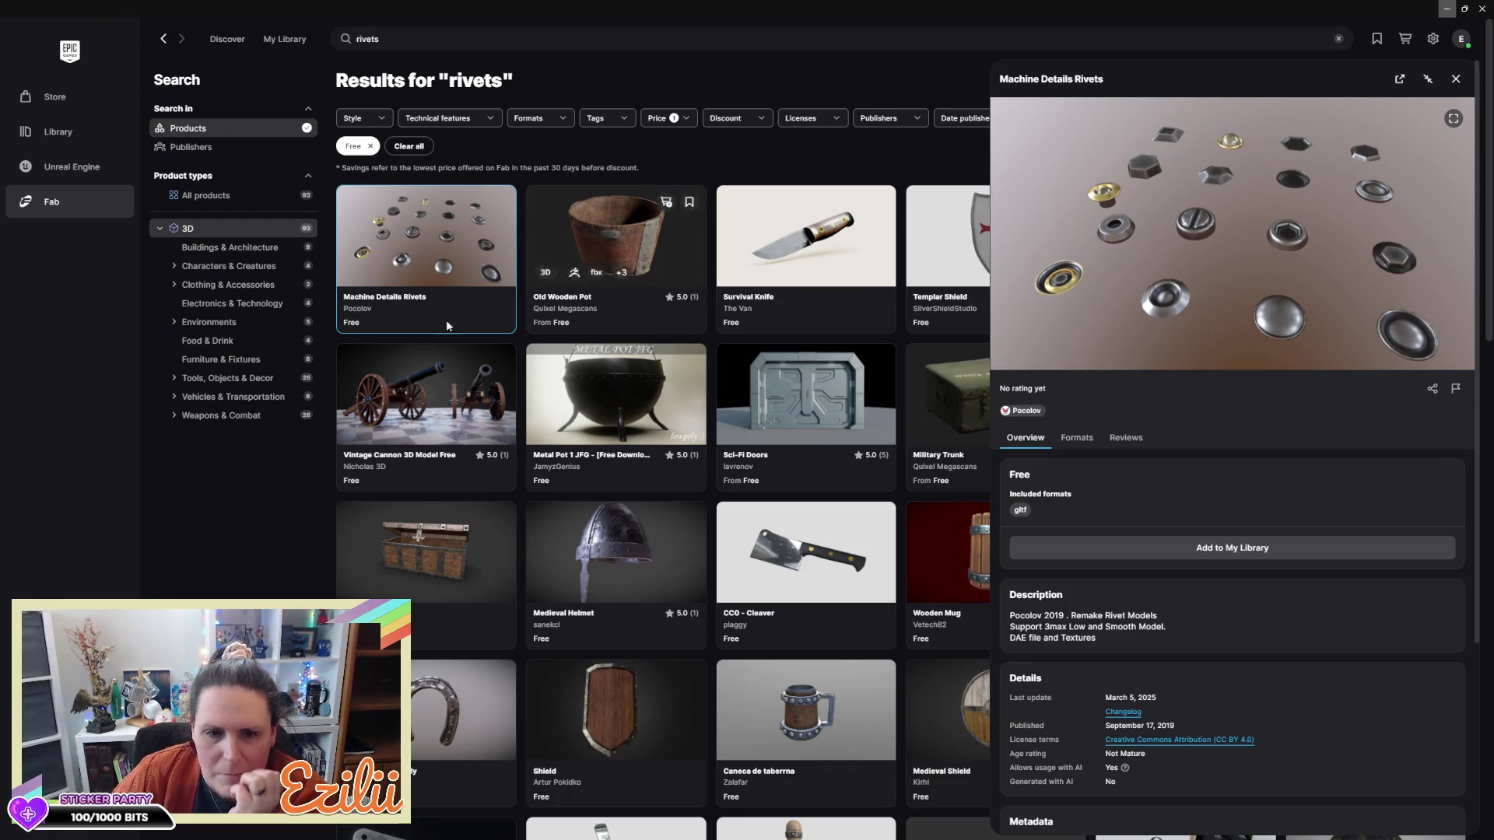
{"action": "scroll", "coordinate": [617, 597], "scroll_direction": "down", "scroll_amount": 1}
{"action": "scroll", "coordinate": [617, 598], "scroll_direction": "up", "scroll_amount": 1}
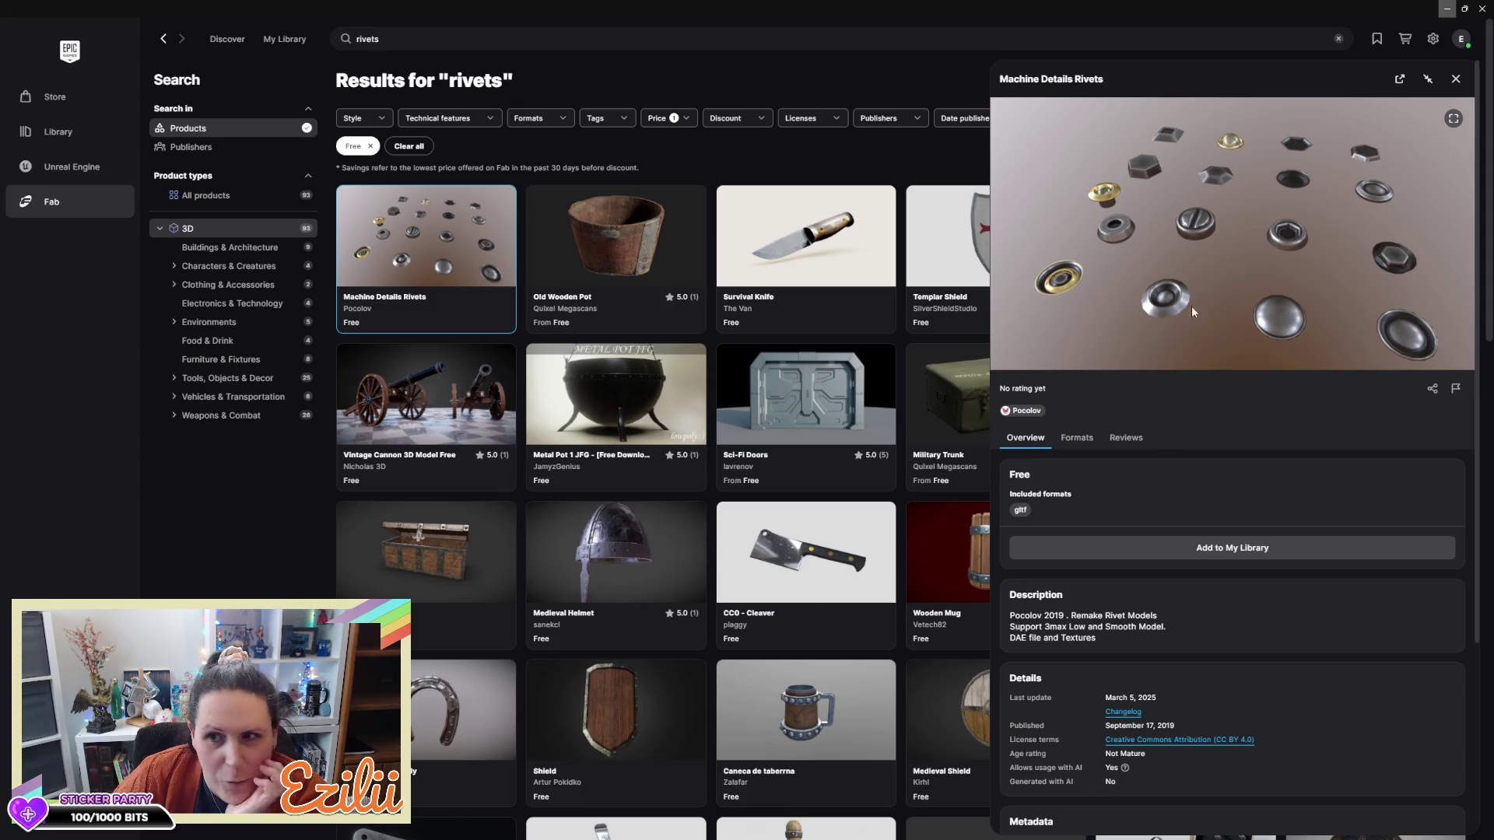
{"action": "left_click", "coordinate": [1456, 78]}
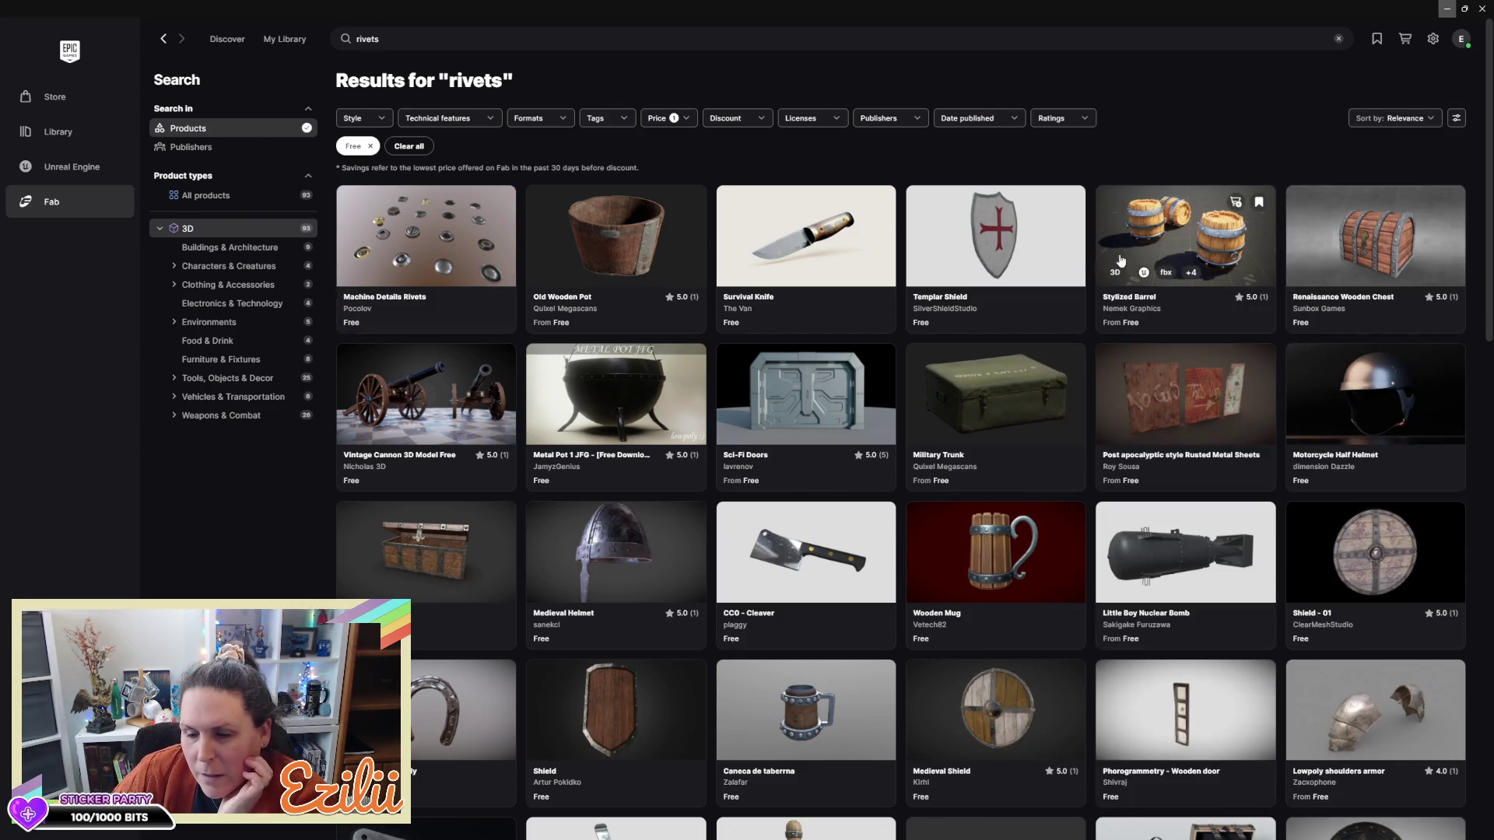
Scroll through the free rivets results of shields, chests and knives
{"action": "scroll", "coordinate": [1070, 294], "scroll_direction": "down", "scroll_amount": 5}
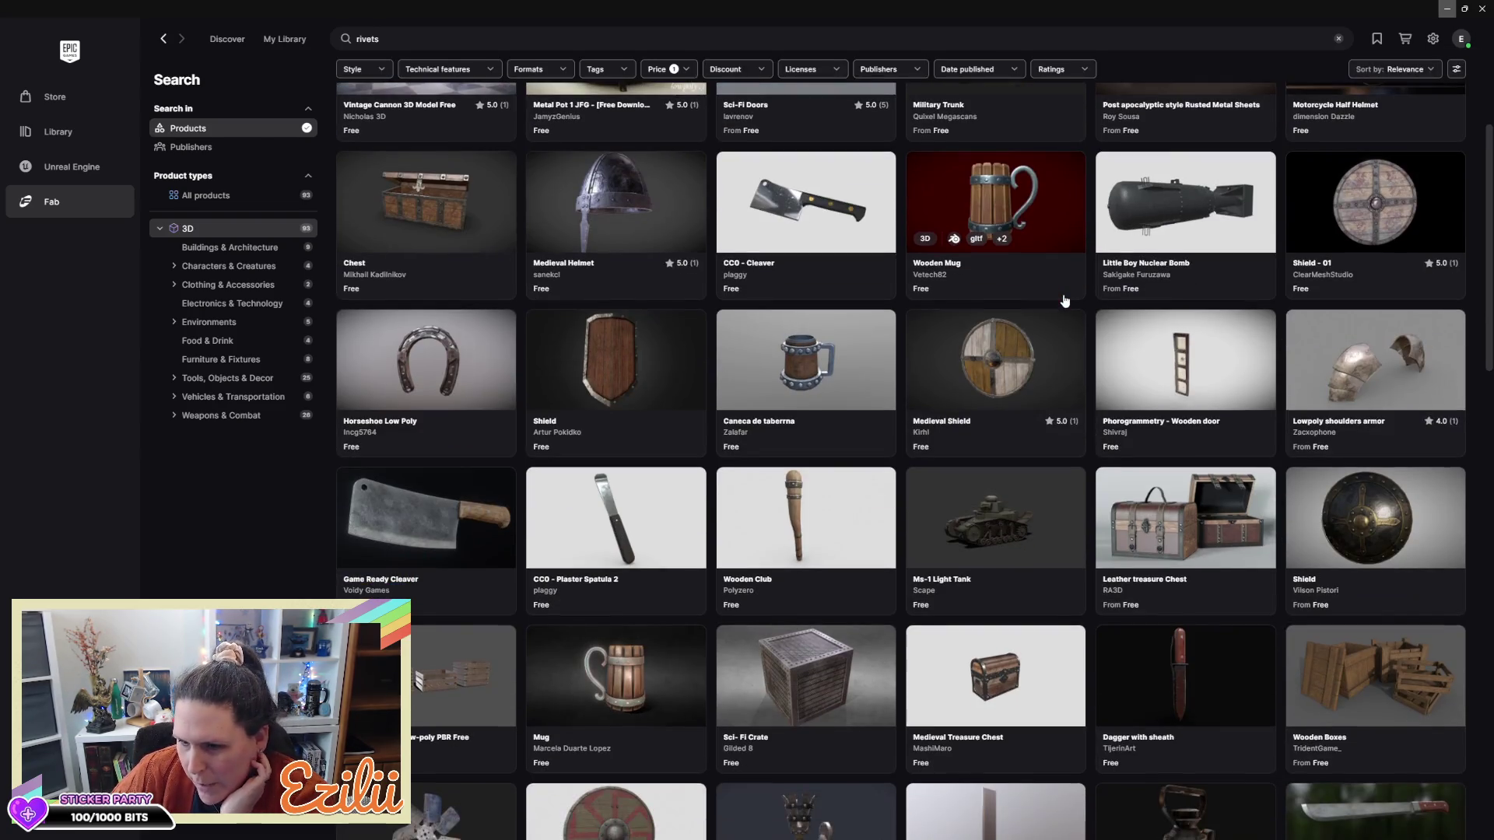
{"action": "scroll", "coordinate": [1064, 300], "scroll_direction": "down", "scroll_amount": 5}
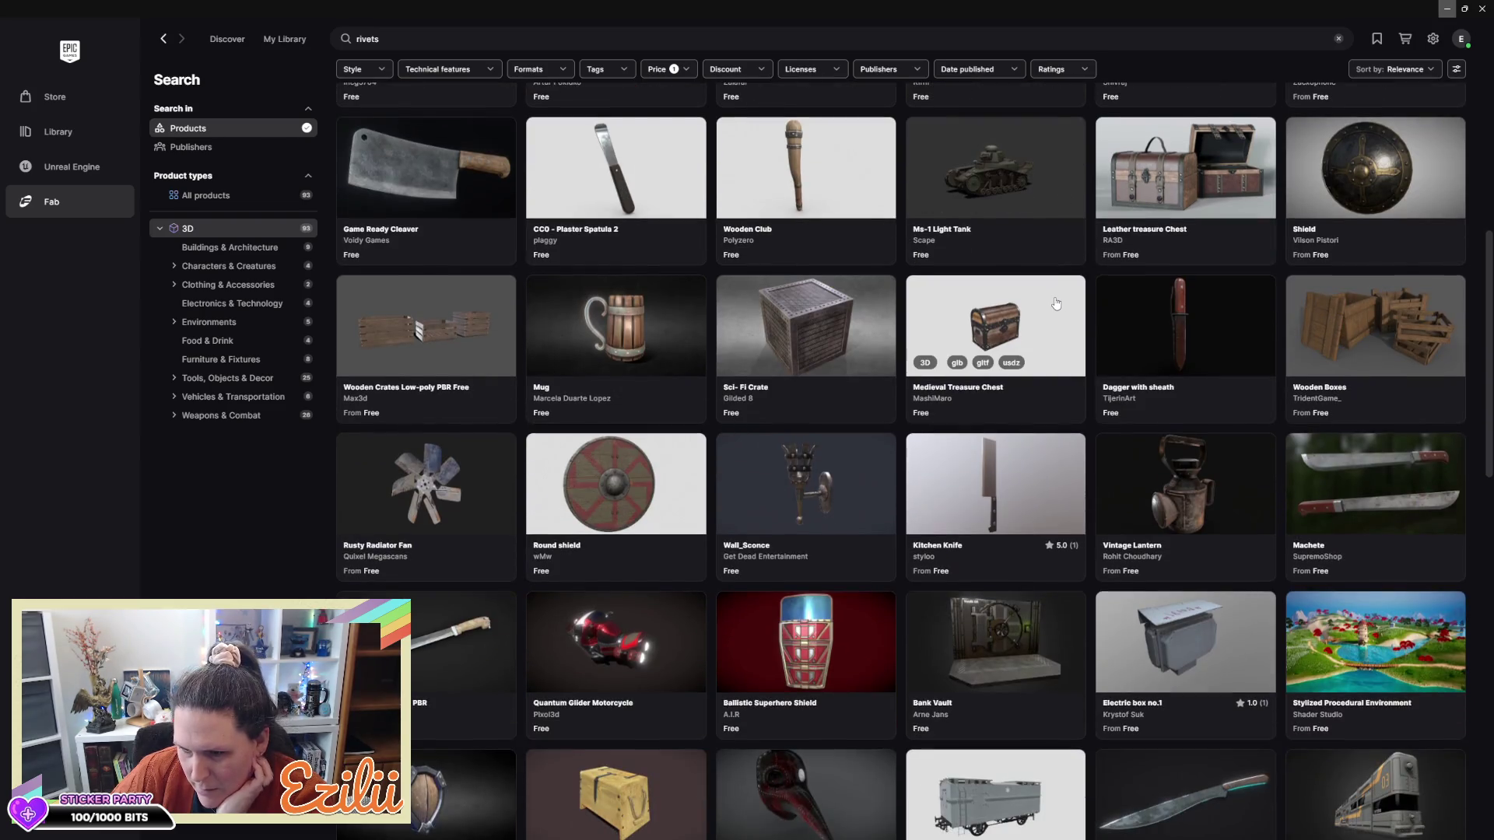
{"action": "scroll", "coordinate": [1054, 304], "scroll_direction": "down", "scroll_amount": 2}
{"action": "scroll", "coordinate": [1049, 306], "scroll_direction": "down", "scroll_amount": 2}
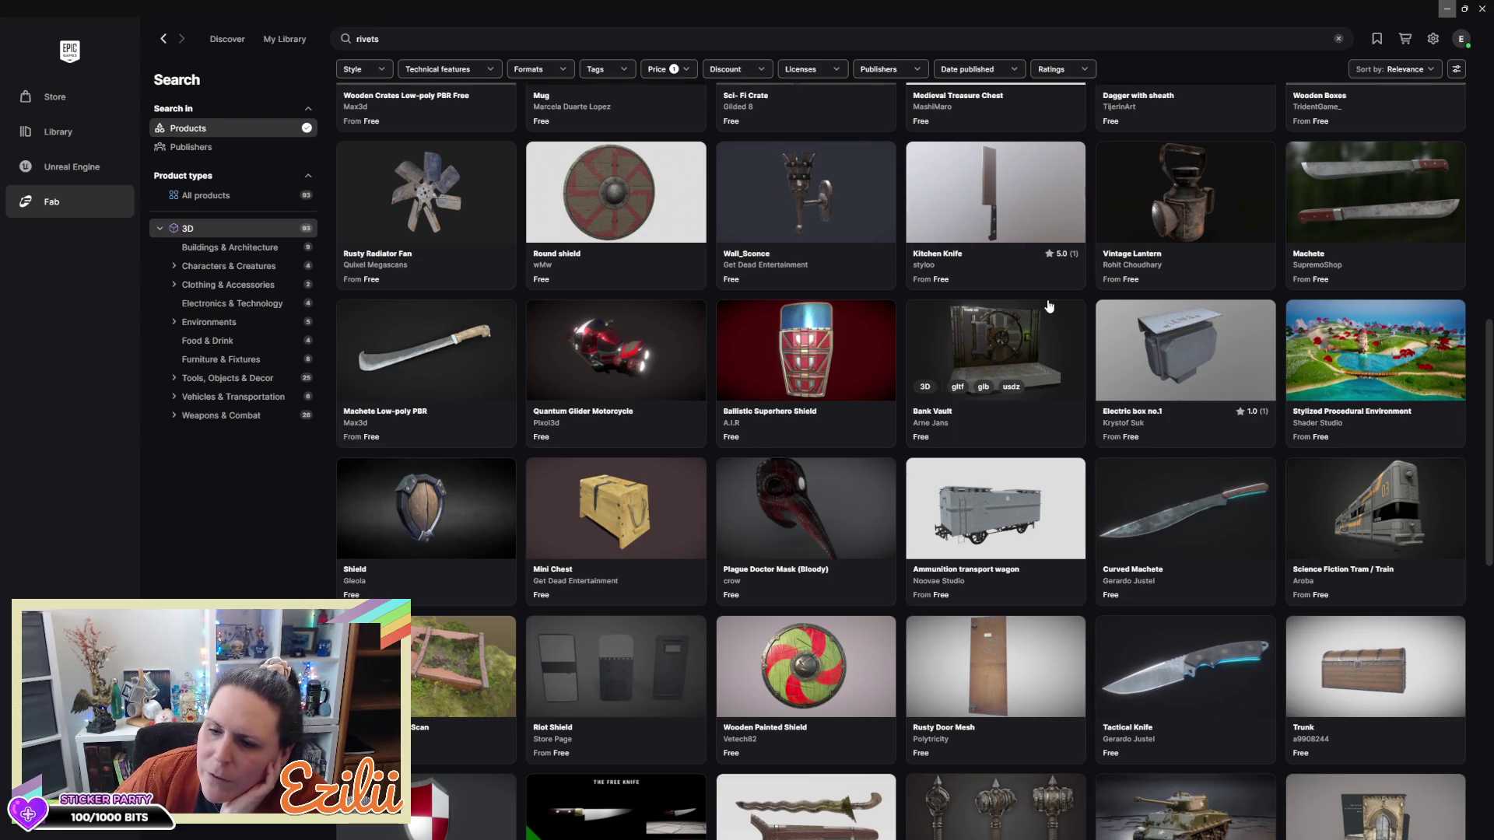
{"action": "scroll", "coordinate": [1035, 311], "scroll_direction": "down", "scroll_amount": 2}
{"action": "scroll", "coordinate": [1002, 311], "scroll_direction": "down", "scroll_amount": 3}
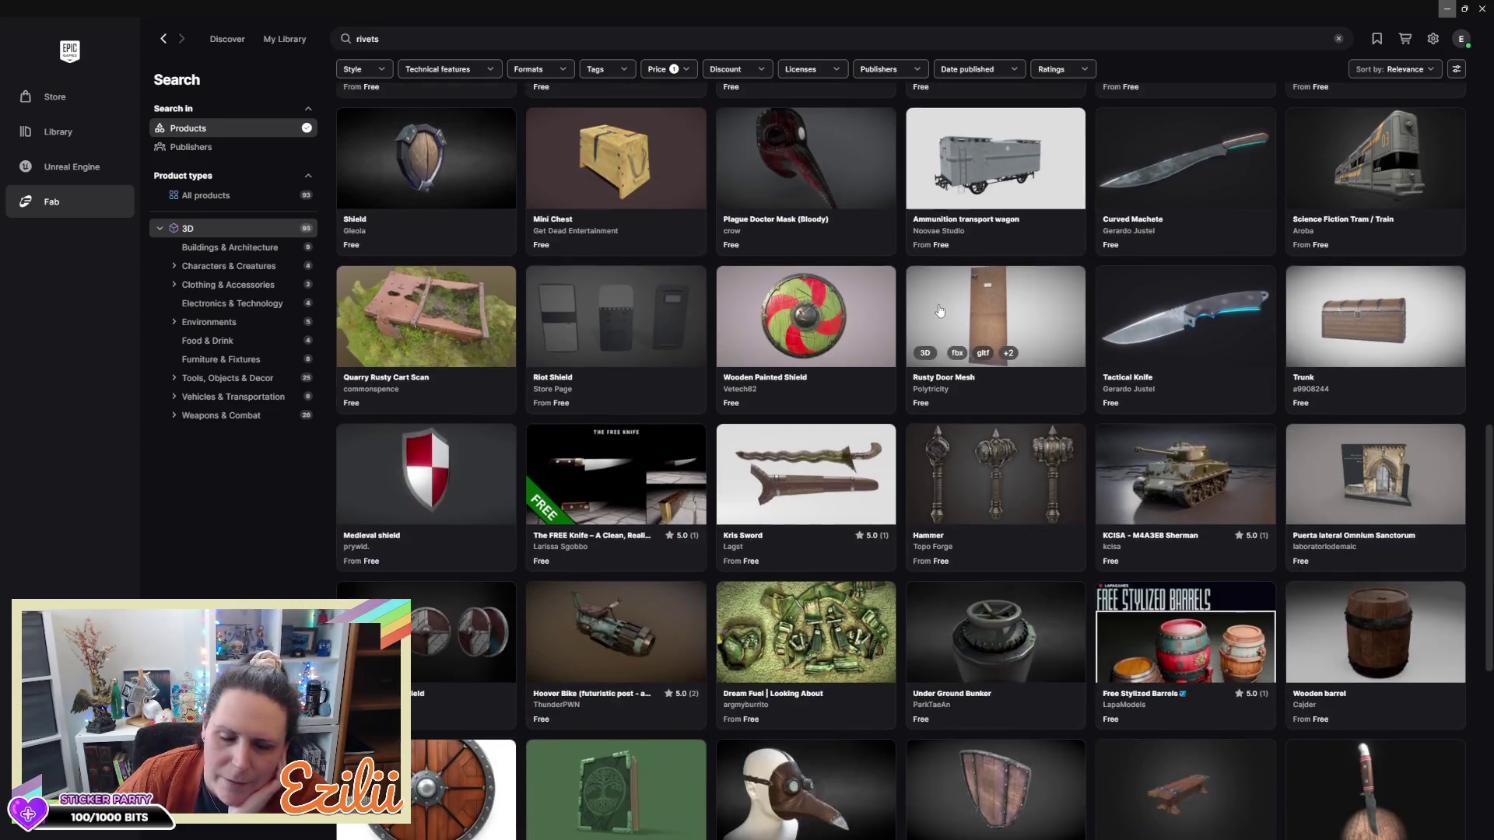
{"action": "scroll", "coordinate": [939, 311], "scroll_direction": "down", "scroll_amount": 3}
{"action": "scroll", "coordinate": [925, 313], "scroll_direction": "down", "scroll_amount": 2}
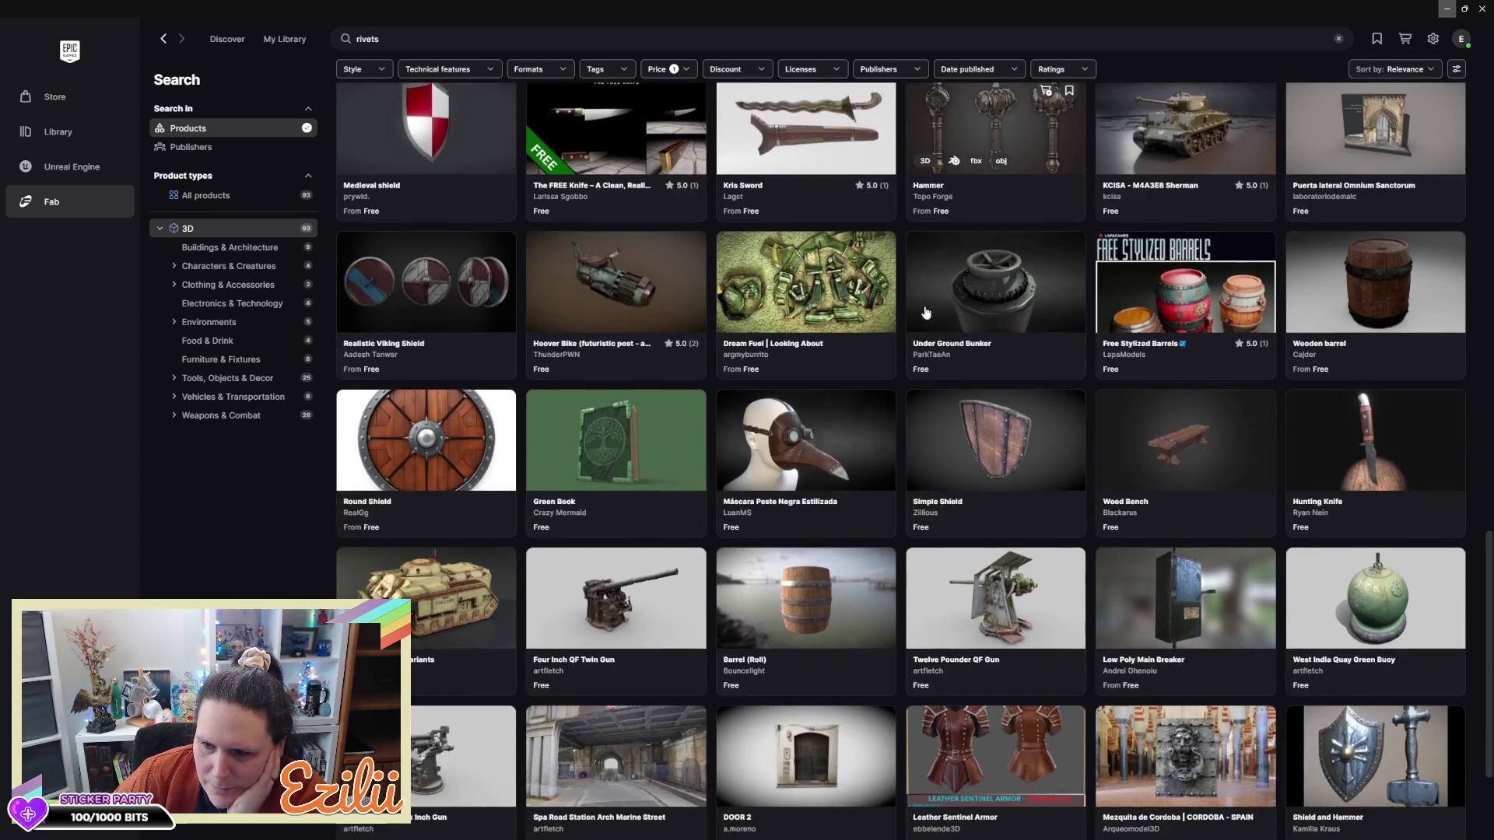
{"action": "scroll", "coordinate": [925, 313], "scroll_direction": "down", "scroll_amount": 2}
{"action": "scroll", "coordinate": [925, 313], "scroll_direction": "up", "scroll_amount": 12}
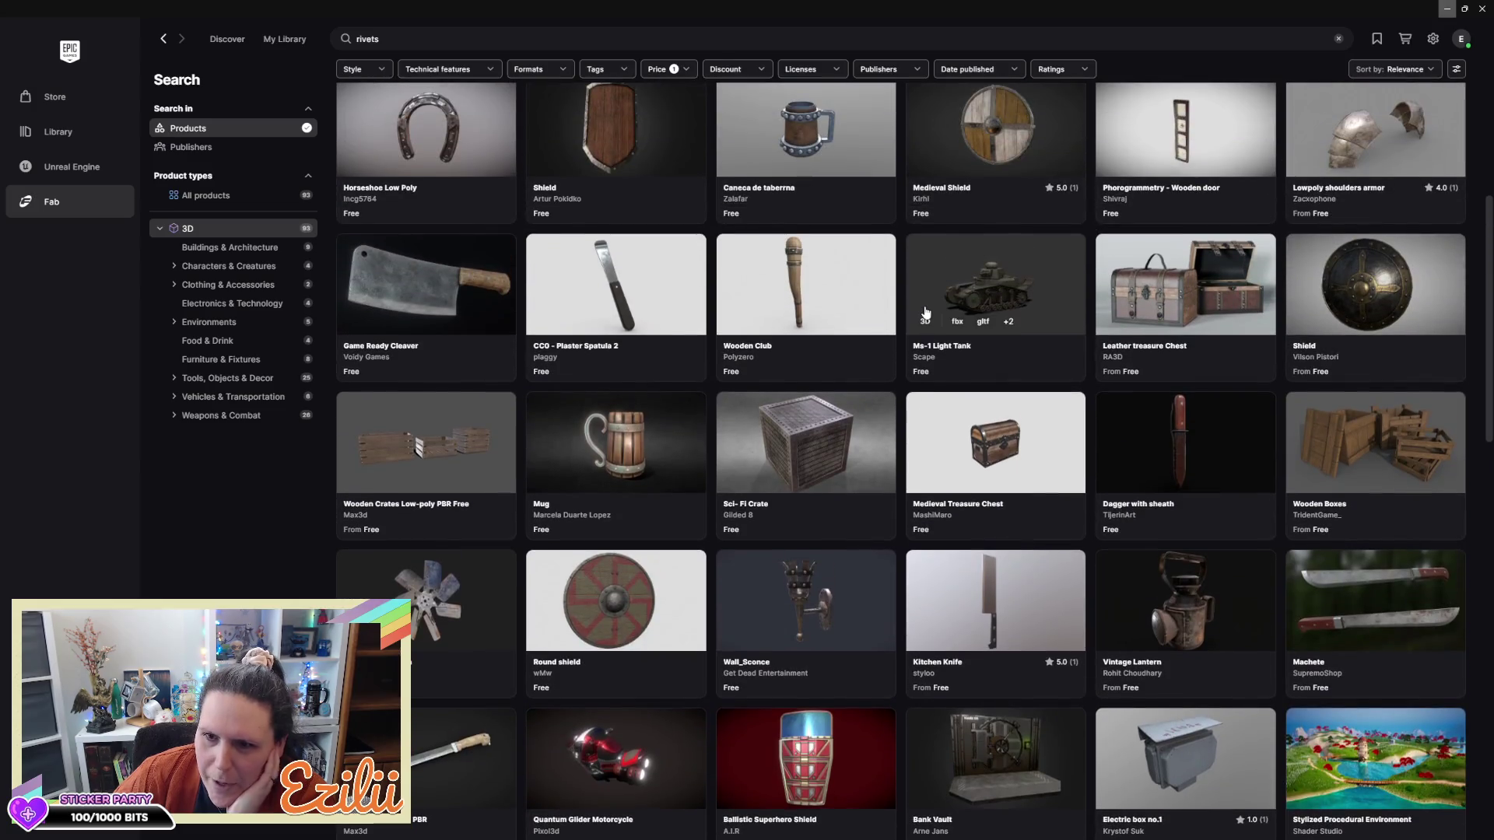
{"action": "scroll", "coordinate": [925, 313], "scroll_direction": "up", "scroll_amount": 8}
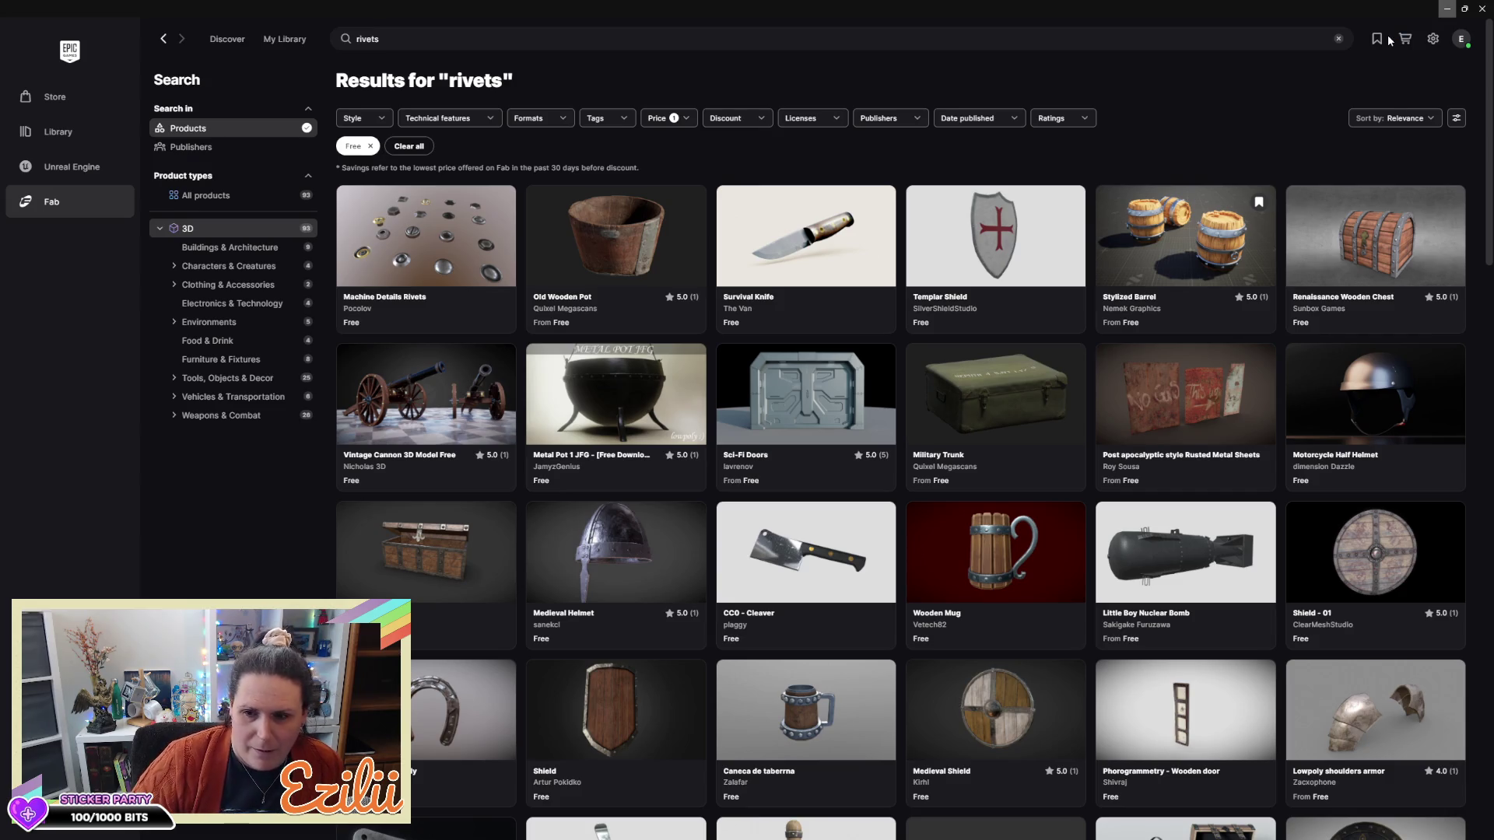
Browse the free 3D rivets results in Fab, then close the launcher window
{"action": "scroll", "coordinate": [969, 436], "scroll_direction": "down", "scroll_amount": 10}
{"action": "scroll", "coordinate": [969, 436], "scroll_direction": "down", "scroll_amount": 6}
{"action": "scroll", "coordinate": [969, 436], "scroll_direction": "up", "scroll_amount": 3}
{"action": "scroll", "coordinate": [968, 437], "scroll_direction": "up", "scroll_amount": 1}
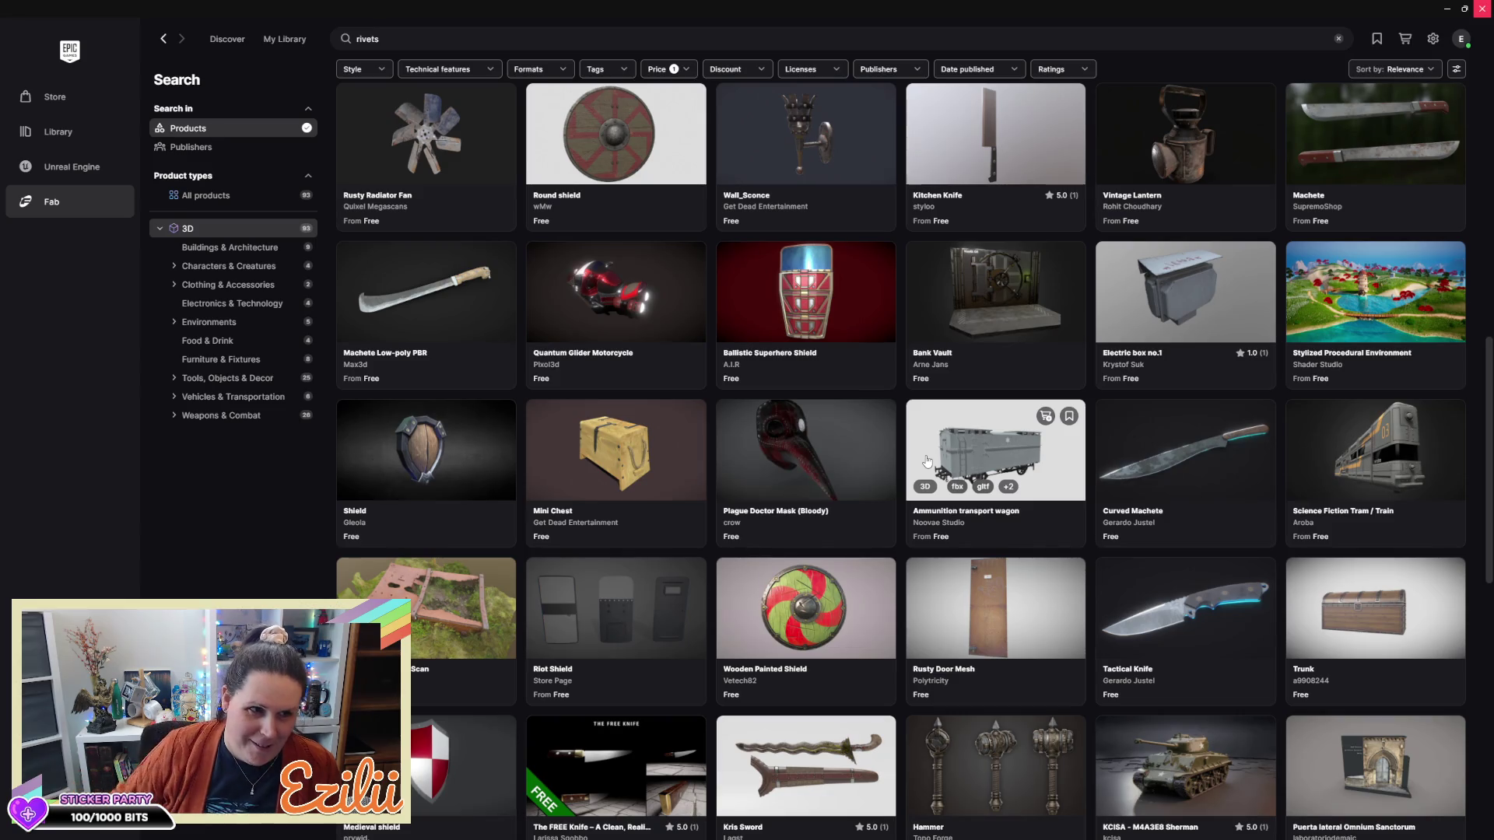
{"action": "scroll", "coordinate": [674, 548], "scroll_direction": "down", "scroll_amount": 8}
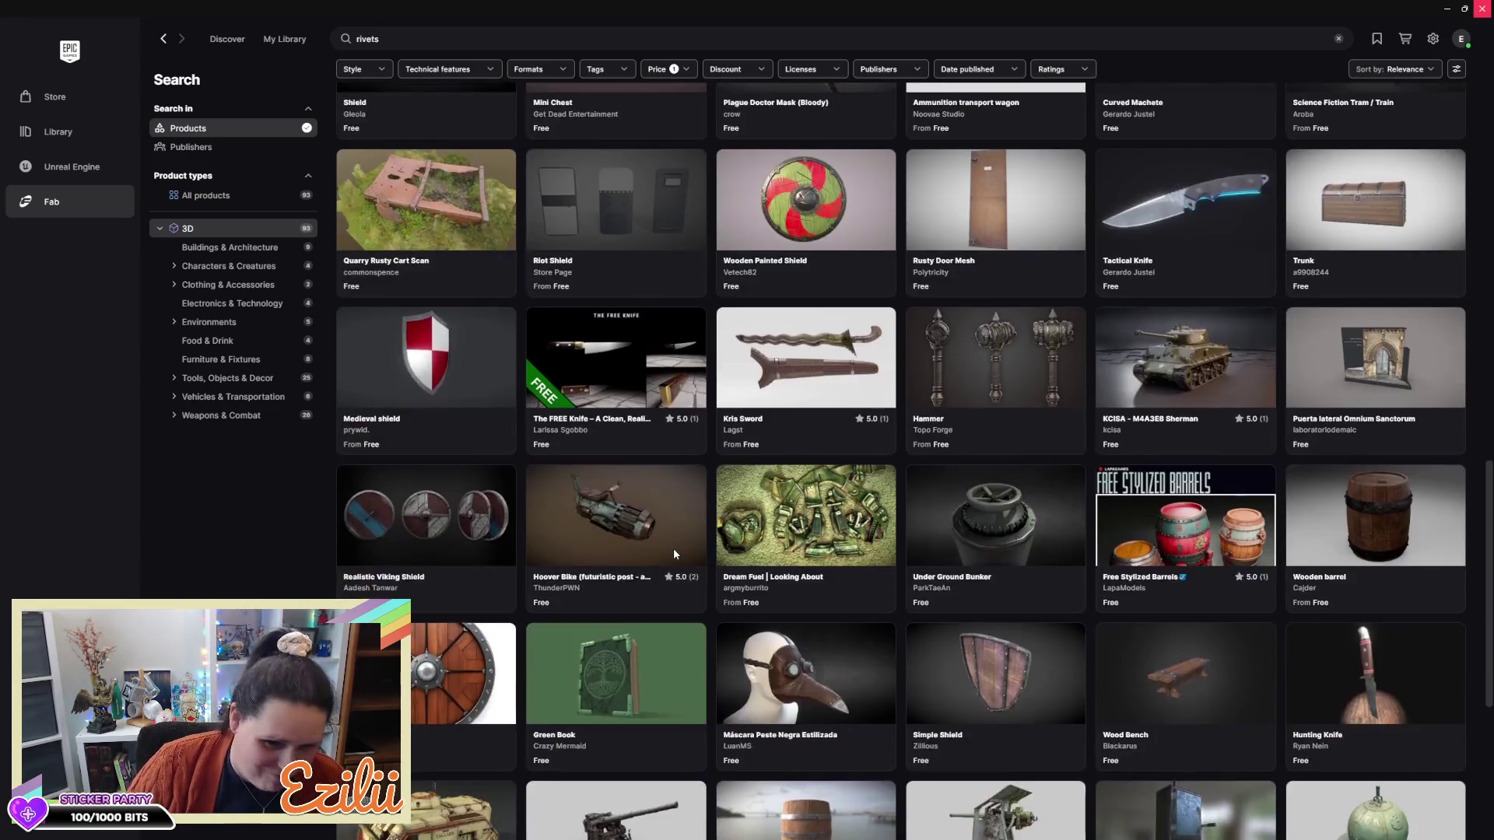
{"action": "scroll", "coordinate": [675, 554], "scroll_direction": "down", "scroll_amount": 2}
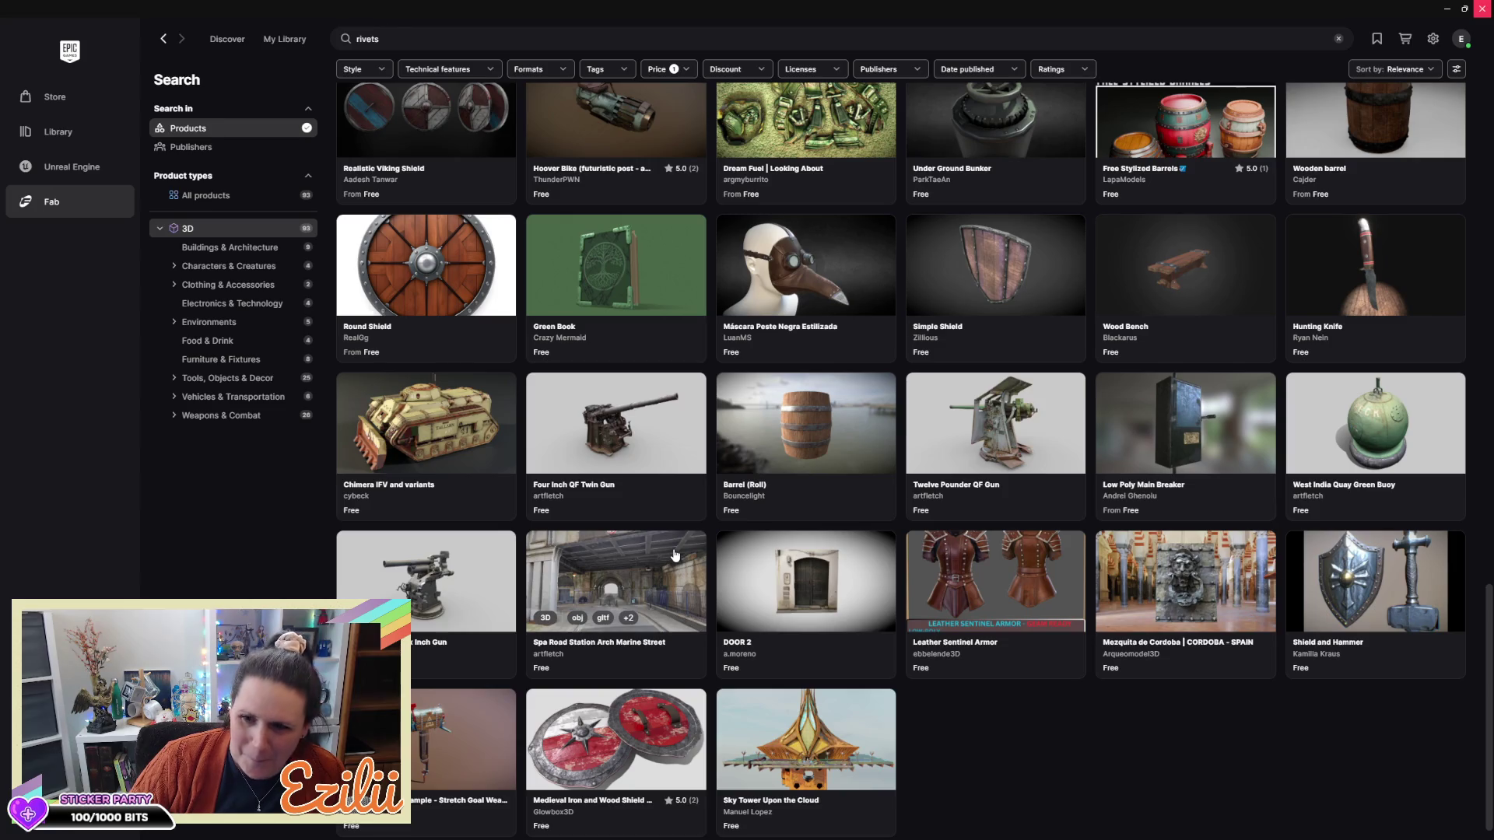
{"action": "scroll", "coordinate": [674, 550], "scroll_direction": "up", "scroll_amount": 10}
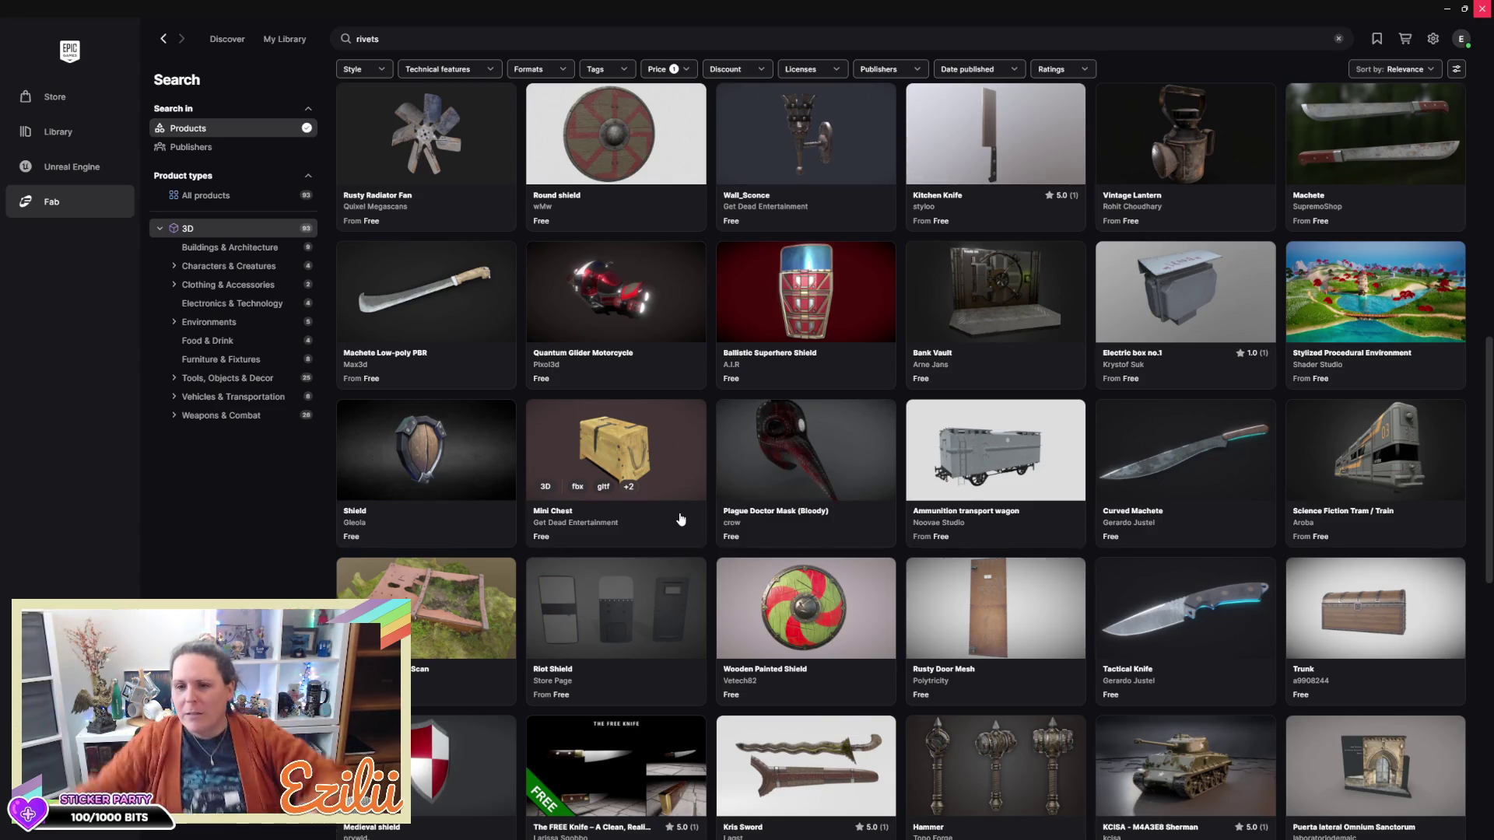
{"action": "left_click", "coordinate": [1481, 8]}
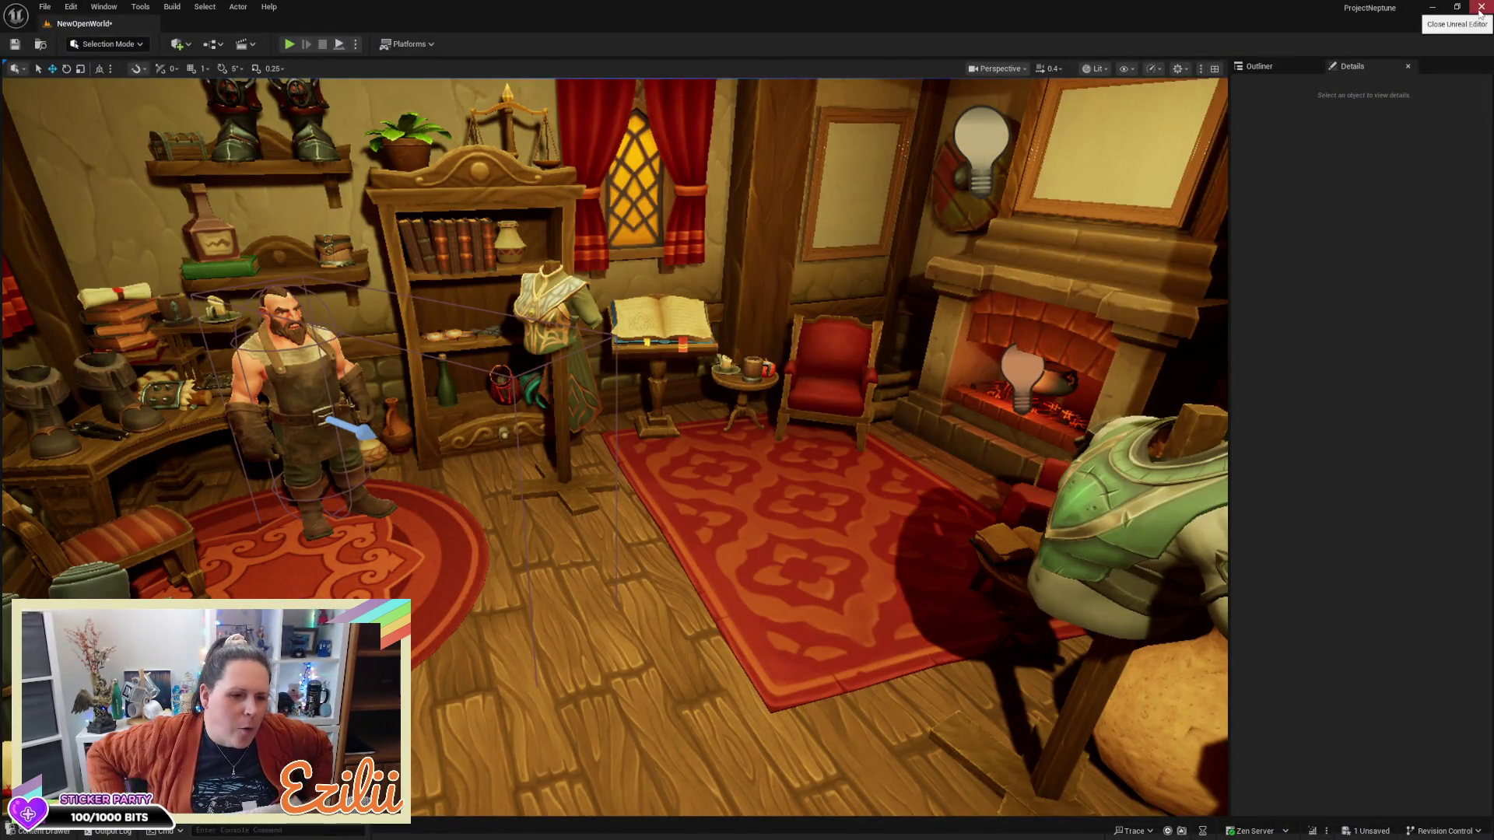
Close the Unreal editor and save the NewOpenWorld map with Ctrl+S
{"action": "left_click", "coordinate": [1480, 10]}
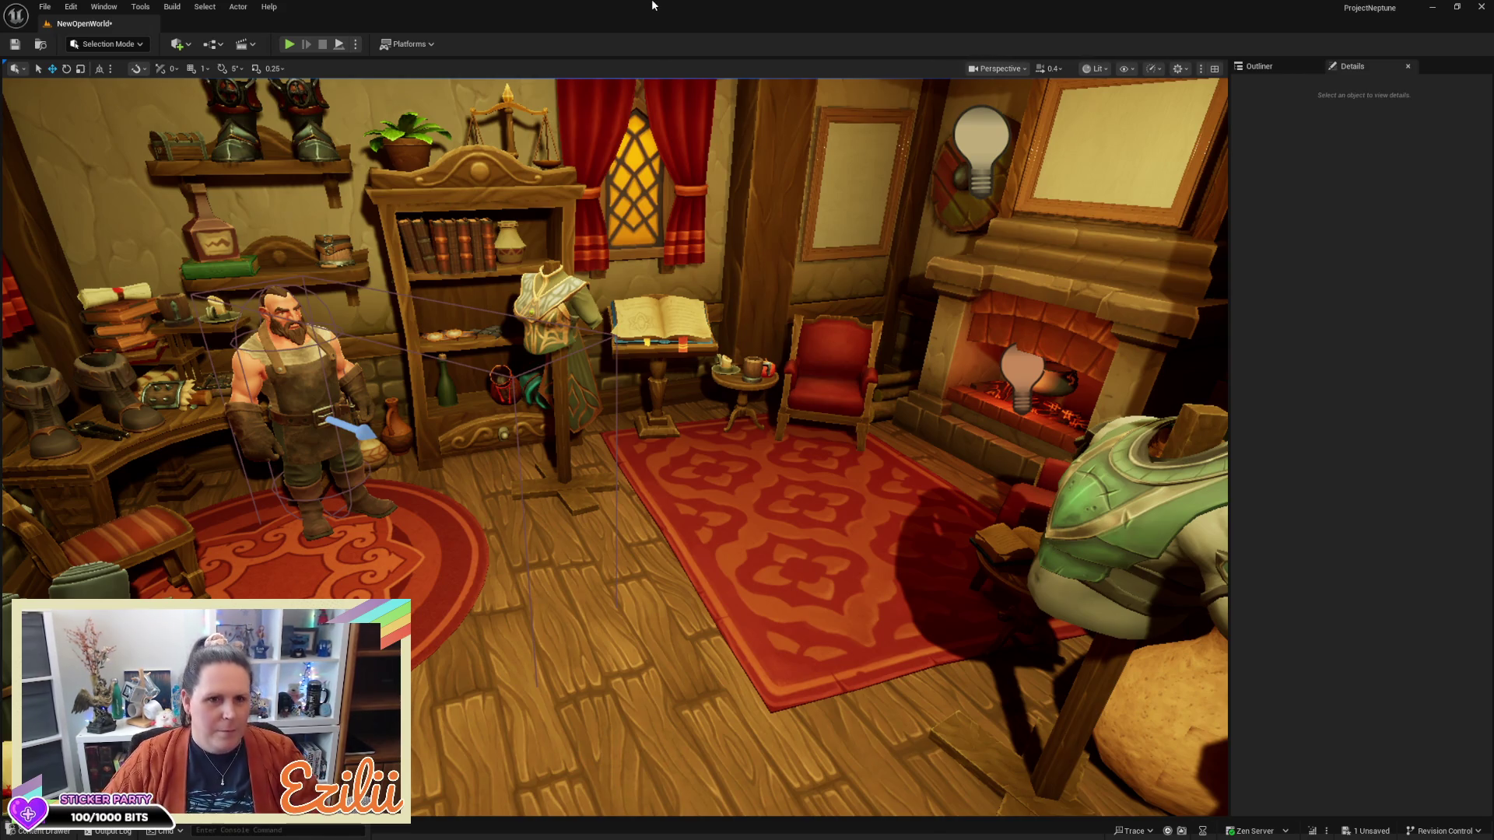
{"action": "key", "text": "ctrl+s"}
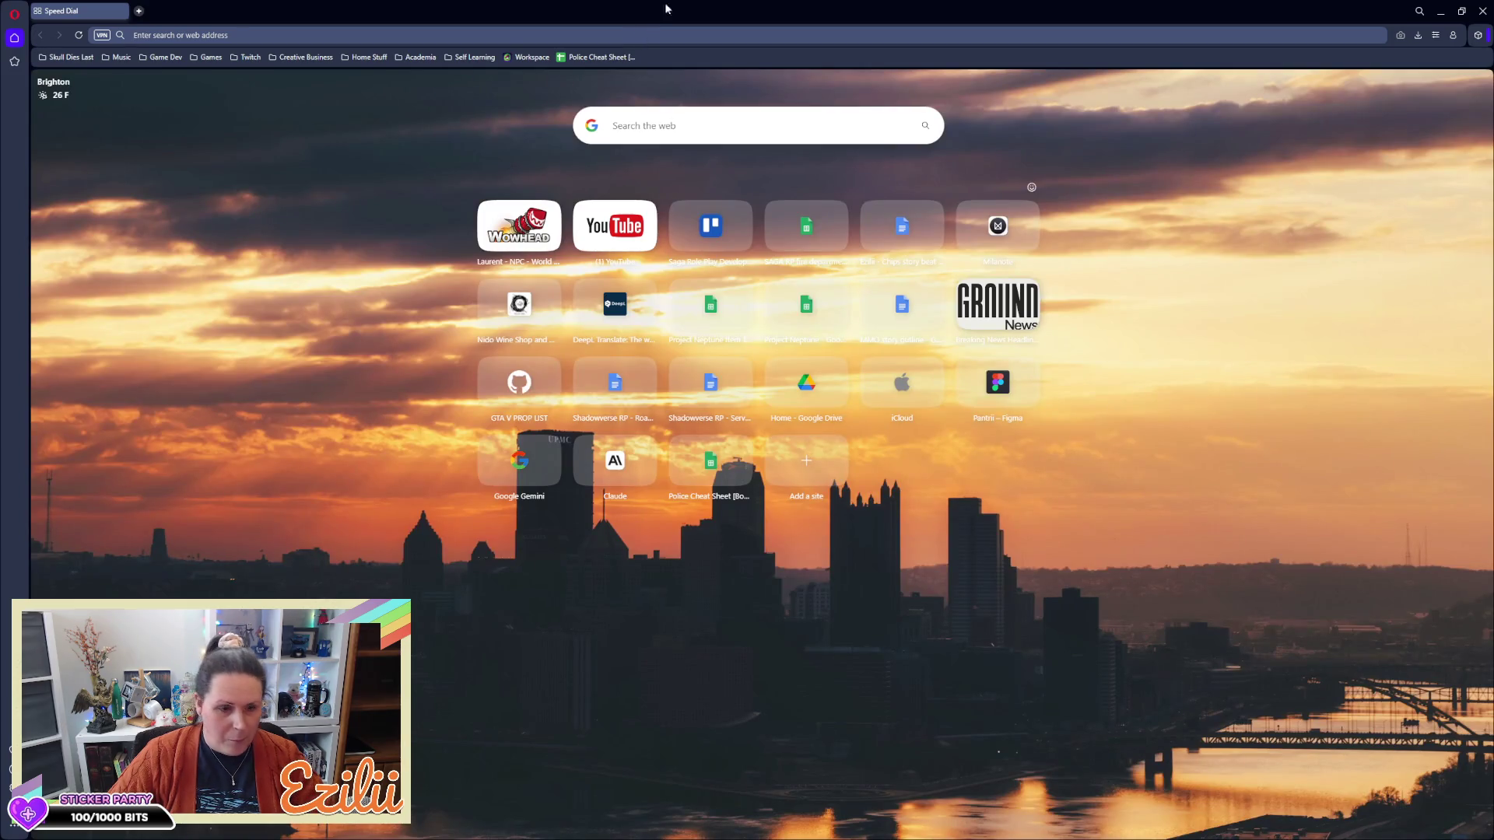
Search Google for 'ashes of creation shutting down' and expand the full AI overview
{"action": "type", "text": "ashes of "}
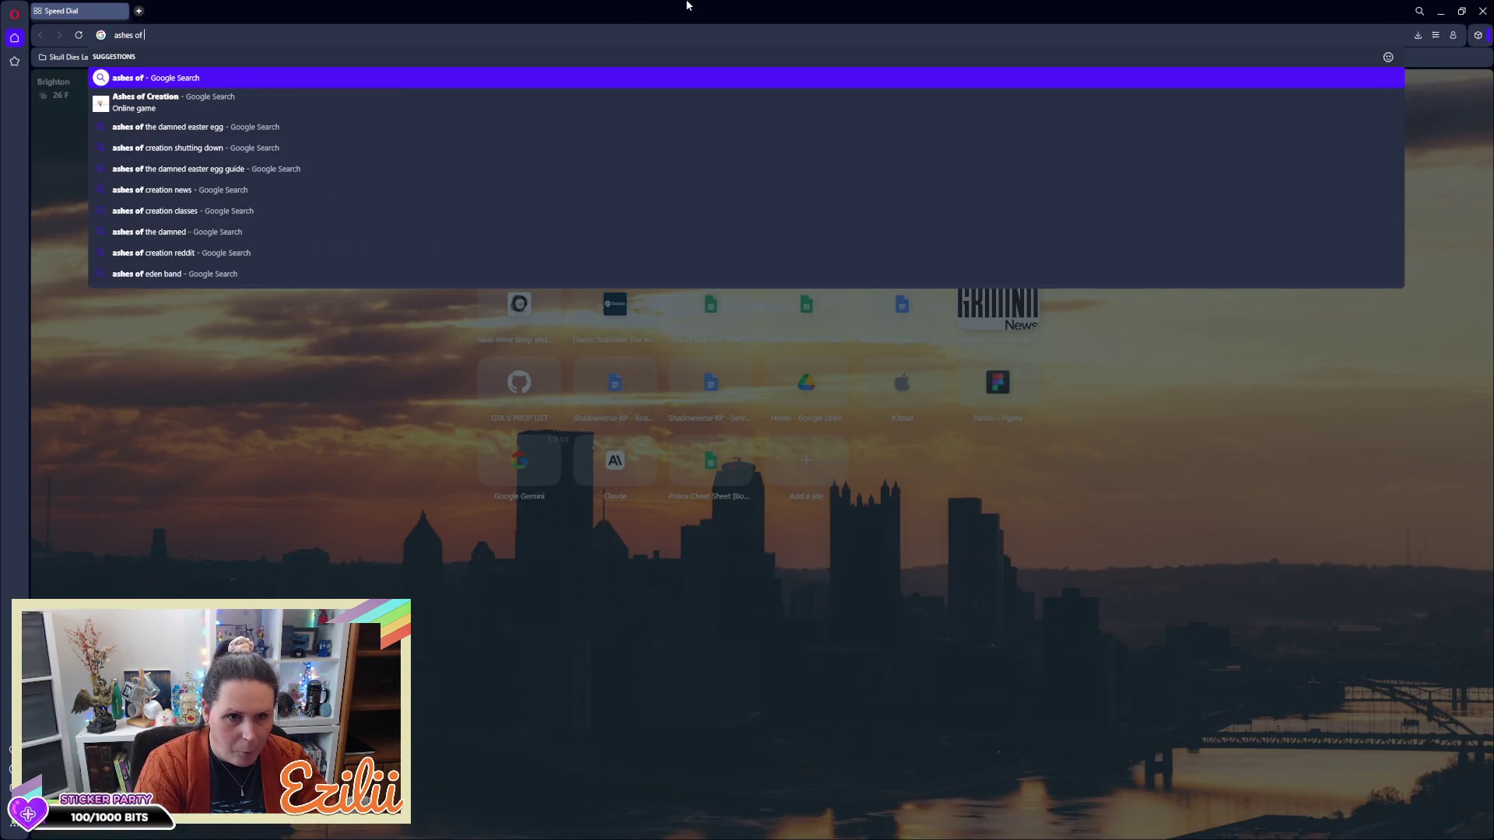
{"action": "type", "text": "creation"}
{"action": "key", "text": "Down"}
{"action": "key", "text": "Down"}
{"action": "key", "text": "Return"}
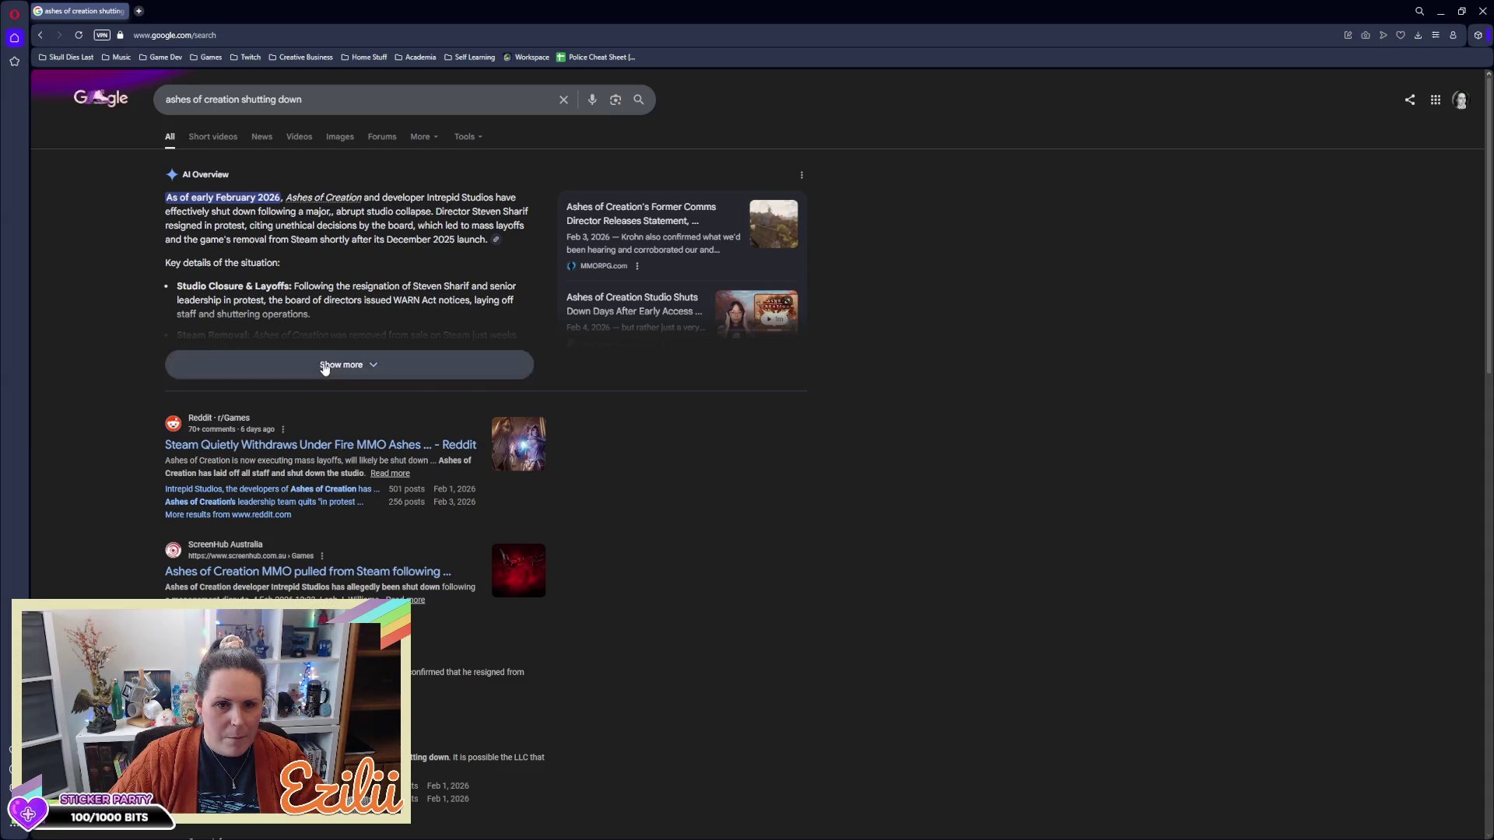
{"action": "left_click", "coordinate": [326, 366]}
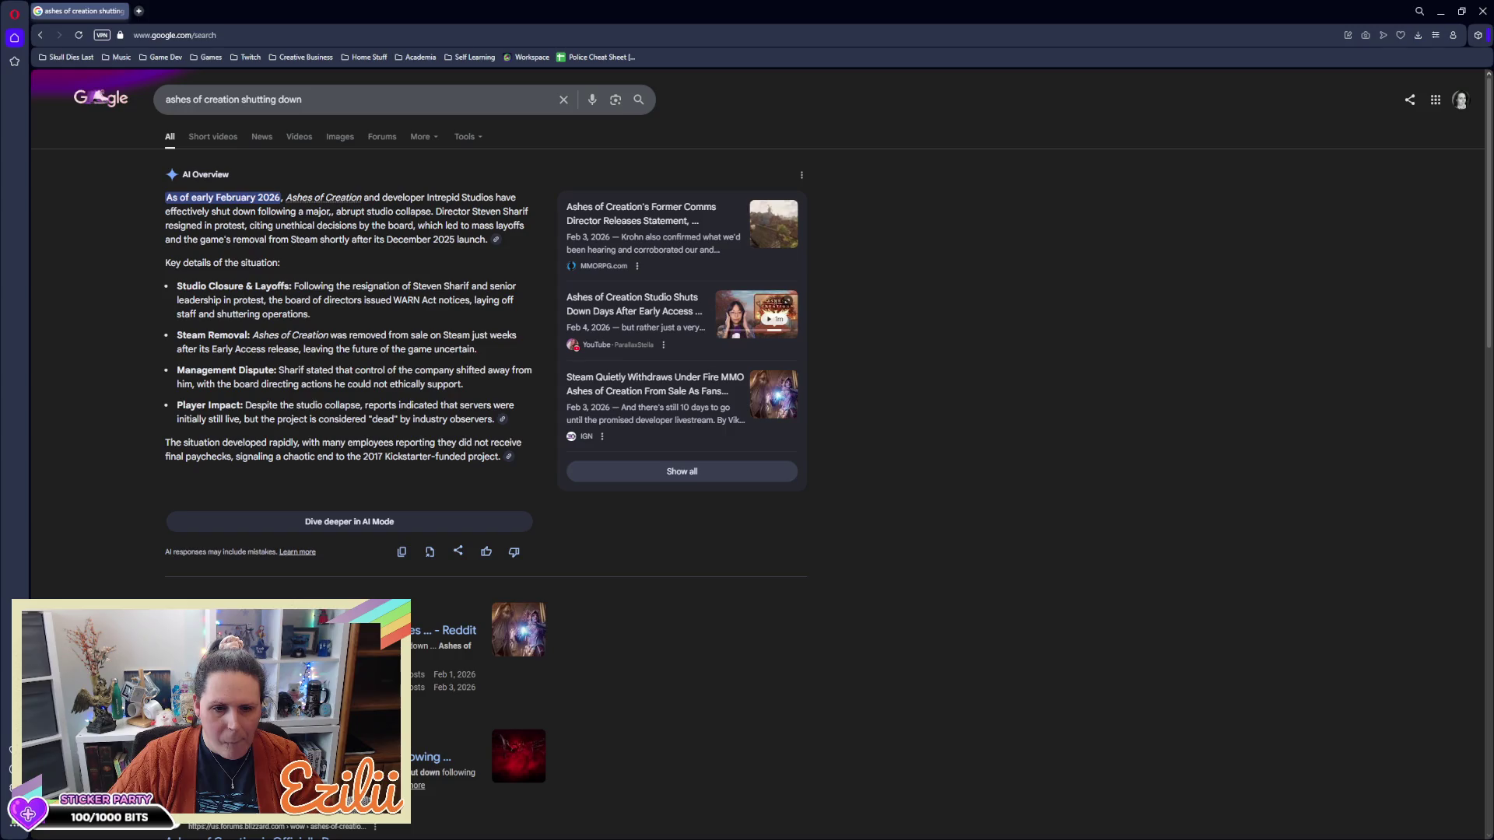
Read through the search results, then minimize Opera
{"action": "scroll", "coordinate": [483, 389], "scroll_direction": "down", "scroll_amount": 2}
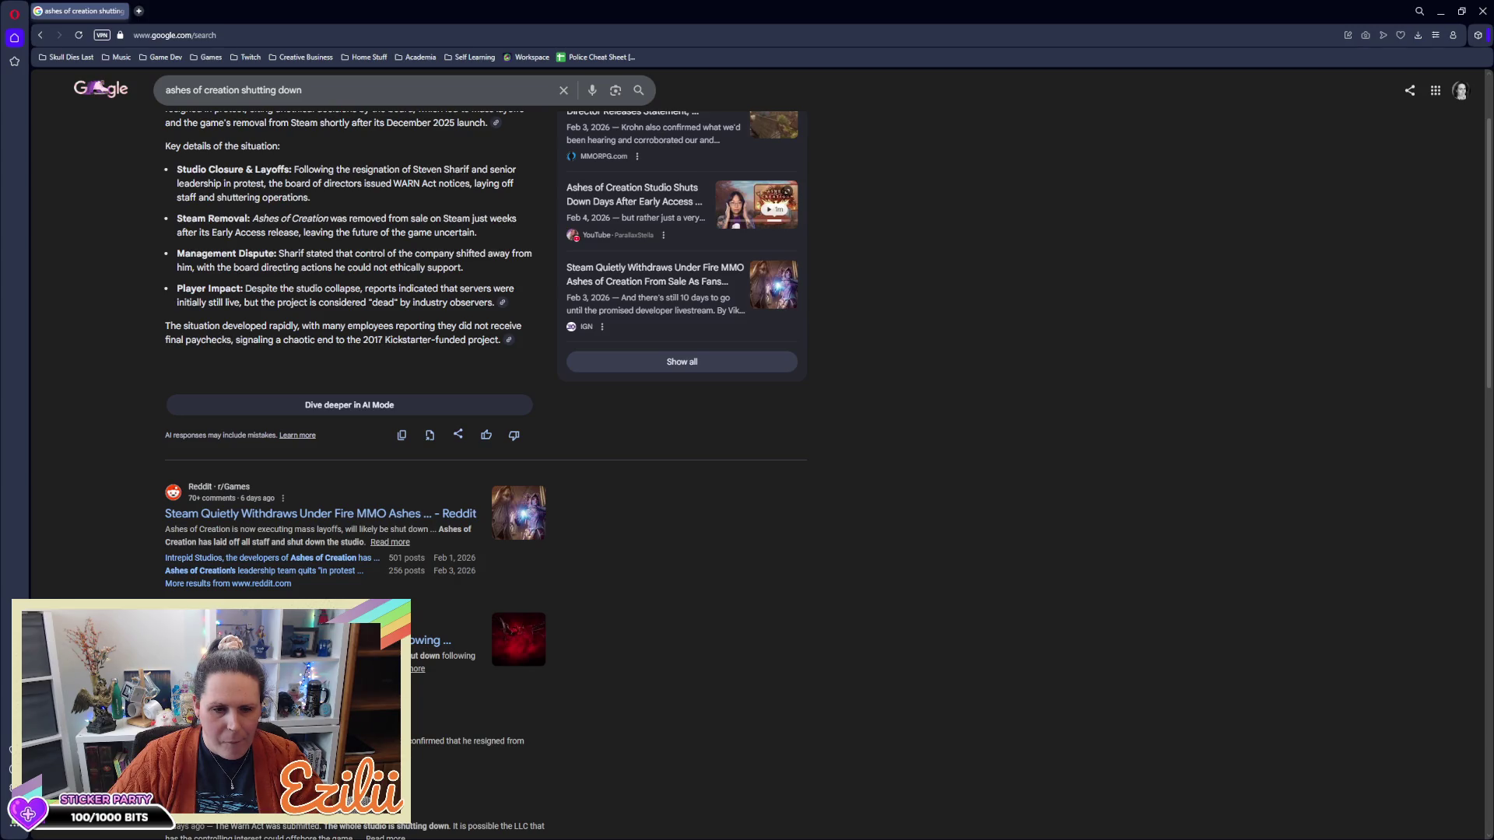
{"action": "scroll", "coordinate": [486, 474], "scroll_direction": "down", "scroll_amount": 3}
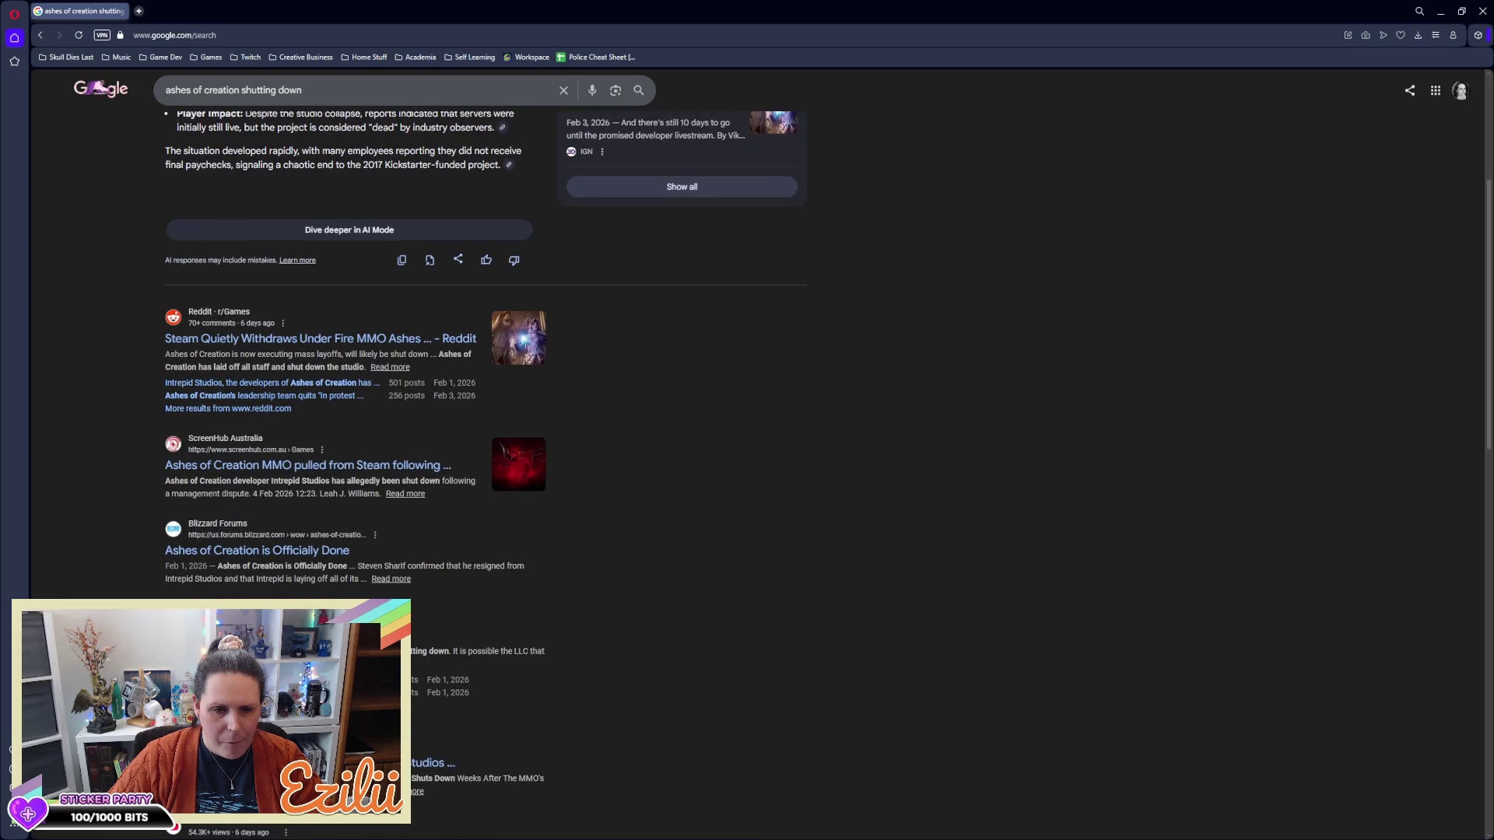
{"action": "scroll", "coordinate": [483, 467], "scroll_direction": "down", "scroll_amount": 4}
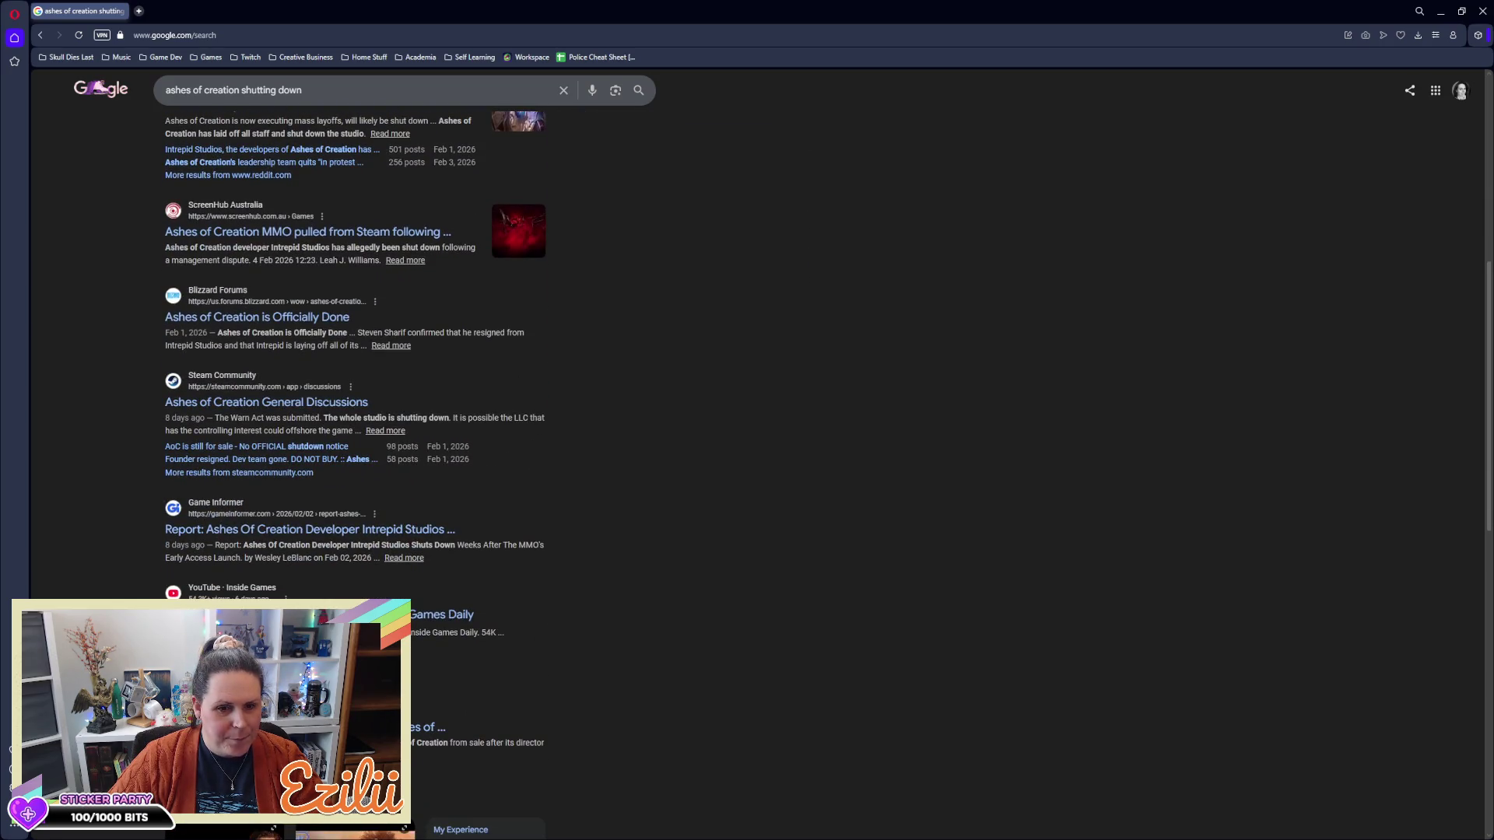
{"action": "scroll", "coordinate": [149, 599], "scroll_direction": "down", "scroll_amount": 4}
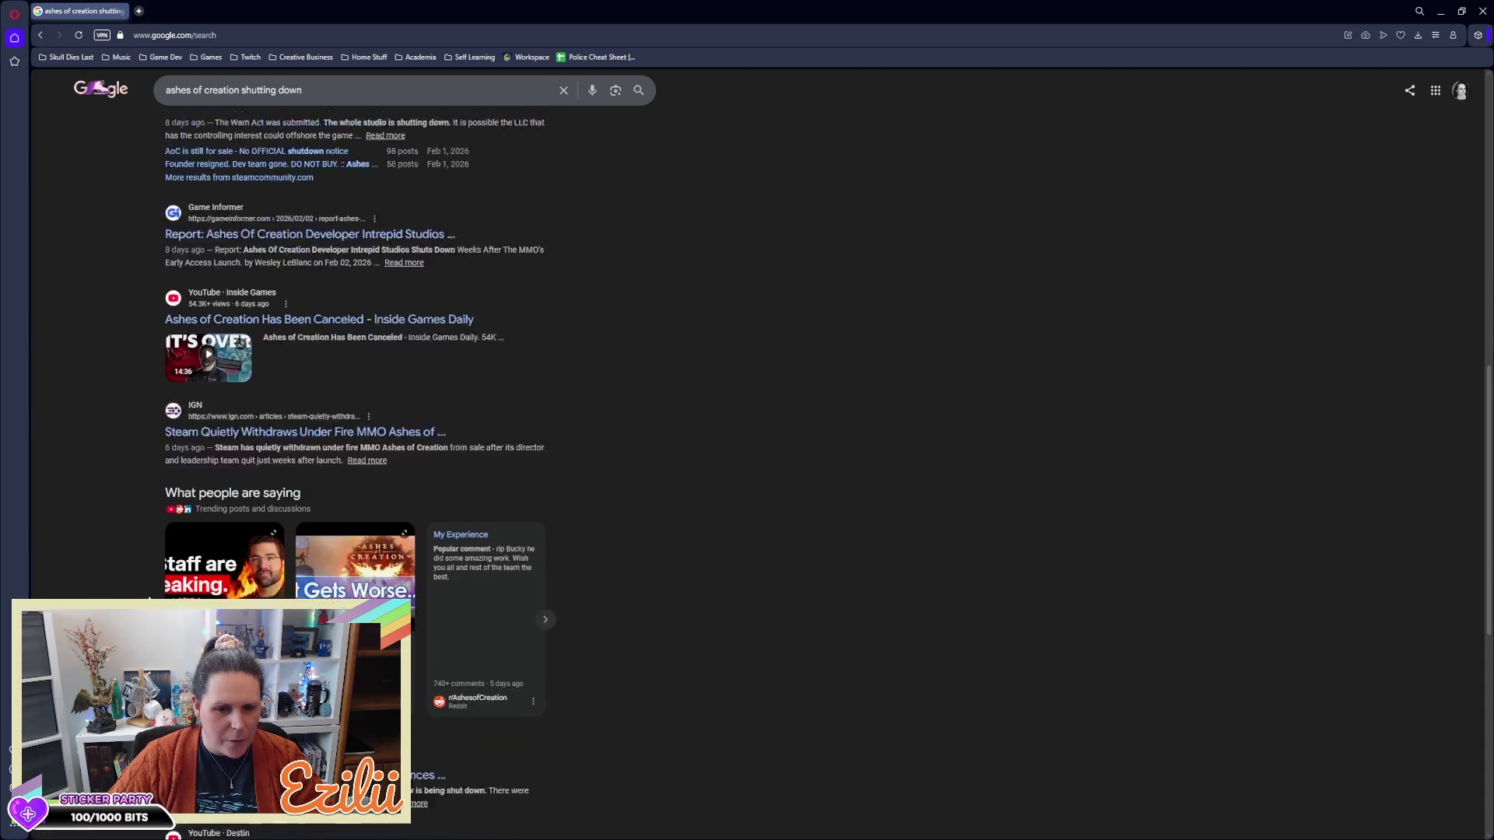
{"action": "scroll", "coordinate": [152, 594], "scroll_direction": "up", "scroll_amount": 7}
{"action": "scroll", "coordinate": [156, 584], "scroll_direction": "up", "scroll_amount": 5}
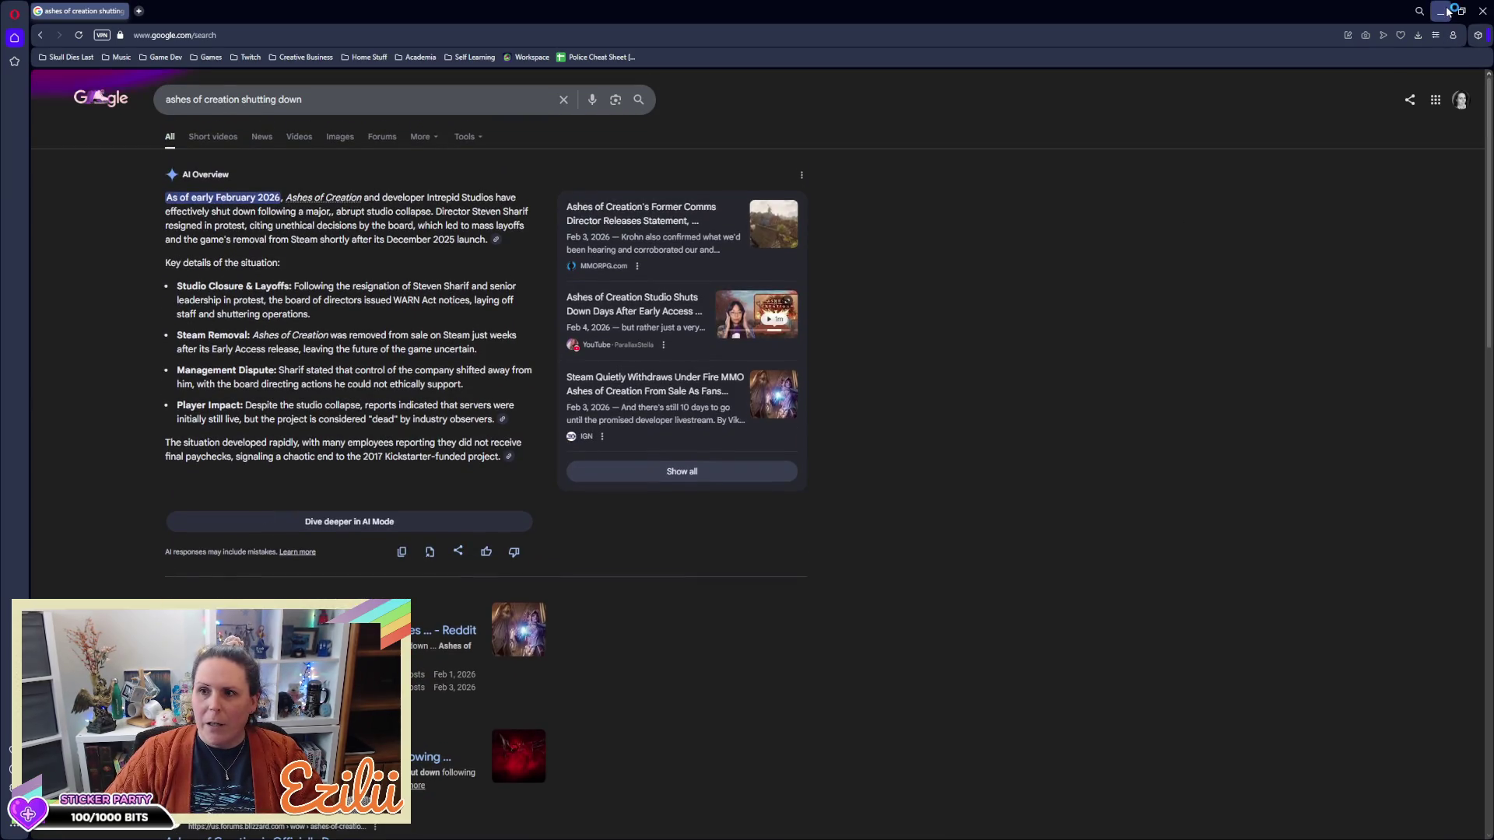
{"action": "left_click", "coordinate": [1446, 11]}
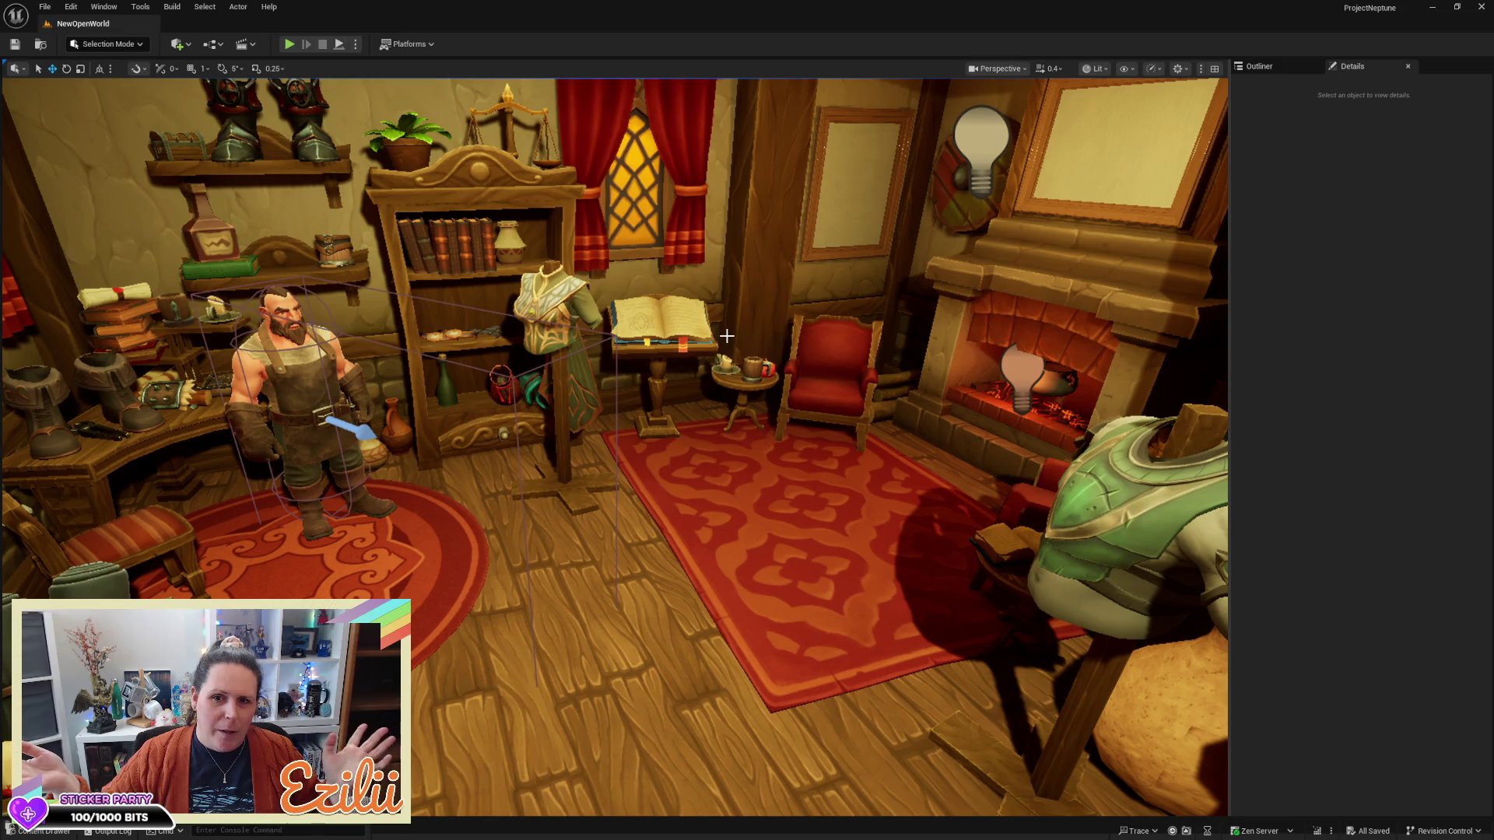
Turn on rotation snapping and turn the view toward the fireplace
{"action": "left_click", "coordinate": [222, 70]}
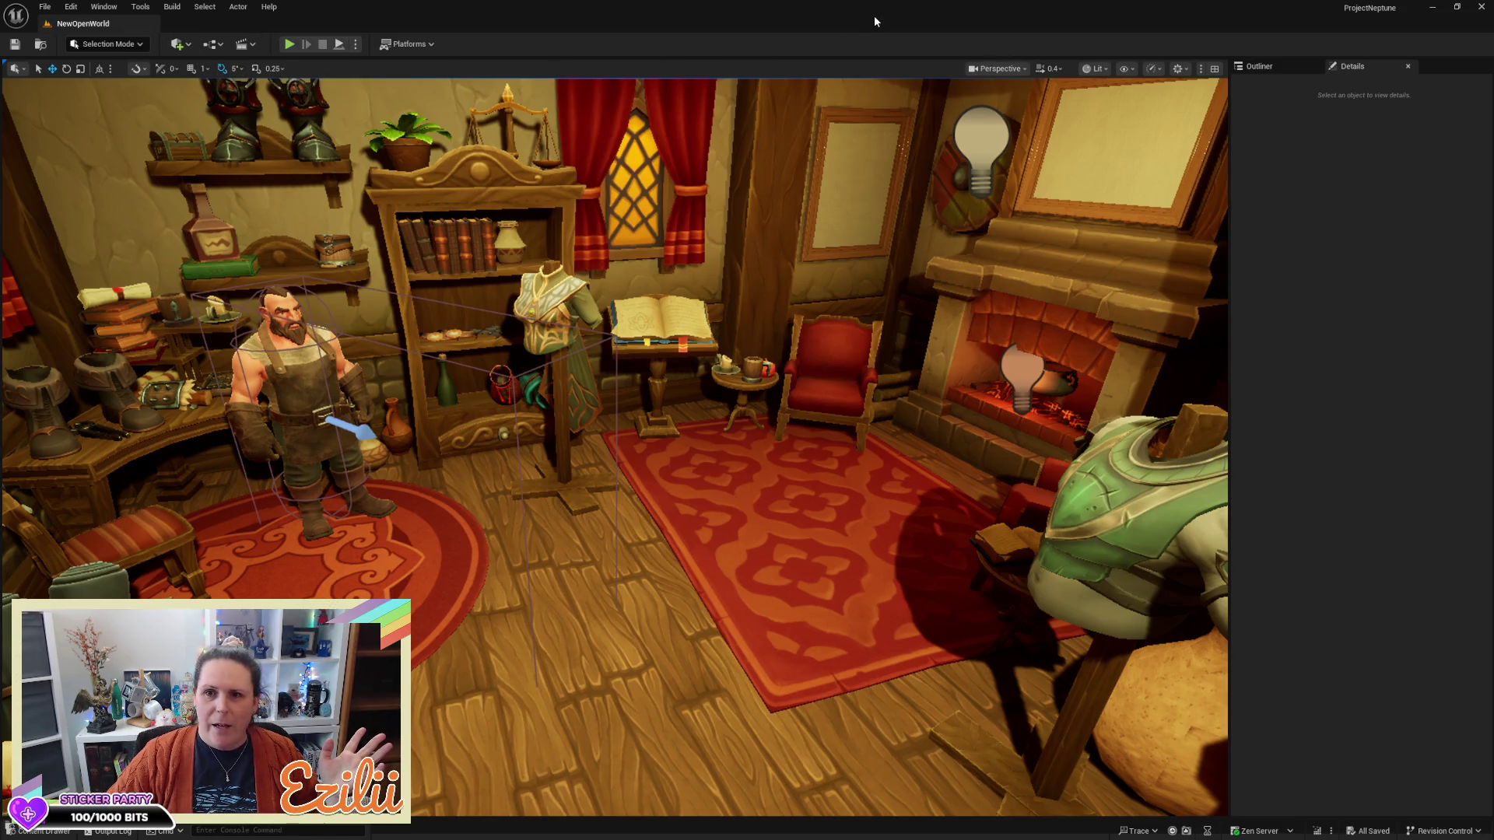
{"action": "left_click_drag", "start_coordinate": [825, 311], "coordinate": [1012, 303]}
Tilt Book_opened7 with rotation snap off to match the lectern's slope
{"action": "mouse_move", "coordinate": [778, 342]}
{"action": "left_mouse_down"}
{"action": "mouse_move", "coordinate": [778, 368]}
{"action": "mouse_move", "coordinate": [708, 253]}
{"action": "mouse_move", "coordinate": [708, 296]}
{"action": "left_mouse_up"}
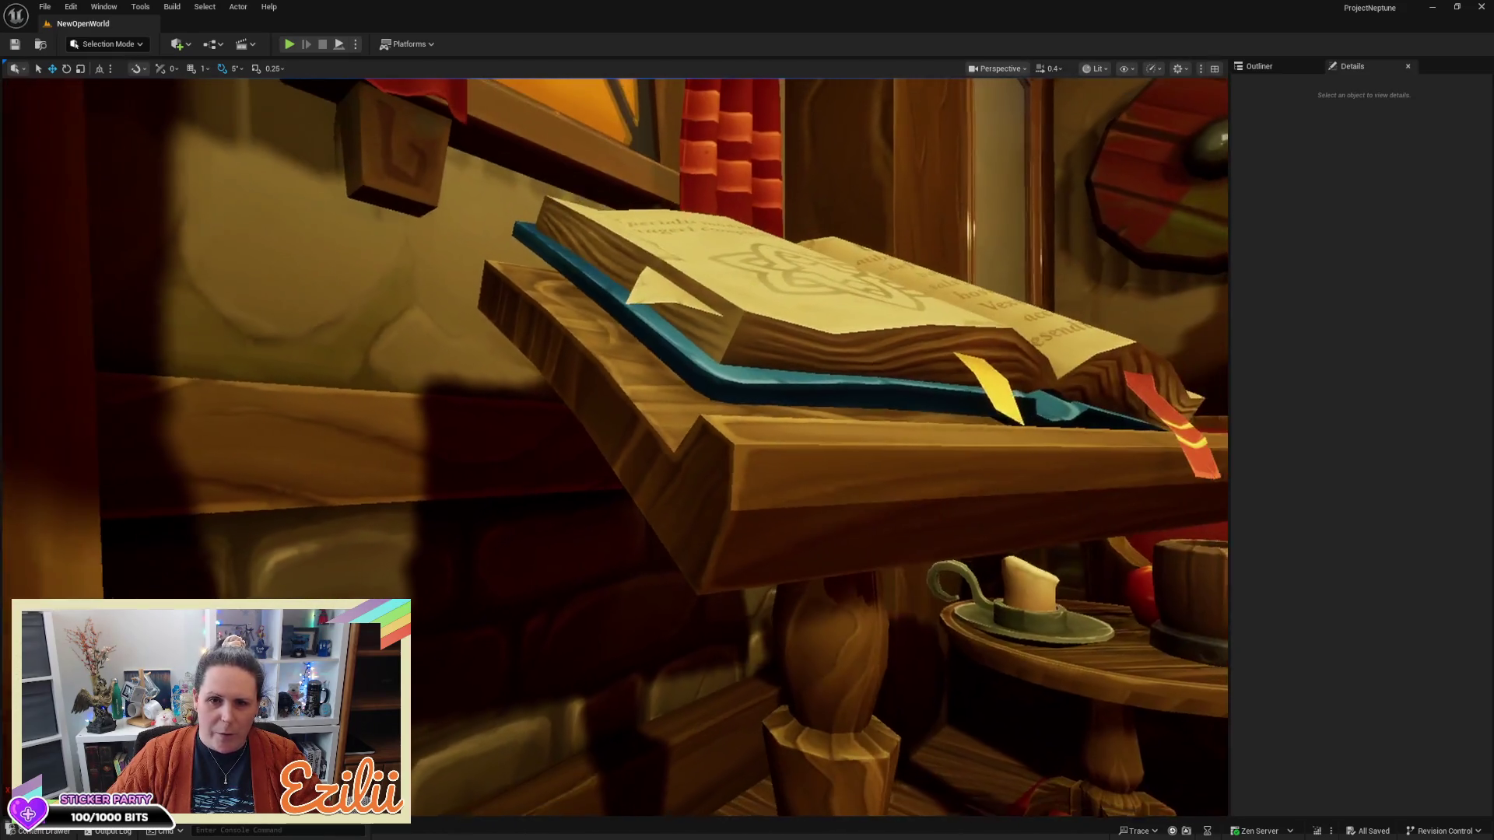
{"action": "left_click", "coordinate": [794, 334]}
{"action": "key", "text": "e"}
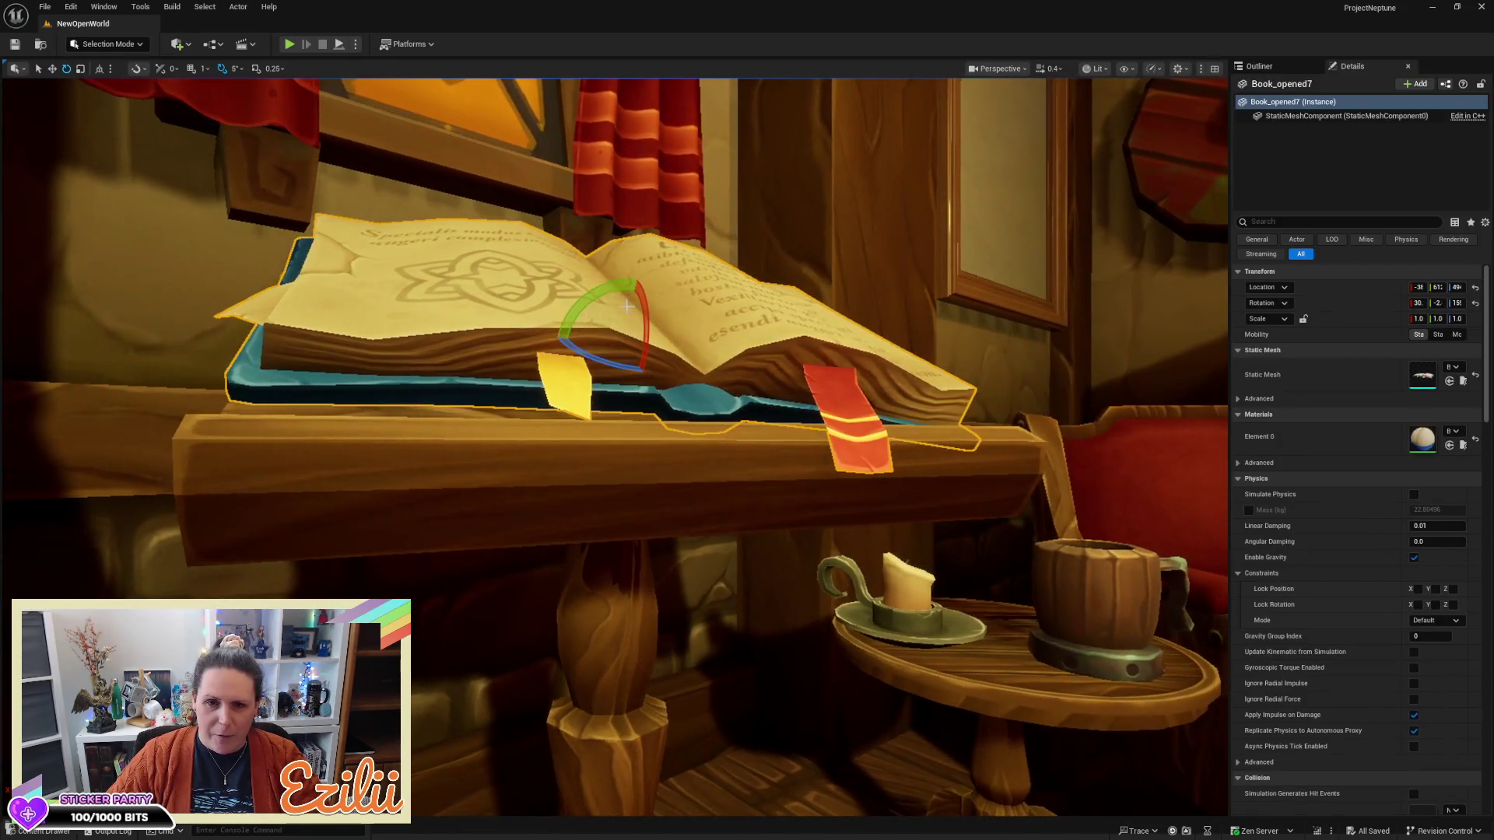
{"action": "left_click", "coordinate": [223, 68]}
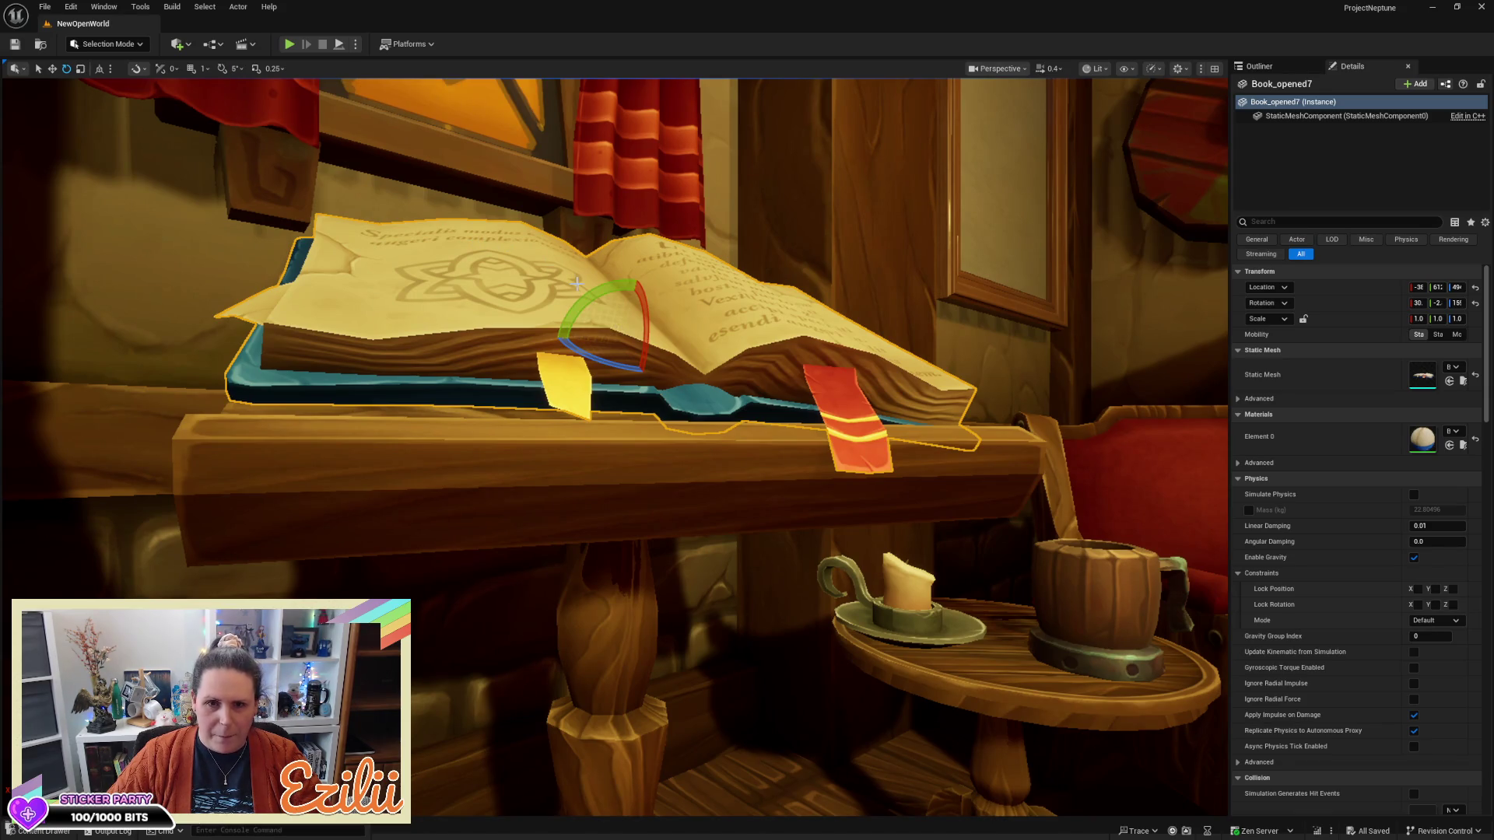
{"action": "left_click_drag", "start_coordinate": [590, 289], "coordinate": [682, 353]}
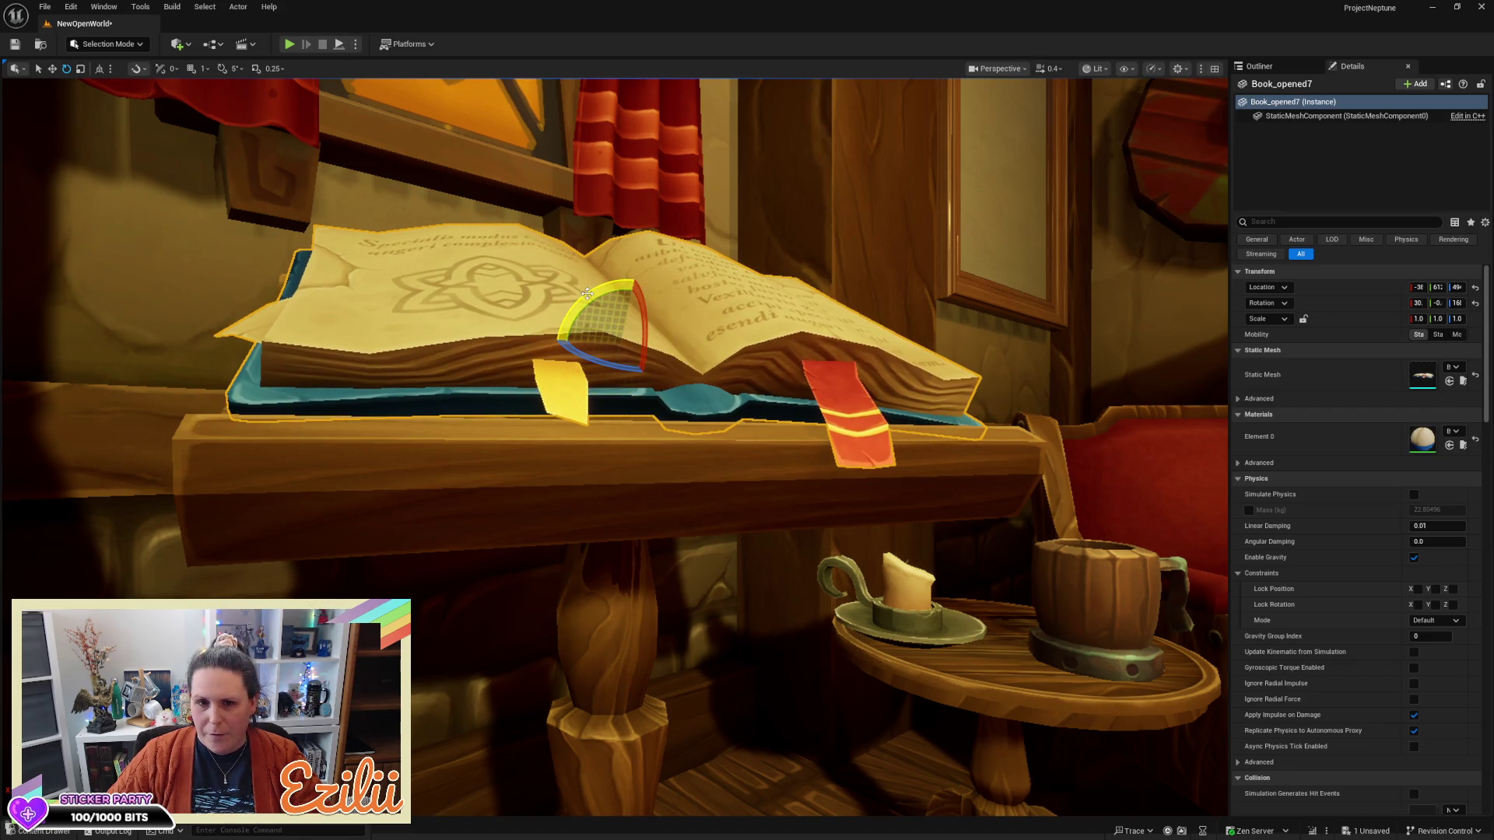
Slide the book down the lectern top and nudge it flush on the stand
{"action": "key", "text": "Escape"}
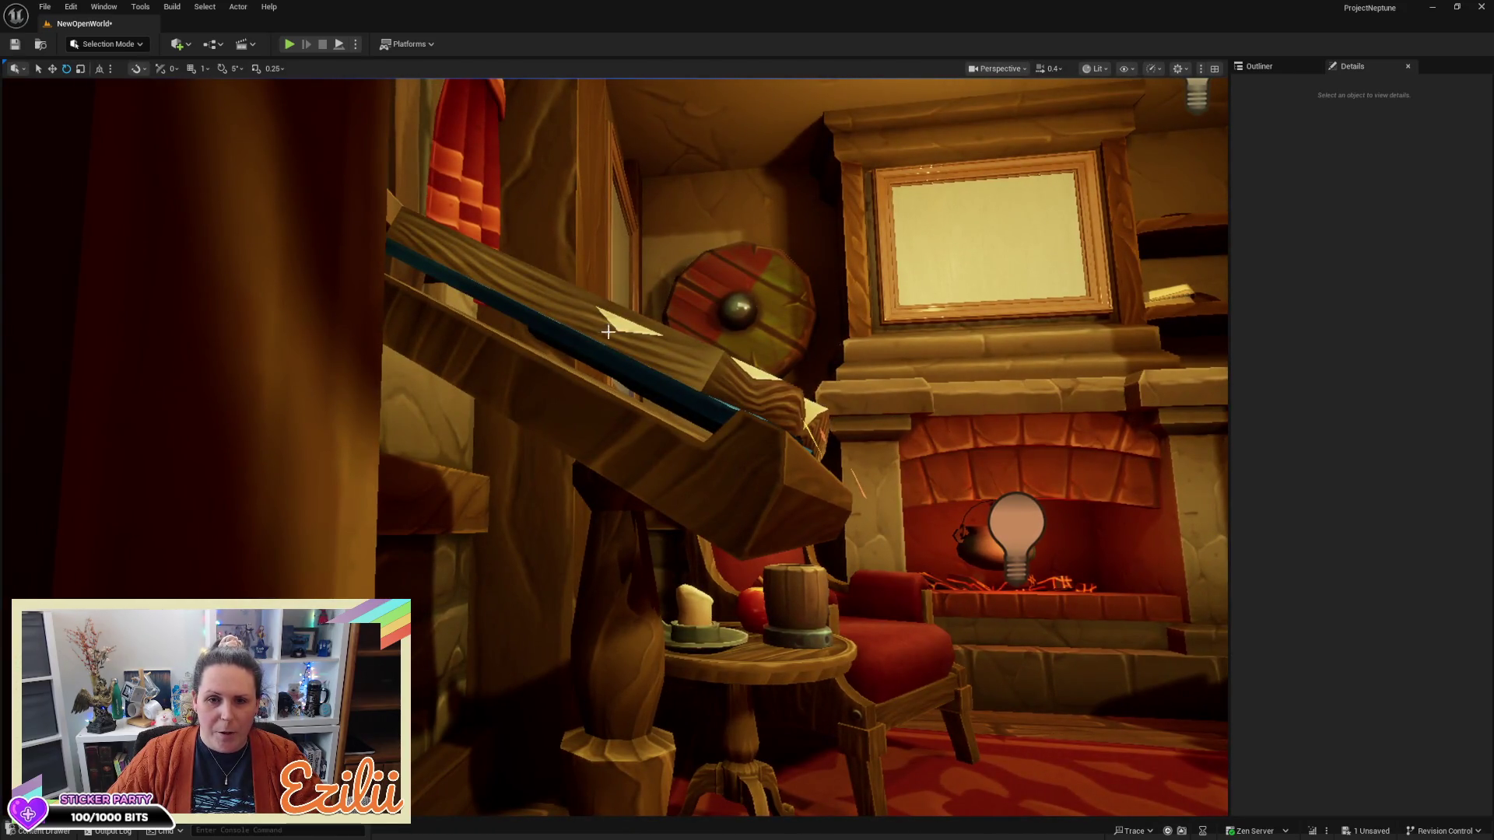
{"action": "left_click", "coordinate": [608, 330]}
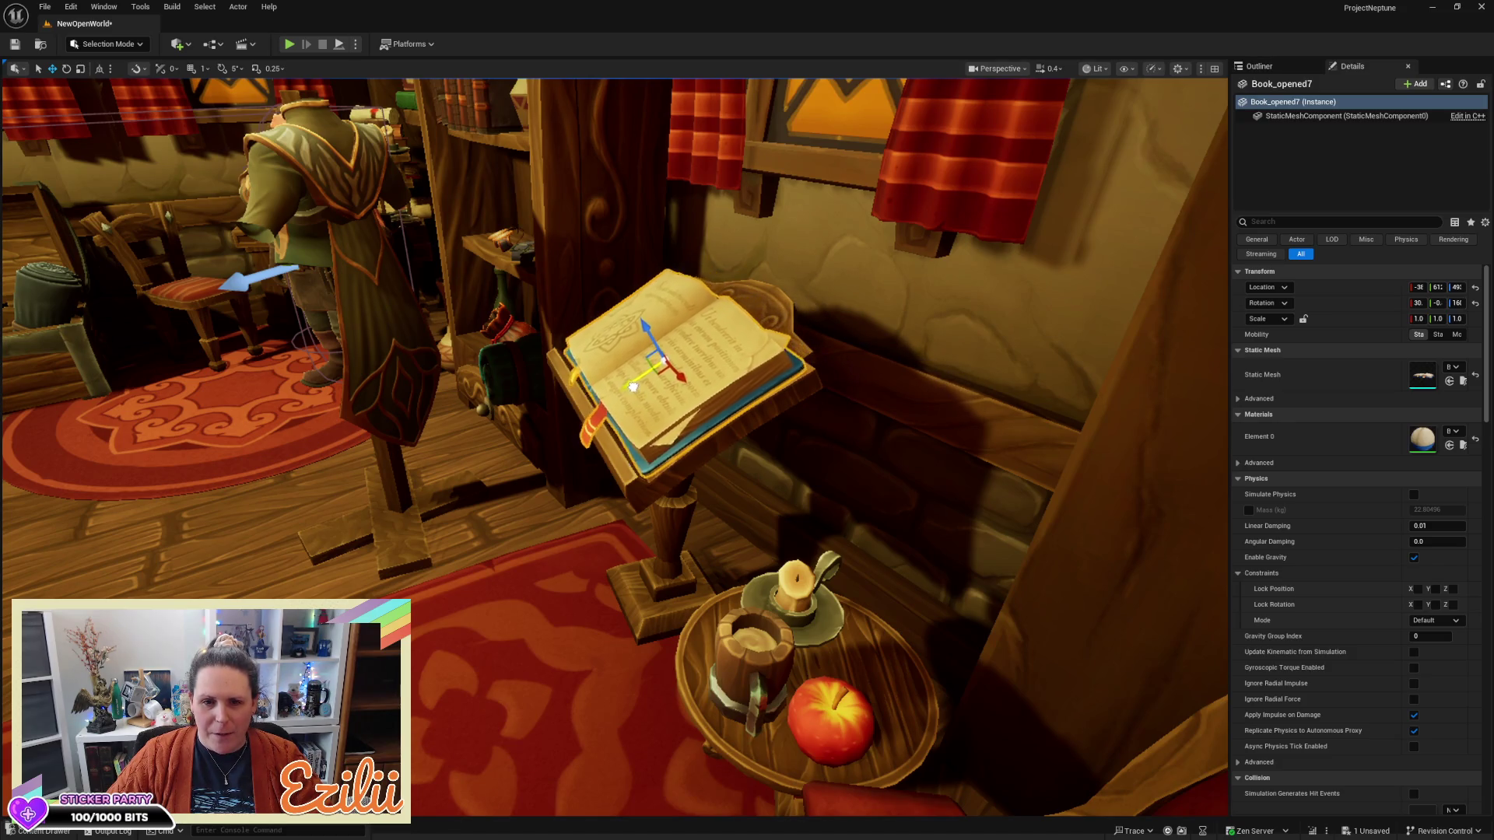
{"action": "left_click_drag", "start_coordinate": [635, 387], "coordinate": [625, 393]}
{"action": "key", "text": "f"}
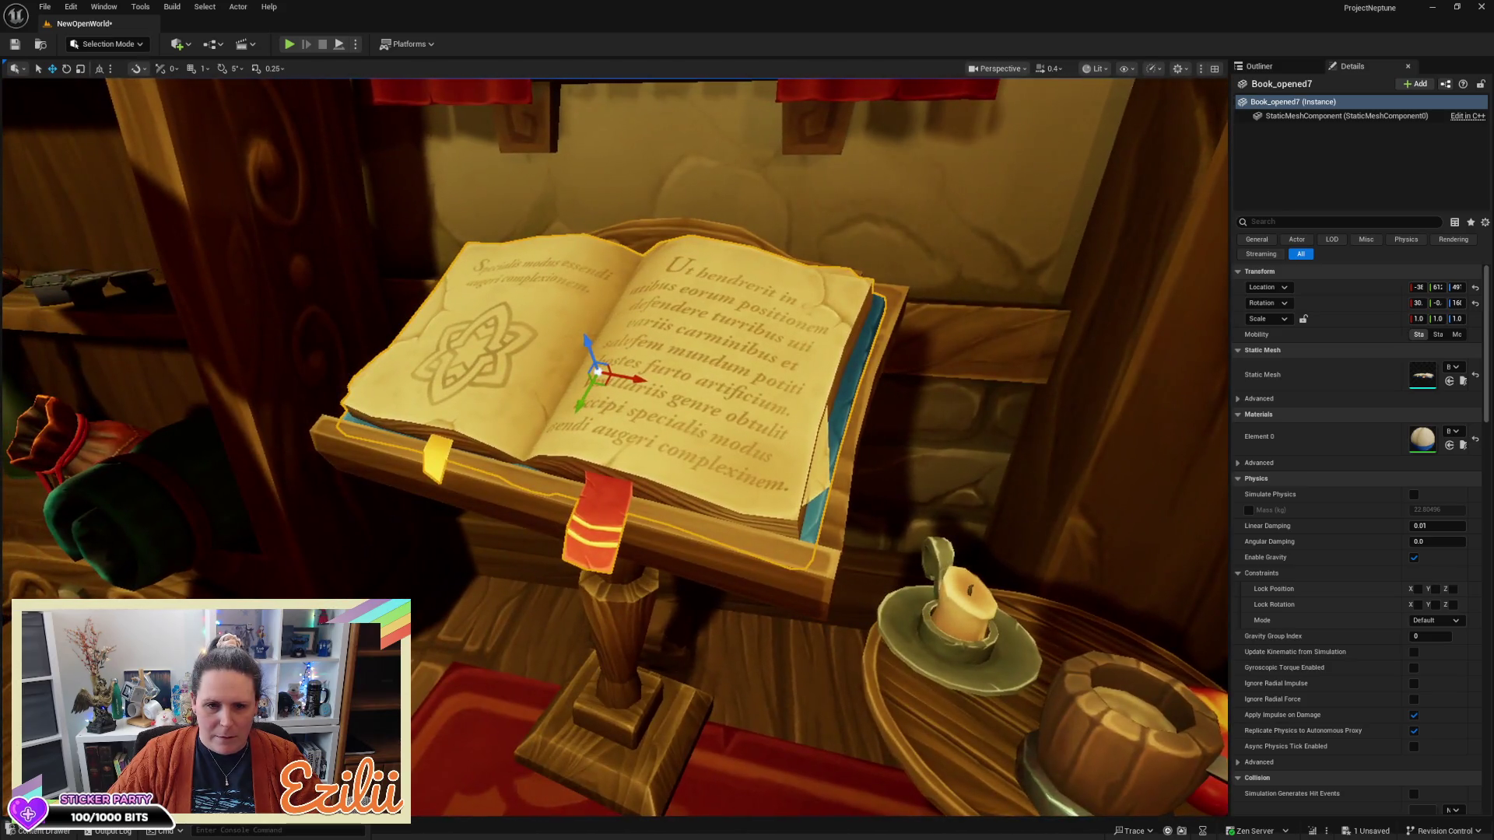
{"action": "left_click_drag", "start_coordinate": [597, 372], "coordinate": [444, 362]}
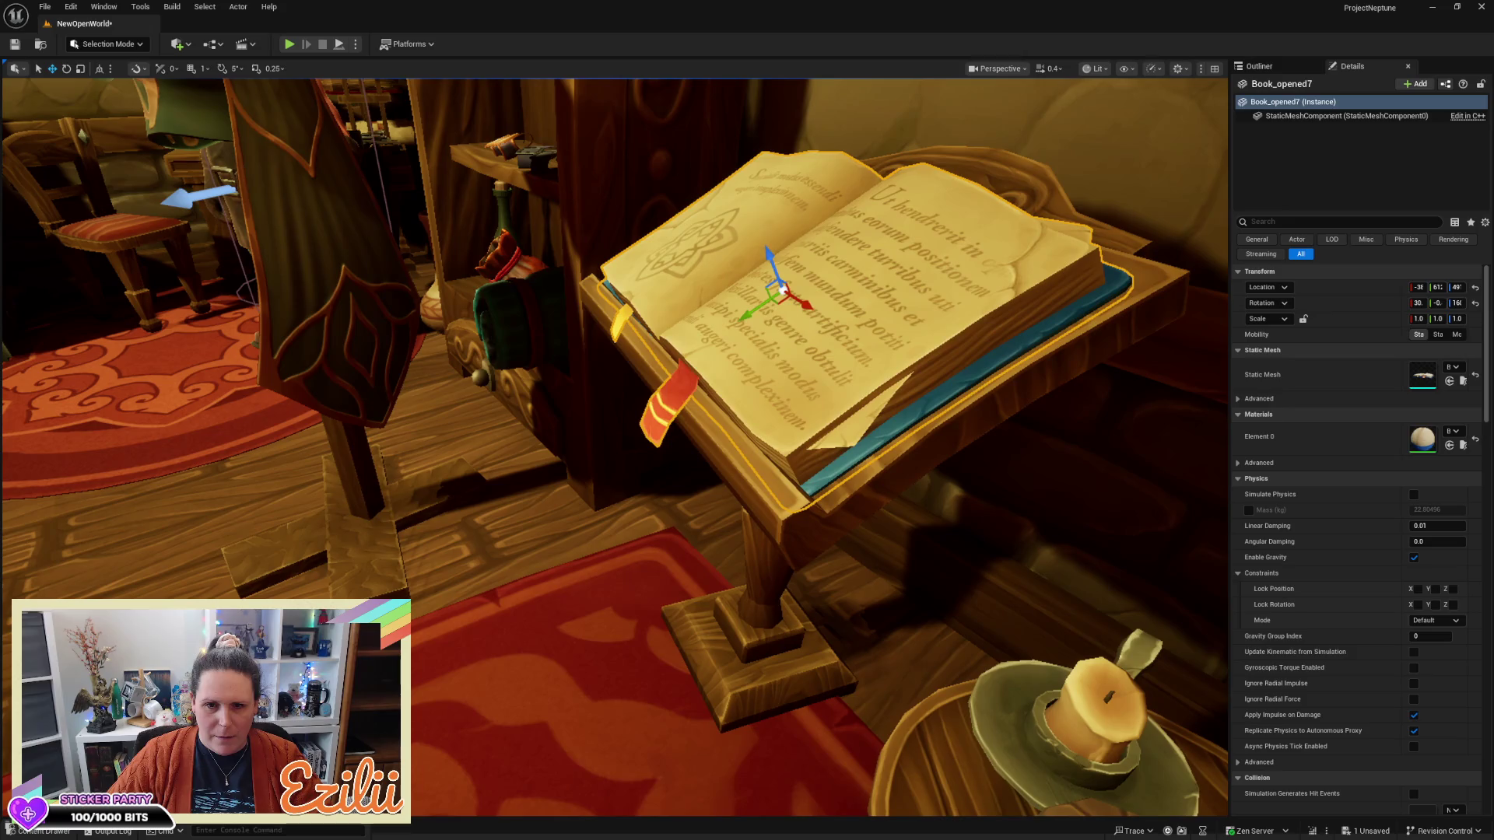
{"action": "left_click_drag", "start_coordinate": [762, 307], "coordinate": [766, 304]}
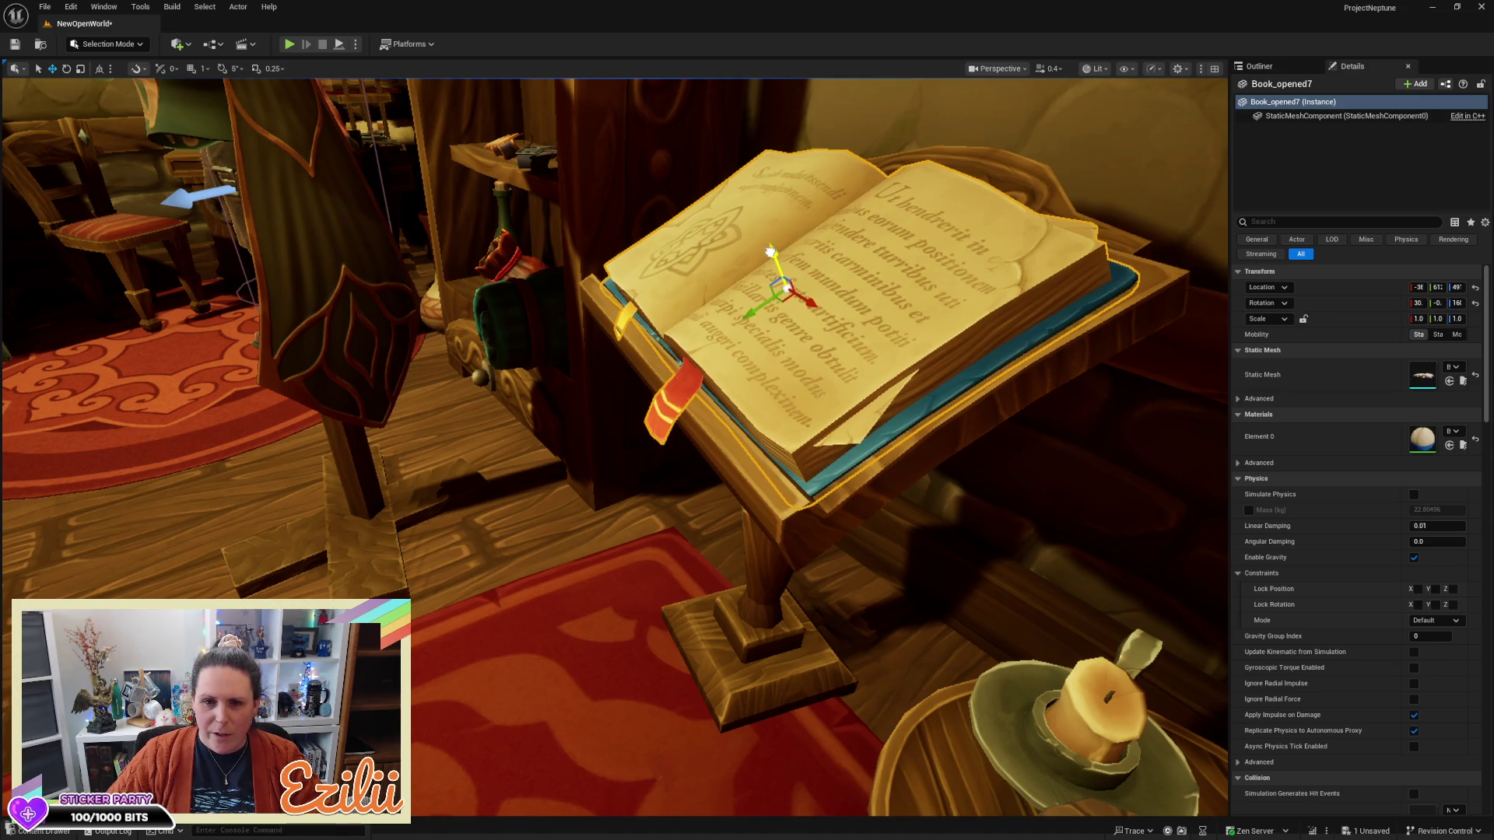
{"action": "scroll", "coordinate": [703, 313], "scroll_direction": "down", "scroll_amount": 5}
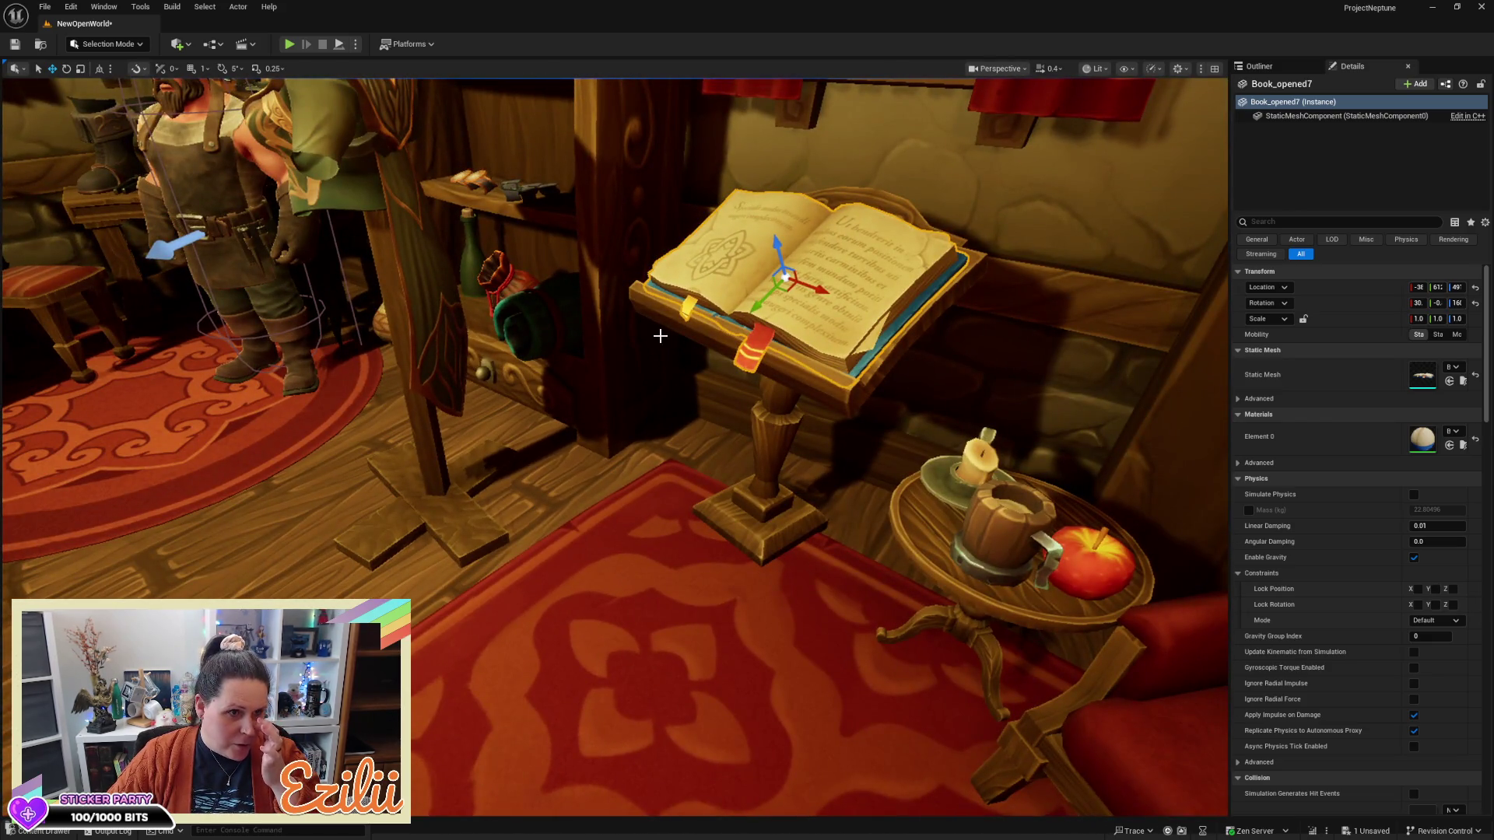
Pan the view to show the lectern with its open book and the shopkeeper
{"action": "mouse_move", "coordinate": [615, 448]}
{"action": "left_mouse_down"}
{"action": "mouse_move", "coordinate": [475, 452]}
{"action": "mouse_move", "coordinate": [481, 545]}
{"action": "mouse_move", "coordinate": [553, 335]}
{"action": "left_mouse_up"}
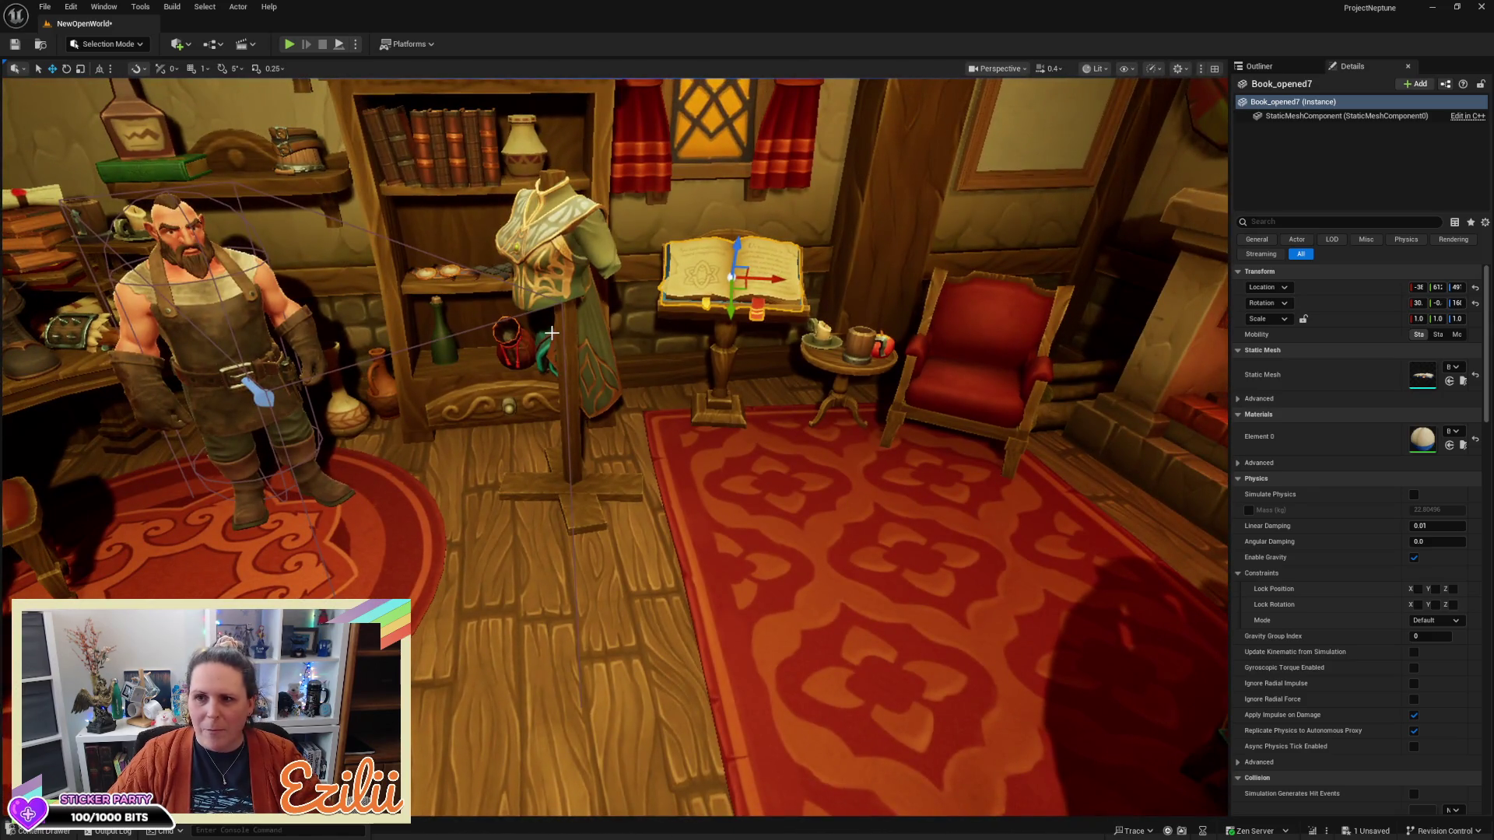
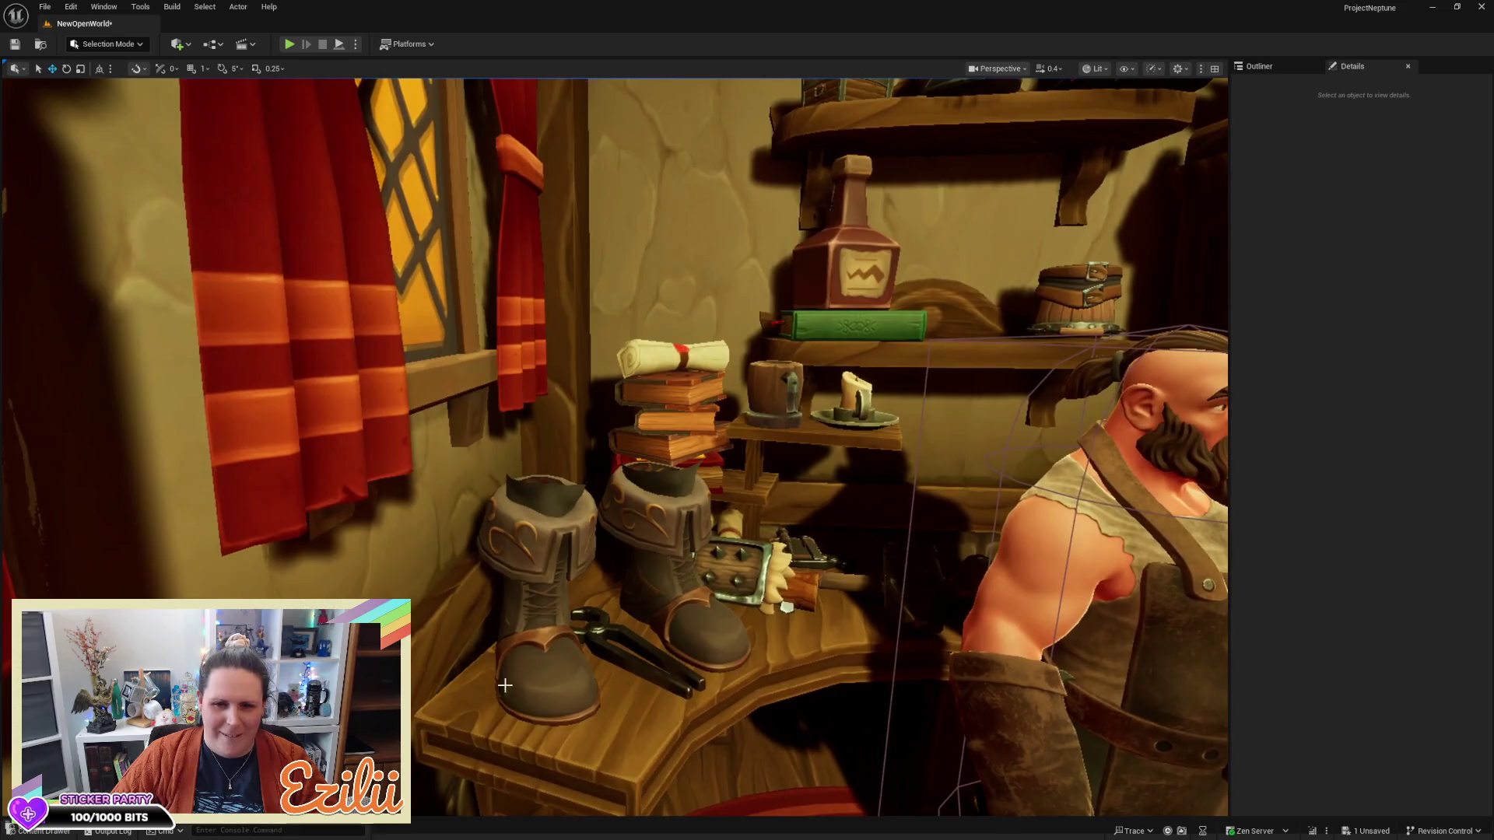
Select the table boots and browse to StylizedCharacter/Meshes/Item/Equipment in the Content Drawer
{"action": "left_click", "coordinate": [554, 610]}
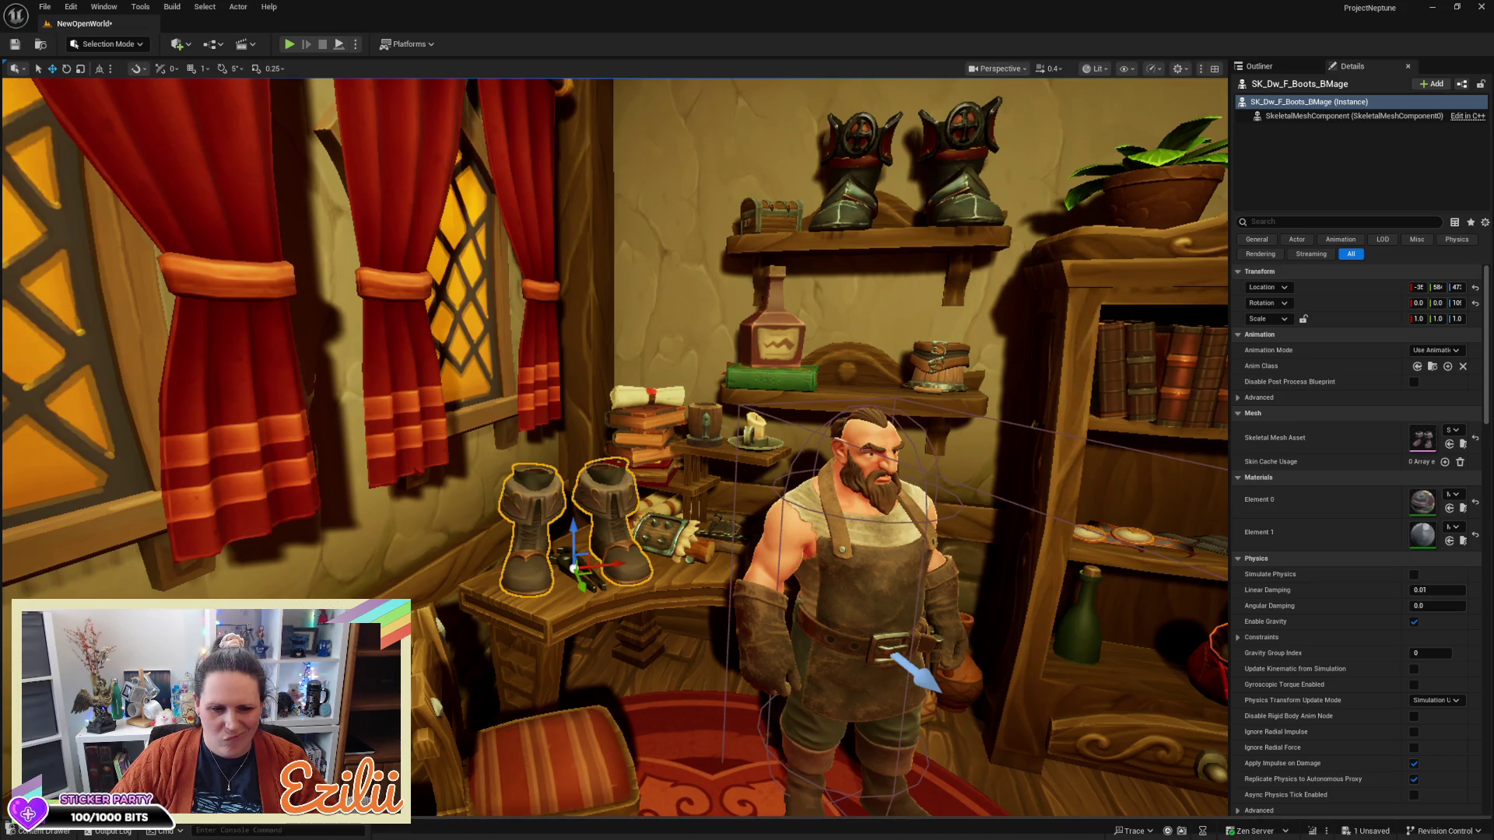
{"action": "key", "text": "ctrl+space"}
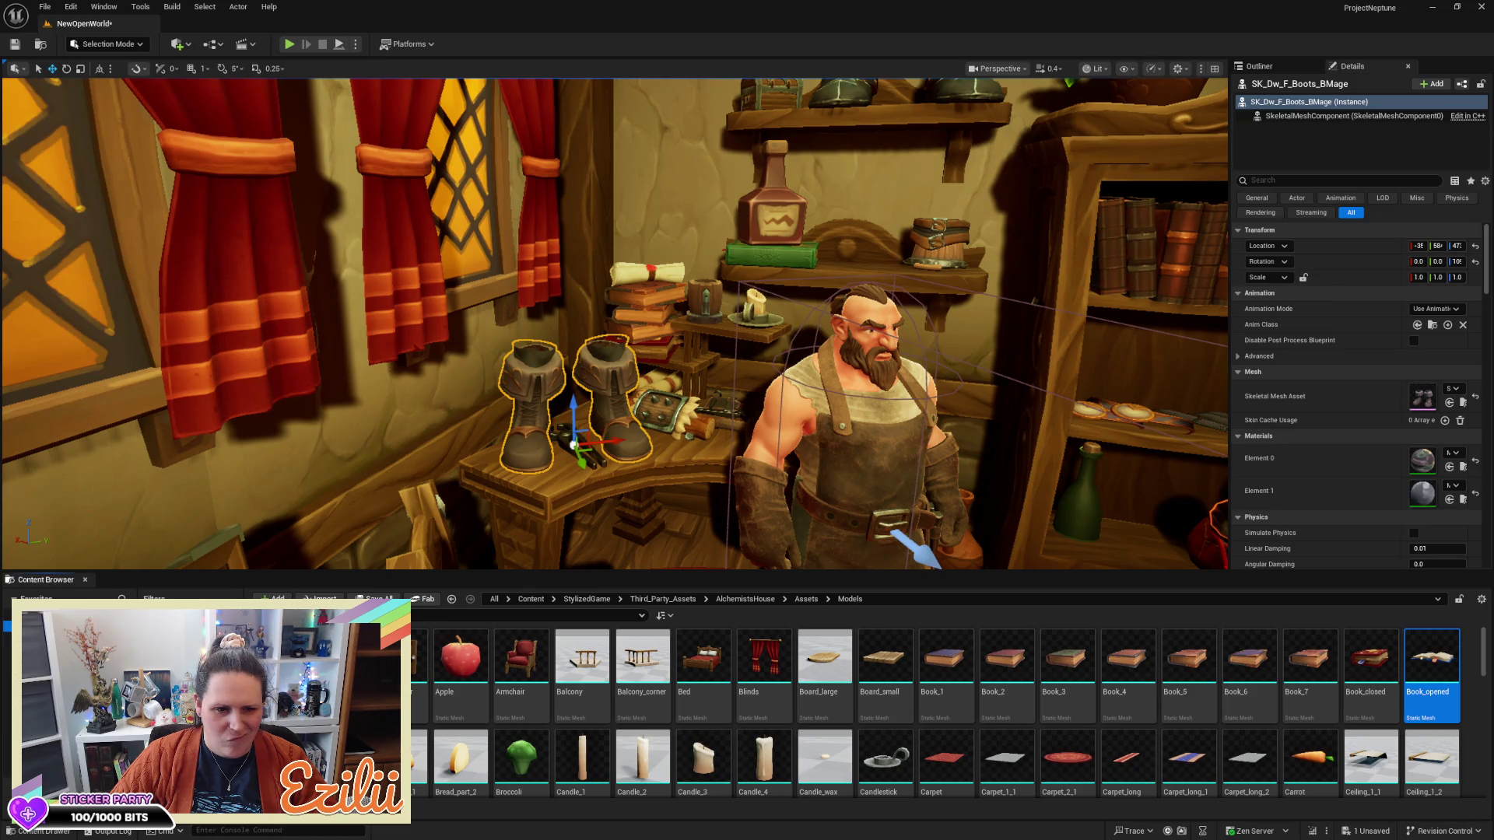
{"action": "left_click", "coordinate": [47, 623]}
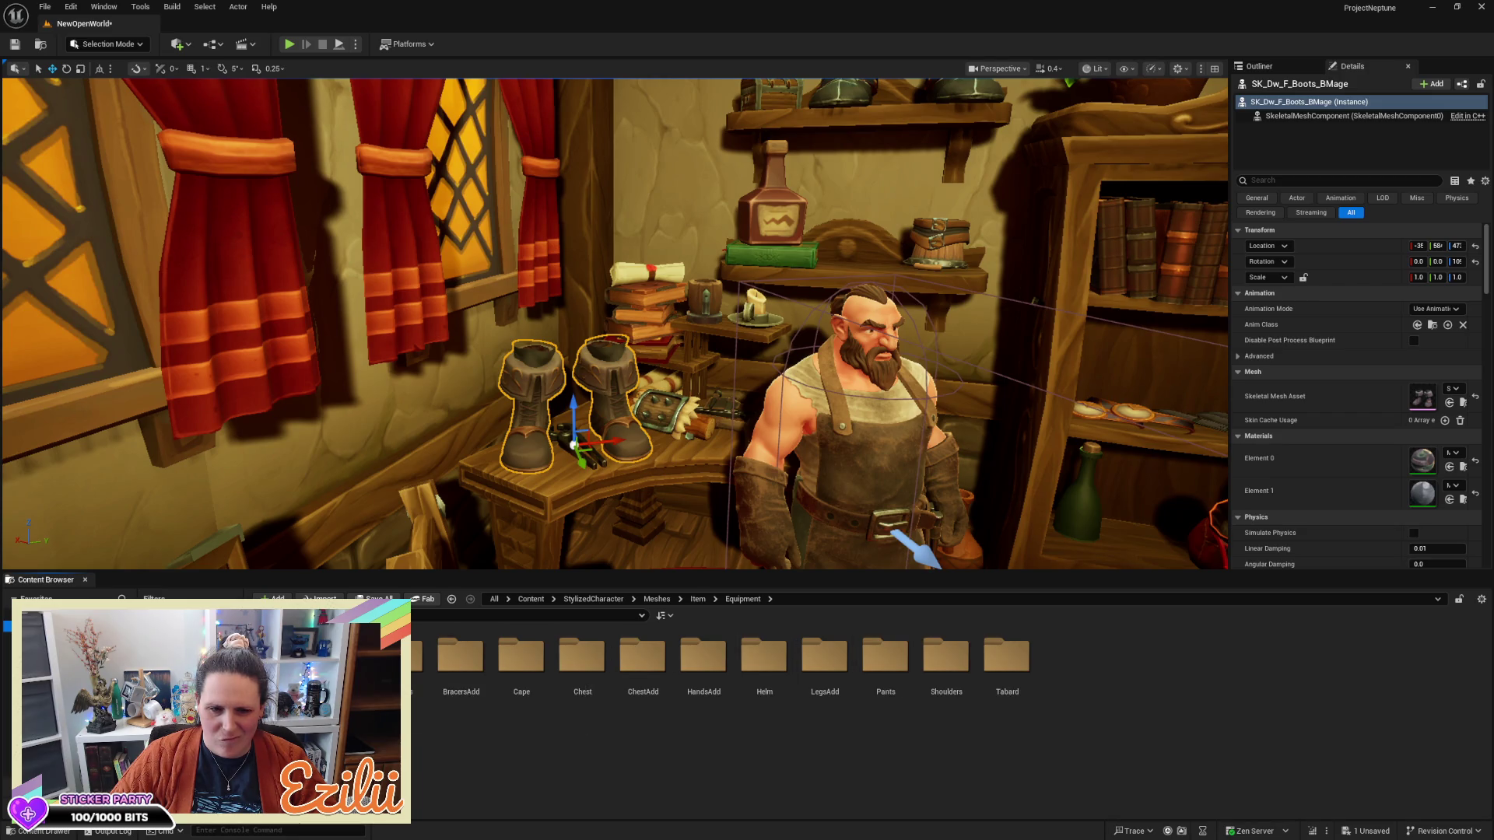
Try the Sentinel and Paladin boot meshes from the Boots folder on the table boots
{"action": "double_click", "coordinate": [339, 657]}
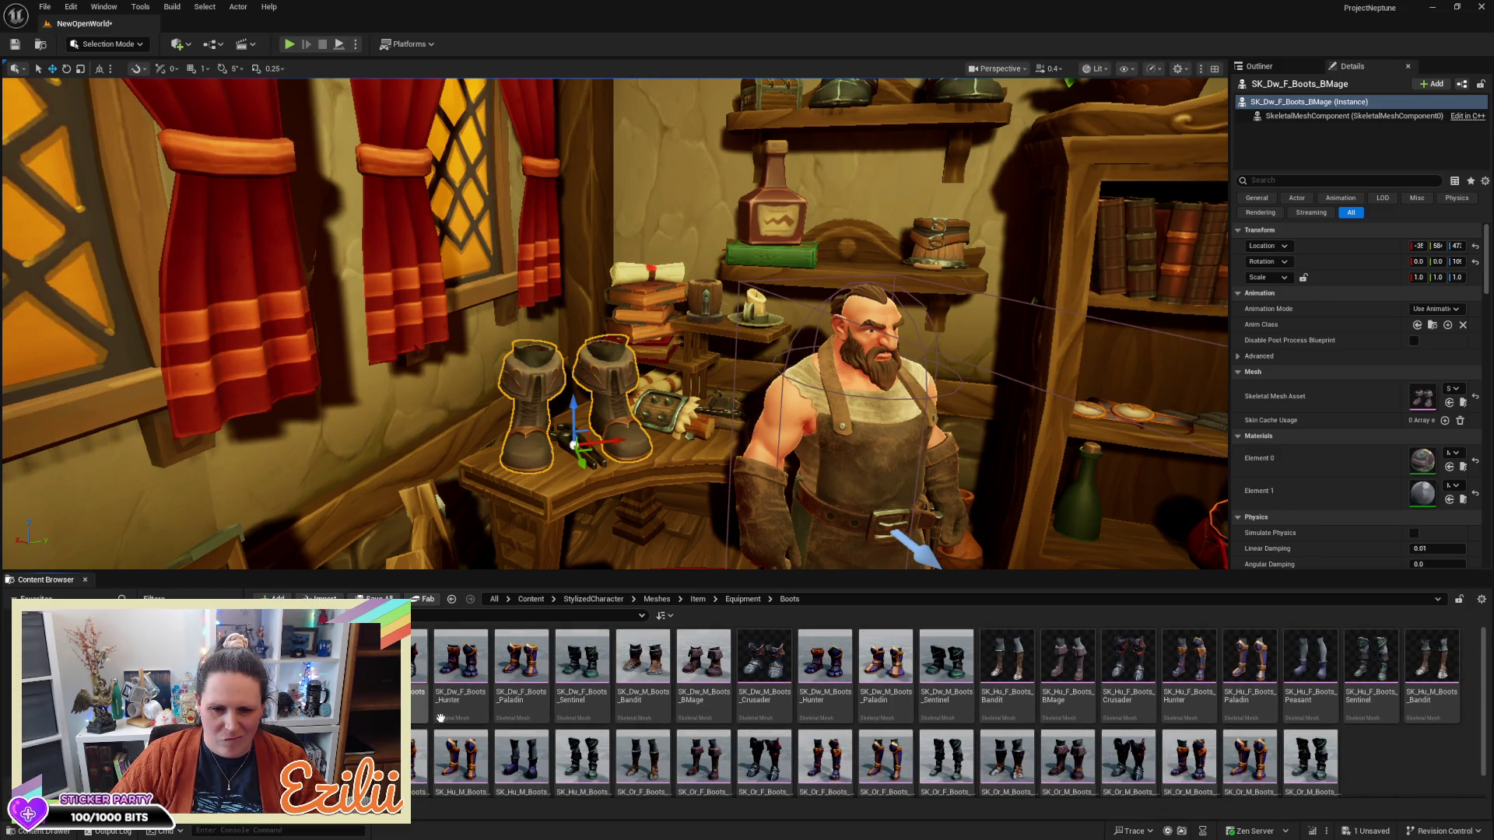
{"action": "left_click", "coordinate": [577, 670]}
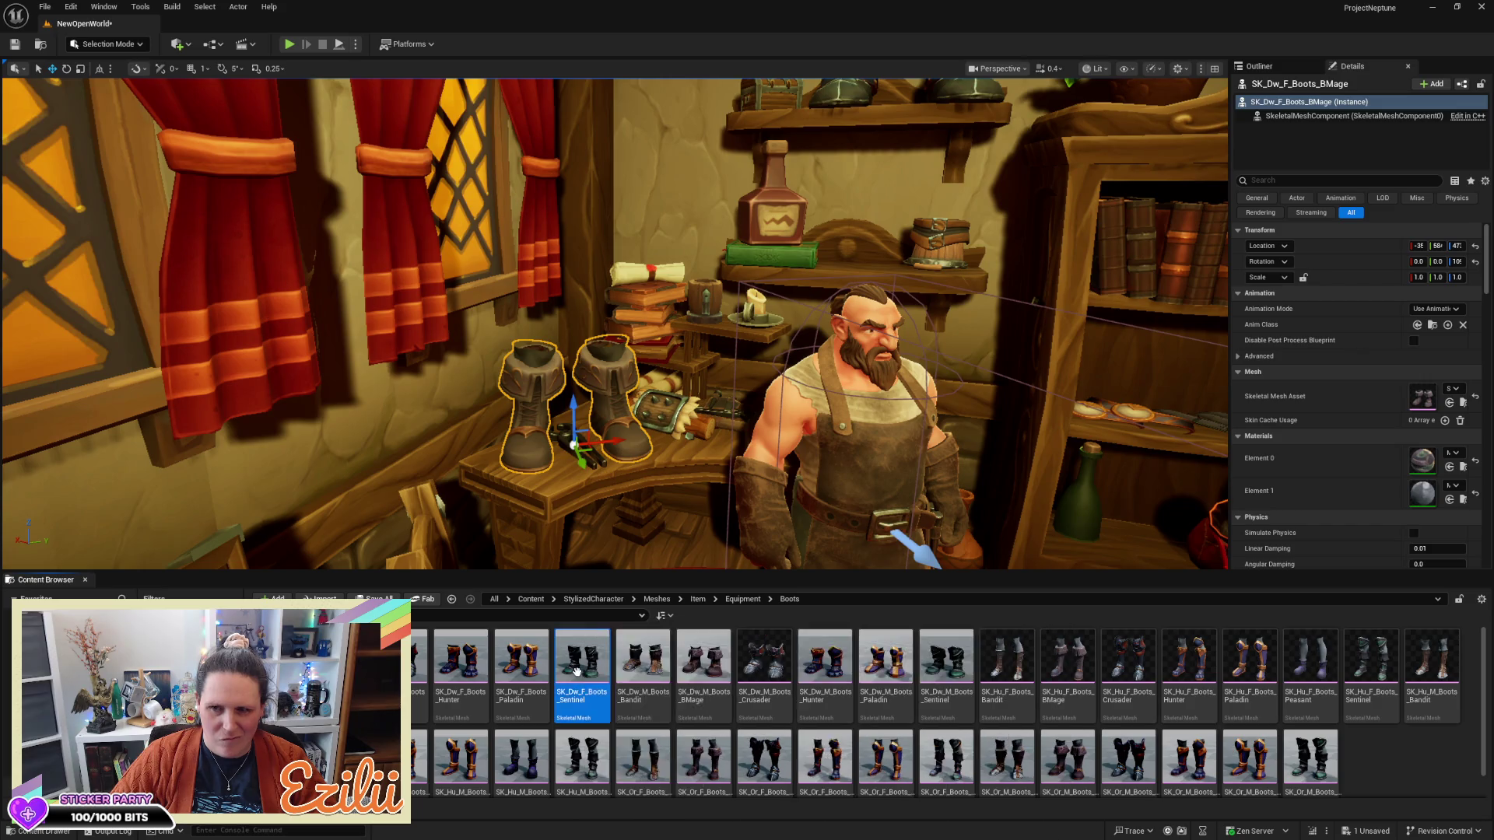
{"action": "left_click", "coordinate": [1448, 403]}
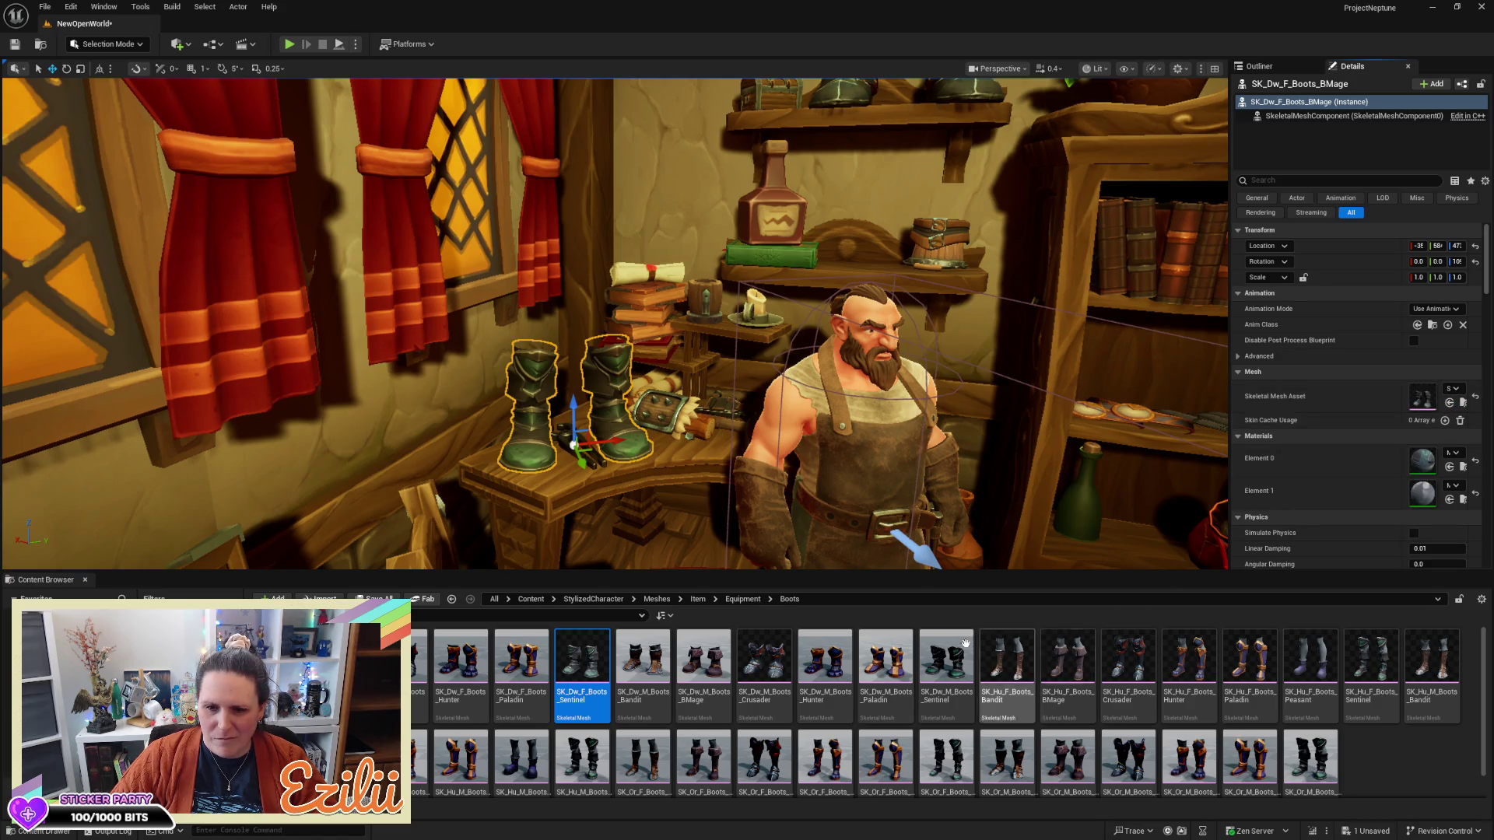
{"action": "left_click", "coordinate": [879, 660]}
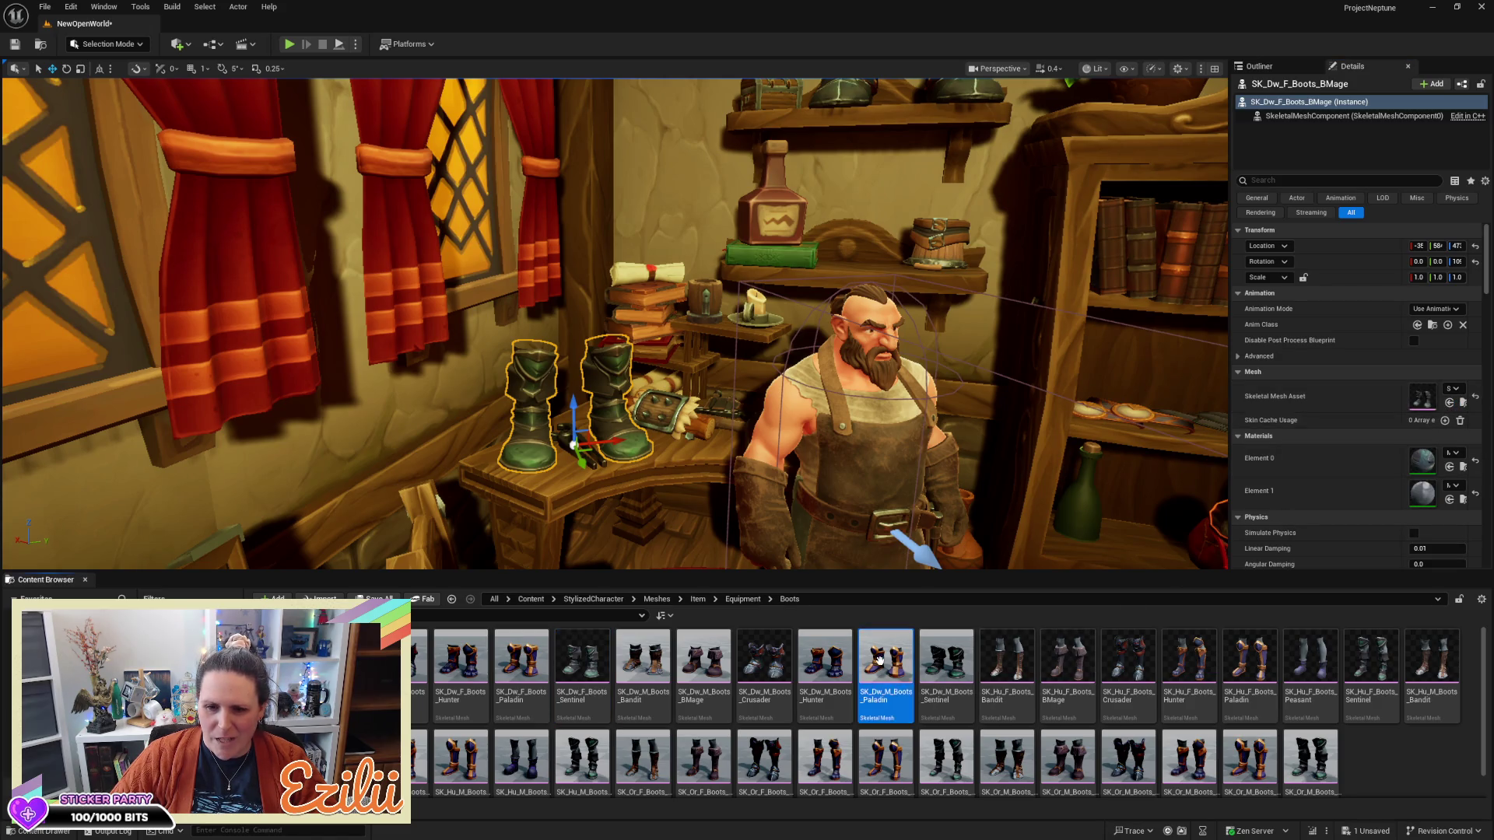
{"action": "left_click", "coordinate": [1449, 403]}
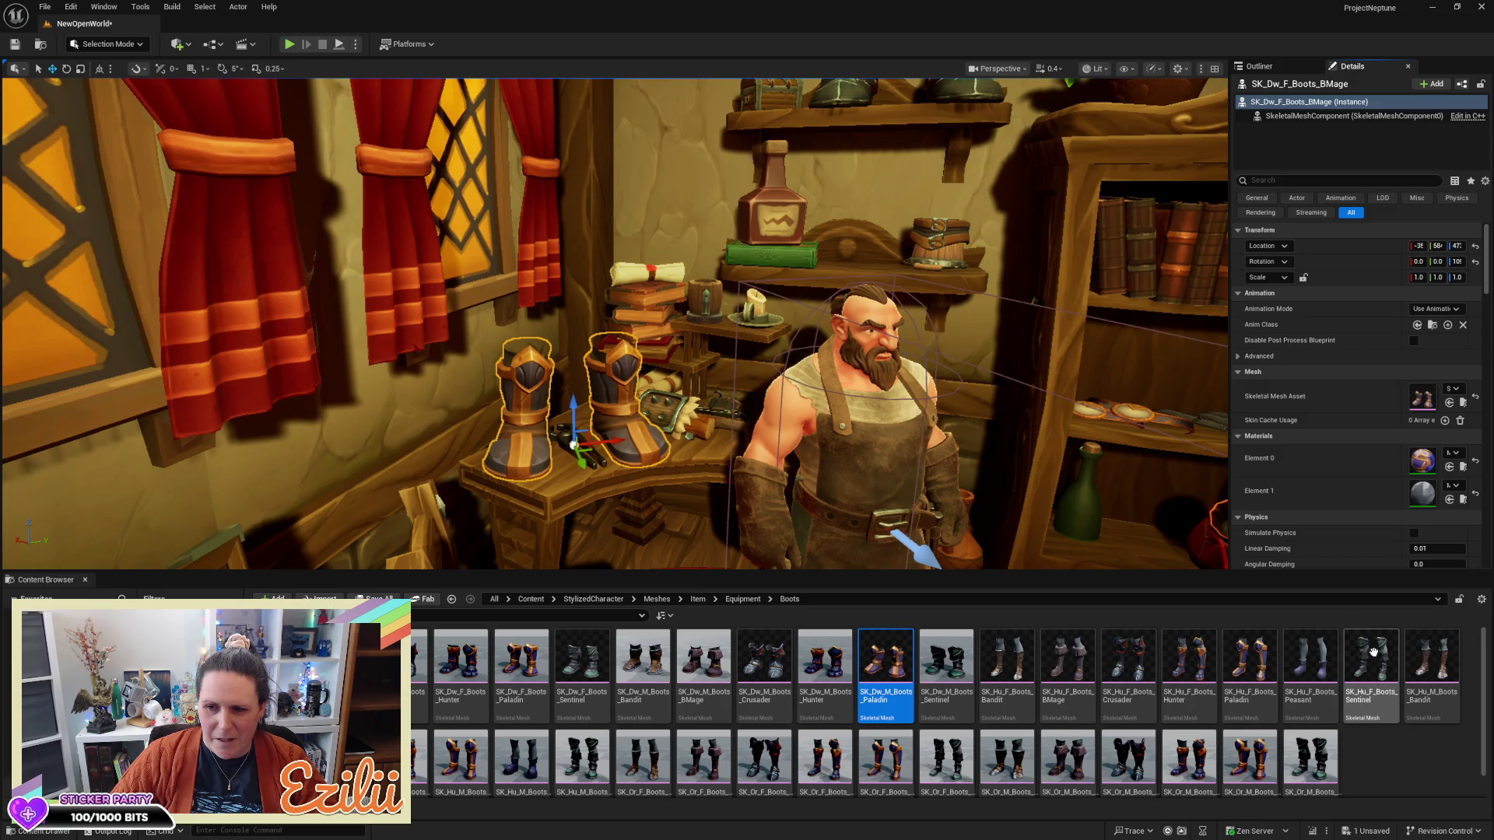
{"action": "left_click", "coordinate": [1374, 658]}
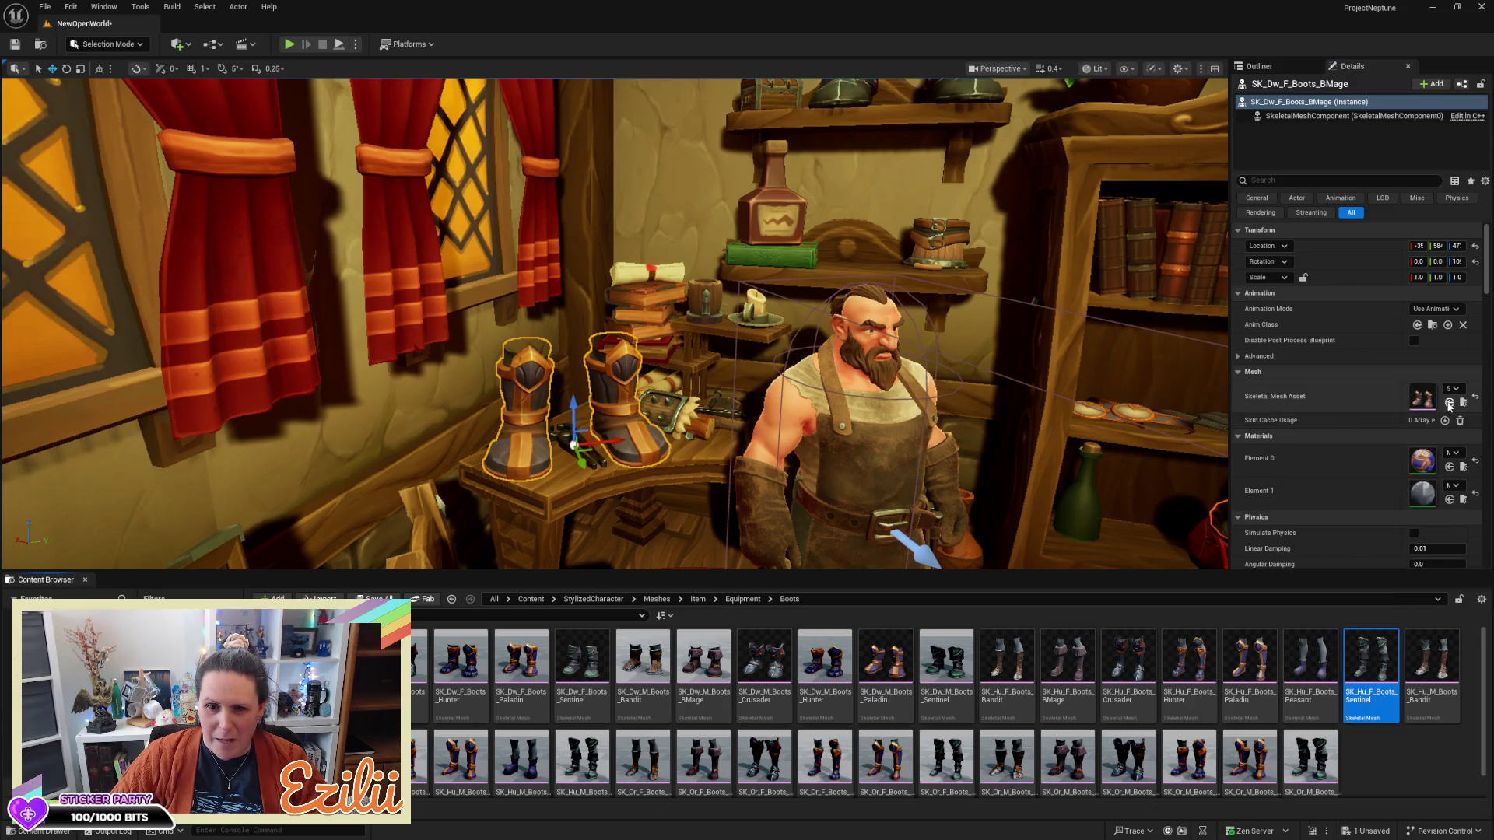
{"action": "left_click", "coordinate": [1449, 403]}
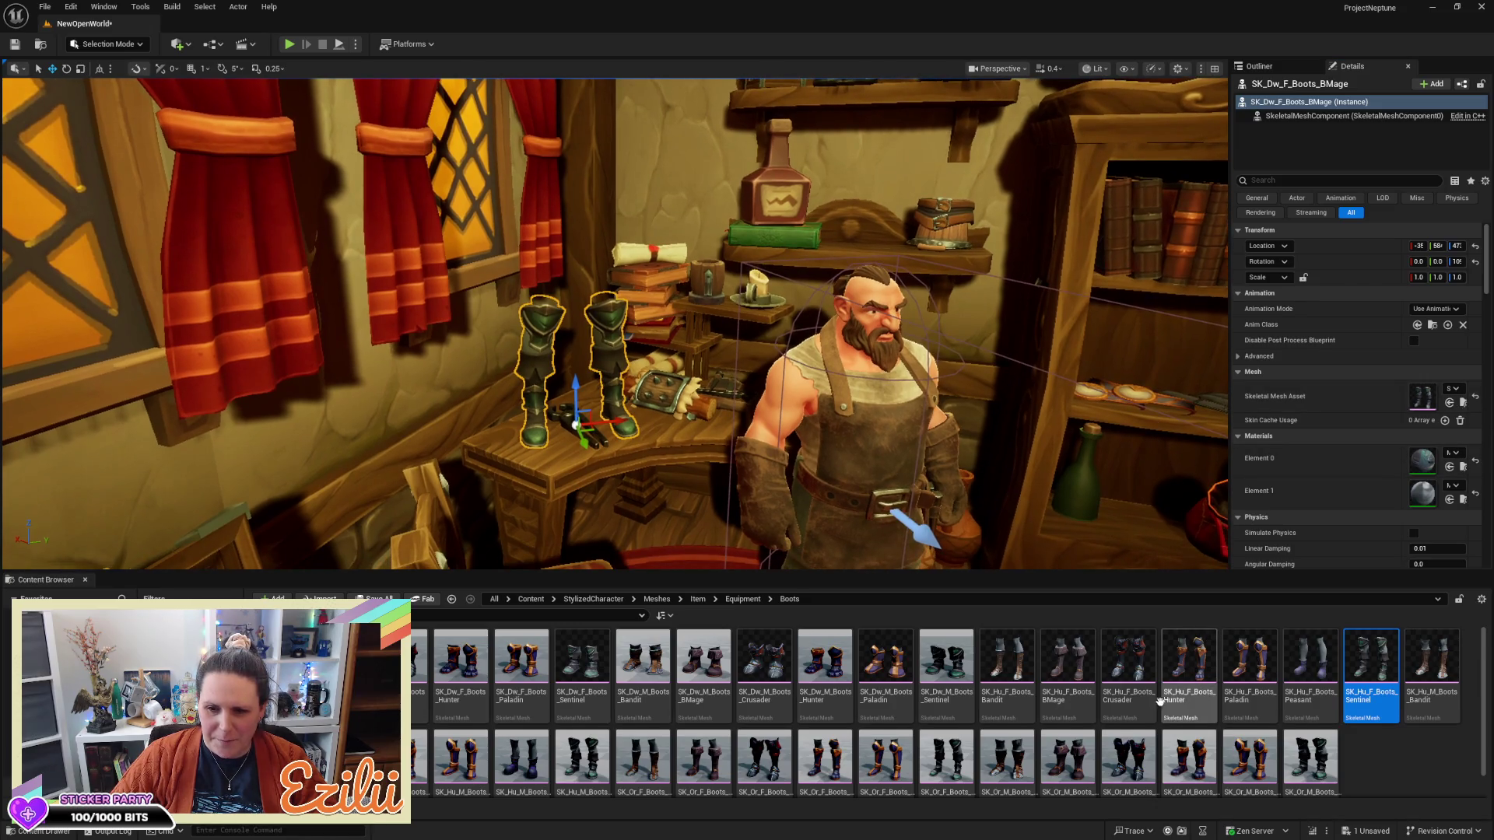
{"action": "scroll", "coordinate": [1160, 704], "scroll_direction": "down", "scroll_amount": 1}
{"action": "scroll", "coordinate": [1159, 703], "scroll_direction": "up", "scroll_amount": 1}
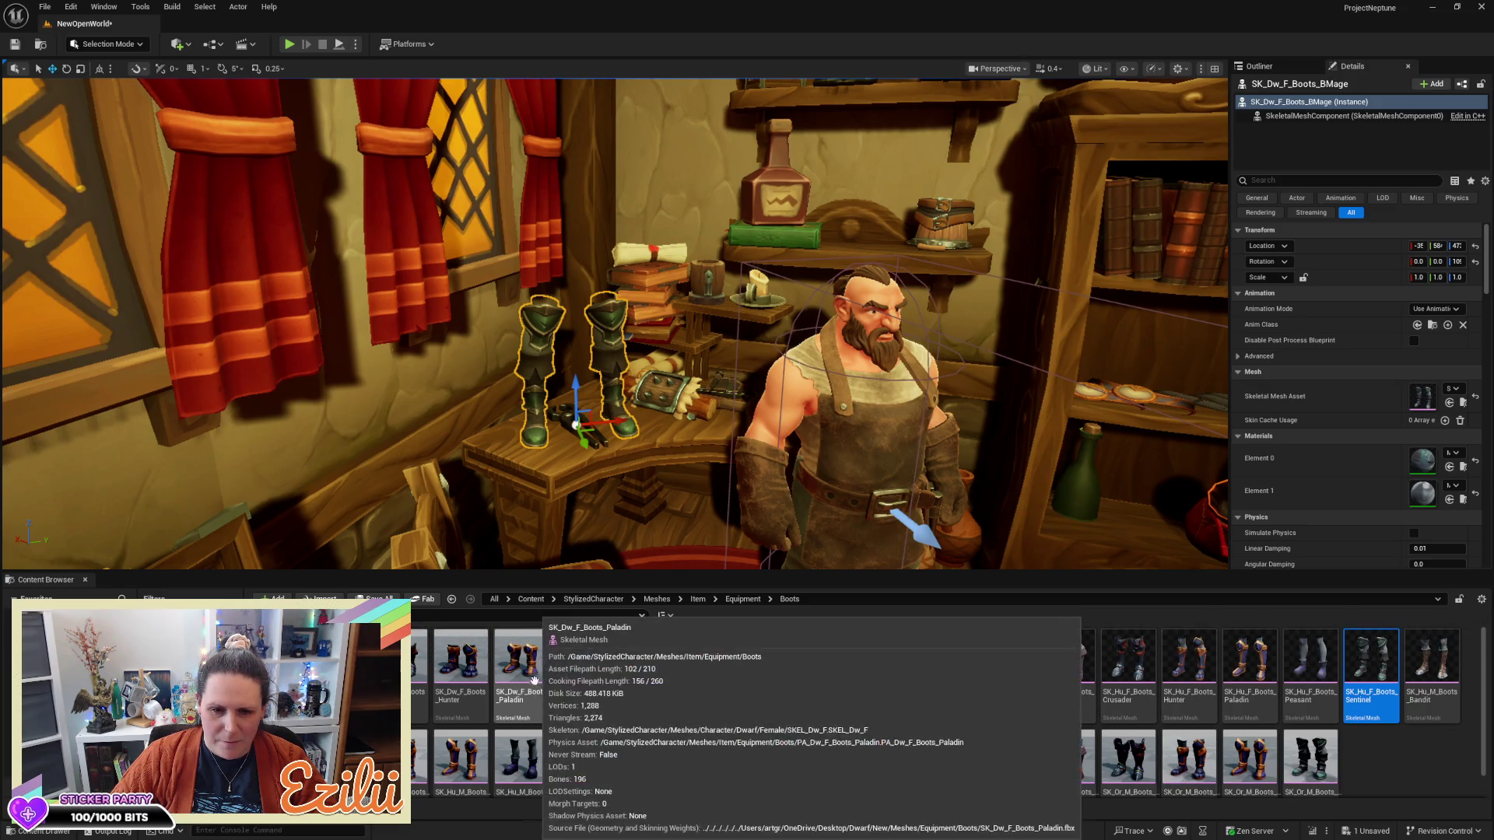
Apply SK_Dw_F_Boots_Paladin to the table boots and close the Content Drawer
{"action": "left_click", "coordinate": [521, 657]}
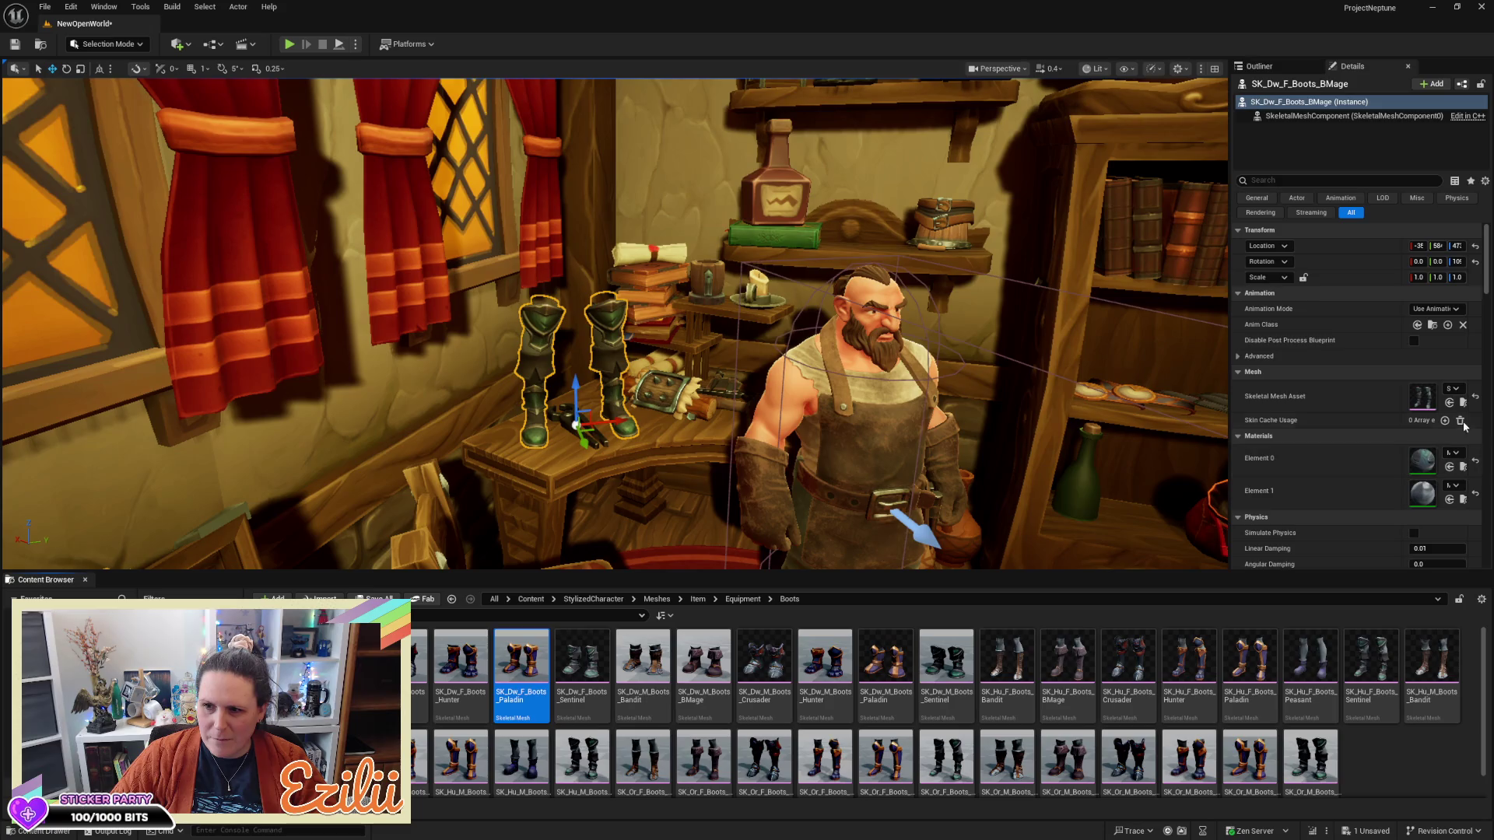
{"action": "left_click", "coordinate": [1451, 403]}
{"action": "left_click_drag", "start_coordinate": [615, 326], "coordinate": [615, 272]}
{"action": "left_click", "coordinate": [1059, 362]}
{"action": "left_click_drag", "start_coordinate": [1053, 378], "coordinate": [910, 500]}
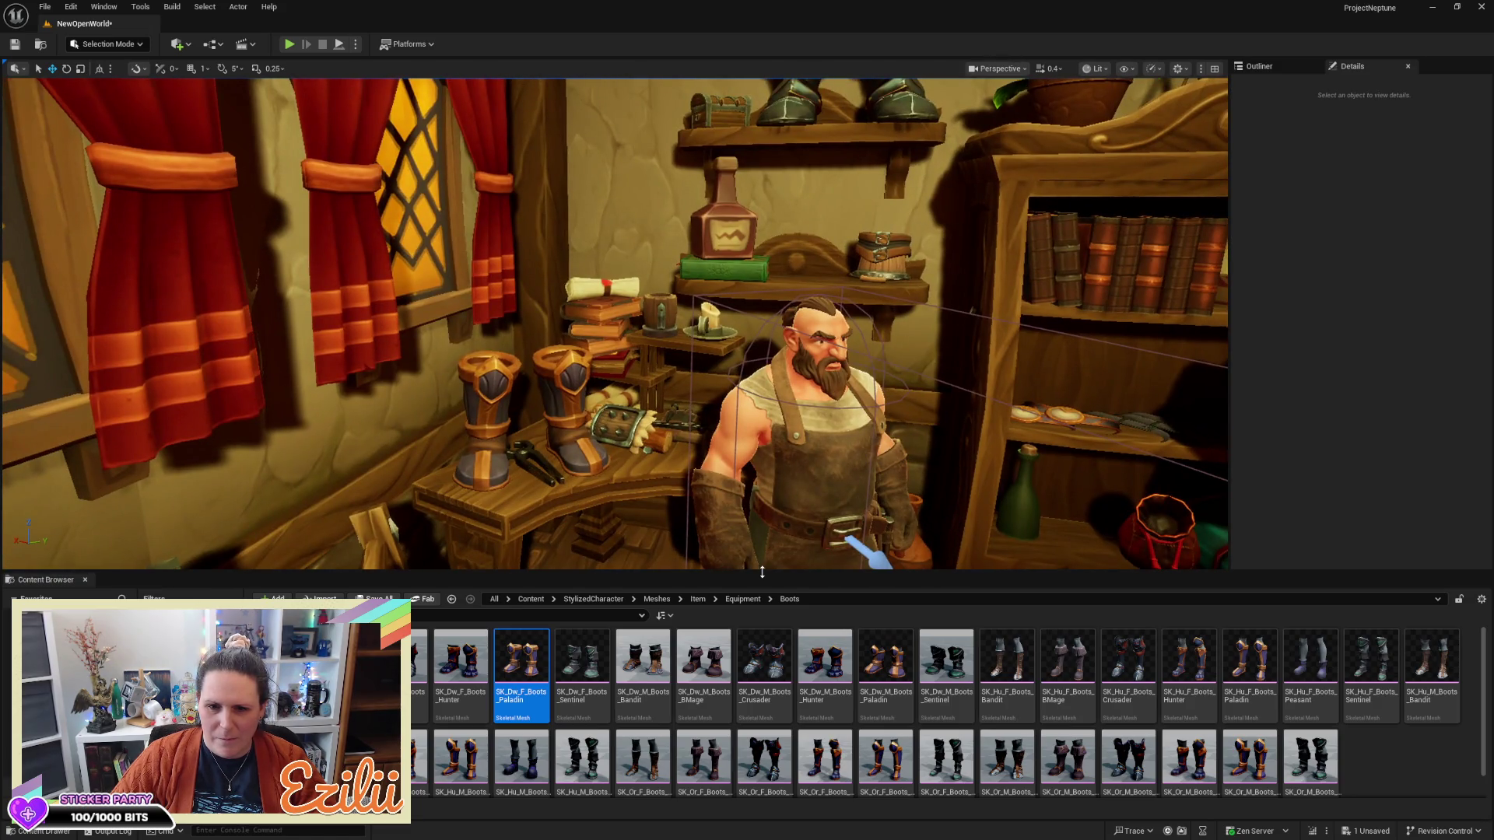
{"action": "left_click", "coordinate": [762, 545]}
{"action": "left_click_drag", "start_coordinate": [762, 545], "coordinate": [762, 498]}
{"action": "left_click_drag", "start_coordinate": [591, 404], "coordinate": [579, 346]}
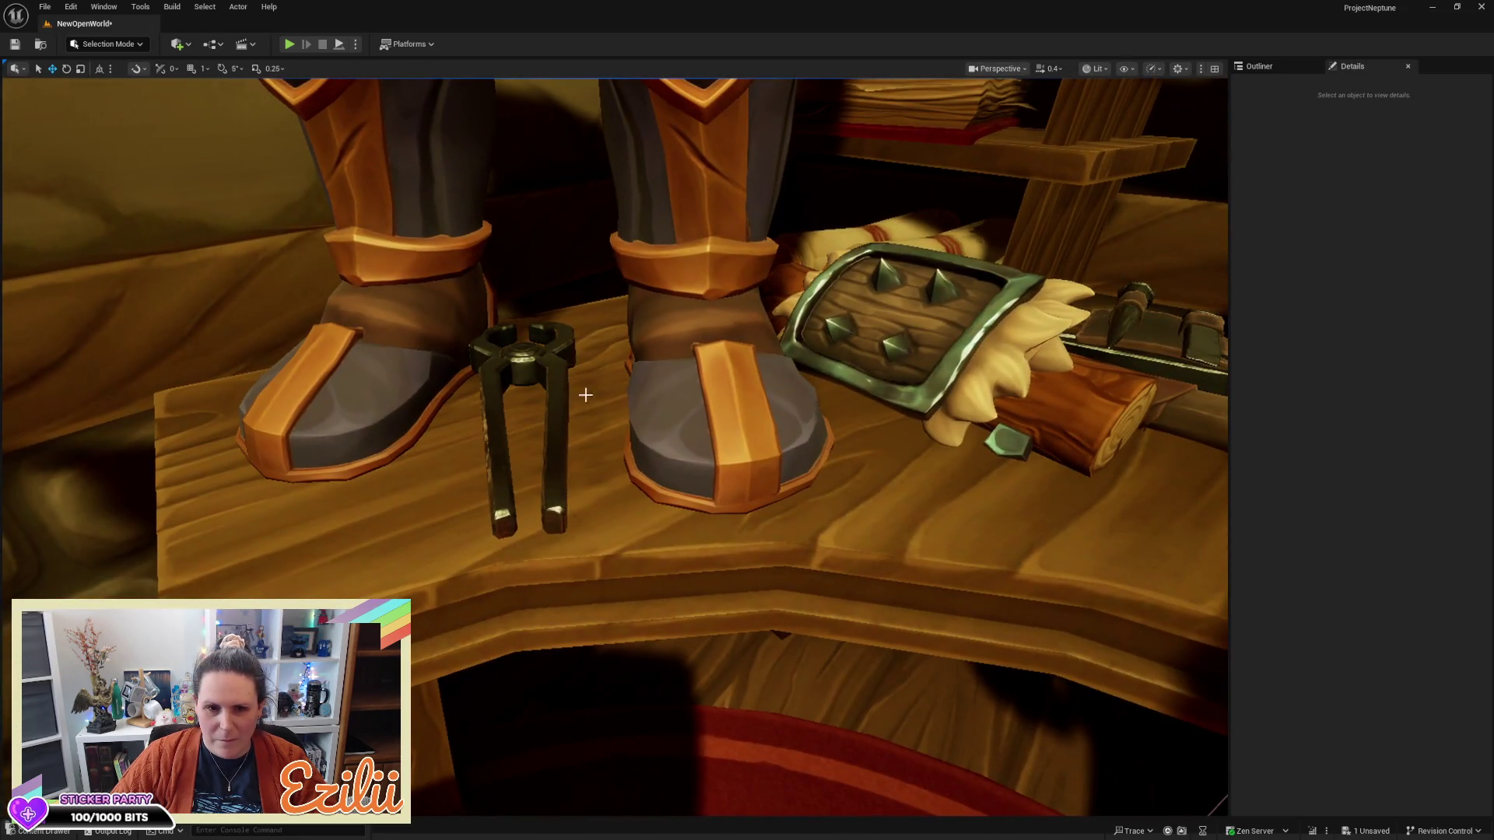
Duplicate the tongs above the boots and rotate the copy 40 degrees with rotation snap
{"action": "left_click", "coordinate": [533, 363]}
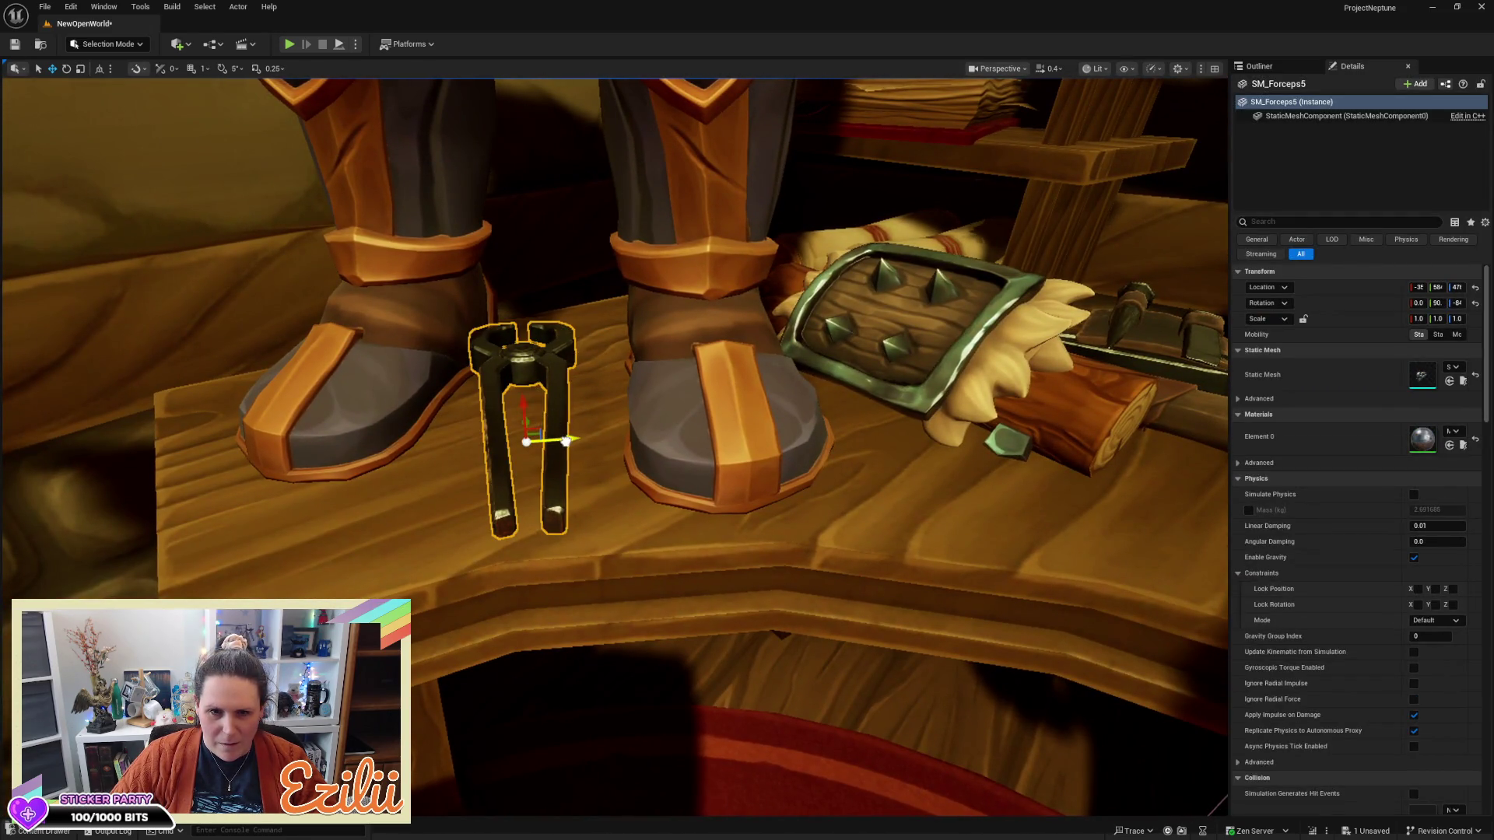
{"action": "mouse_move", "coordinate": [565, 441]}
{"action": "left_mouse_down"}
{"action": "mouse_move", "coordinate": [661, 428]}
{"action": "mouse_move", "coordinate": [623, 435]}
{"action": "mouse_move", "coordinate": [591, 389]}
{"action": "mouse_move", "coordinate": [622, 467]}
{"action": "mouse_move", "coordinate": [562, 430]}
{"action": "left_mouse_up"}
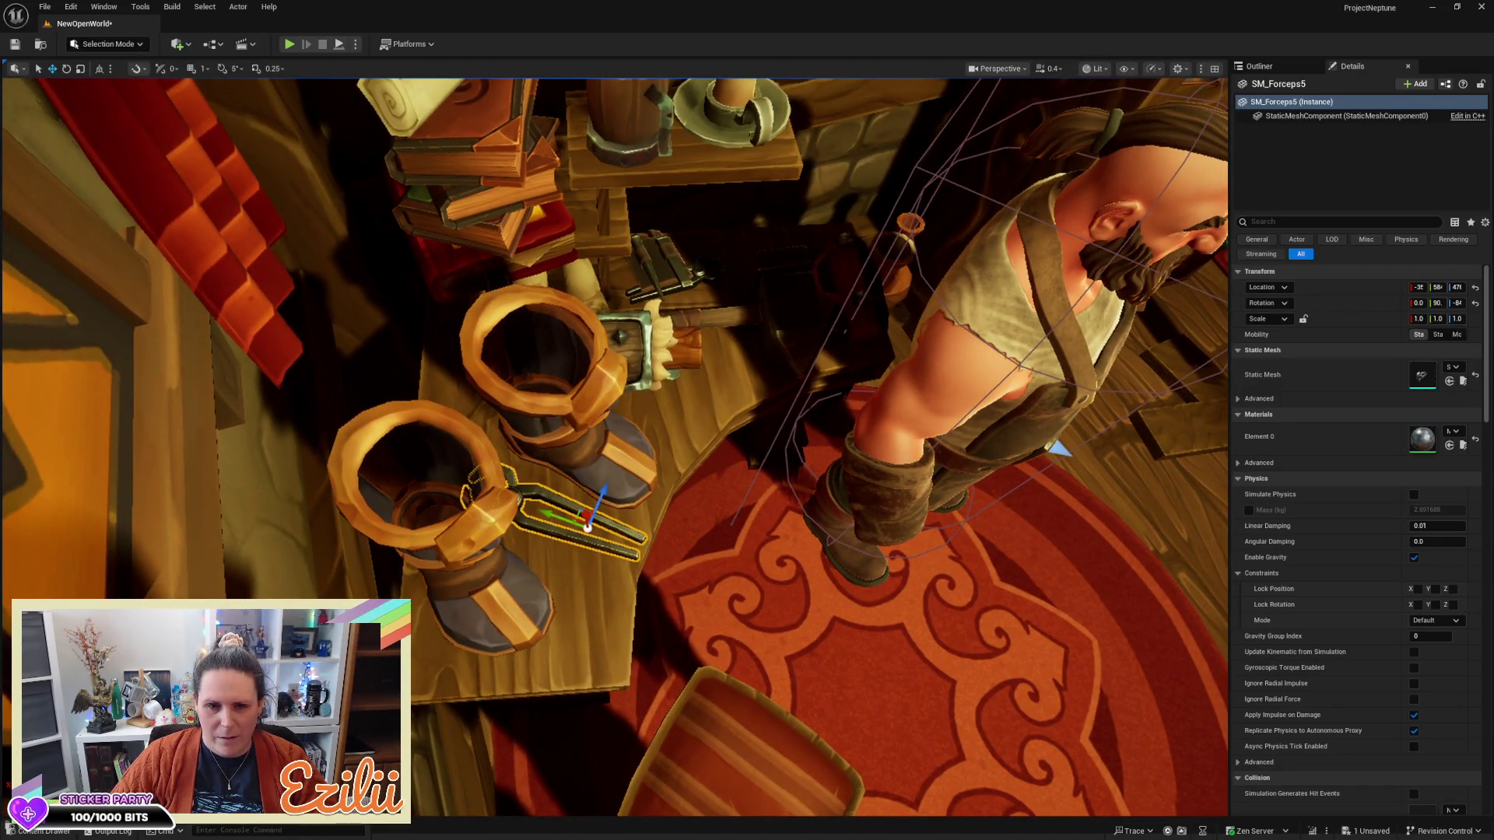
{"action": "left_click_drag", "start_coordinate": [585, 520], "coordinate": [539, 391]}
{"action": "mouse_move", "coordinate": [630, 418]}
{"action": "left_mouse_down"}
{"action": "mouse_move", "coordinate": [580, 479]}
{"action": "mouse_move", "coordinate": [502, 184]}
{"action": "left_mouse_up"}
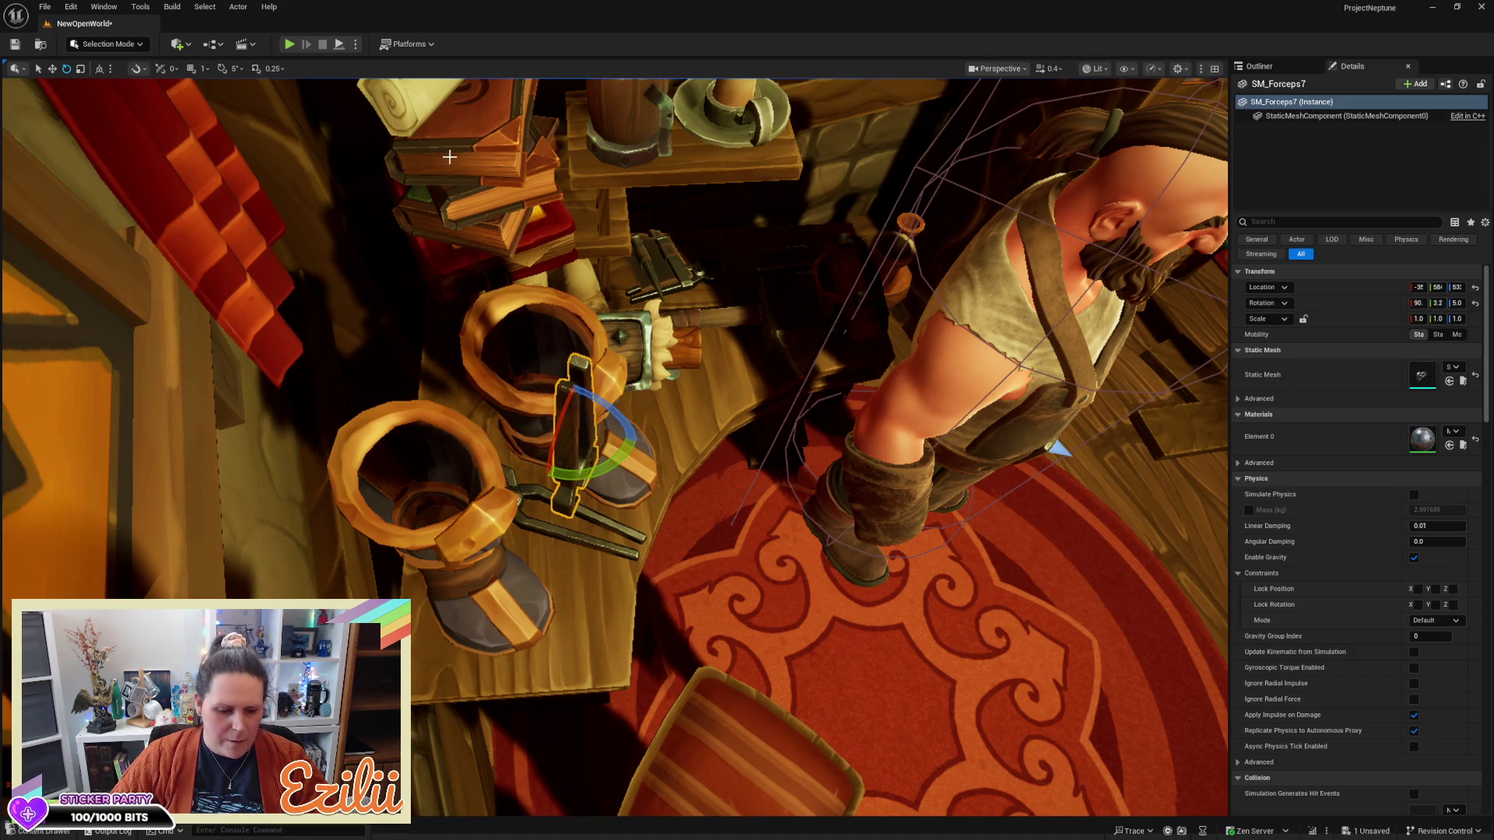
{"action": "key", "text": "ctrl+z"}
{"action": "left_click", "coordinate": [223, 68]}
{"action": "mouse_move", "coordinate": [619, 416]}
{"action": "left_mouse_down"}
{"action": "mouse_move", "coordinate": [580, 456]}
{"action": "mouse_move", "coordinate": [548, 441]}
{"action": "mouse_move", "coordinate": [613, 400]}
{"action": "left_mouse_up"}
Stand the copied tongs upright and slide them into the left boot
{"action": "key", "text": "w"}
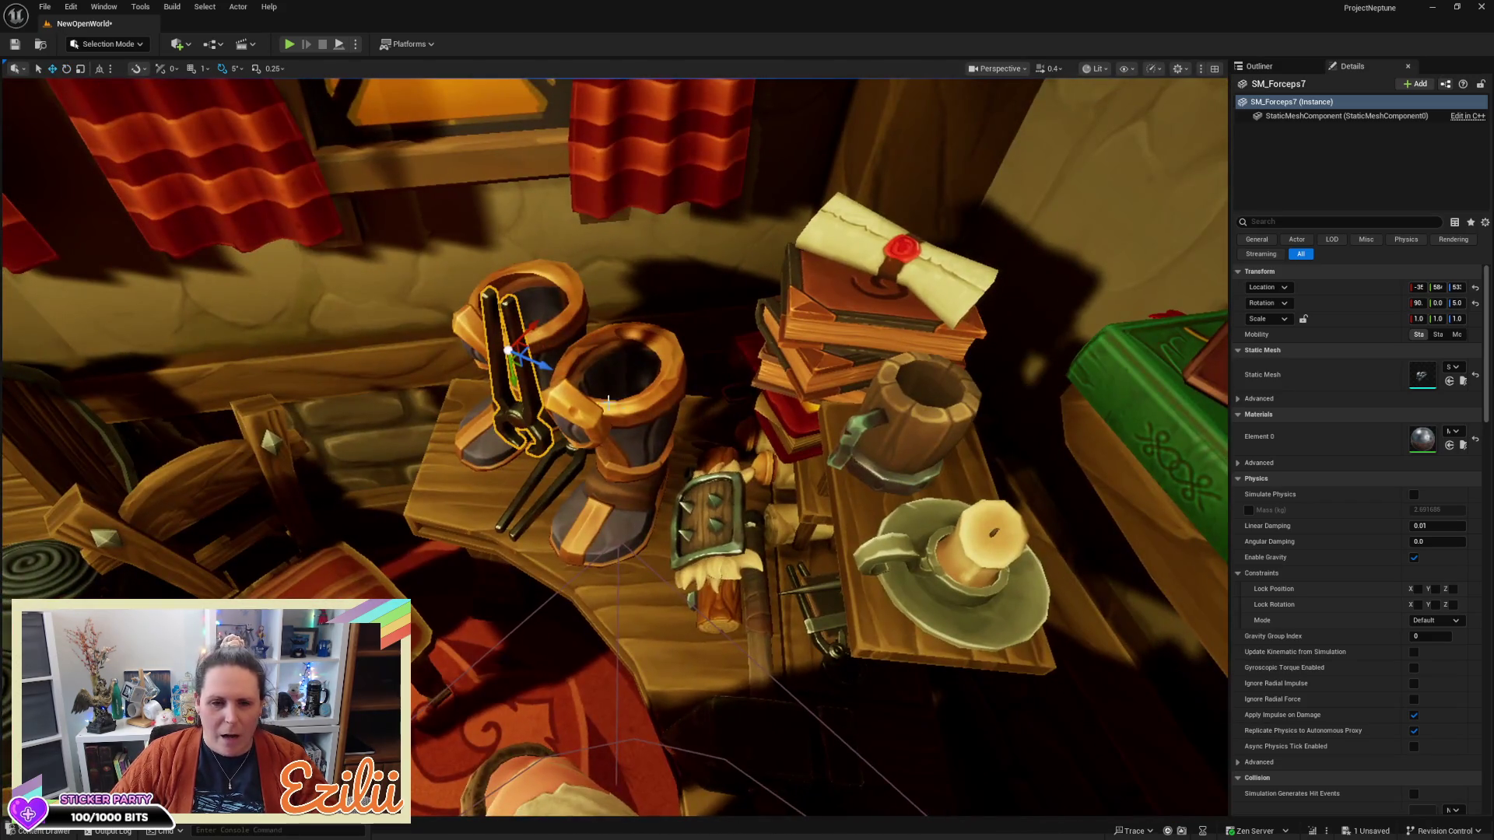
{"action": "mouse_move", "coordinate": [526, 326]}
{"action": "left_mouse_down"}
{"action": "mouse_move", "coordinate": [629, 327]}
{"action": "mouse_move", "coordinate": [562, 307]}
{"action": "mouse_move", "coordinate": [570, 269]}
{"action": "left_mouse_up"}
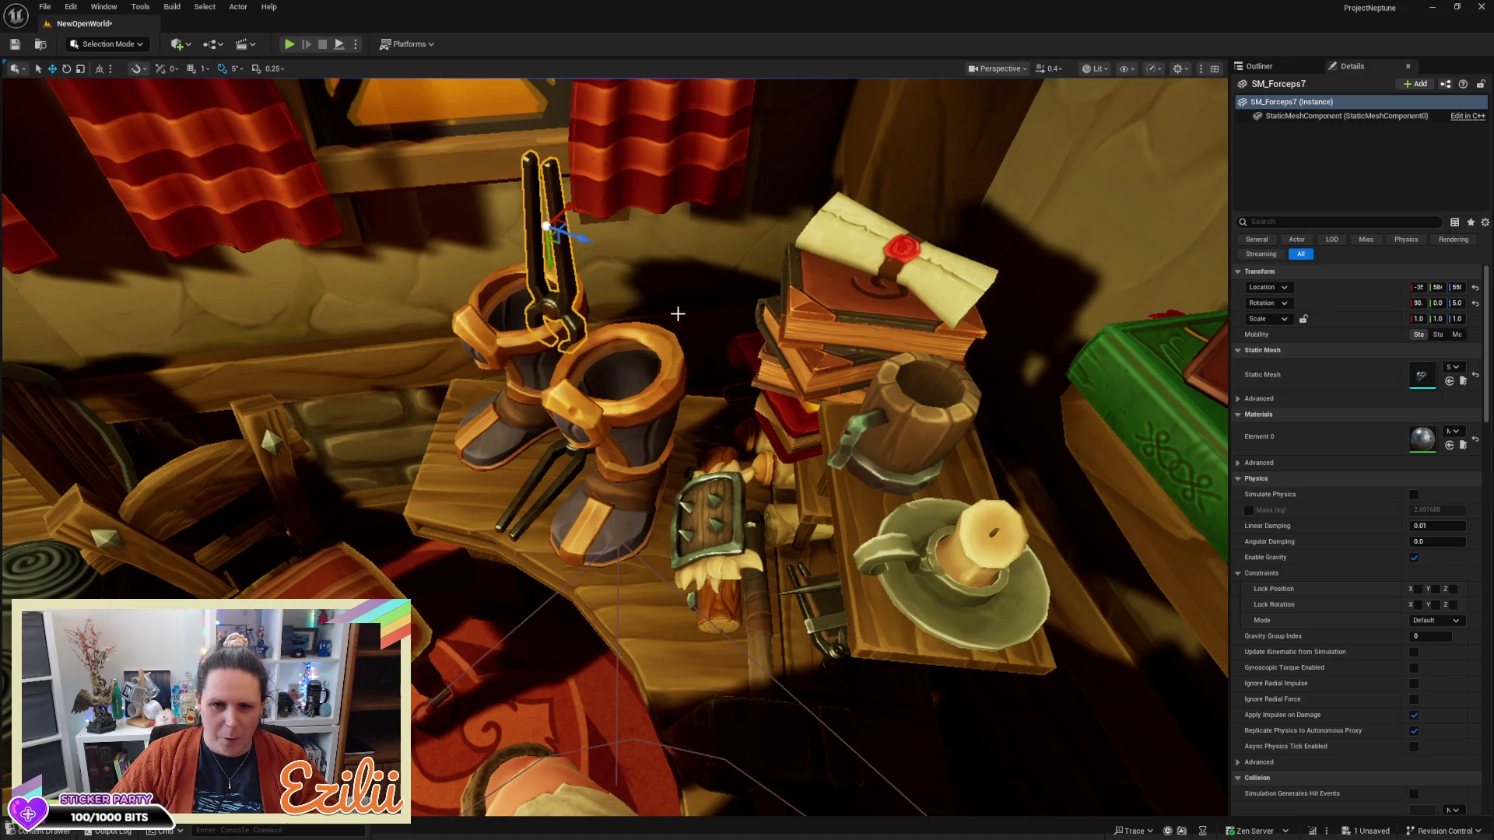
{"action": "scroll", "coordinate": [670, 313], "scroll_direction": "up", "scroll_amount": 5}
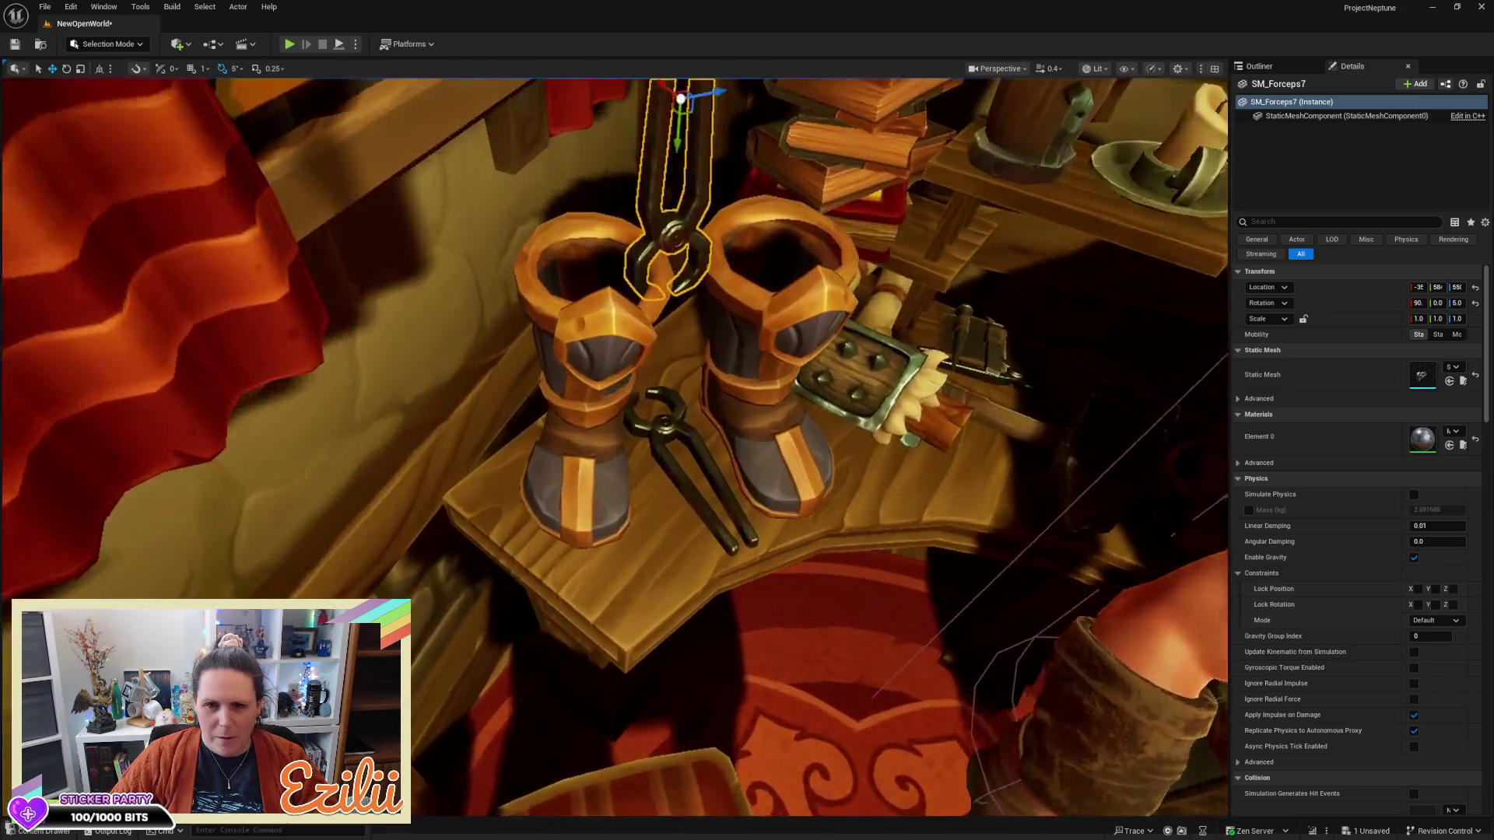
{"action": "left_click_drag", "start_coordinate": [702, 318], "coordinate": [702, 289]}
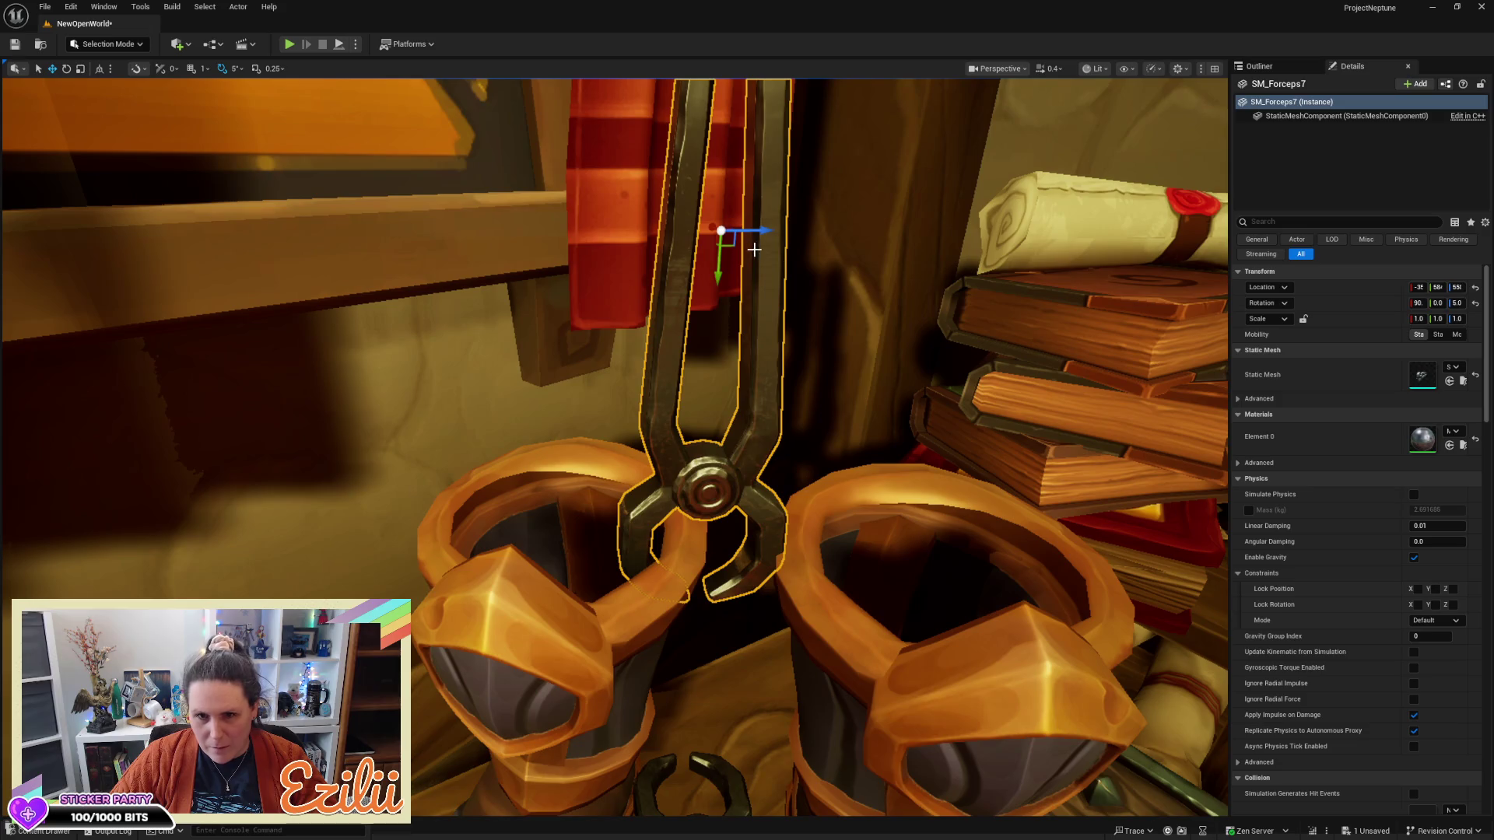
{"action": "left_click_drag", "start_coordinate": [759, 233], "coordinate": [726, 244]}
{"action": "key", "text": "e"}
{"action": "mouse_move", "coordinate": [762, 312]}
{"action": "left_mouse_down"}
{"action": "mouse_move", "coordinate": [790, 351]}
{"action": "mouse_move", "coordinate": [864, 333]}
{"action": "left_mouse_up"}
{"action": "mouse_move", "coordinate": [739, 336]}
{"action": "left_mouse_down"}
{"action": "mouse_move", "coordinate": [766, 360]}
{"action": "mouse_move", "coordinate": [774, 296]}
{"action": "left_mouse_up"}
{"action": "key", "text": "Escape"}
{"action": "left_click_drag", "start_coordinate": [592, 327], "coordinate": [572, 284]}
Shorten the copied tongs to about 0.5 Y scale and lower them deeper into the boot
{"action": "left_click", "coordinate": [572, 284]}
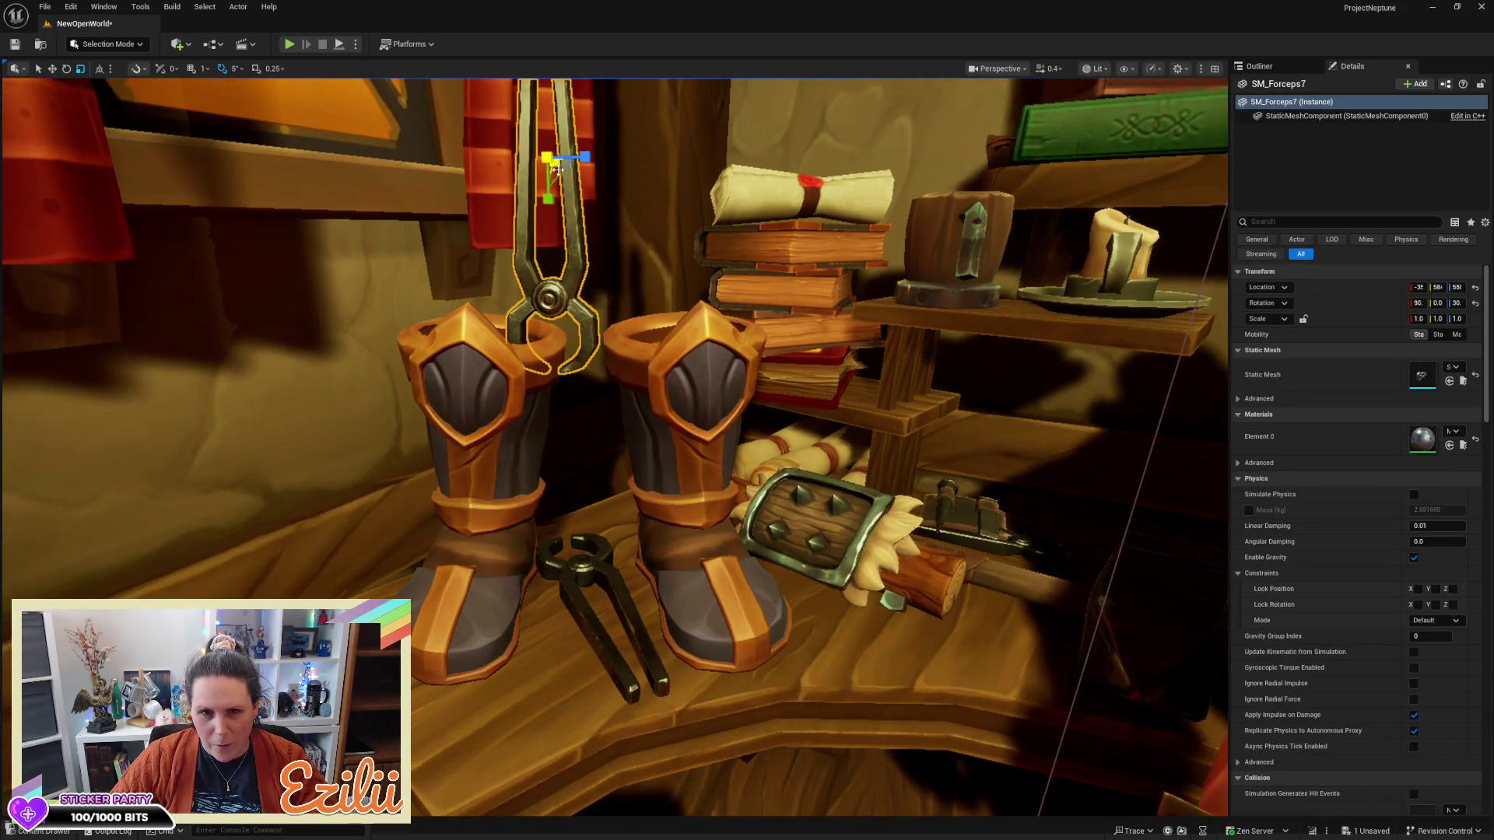
{"action": "left_click_drag", "start_coordinate": [1437, 319], "coordinate": [1423, 319]}
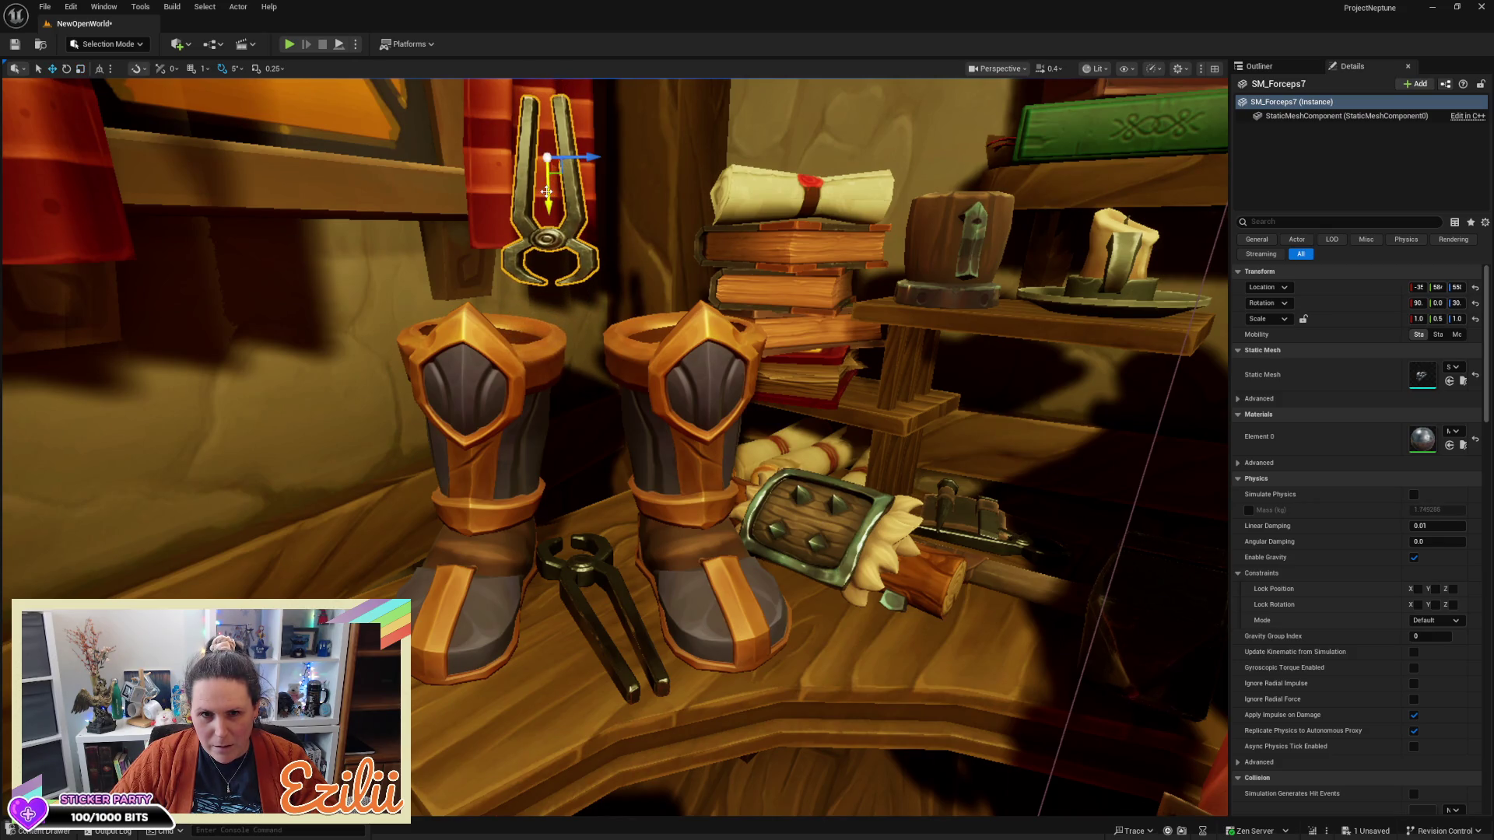
{"action": "left_click_drag", "start_coordinate": [547, 191], "coordinate": [533, 241]}
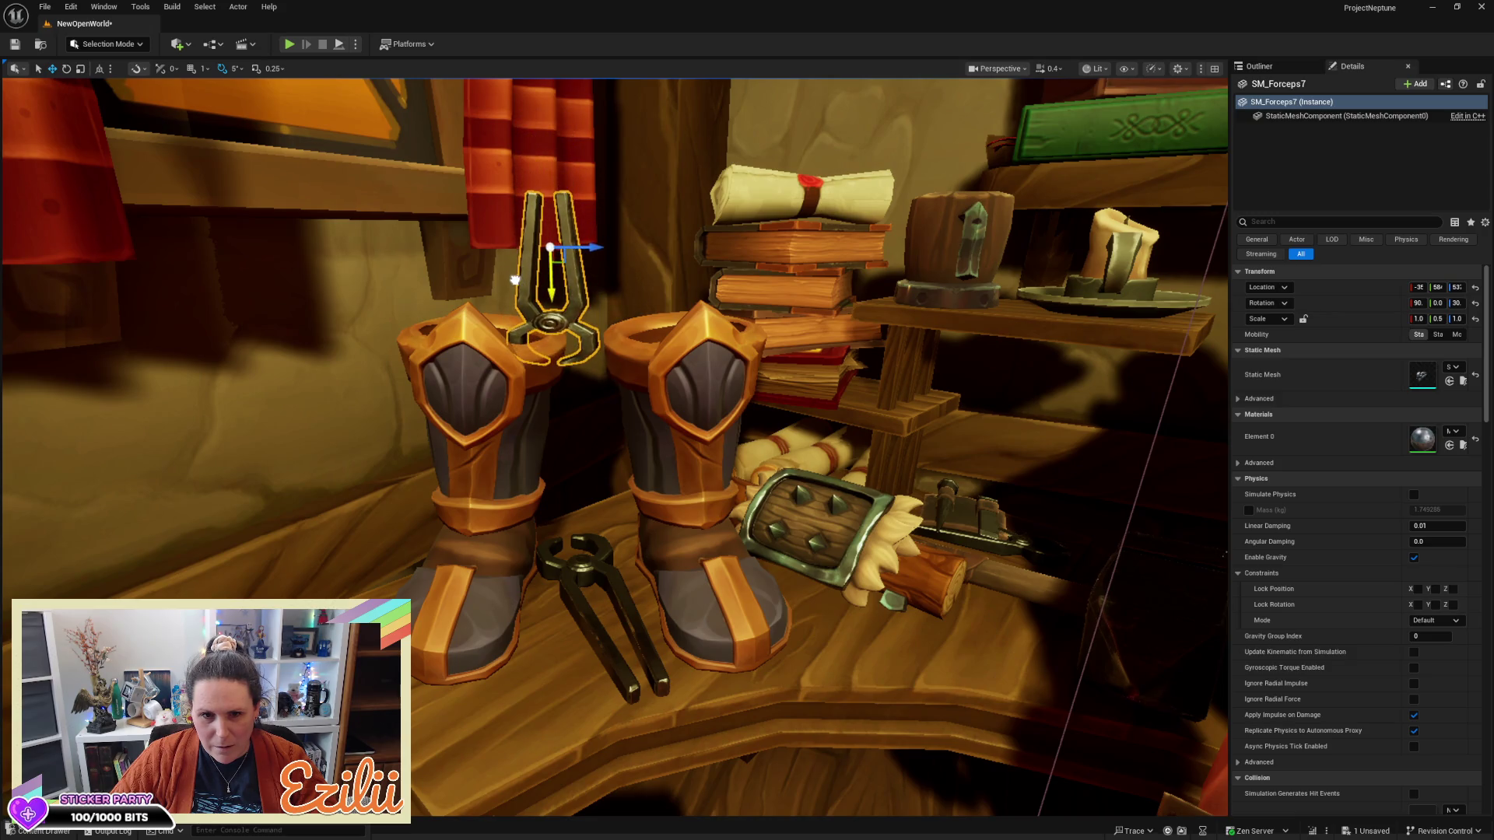
{"action": "key", "text": "Escape"}
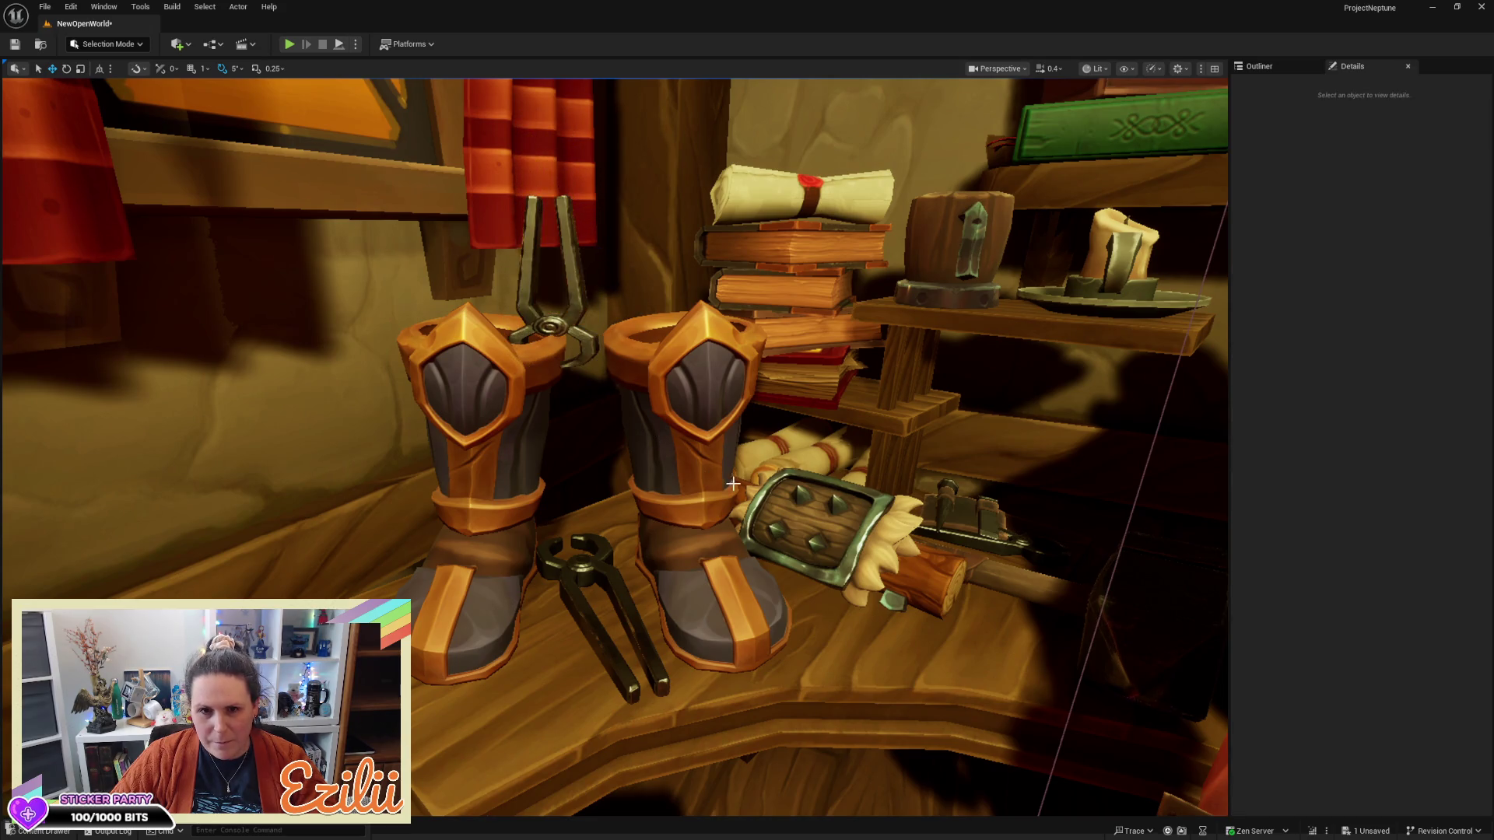
{"action": "scroll", "coordinate": [735, 484], "scroll_direction": "down", "scroll_amount": 6}
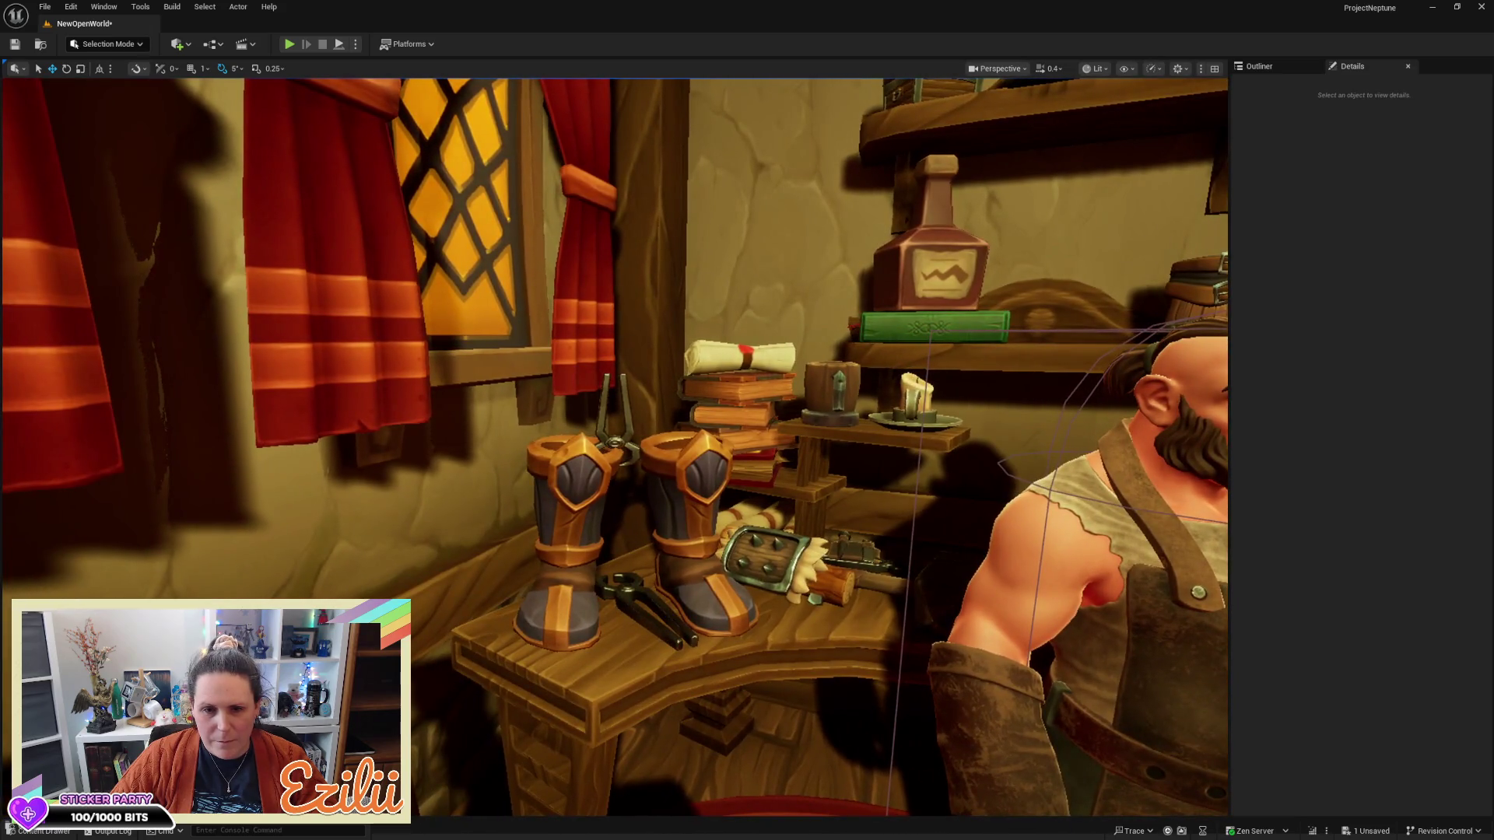
Rotate SM_Forceps8 to 85 degrees and stretch its Z scale to 1.1
{"action": "left_click_drag", "start_coordinate": [614, 447], "coordinate": [537, 358]}
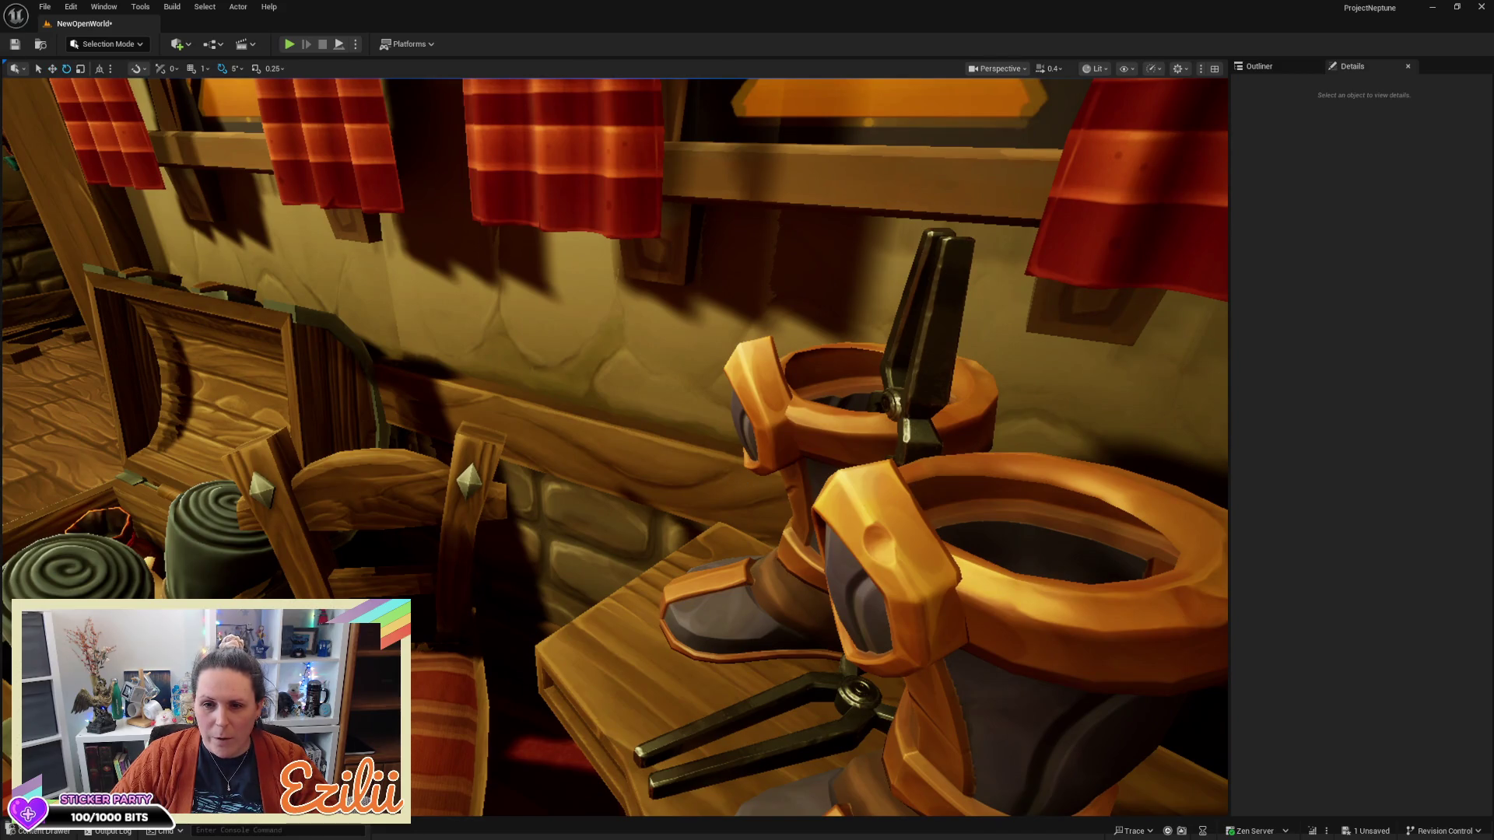
{"action": "left_click", "coordinate": [911, 422]}
{"action": "left_click_drag", "start_coordinate": [912, 422], "coordinate": [970, 292]}
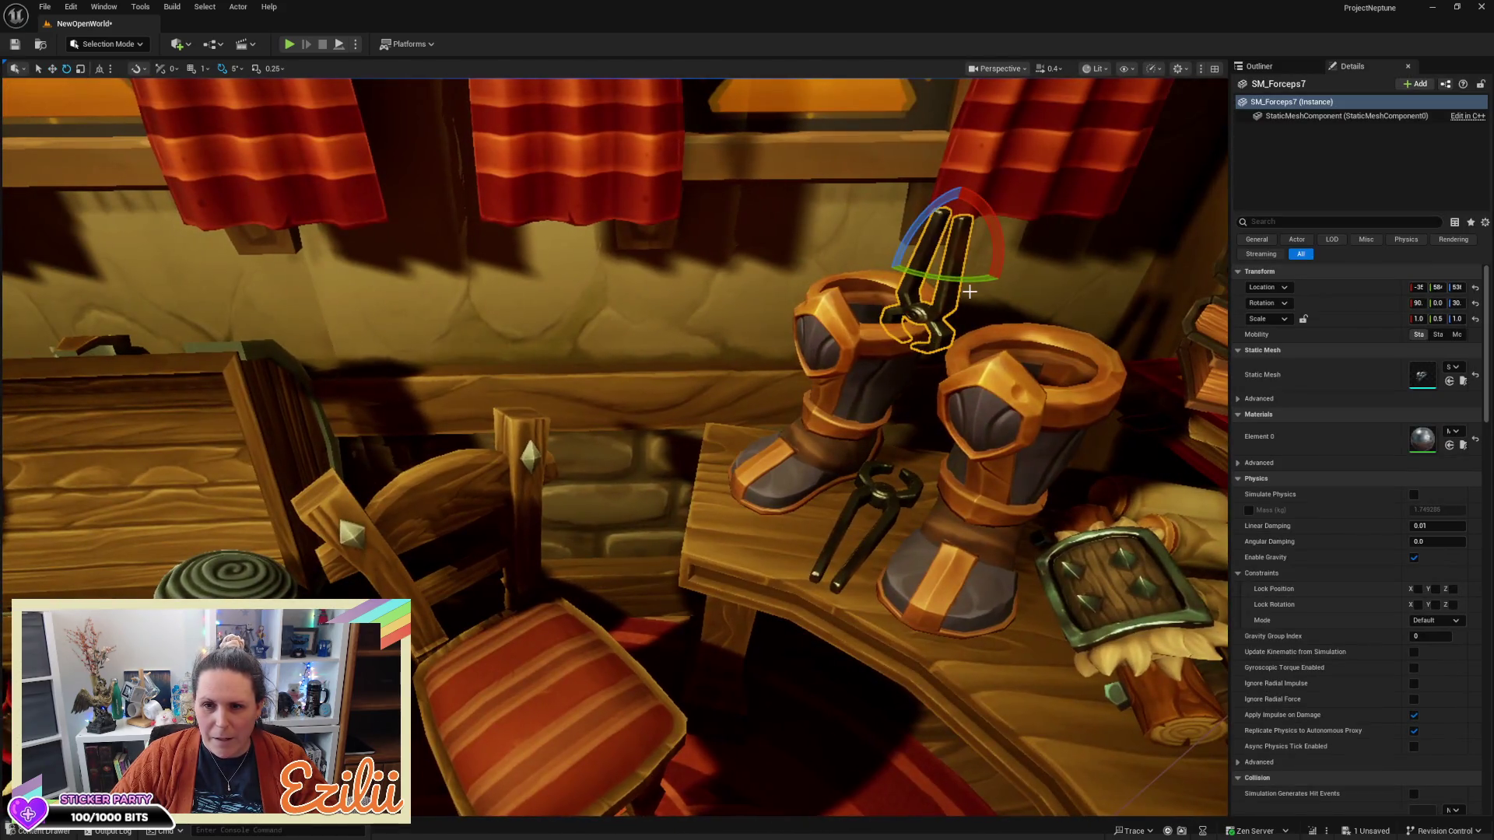
{"action": "mouse_move", "coordinate": [1010, 259]}
{"action": "left_mouse_down"}
{"action": "mouse_move", "coordinate": [1009, 278]}
{"action": "mouse_move", "coordinate": [934, 251]}
{"action": "mouse_move", "coordinate": [825, 279]}
{"action": "mouse_move", "coordinate": [803, 319]}
{"action": "left_mouse_up"}
{"action": "key", "text": "w"}
{"action": "key", "text": "r"}
{"action": "left_click_drag", "start_coordinate": [515, 240], "coordinate": [557, 277]}
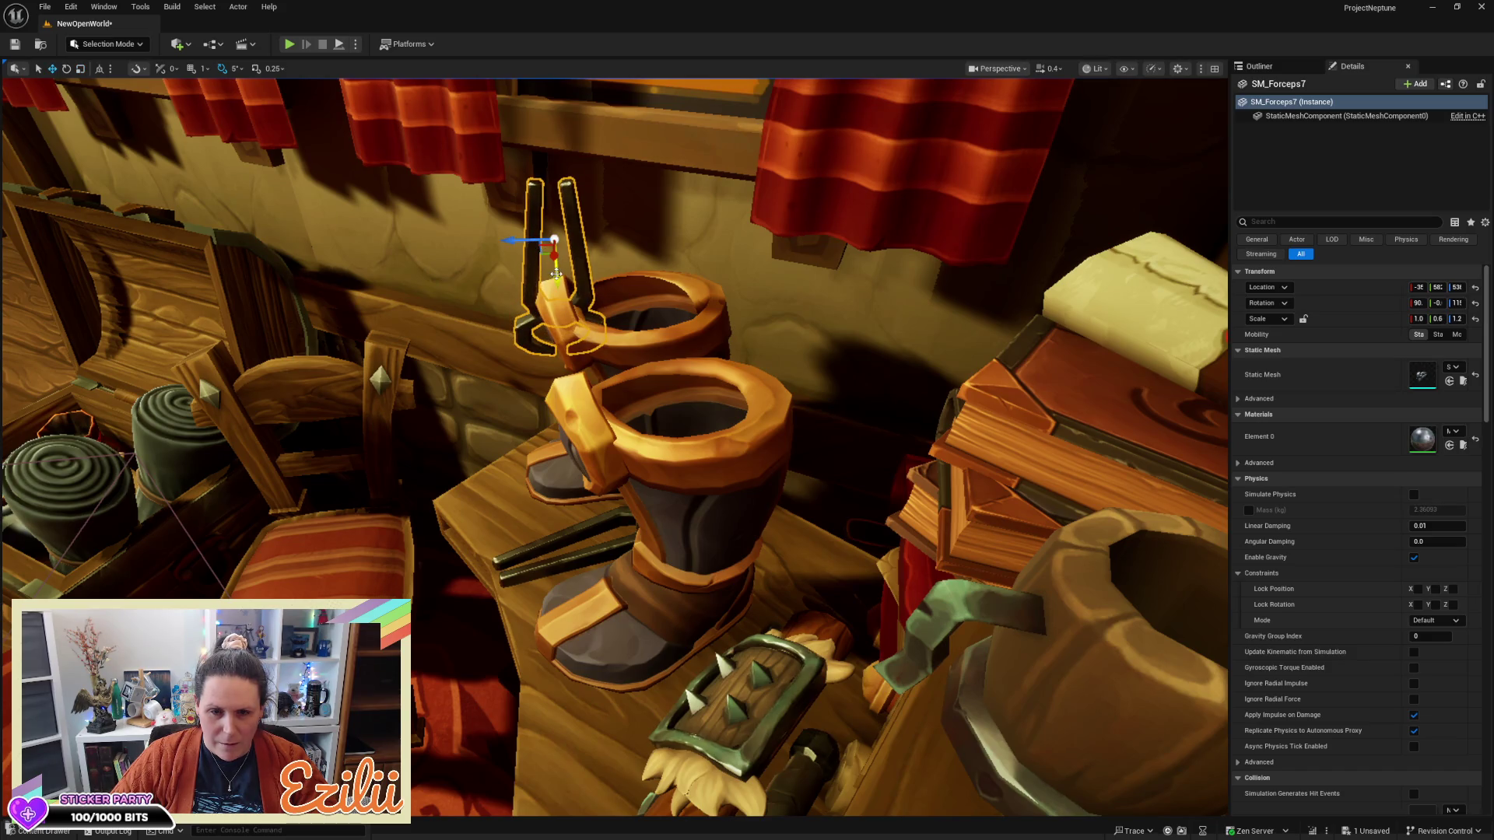
{"action": "key", "text": "e"}
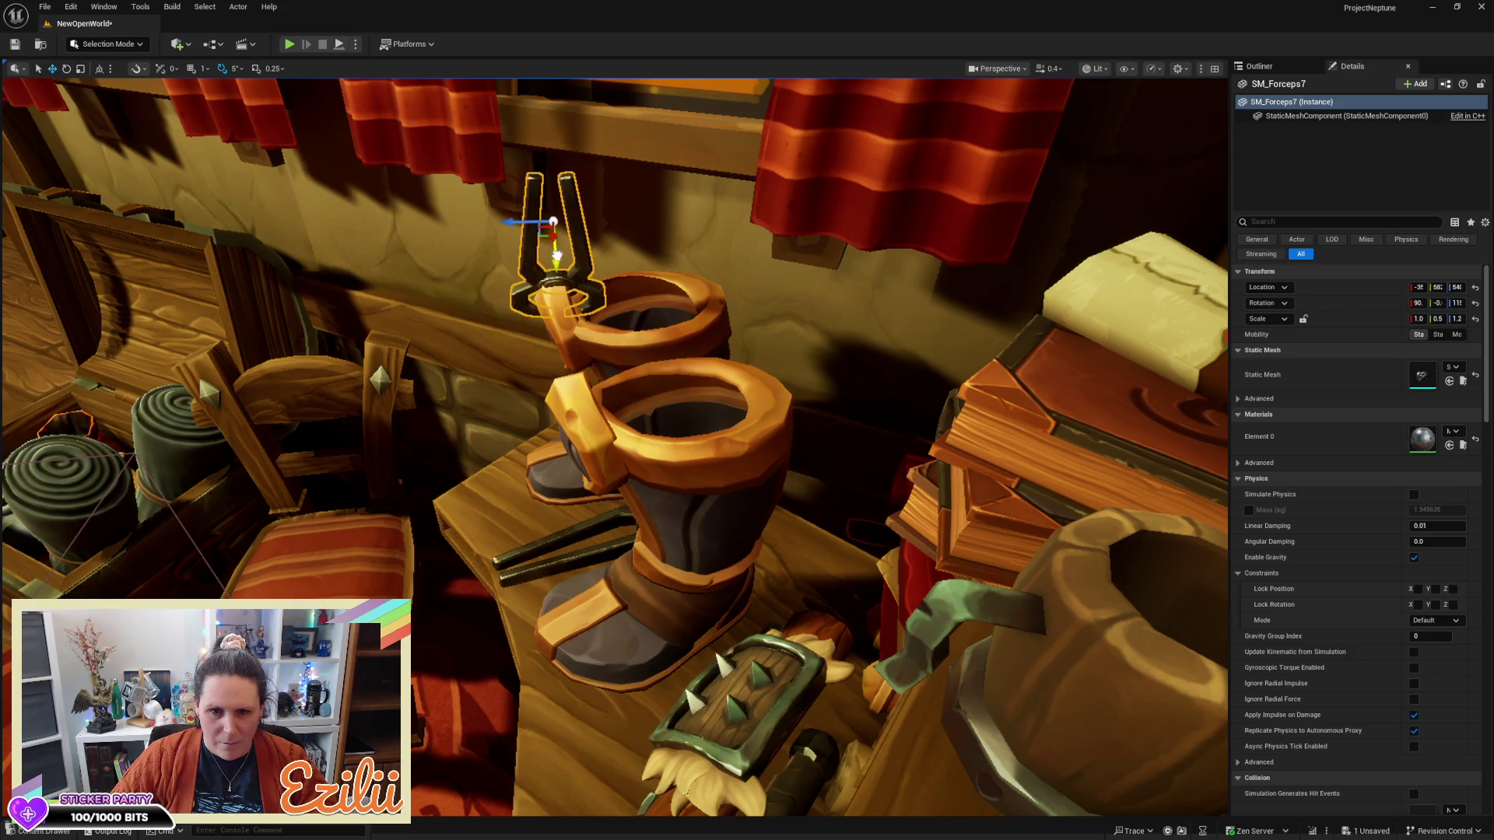
Fly in around the left boot's cuff to check both pairs of forceps
{"action": "left_click_drag", "start_coordinate": [650, 272], "coordinate": [467, 307]}
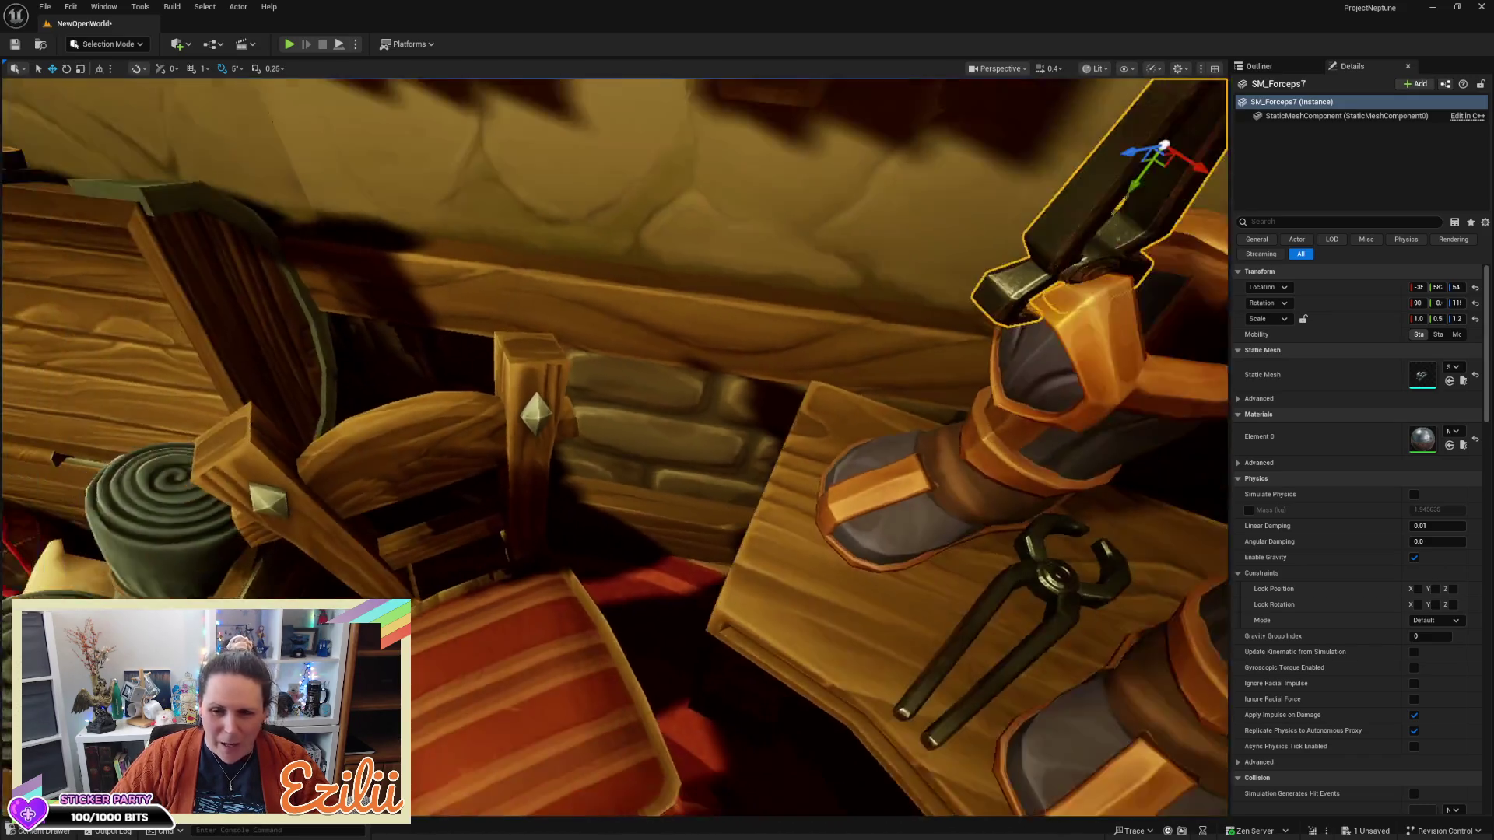
{"action": "left_click_drag", "start_coordinate": [467, 307], "coordinate": [435, 313]}
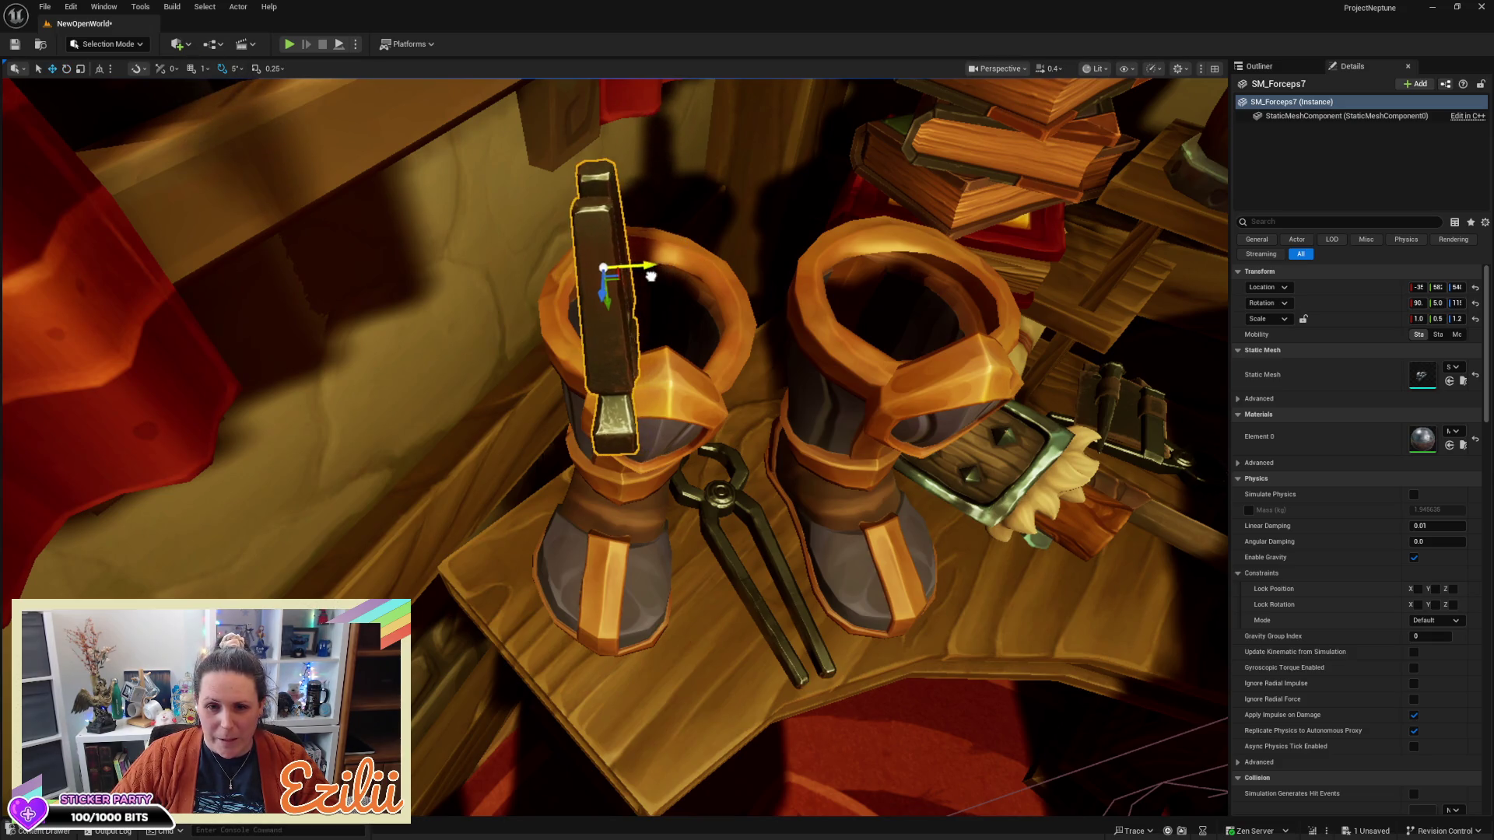
{"action": "mouse_move", "coordinate": [436, 313]}
{"action": "left_mouse_down"}
{"action": "mouse_move", "coordinate": [342, 331]}
{"action": "mouse_move", "coordinate": [622, 189]}
{"action": "mouse_move", "coordinate": [695, 181]}
{"action": "mouse_move", "coordinate": [699, 194]}
{"action": "left_mouse_up"}
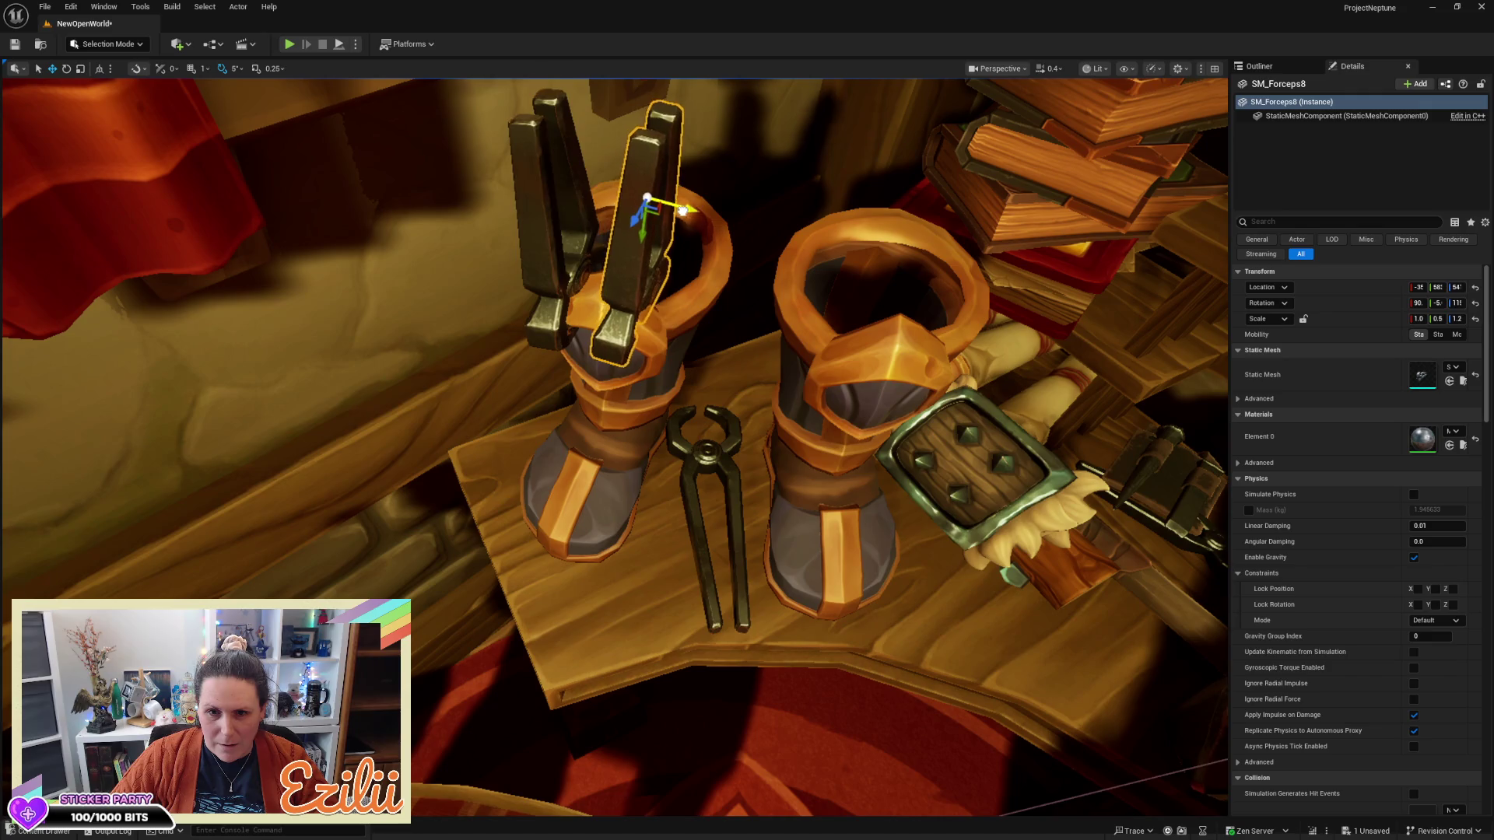
{"action": "mouse_move", "coordinate": [675, 208]}
{"action": "left_mouse_down"}
{"action": "mouse_move", "coordinate": [678, 280]}
{"action": "mouse_move", "coordinate": [673, 194]}
{"action": "mouse_move", "coordinate": [649, 230]}
{"action": "mouse_move", "coordinate": [657, 199]}
{"action": "left_mouse_up"}
Tilt the second forceps about 15 degrees, lengthen it slightly and shift it left
{"action": "key", "text": "e"}
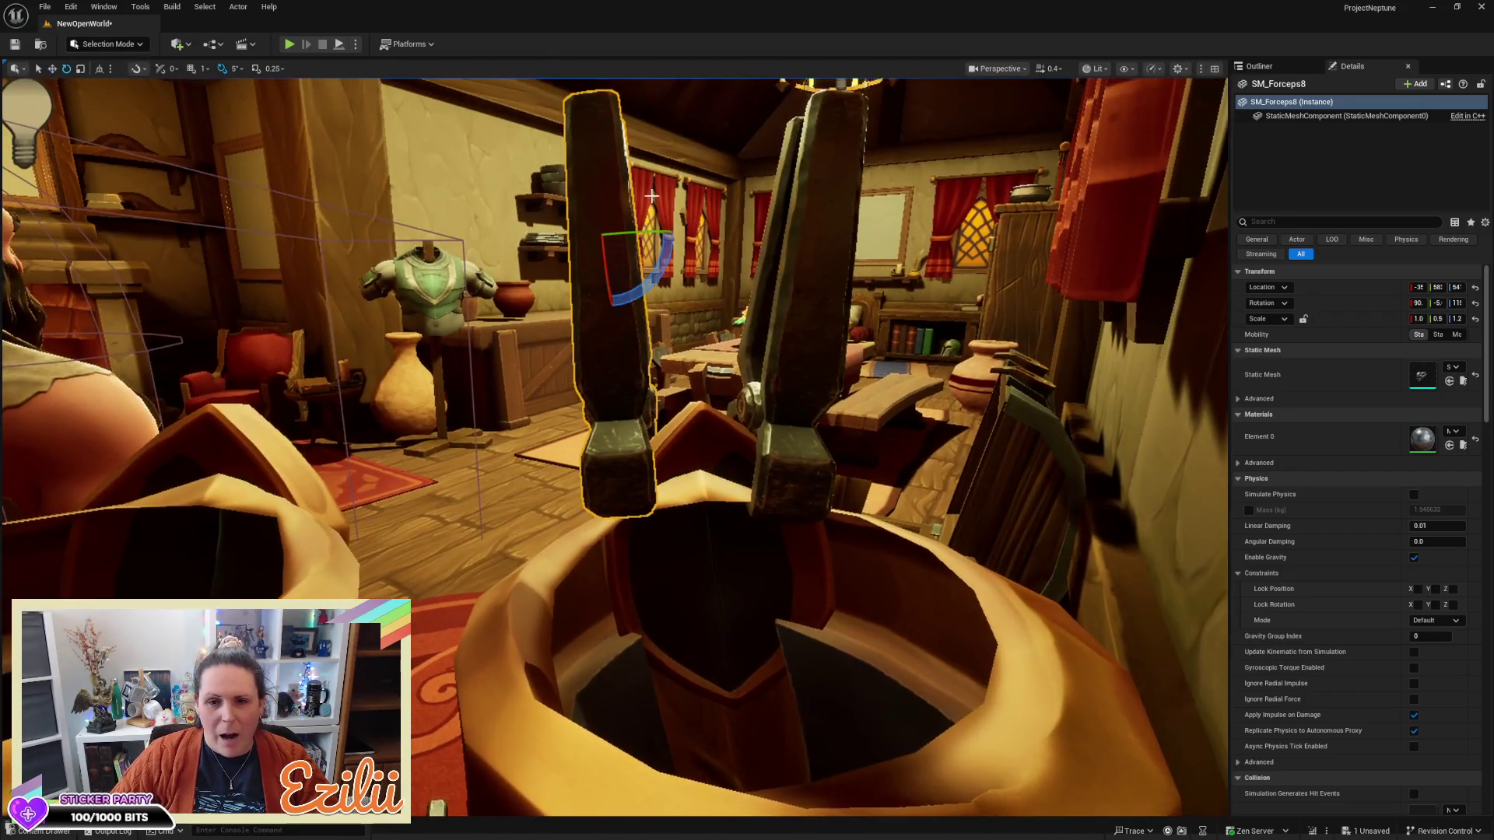
{"action": "left_click_drag", "start_coordinate": [647, 286], "coordinate": [660, 261]}
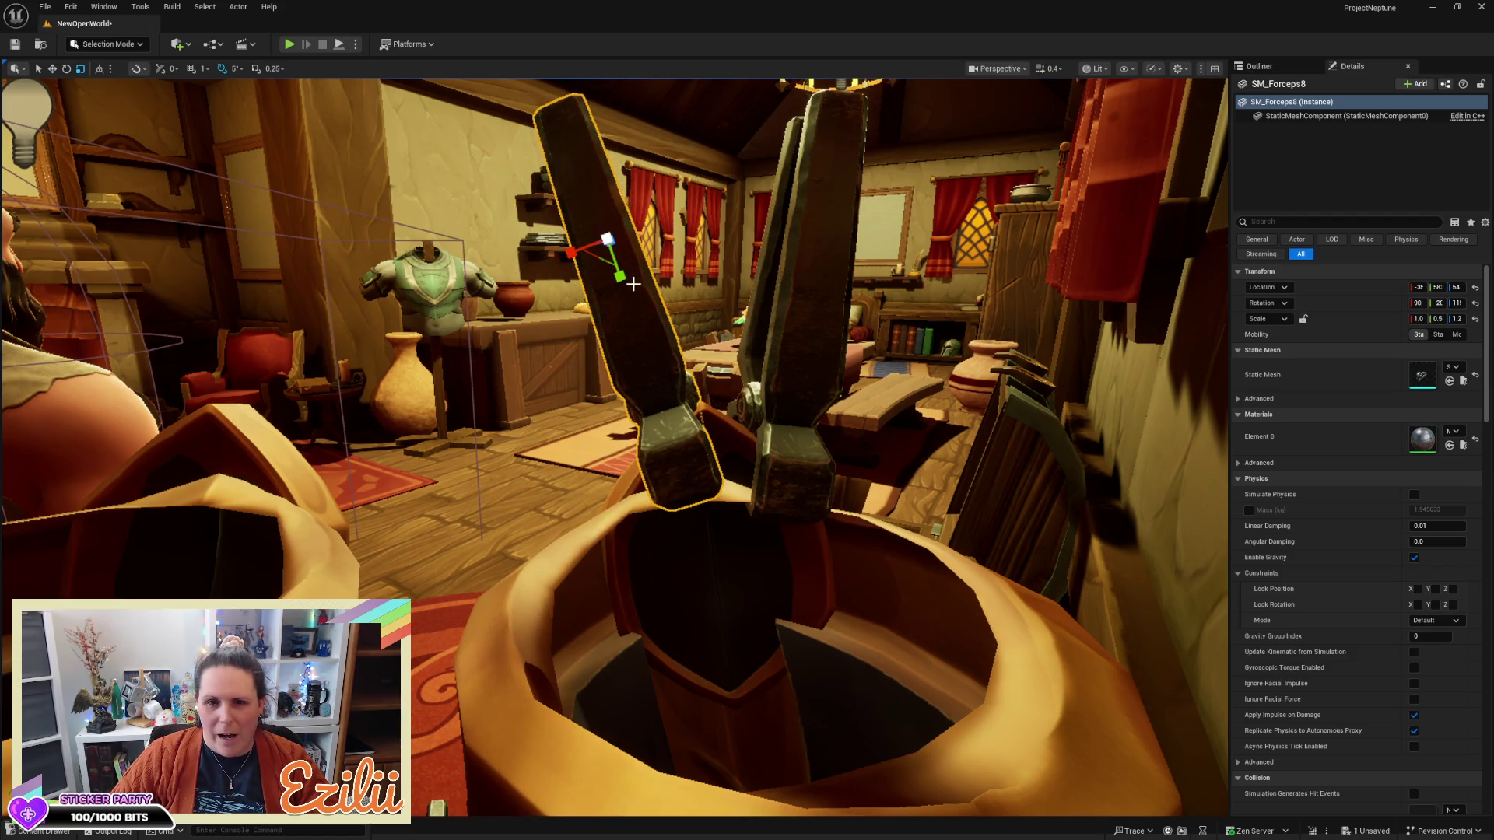
{"action": "left_click_drag", "start_coordinate": [620, 274], "coordinate": [620, 276]}
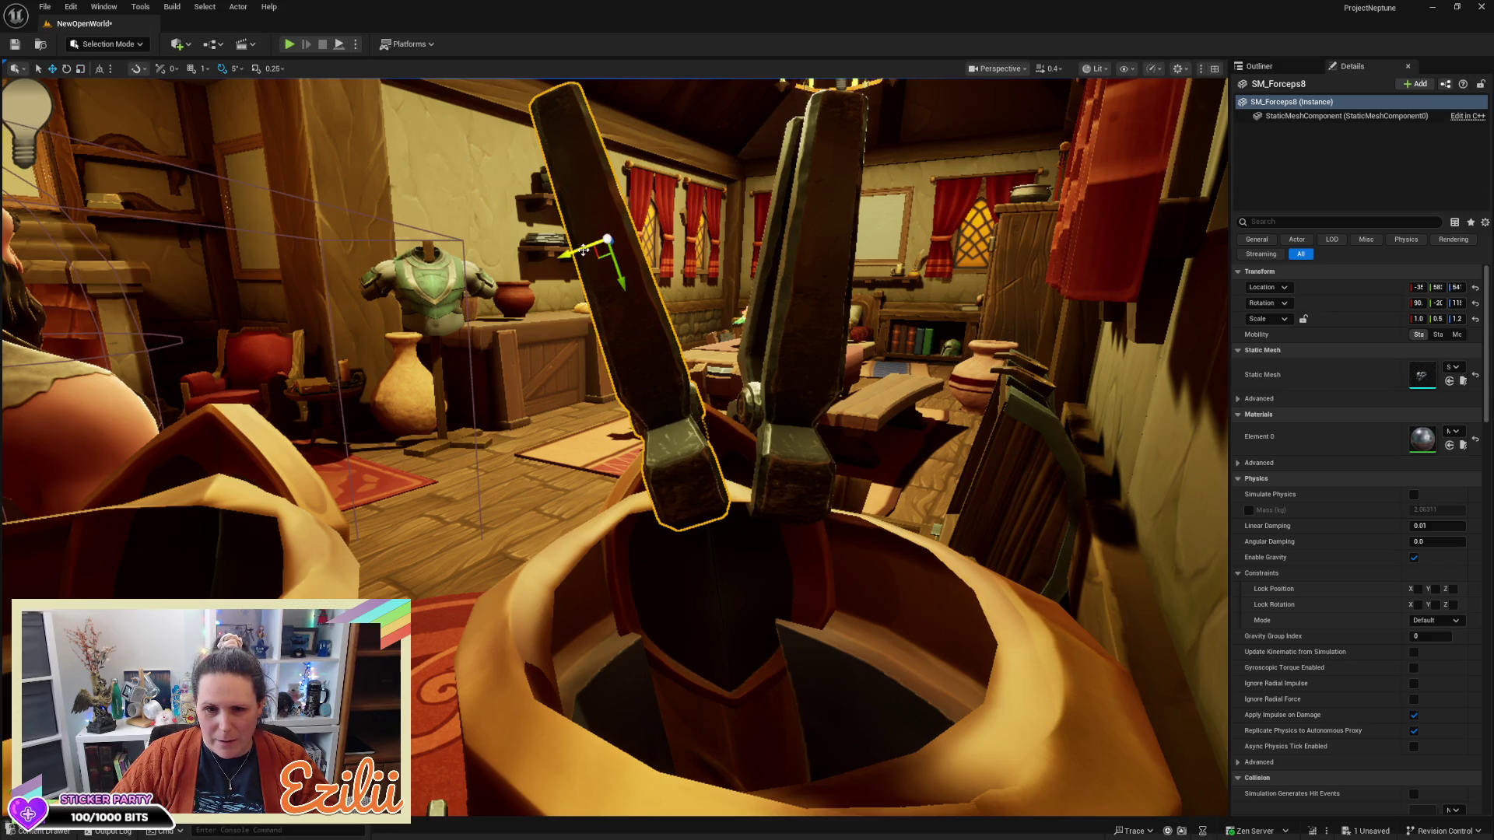
{"action": "left_click_drag", "start_coordinate": [585, 250], "coordinate": [551, 257]}
{"action": "key", "text": "e"}
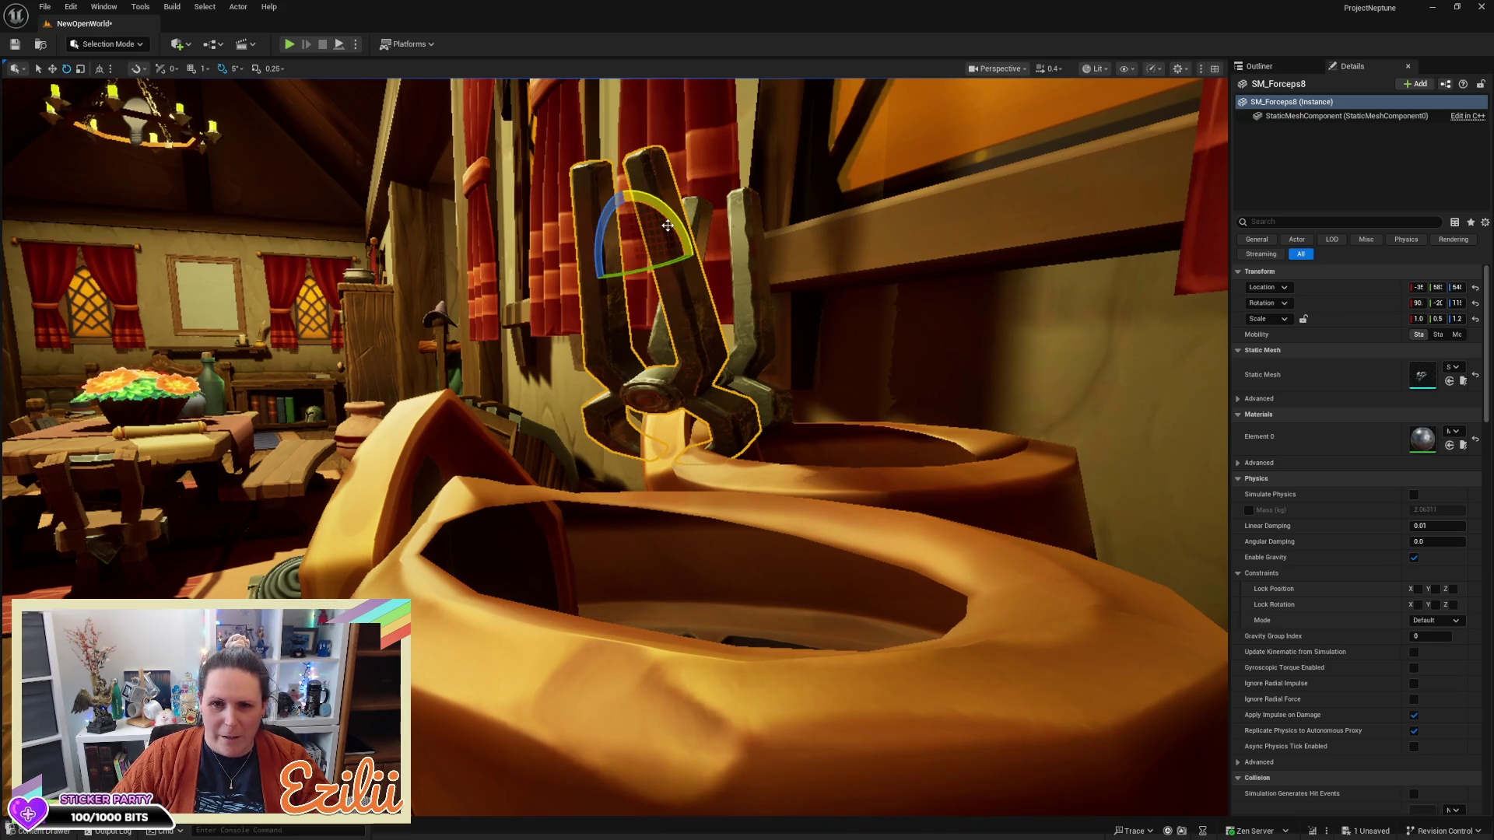
{"action": "left_click_drag", "start_coordinate": [670, 225], "coordinate": [670, 225]}
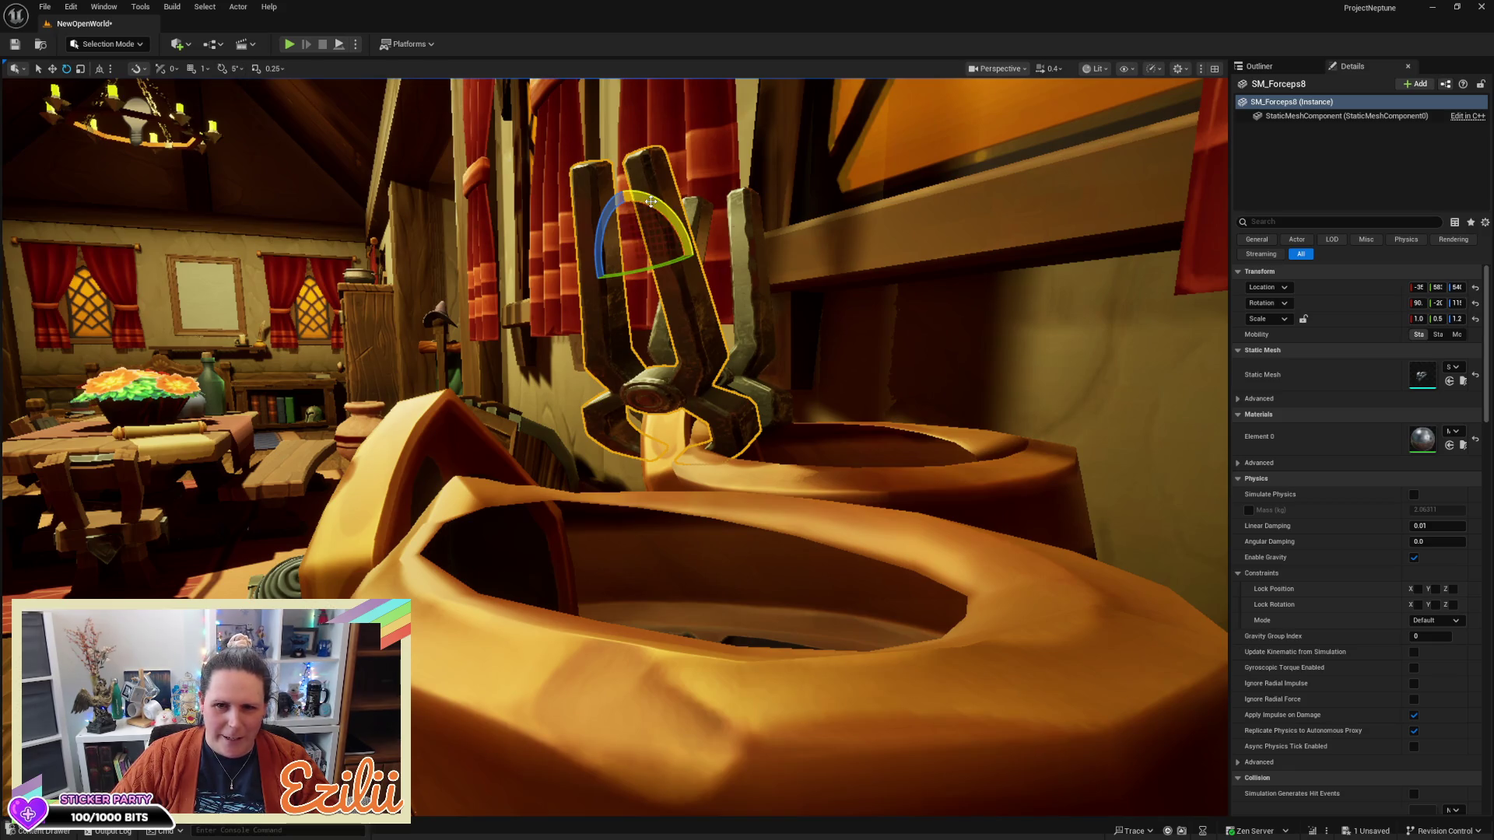
{"action": "left_click_drag", "start_coordinate": [650, 205], "coordinate": [692, 305]}
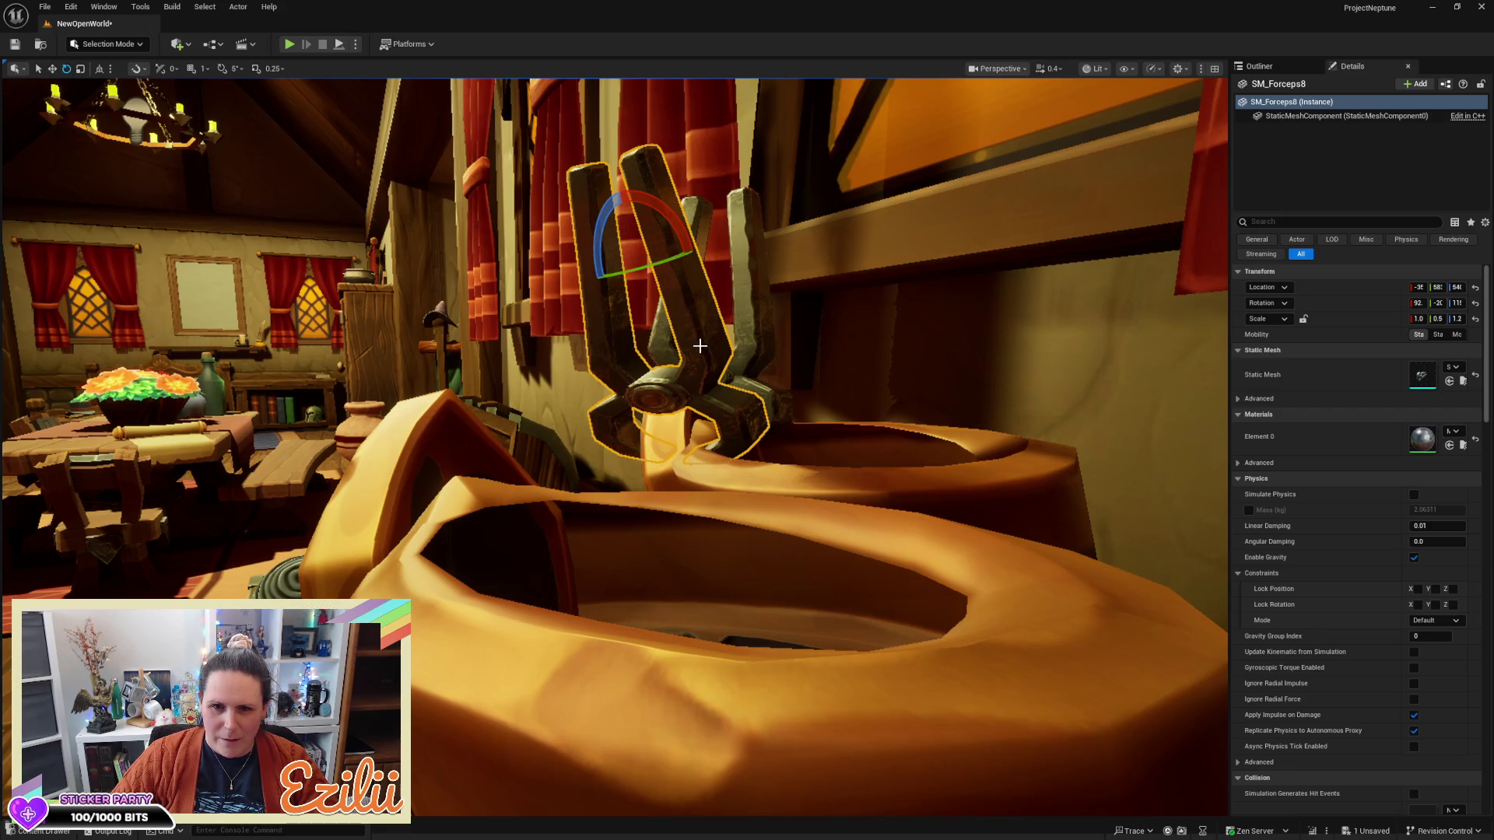
Scale the second forceps up to Z 1.3 and tilt it a bit further, then select SM_Forceps7
{"action": "key", "text": "r"}
{"action": "left_click_drag", "start_coordinate": [602, 262], "coordinate": [620, 256]}
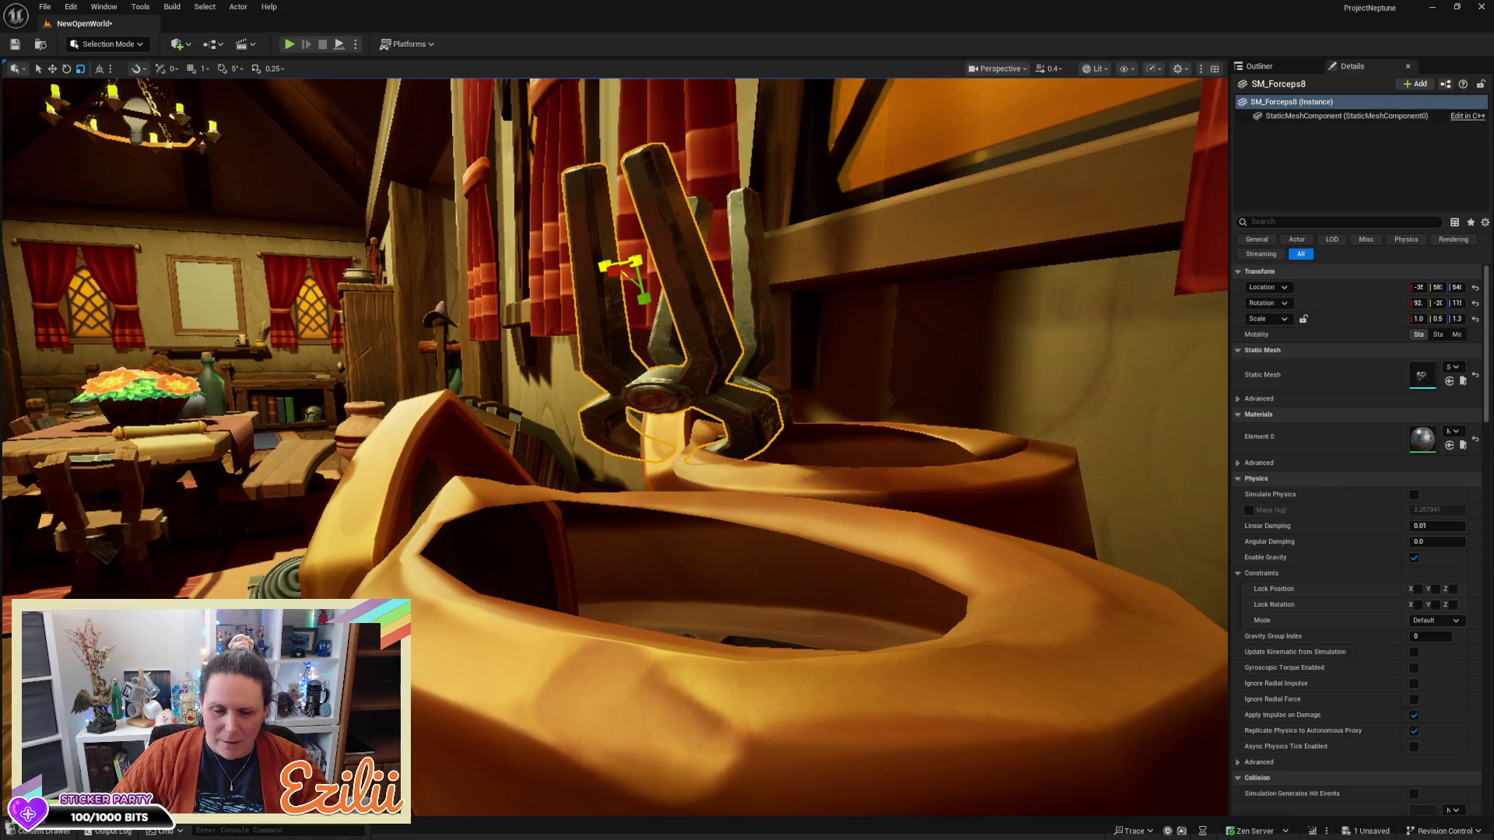
{"action": "scroll", "coordinate": [620, 256], "scroll_direction": "down", "scroll_amount": 10}
{"action": "scroll", "coordinate": [620, 256], "scroll_direction": "up", "scroll_amount": 10}
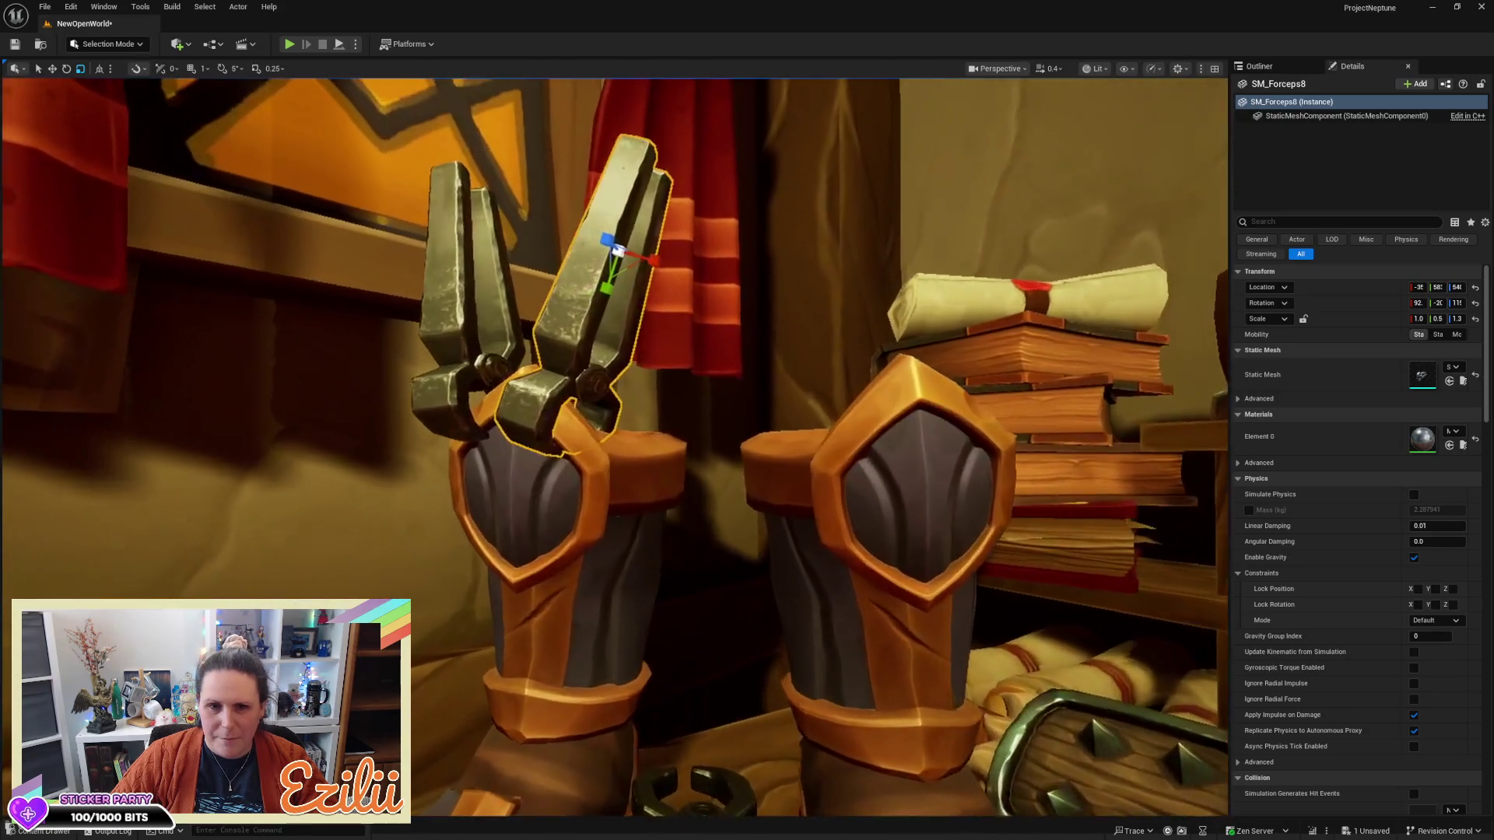
{"action": "scroll", "coordinate": [617, 249], "scroll_direction": "up", "scroll_amount": 1}
{"action": "key", "text": "e"}
{"action": "left_click_drag", "start_coordinate": [695, 260], "coordinate": [691, 261]}
{"action": "key", "text": "w"}
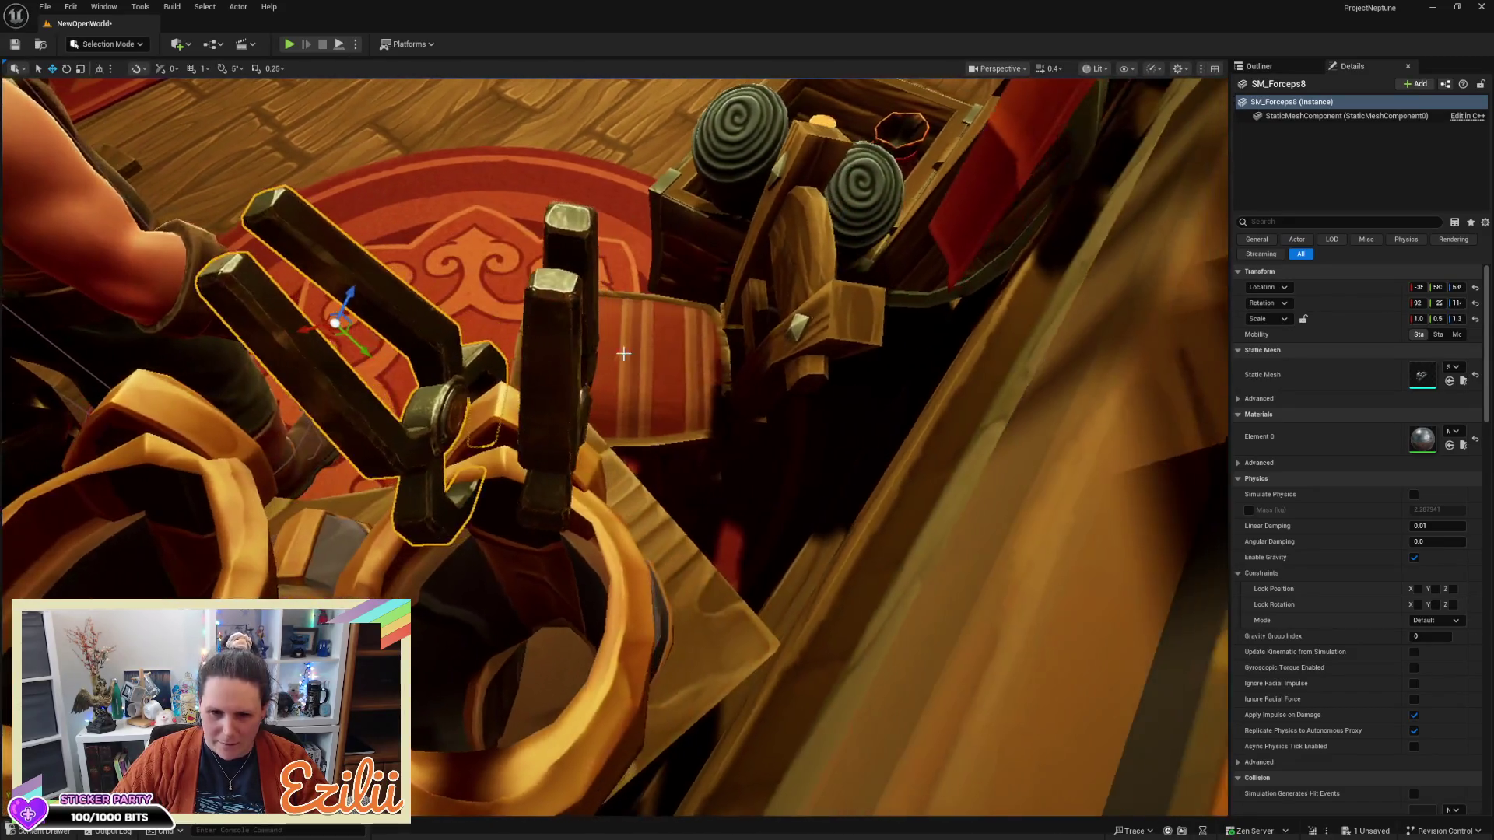
{"action": "left_click", "coordinate": [553, 491]}
{"action": "key", "text": "e"}
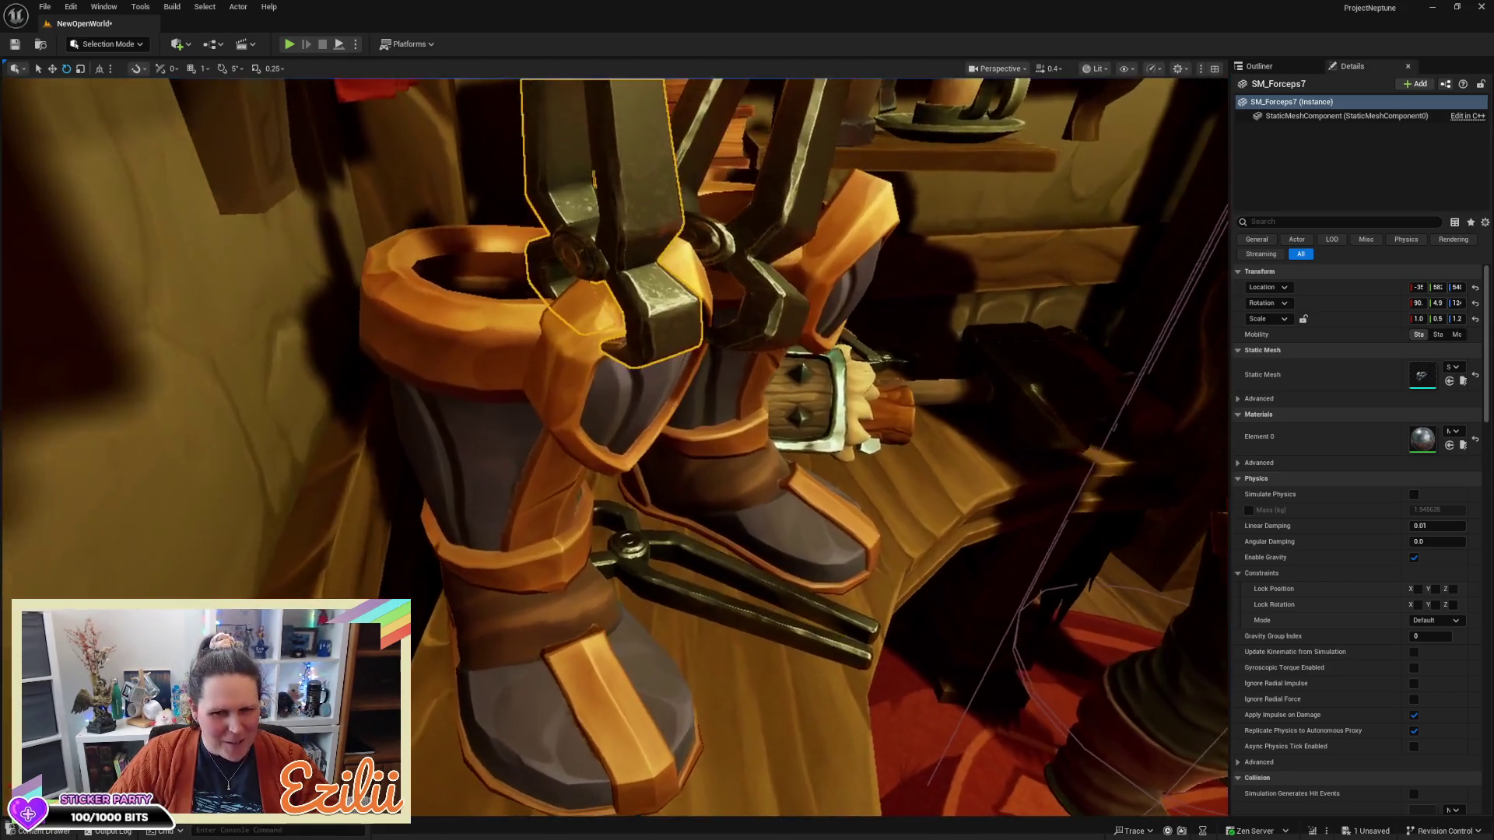
Enlarge the first forceps slightly and raise it a little in the left boot
{"action": "key", "text": "r"}
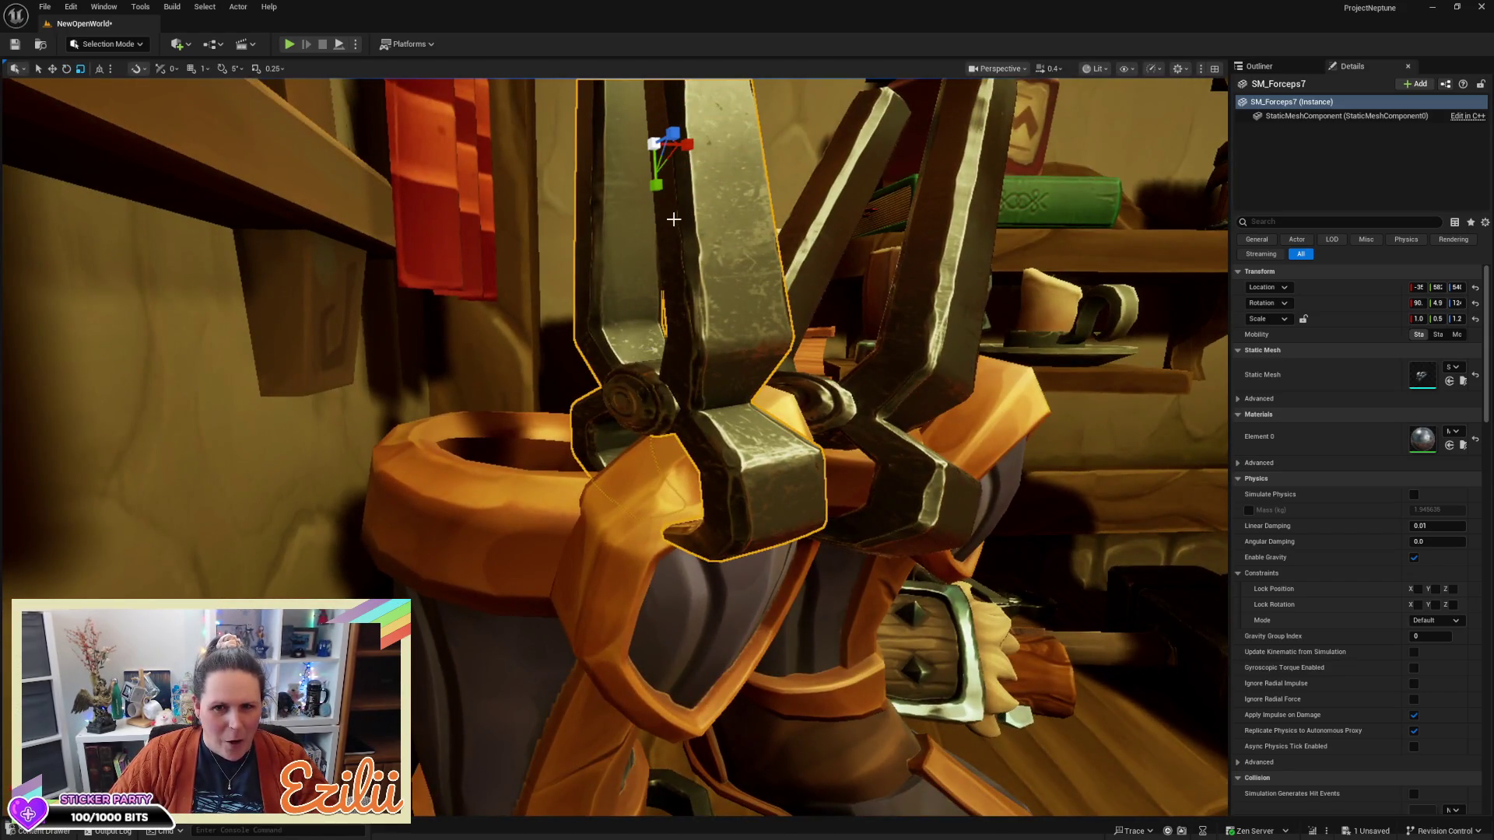
{"action": "left_click_drag", "start_coordinate": [665, 184], "coordinate": [691, 173]}
{"action": "key", "text": "e"}
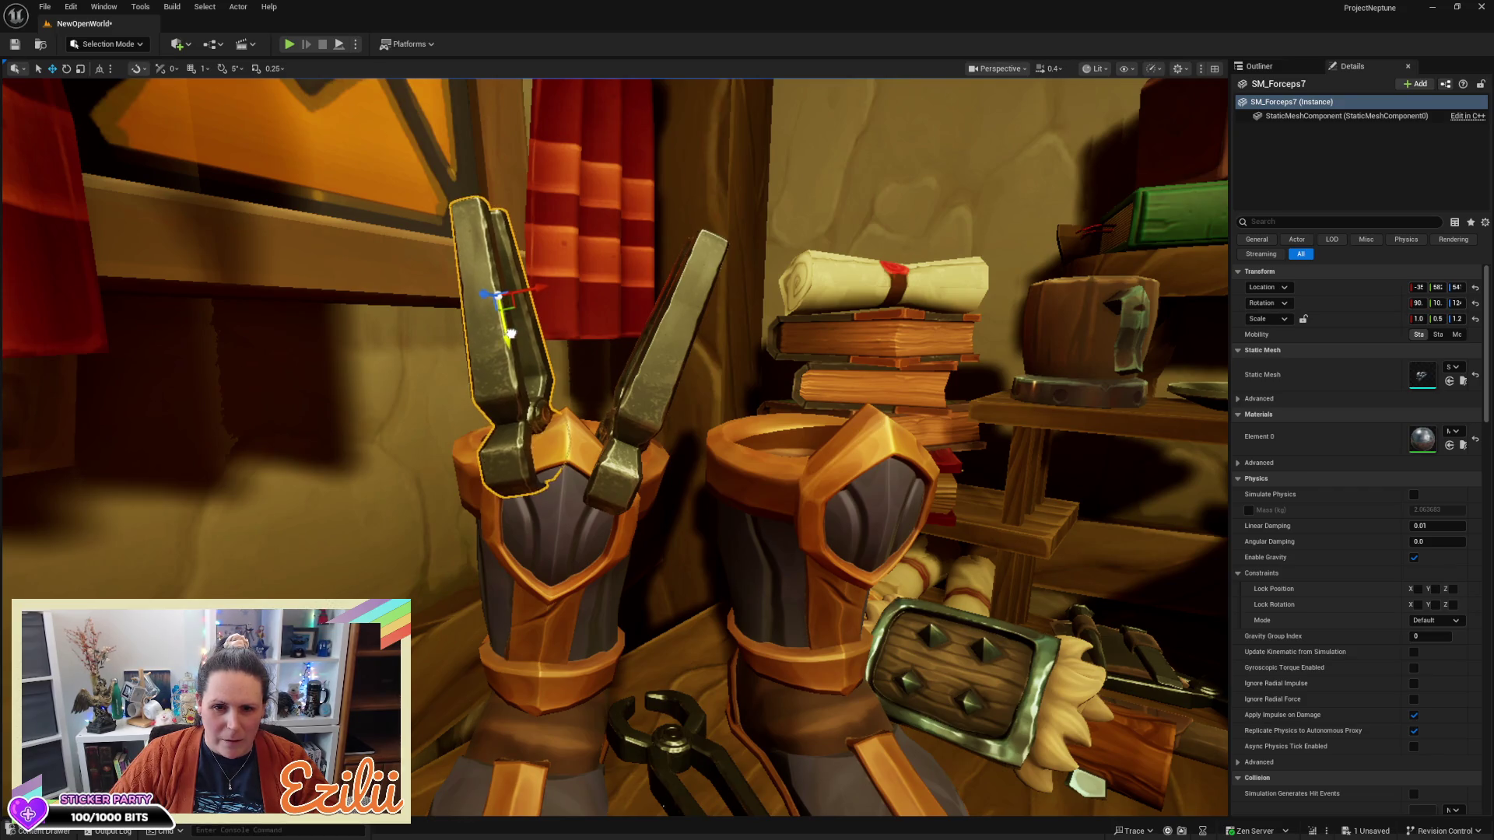
{"action": "mouse_move", "coordinate": [513, 331]}
{"action": "left_mouse_down"}
{"action": "mouse_move", "coordinate": [531, 283]}
{"action": "mouse_move", "coordinate": [458, 145]}
{"action": "mouse_move", "coordinate": [780, 152]}
{"action": "mouse_move", "coordinate": [594, 162]}
{"action": "mouse_move", "coordinate": [569, 218]}
{"action": "mouse_move", "coordinate": [598, 195]}
{"action": "mouse_move", "coordinate": [574, 207]}
{"action": "left_mouse_up"}
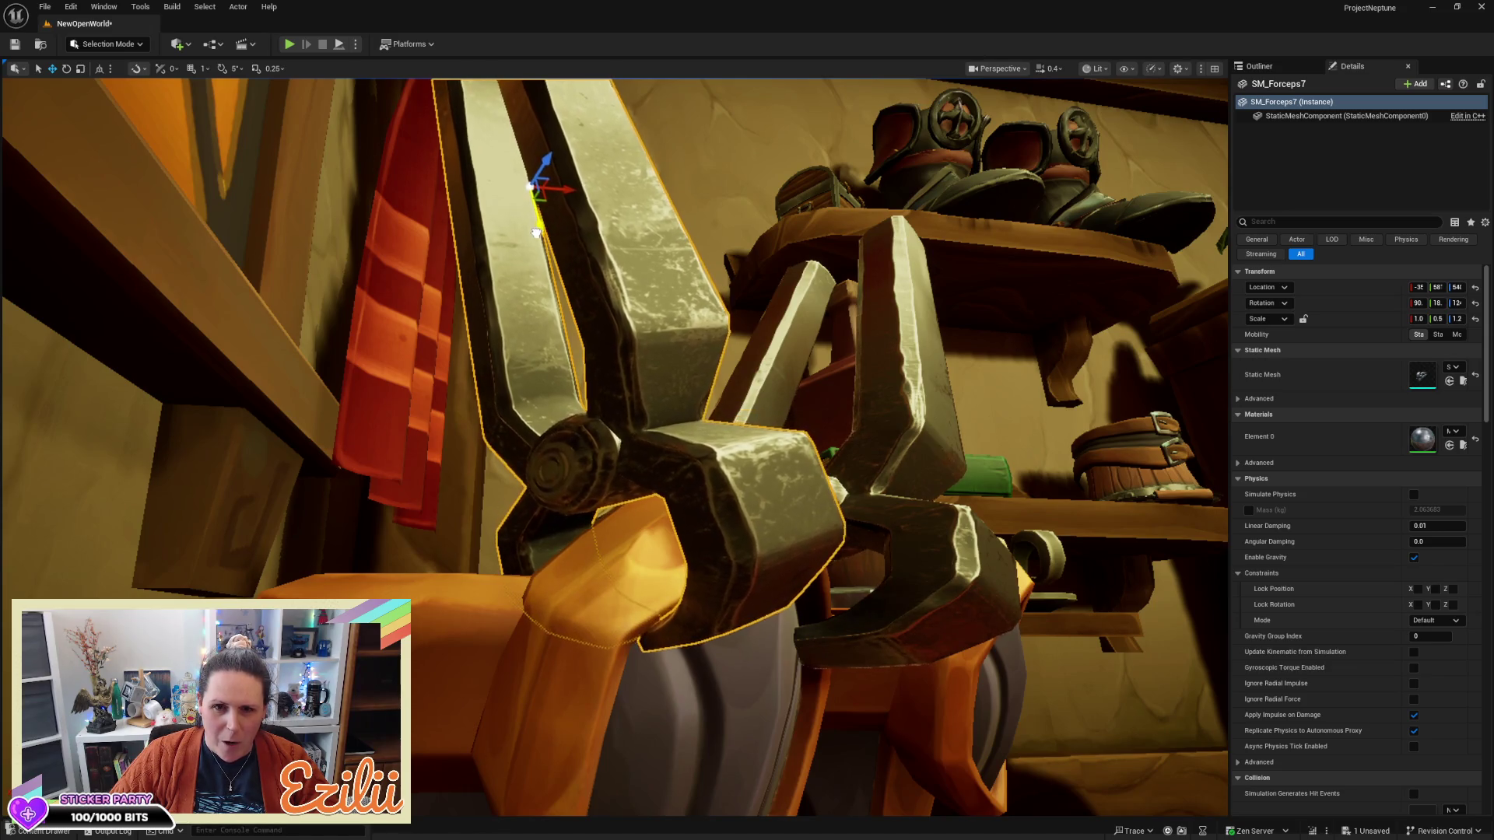
Zoom out to check the room, then select the second forceps again
{"action": "scroll", "coordinate": [614, 447], "scroll_direction": "down", "scroll_amount": 10}
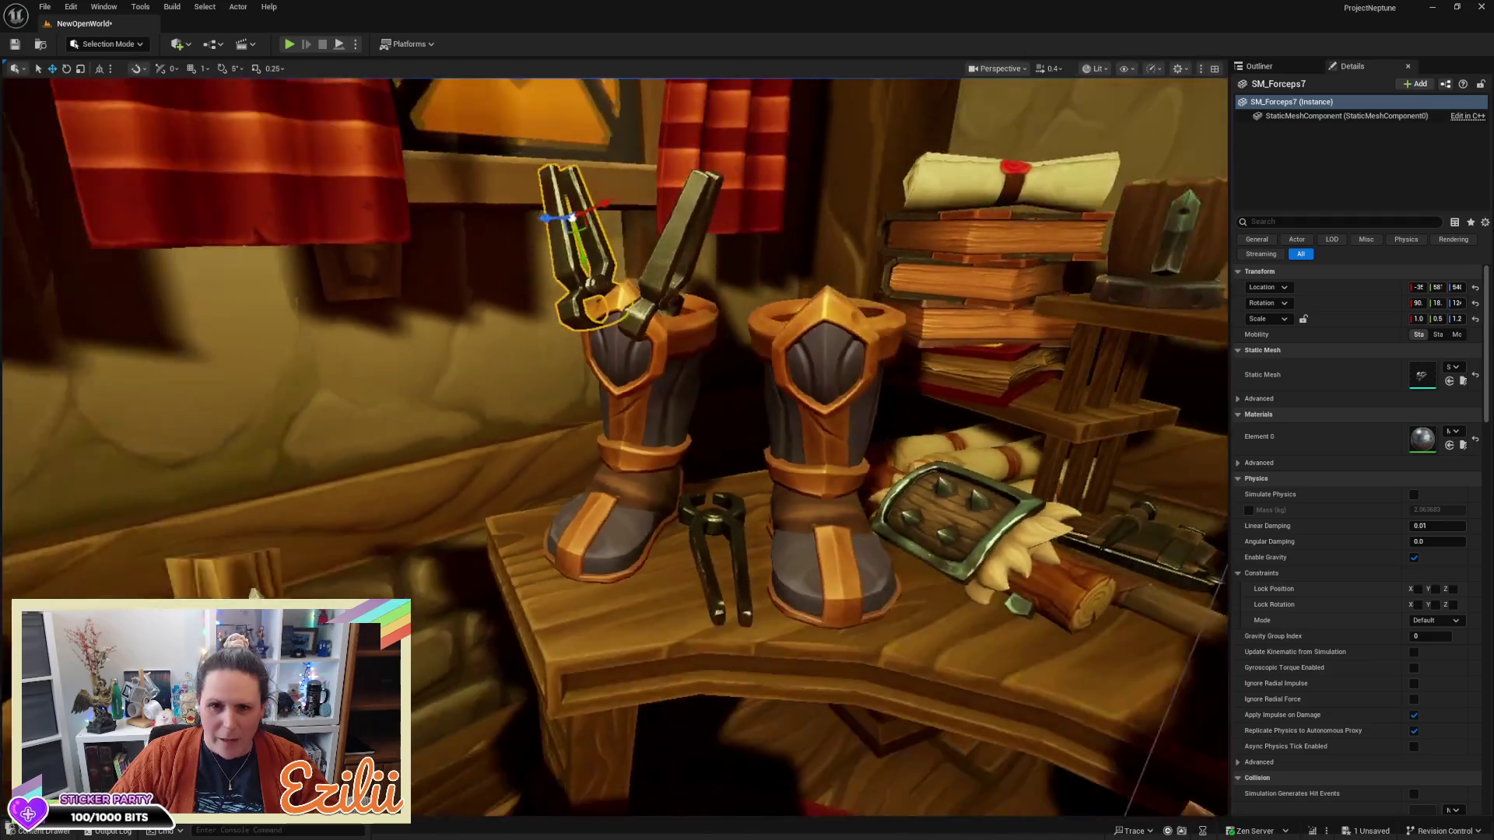
{"action": "scroll", "coordinate": [615, 447], "scroll_direction": "down", "scroll_amount": 5}
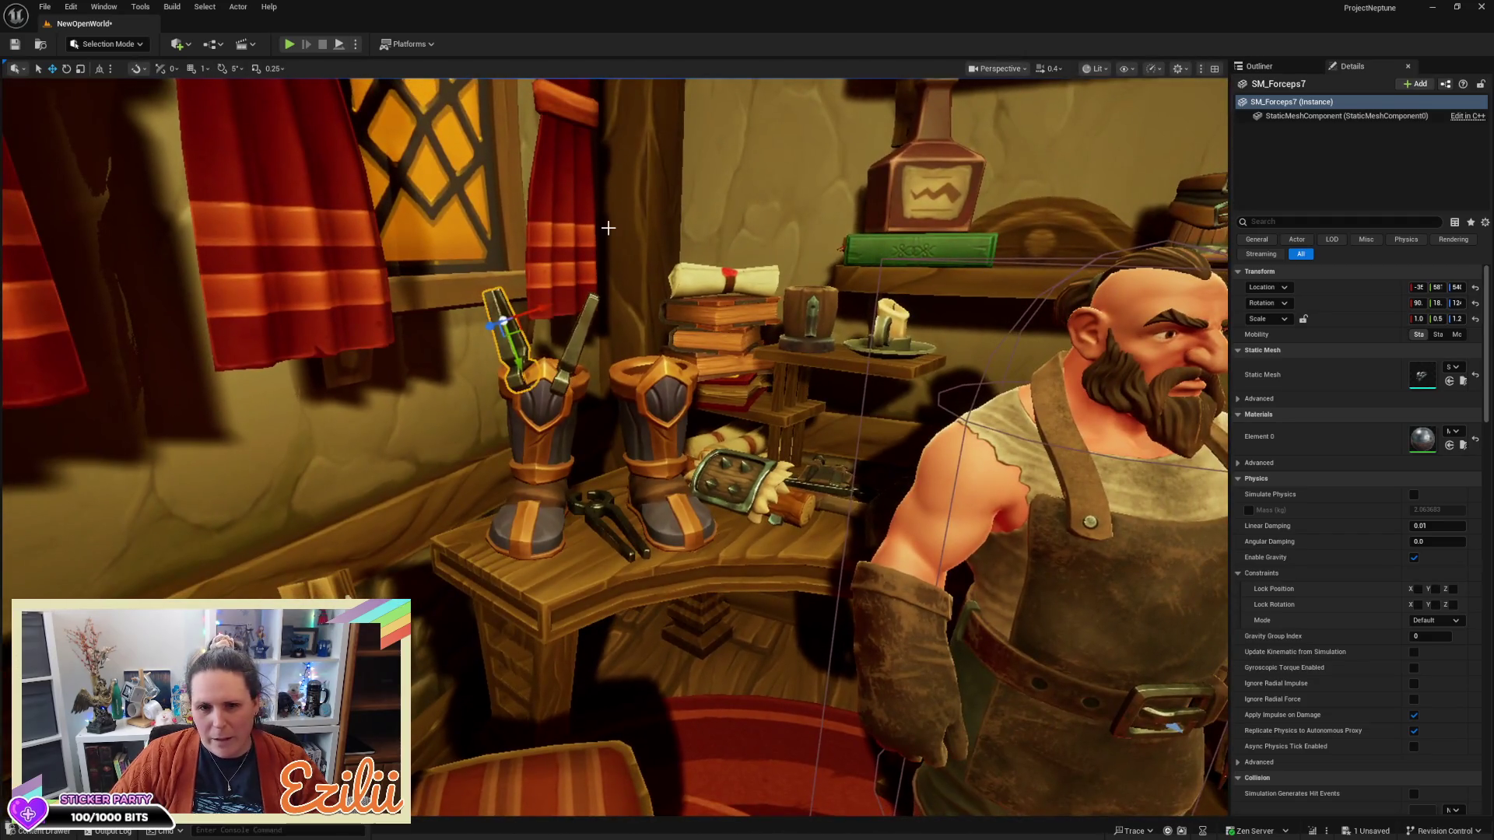
{"action": "key", "text": "Escape"}
{"action": "scroll", "coordinate": [615, 447], "scroll_direction": "down", "scroll_amount": 10}
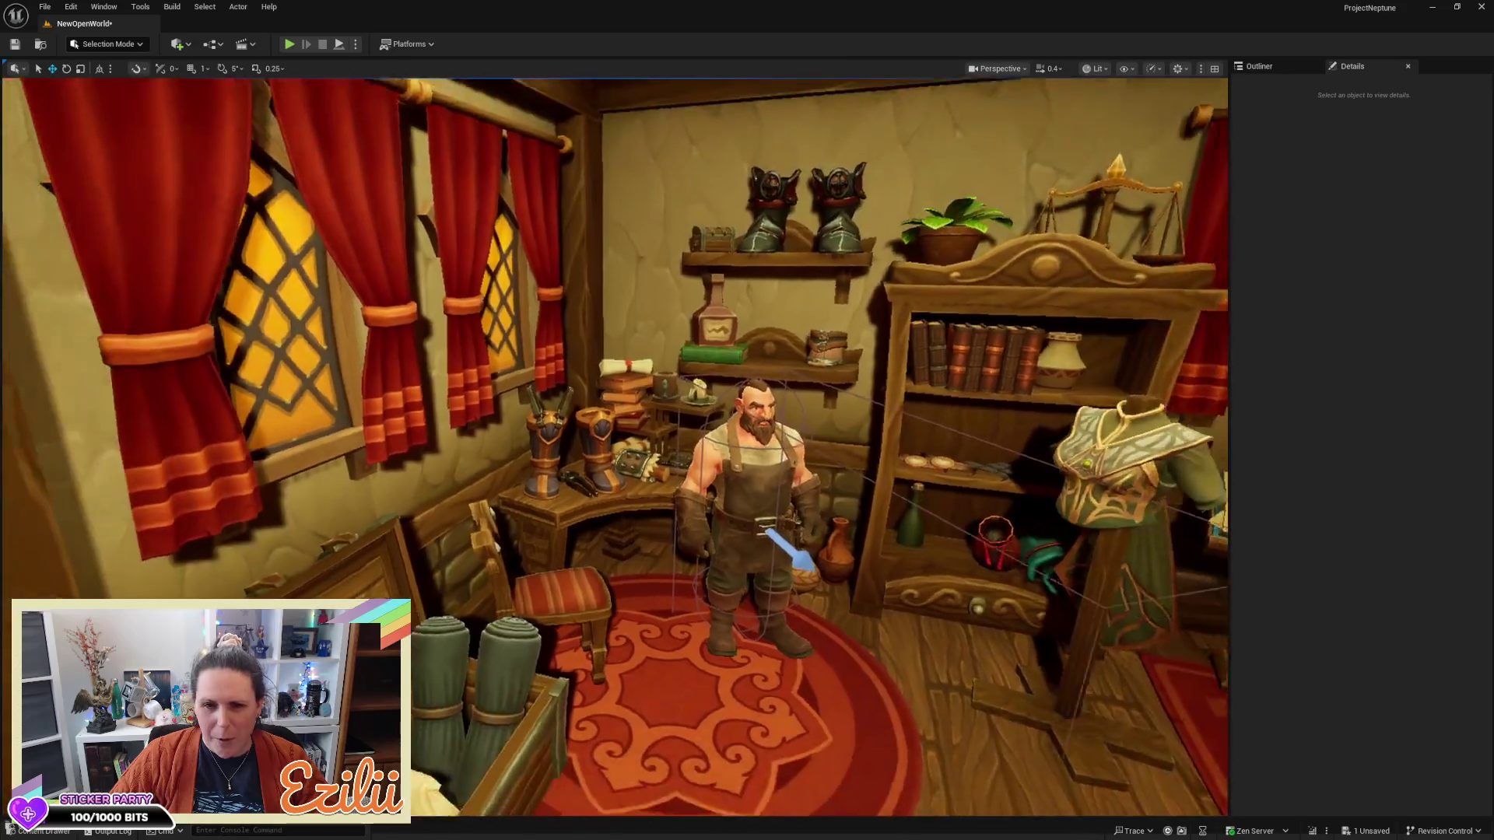
{"action": "scroll", "coordinate": [614, 447], "scroll_direction": "up", "scroll_amount": 5}
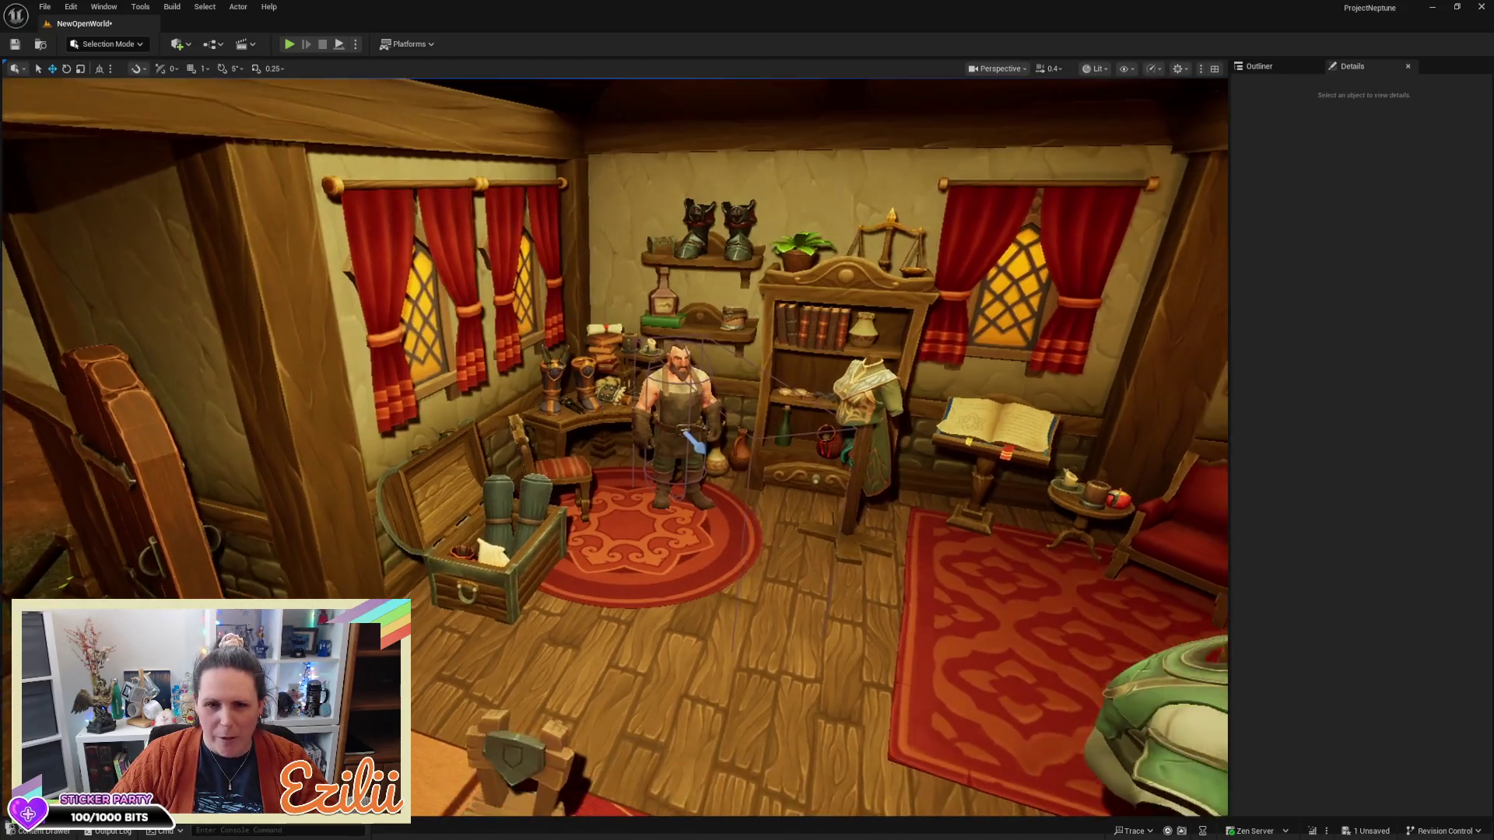
{"action": "scroll", "coordinate": [615, 447], "scroll_direction": "up", "scroll_amount": 5}
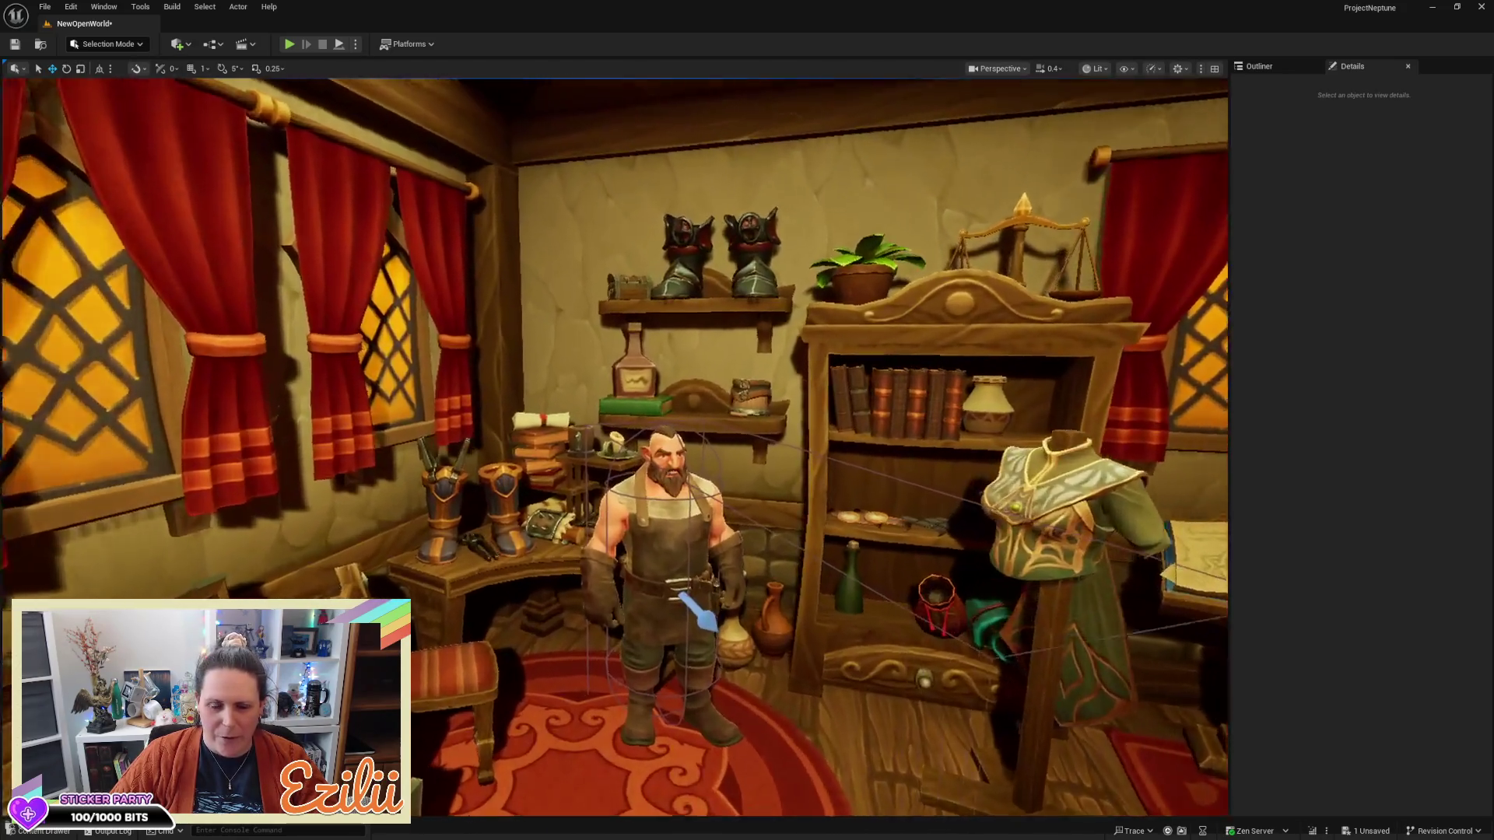
{"action": "scroll", "coordinate": [614, 447], "scroll_direction": "up", "scroll_amount": 5}
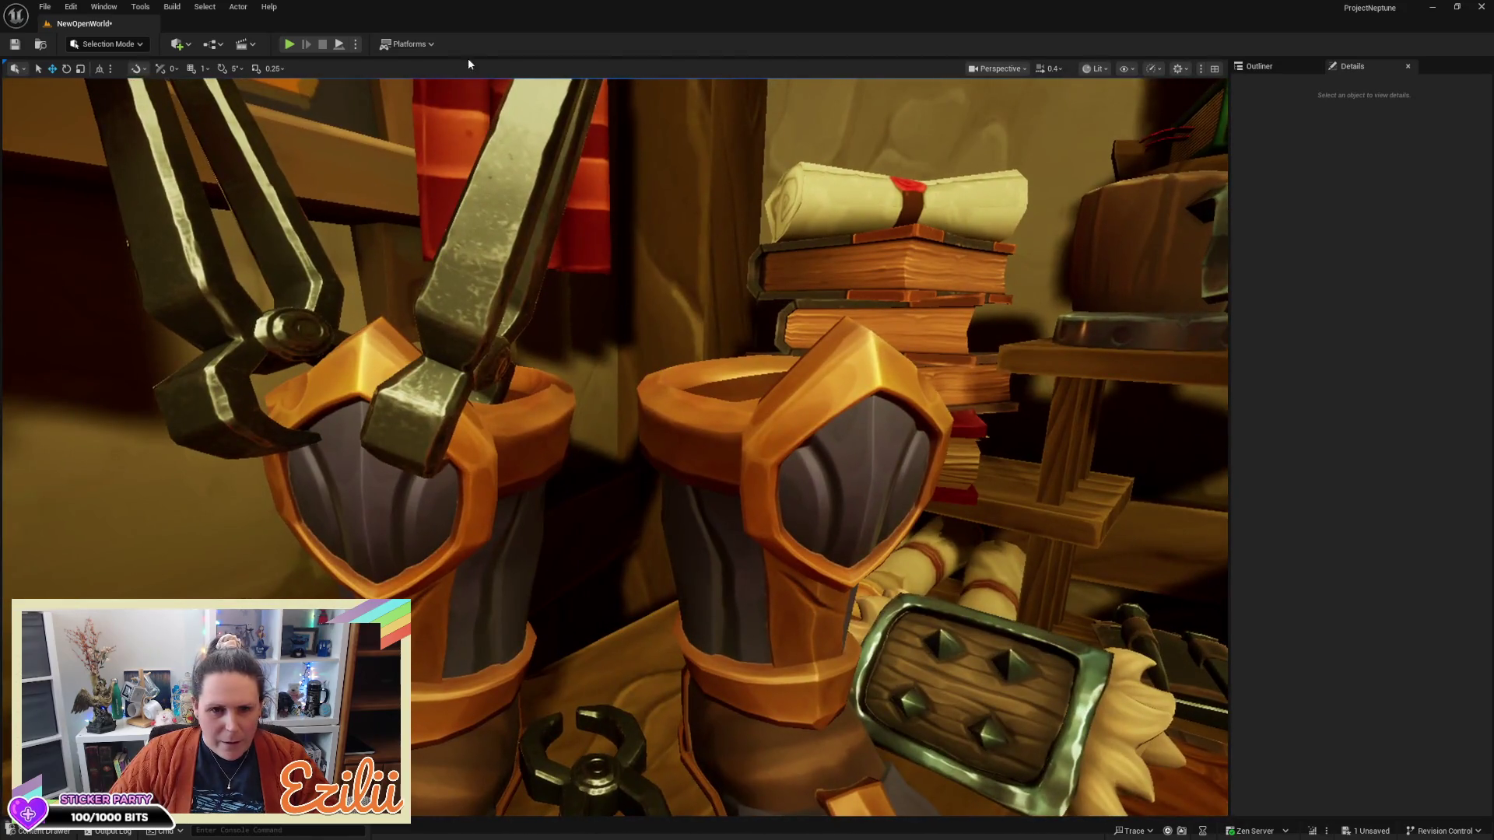
{"action": "left_click", "coordinate": [546, 172]}
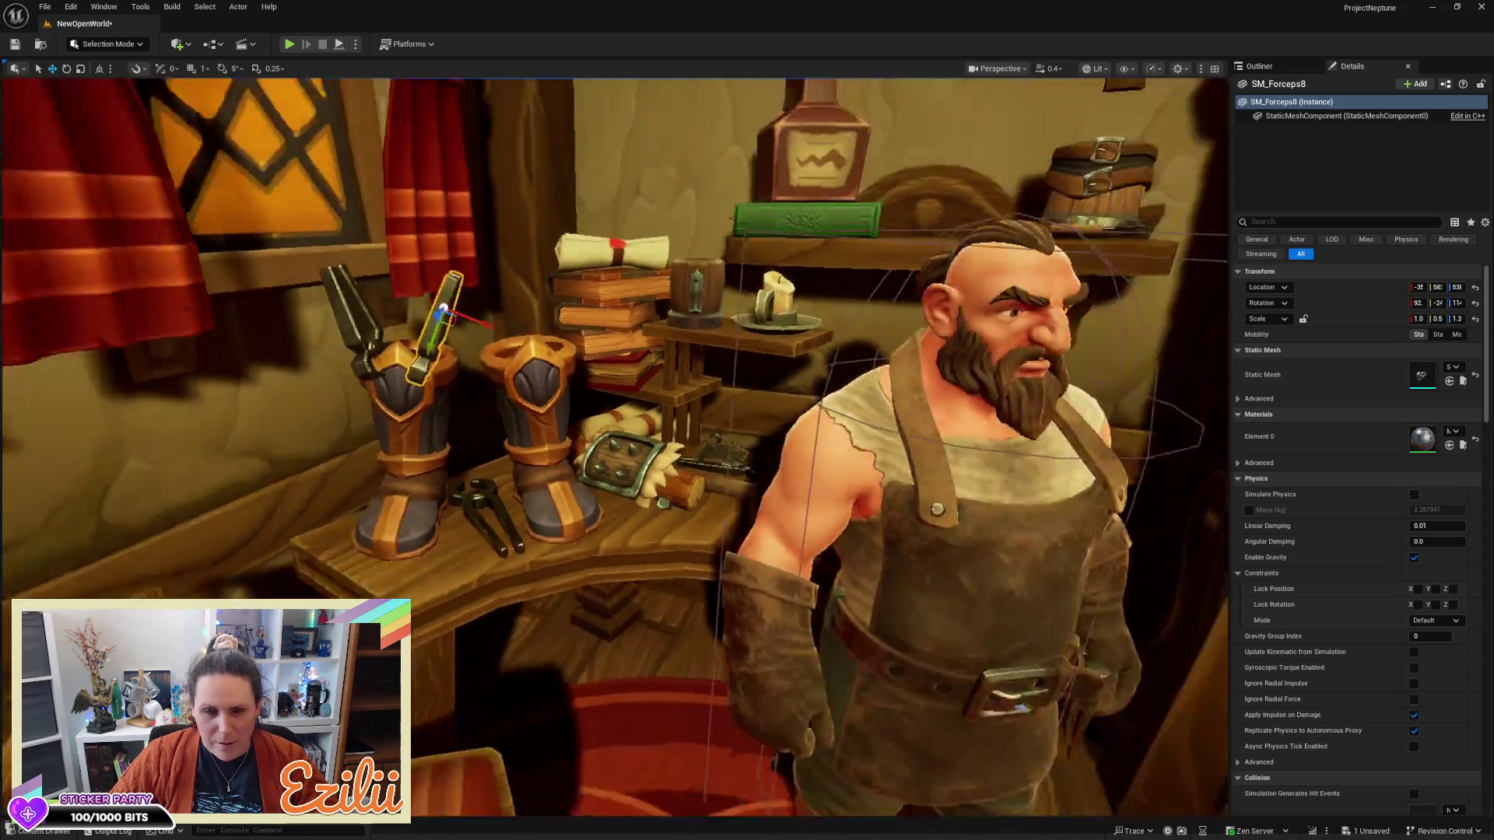
Fly the camera across the shop toward the boots on the upper wall shelf
{"action": "key", "text": "Escape"}
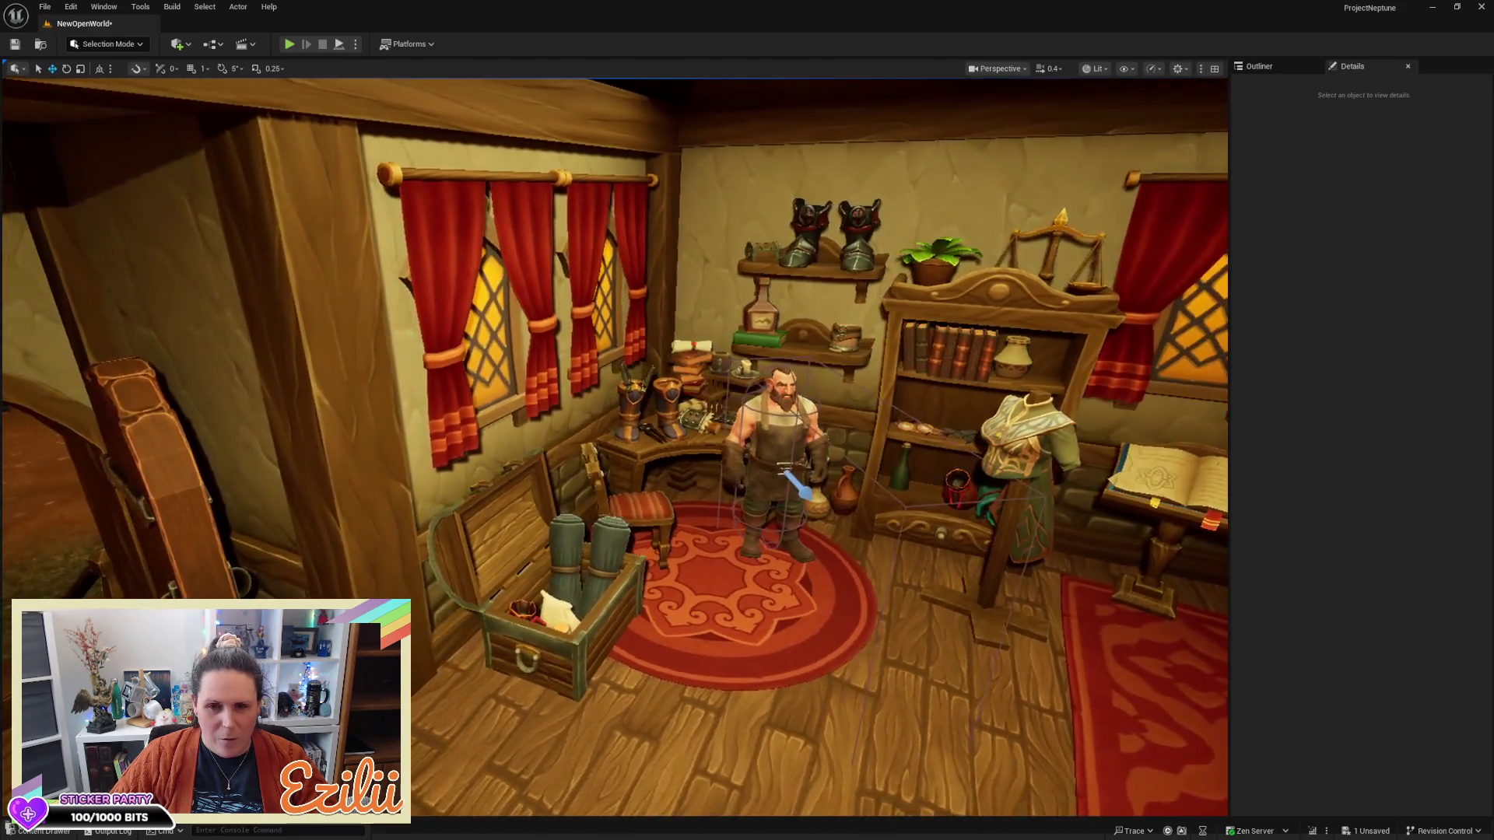
{"action": "key", "text": "d"}
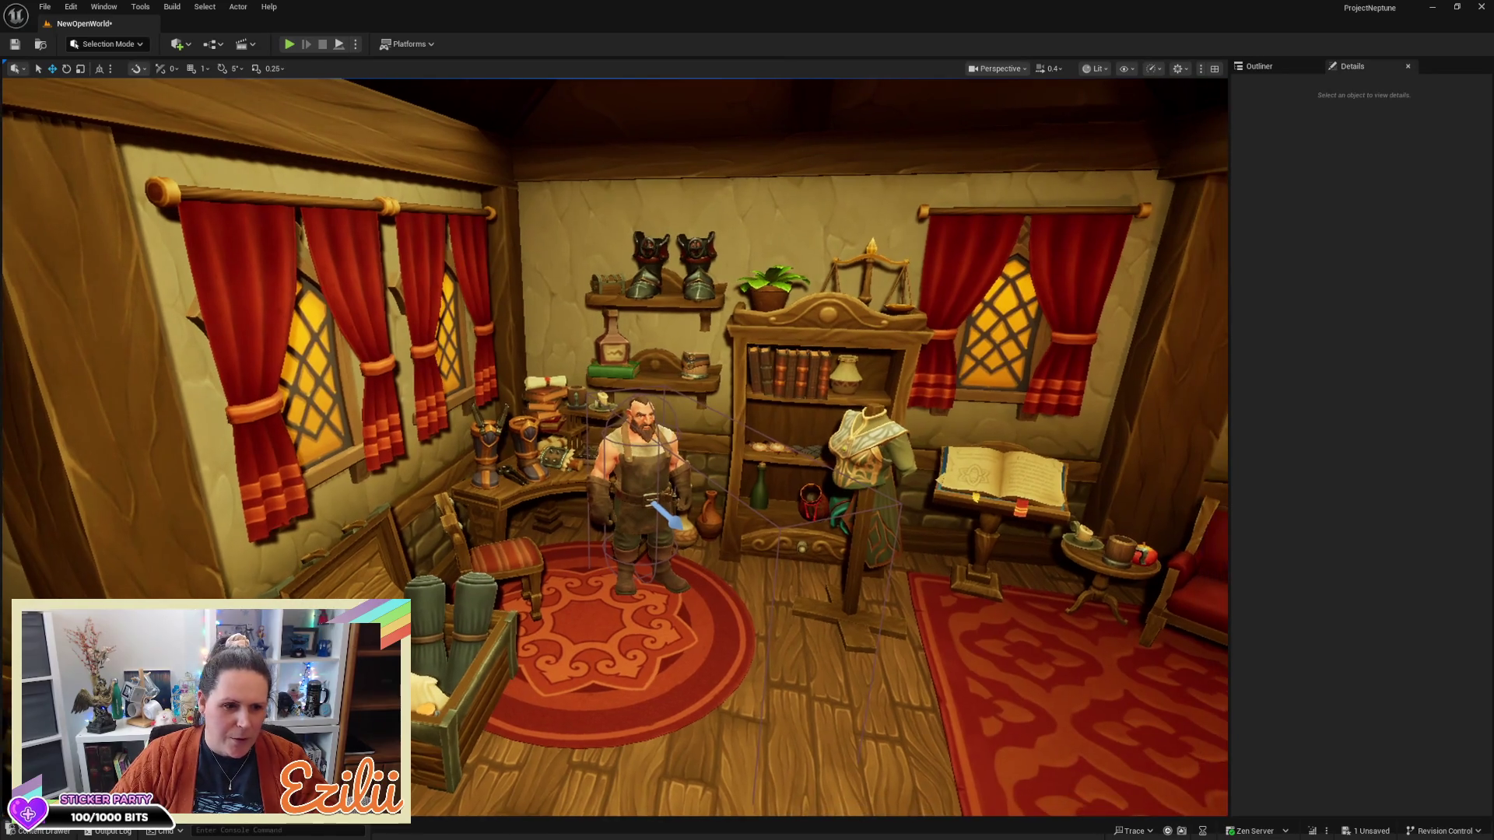
{"action": "key", "text": "d"}
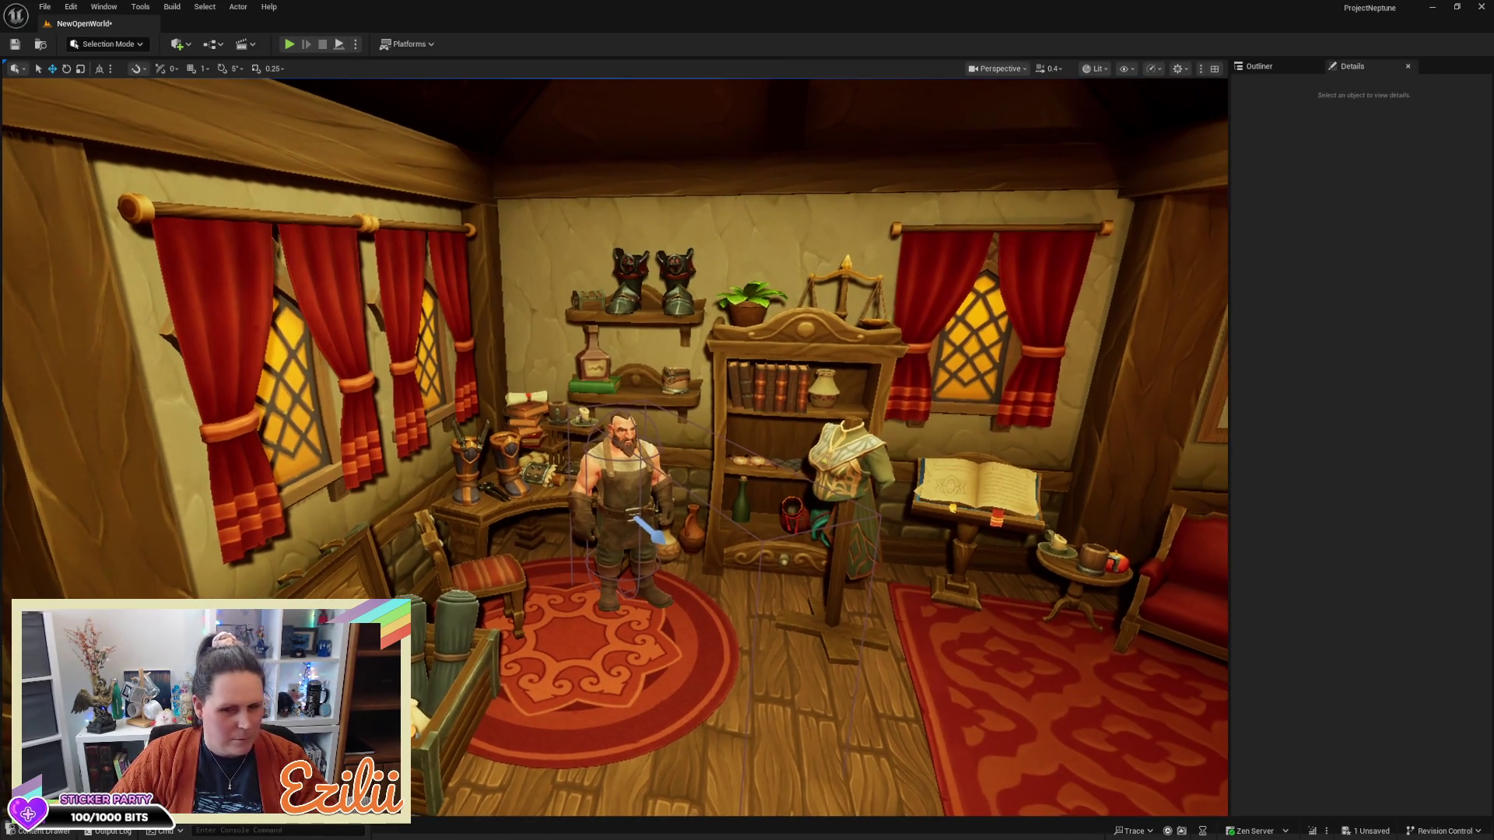
{"action": "key", "text": "w"}
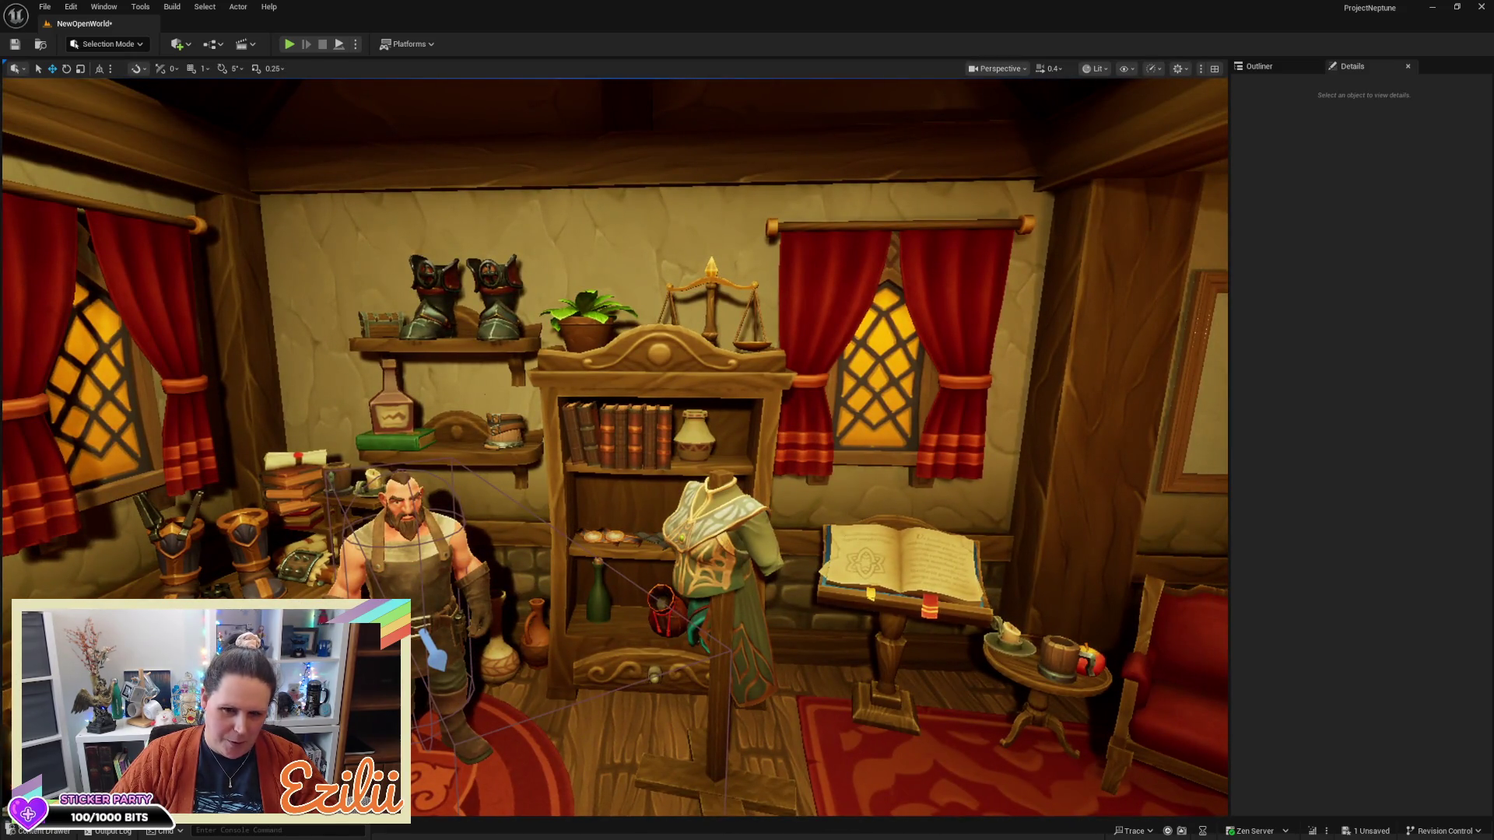
{"action": "key", "text": "w"}
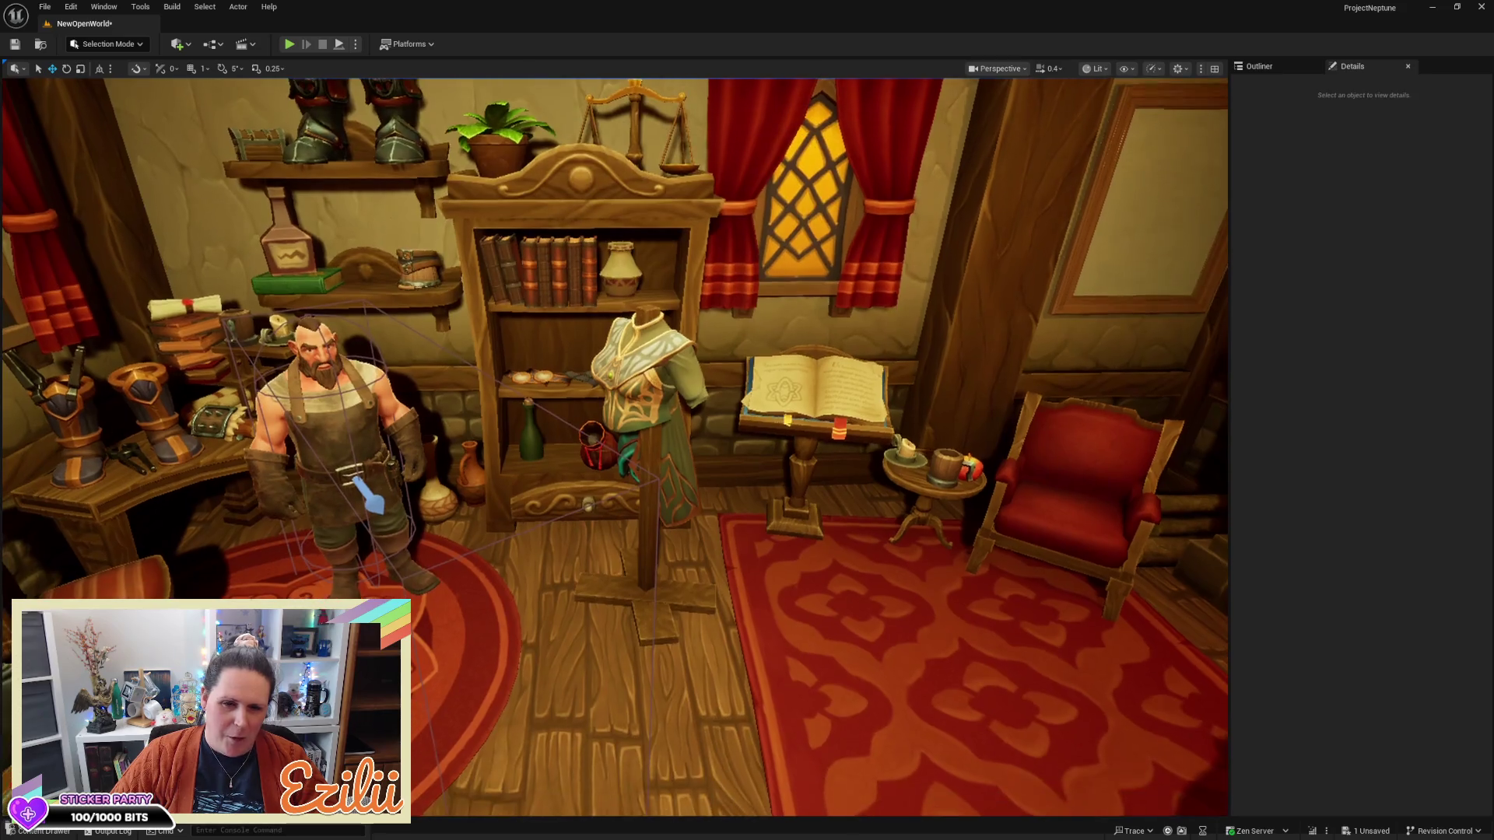
{"action": "key", "text": "s"}
{"action": "key", "text": "a"}
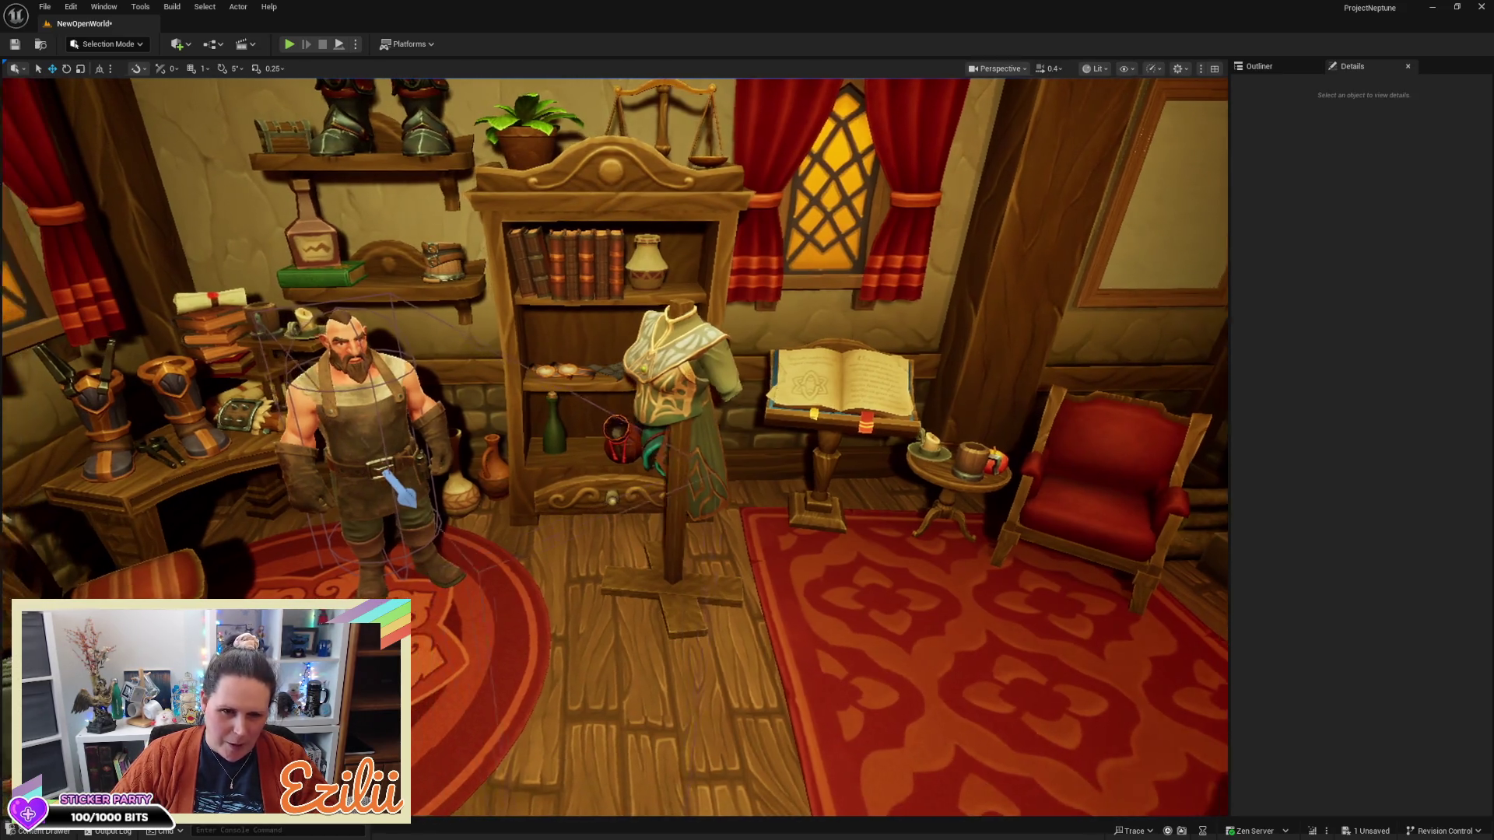
{"action": "key", "text": "w"}
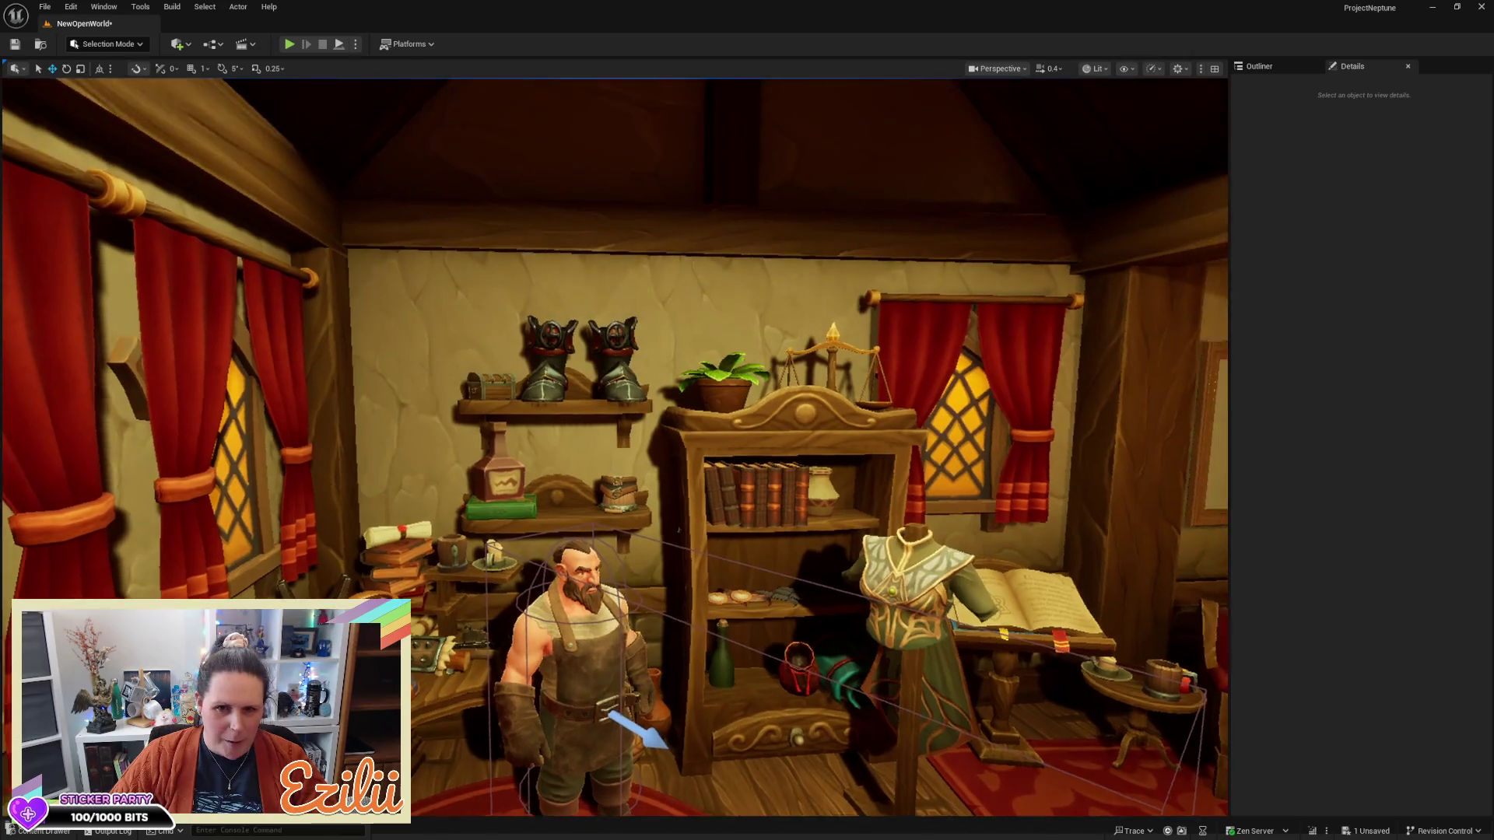
{"action": "key", "text": "e"}
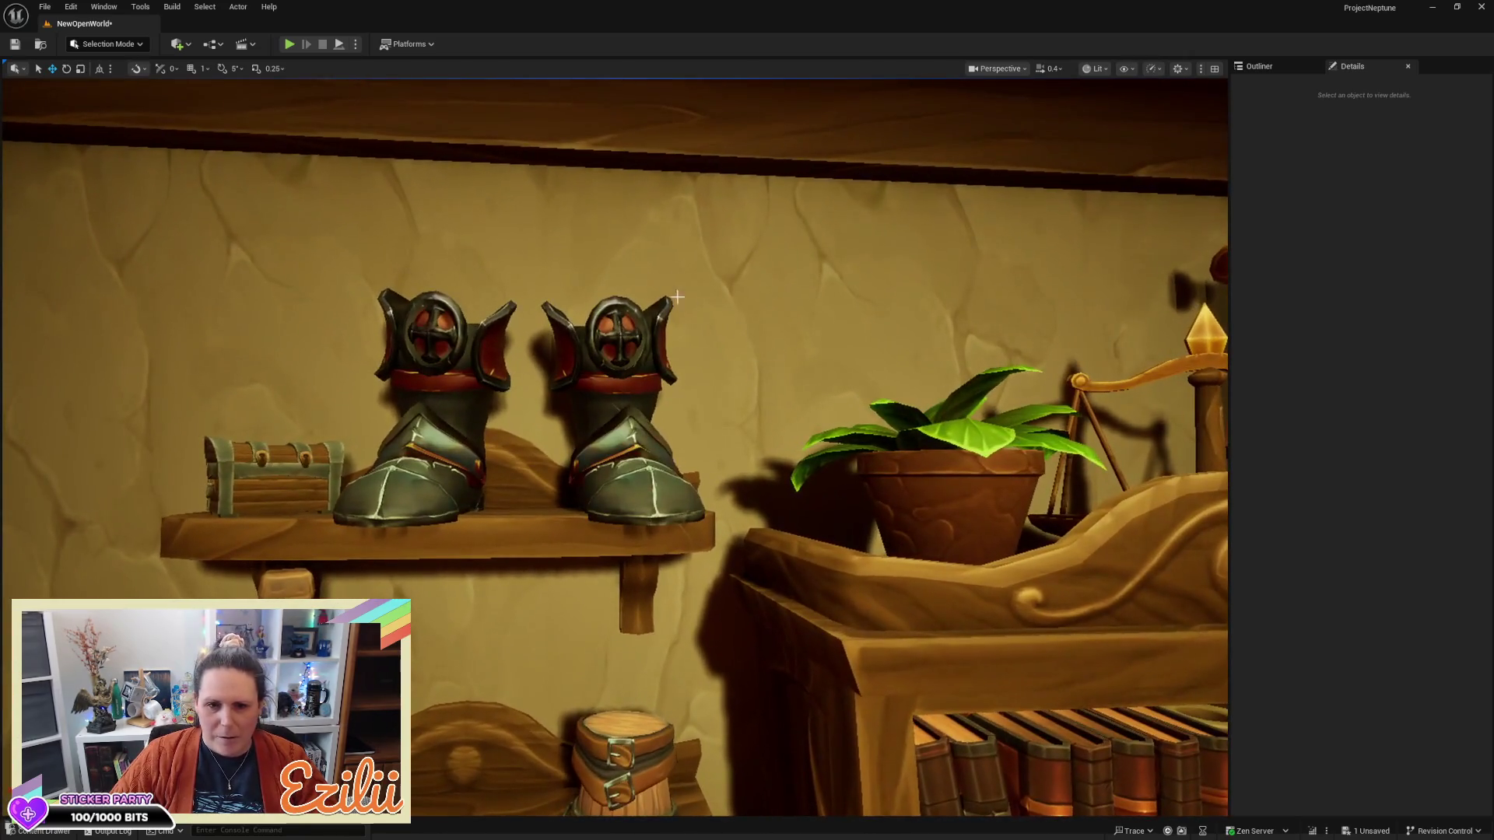
Scale the SK_Dw_M_Boots_Crusader shelf boots down to about 0.6 and lower them onto the shelf
{"action": "left_click", "coordinate": [459, 436]}
{"action": "key", "text": "f"}
{"action": "scroll", "coordinate": [643, 389], "scroll_direction": "down", "scroll_amount": 3}
{"action": "key", "text": "r"}
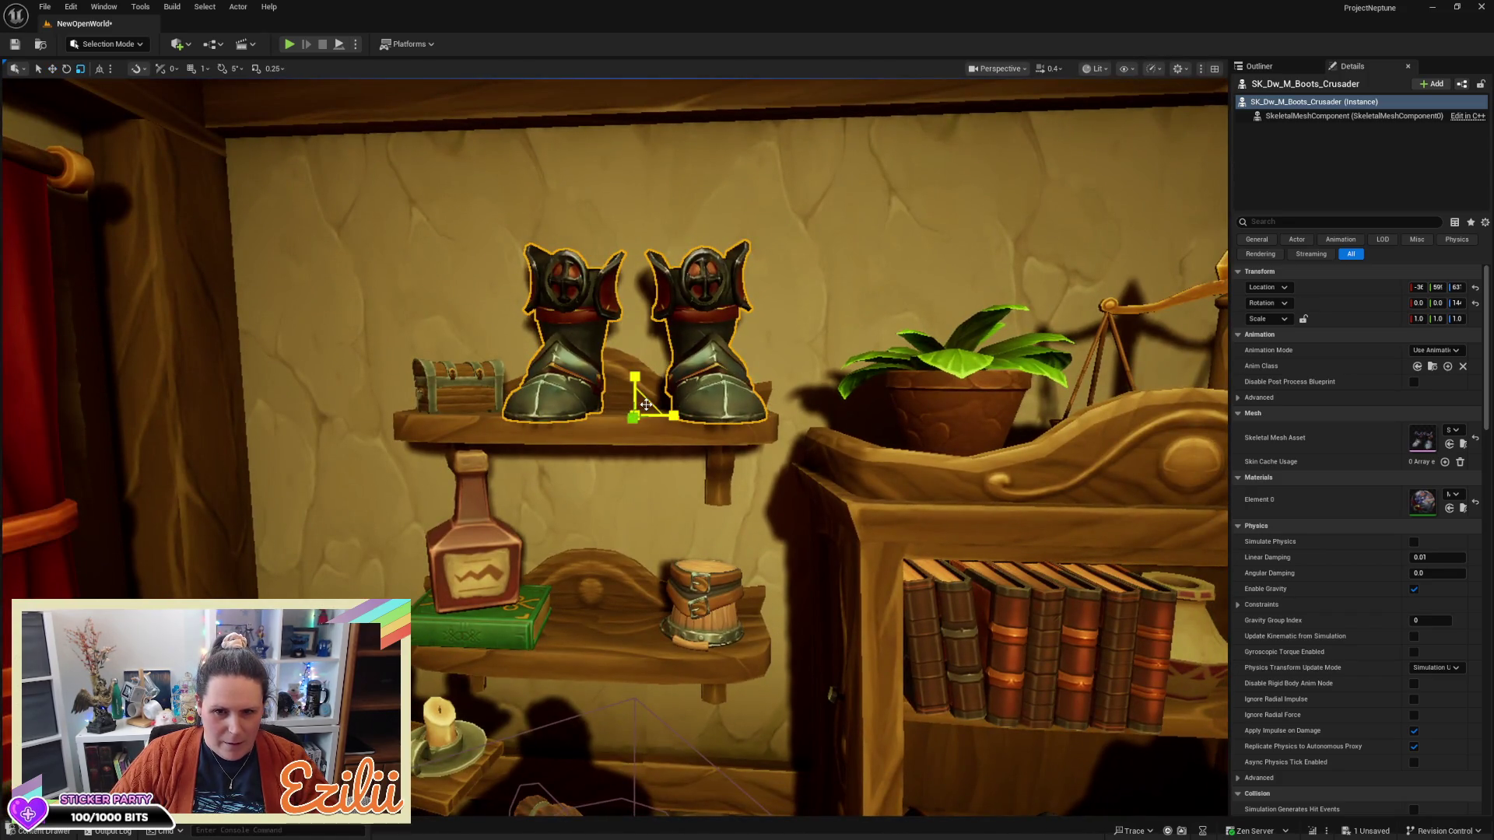
{"action": "mouse_move", "coordinate": [640, 411]}
{"action": "left_mouse_down"}
{"action": "mouse_move", "coordinate": [654, 403]}
{"action": "mouse_move", "coordinate": [545, 358]}
{"action": "mouse_move", "coordinate": [614, 345]}
{"action": "left_mouse_up"}
{"action": "scroll", "coordinate": [654, 403], "scroll_direction": "down", "scroll_amount": 2}
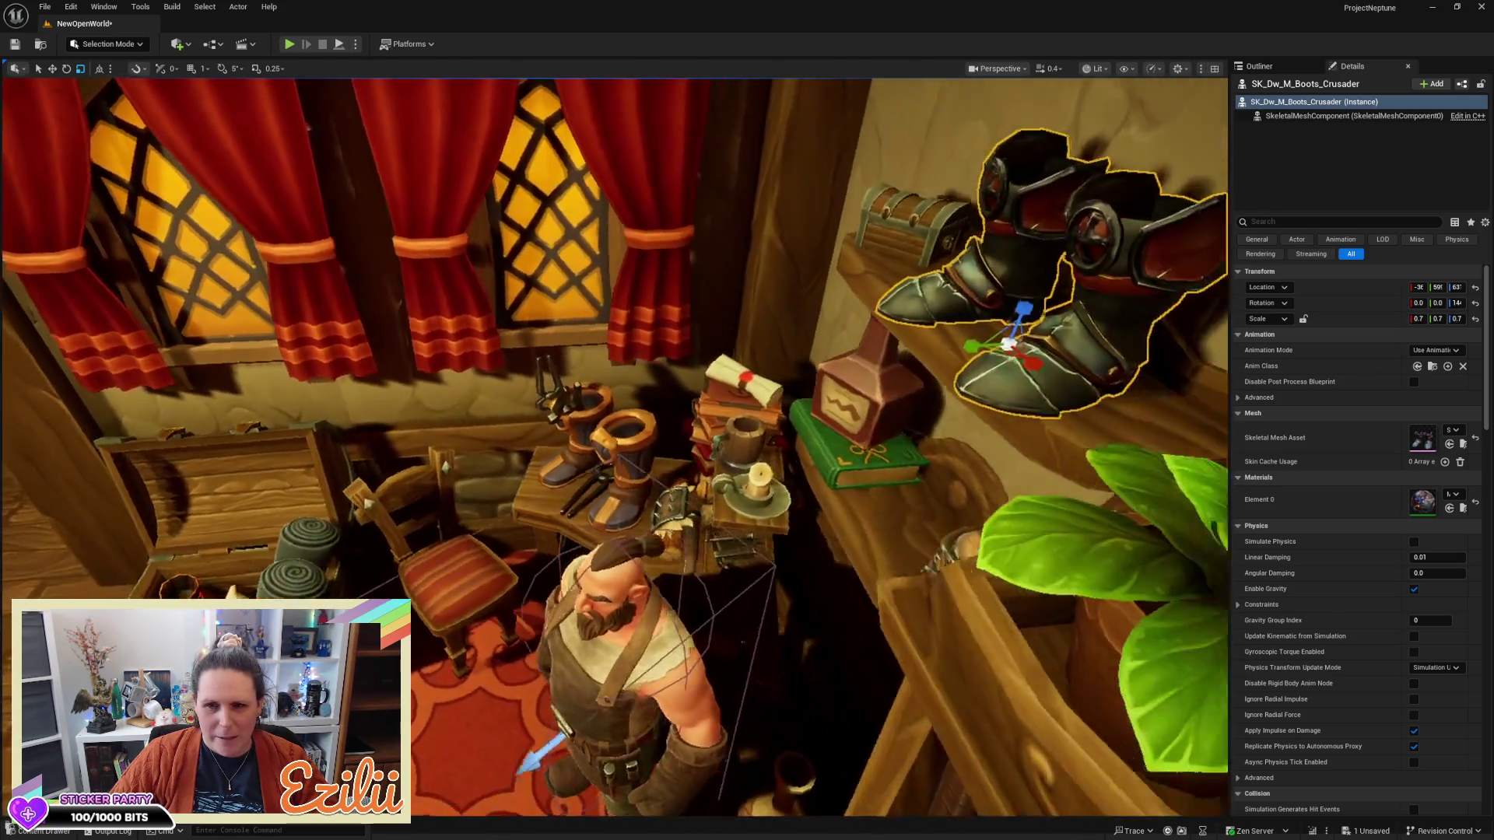
{"action": "key", "text": "f"}
{"action": "key", "text": "w"}
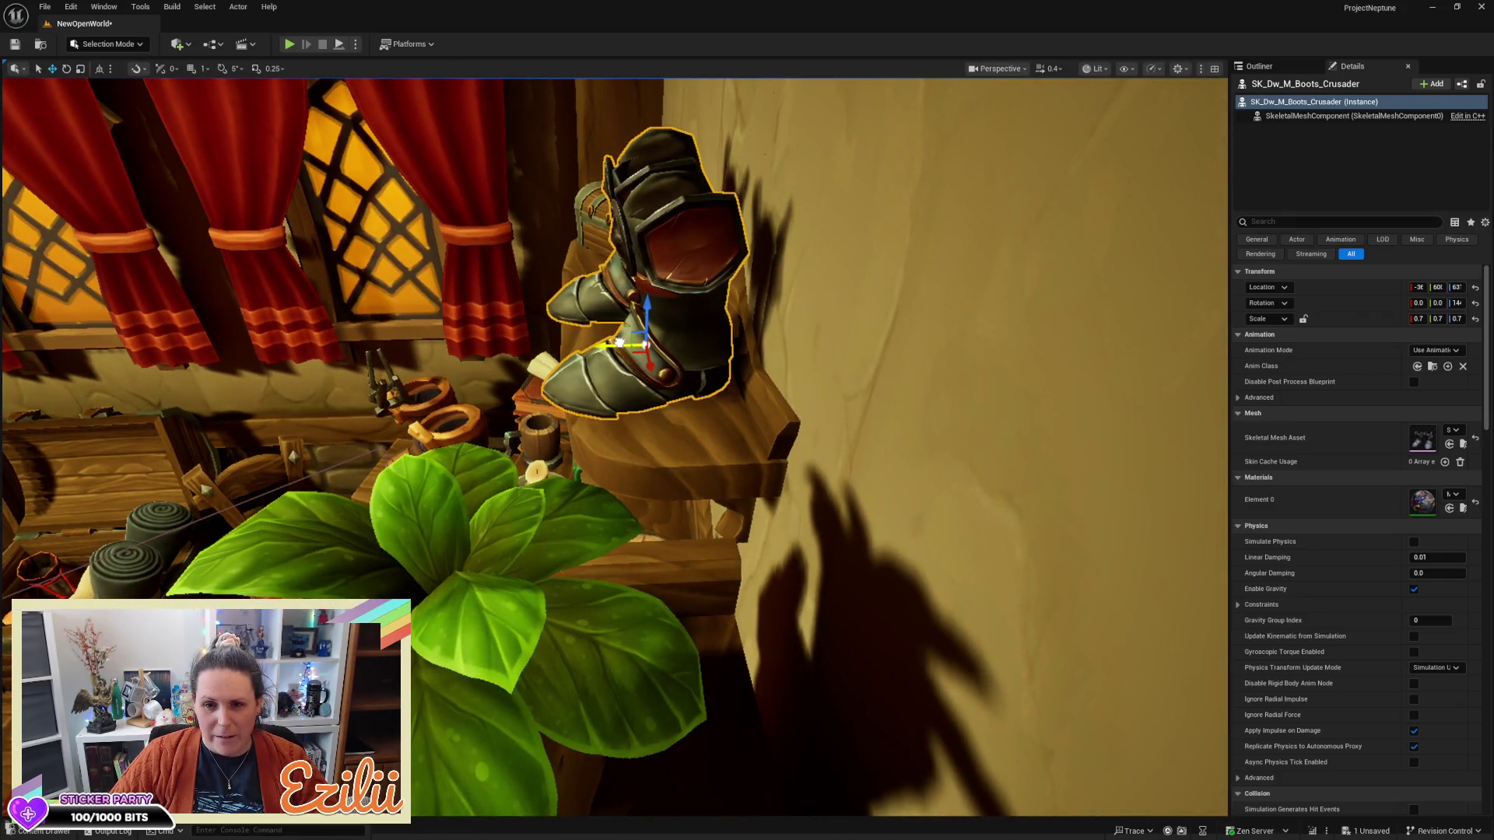
{"action": "left_click_drag", "start_coordinate": [652, 308], "coordinate": [648, 312]}
{"action": "scroll", "coordinate": [649, 312], "scroll_direction": "down", "scroll_amount": 10}
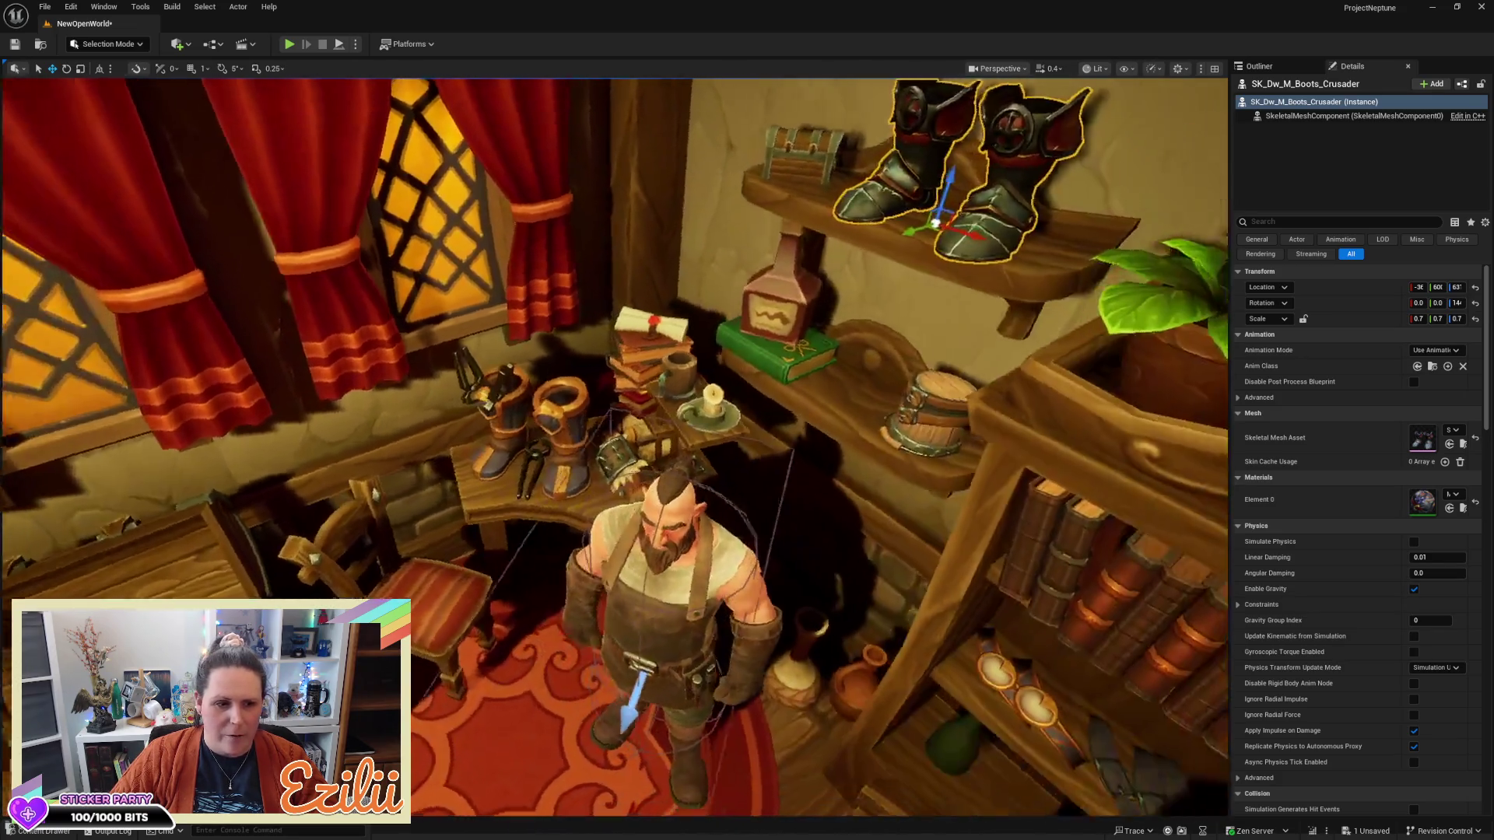
Reselect the Crusader boots and raise them slightly so they sit on the shelf
{"action": "key", "text": "Escape"}
{"action": "left_click_drag", "start_coordinate": [664, 309], "coordinate": [663, 309]}
{"action": "left_click_drag", "start_coordinate": [424, 307], "coordinate": [424, 306]}
{"action": "left_click", "coordinate": [387, 222]}
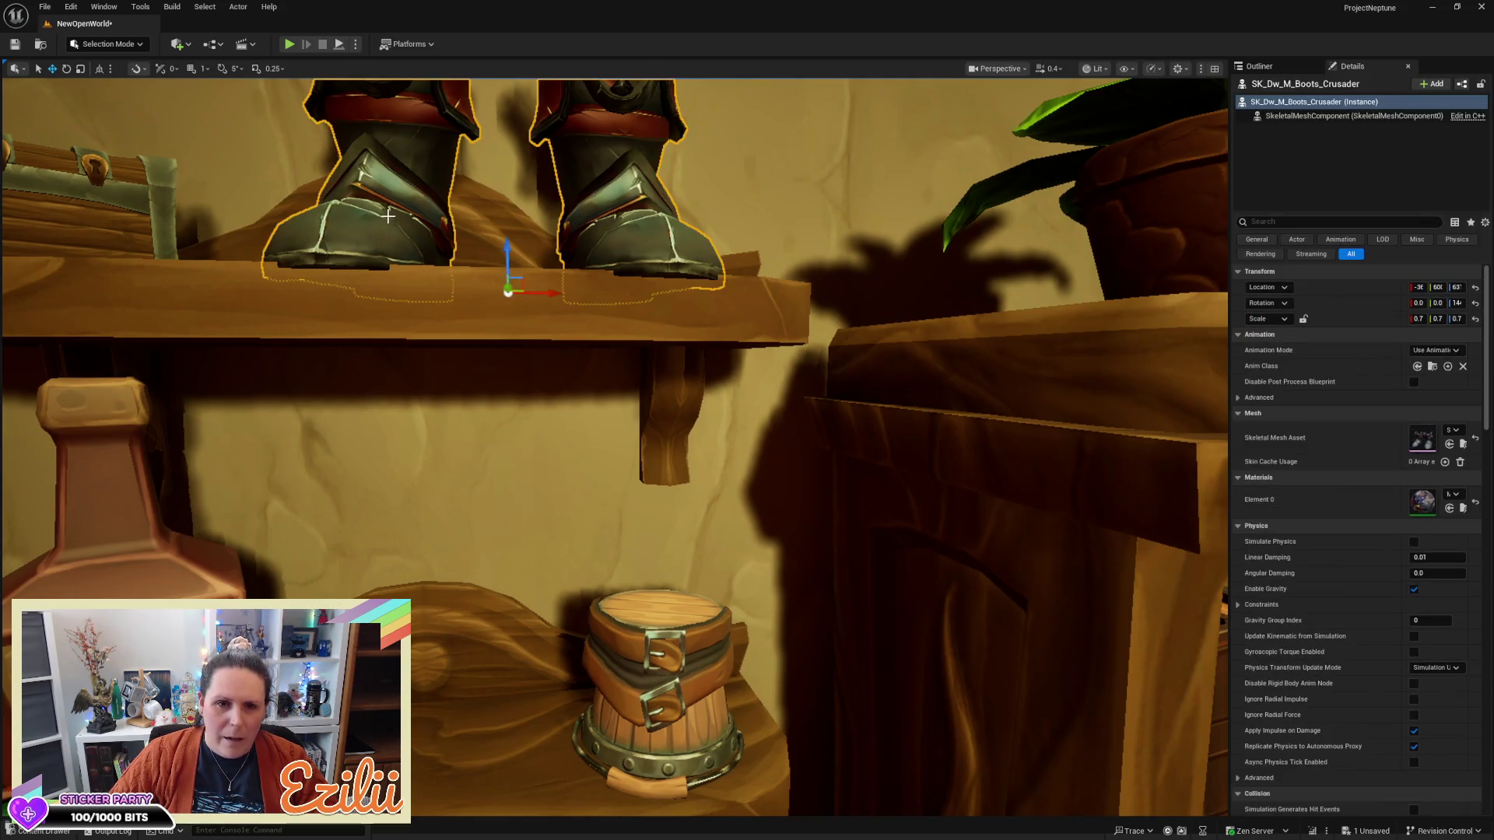
{"action": "left_click_drag", "start_coordinate": [510, 251], "coordinate": [515, 246]}
{"action": "mouse_move", "coordinate": [799, 426]}
{"action": "left_mouse_down"}
{"action": "mouse_move", "coordinate": [748, 445]}
{"action": "mouse_move", "coordinate": [747, 425]}
{"action": "left_mouse_up"}
{"action": "key", "text": "r"}
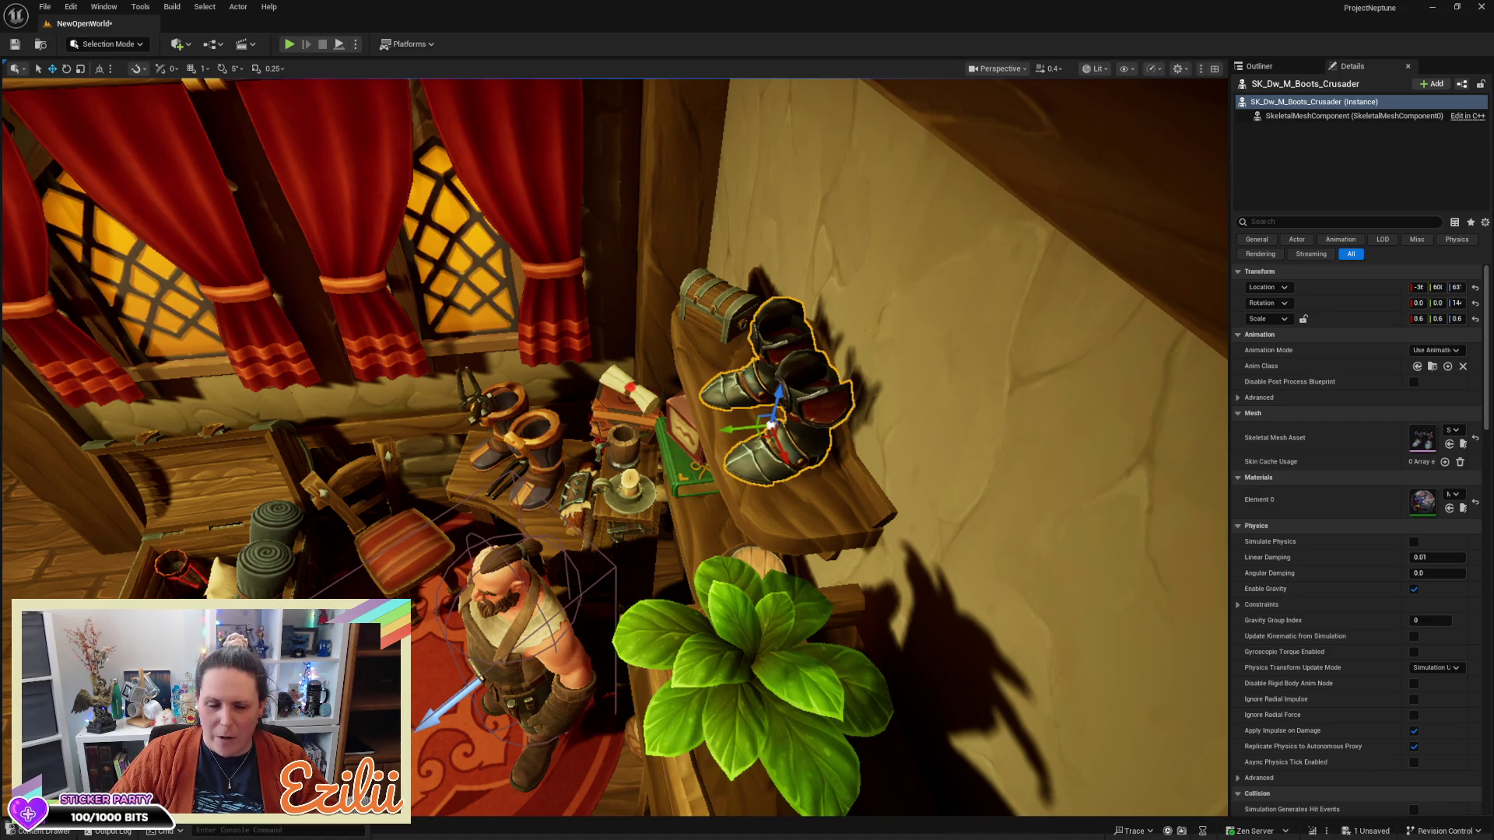
{"action": "key", "text": "f"}
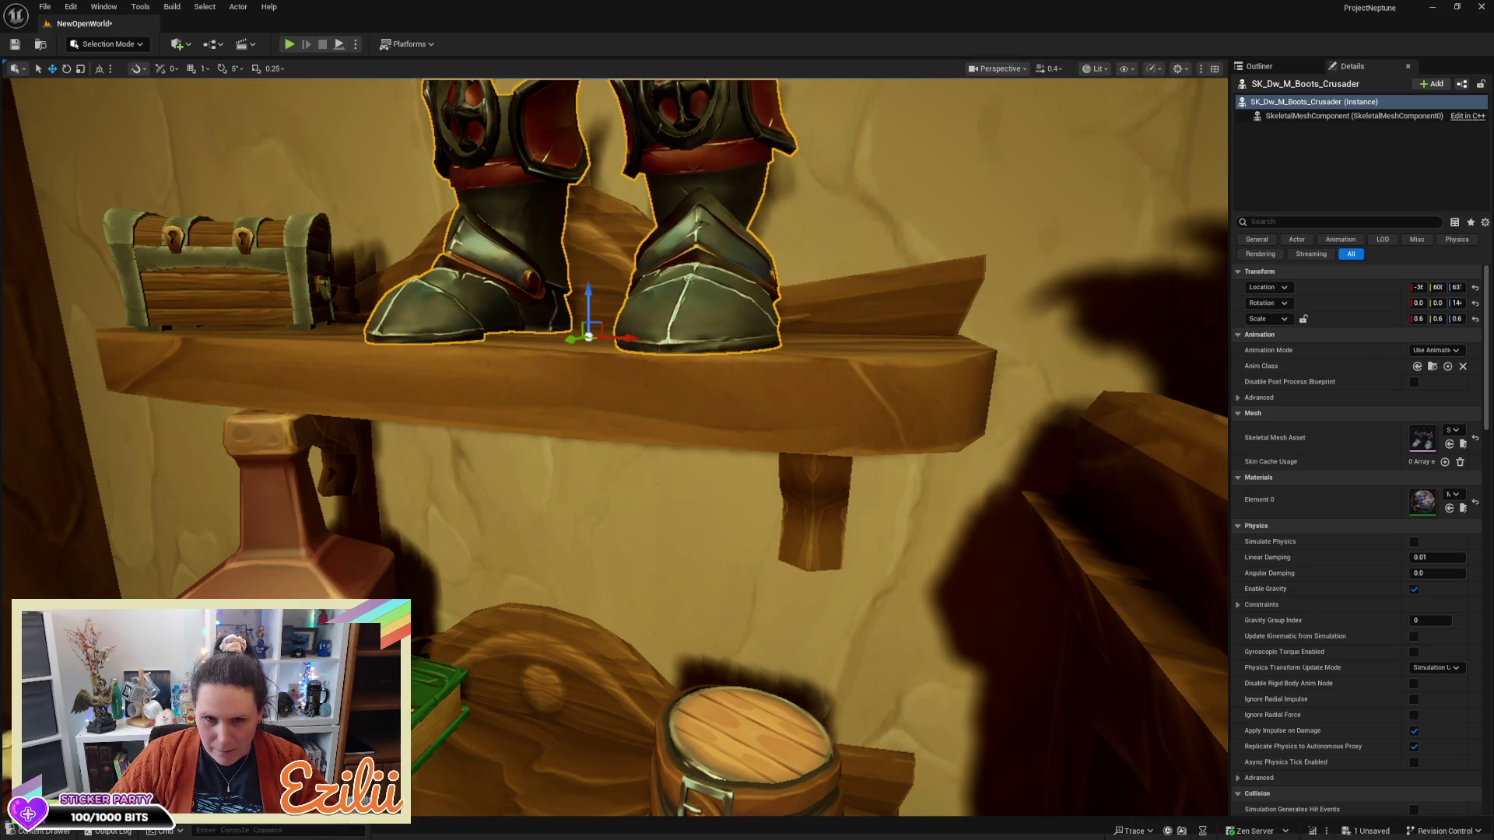
{"action": "scroll", "coordinate": [743, 381], "scroll_direction": "down", "scroll_amount": 10}
{"action": "key", "text": "Escape"}
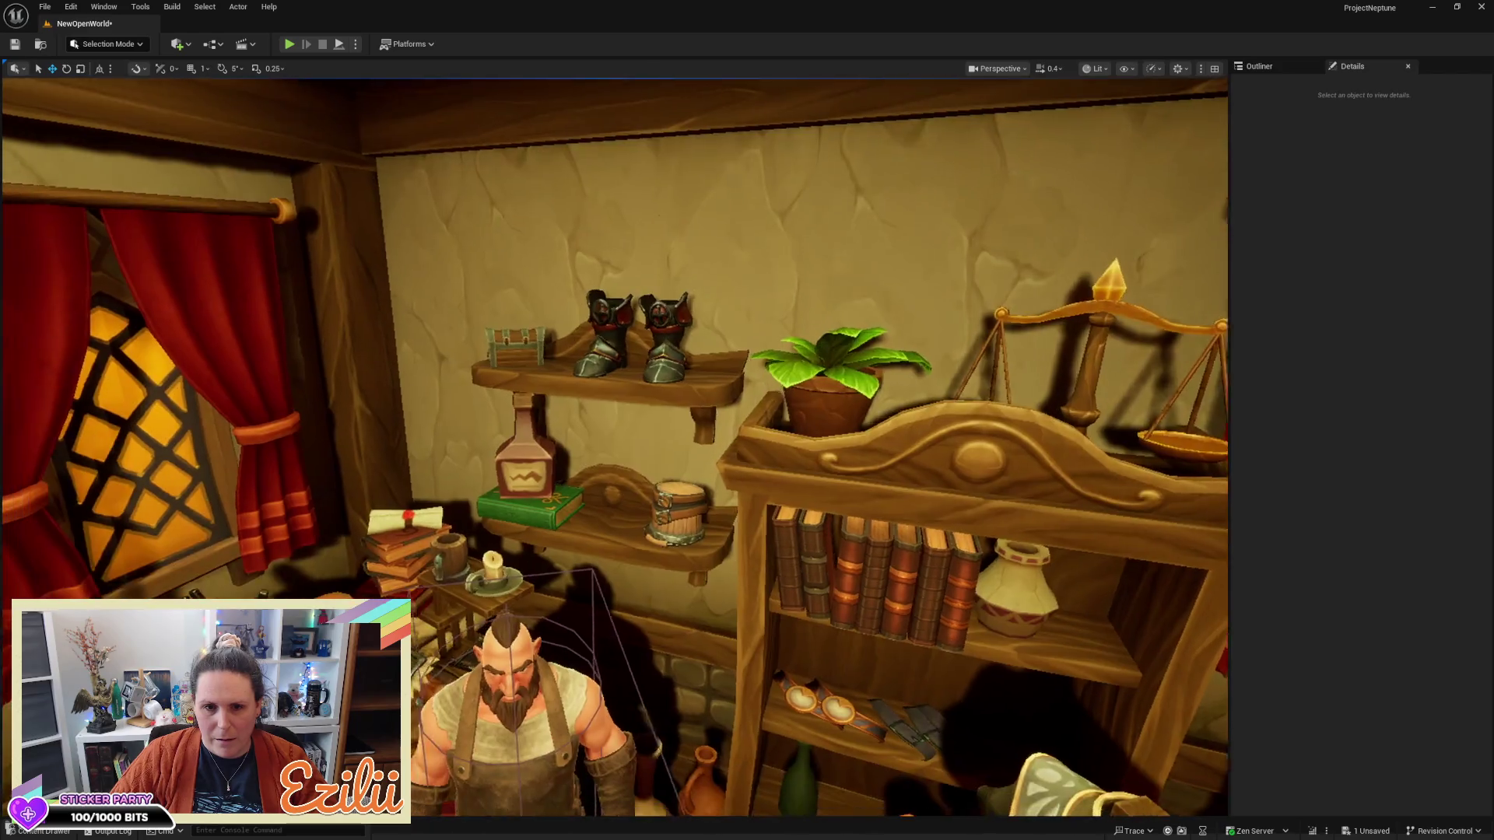
Fly the camera across to the counter with the jug, bread loaf and clay pots
{"action": "scroll", "coordinate": [614, 447], "scroll_direction": "down", "scroll_amount": 5}
{"action": "scroll", "coordinate": [615, 448], "scroll_direction": "down", "scroll_amount": 3}
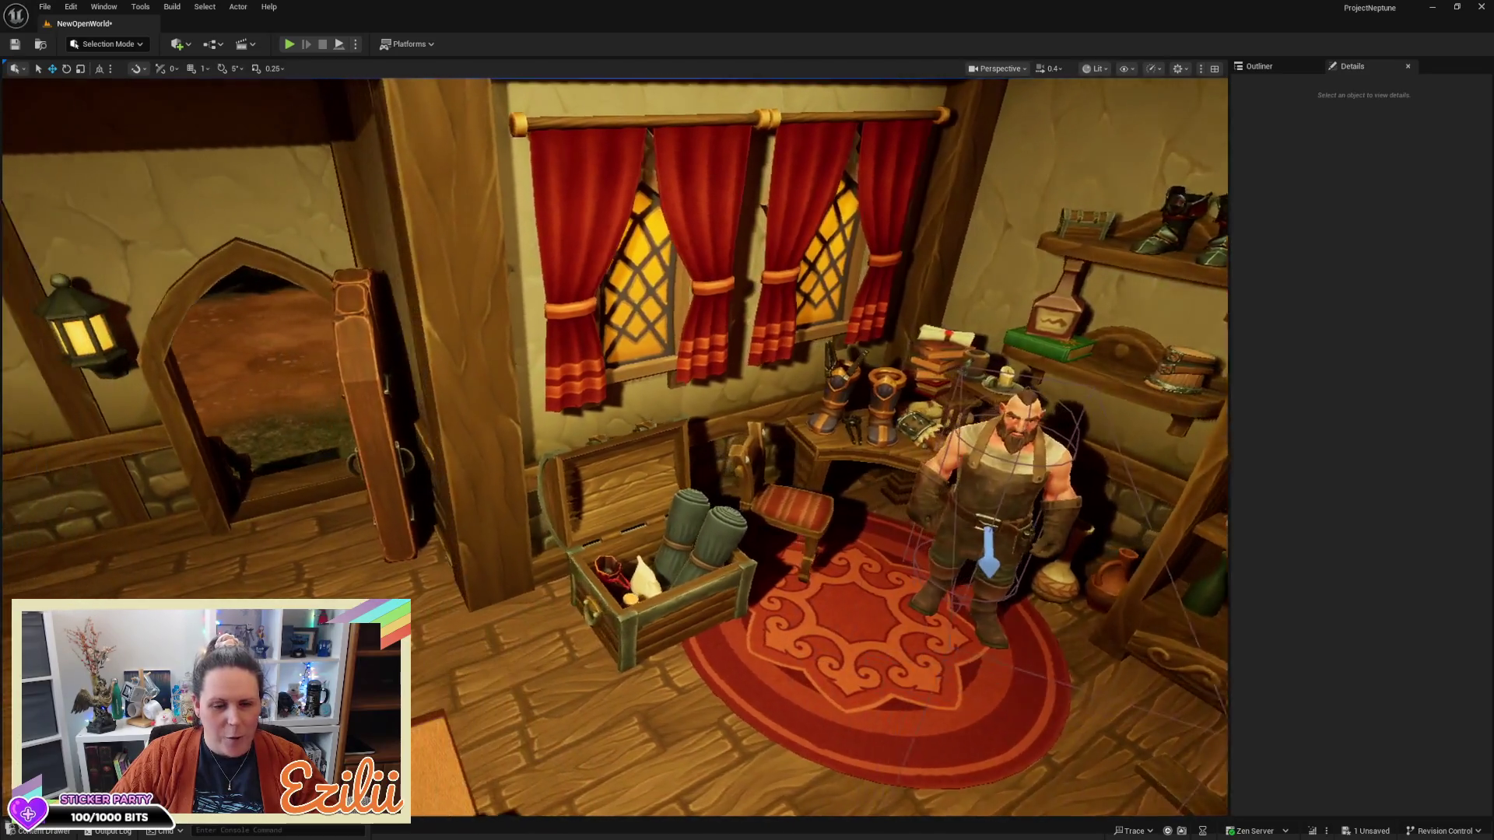
{"action": "scroll", "coordinate": [614, 447], "scroll_direction": "down", "scroll_amount": 3}
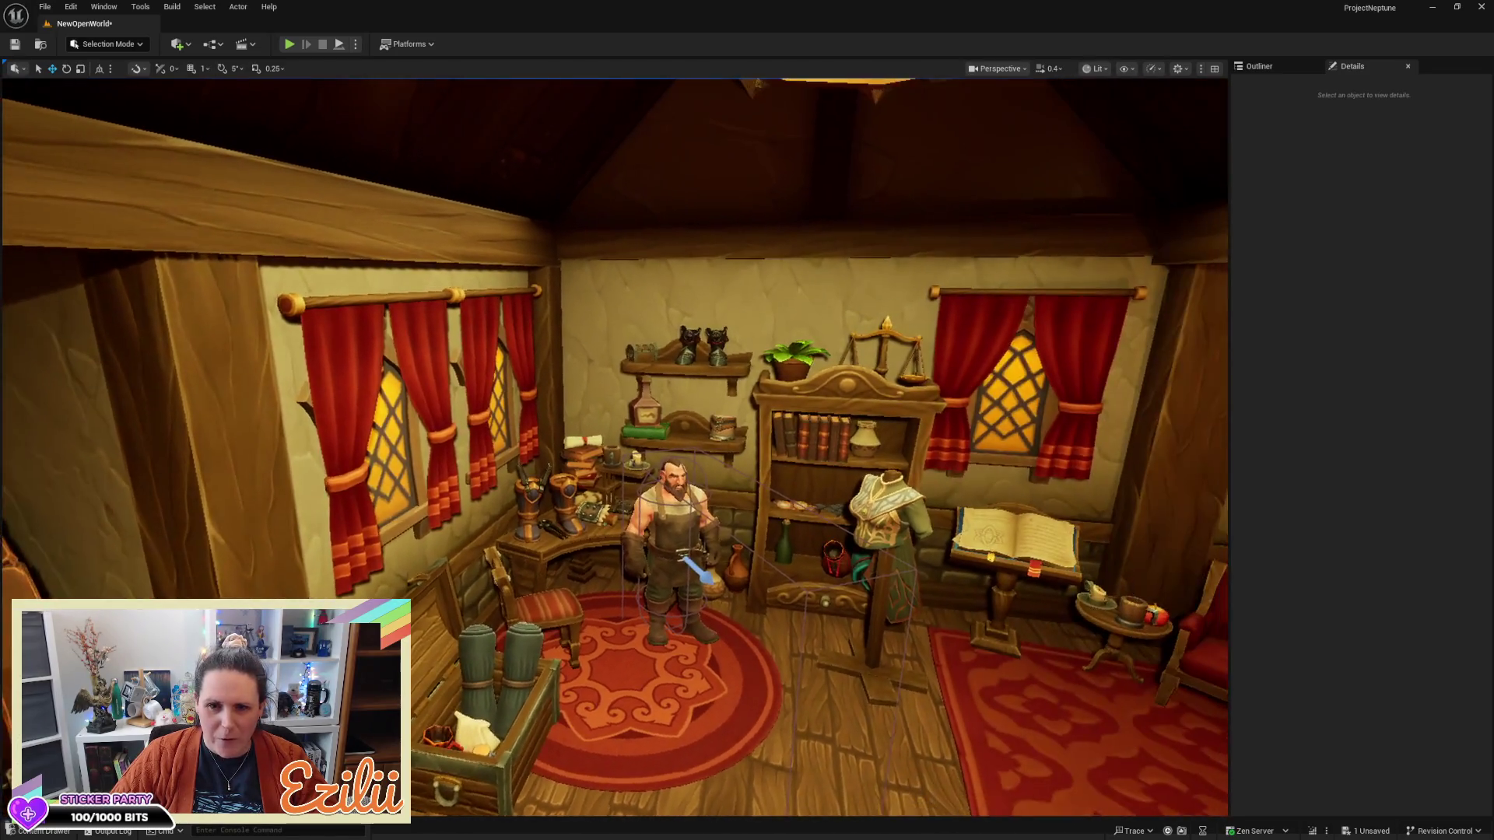
{"action": "scroll", "coordinate": [615, 448], "scroll_direction": "down", "scroll_amount": 2}
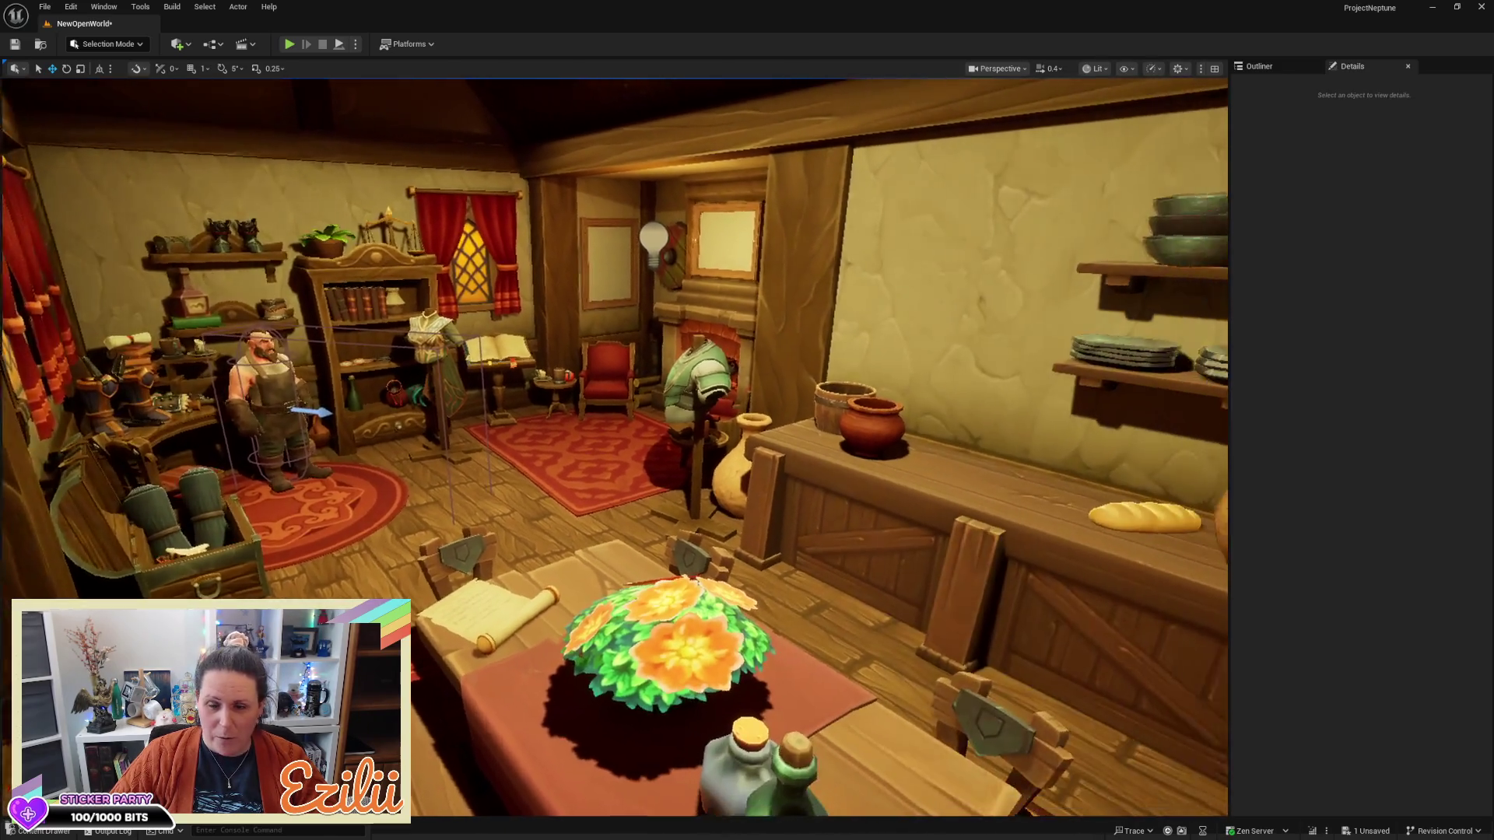
{"action": "key", "text": "d"}
{"action": "key", "text": "d"}
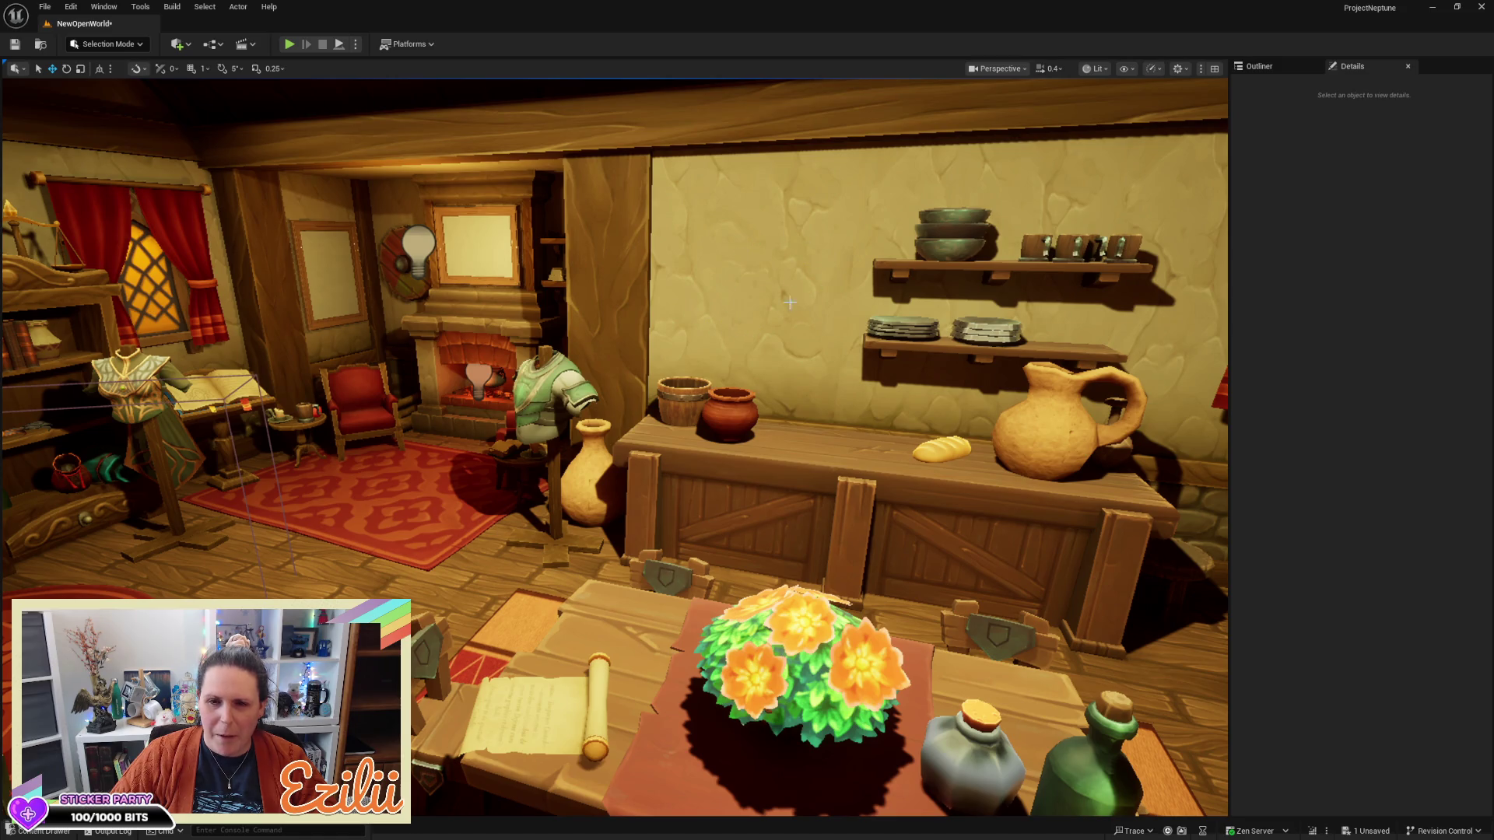
{"action": "key", "text": "w"}
{"action": "key", "text": "a"}
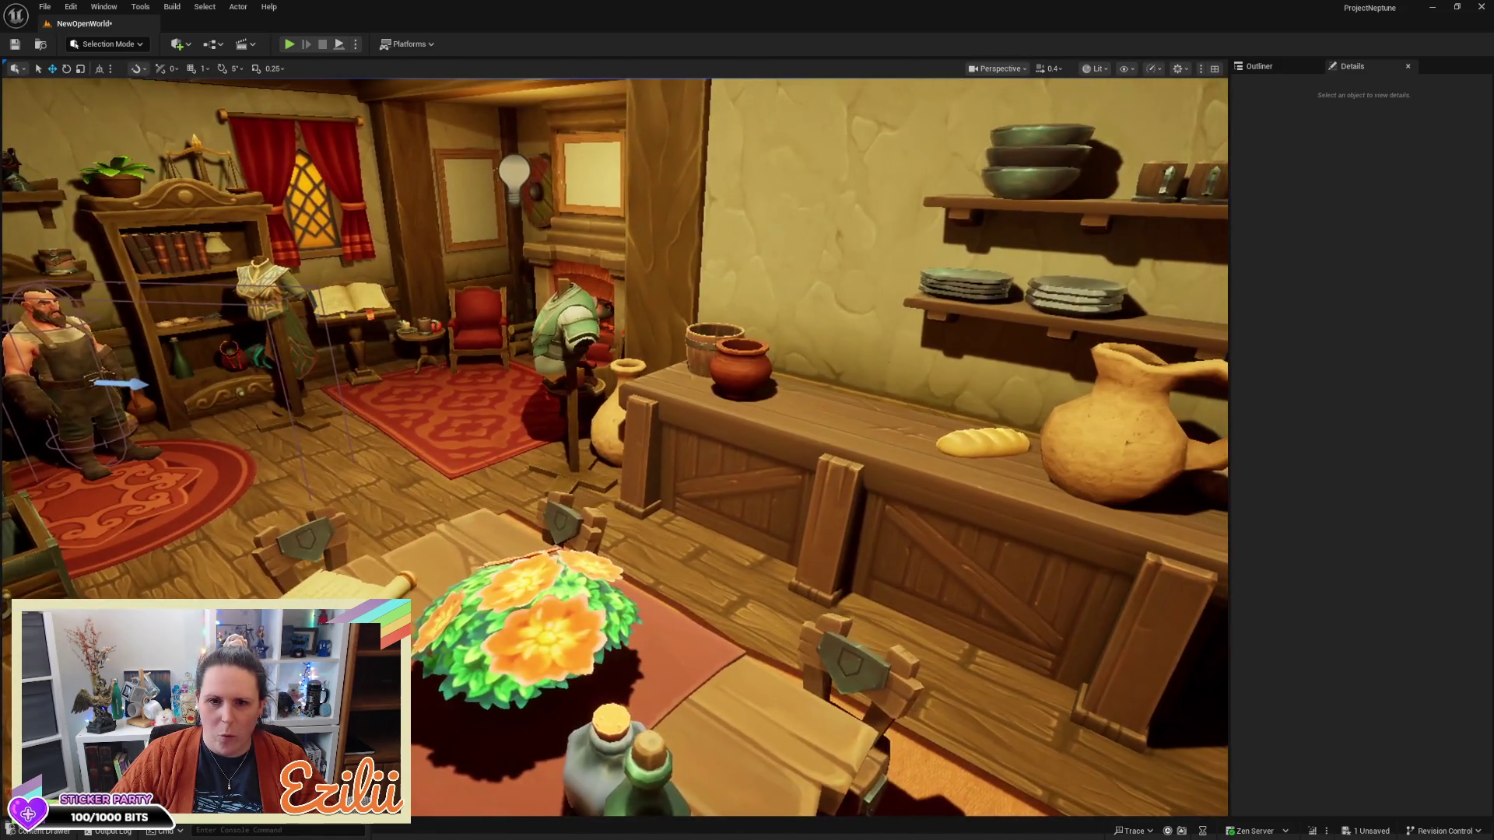
{"action": "key", "text": "d"}
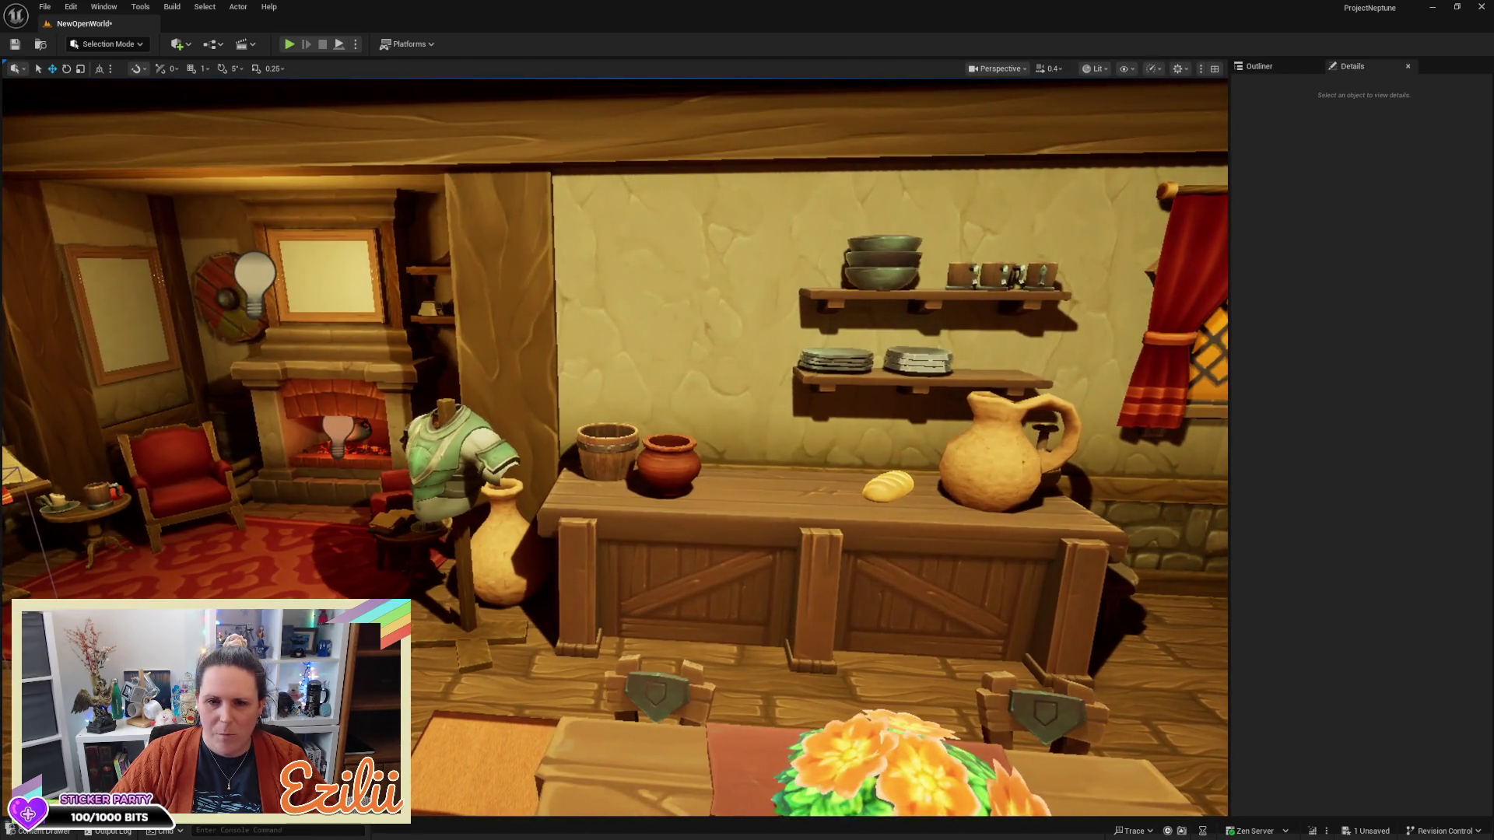
{"action": "key", "text": "w"}
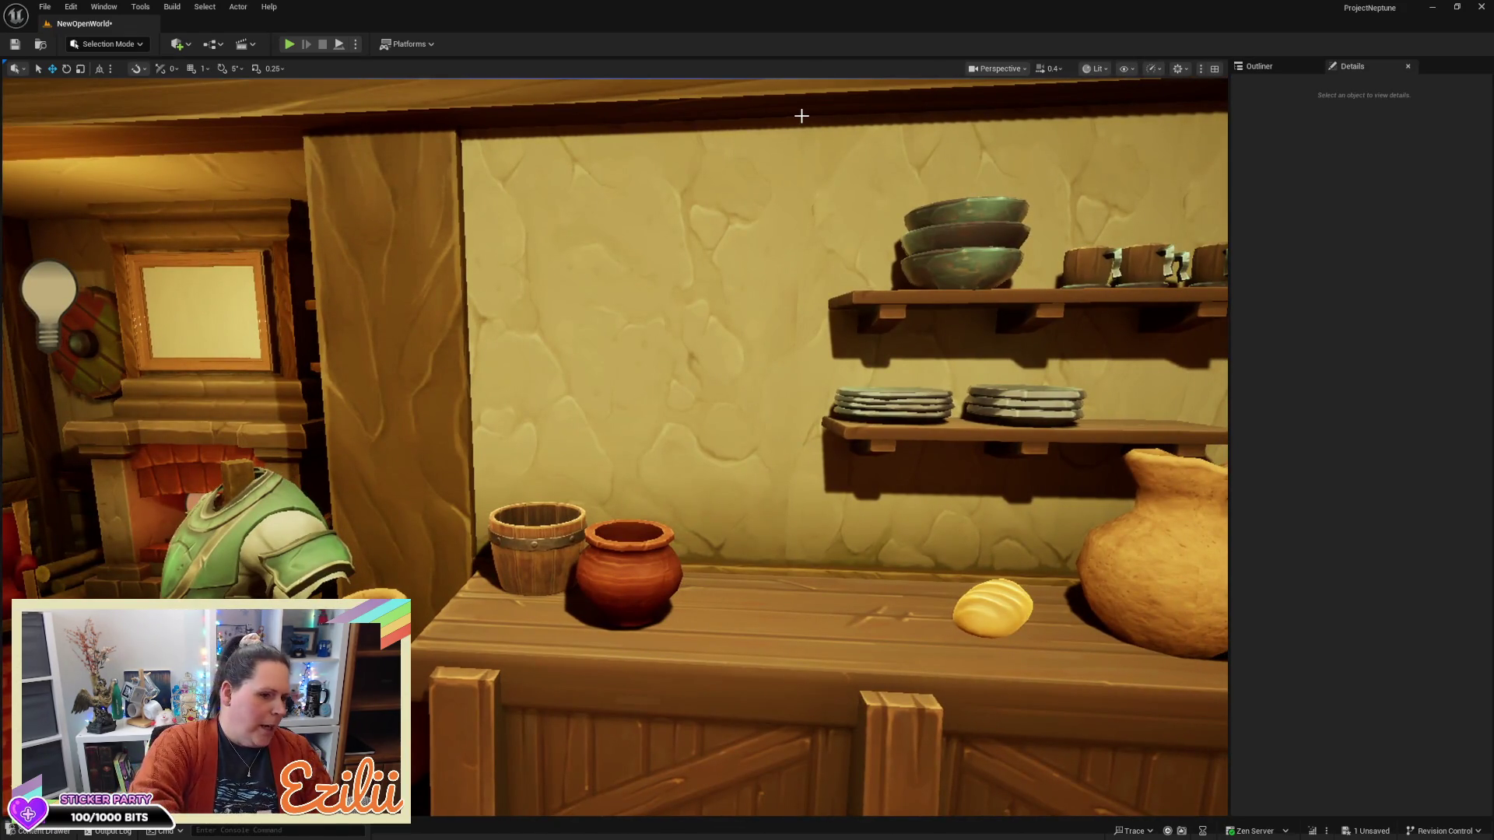
Fly the camera through the doorway into the bedroom, facing the picture frame, windows and desk
{"action": "key", "text": "w"}
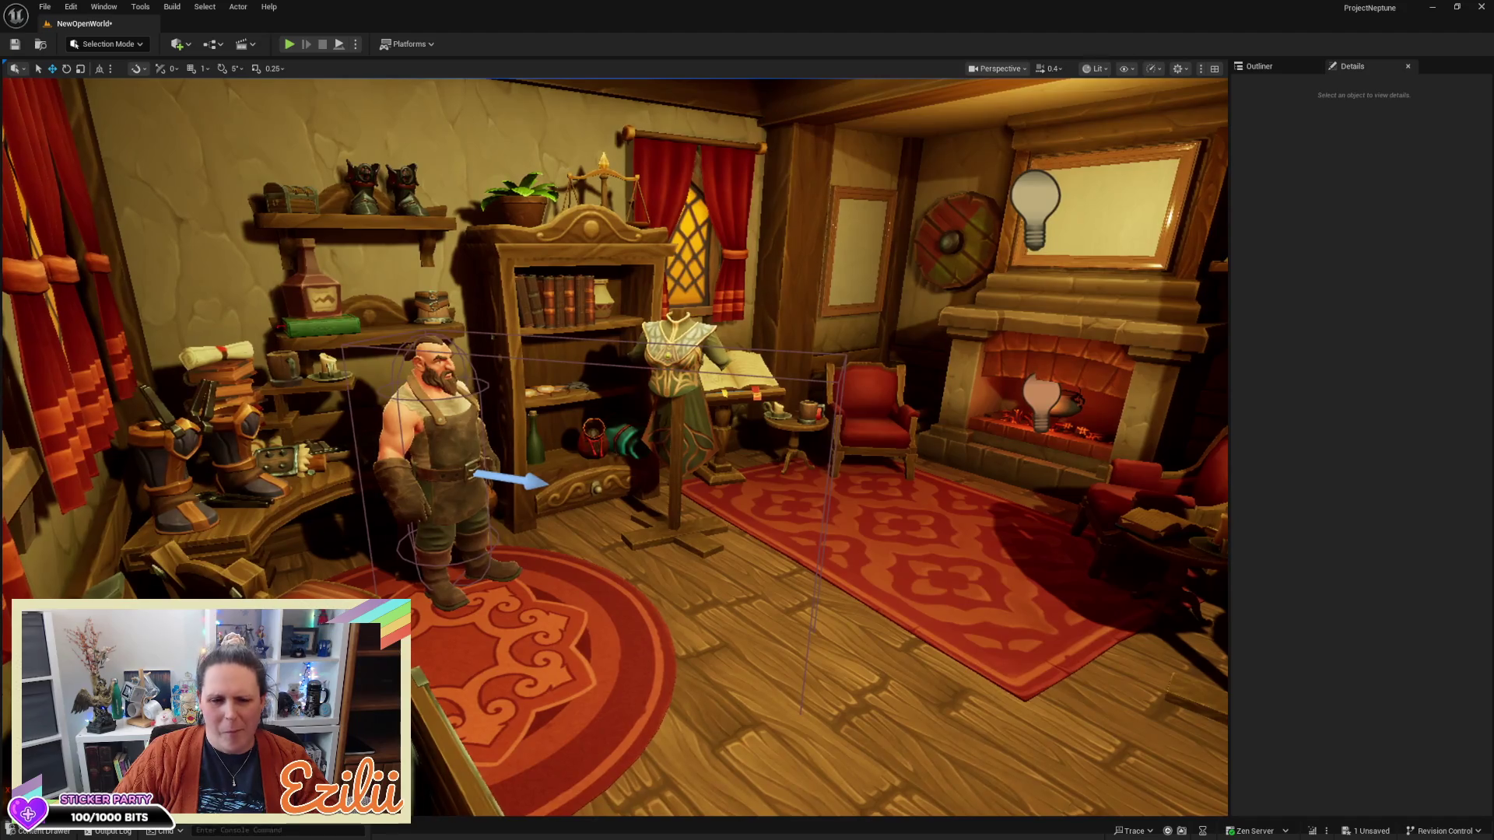
{"action": "key", "text": "w"}
{"action": "key", "text": "w"}
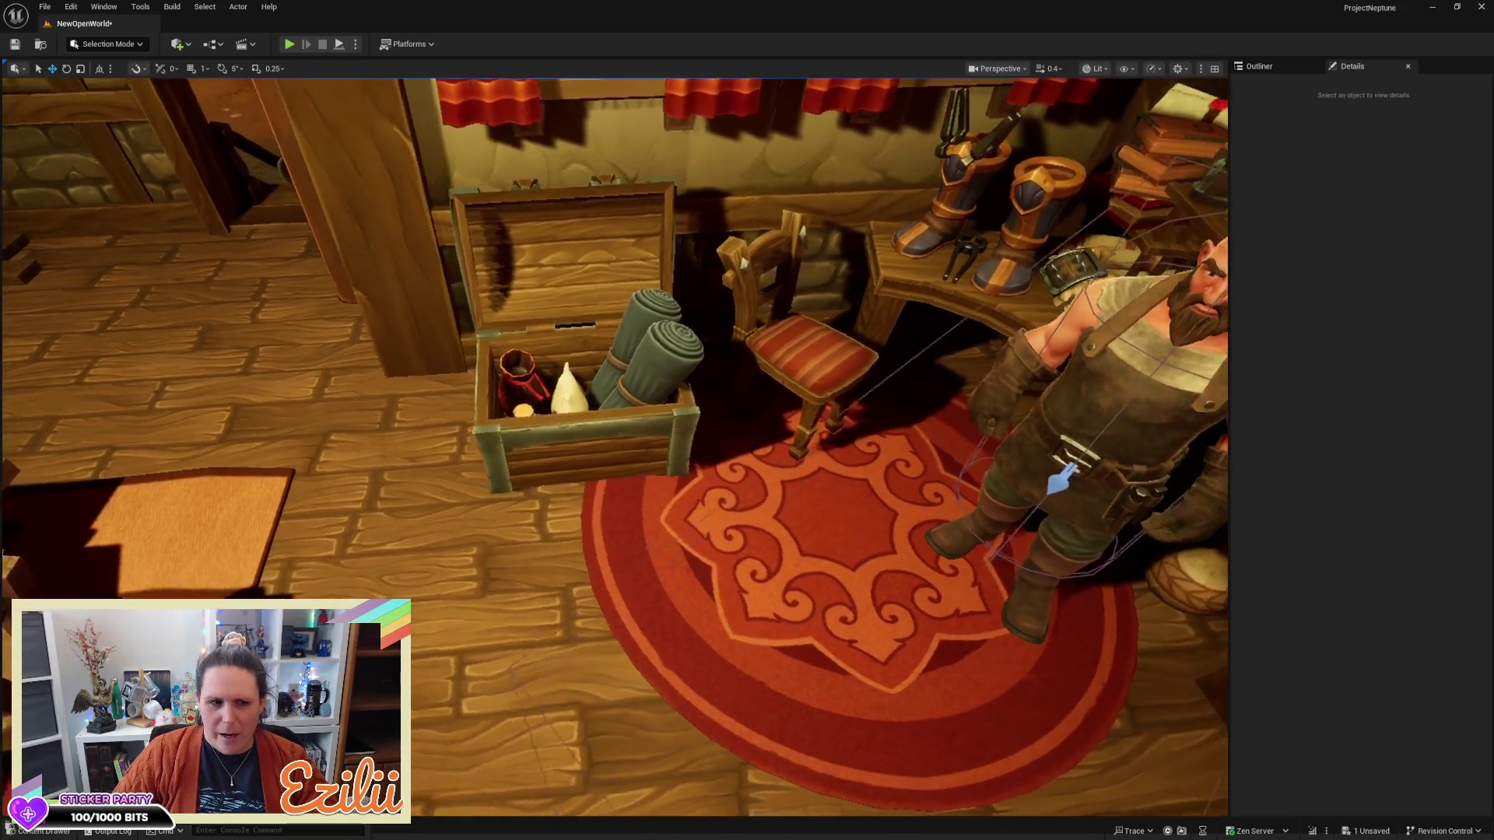
{"action": "key", "text": "a"}
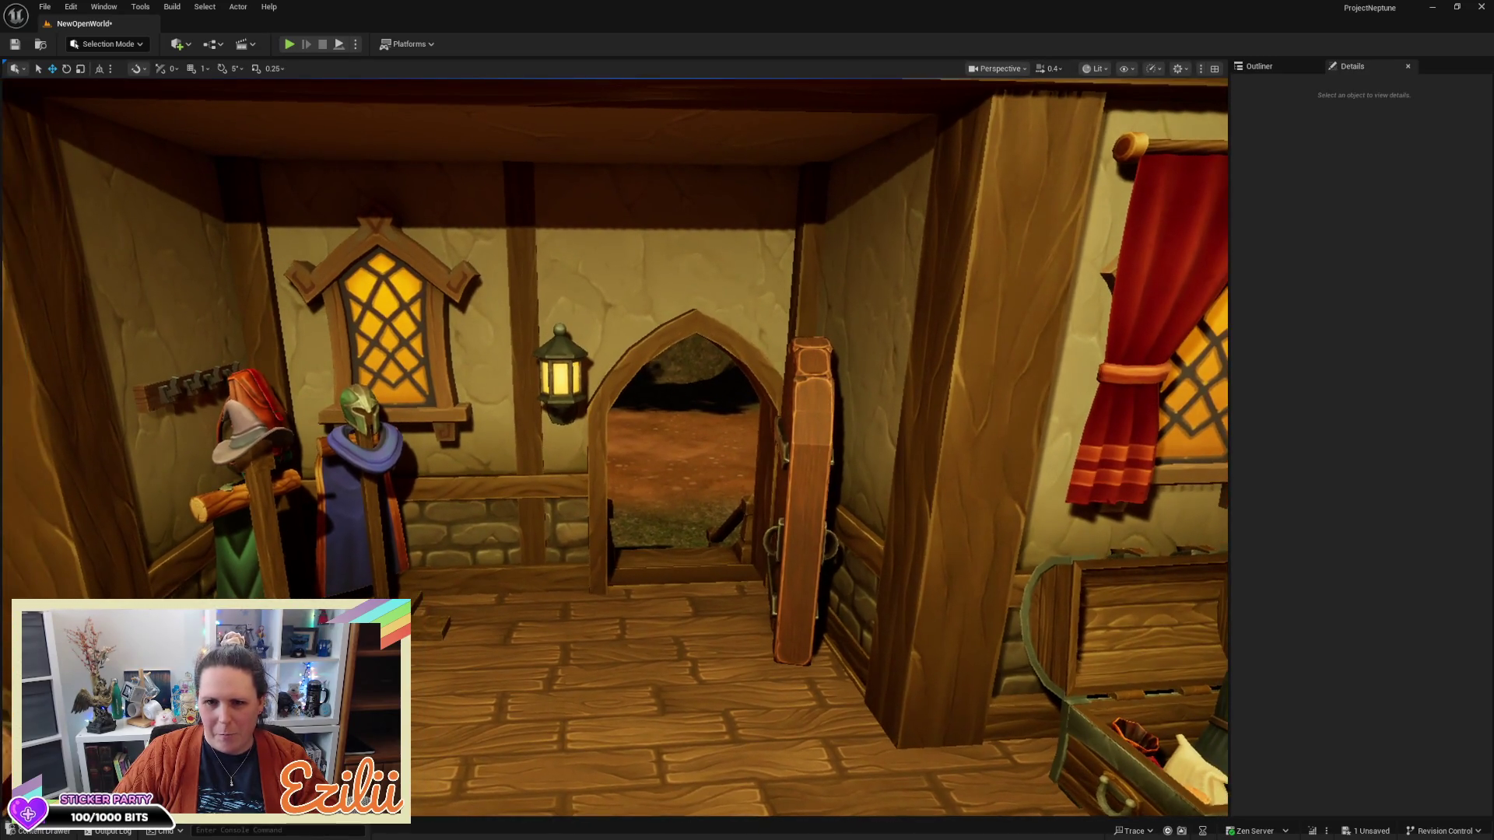
{"action": "key", "text": "a"}
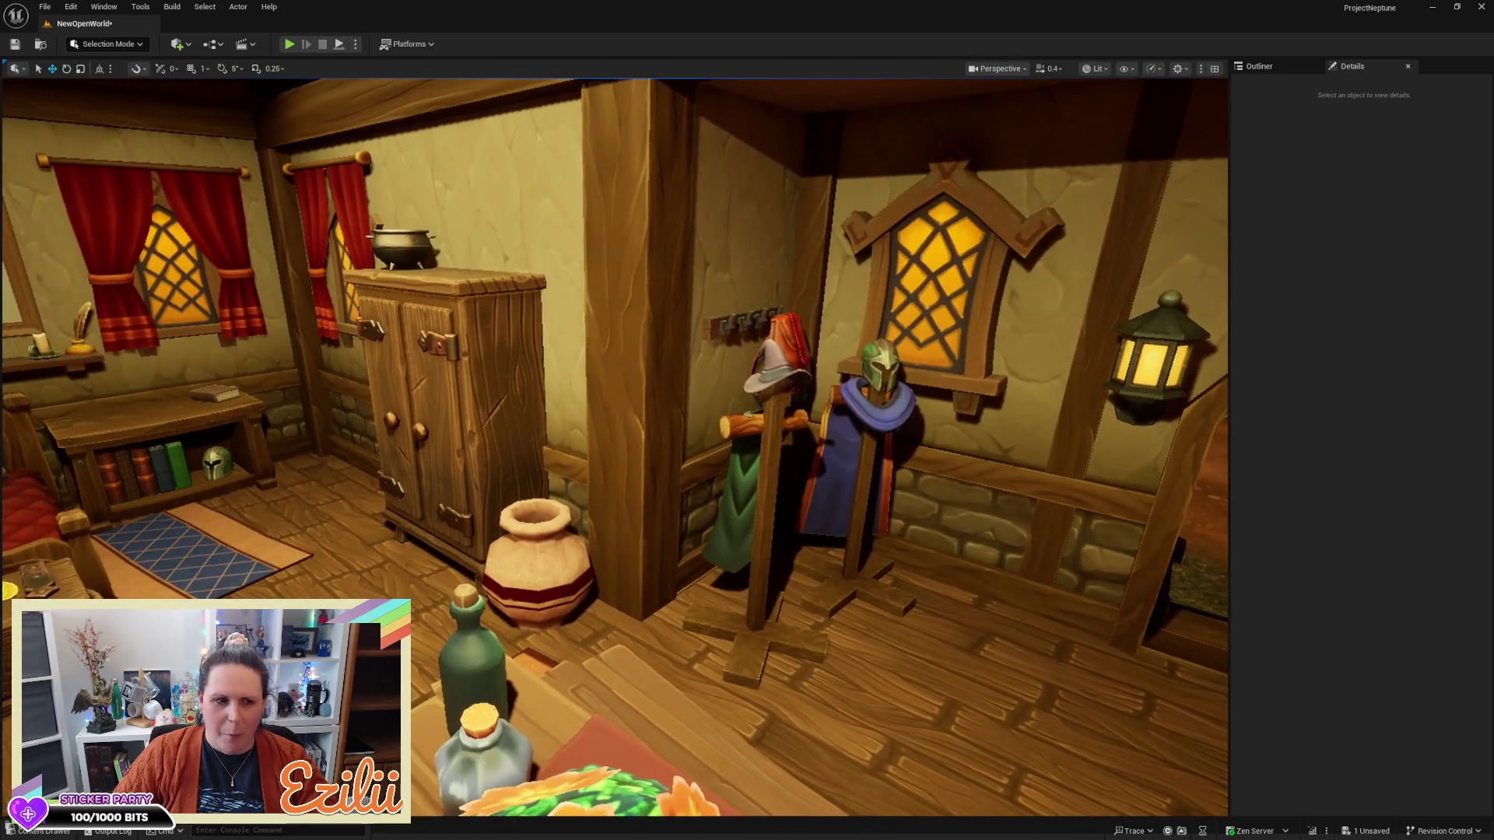
{"action": "key", "text": "a"}
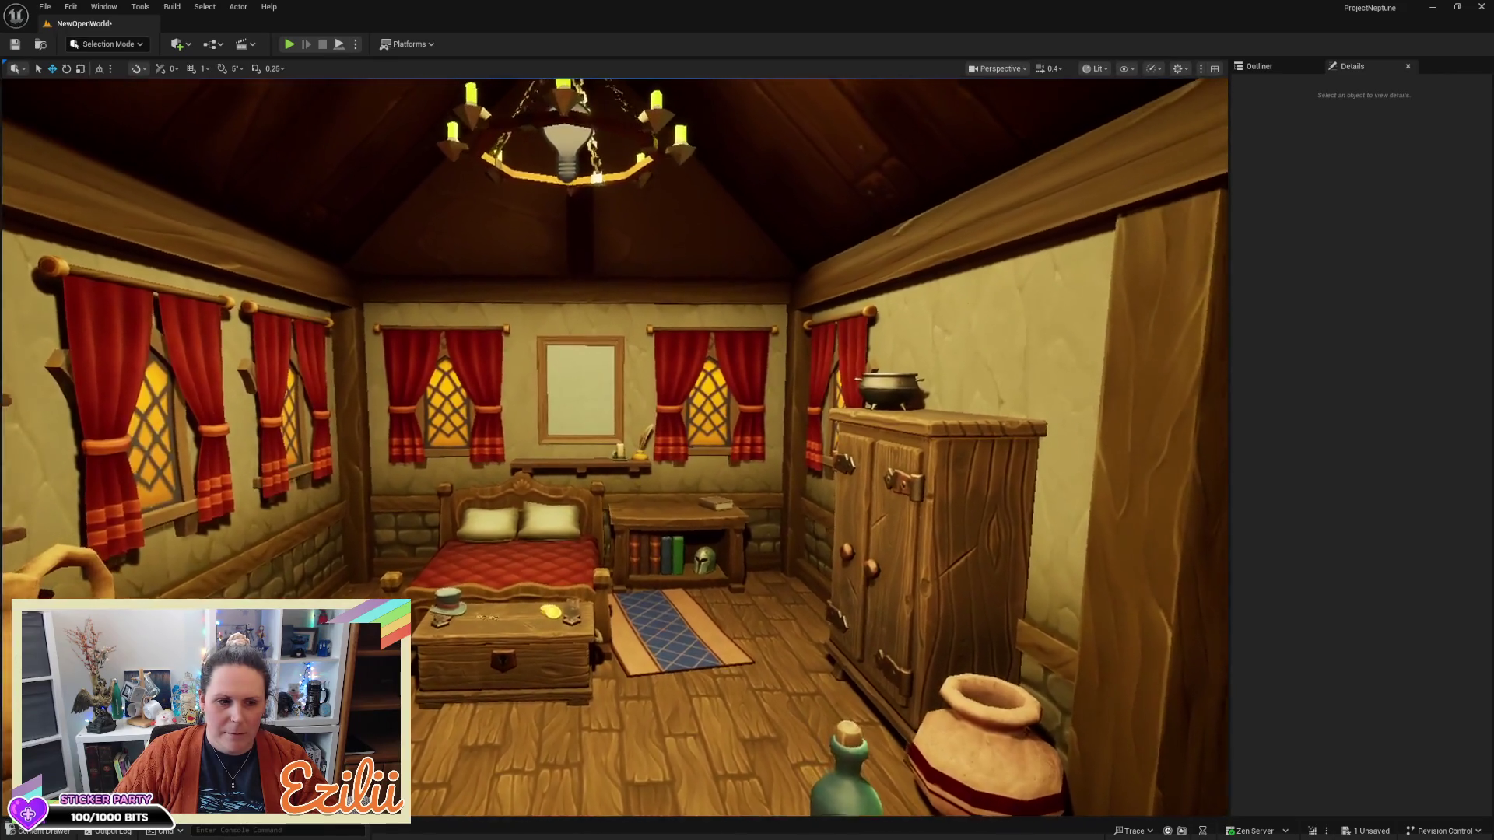
{"action": "key", "text": "w"}
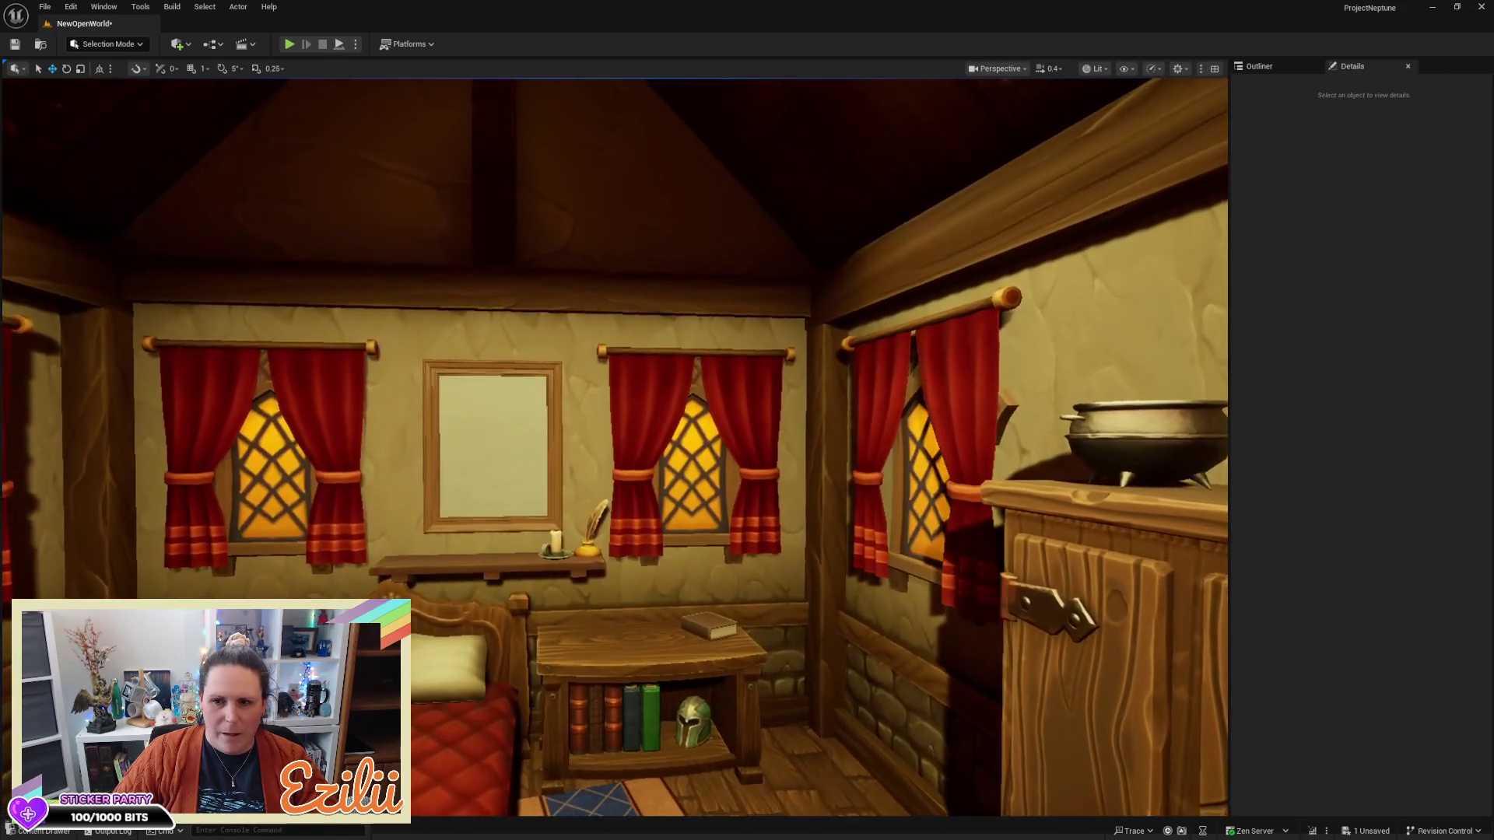
{"action": "key", "text": "w"}
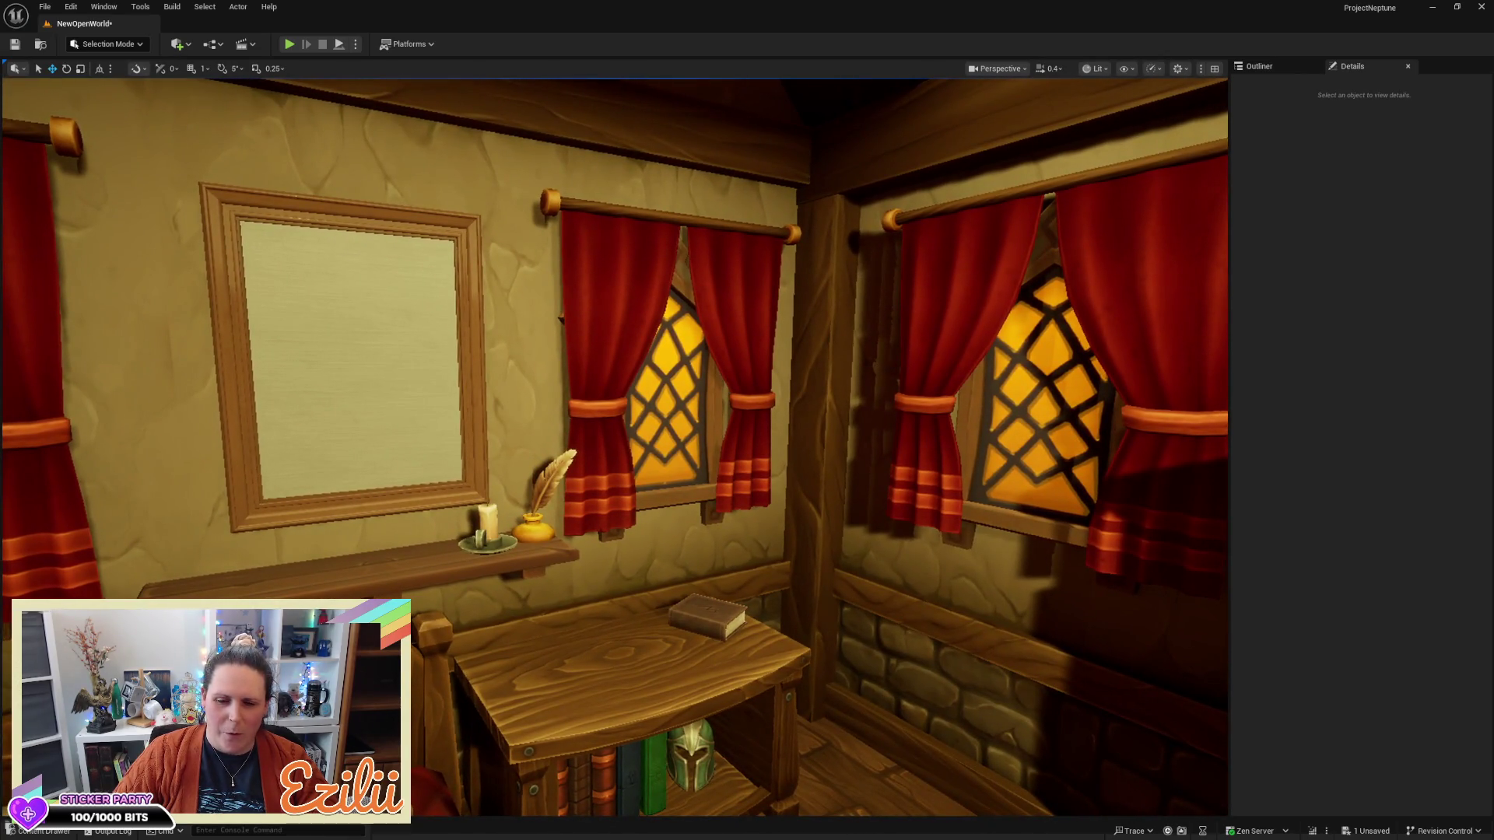
{"action": "key", "text": "e"}
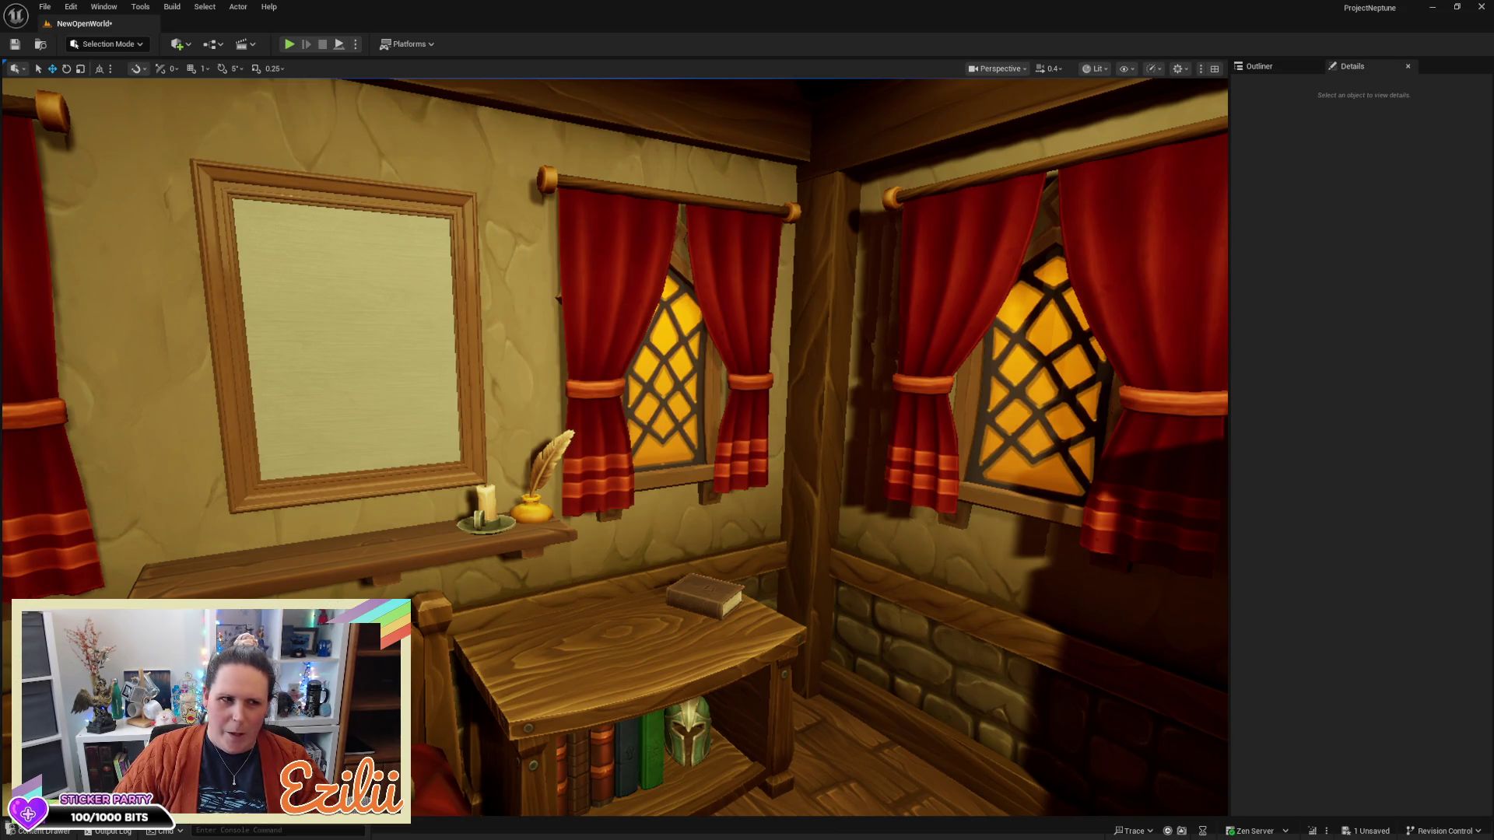
{"action": "key", "text": "w"}
{"action": "key", "text": "q"}
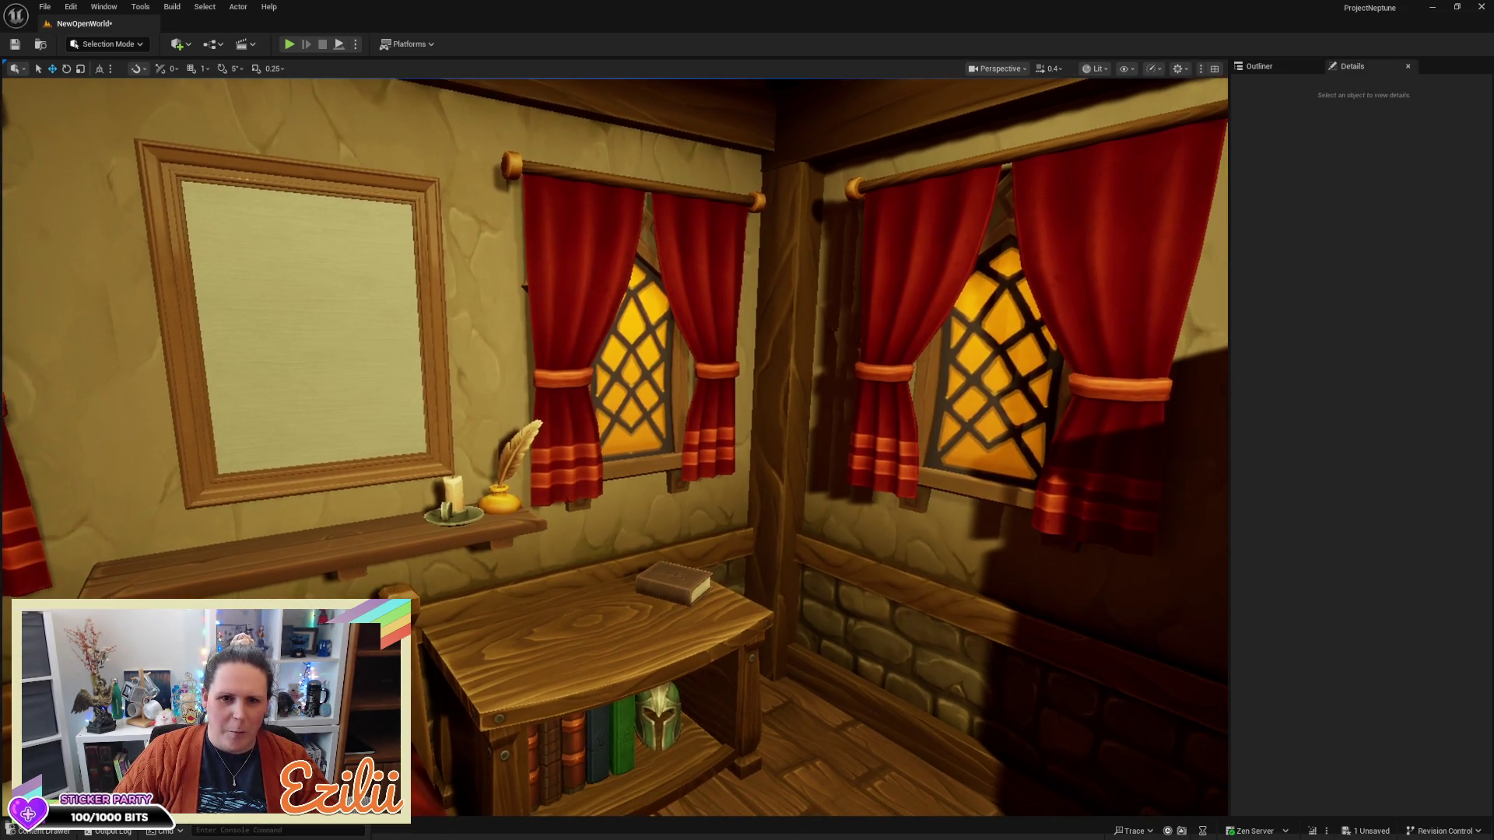
Nudge the empty SM_PictureFrame slightly left along its Y axis on the bedroom wall, then deselect it
{"action": "left_click_drag", "start_coordinate": [821, 265], "coordinate": [685, 264]}
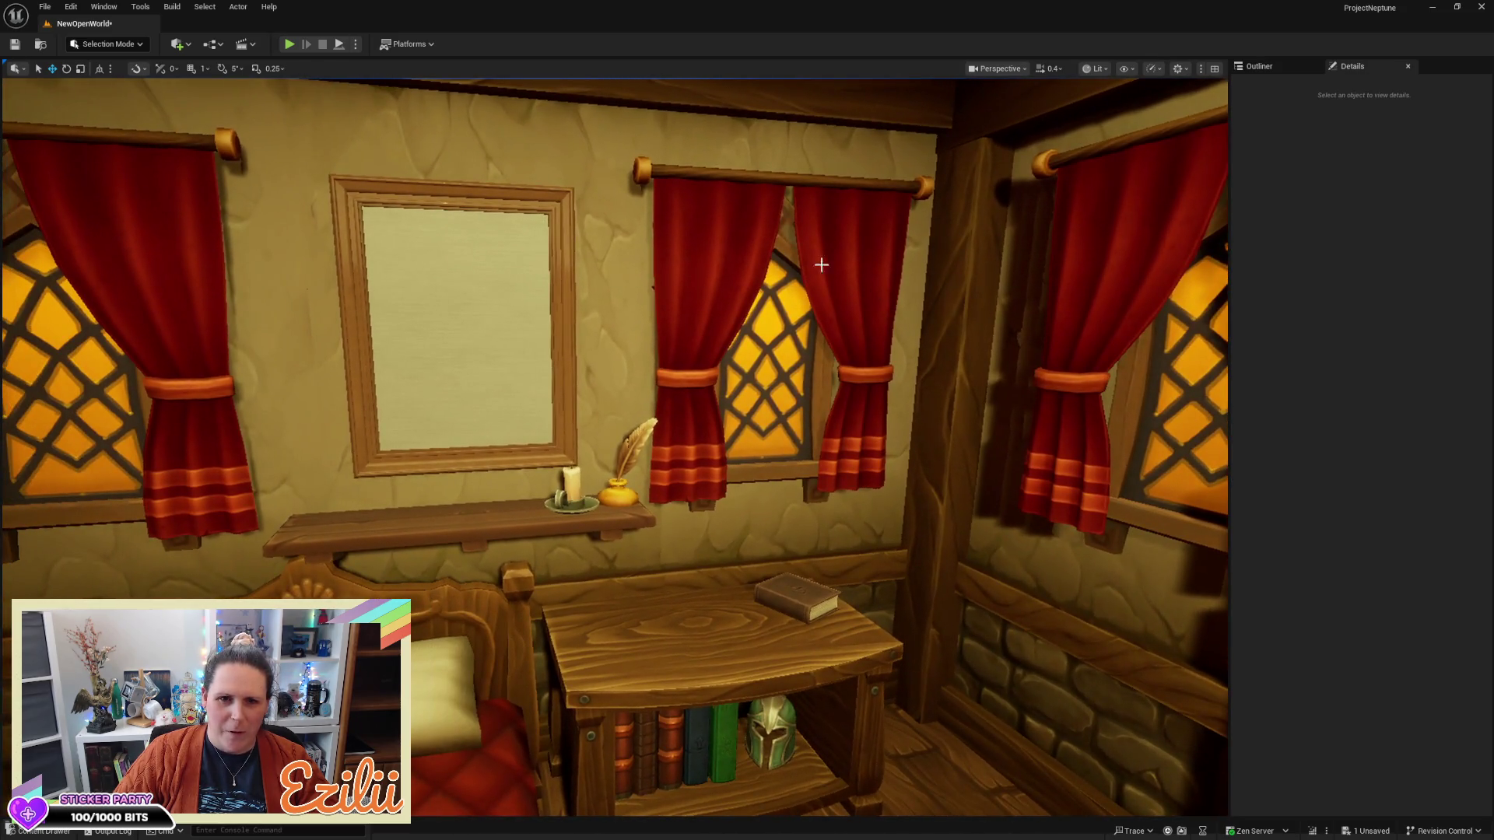
{"action": "left_click", "coordinate": [490, 249]}
{"action": "left_click_drag", "start_coordinate": [424, 335], "coordinate": [411, 341]}
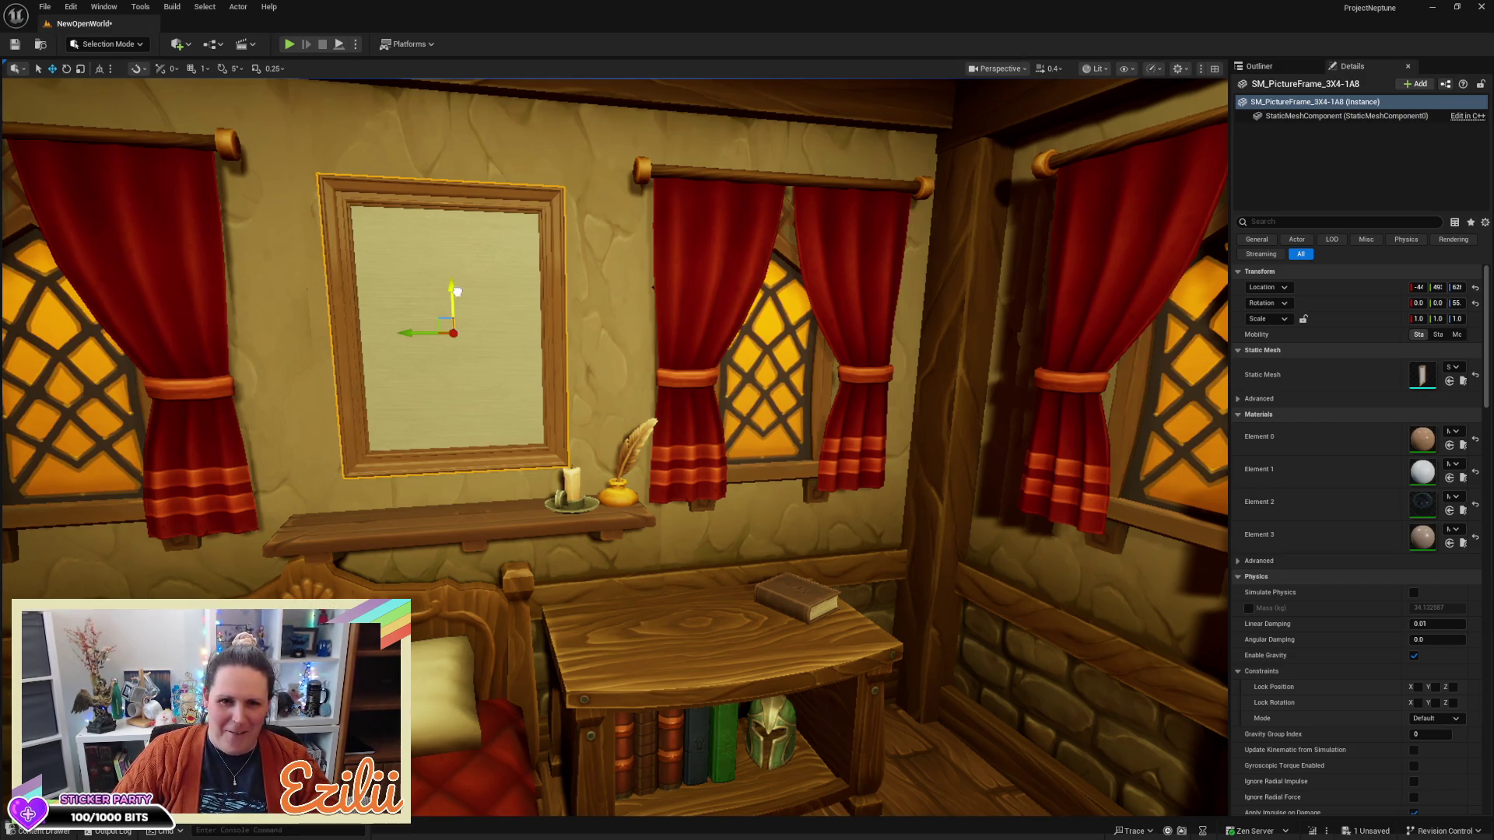
{"action": "key", "text": "Escape"}
{"action": "left_click_drag", "start_coordinate": [657, 281], "coordinate": [728, 214]}
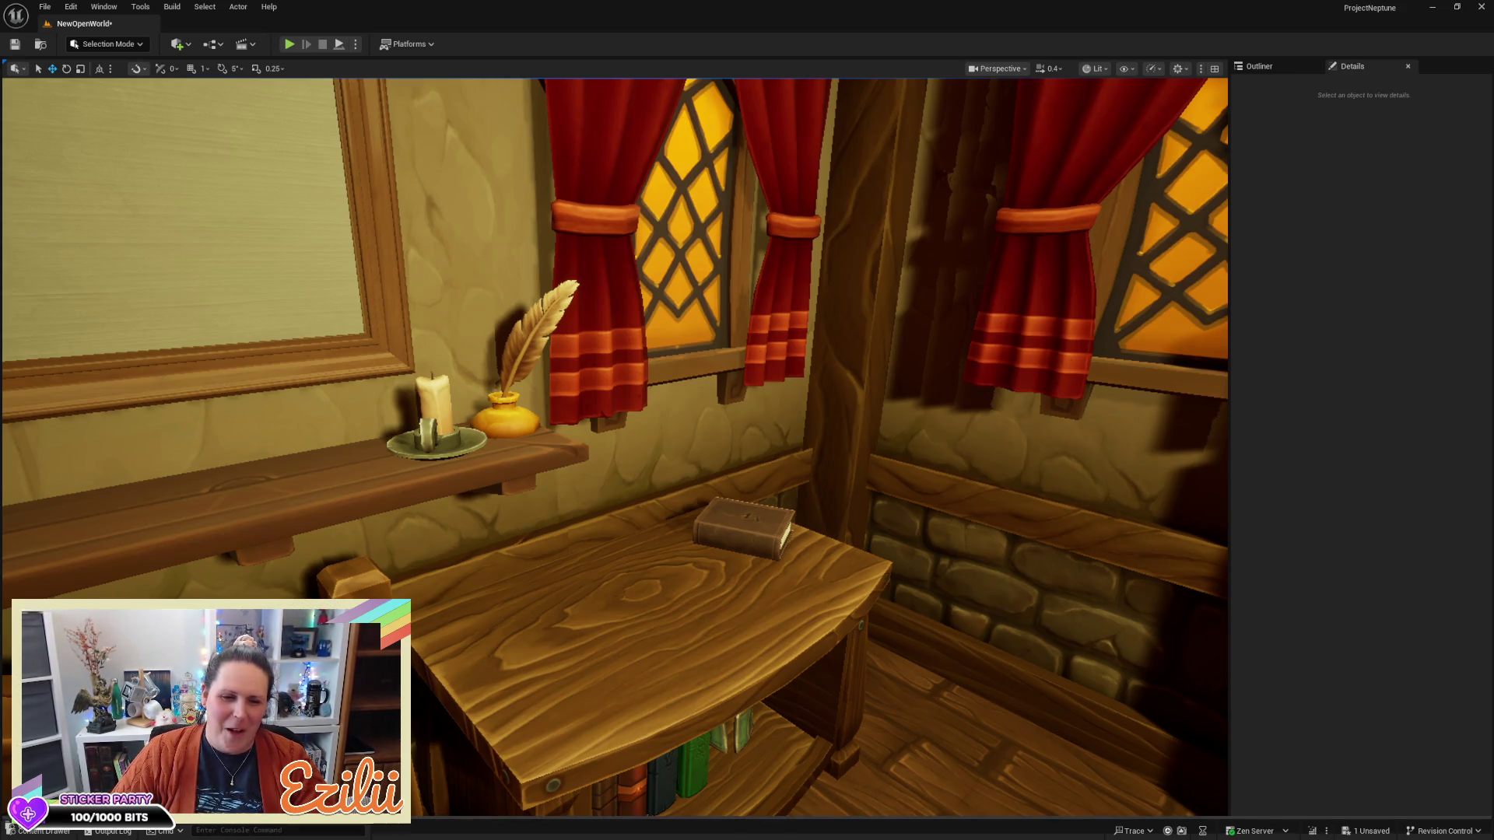
{"action": "key", "text": "ctrl+space"}
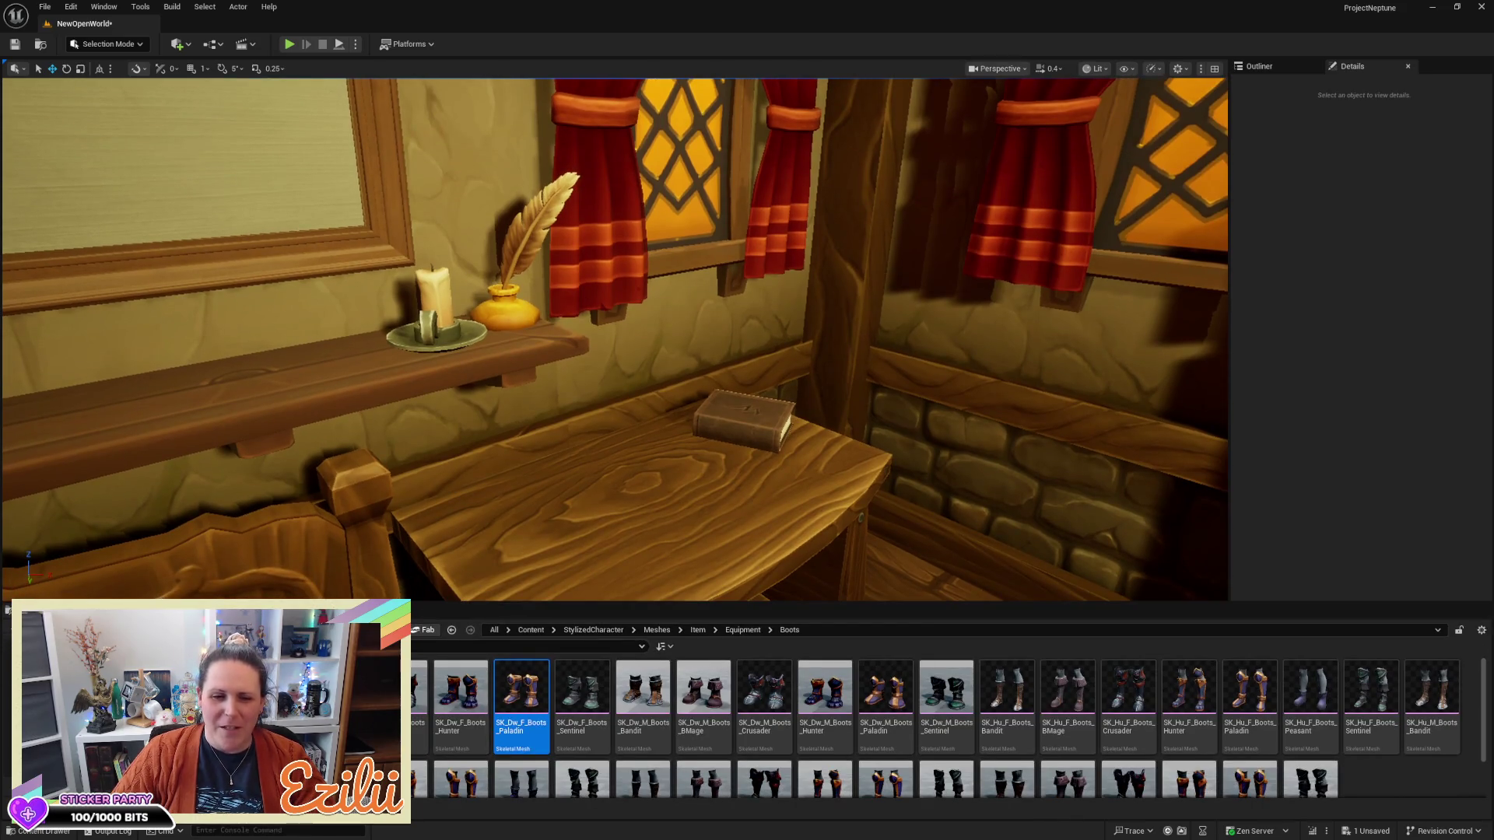
Go up from the Boots folder to the top-level Content folder, resizing the Content Drawer
{"action": "left_click_drag", "start_coordinate": [720, 543], "coordinate": [684, 560]}
{"action": "mouse_move", "coordinate": [739, 605]}
{"action": "left_mouse_down"}
{"action": "mouse_move", "coordinate": [735, 560]}
{"action": "mouse_move", "coordinate": [739, 605]}
{"action": "left_mouse_up"}
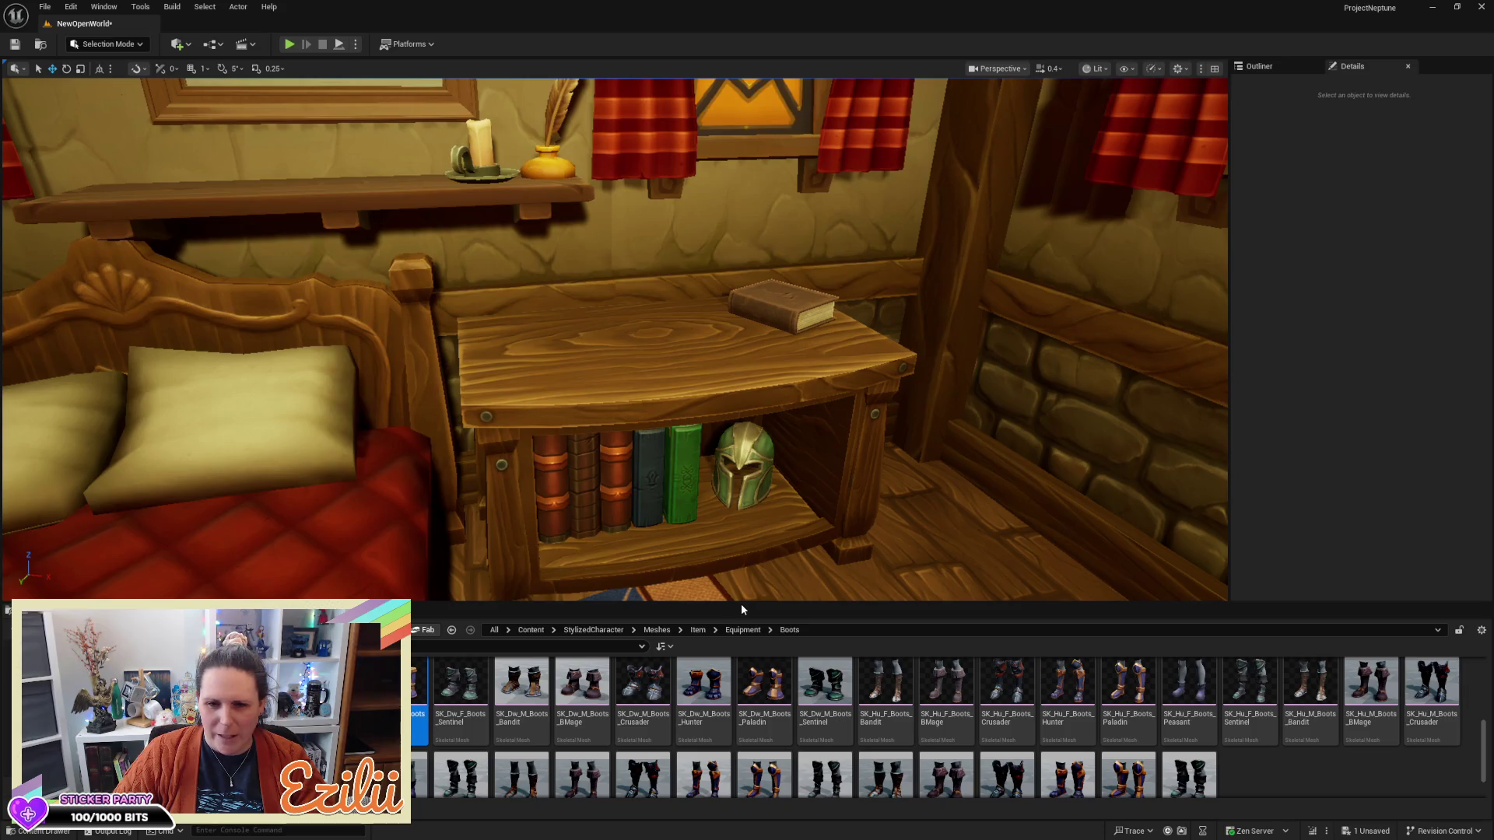
{"action": "left_click_drag", "start_coordinate": [750, 604], "coordinate": [750, 678]}
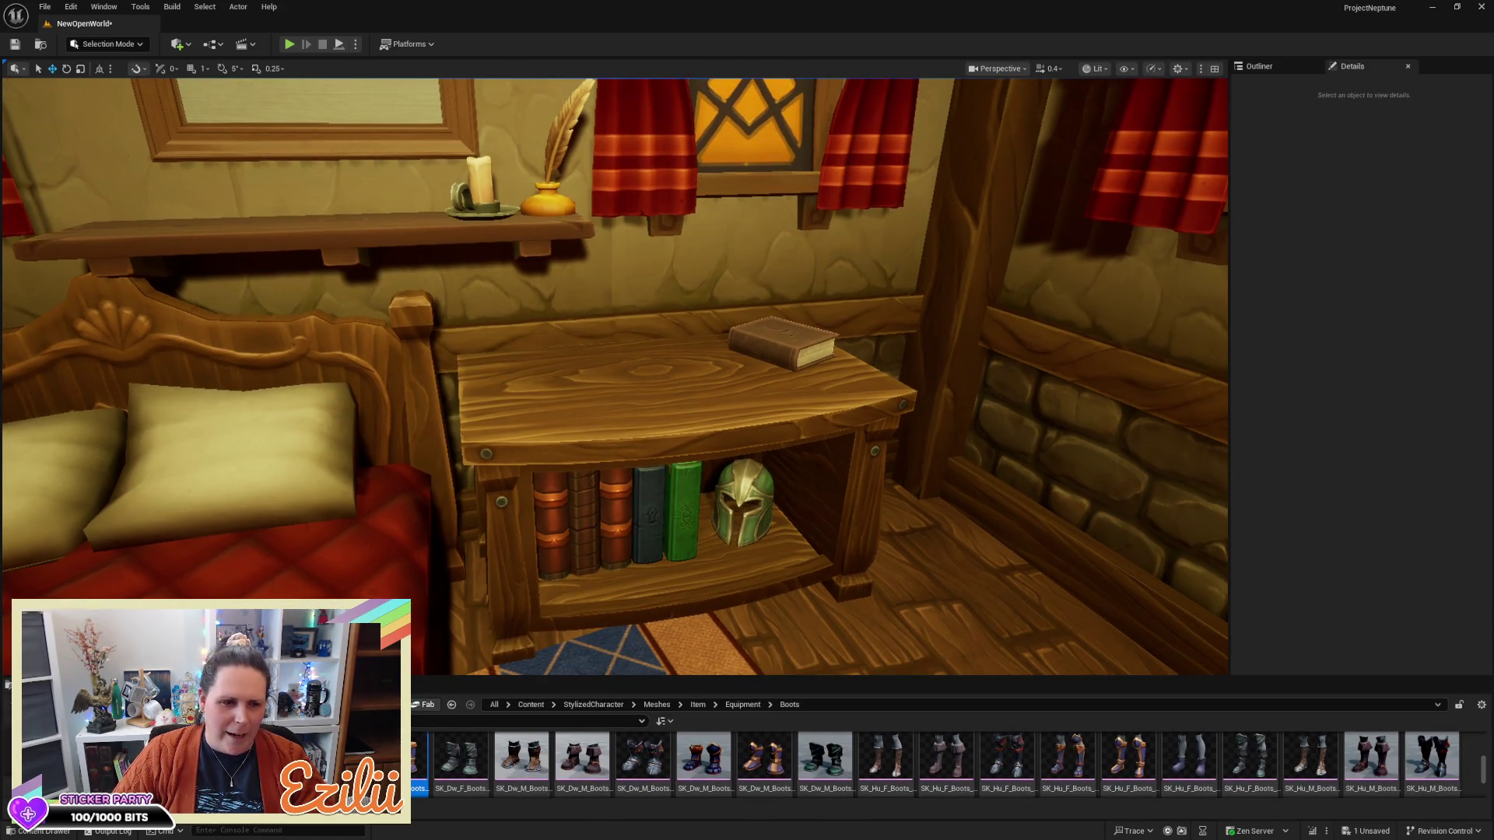
{"action": "key", "text": "alt+Left"}
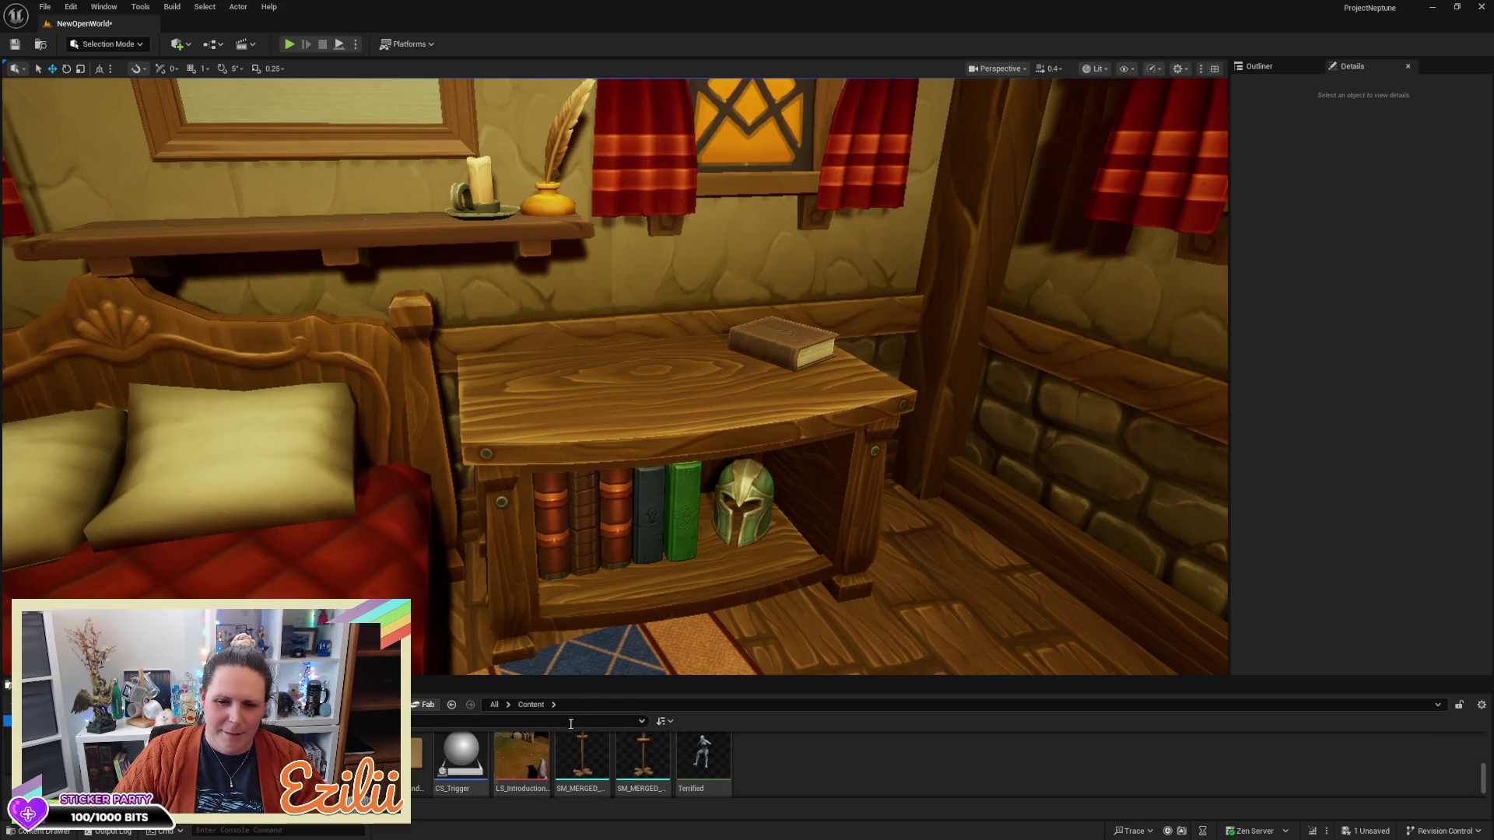
{"action": "left_click_drag", "start_coordinate": [667, 678], "coordinate": [668, 620]}
{"action": "left_click_drag", "start_coordinate": [469, 615], "coordinate": [468, 627]}
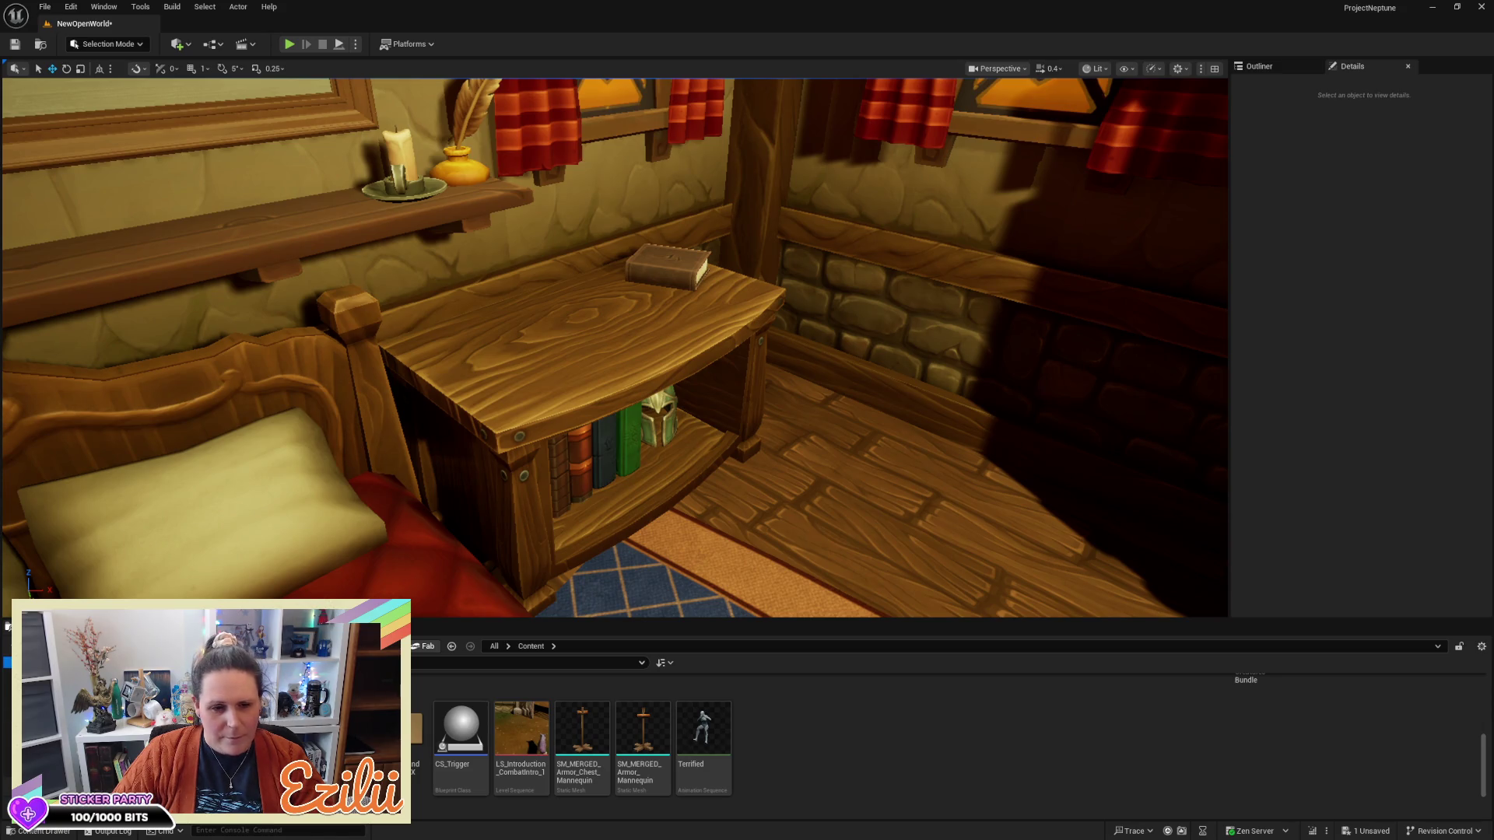
Scroll the Static Mesh grid down to the SM-Potion and SM-Pottery assets
{"action": "scroll", "coordinate": [925, 748], "scroll_direction": "up", "scroll_amount": 15}
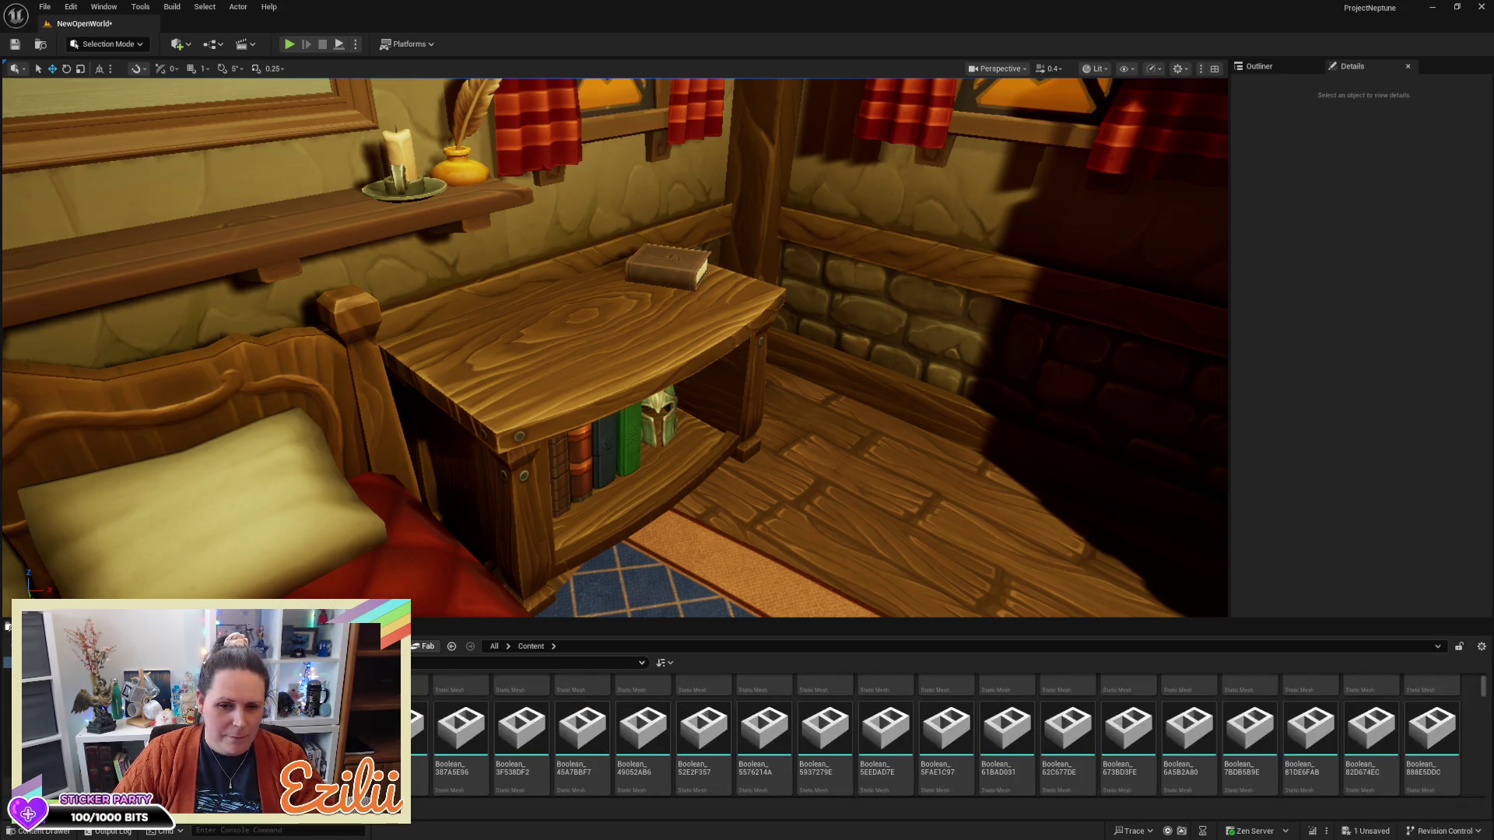
{"action": "scroll", "coordinate": [925, 748], "scroll_direction": "down", "scroll_amount": 5}
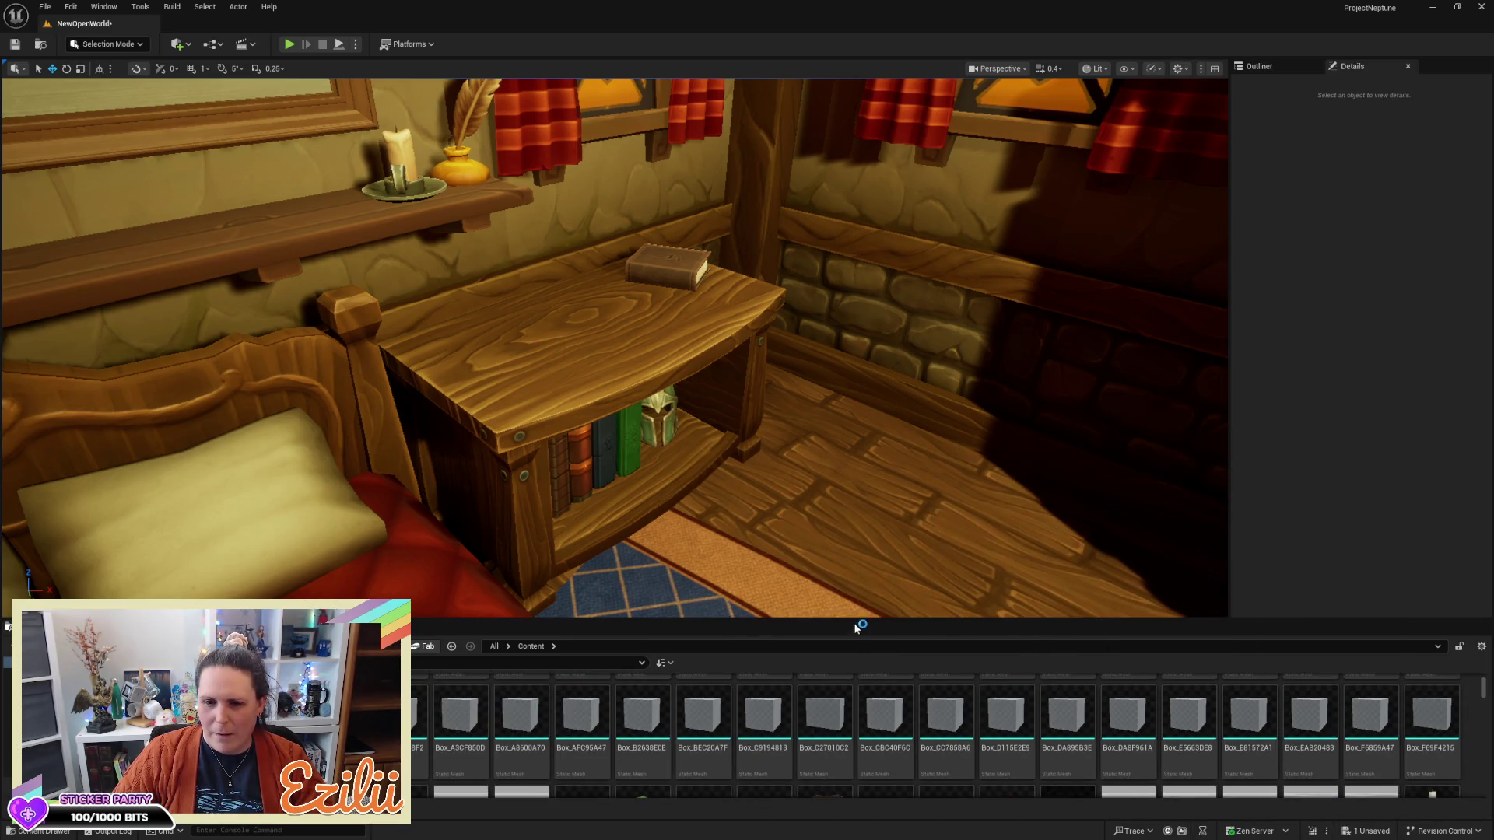
{"action": "left_click_drag", "start_coordinate": [880, 618], "coordinate": [885, 565]}
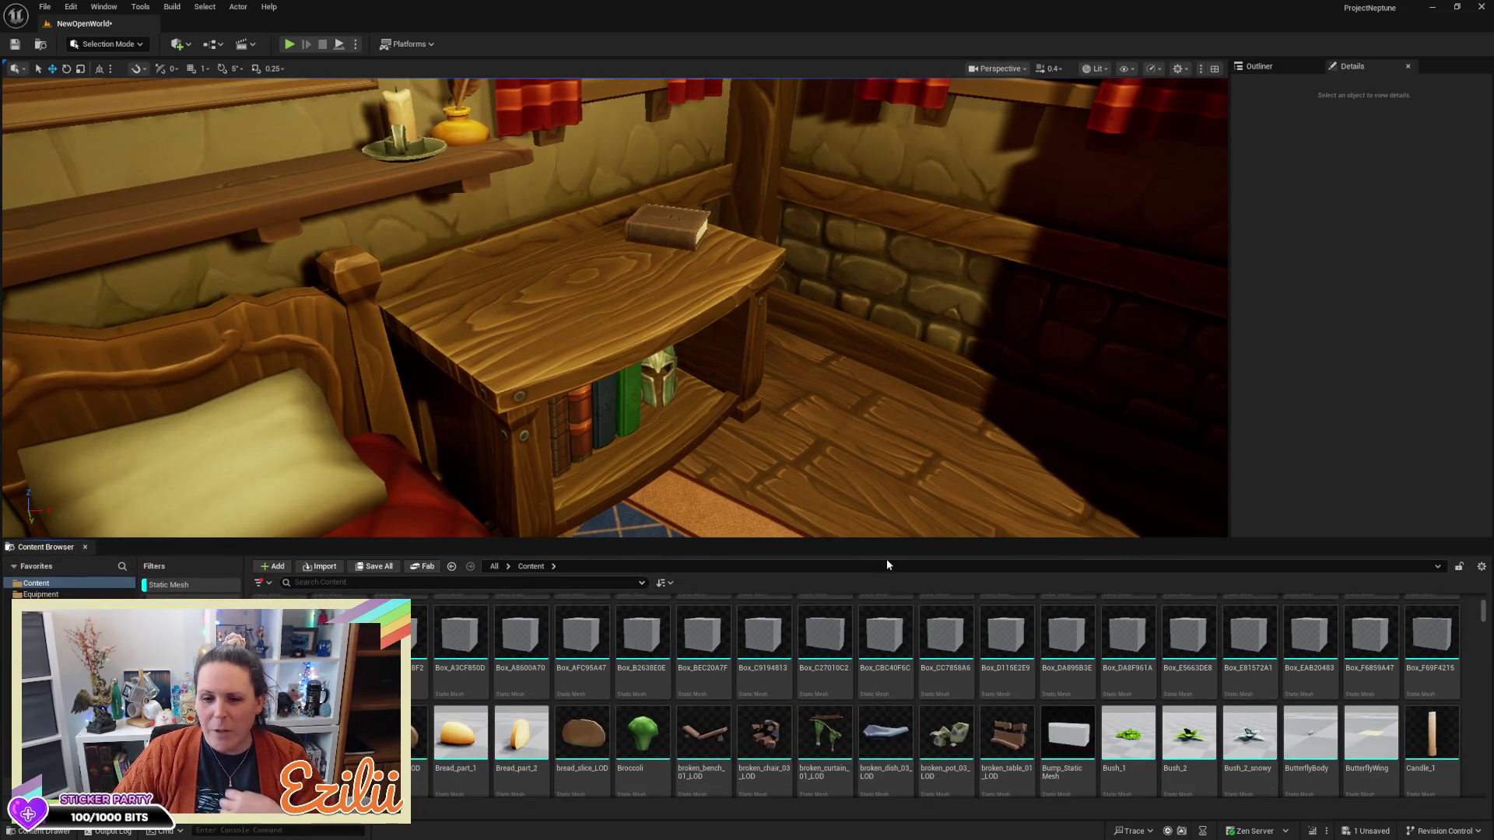
{"action": "scroll", "coordinate": [924, 686], "scroll_direction": "down", "scroll_amount": 4}
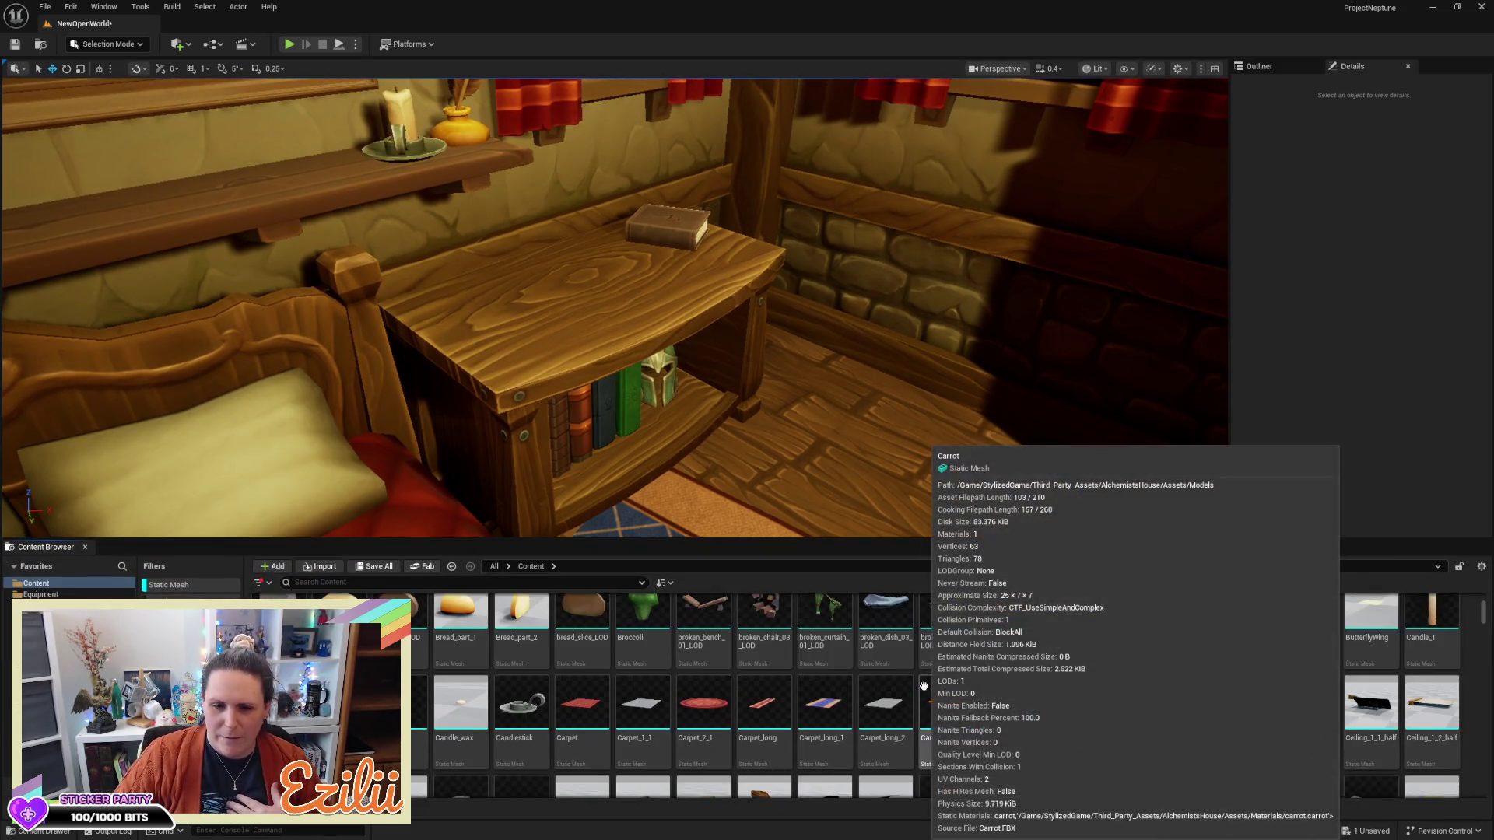
{"action": "scroll", "coordinate": [934, 679], "scroll_direction": "down", "scroll_amount": 2}
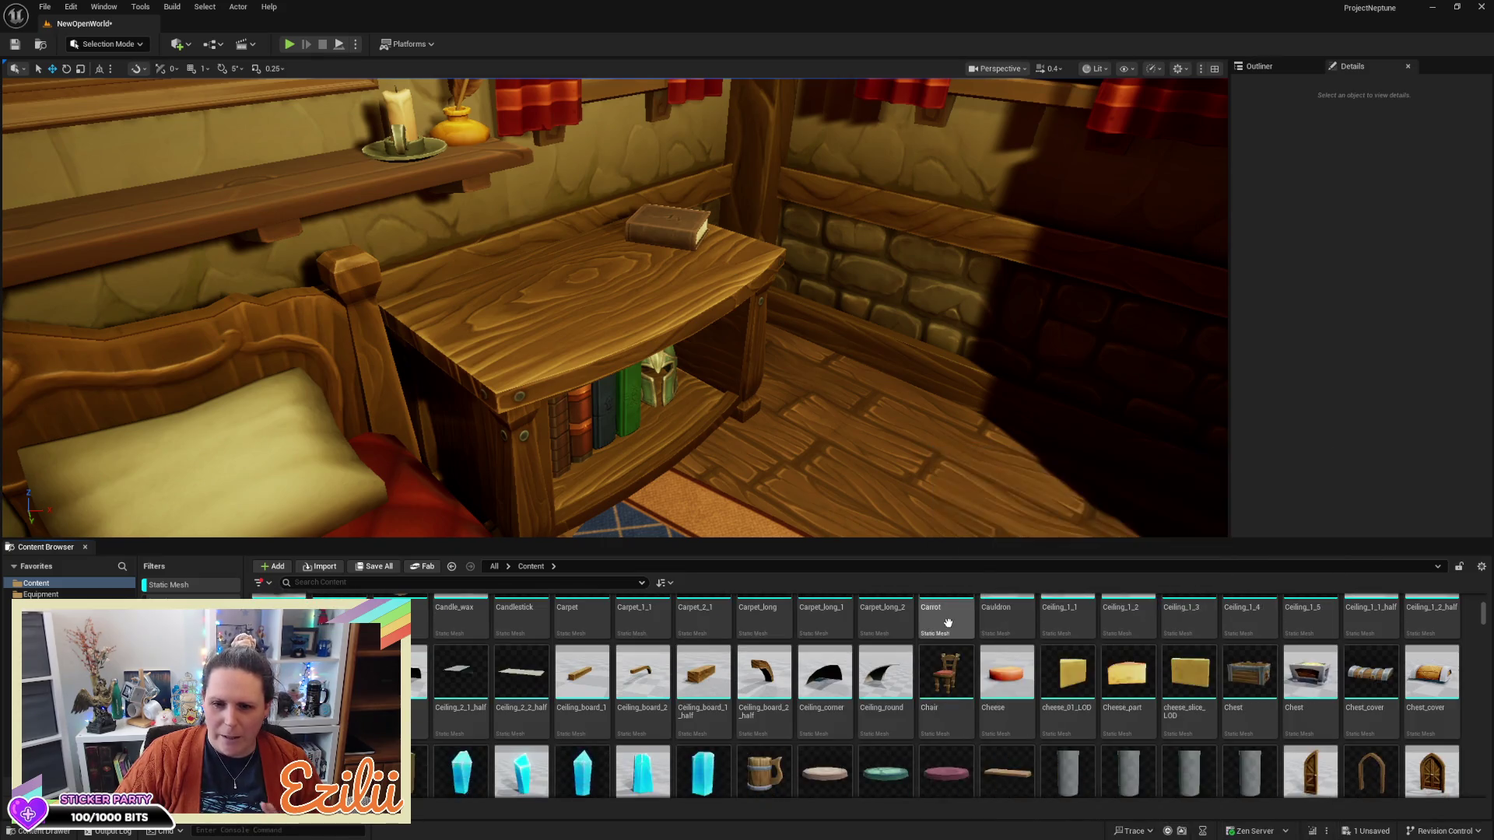
{"action": "scroll", "coordinate": [957, 685], "scroll_direction": "down", "scroll_amount": 2}
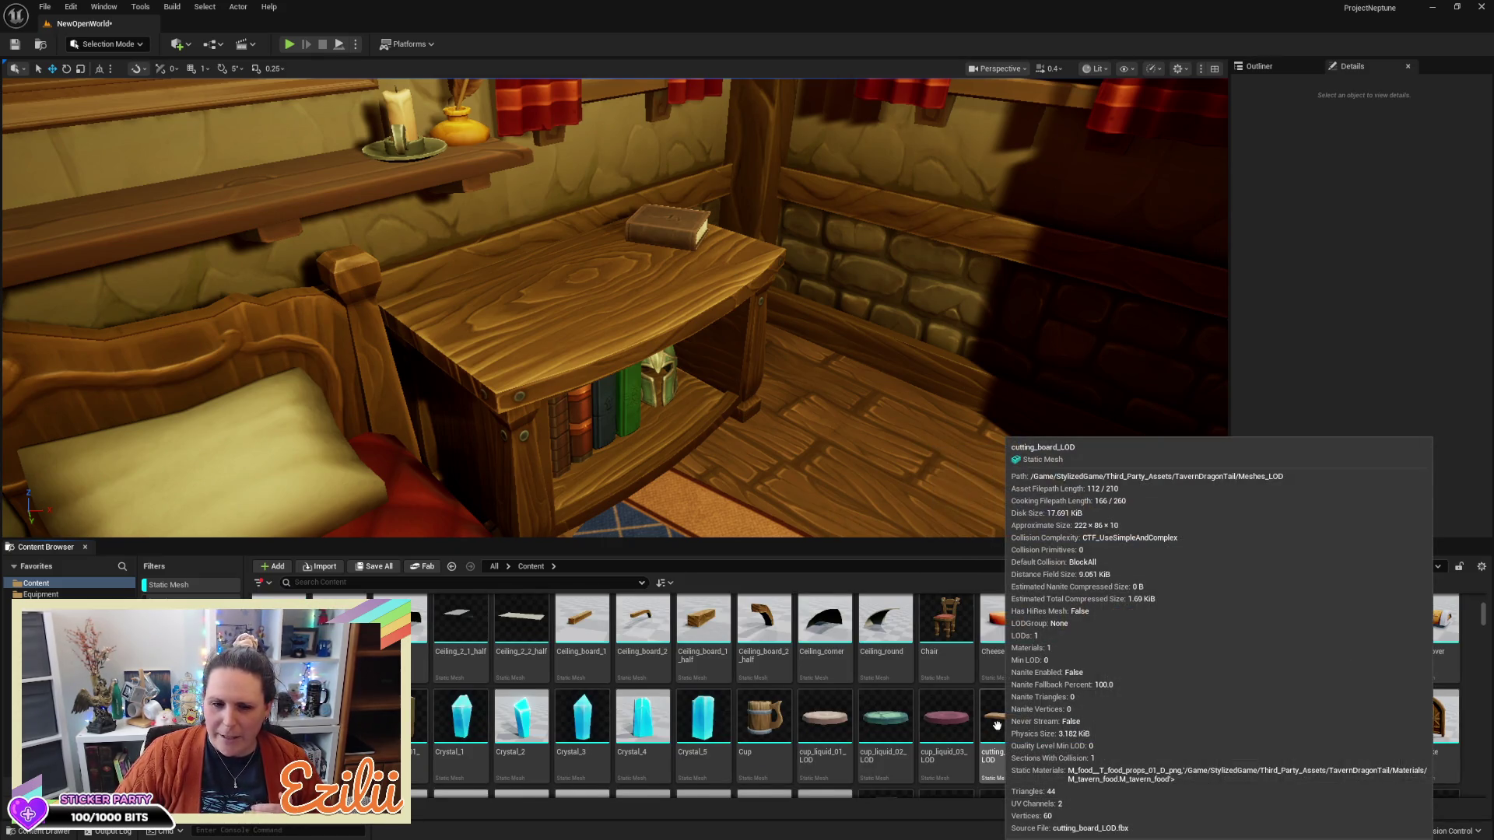
{"action": "scroll", "coordinate": [997, 725], "scroll_direction": "down", "scroll_amount": 1}
{"action": "scroll", "coordinate": [1446, 748], "scroll_direction": "down", "scroll_amount": 1}
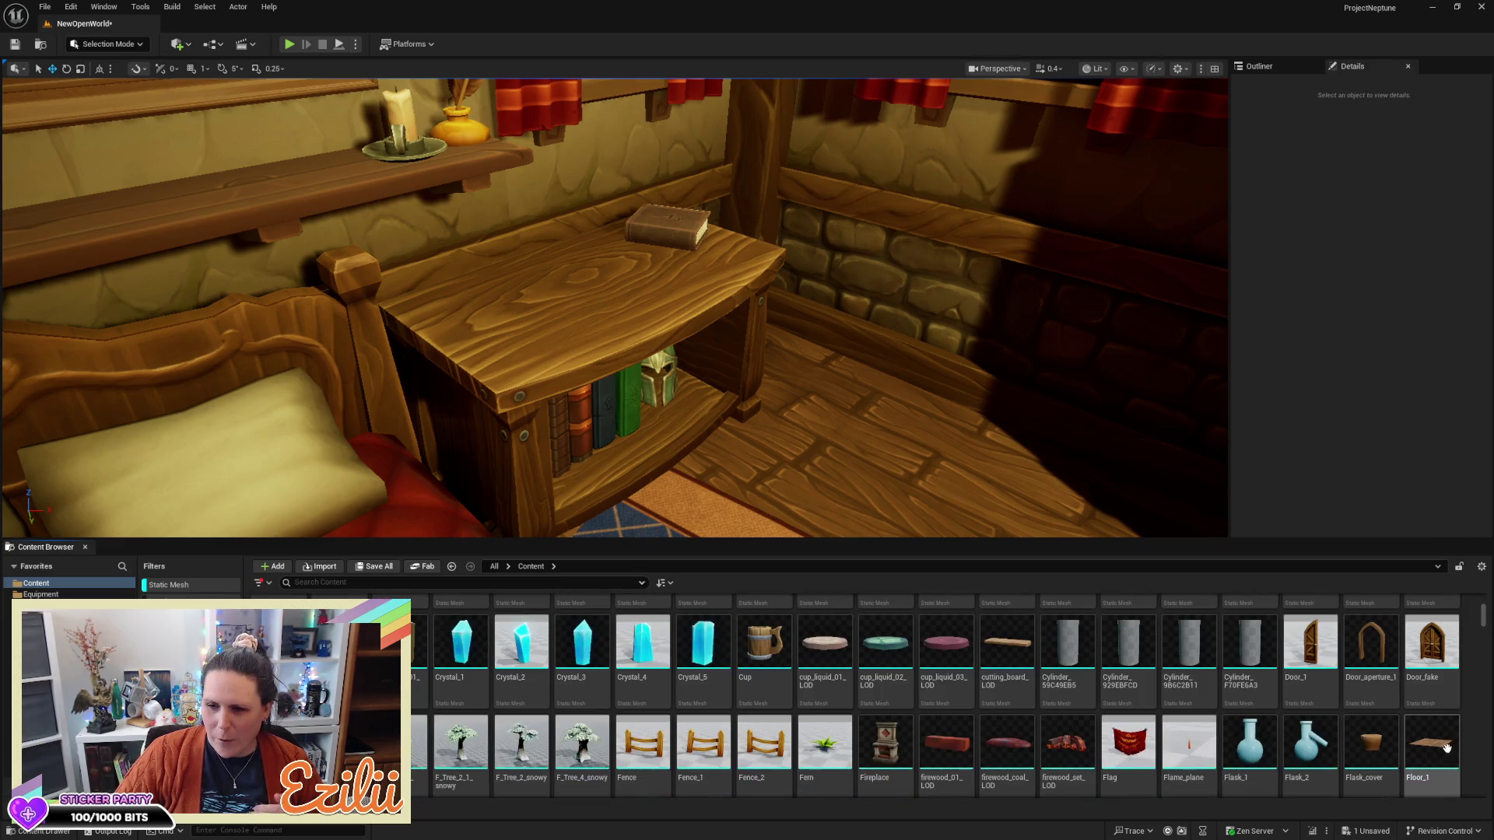
{"action": "scroll", "coordinate": [1446, 748], "scroll_direction": "down", "scroll_amount": 1}
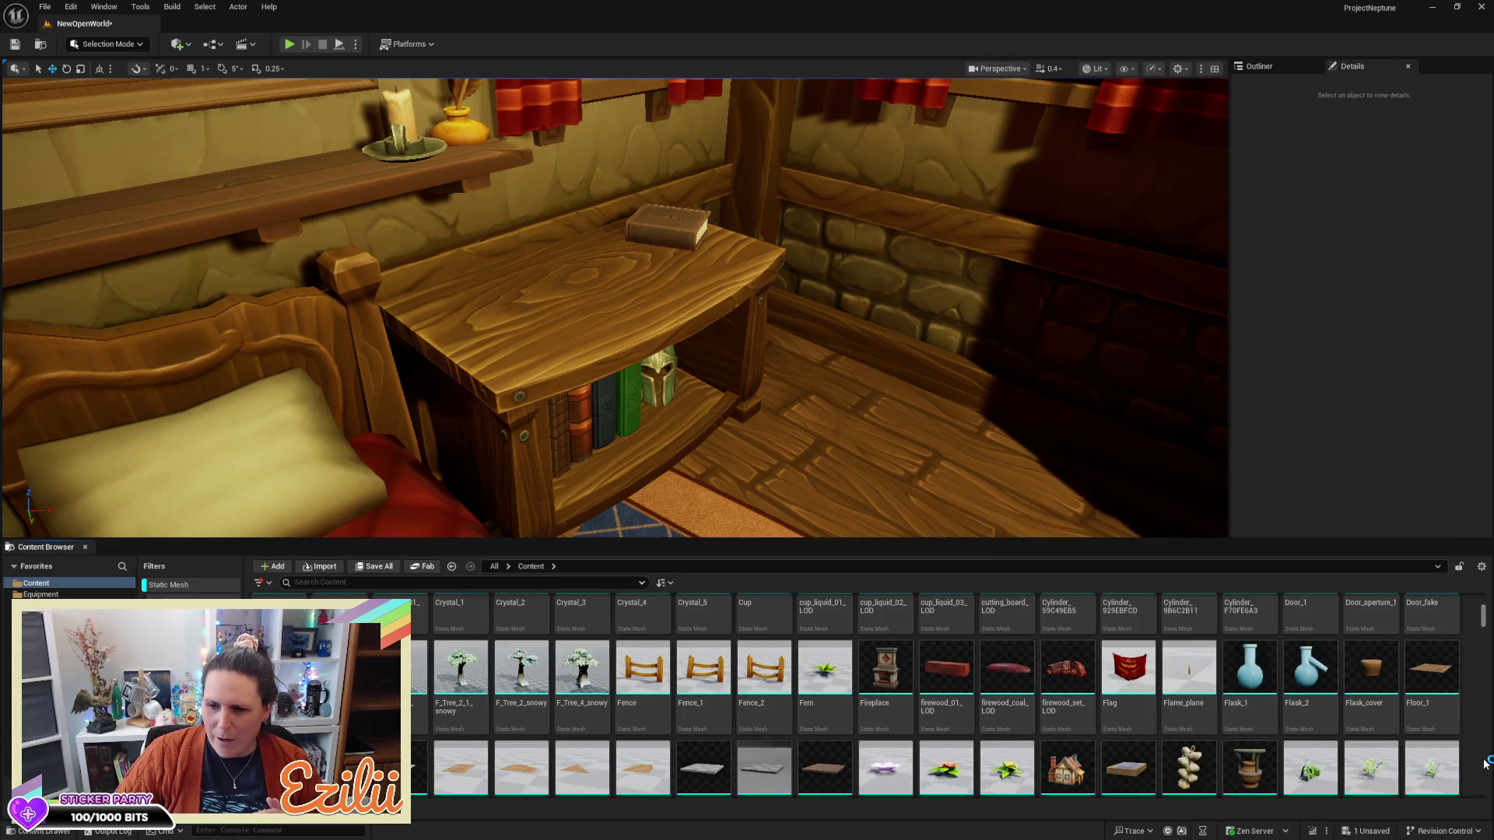
{"action": "scroll", "coordinate": [1484, 765], "scroll_direction": "down", "scroll_amount": 1}
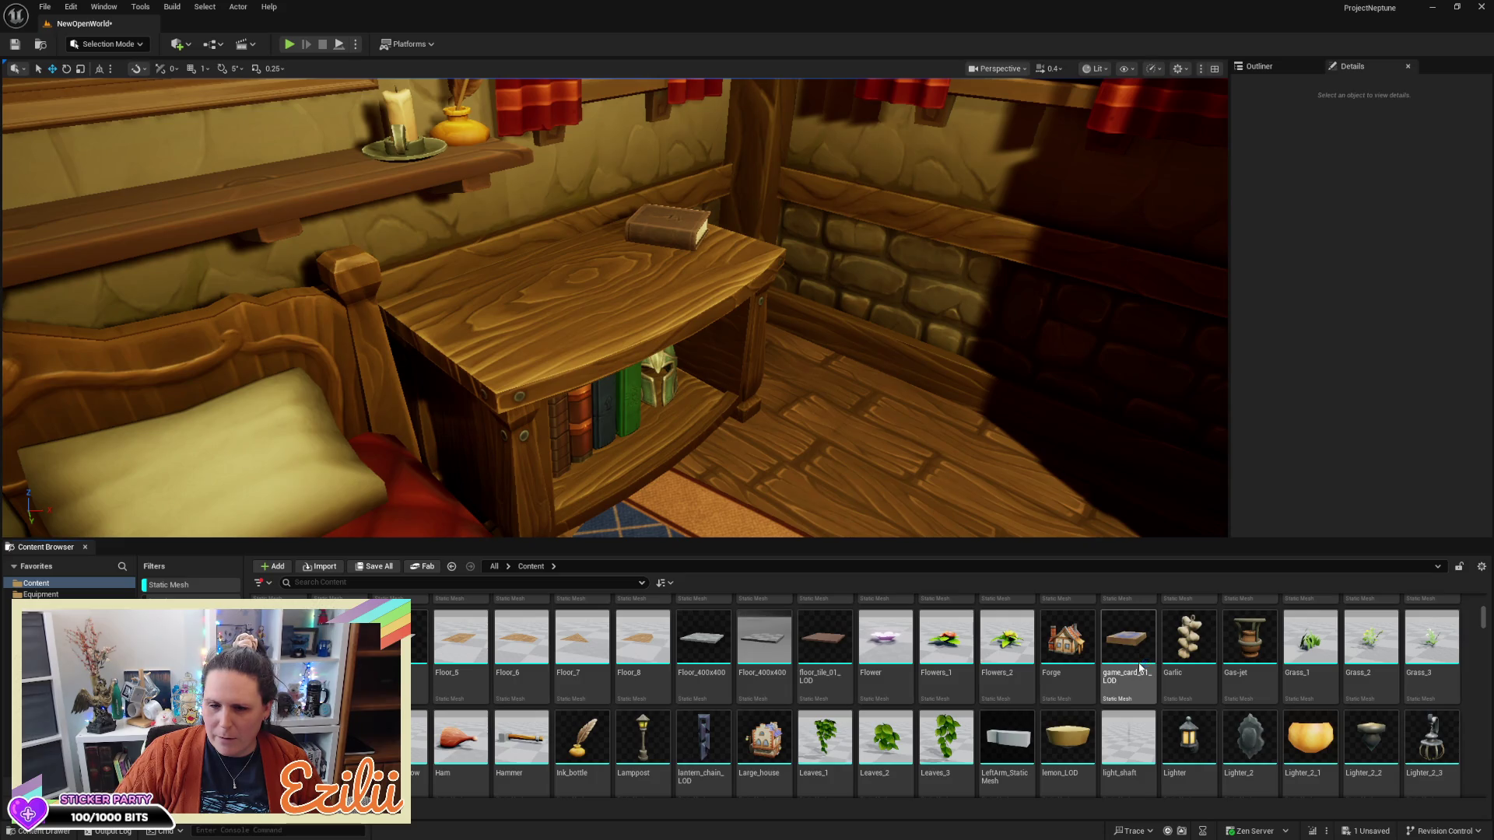
{"action": "scroll", "coordinate": [1258, 713], "scroll_direction": "down", "scroll_amount": 3}
{"action": "scroll", "coordinate": [1258, 713], "scroll_direction": "down", "scroll_amount": 5}
{"action": "scroll", "coordinate": [1261, 719], "scroll_direction": "down", "scroll_amount": 3}
{"action": "scroll", "coordinate": [1262, 714], "scroll_direction": "down", "scroll_amount": 4}
{"action": "scroll", "coordinate": [1464, 688], "scroll_direction": "down", "scroll_amount": 15}
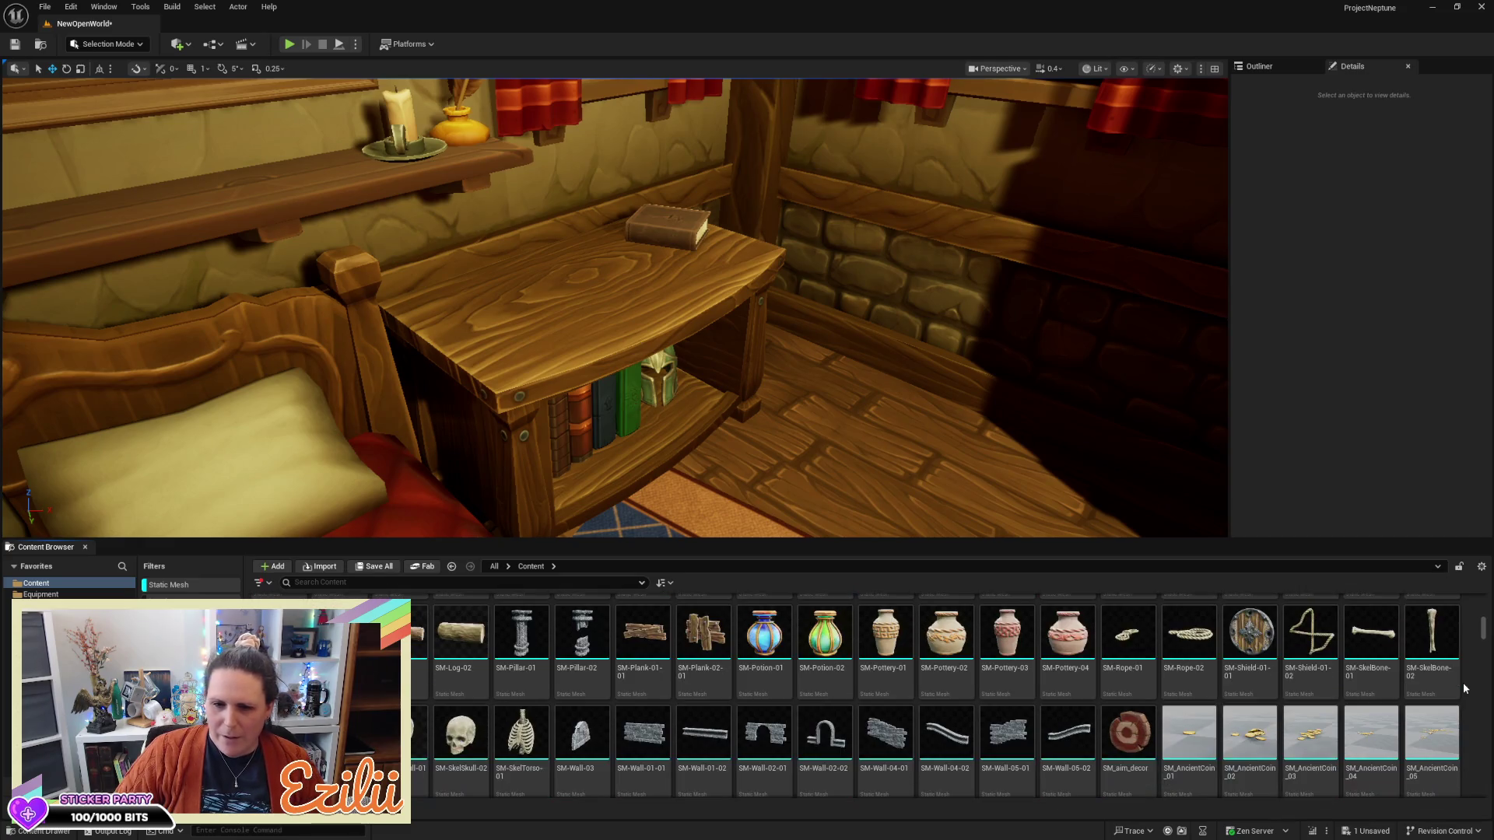
{"action": "left_click", "coordinate": [764, 634]}
{"action": "mouse_move", "coordinate": [764, 634]}
{"action": "left_mouse_down"}
{"action": "mouse_move", "coordinate": [520, 257]}
{"action": "mouse_move", "coordinate": [495, 282]}
{"action": "left_mouse_up"}
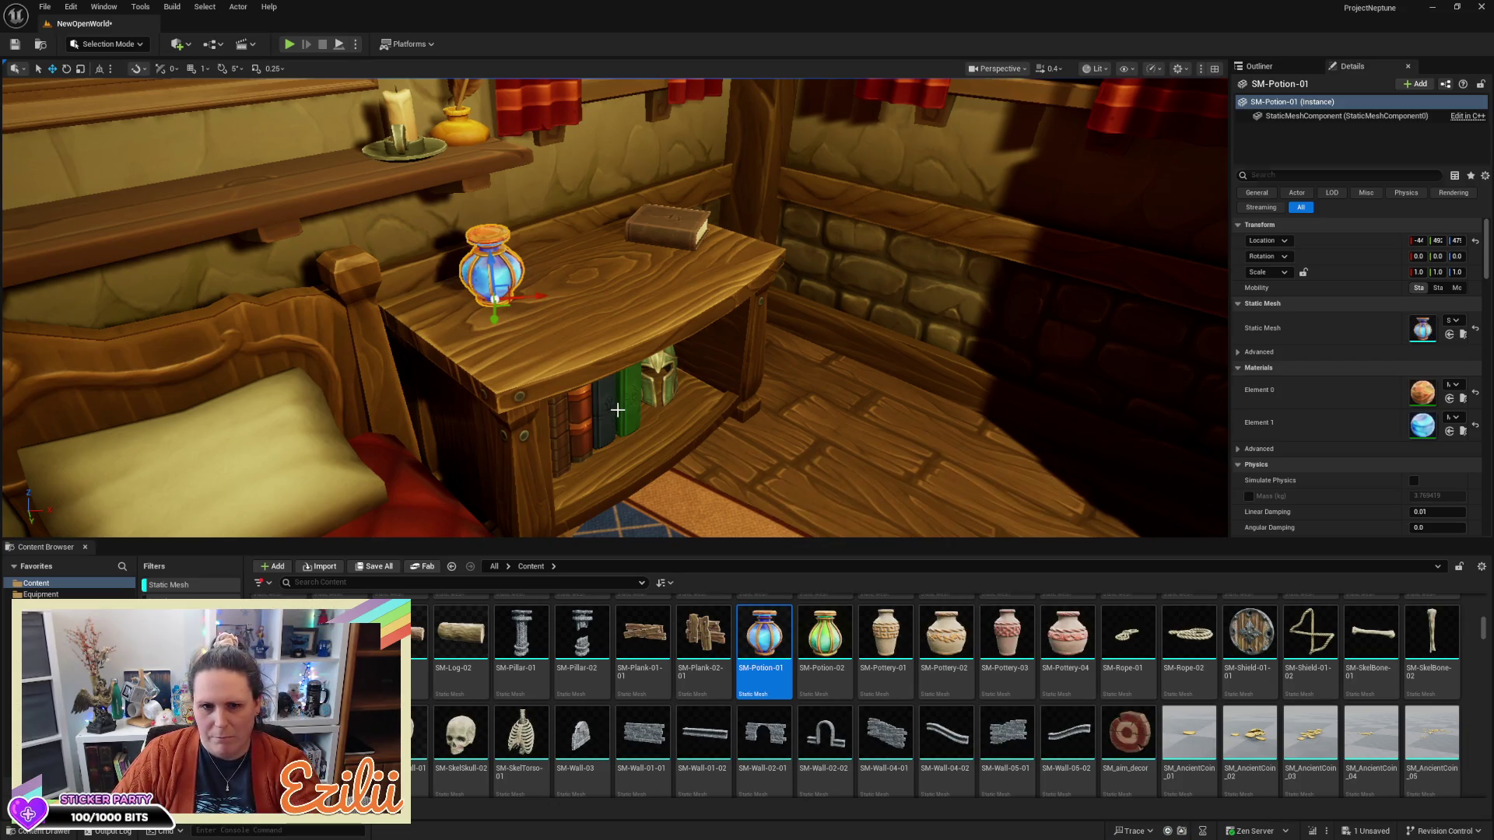
{"action": "key", "text": "Delete"}
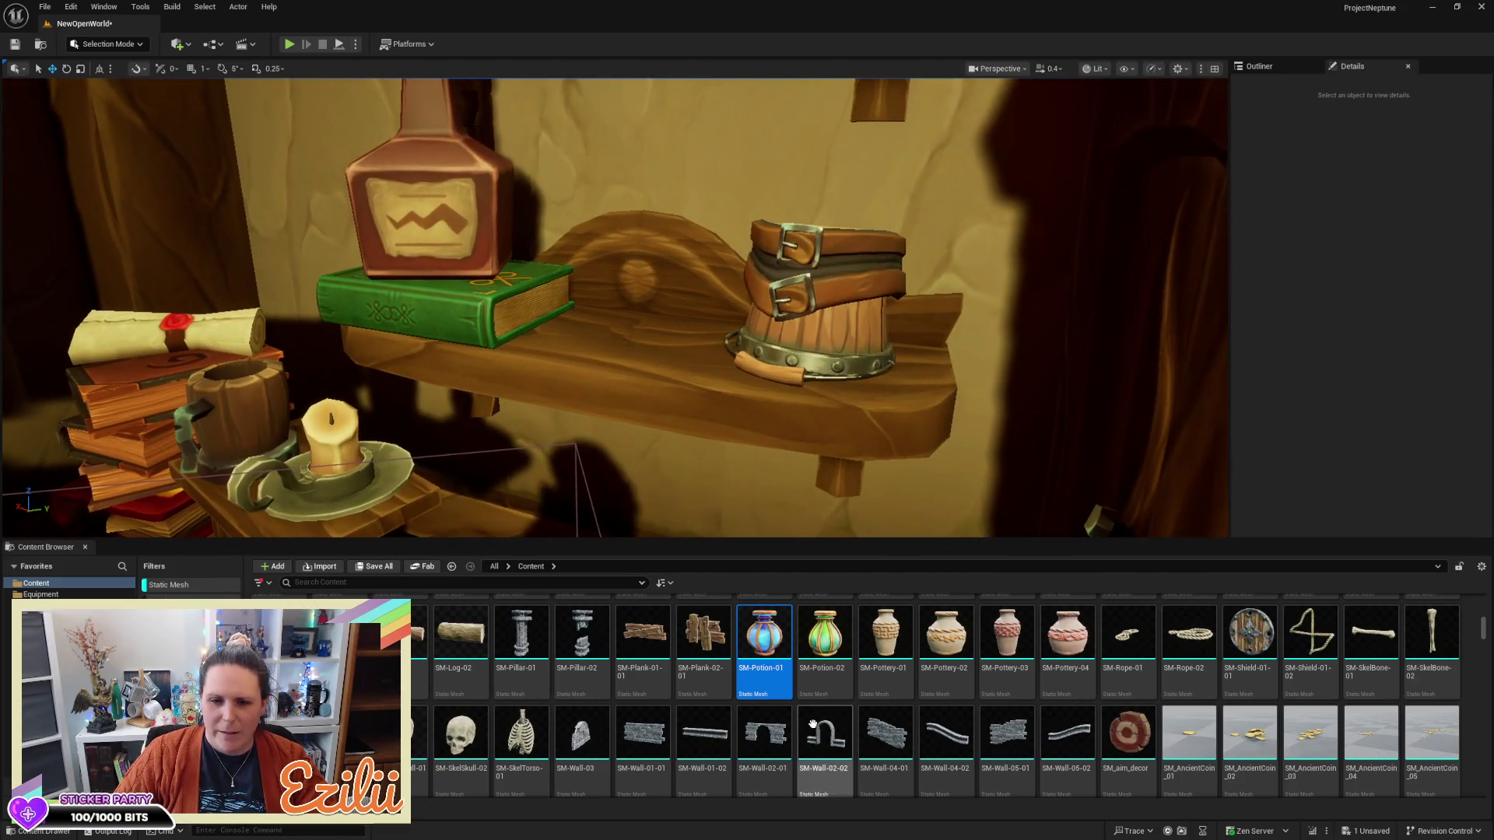
{"action": "mouse_move", "coordinate": [765, 635]}
{"action": "left_mouse_down"}
{"action": "mouse_move", "coordinate": [700, 408]}
{"action": "mouse_move", "coordinate": [673, 397]}
{"action": "mouse_move", "coordinate": [611, 312]}
{"action": "left_mouse_up"}
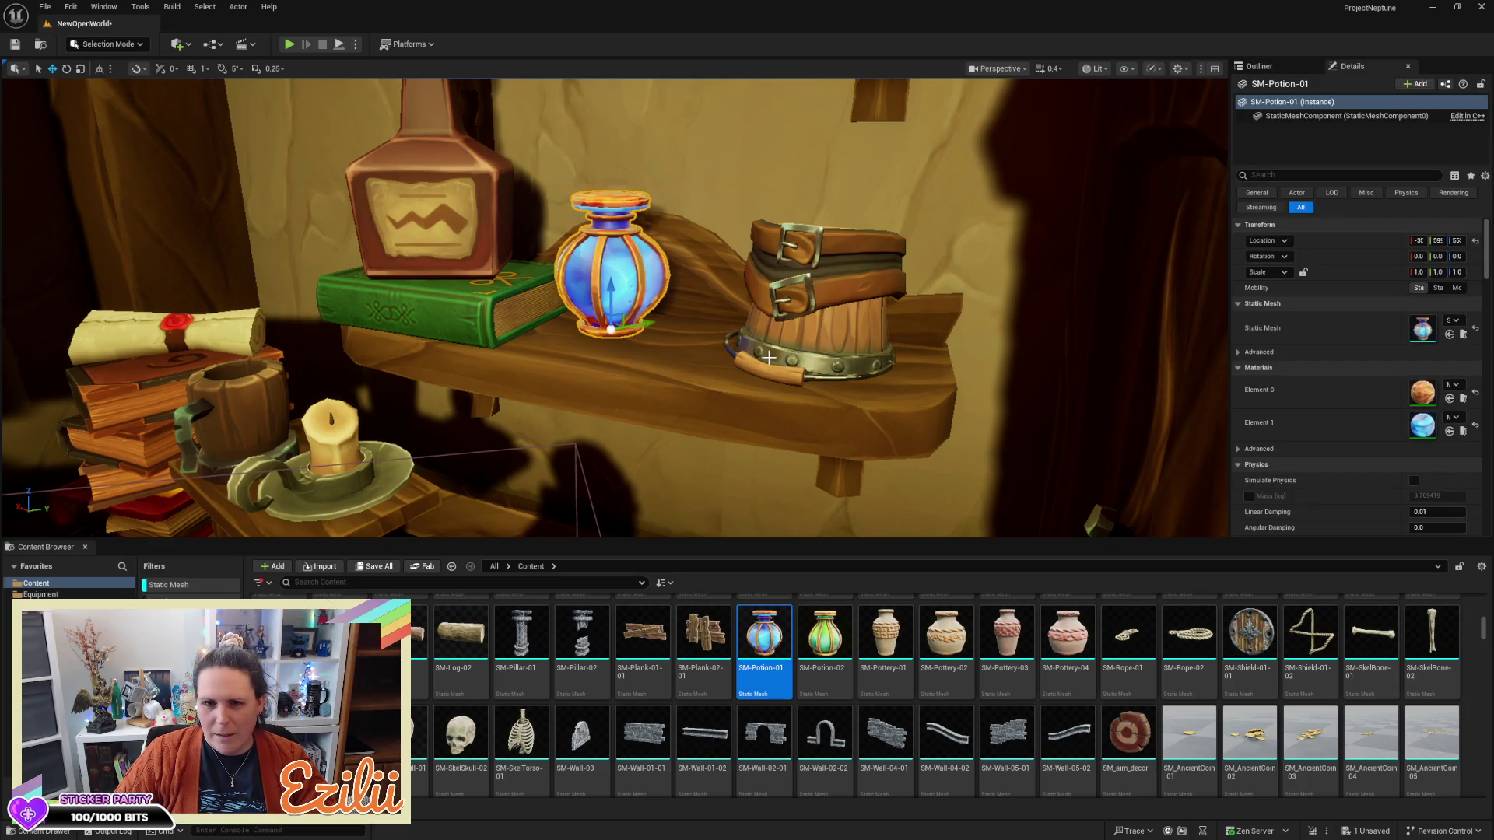
{"action": "key", "text": "Delete"}
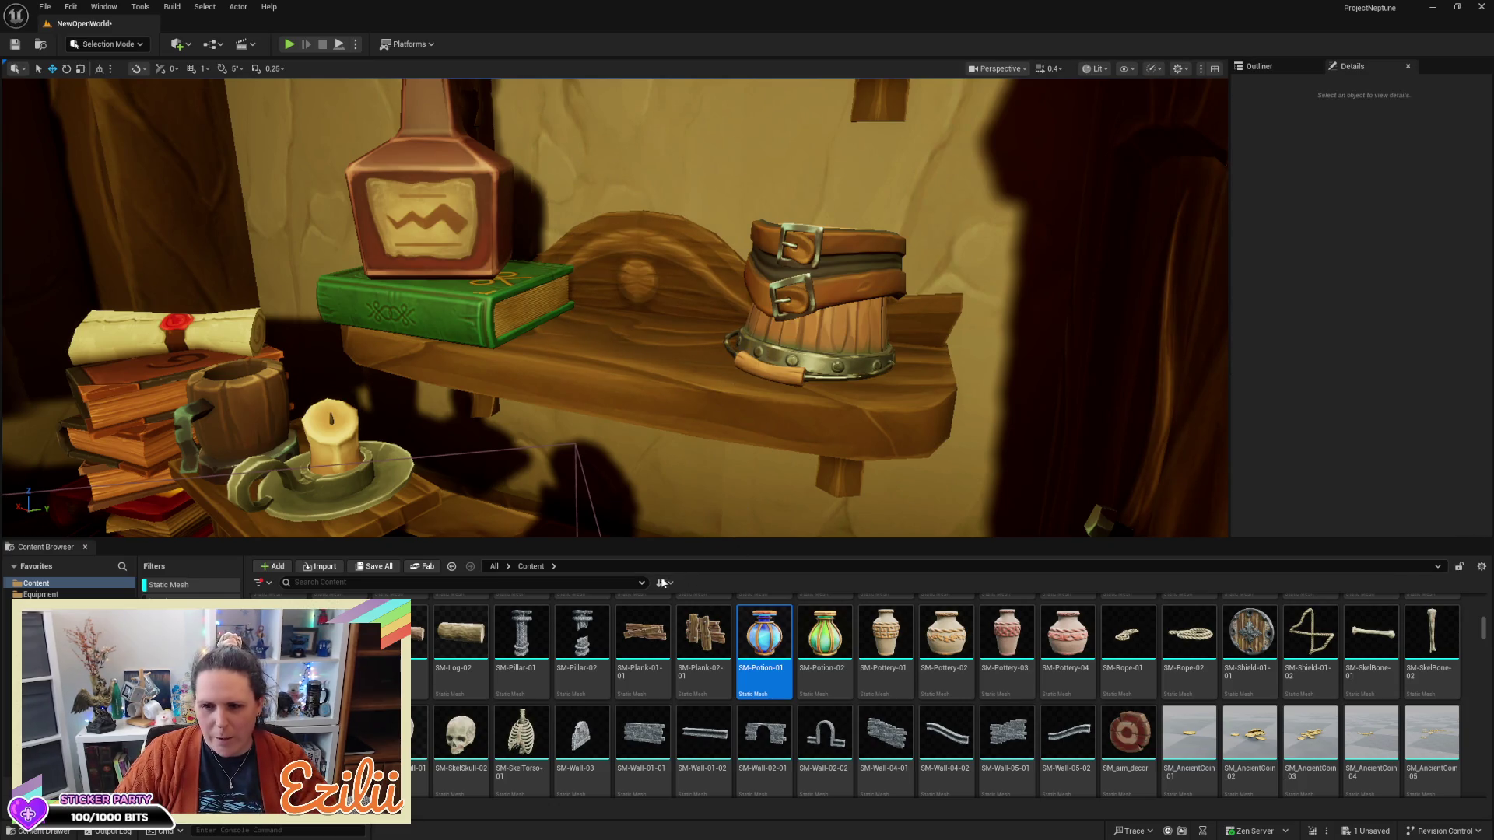
{"action": "left_click_drag", "start_coordinate": [885, 634], "coordinate": [630, 332]}
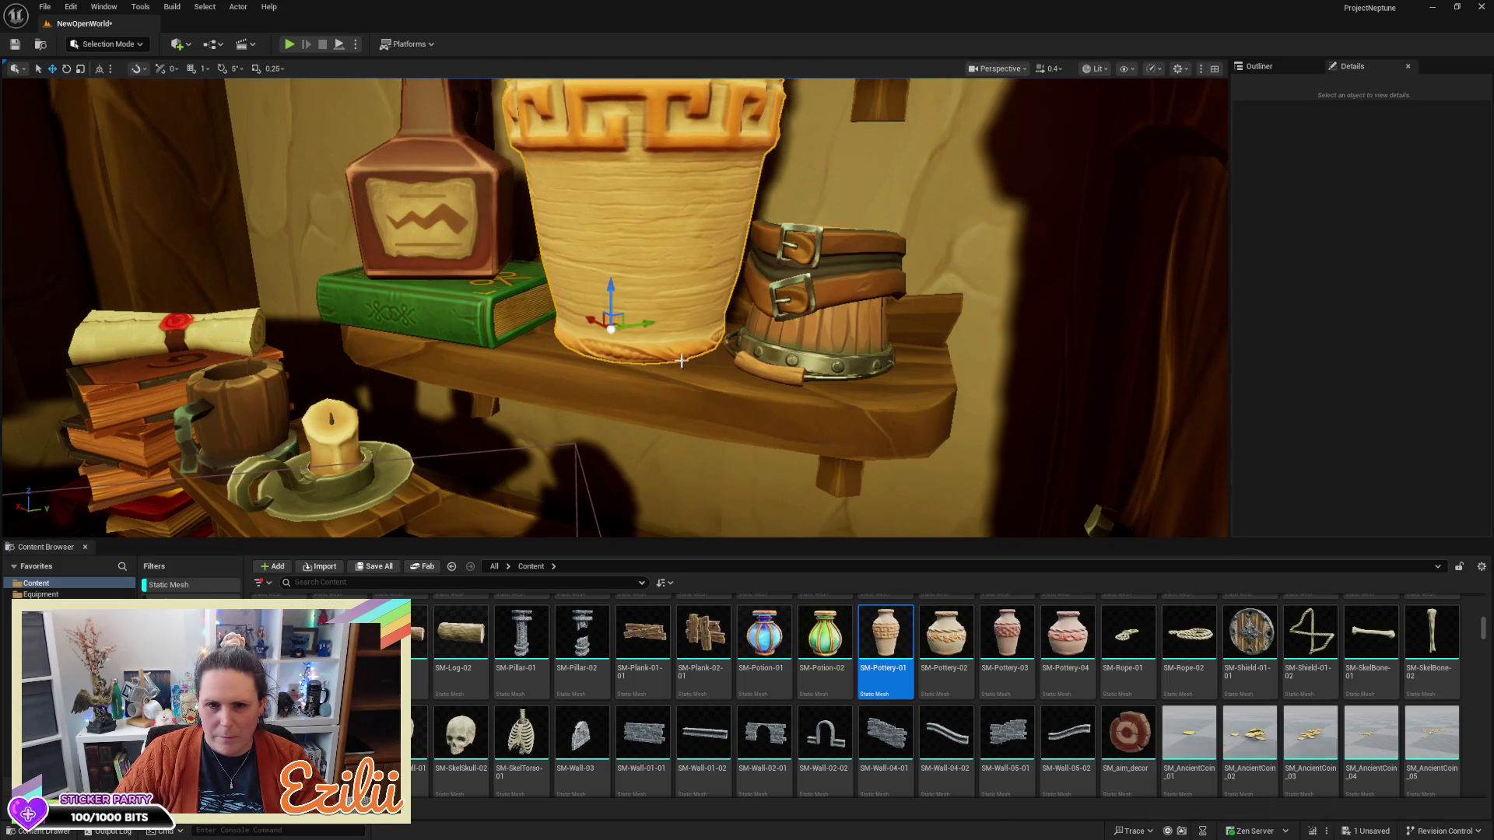
Scale the SM-Pottery-01 pot down to about 0.5, 0.4 in height, and slide it into place on the shelf
{"action": "scroll", "coordinate": [669, 343], "scroll_direction": "down", "scroll_amount": 3}
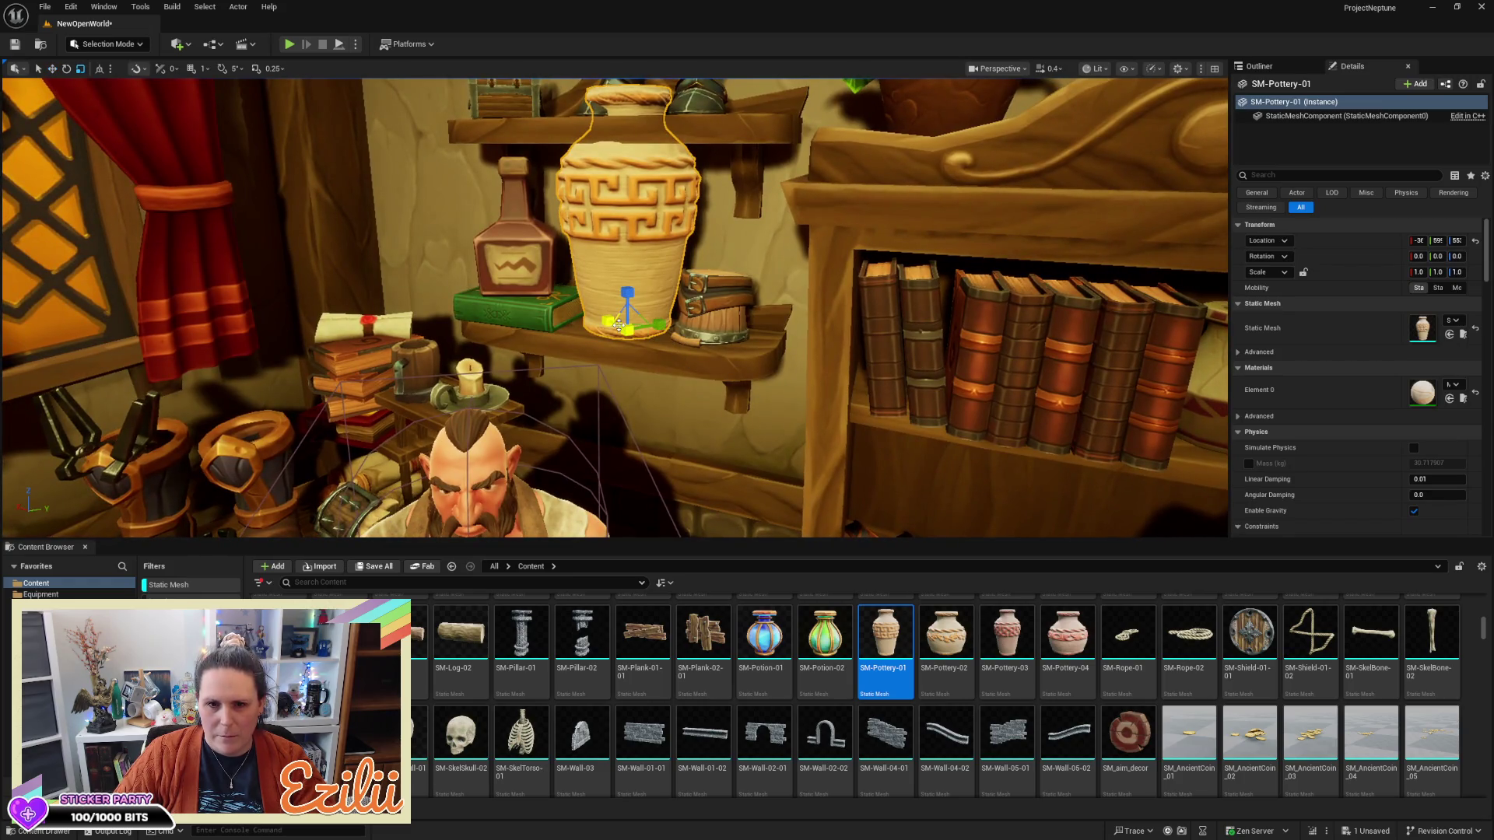
{"action": "left_click_drag", "start_coordinate": [630, 333], "coordinate": [627, 367]}
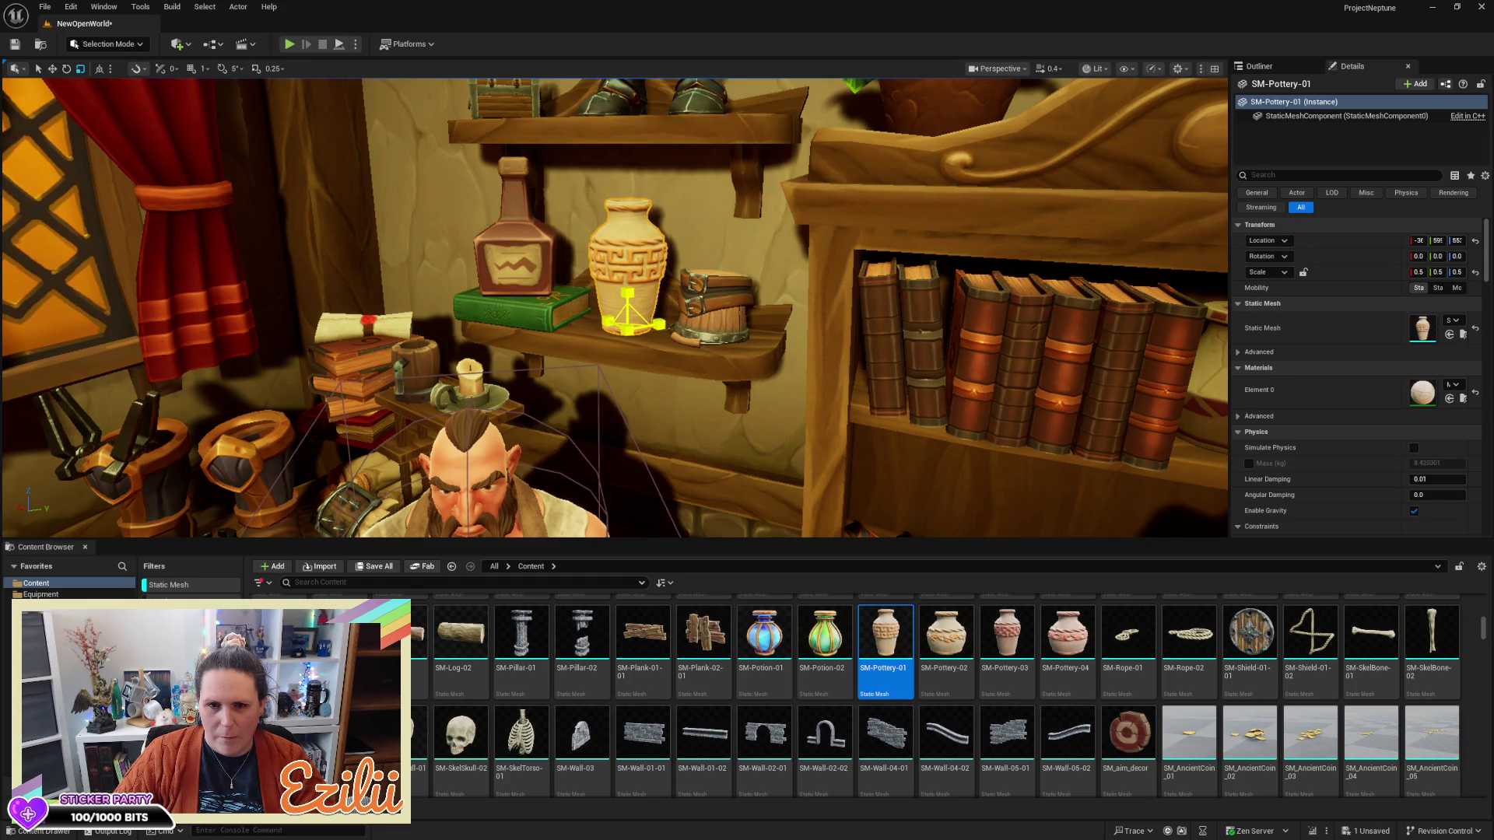
{"action": "left_click_drag", "start_coordinate": [628, 293], "coordinate": [628, 311]}
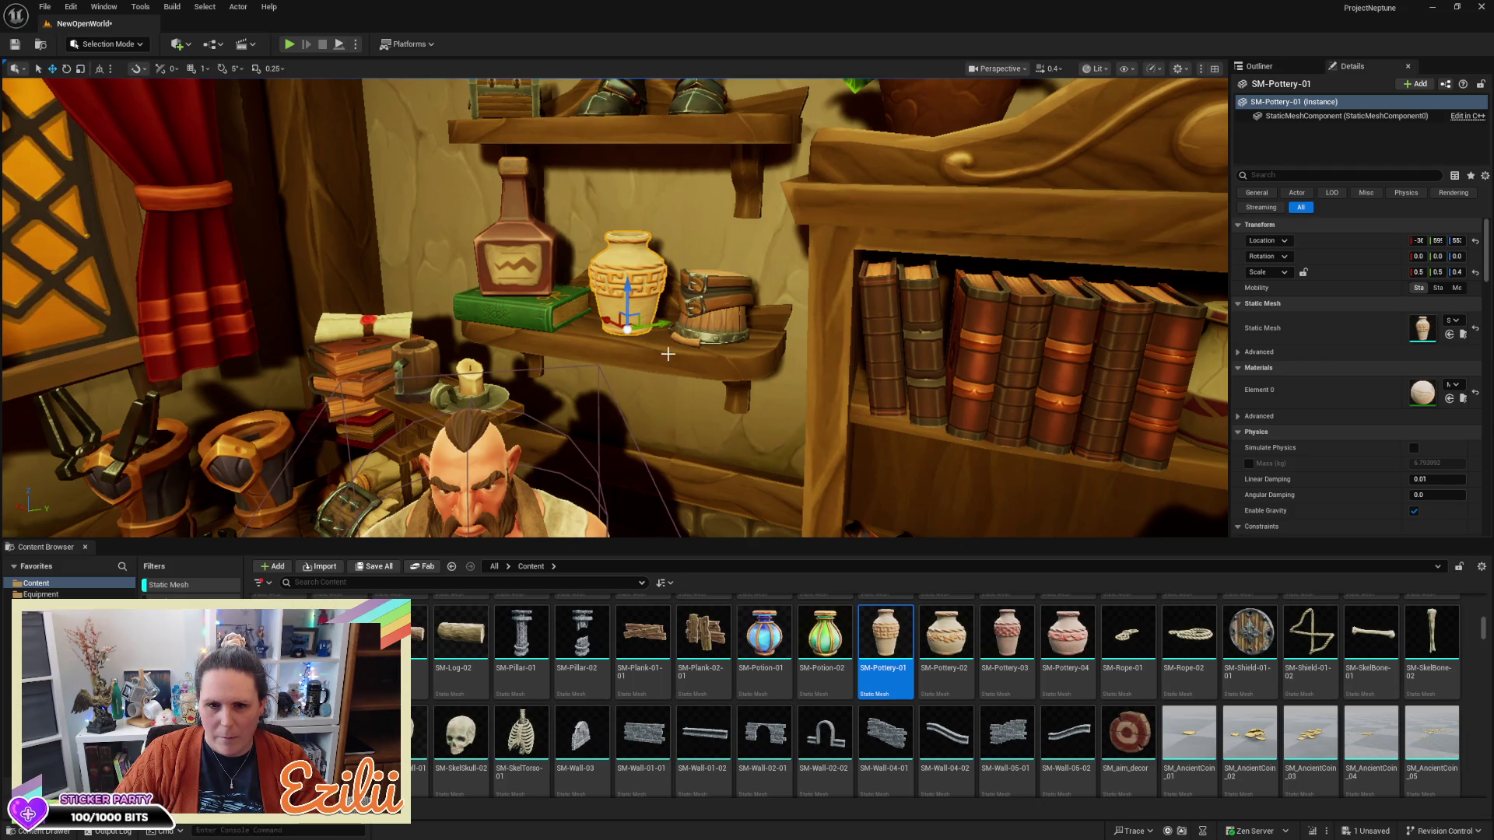
{"action": "key", "text": "f"}
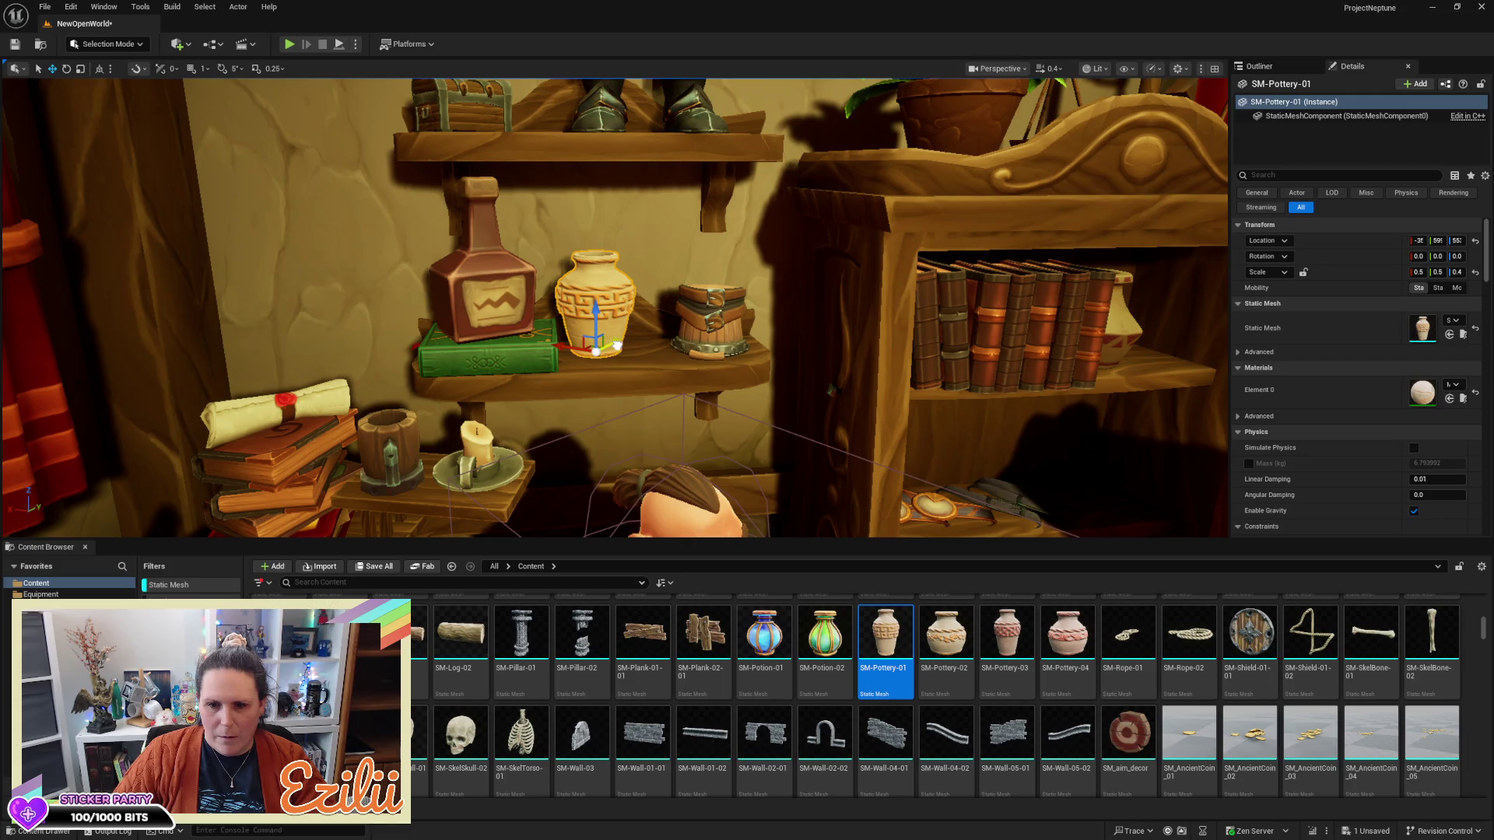
{"action": "mouse_move", "coordinate": [692, 357]}
{"action": "left_mouse_down"}
{"action": "mouse_move", "coordinate": [692, 319]}
{"action": "mouse_move", "coordinate": [693, 389]}
{"action": "mouse_move", "coordinate": [698, 313]}
{"action": "left_mouse_up"}
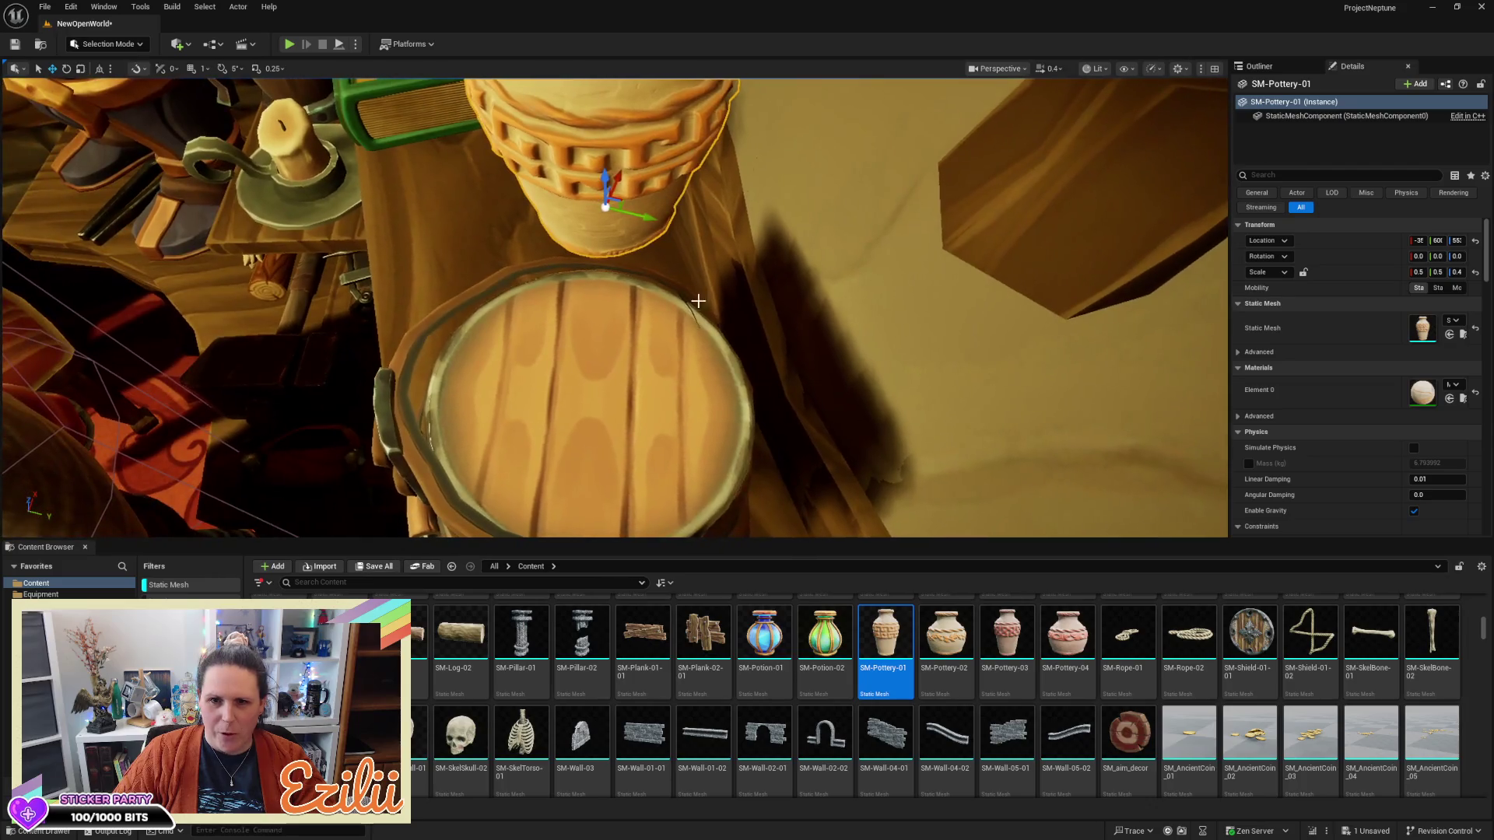
{"action": "mouse_move", "coordinate": [643, 215]}
{"action": "left_mouse_down"}
{"action": "mouse_move", "coordinate": [586, 200]}
{"action": "mouse_move", "coordinate": [595, 235]}
{"action": "mouse_move", "coordinate": [617, 234]}
{"action": "left_mouse_up"}
{"action": "key", "text": "f"}
{"action": "mouse_move", "coordinate": [614, 311]}
{"action": "left_mouse_down"}
{"action": "mouse_move", "coordinate": [622, 365]}
{"action": "mouse_move", "coordinate": [607, 311]}
{"action": "mouse_move", "coordinate": [553, 276]}
{"action": "mouse_move", "coordinate": [675, 313]}
{"action": "left_mouse_up"}
{"action": "key", "text": "w"}
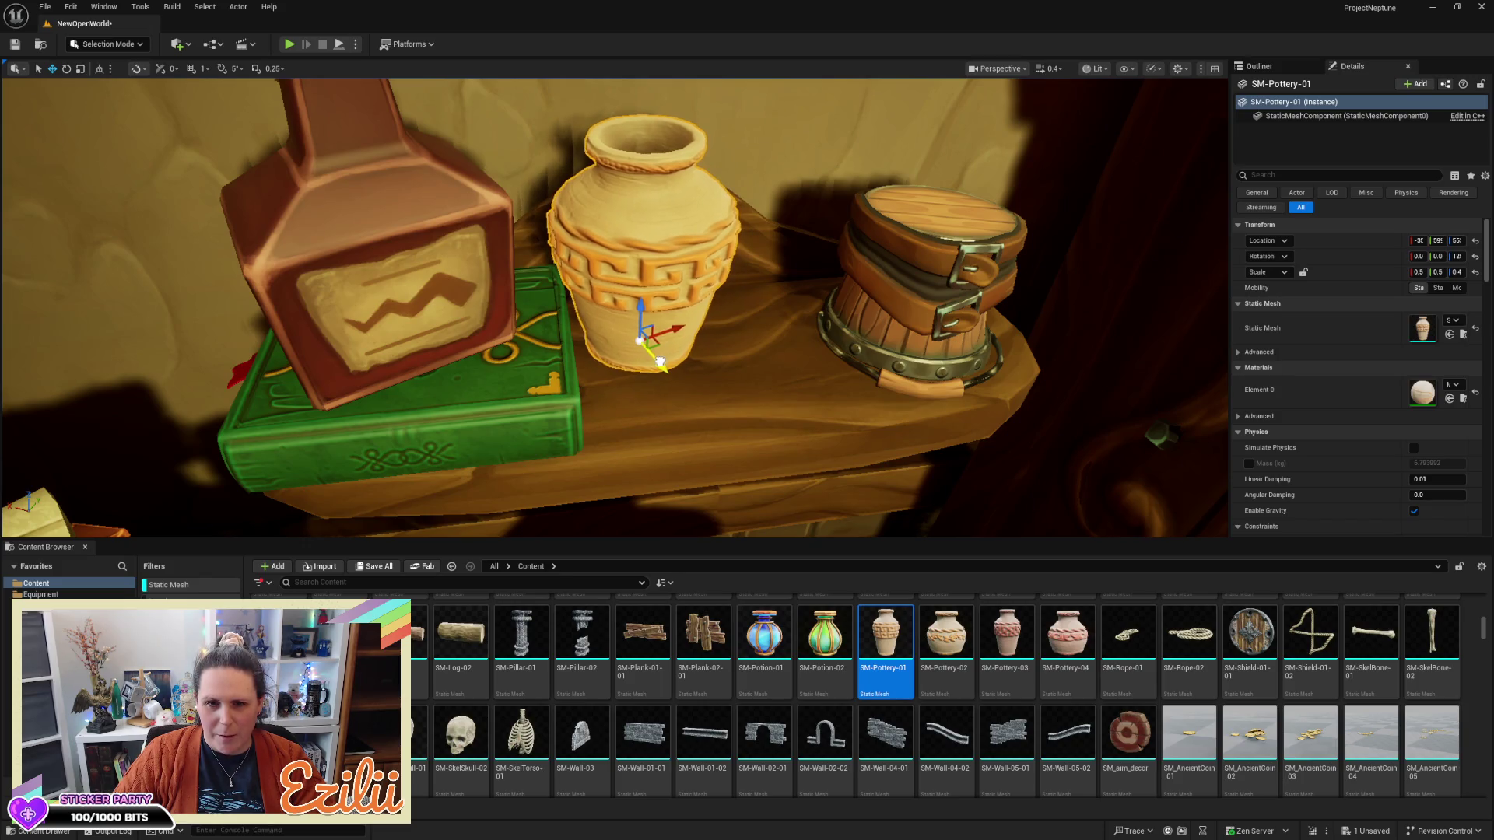
{"action": "left_click_drag", "start_coordinate": [660, 362], "coordinate": [638, 359]}
{"action": "mouse_move", "coordinate": [785, 356]}
{"action": "left_mouse_down"}
{"action": "mouse_move", "coordinate": [775, 412]}
{"action": "mouse_move", "coordinate": [817, 376]}
{"action": "left_mouse_up"}
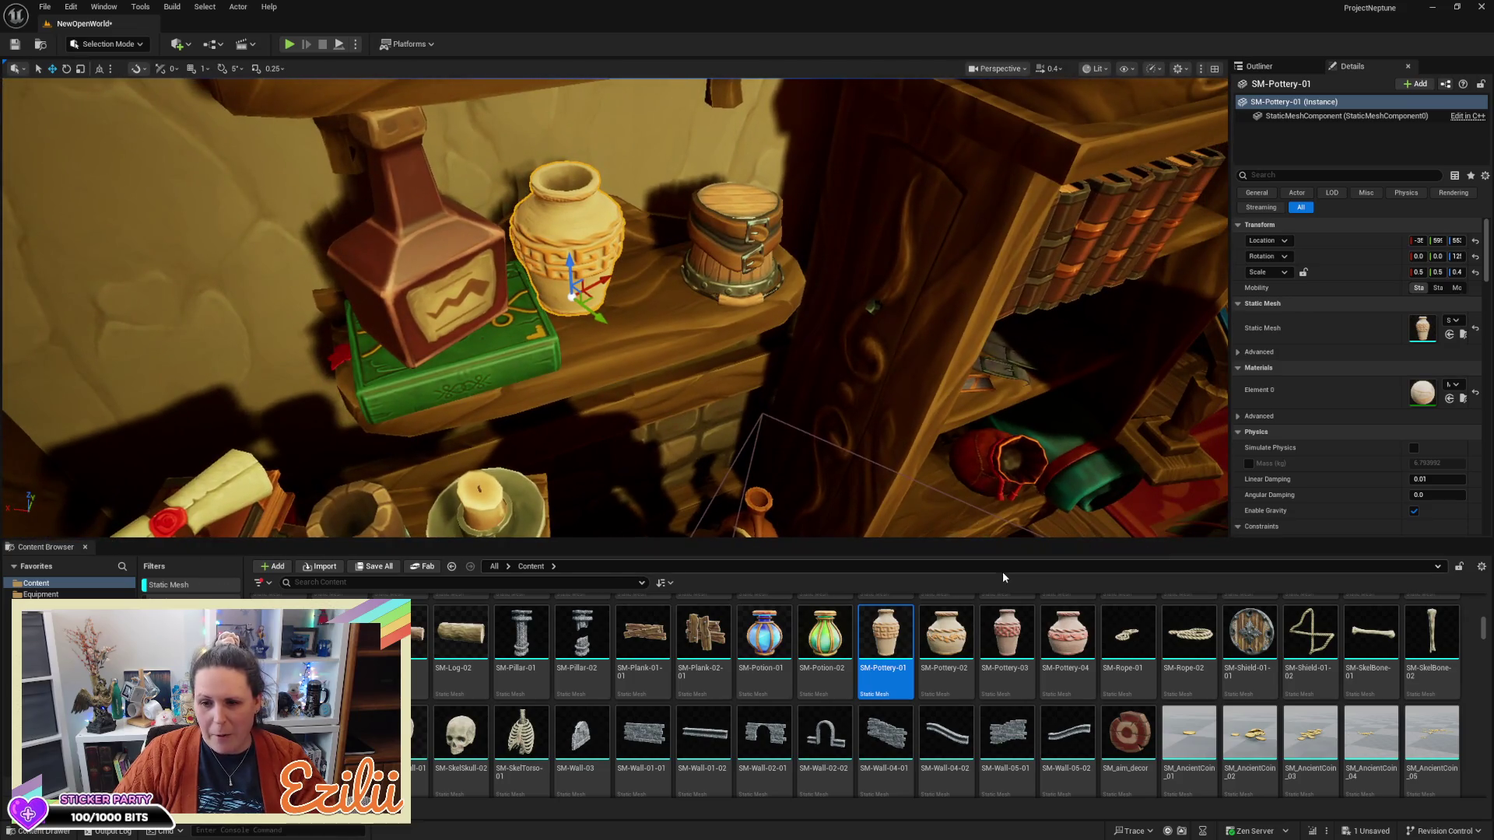
Place SM-Pottery-03 on the shelf beside the first pot and scale it to 0.3
{"action": "mouse_move", "coordinate": [1008, 641]}
{"action": "left_mouse_down"}
{"action": "mouse_move", "coordinate": [693, 294]}
{"action": "mouse_move", "coordinate": [674, 303]}
{"action": "left_mouse_up"}
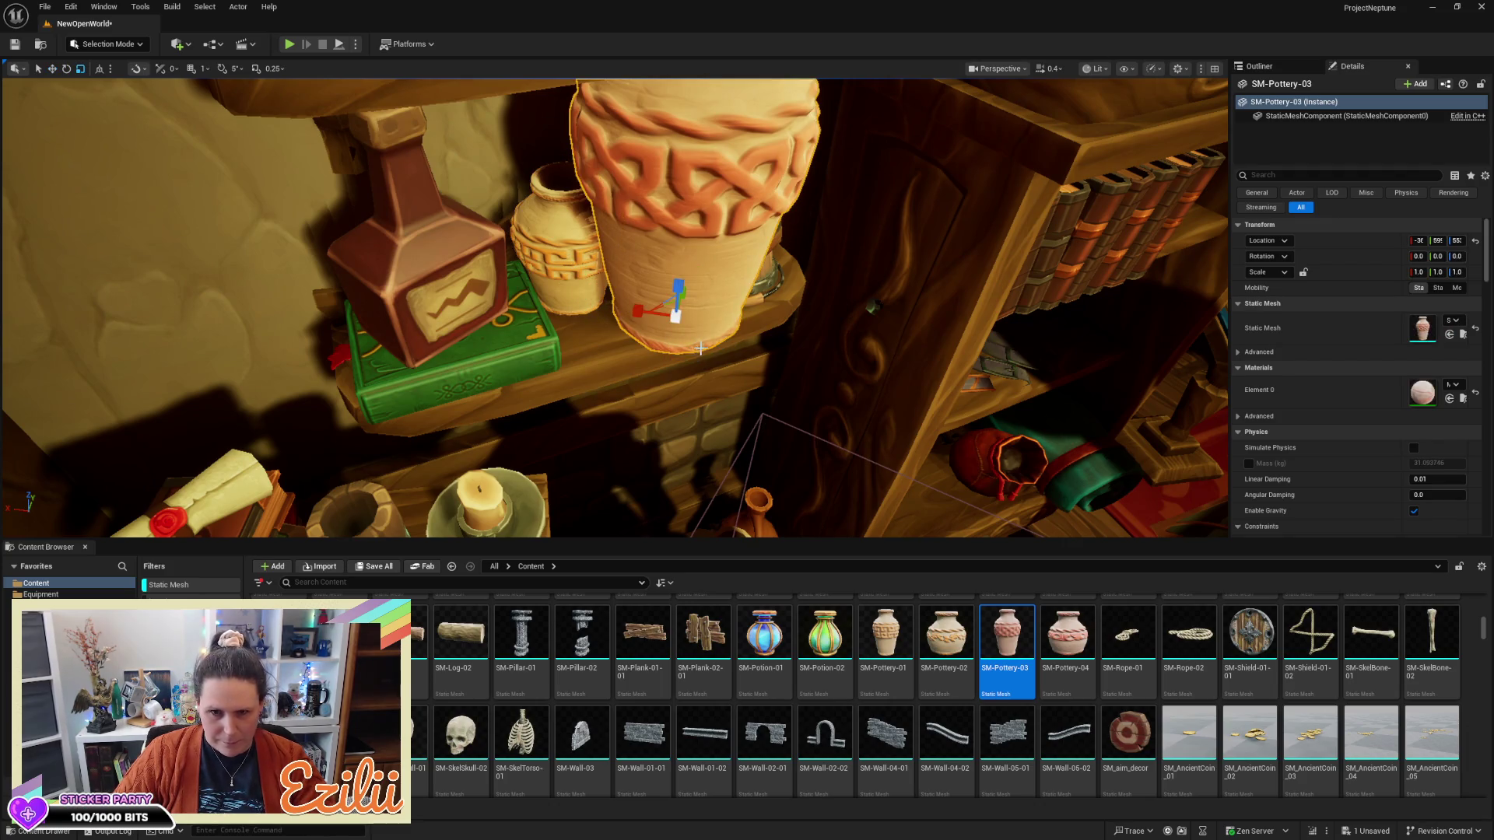
{"action": "mouse_move", "coordinate": [676, 319]}
{"action": "left_mouse_down"}
{"action": "mouse_move", "coordinate": [621, 308]}
{"action": "mouse_move", "coordinate": [640, 300]}
{"action": "left_mouse_up"}
{"action": "key", "text": "w"}
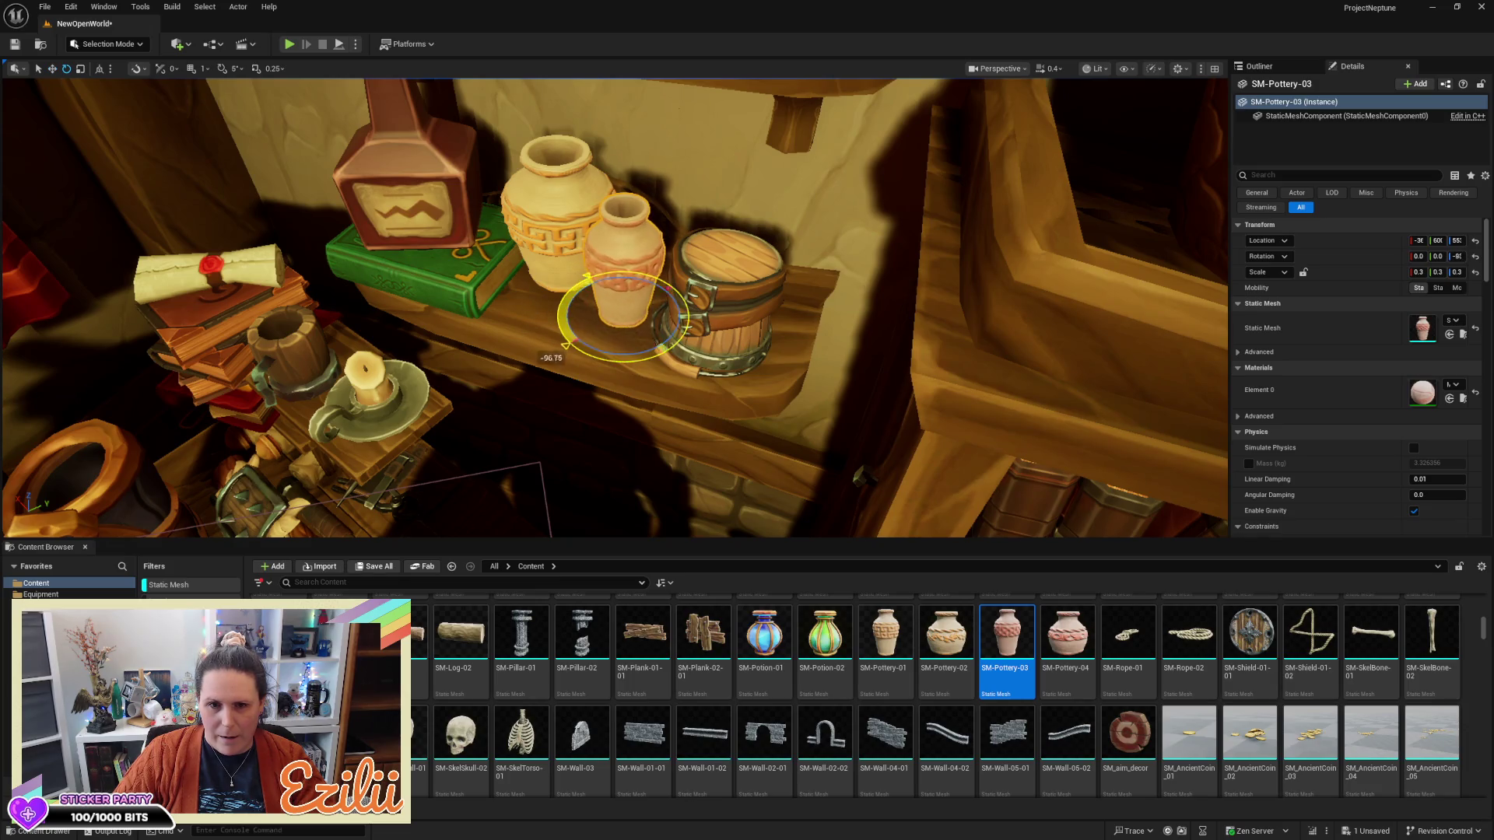
{"action": "key", "text": "Escape"}
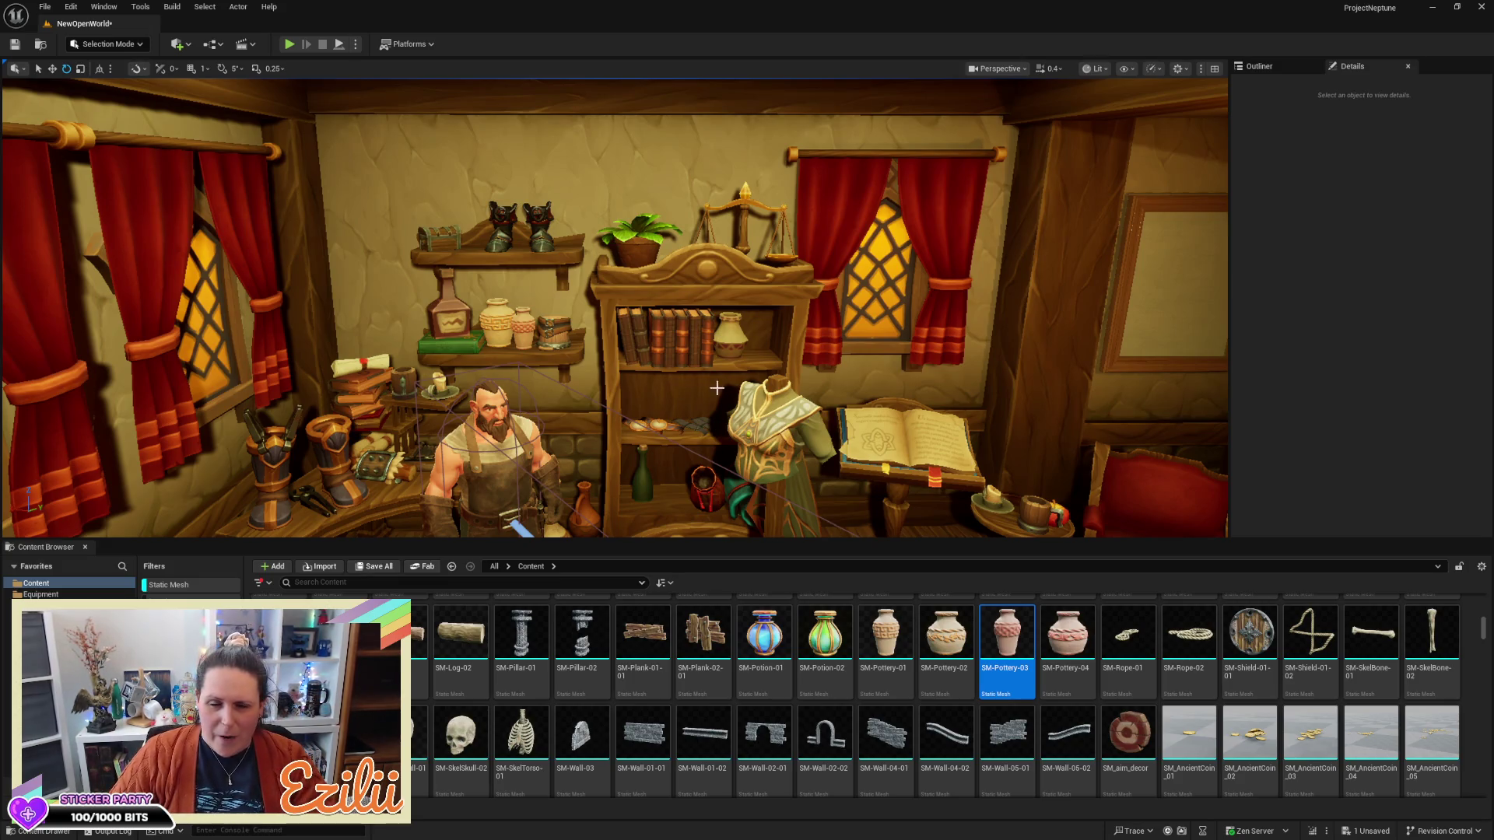
{"action": "mouse_move", "coordinate": [799, 358]}
{"action": "left_mouse_down"}
{"action": "mouse_move", "coordinate": [669, 364]}
{"action": "mouse_move", "coordinate": [809, 389]}
{"action": "left_mouse_up"}
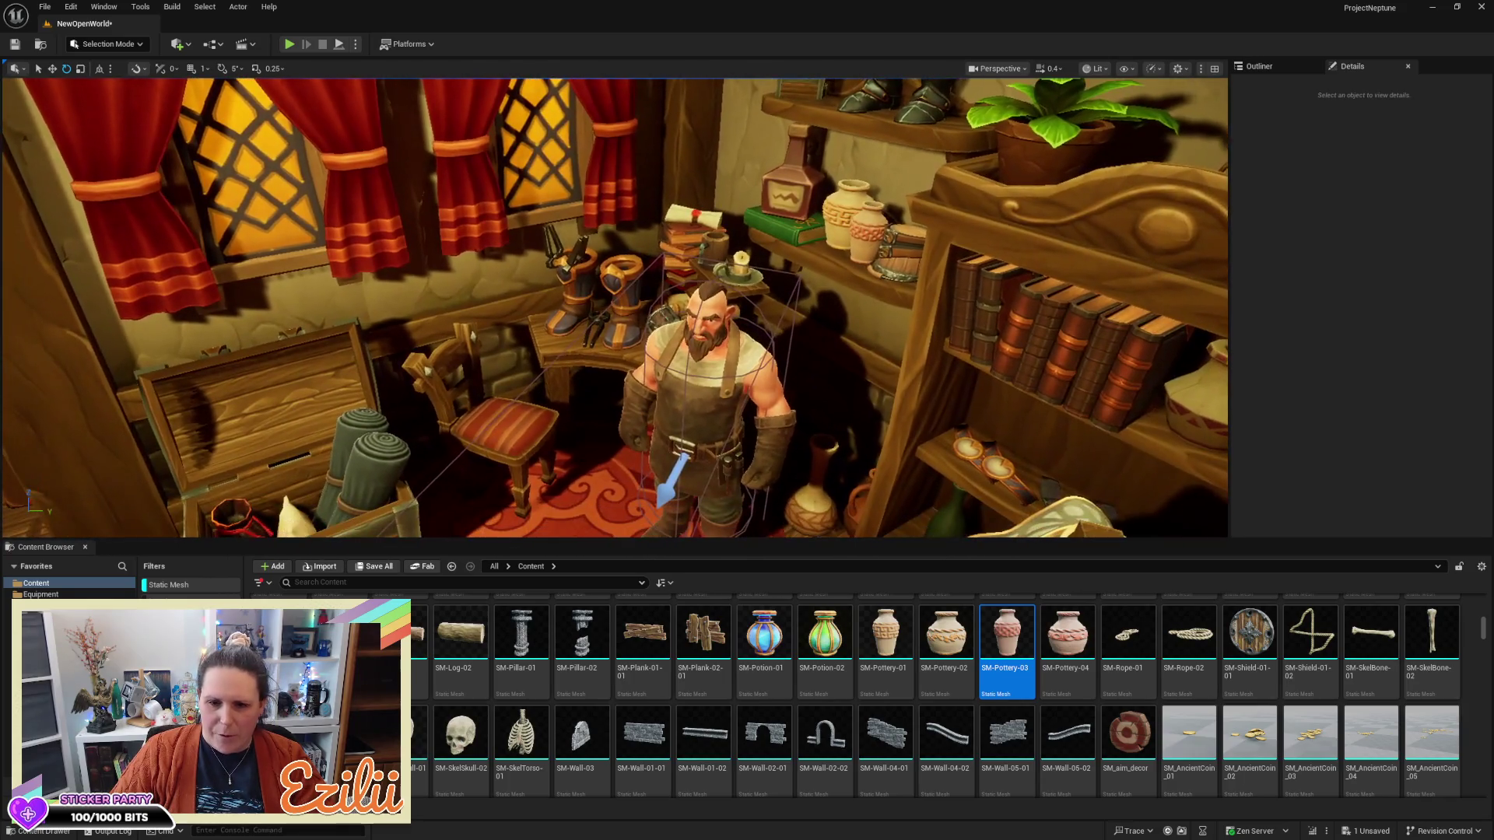
{"action": "scroll", "coordinate": [730, 672], "scroll_direction": "down", "scroll_amount": 5}
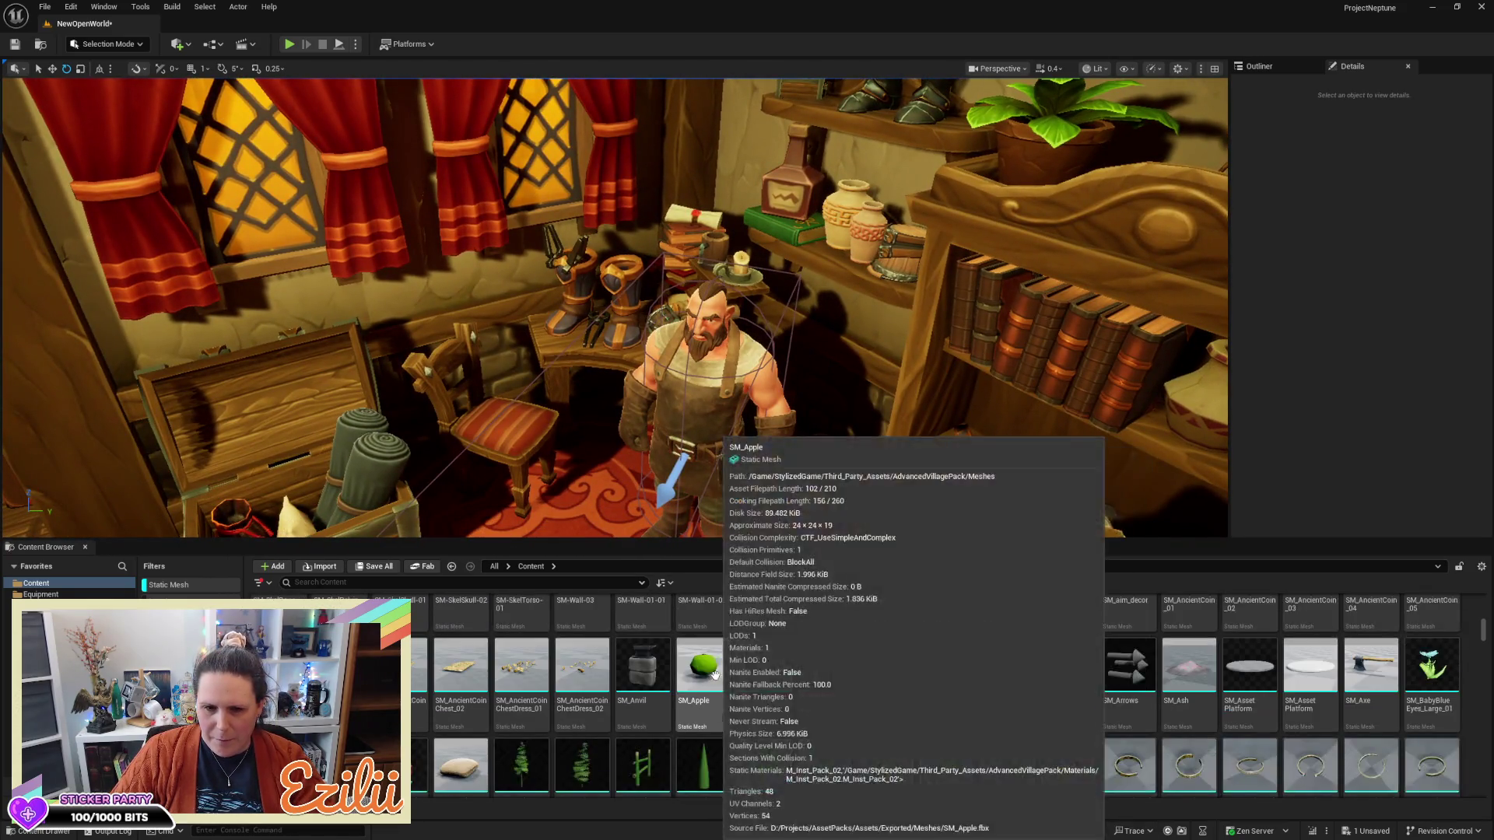
{"action": "mouse_move", "coordinate": [732, 669]}
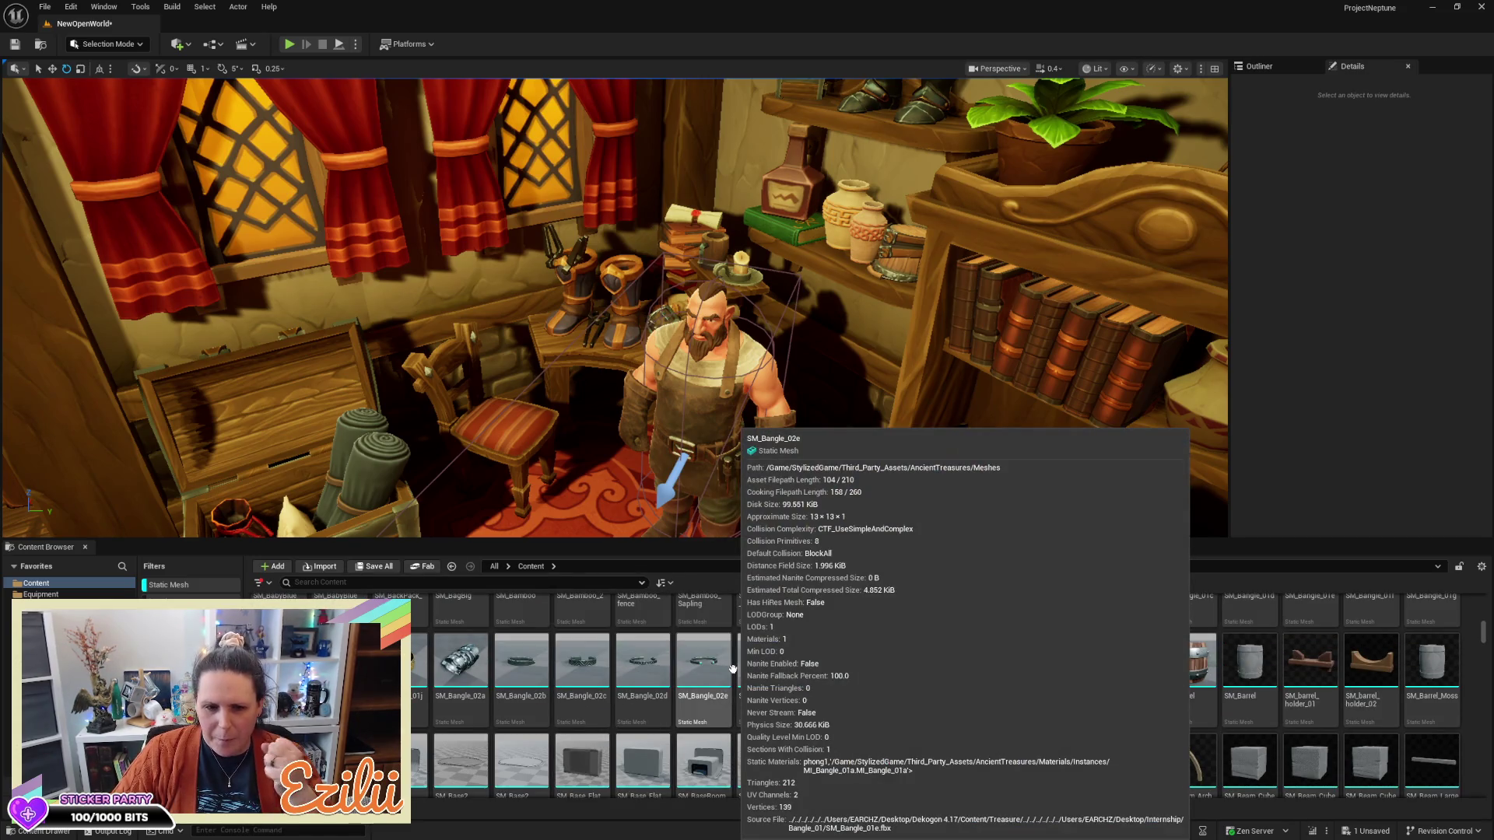
{"action": "scroll", "coordinate": [732, 669], "scroll_direction": "up", "scroll_amount": 1}
{"action": "mouse_move", "coordinate": [502, 620]}
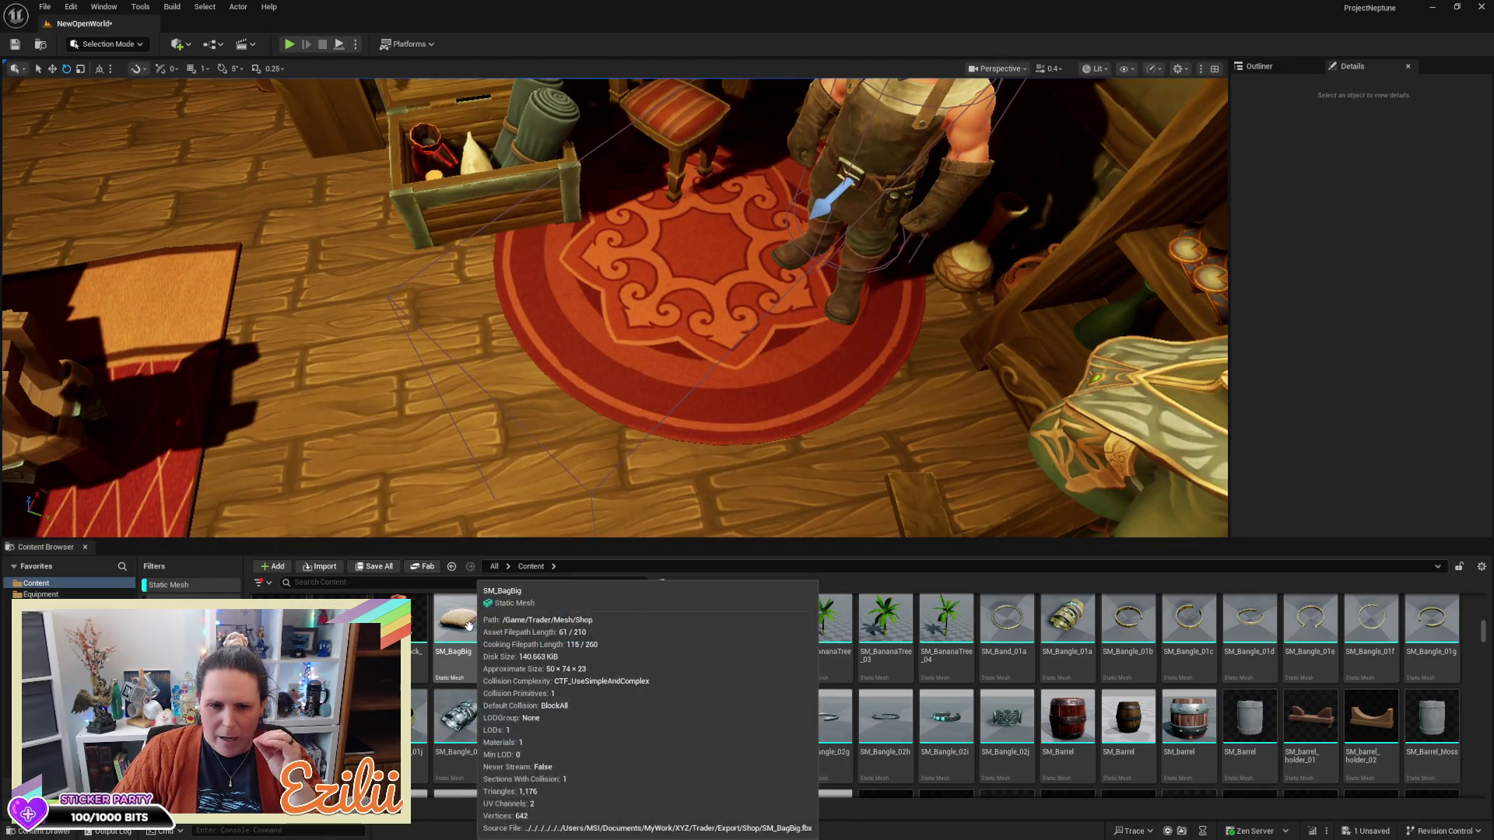
{"action": "left_click_drag", "start_coordinate": [460, 622], "coordinate": [457, 455]}
{"action": "left_click_drag", "start_coordinate": [356, 336], "coordinate": [356, 336]}
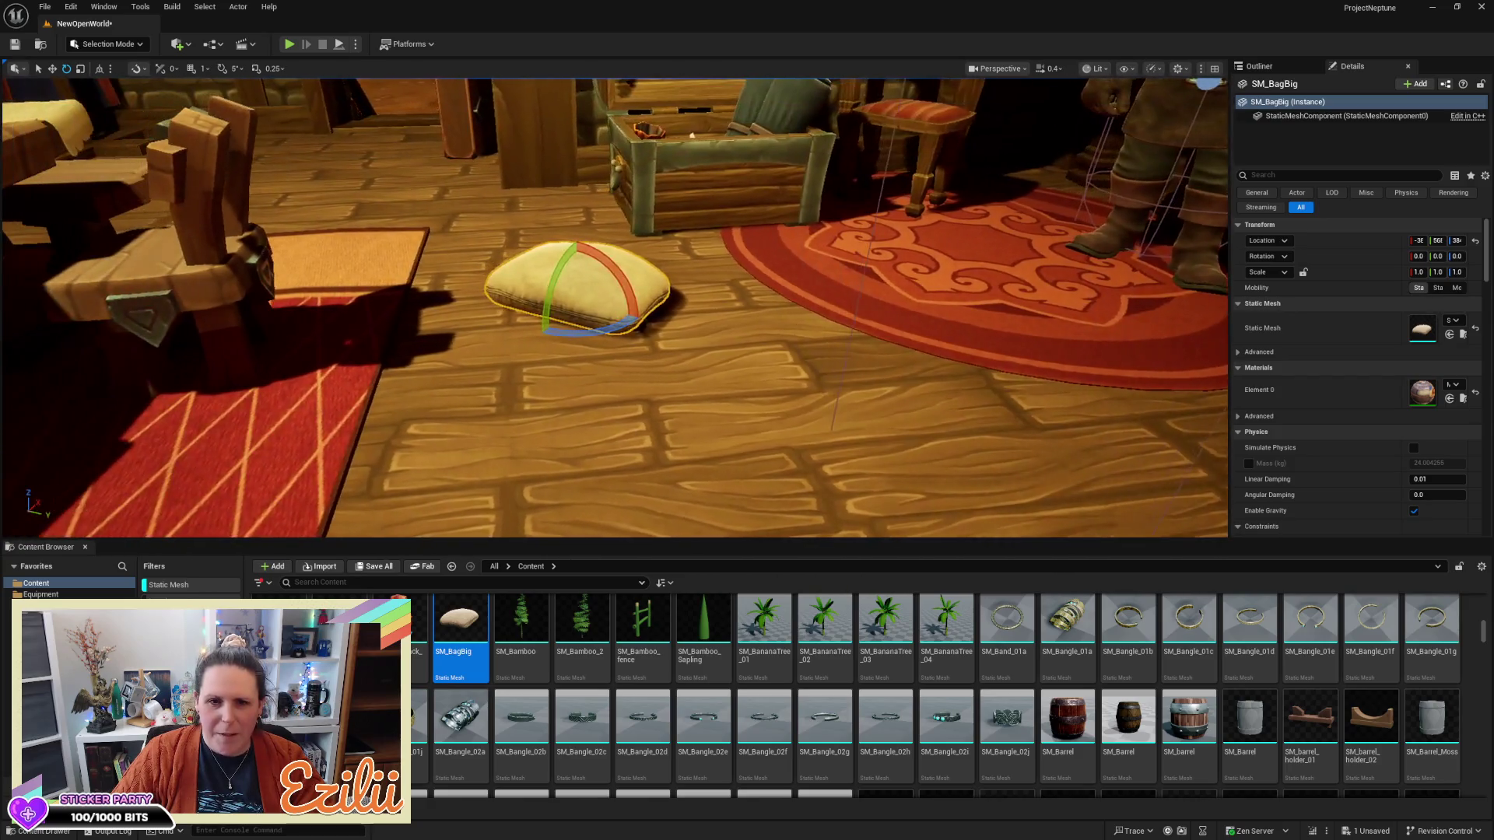
{"action": "key", "text": "Delete"}
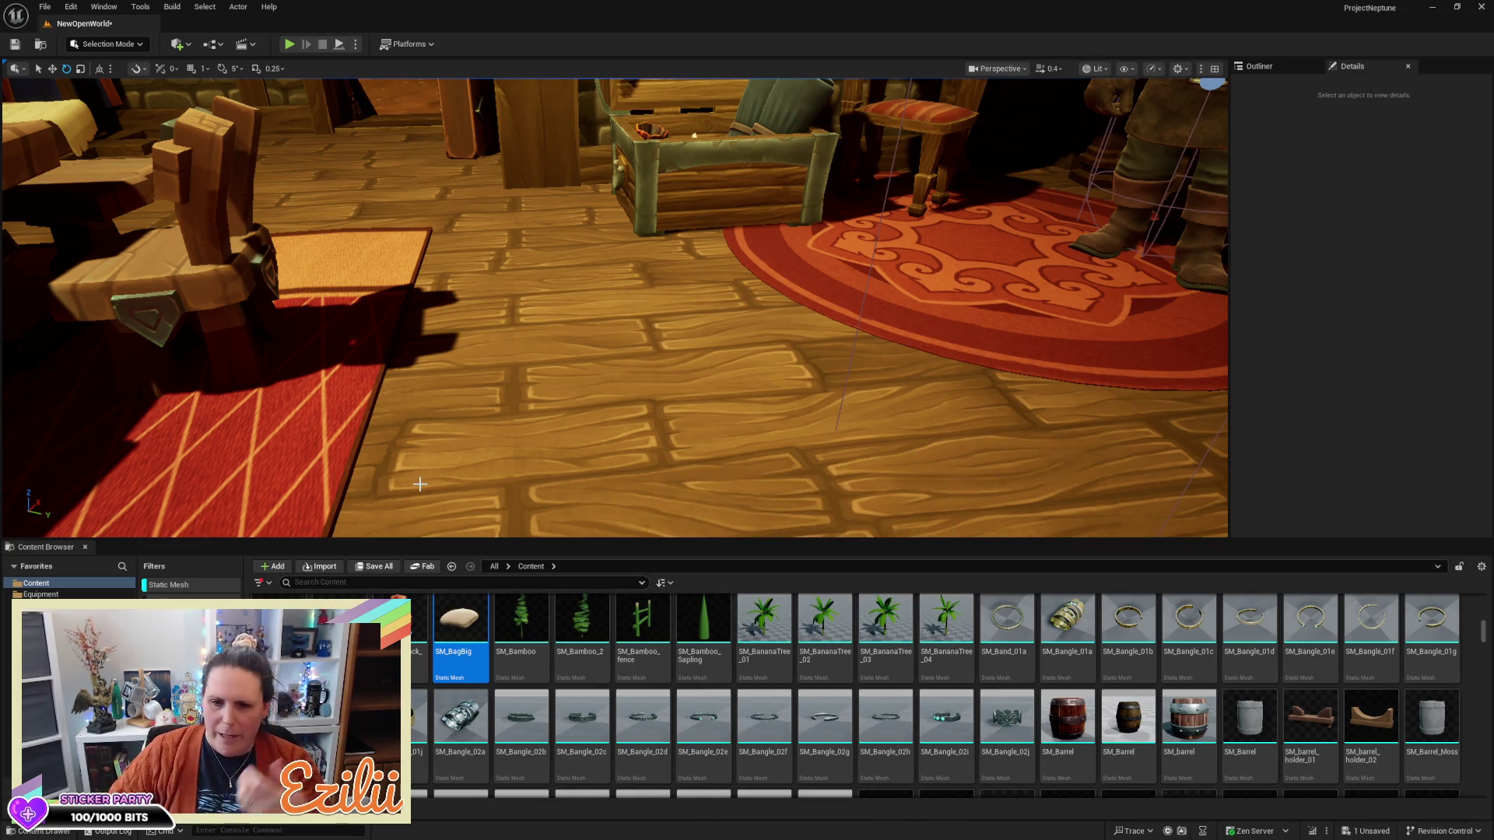
{"action": "mouse_move", "coordinate": [439, 400]}
{"action": "left_mouse_down"}
{"action": "mouse_move", "coordinate": [567, 414]}
{"action": "mouse_move", "coordinate": [561, 460]}
{"action": "left_mouse_up"}
{"action": "scroll", "coordinate": [584, 643], "scroll_direction": "down", "scroll_amount": 5}
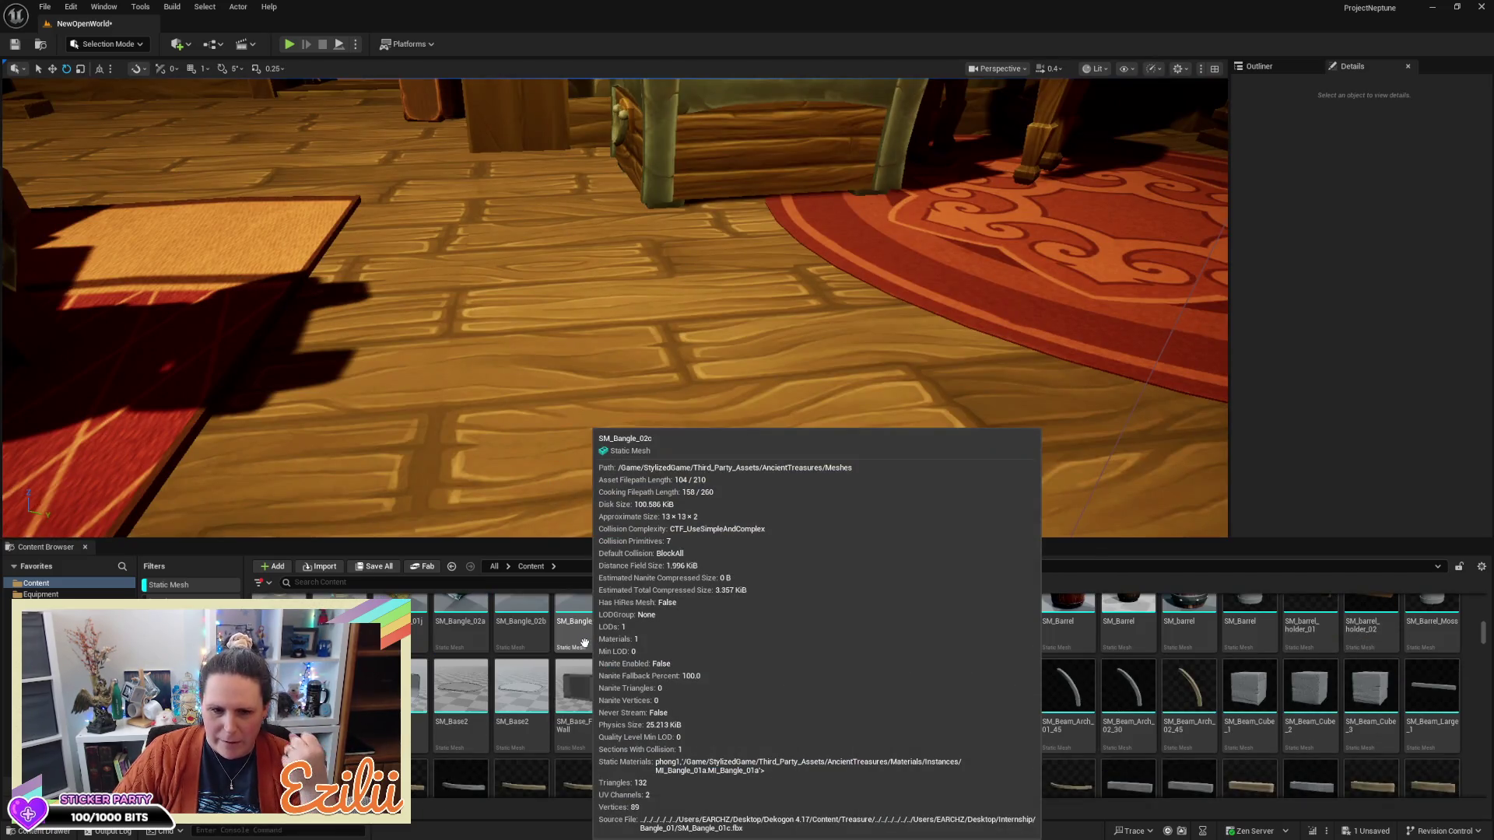
{"action": "scroll", "coordinate": [584, 643], "scroll_direction": "down", "scroll_amount": 5}
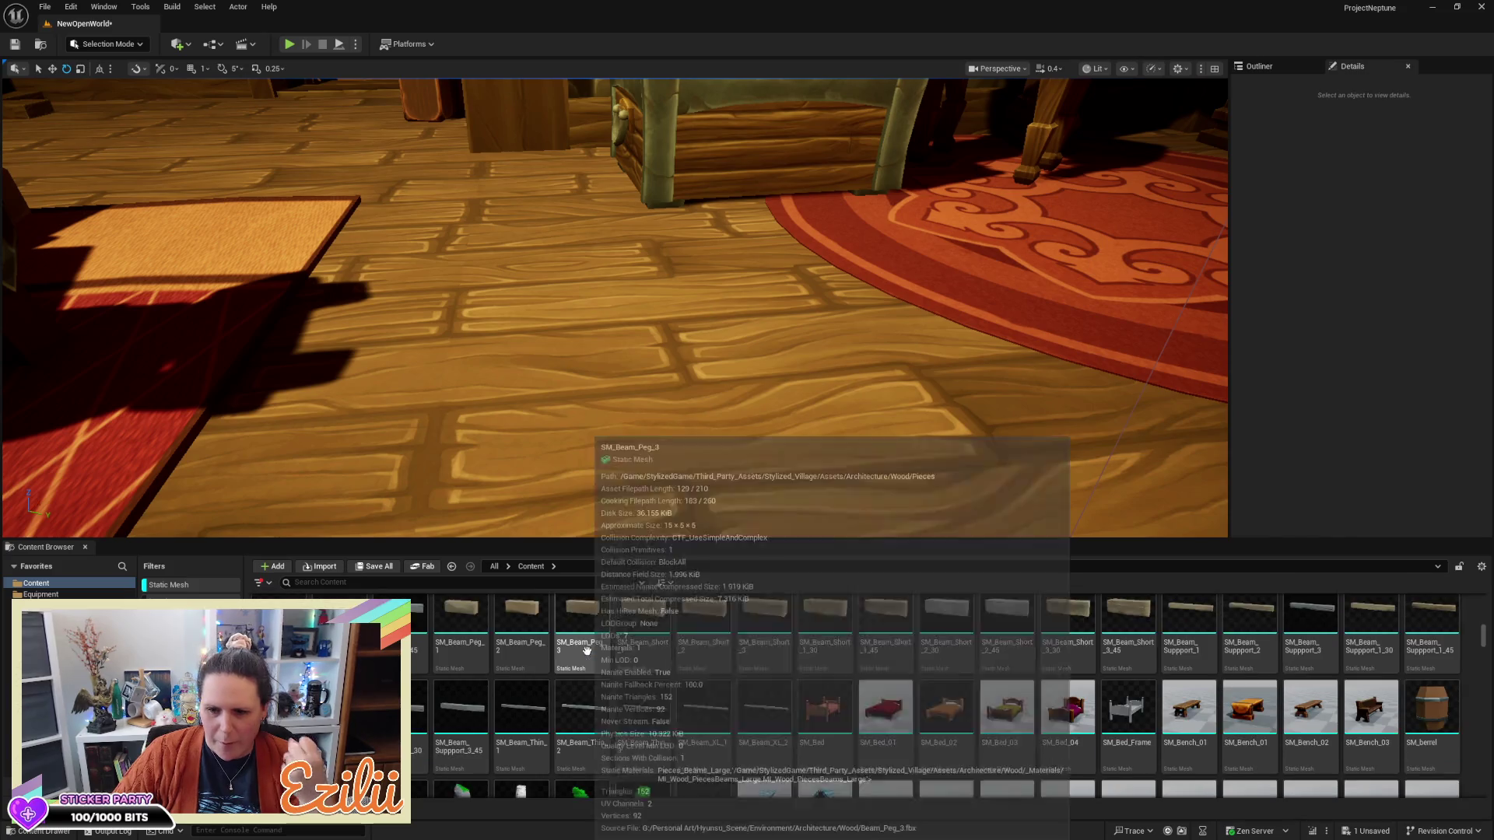
{"action": "scroll", "coordinate": [615, 666], "scroll_direction": "down", "scroll_amount": 1}
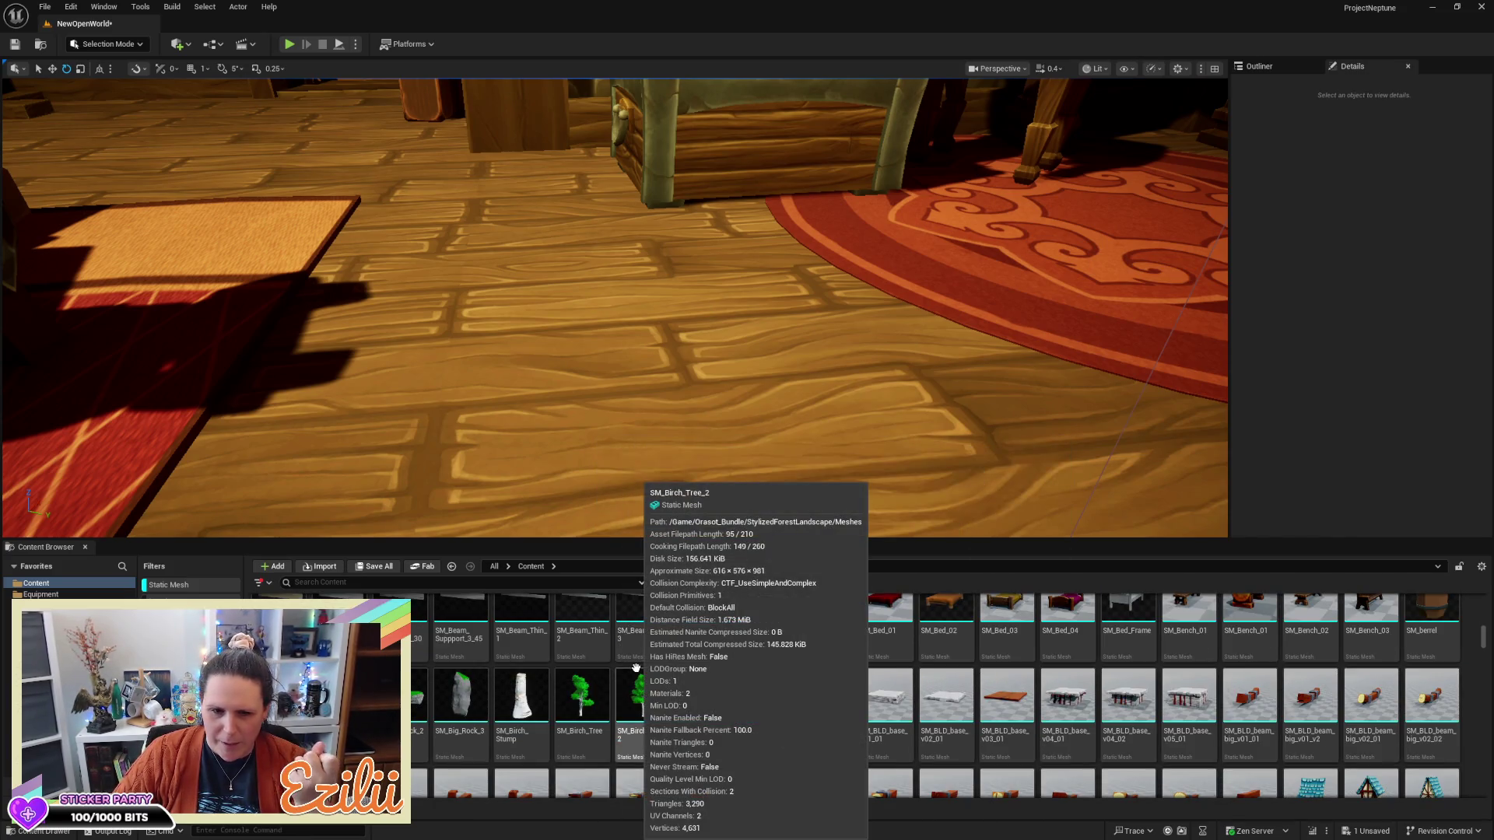
{"action": "scroll", "coordinate": [636, 667], "scroll_direction": "down", "scroll_amount": 4}
{"action": "scroll", "coordinate": [661, 684], "scroll_direction": "down", "scroll_amount": 8}
{"action": "scroll", "coordinate": [668, 707], "scroll_direction": "down", "scroll_amount": 5}
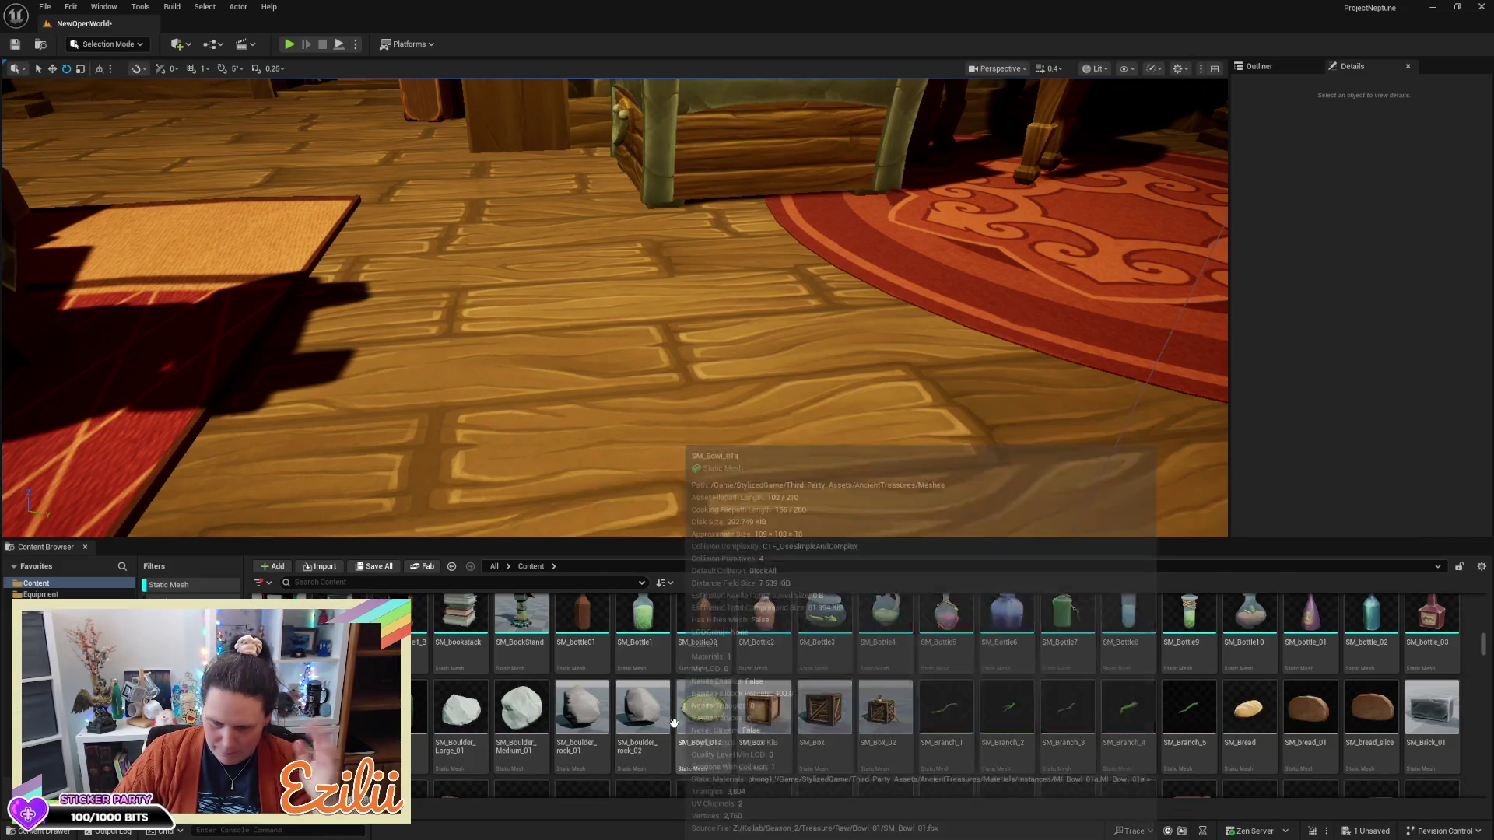
{"action": "scroll", "coordinate": [653, 728], "scroll_direction": "down", "scroll_amount": 2}
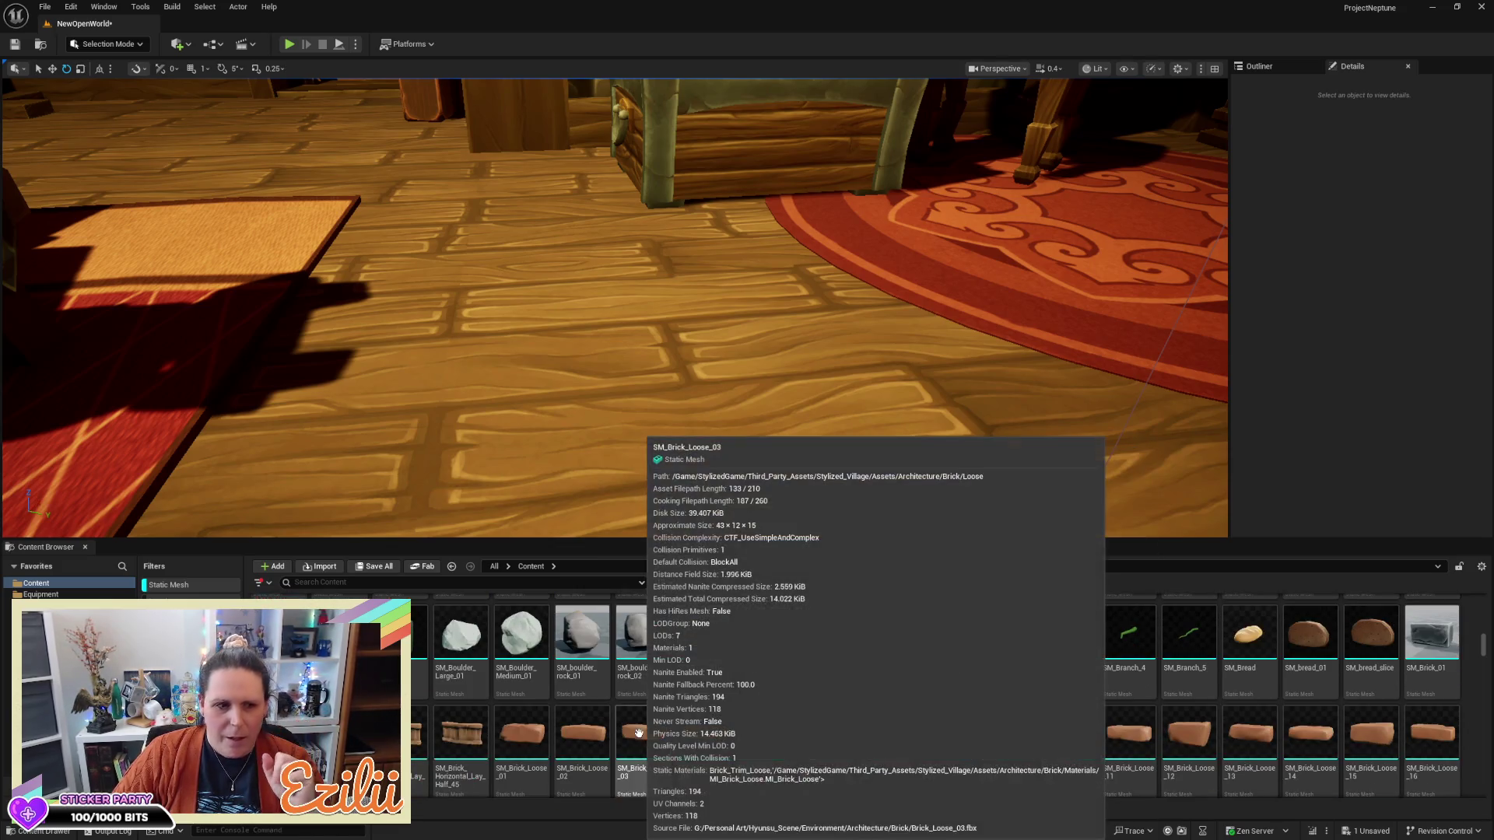
{"action": "scroll", "coordinate": [638, 731], "scroll_direction": "down", "scroll_amount": 2}
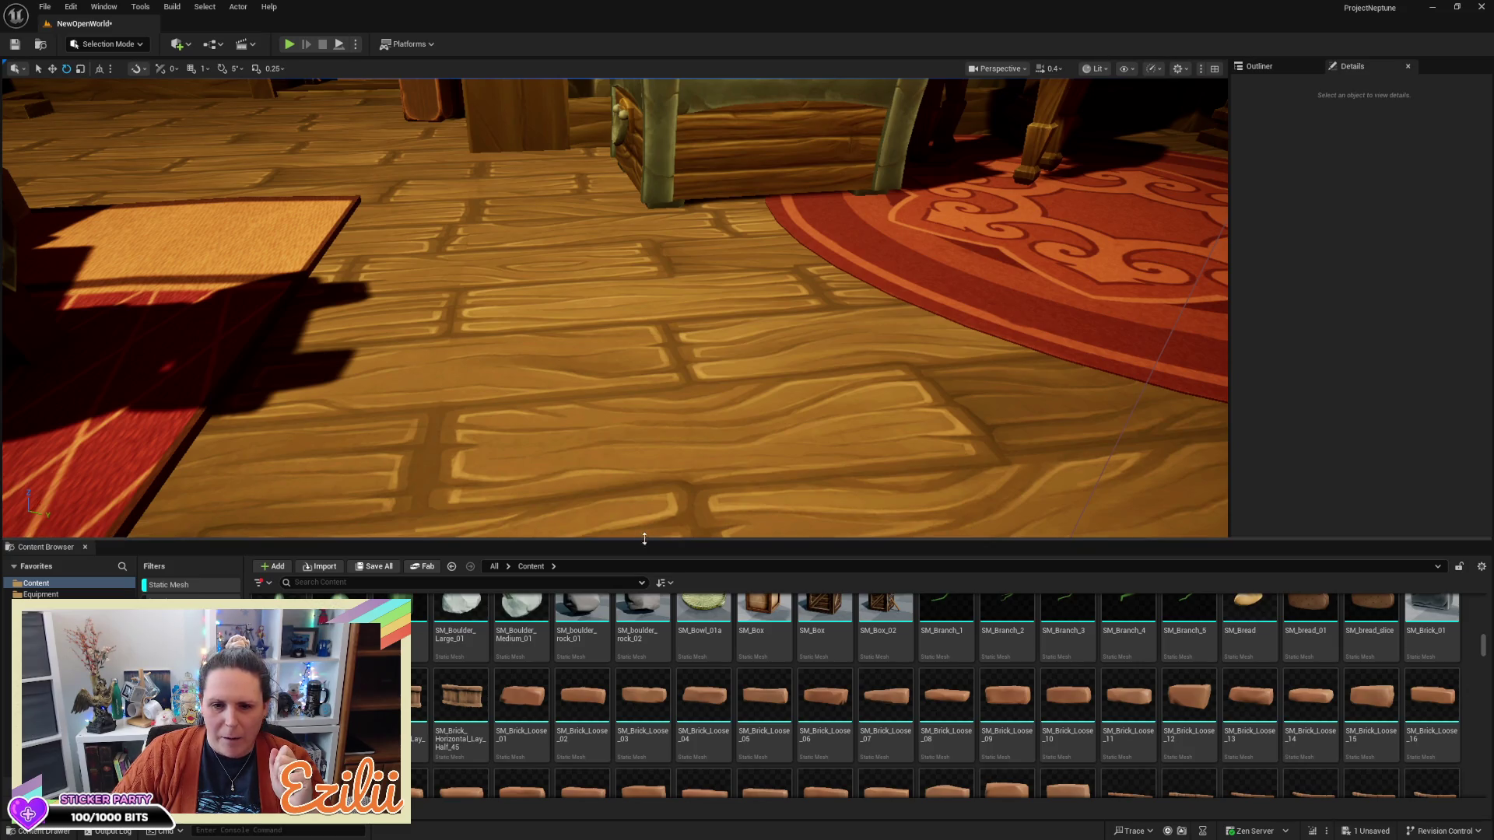
{"action": "left_click_drag", "start_coordinate": [643, 539], "coordinate": [643, 349]}
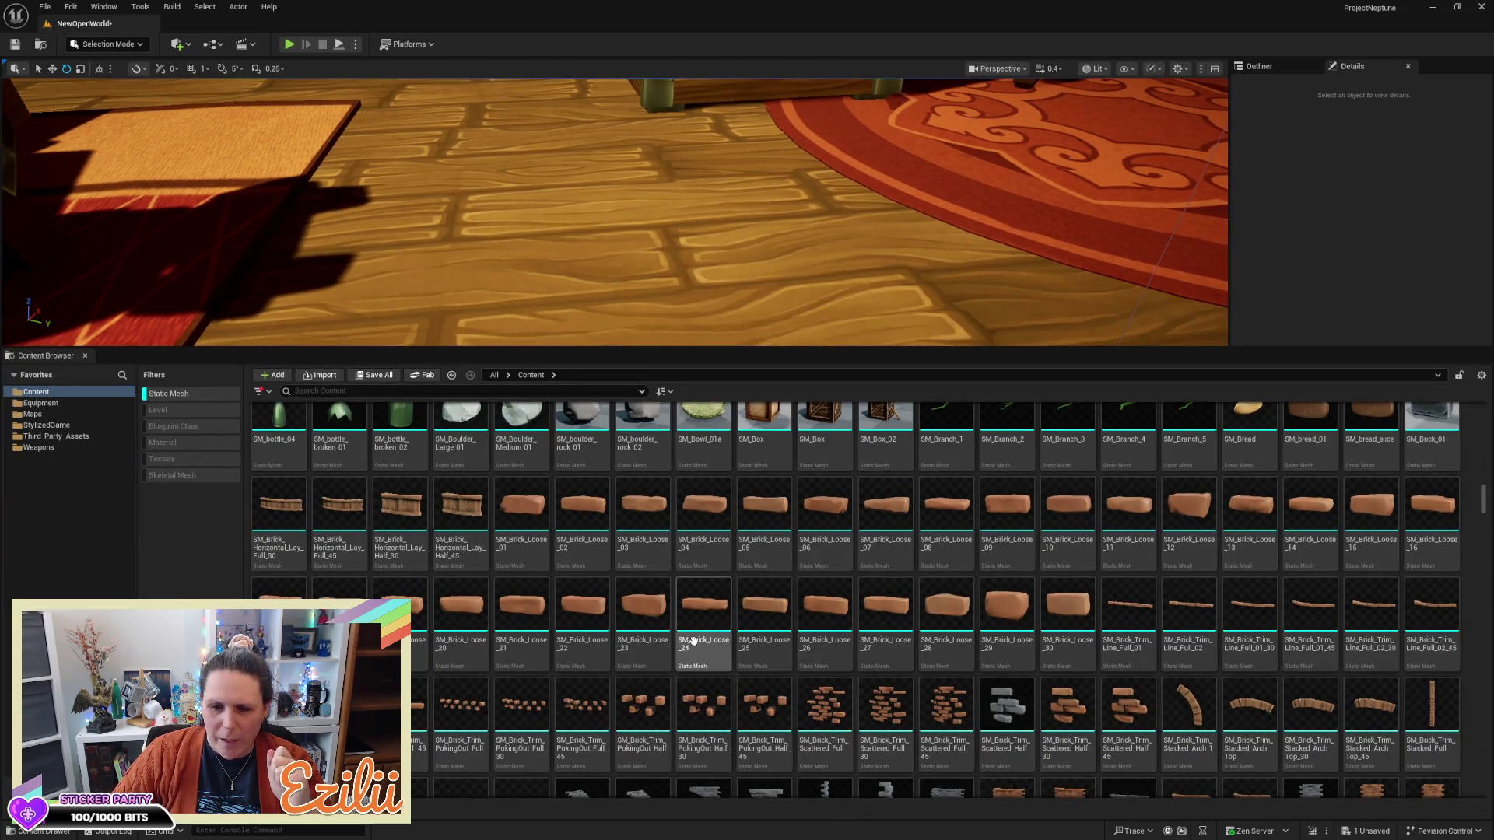
{"action": "scroll", "coordinate": [692, 640], "scroll_direction": "down", "scroll_amount": 3}
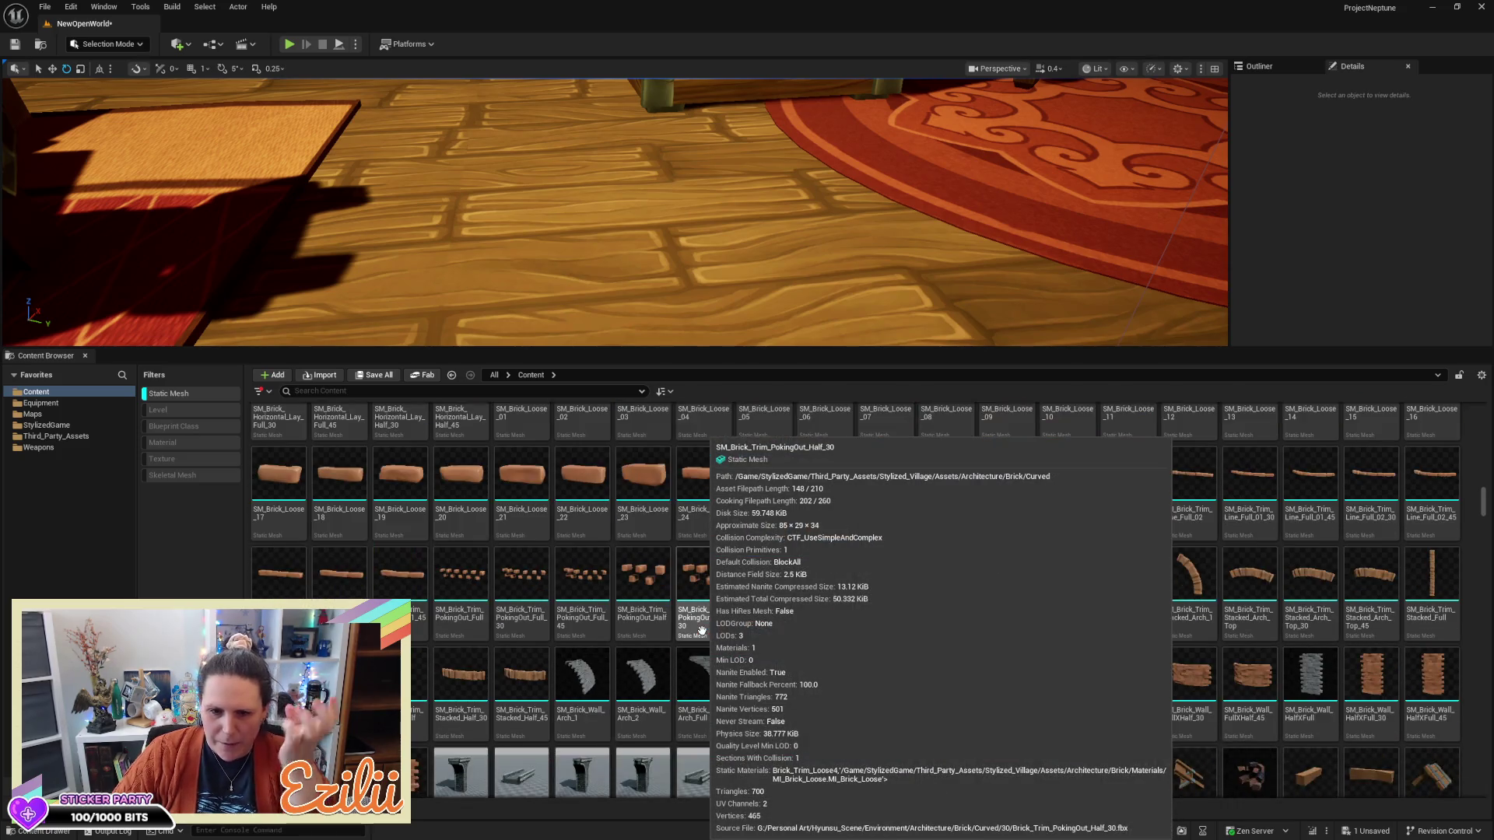
{"action": "scroll", "coordinate": [716, 631], "scroll_direction": "down", "scroll_amount": 5}
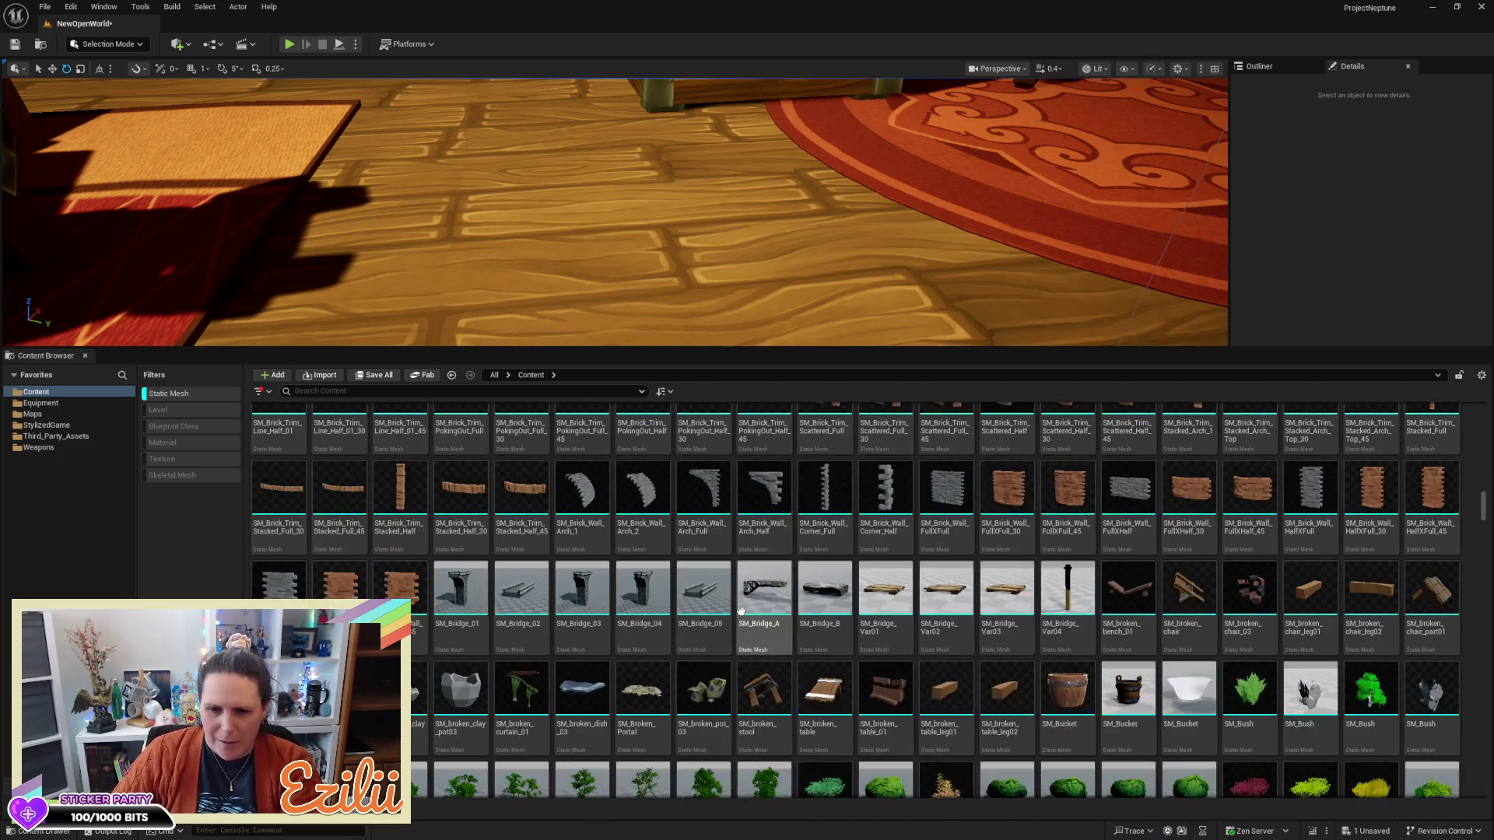
{"action": "scroll", "coordinate": [763, 631], "scroll_direction": "down", "scroll_amount": 2}
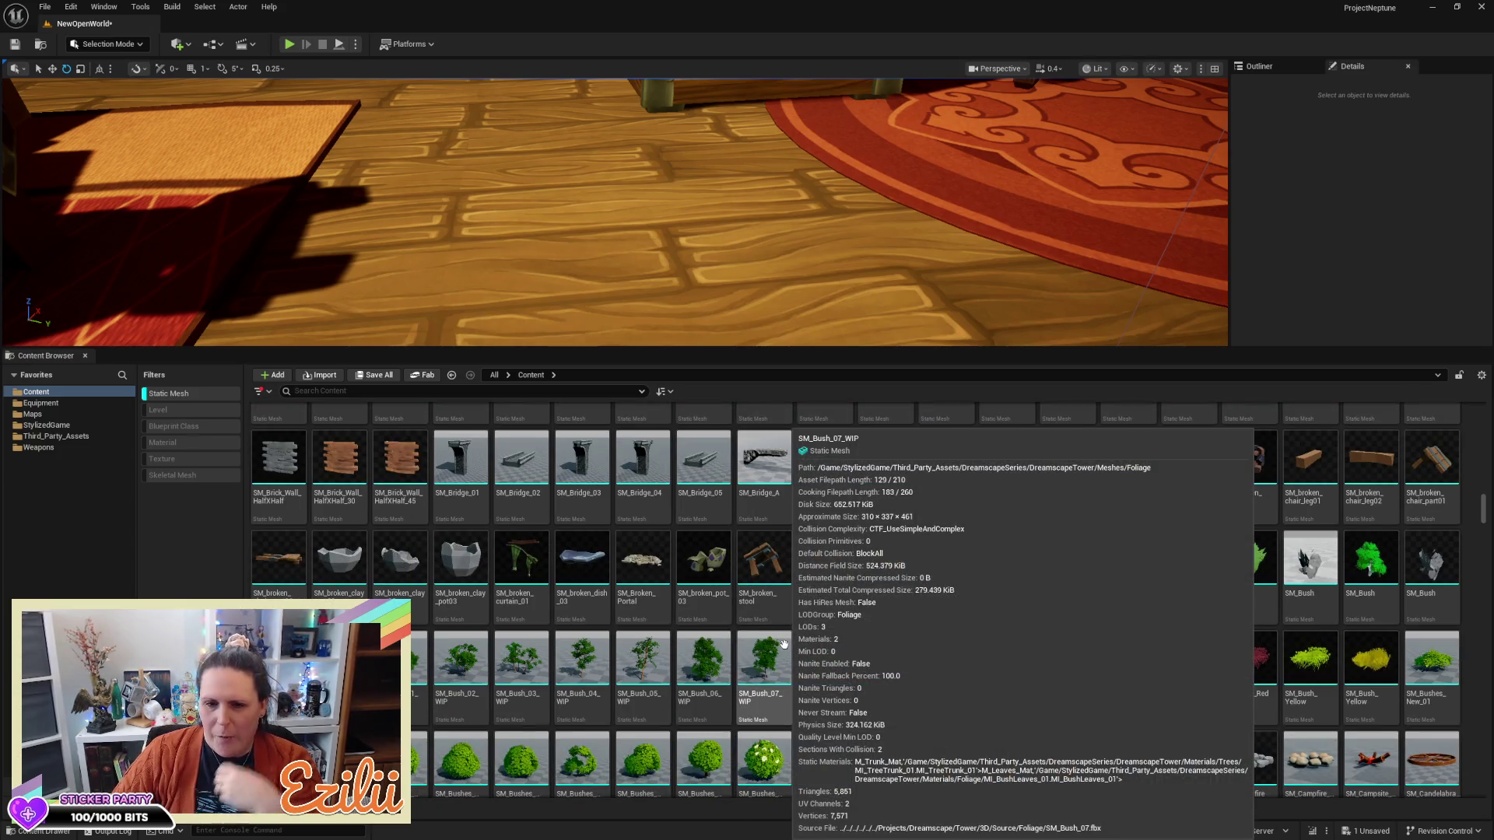
{"action": "scroll", "coordinate": [784, 644], "scroll_direction": "down", "scroll_amount": 6}
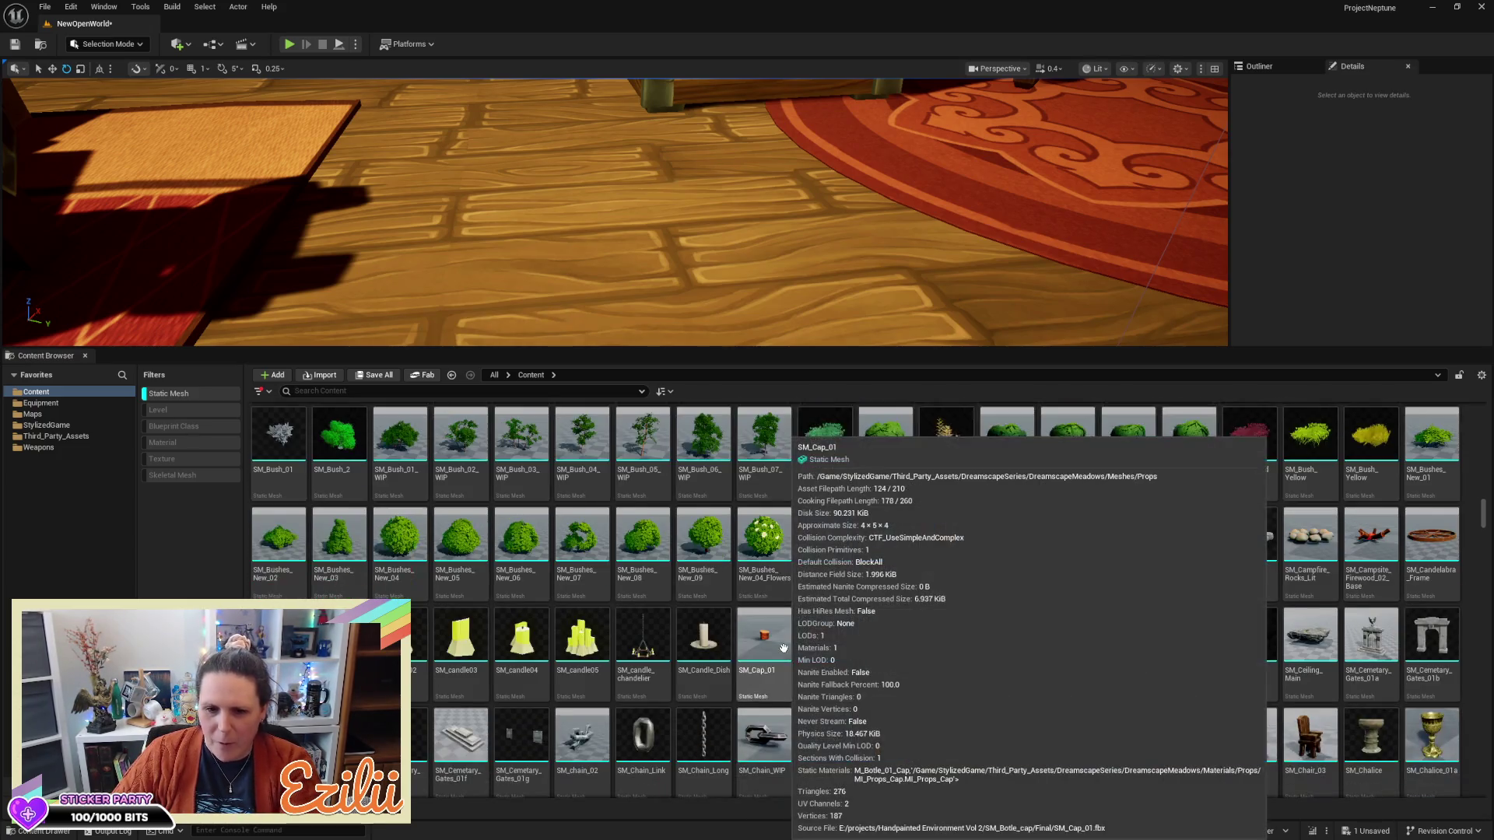
{"action": "scroll", "coordinate": [784, 648], "scroll_direction": "down", "scroll_amount": 1}
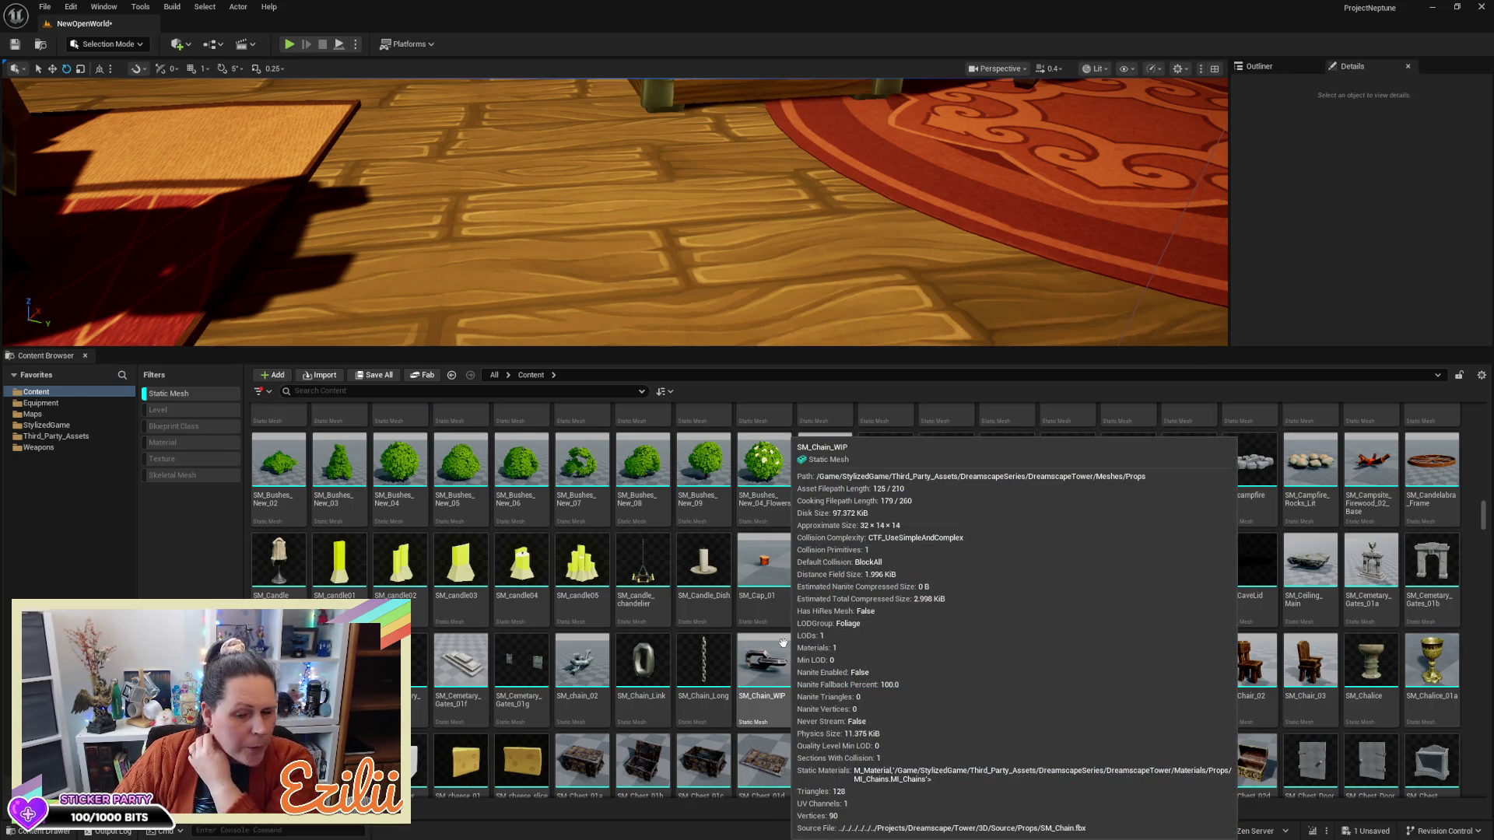
{"action": "scroll", "coordinate": [782, 650], "scroll_direction": "down", "scroll_amount": 3}
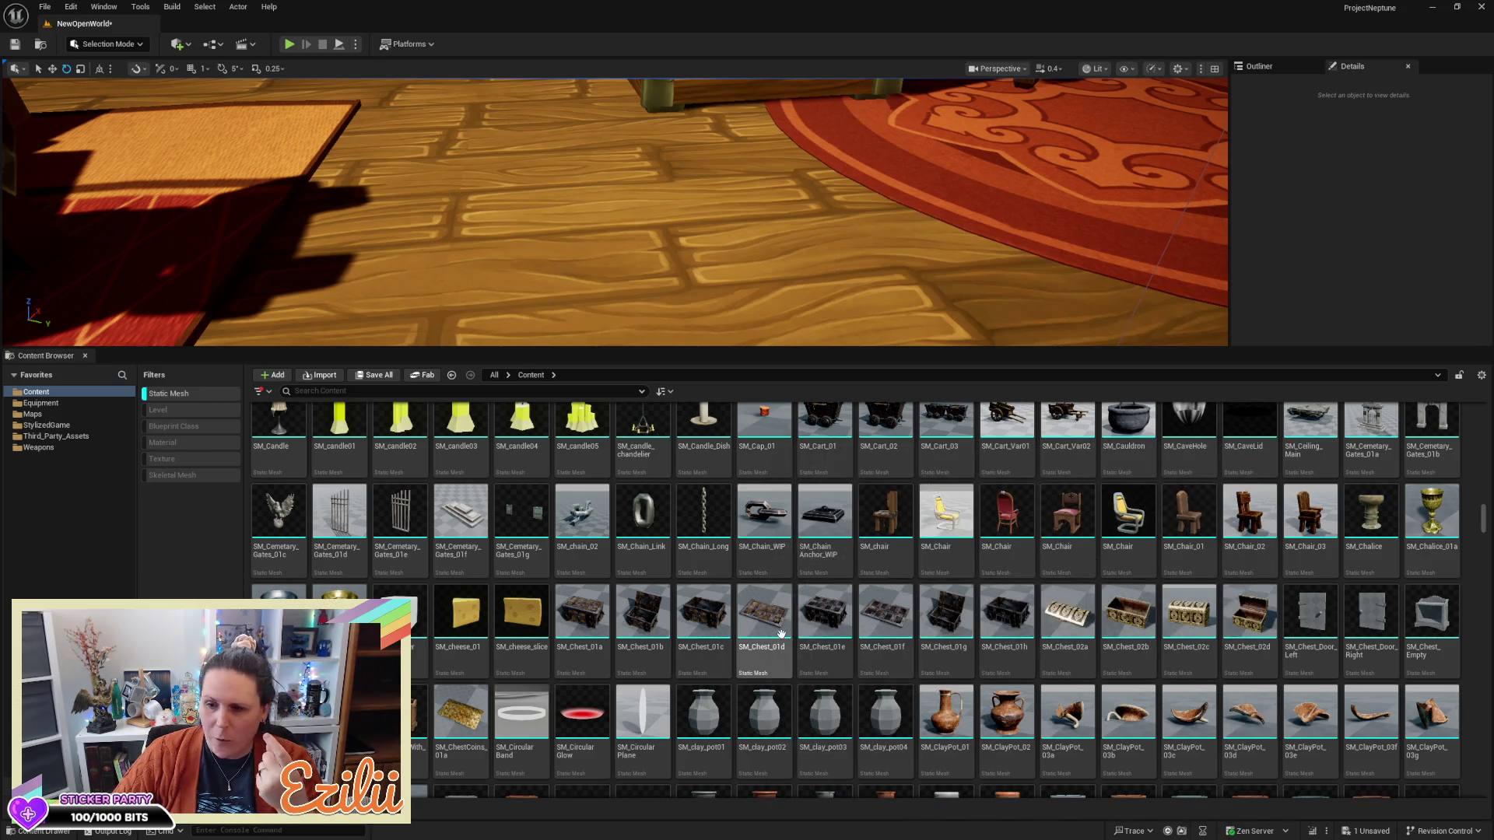
{"action": "scroll", "coordinate": [1002, 640], "scroll_direction": "down", "scroll_amount": 6}
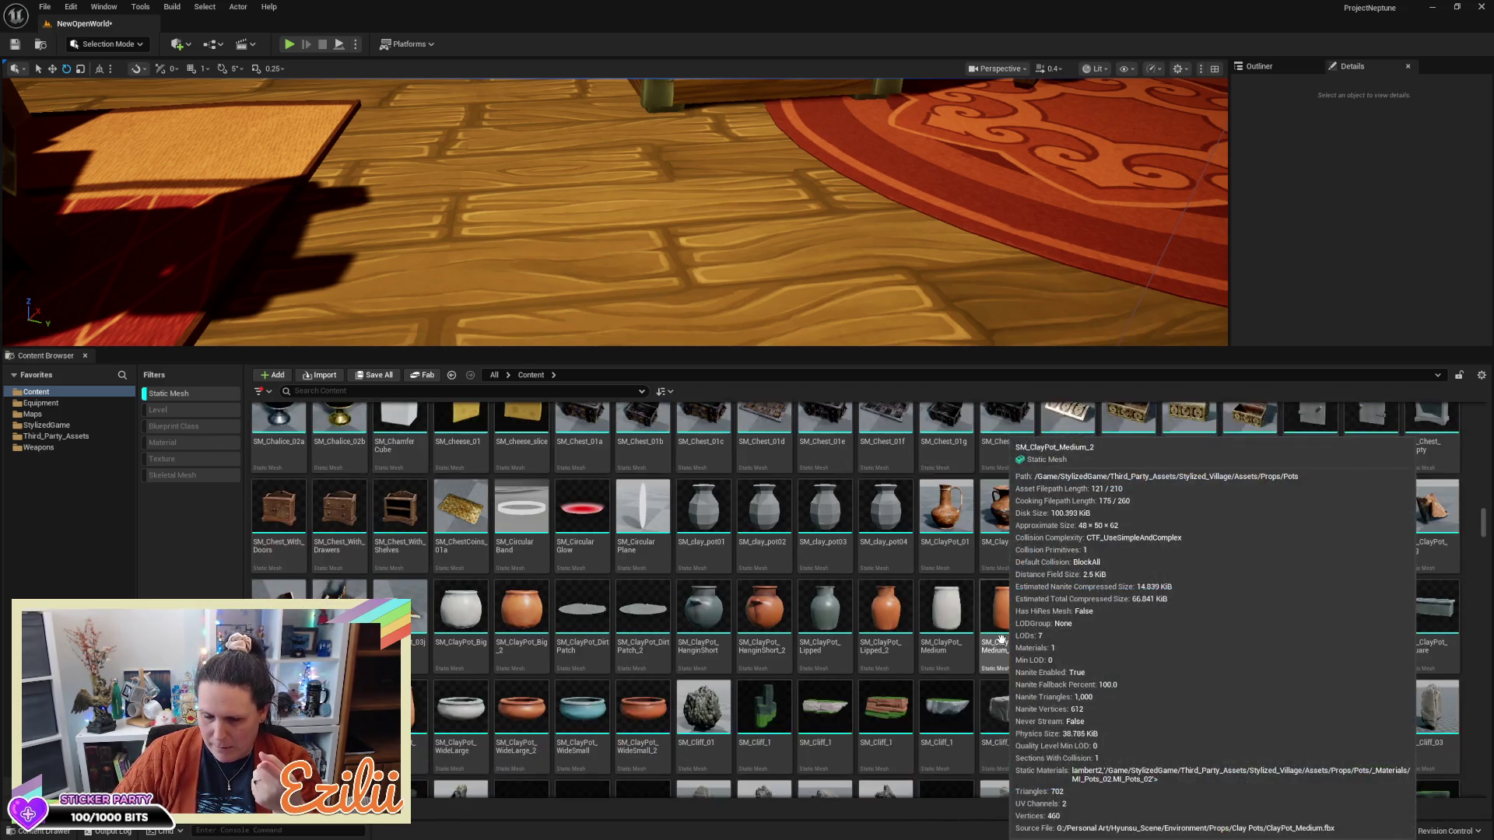
{"action": "scroll", "coordinate": [1002, 640], "scroll_direction": "down", "scroll_amount": 1}
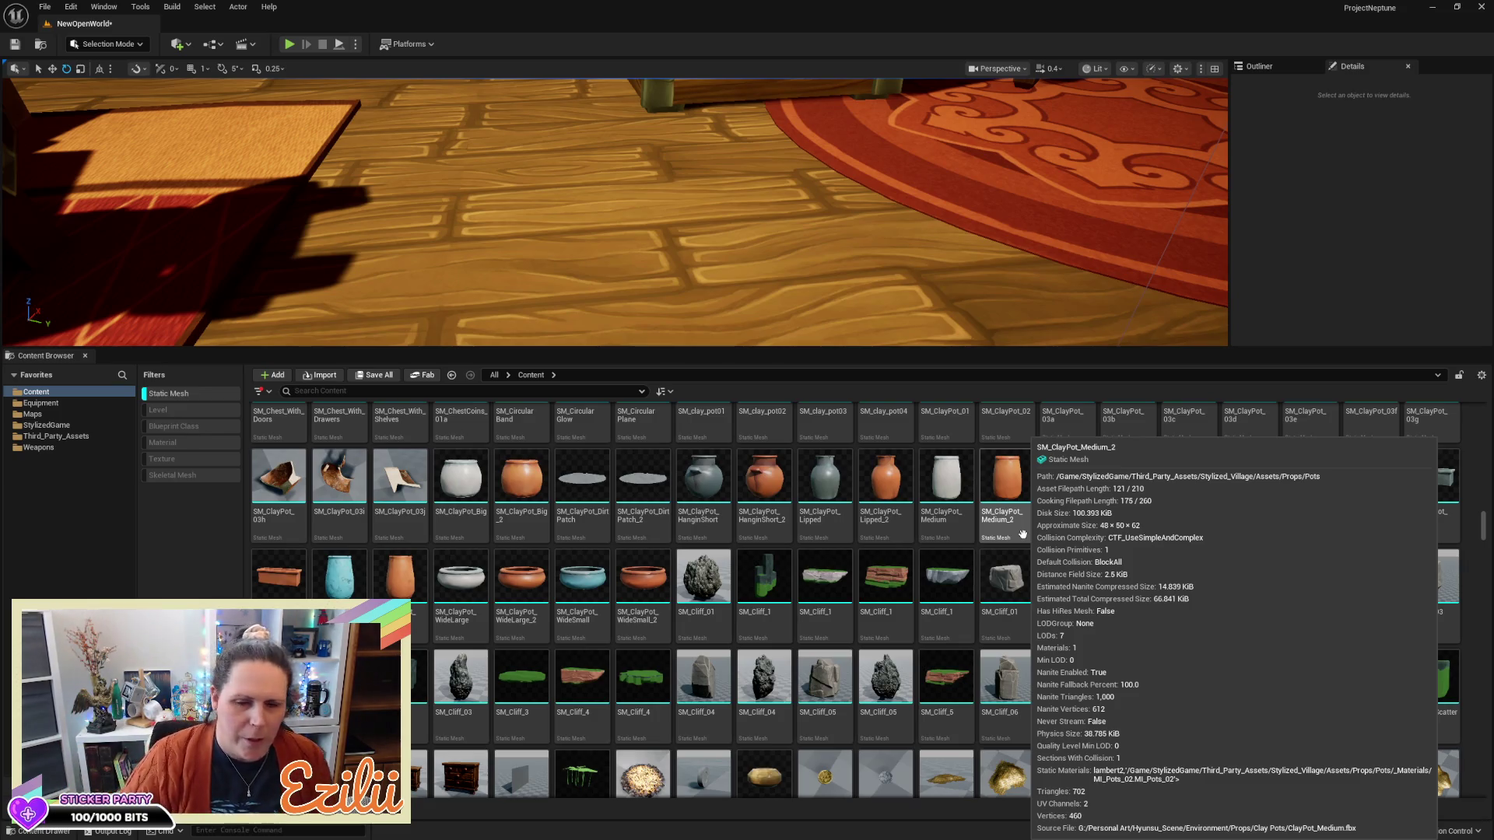
{"action": "scroll", "coordinate": [996, 714], "scroll_direction": "down", "scroll_amount": 10}
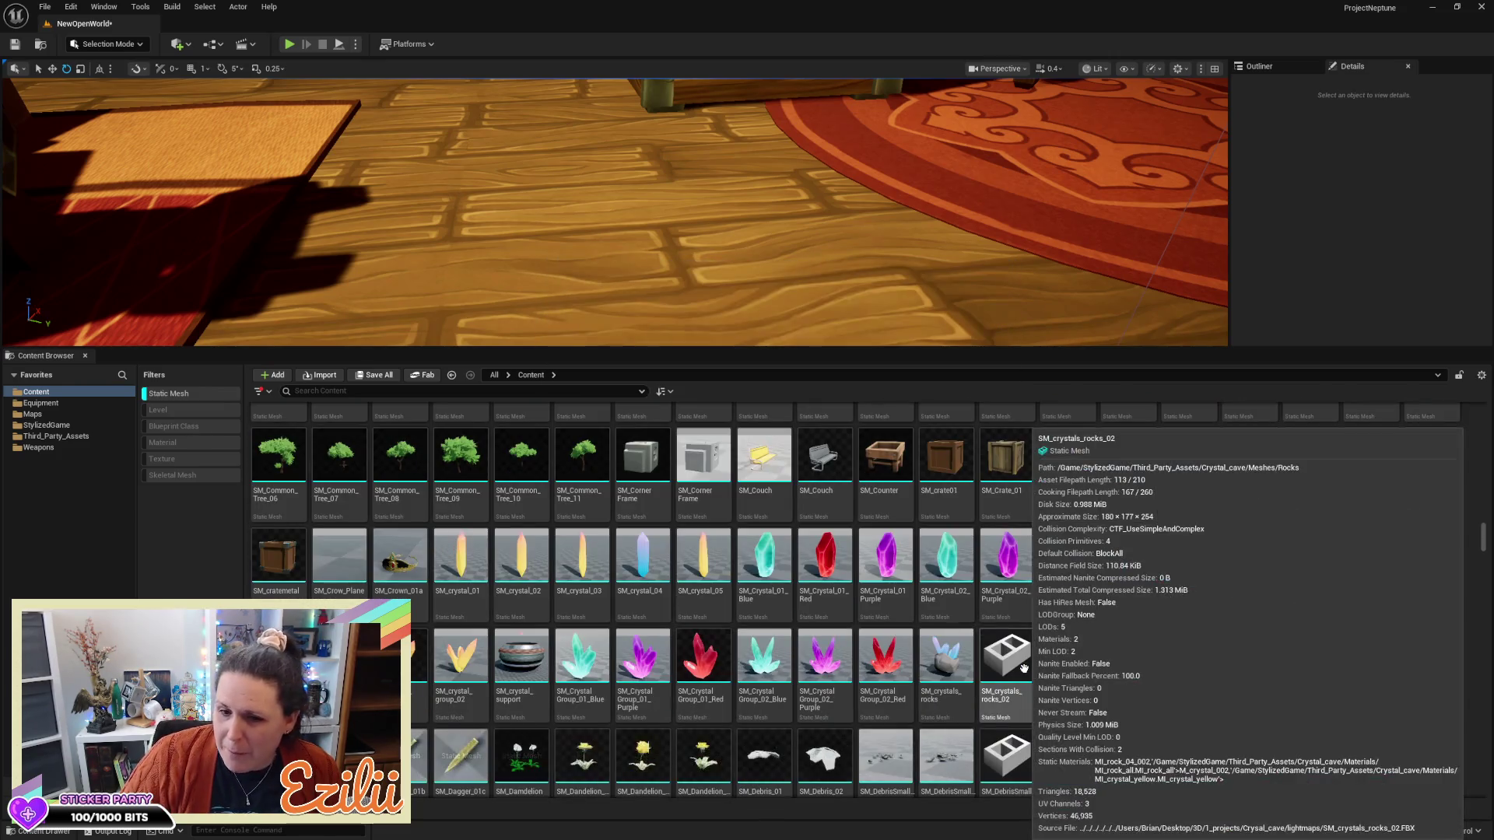
{"action": "scroll", "coordinate": [760, 607], "scroll_direction": "down", "scroll_amount": 1}
{"action": "scroll", "coordinate": [760, 607], "scroll_direction": "down", "scroll_amount": 5}
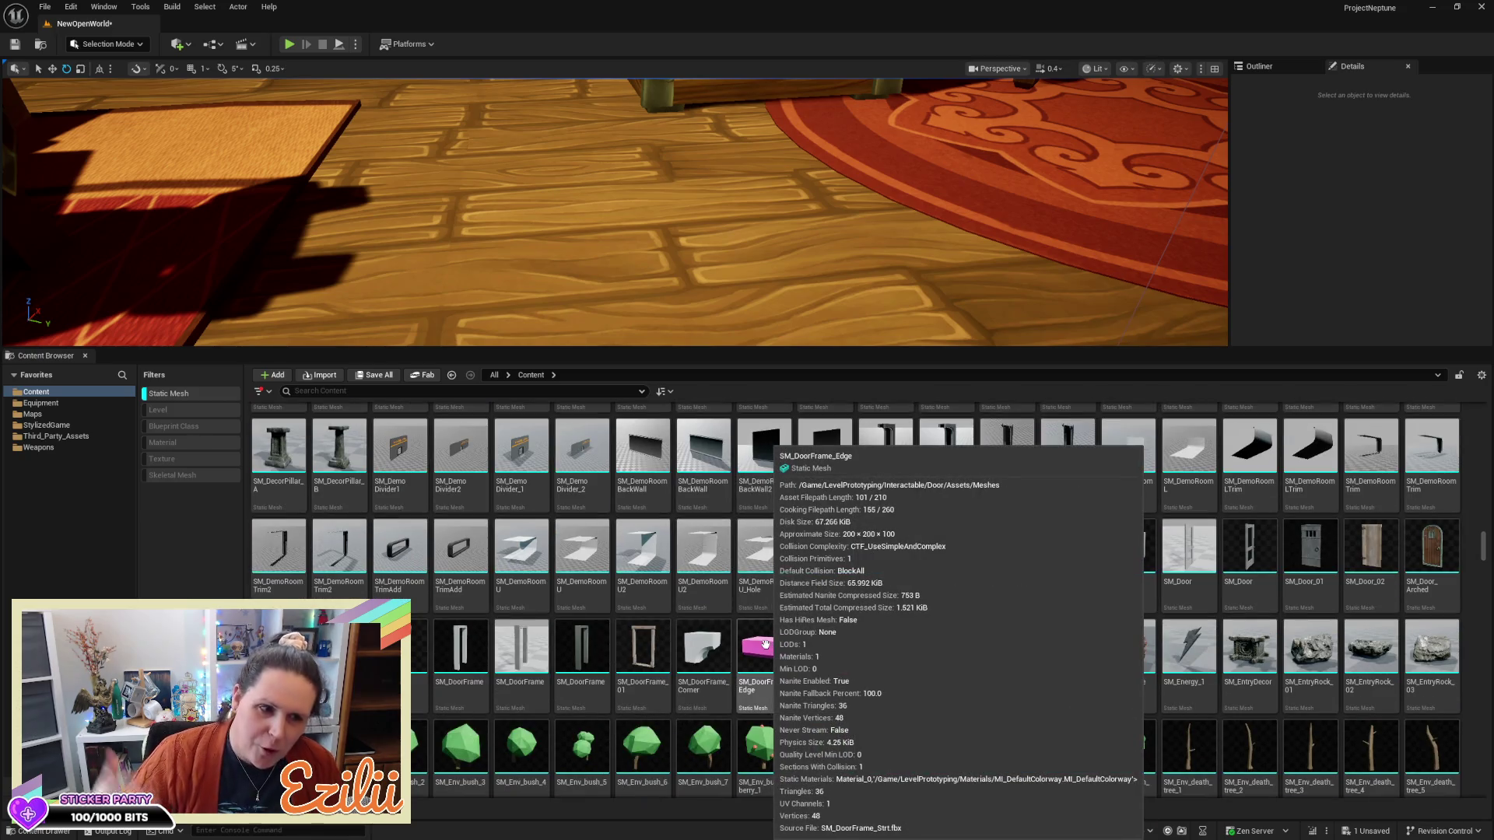
{"action": "scroll", "coordinate": [766, 644], "scroll_direction": "down", "scroll_amount": 1}
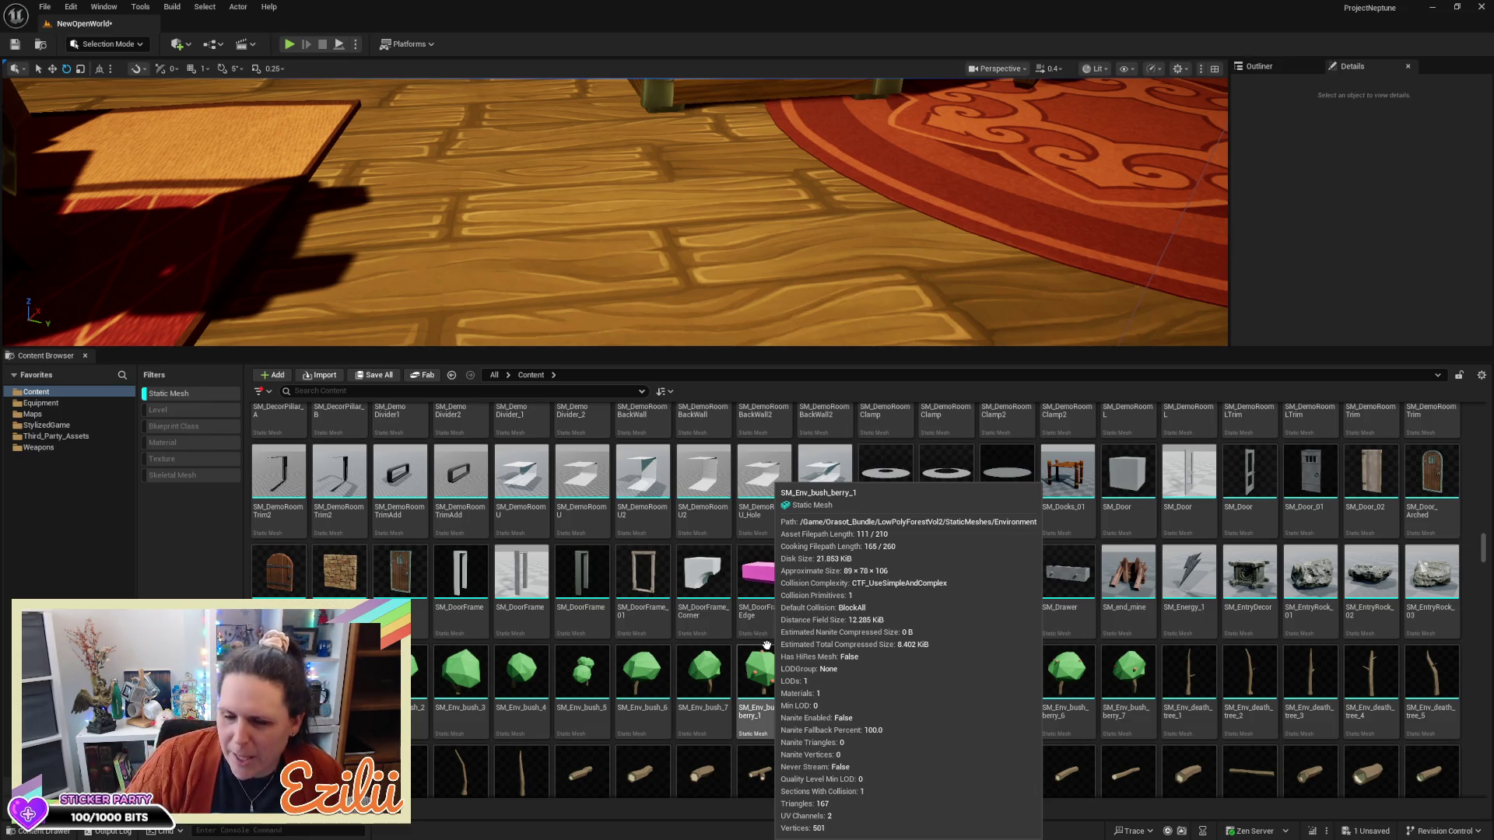
{"action": "scroll", "coordinate": [766, 645], "scroll_direction": "down", "scroll_amount": 5}
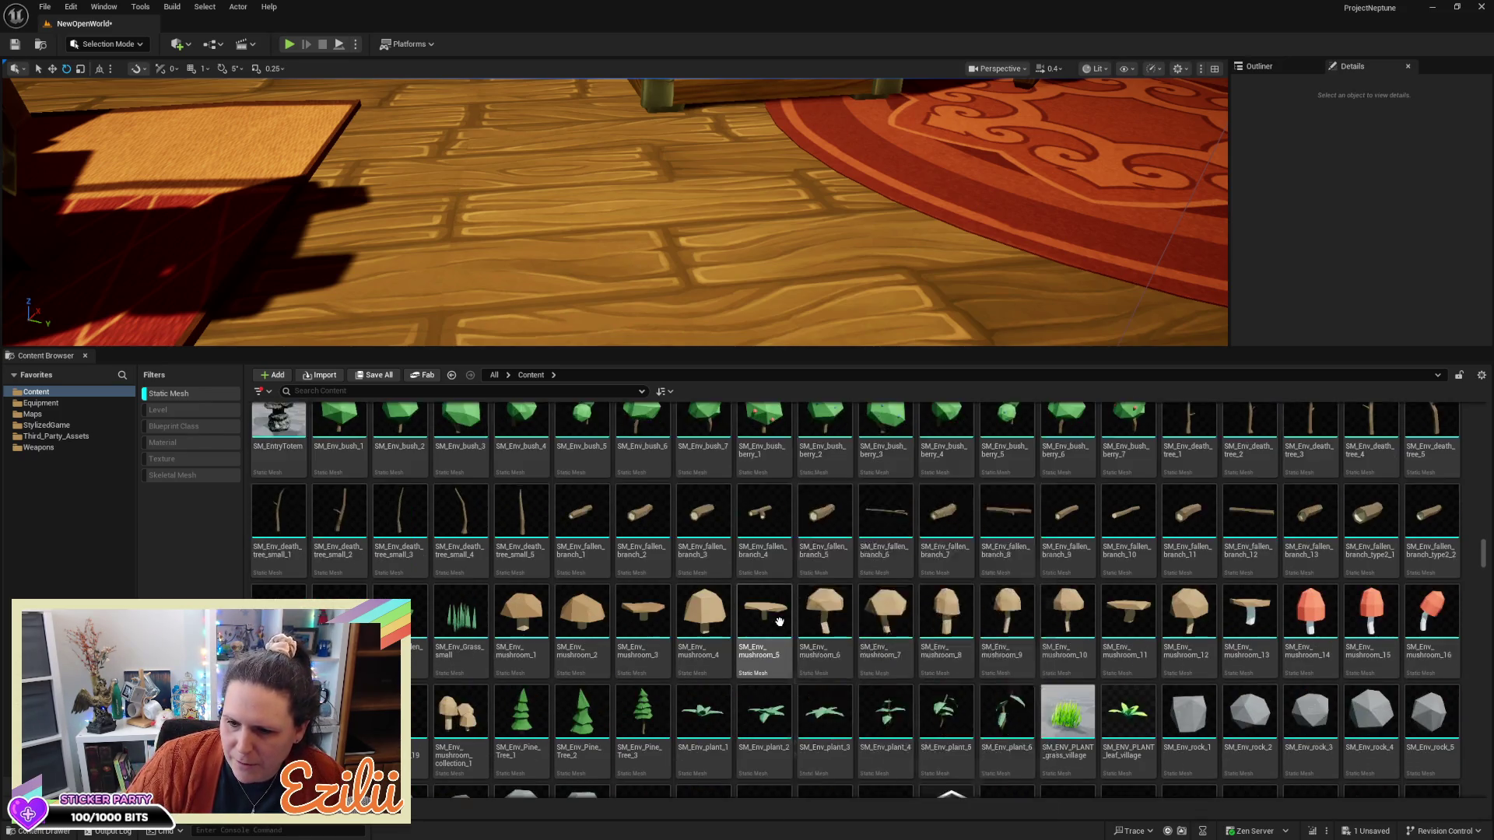
{"action": "scroll", "coordinate": [785, 619], "scroll_direction": "down", "scroll_amount": 6}
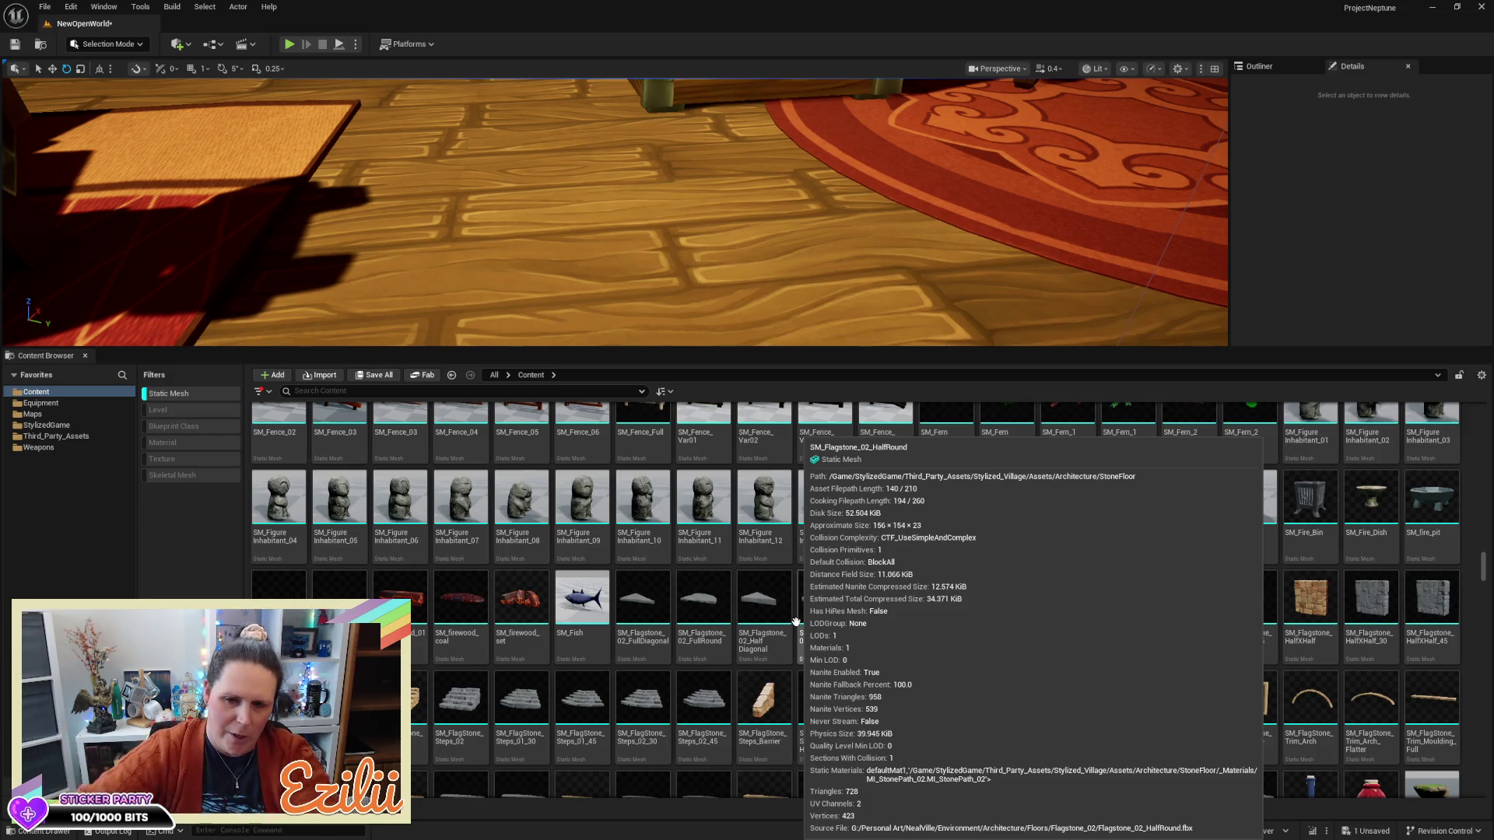
{"action": "scroll", "coordinate": [896, 578], "scroll_direction": "down", "scroll_amount": 2}
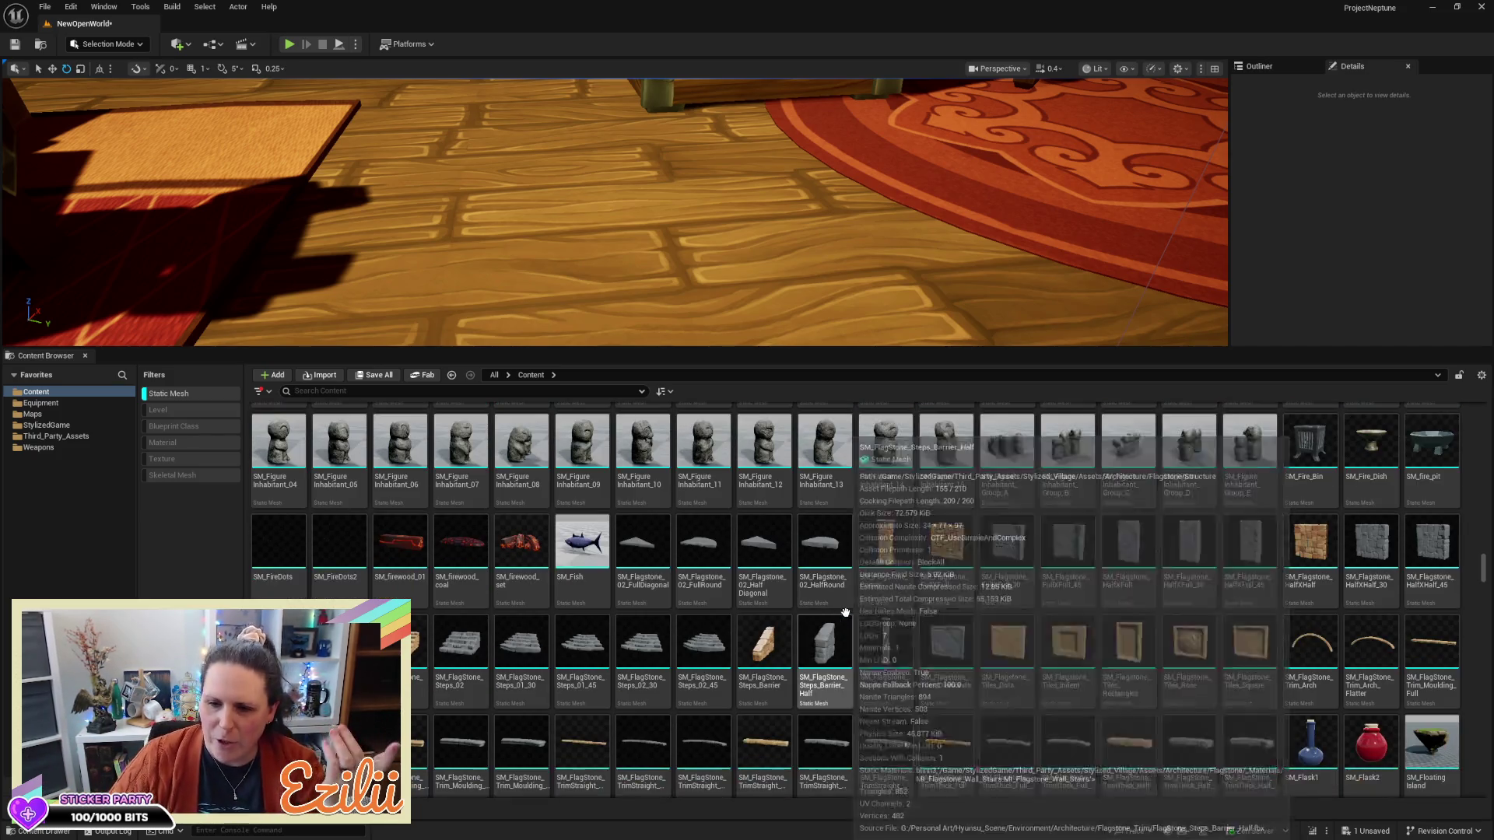
{"action": "scroll", "coordinate": [897, 578], "scroll_direction": "down", "scroll_amount": 1}
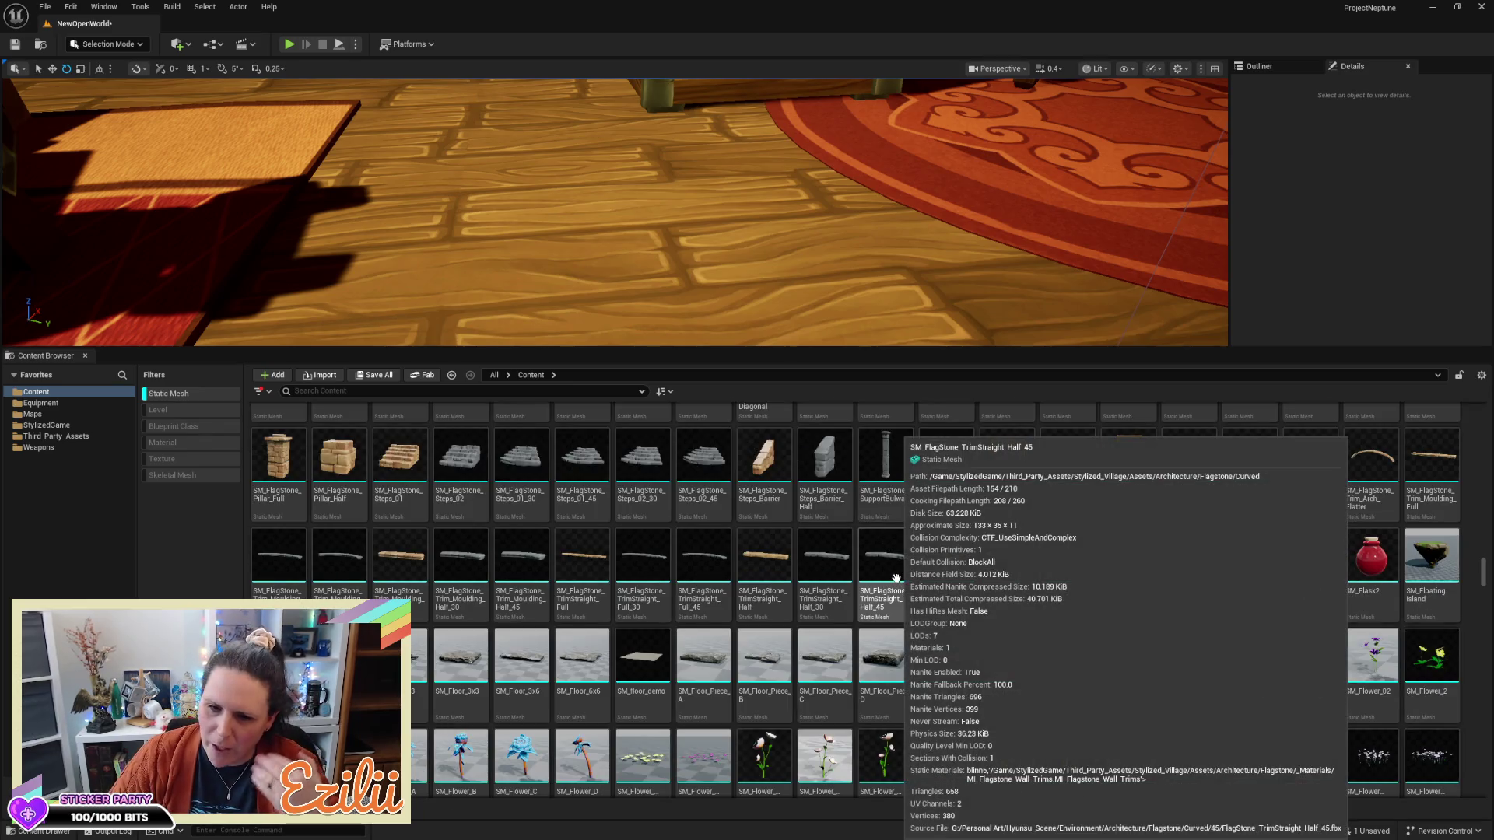
{"action": "scroll", "coordinate": [897, 578], "scroll_direction": "down", "scroll_amount": 3}
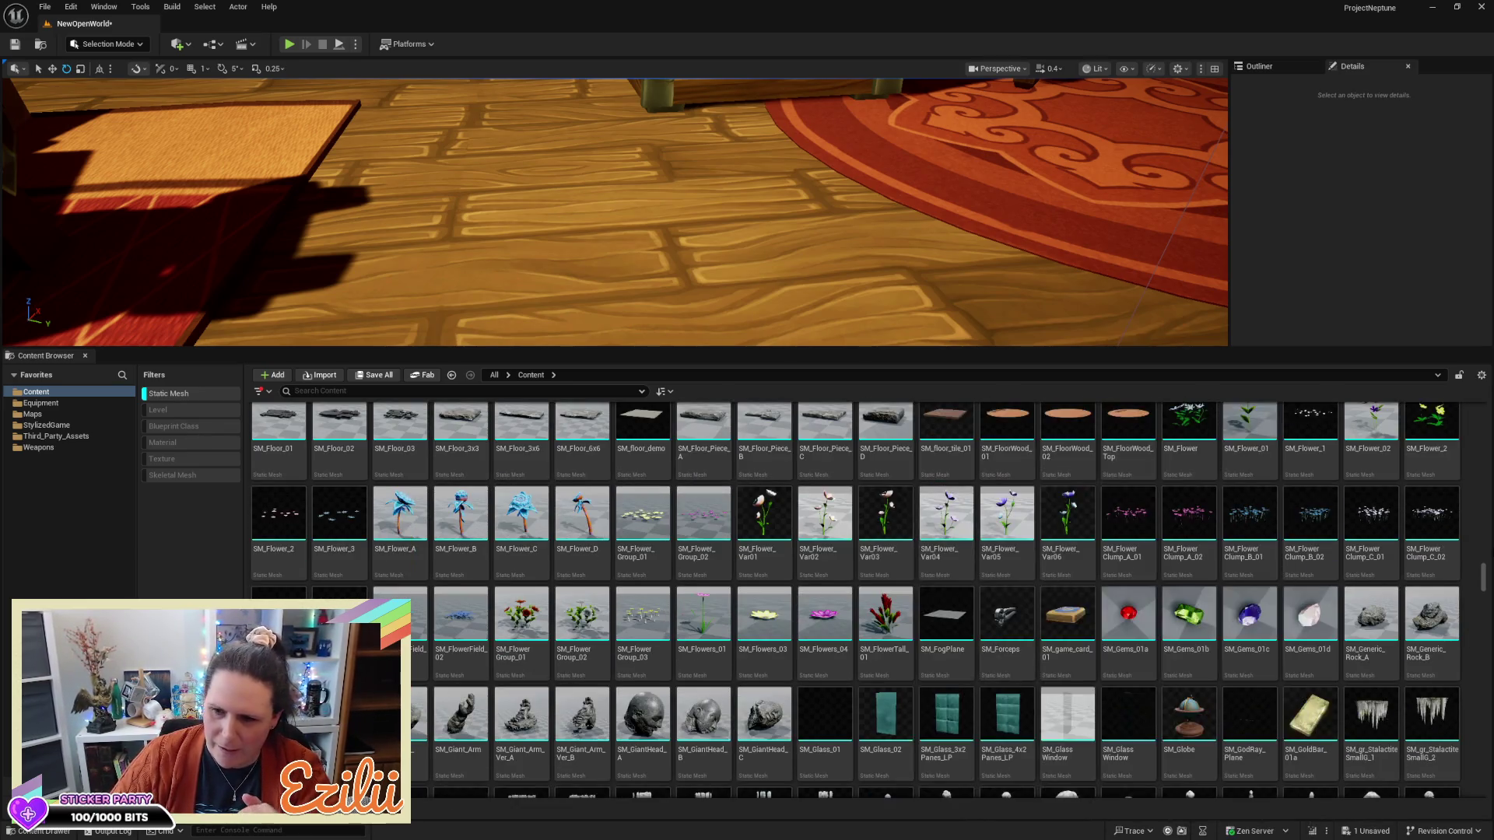
{"action": "scroll", "coordinate": [1466, 577], "scroll_direction": "down", "scroll_amount": 3}
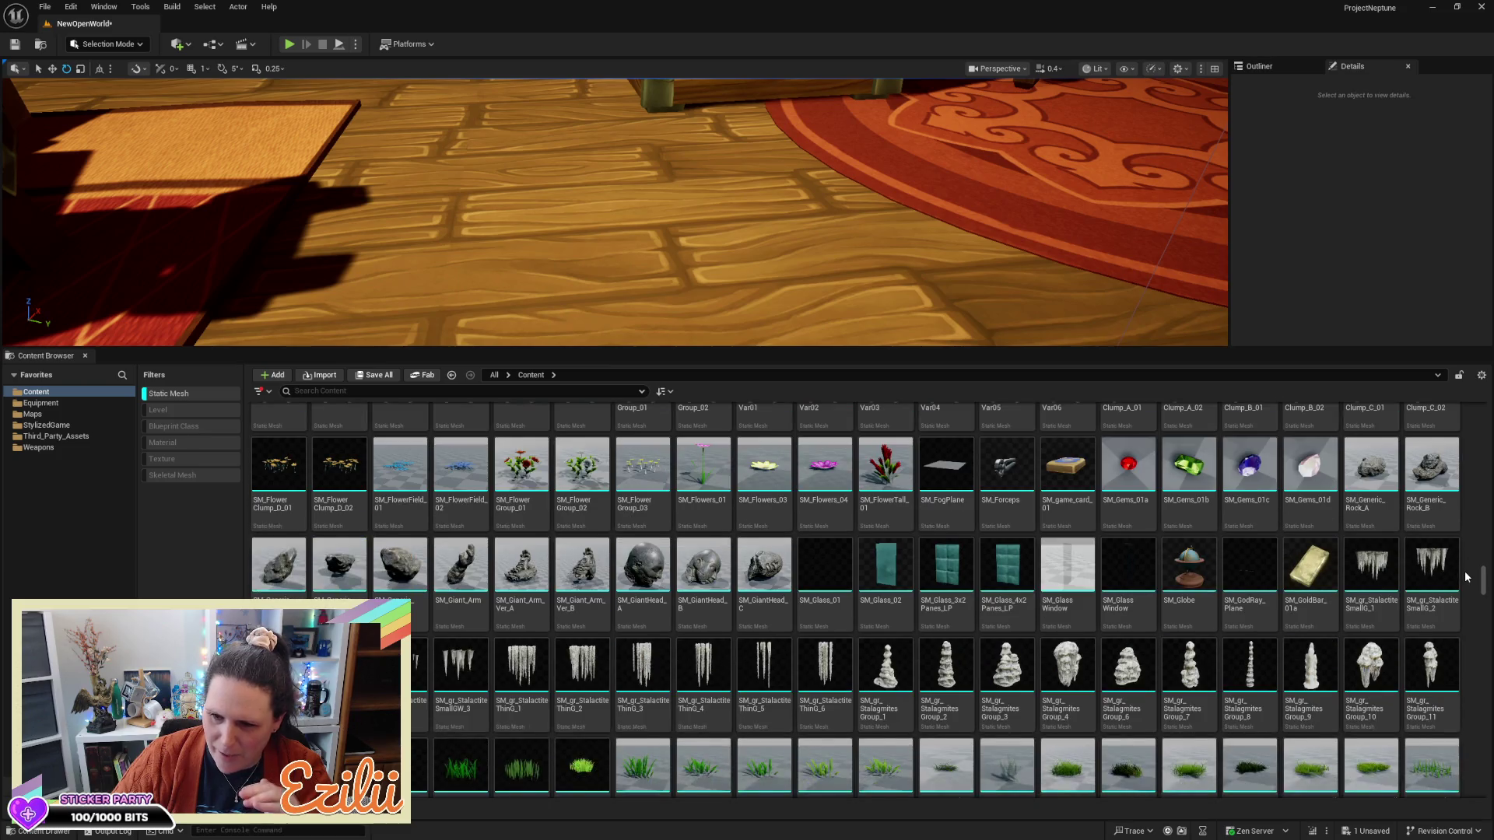
{"action": "scroll", "coordinate": [1466, 577], "scroll_direction": "down", "scroll_amount": 1}
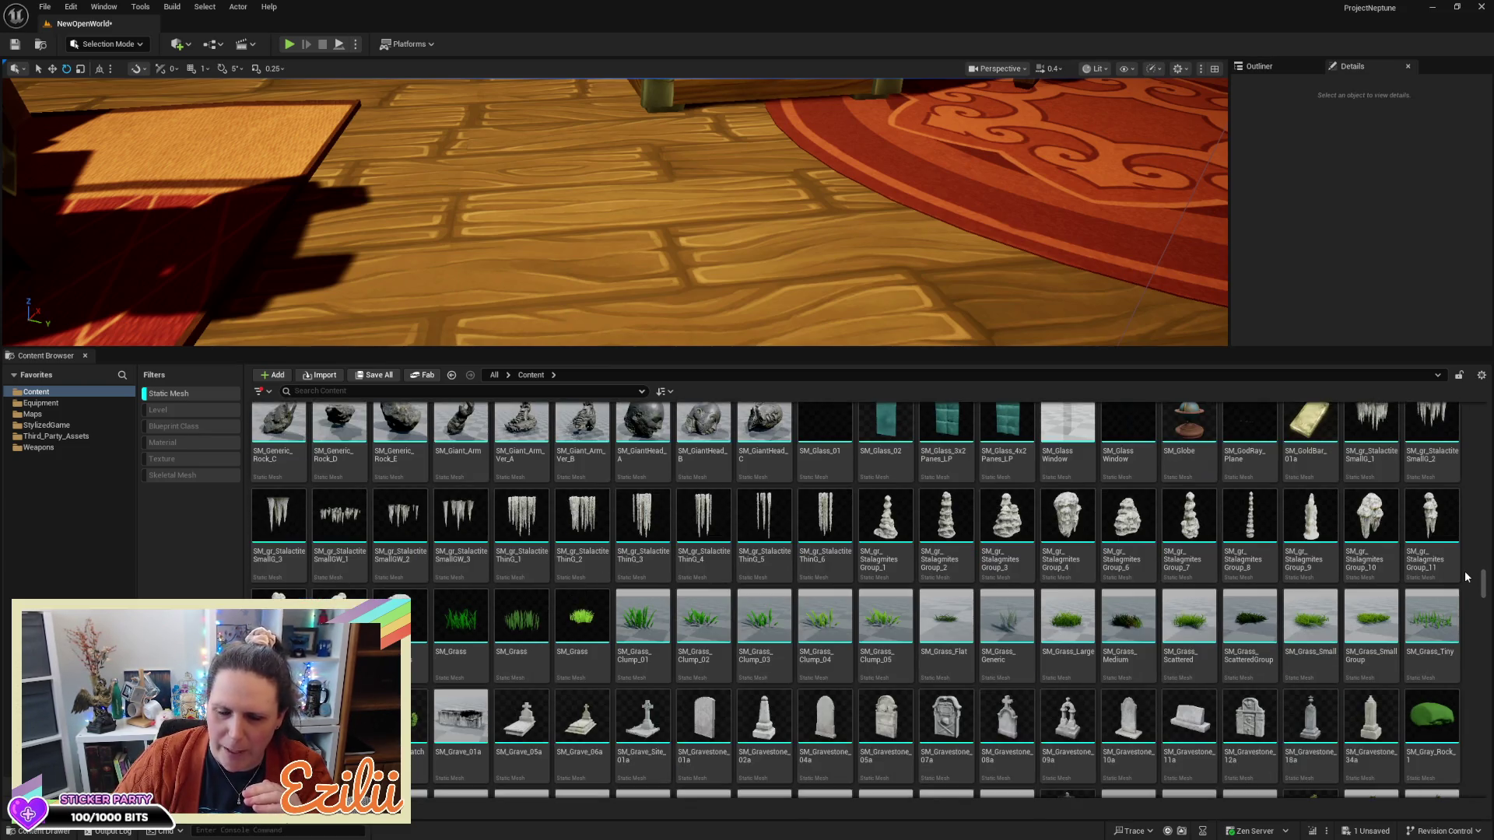
{"action": "scroll", "coordinate": [1466, 577], "scroll_direction": "down", "scroll_amount": 3}
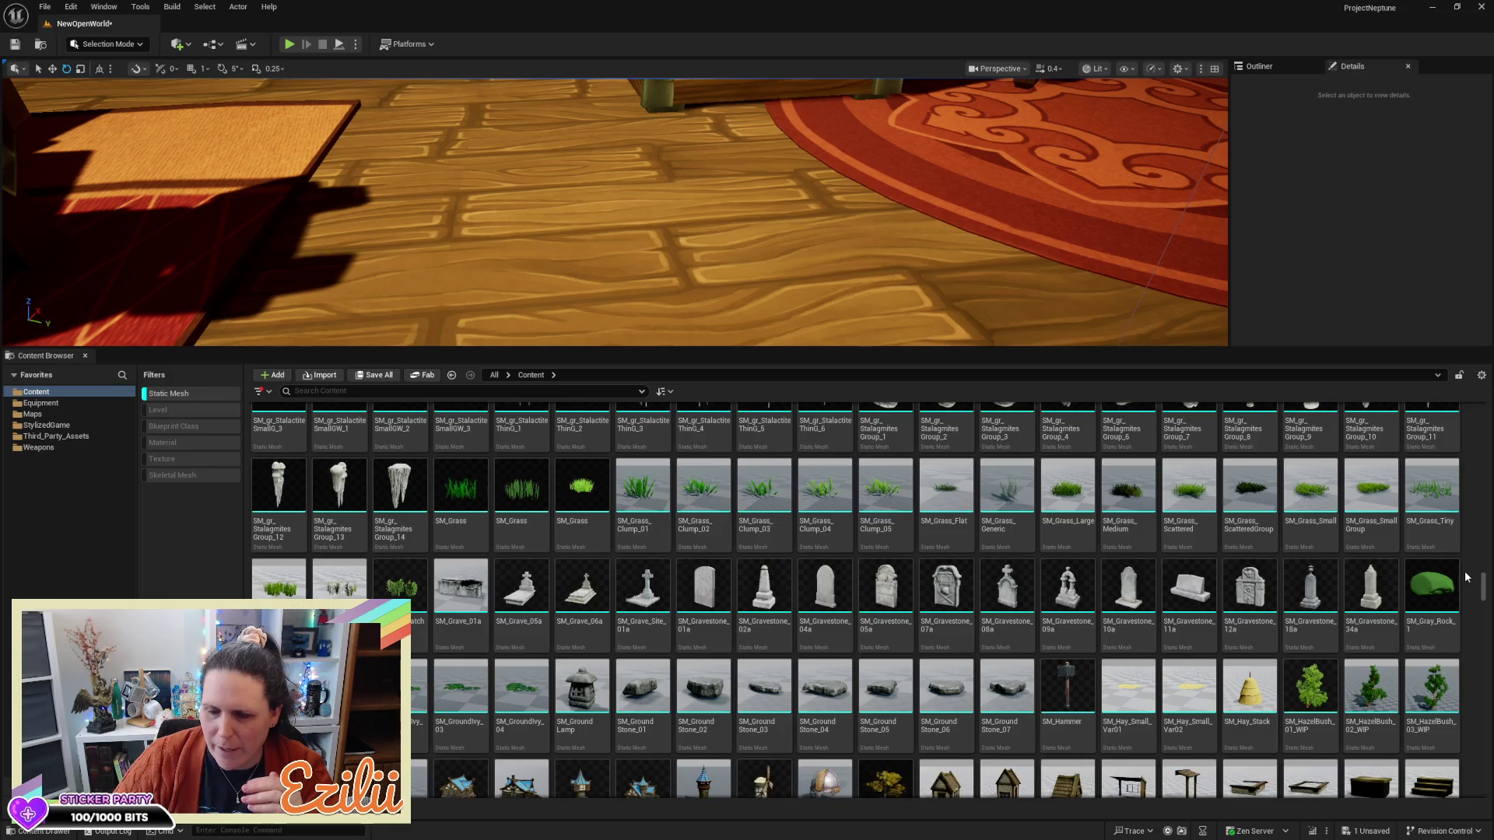
{"action": "scroll", "coordinate": [1466, 576], "scroll_direction": "down", "scroll_amount": 4}
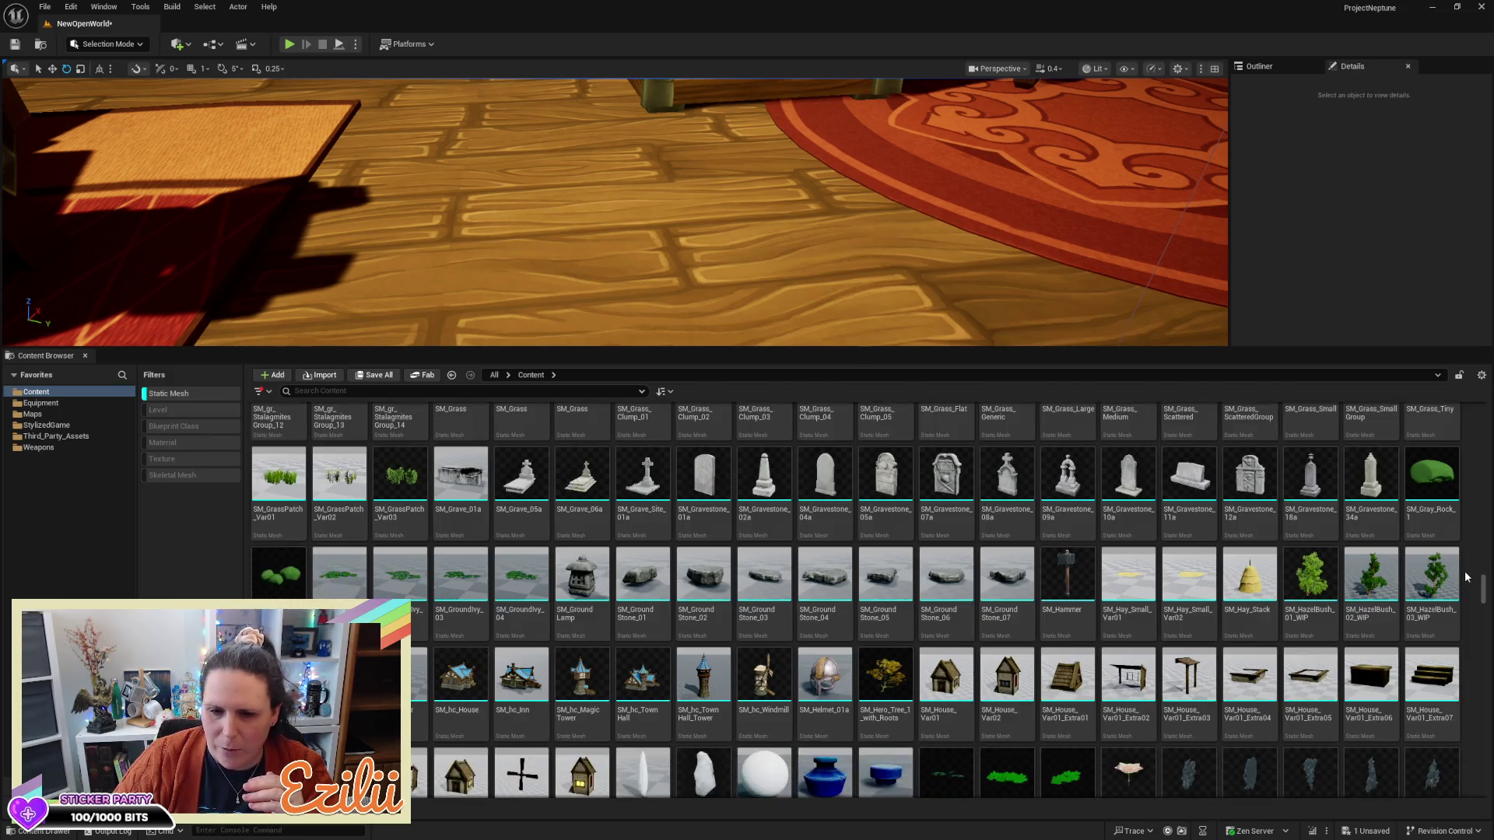
{"action": "scroll", "coordinate": [1466, 577], "scroll_direction": "down", "scroll_amount": 3}
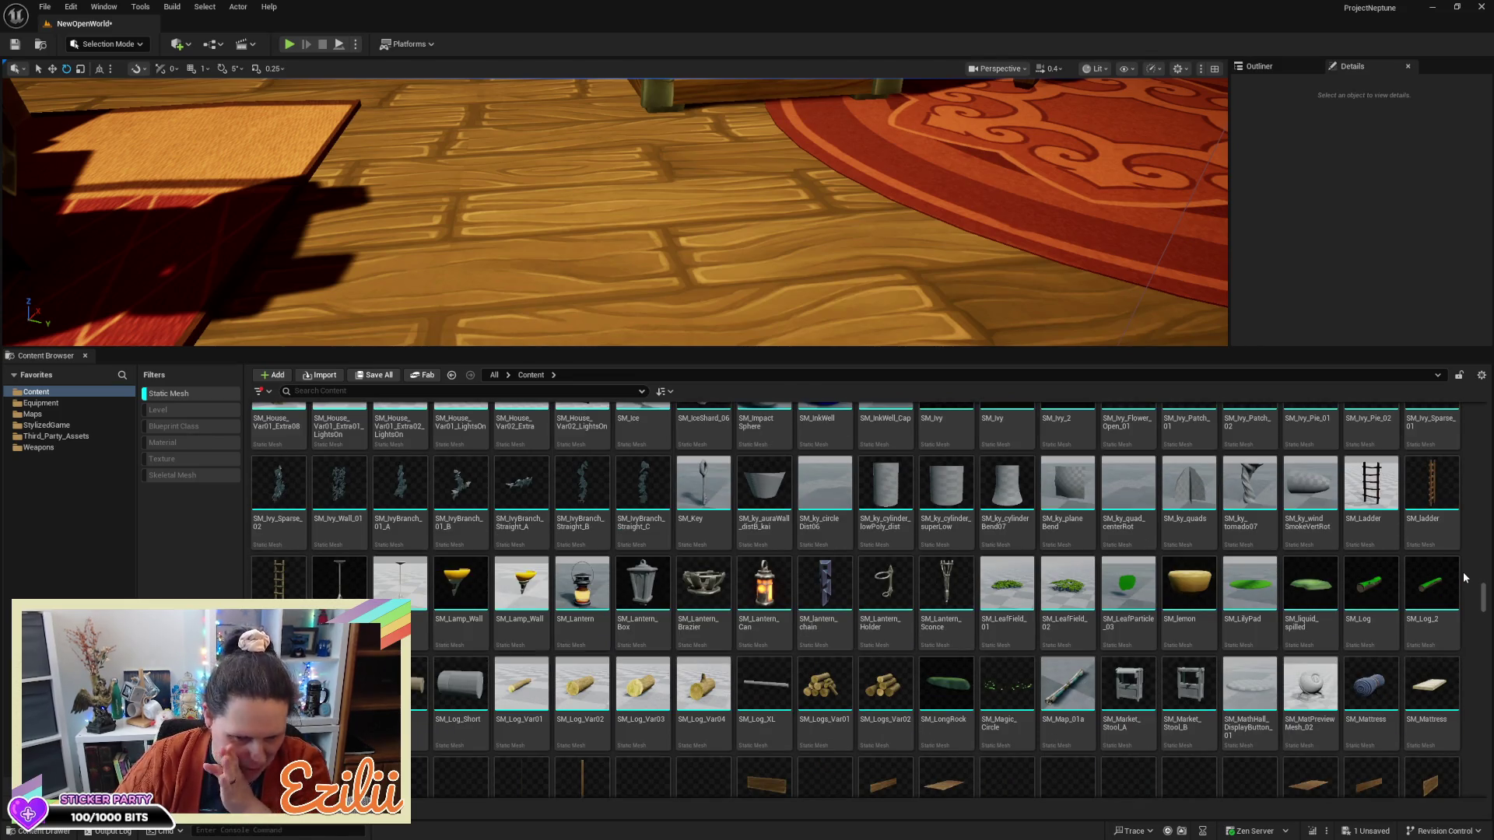
{"action": "scroll", "coordinate": [1466, 576], "scroll_direction": "down", "scroll_amount": 5}
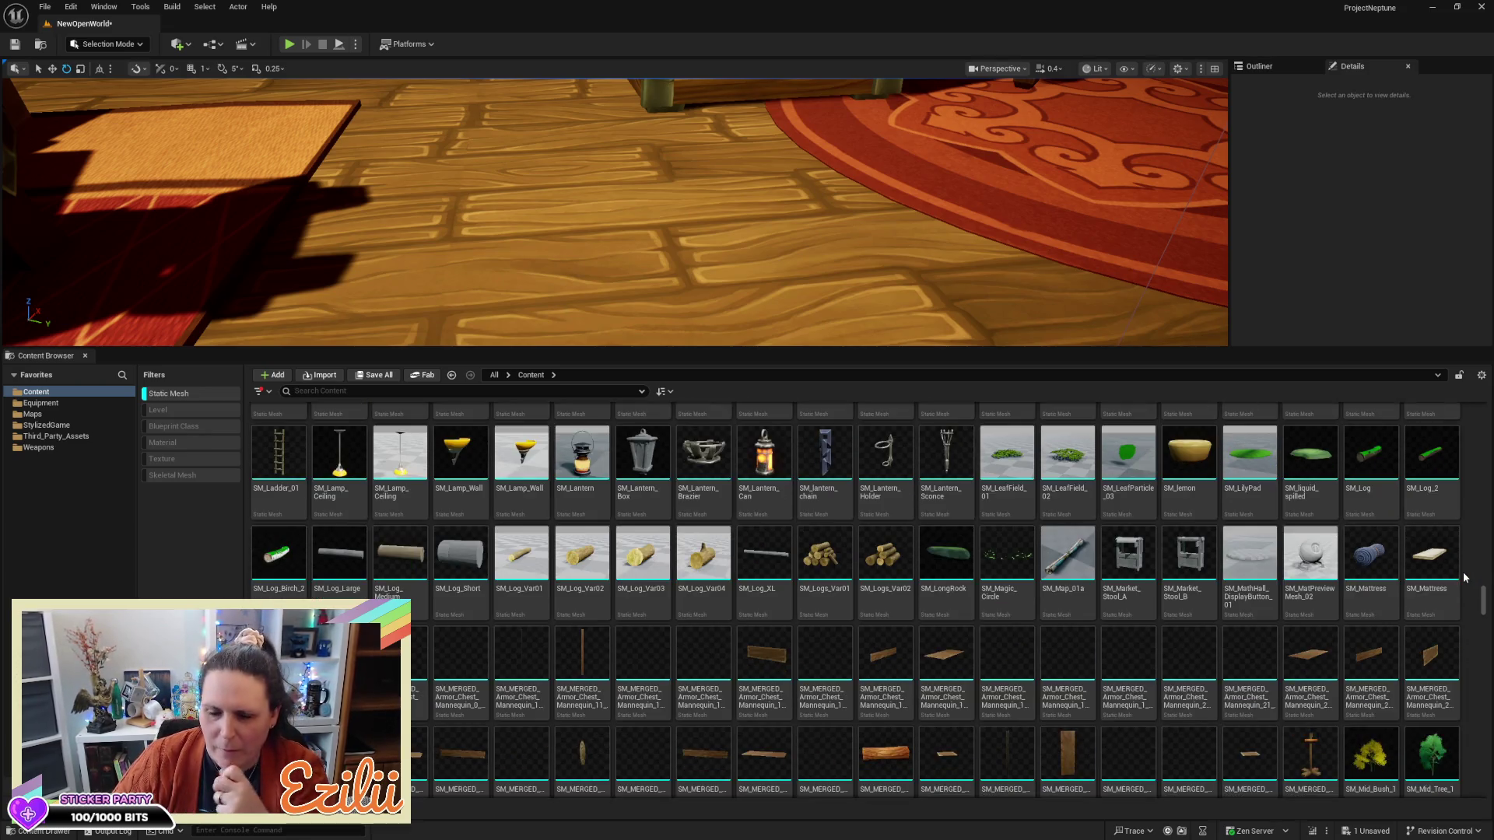
{"action": "scroll", "coordinate": [1462, 572], "scroll_direction": "down", "scroll_amount": 4}
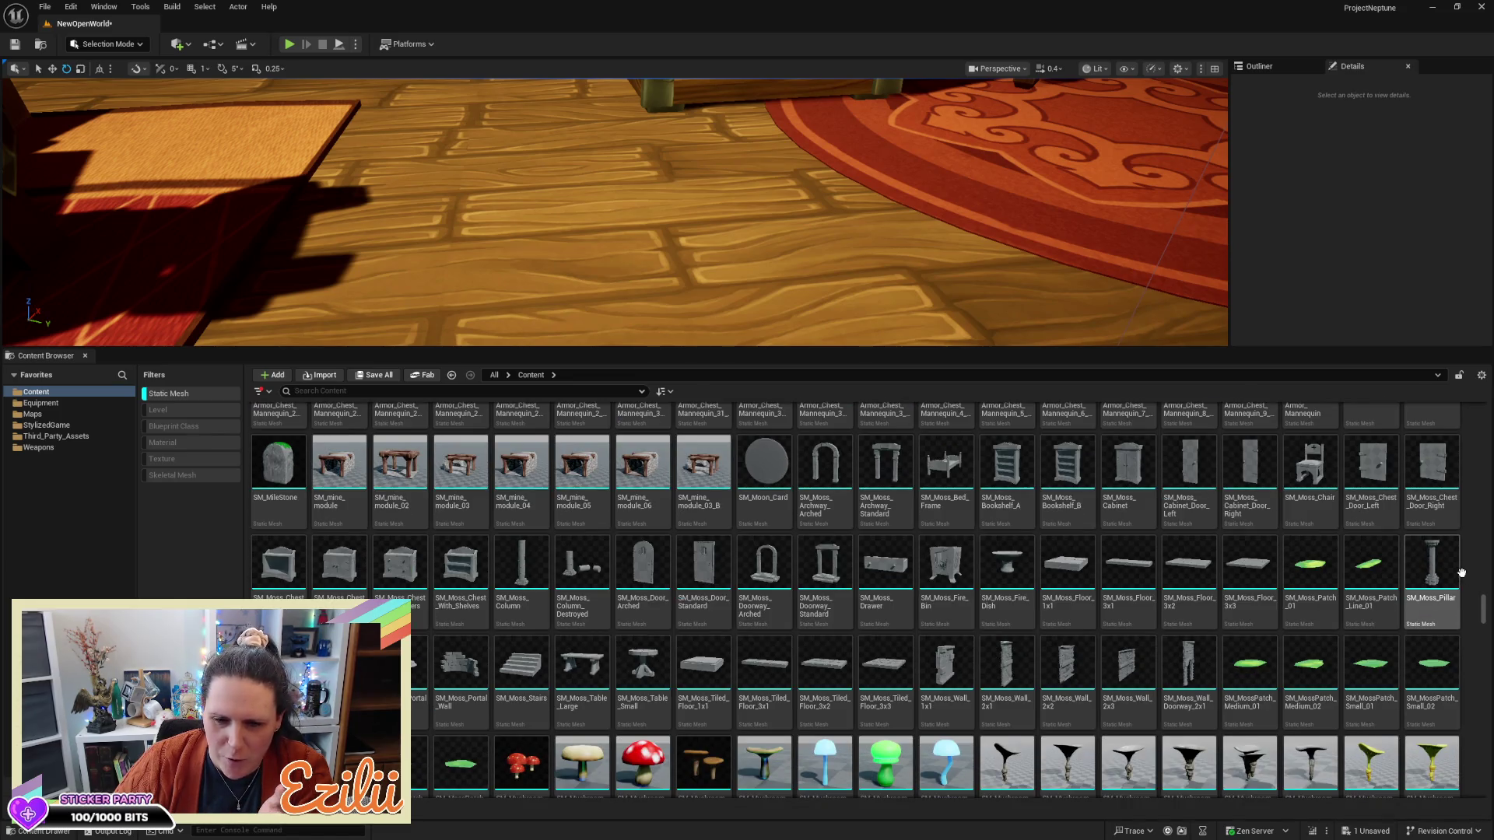
{"action": "scroll", "coordinate": [1462, 572], "scroll_direction": "down", "scroll_amount": 4}
{"action": "scroll", "coordinate": [1462, 573], "scroll_direction": "down", "scroll_amount": 2}
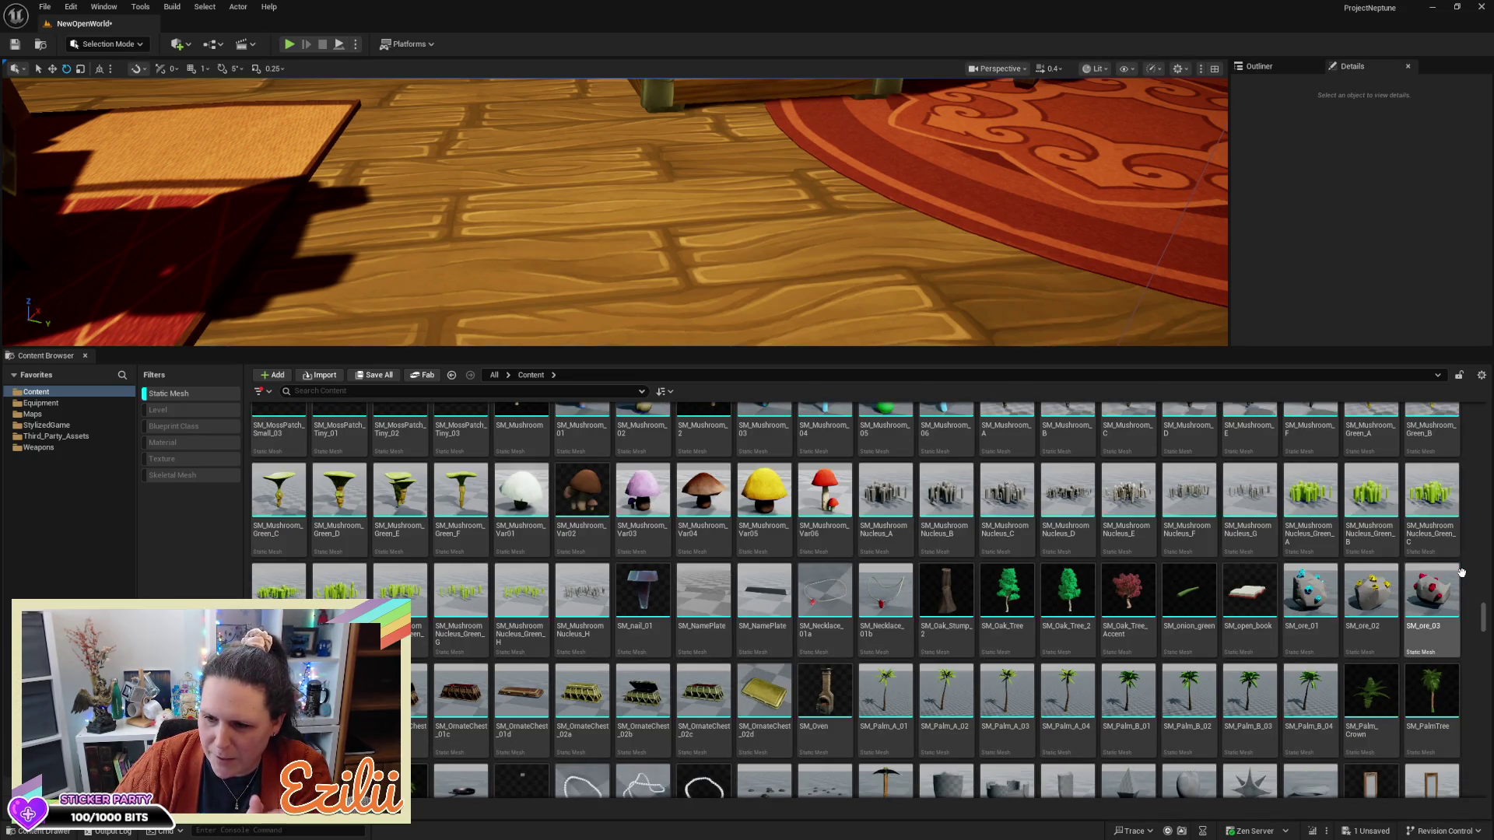
{"action": "scroll", "coordinate": [1473, 577], "scroll_direction": "down", "scroll_amount": 4}
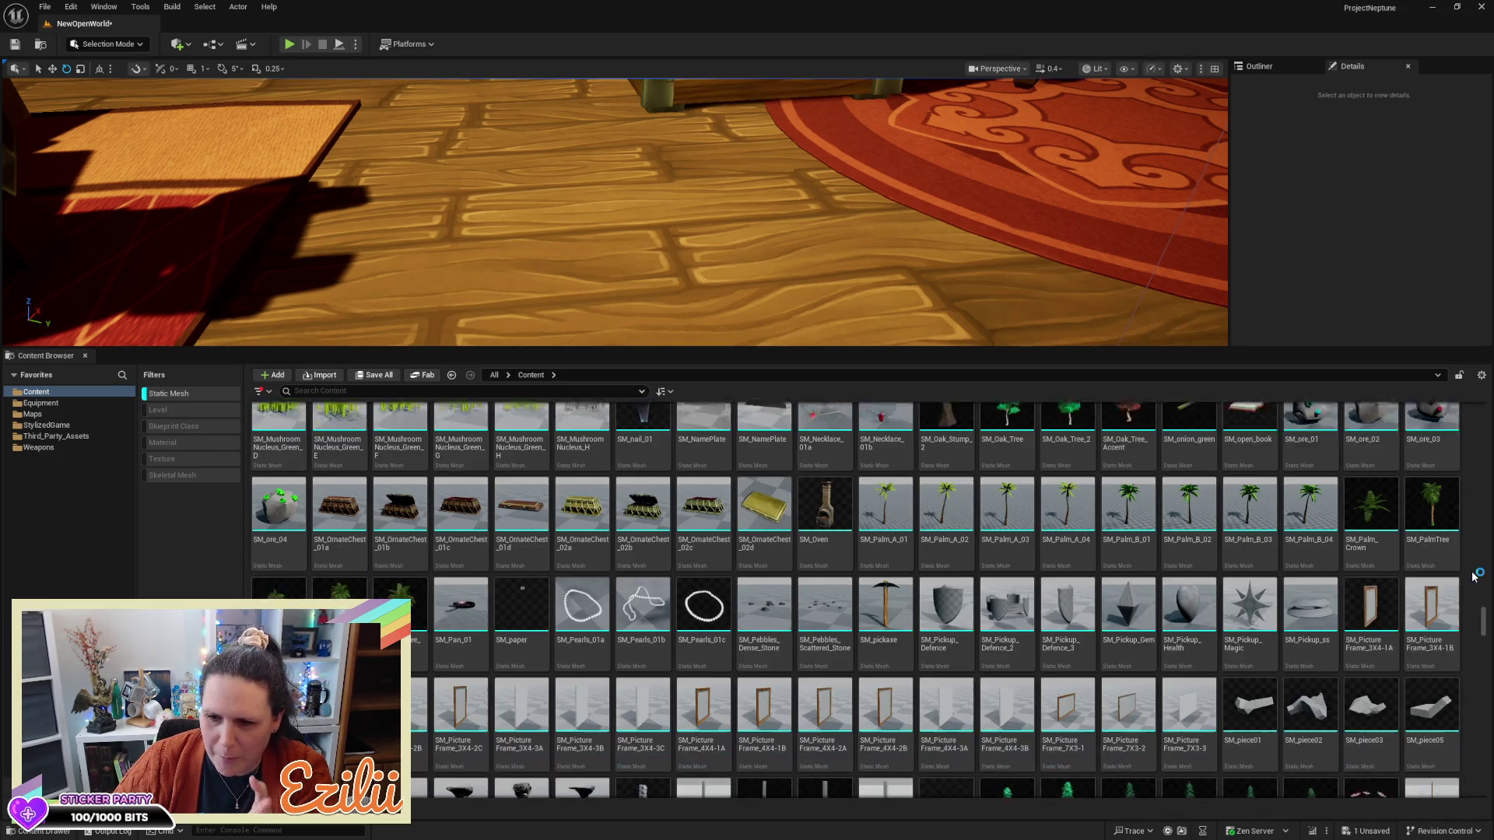
{"action": "scroll", "coordinate": [1473, 577], "scroll_direction": "down", "scroll_amount": 3}
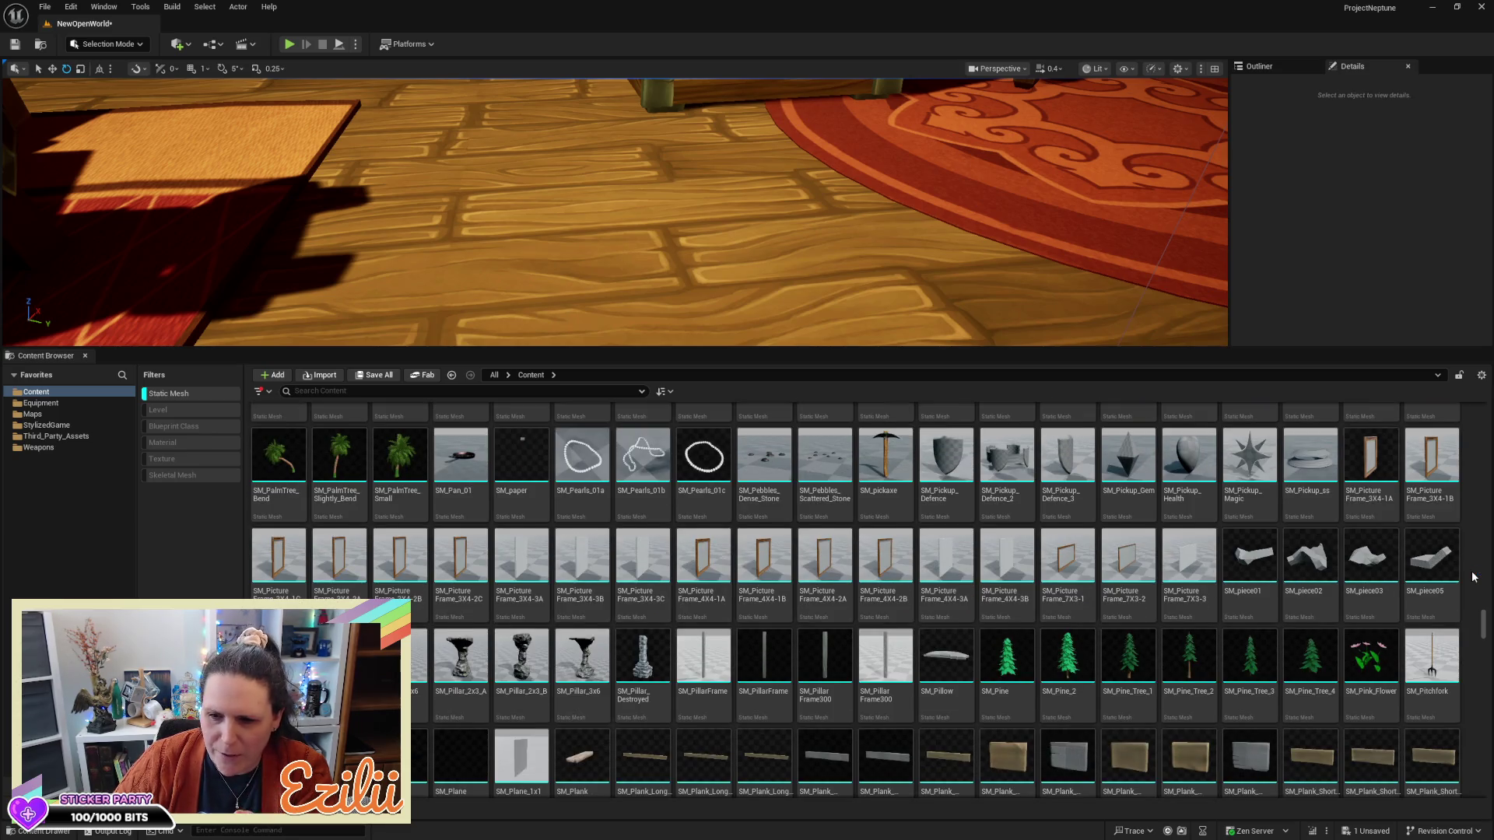
{"action": "scroll", "coordinate": [1473, 577], "scroll_direction": "down", "scroll_amount": 6}
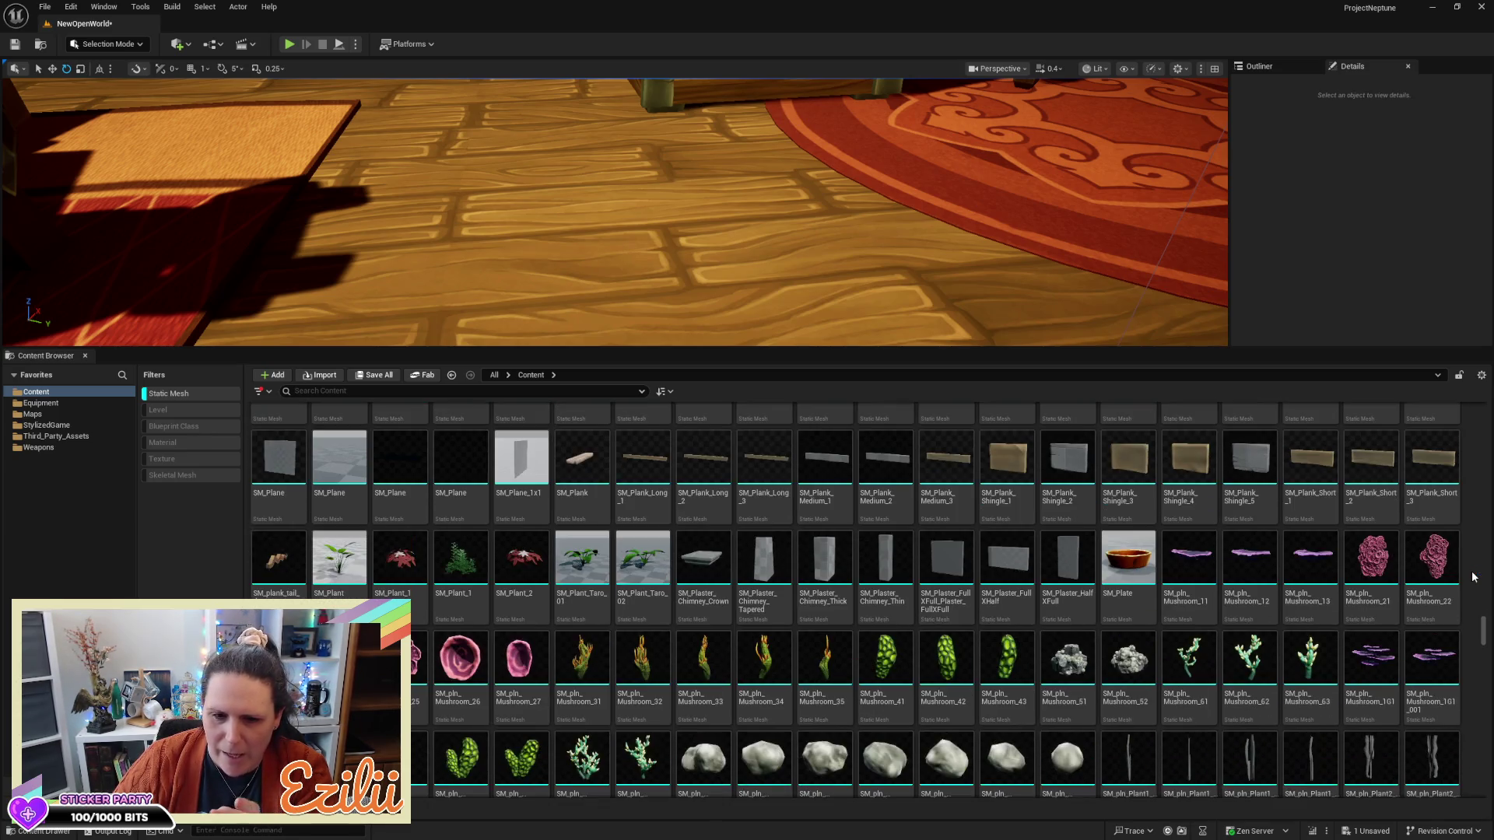
{"action": "scroll", "coordinate": [1473, 577], "scroll_direction": "down", "scroll_amount": 2}
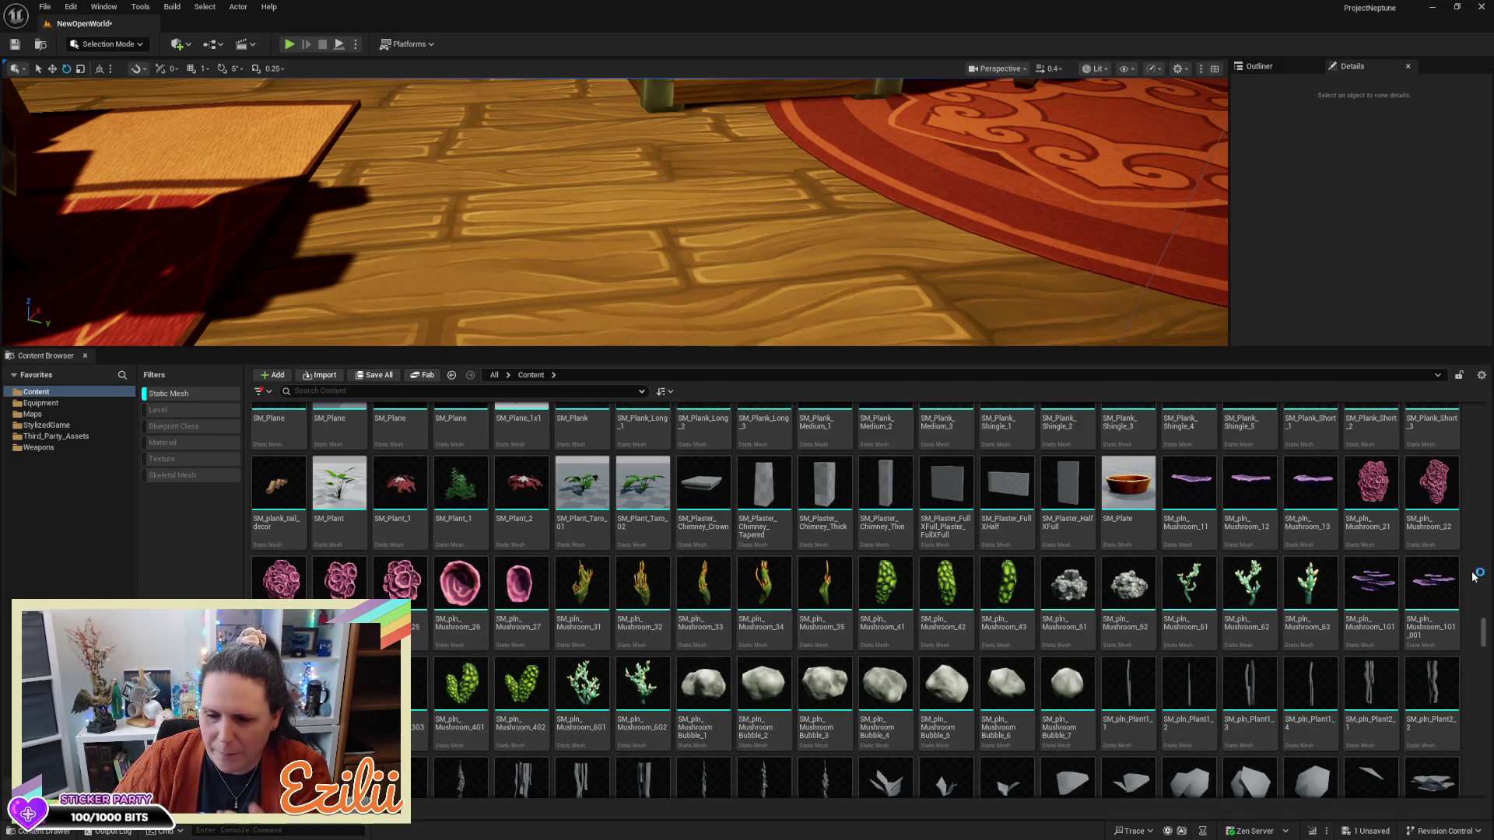
{"action": "scroll", "coordinate": [1473, 577], "scroll_direction": "down", "scroll_amount": 3}
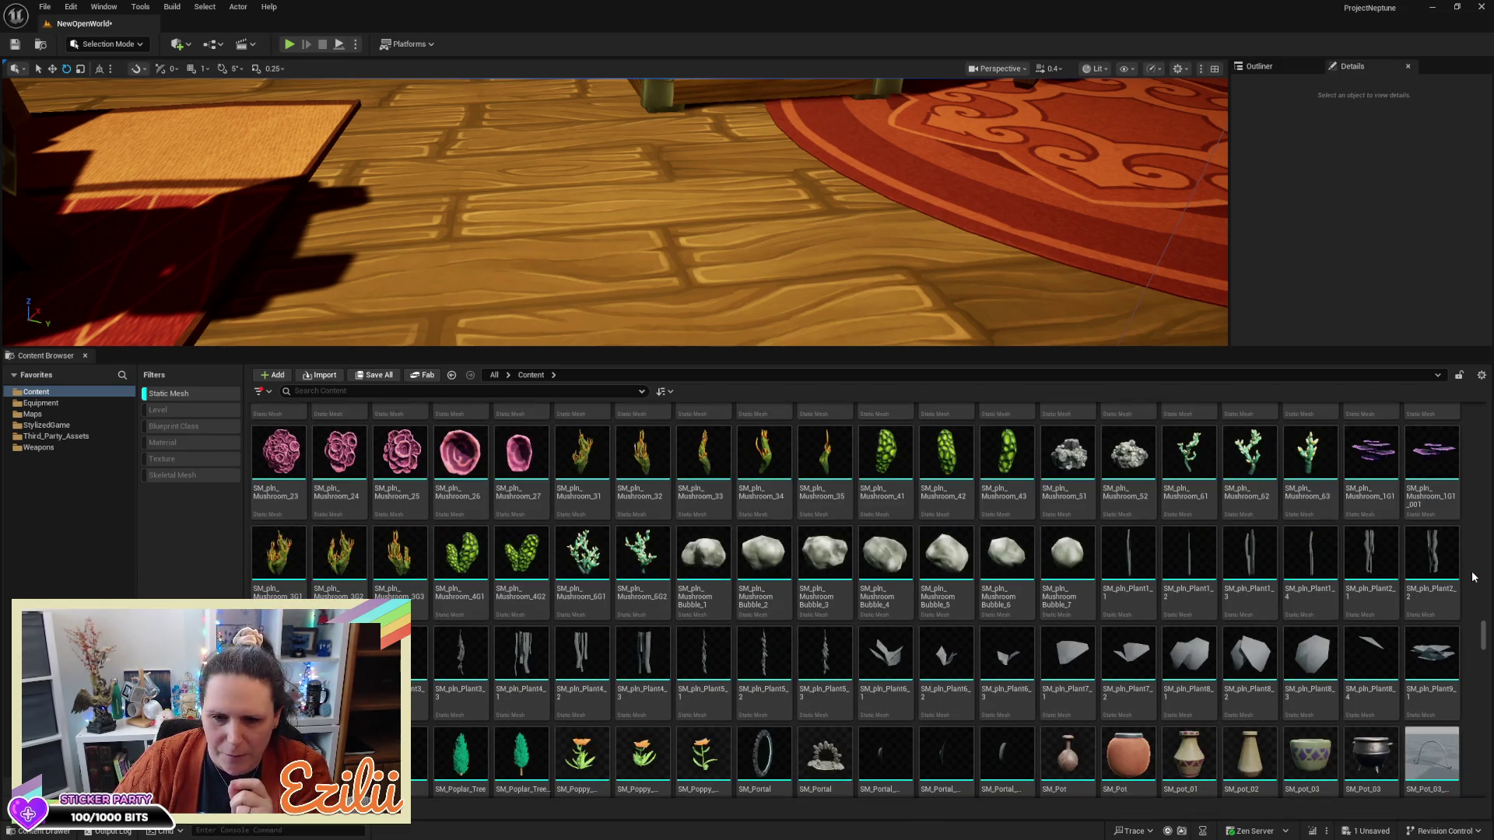
{"action": "scroll", "coordinate": [1473, 576], "scroll_direction": "down", "scroll_amount": 5}
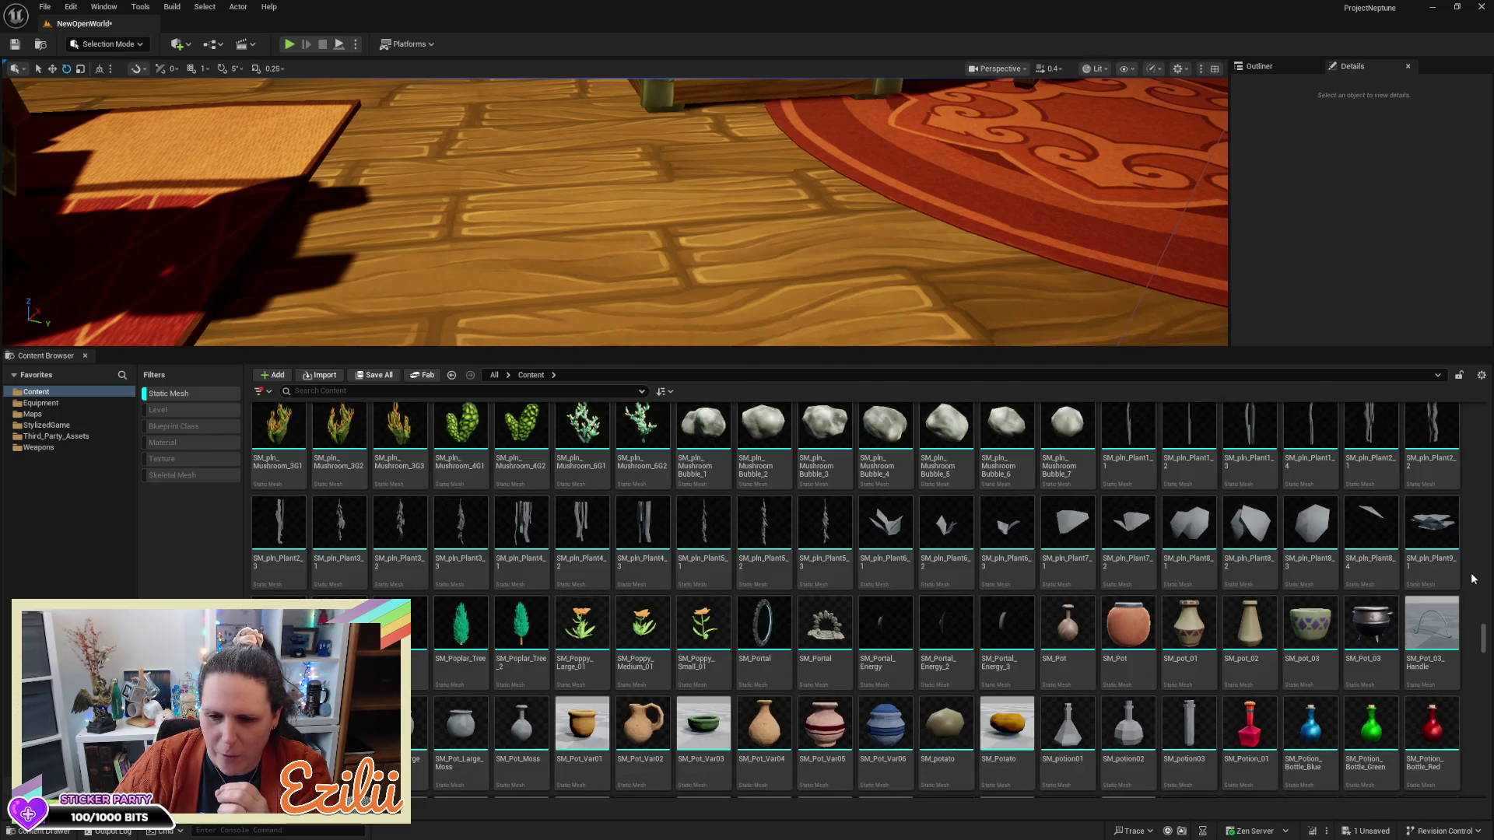
{"action": "scroll", "coordinate": [1471, 580], "scroll_direction": "down", "scroll_amount": 2}
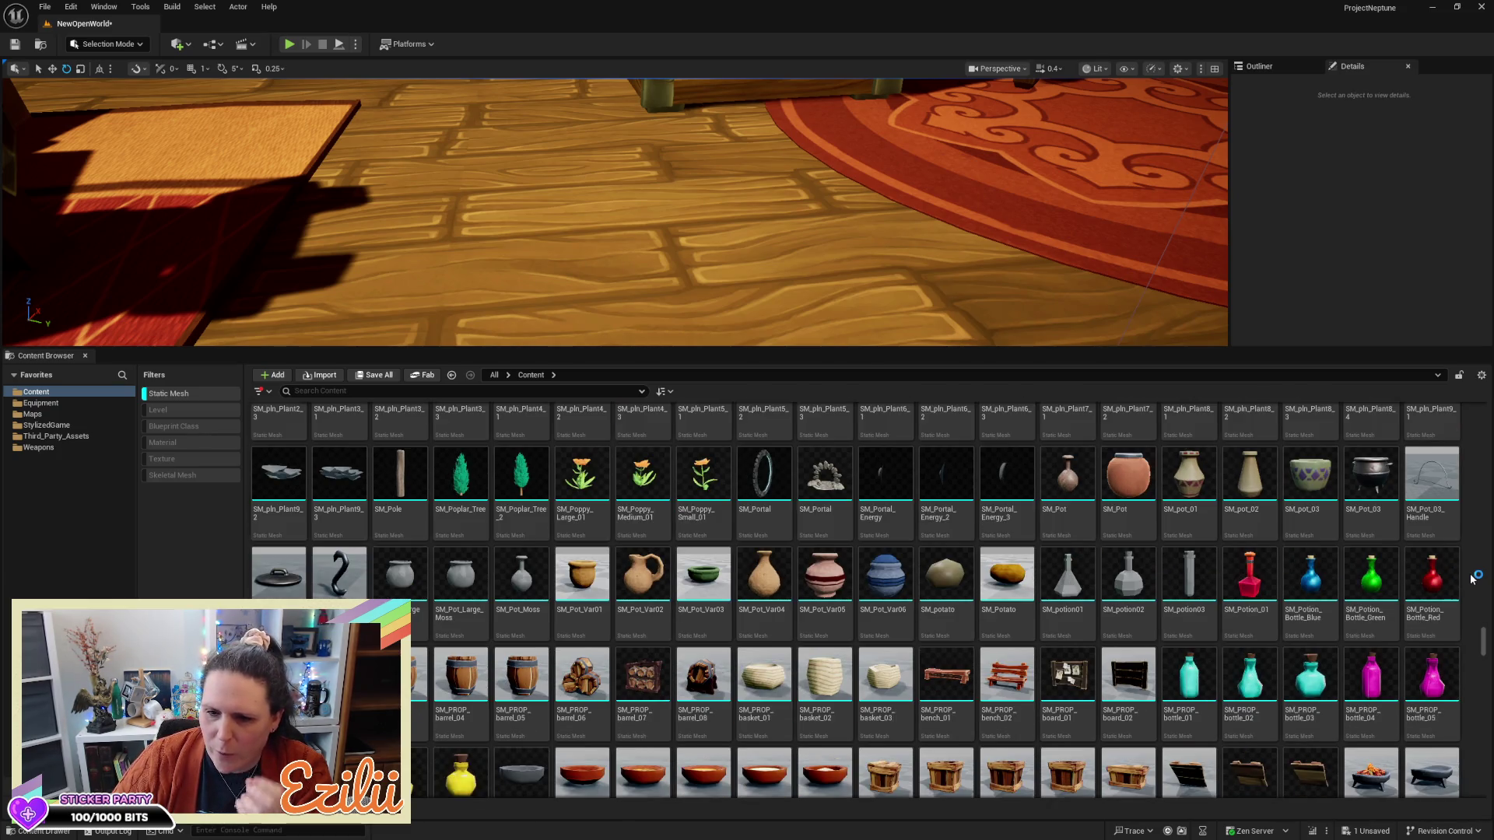
{"action": "scroll", "coordinate": [1473, 576], "scroll_direction": "down", "scroll_amount": 3}
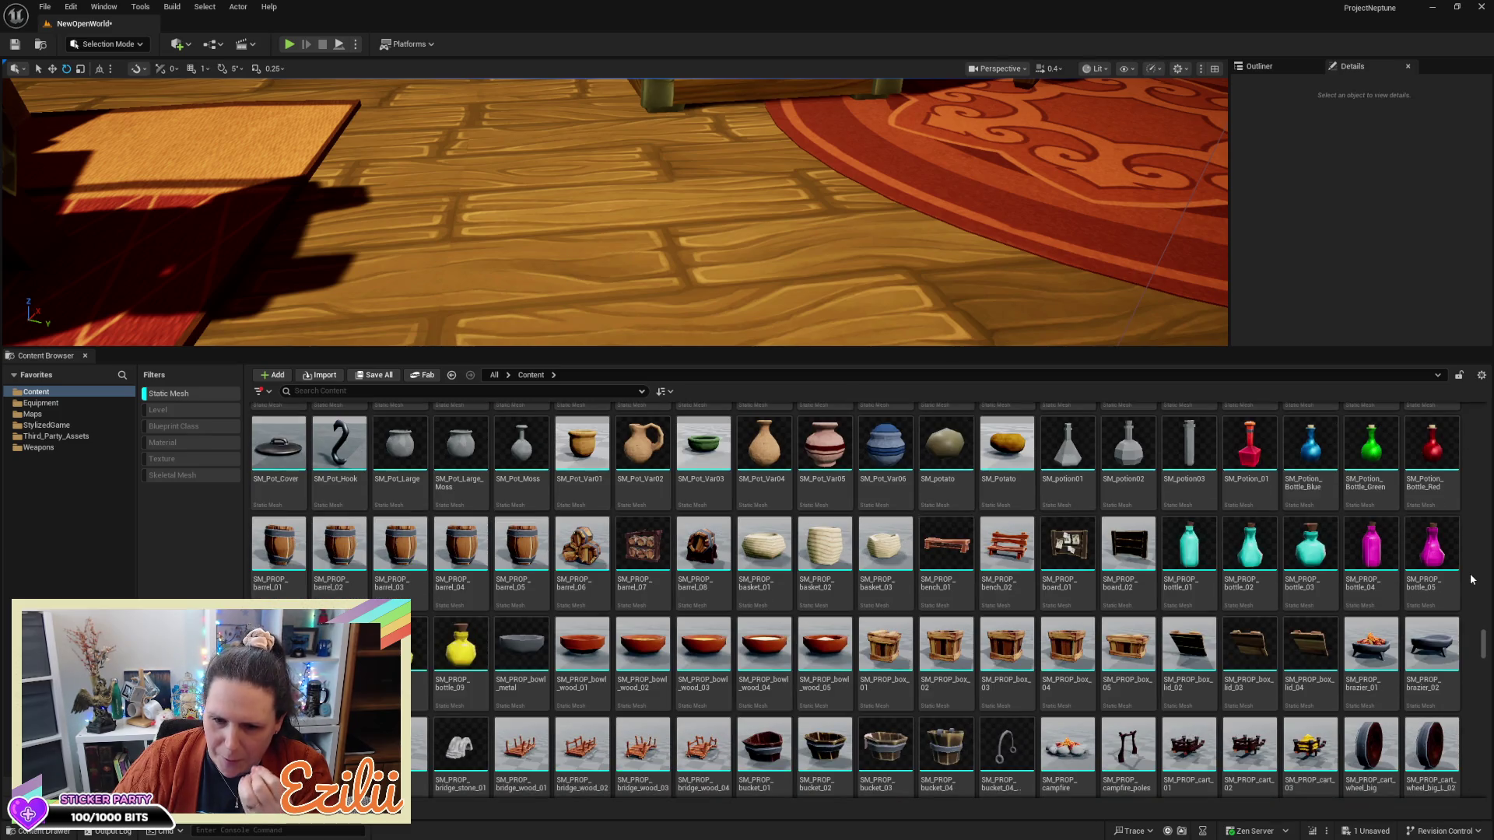
{"action": "scroll", "coordinate": [1471, 580], "scroll_direction": "down", "scroll_amount": 3}
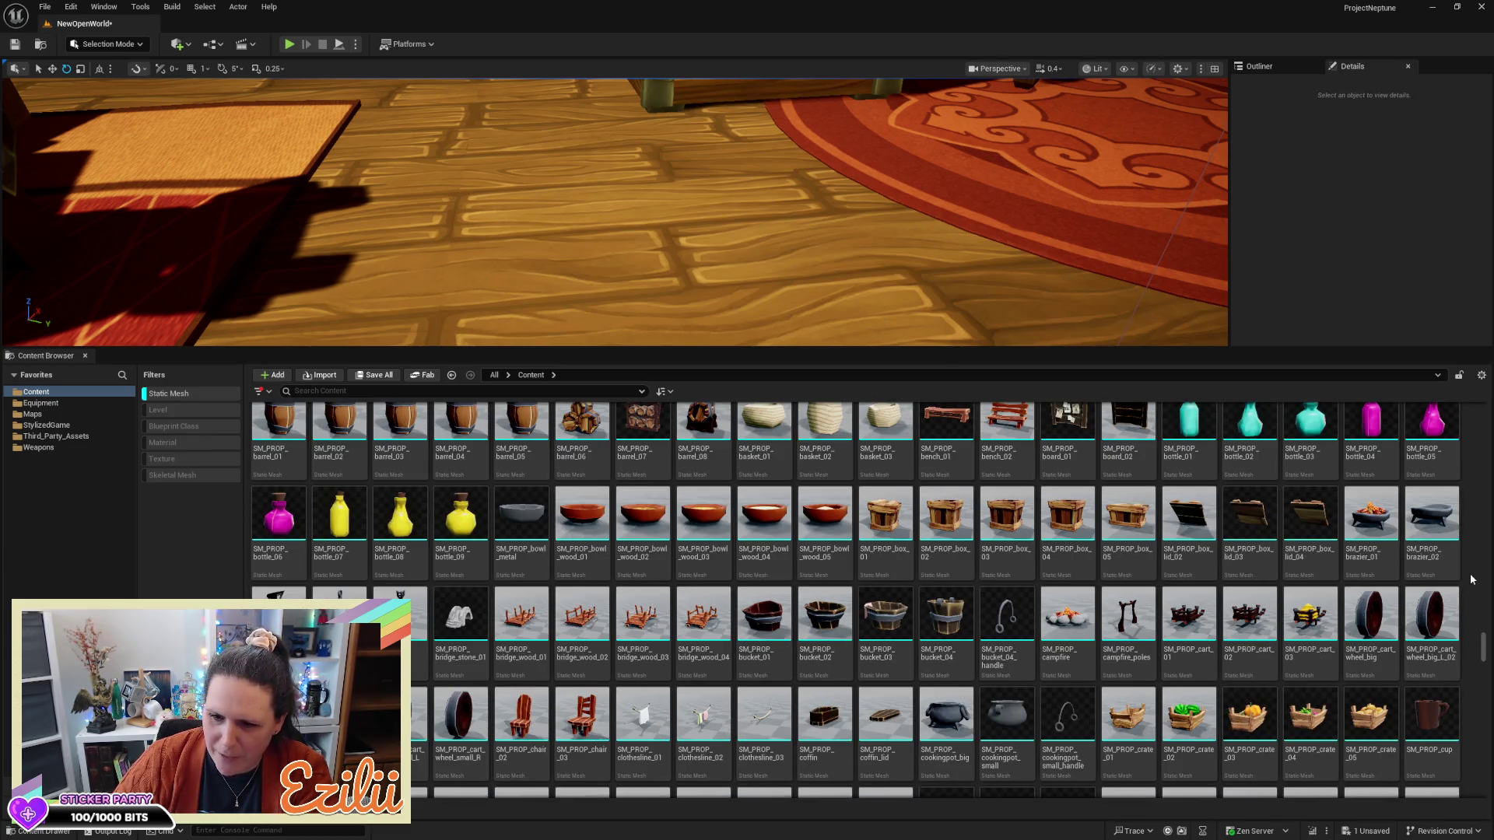
{"action": "scroll", "coordinate": [1472, 579], "scroll_direction": "down", "scroll_amount": 4}
{"action": "scroll", "coordinate": [1473, 577], "scroll_direction": "down", "scroll_amount": 2}
{"action": "scroll", "coordinate": [1471, 580], "scroll_direction": "down", "scroll_amount": 1}
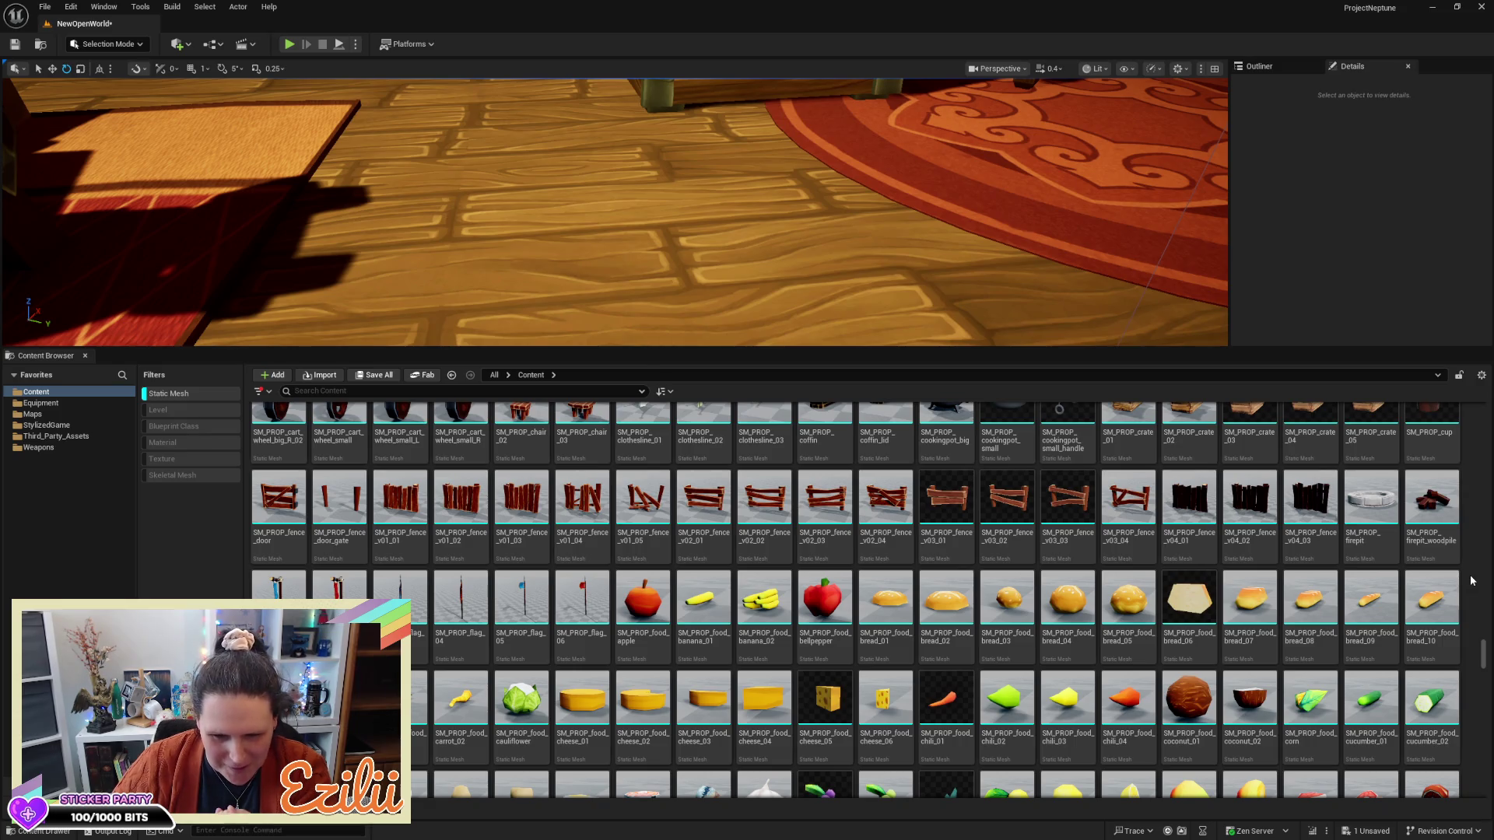
{"action": "scroll", "coordinate": [1472, 580], "scroll_direction": "down", "scroll_amount": 1}
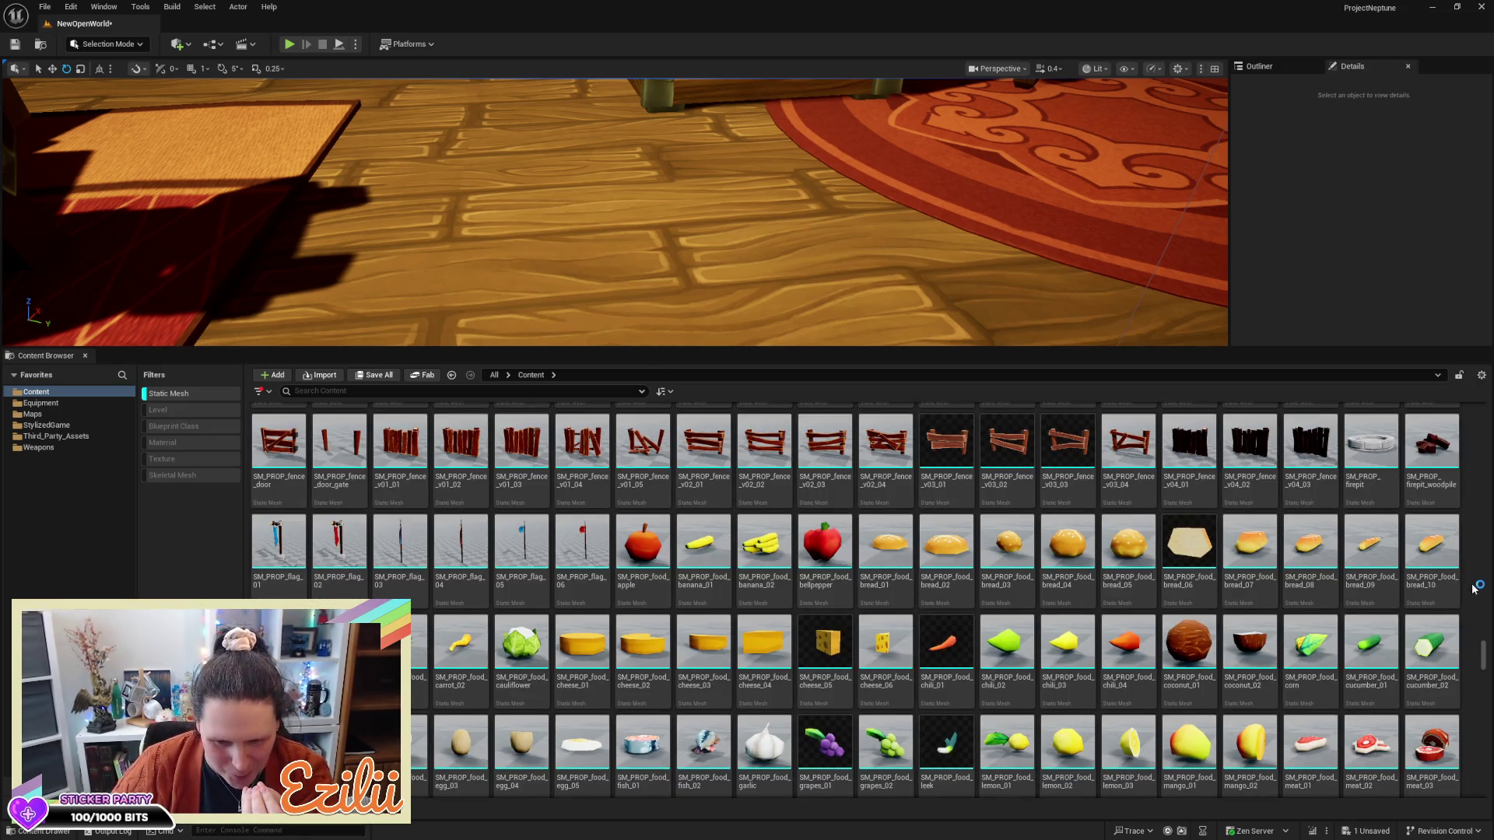
{"action": "scroll", "coordinate": [1473, 588], "scroll_direction": "down", "scroll_amount": 4}
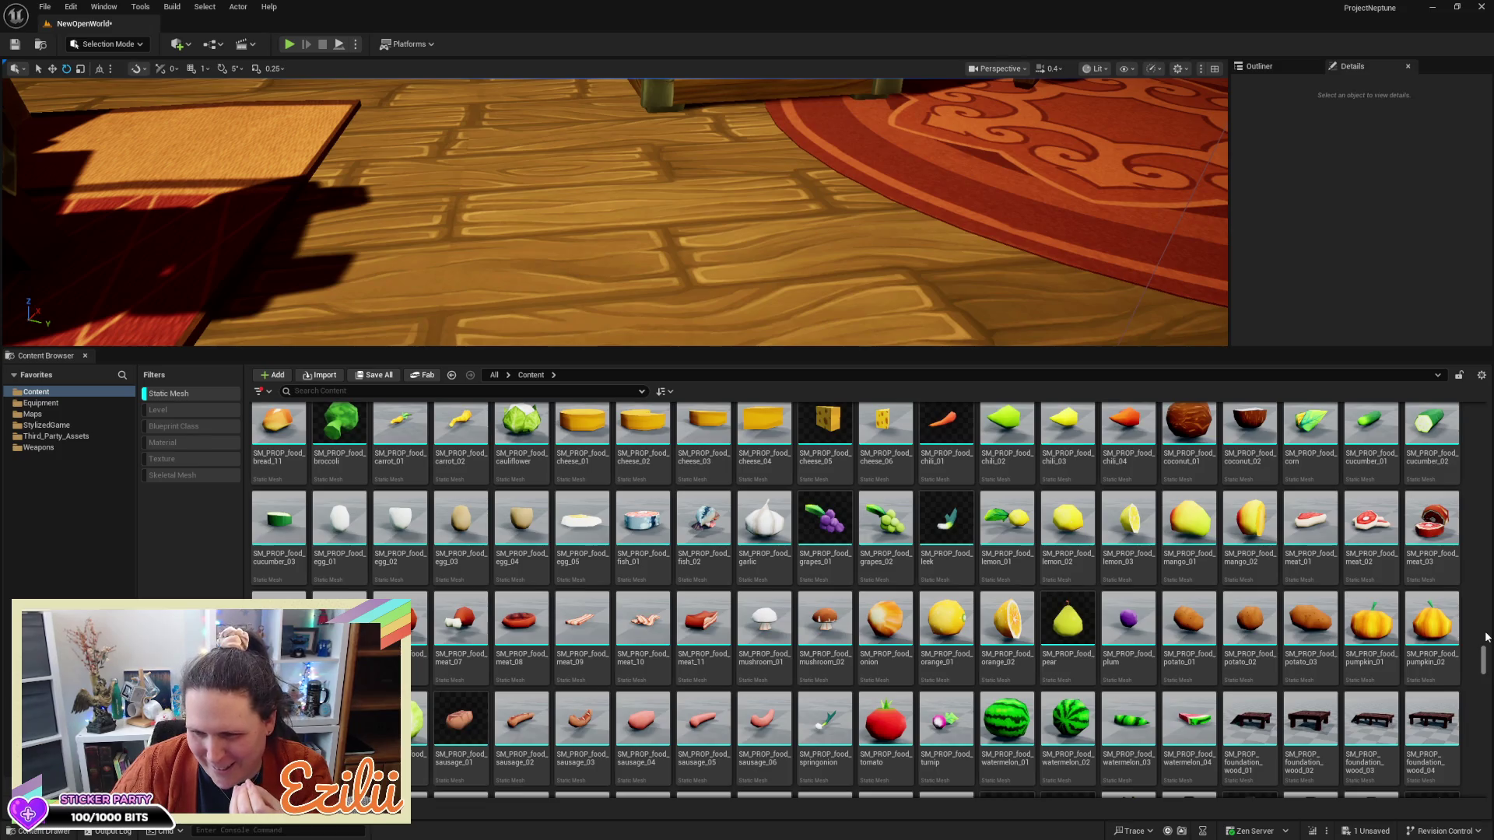
{"action": "scroll", "coordinate": [1485, 636], "scroll_direction": "down", "scroll_amount": 4}
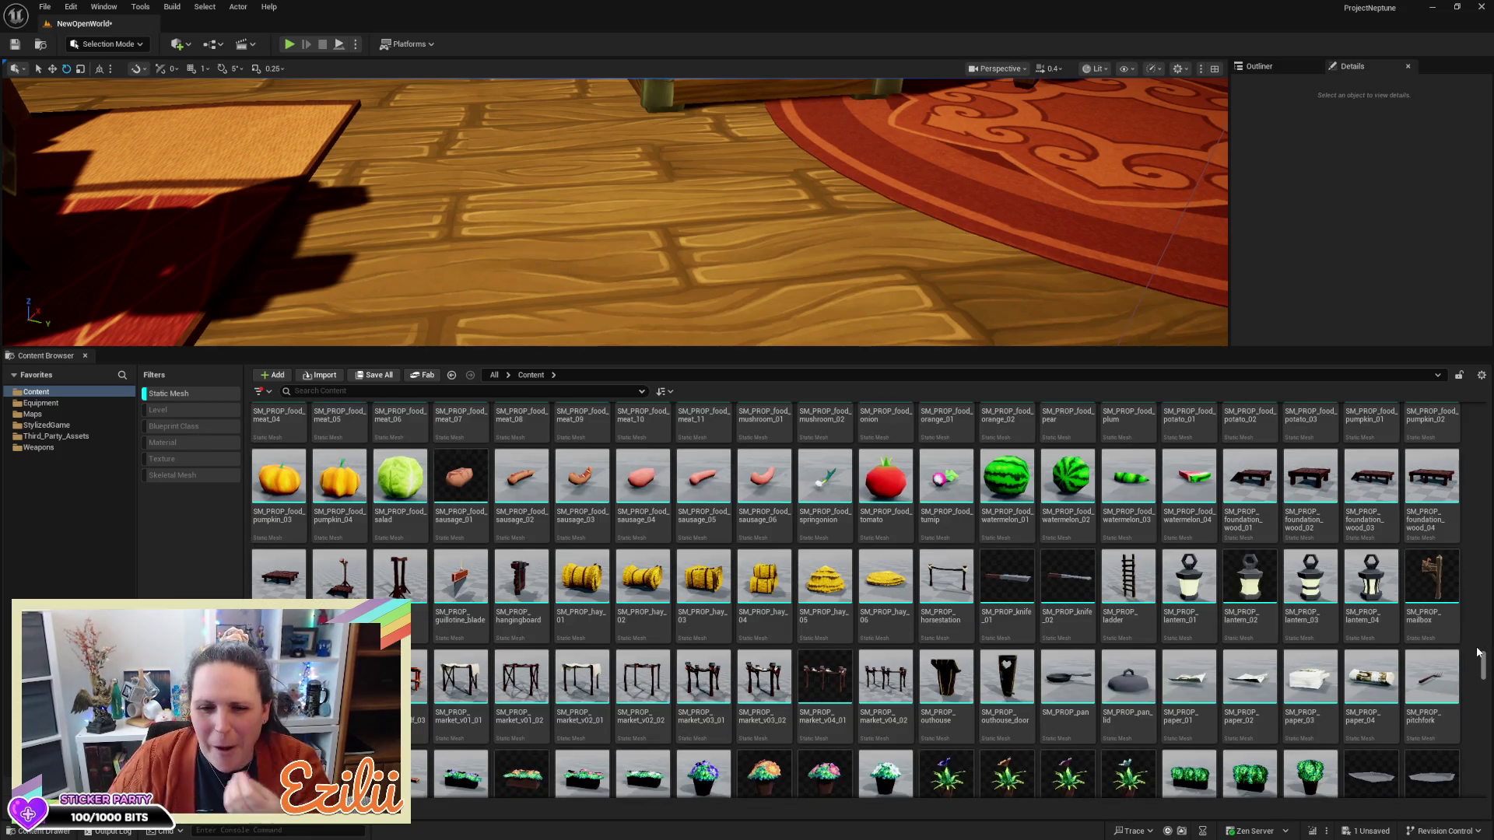
{"action": "scroll", "coordinate": [1478, 652], "scroll_direction": "down", "scroll_amount": 5}
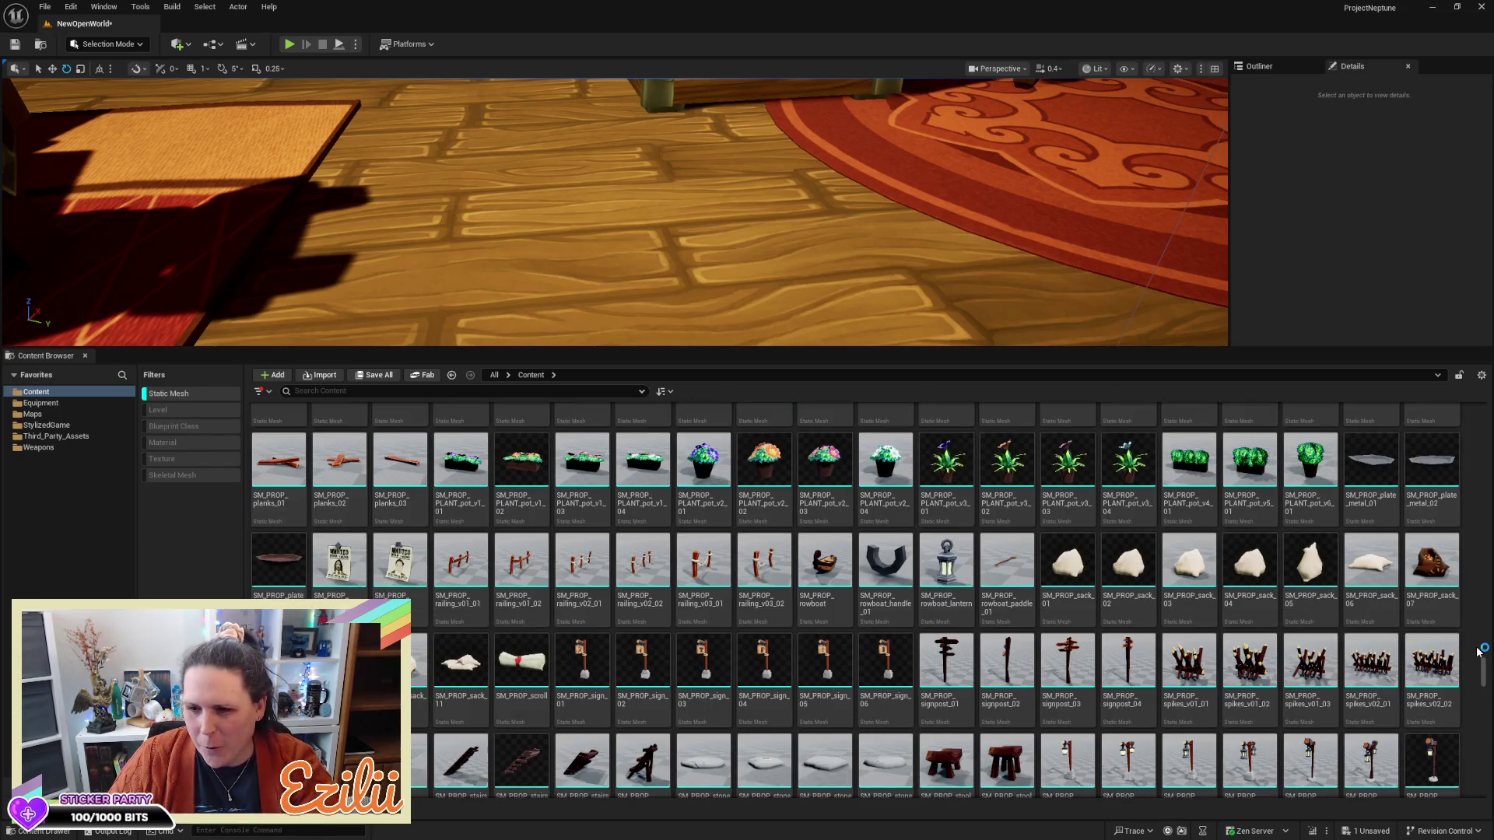
{"action": "scroll", "coordinate": [1485, 644], "scroll_direction": "down", "scroll_amount": 2}
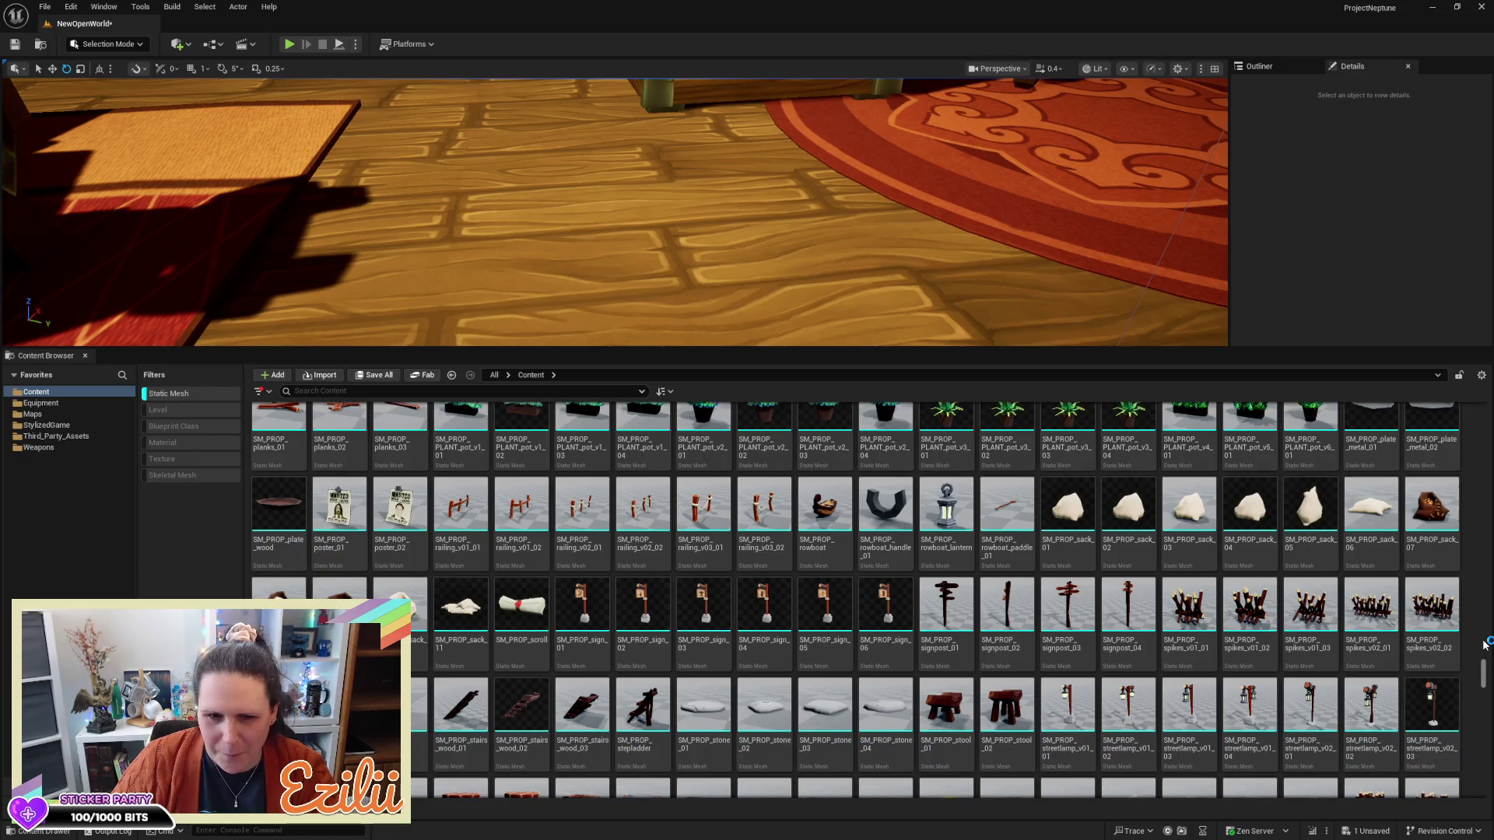
{"action": "scroll", "coordinate": [1488, 643], "scroll_direction": "down", "scroll_amount": 1}
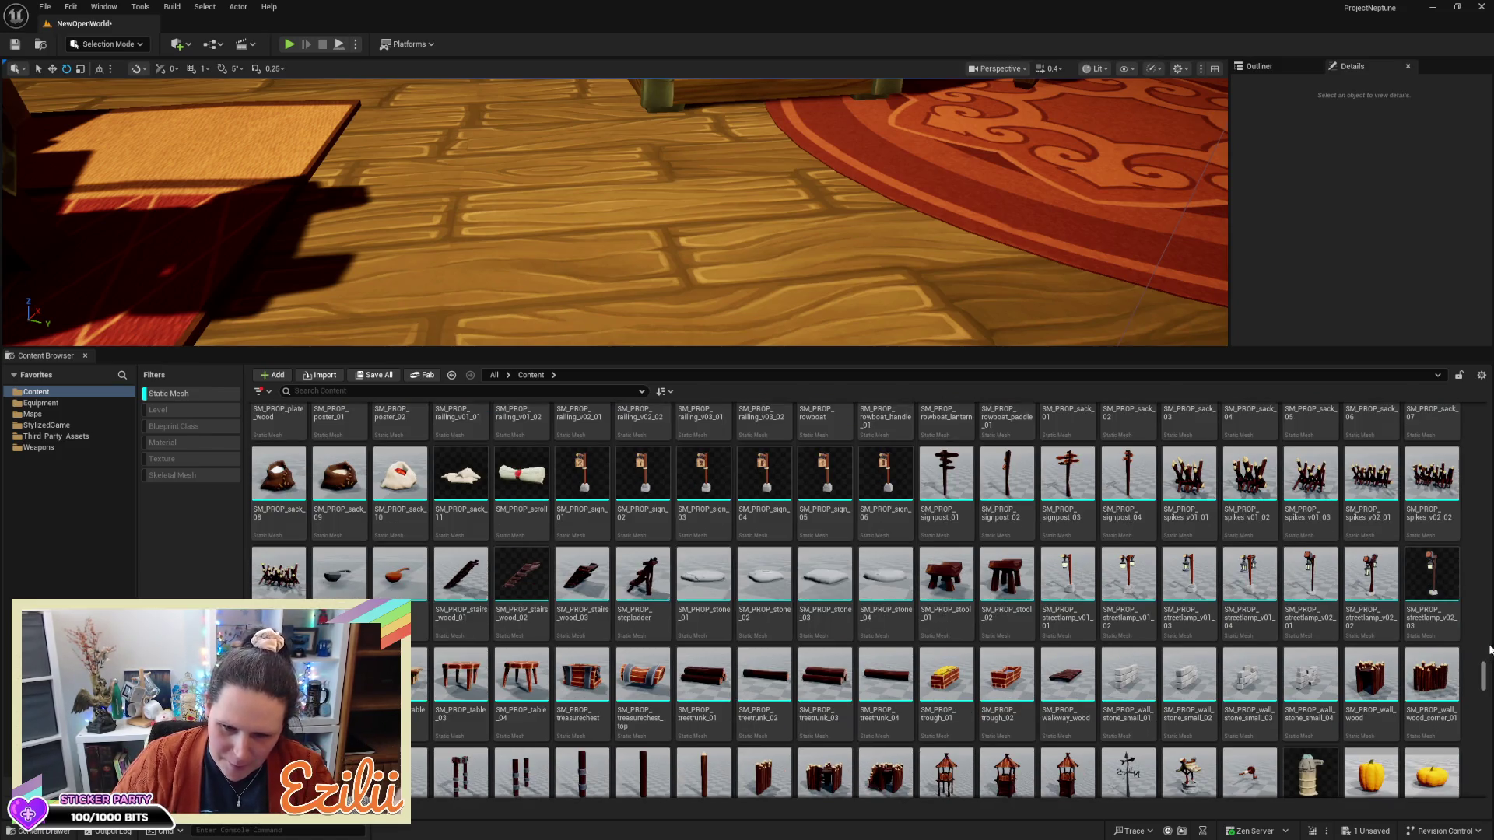
{"action": "scroll", "coordinate": [1468, 662], "scroll_direction": "down", "scroll_amount": 5}
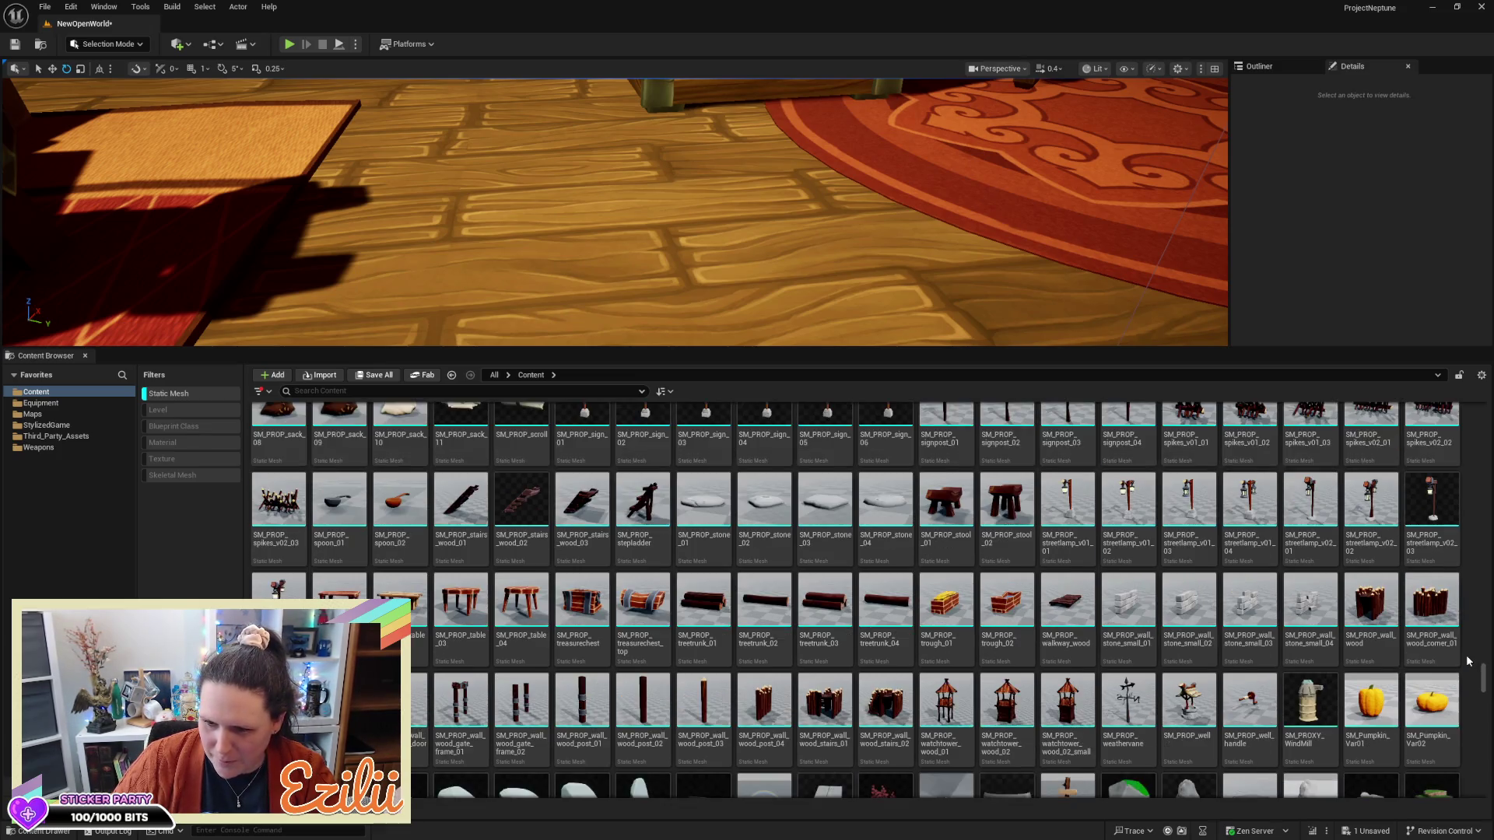
{"action": "scroll", "coordinate": [1468, 661], "scroll_direction": "down", "scroll_amount": 6}
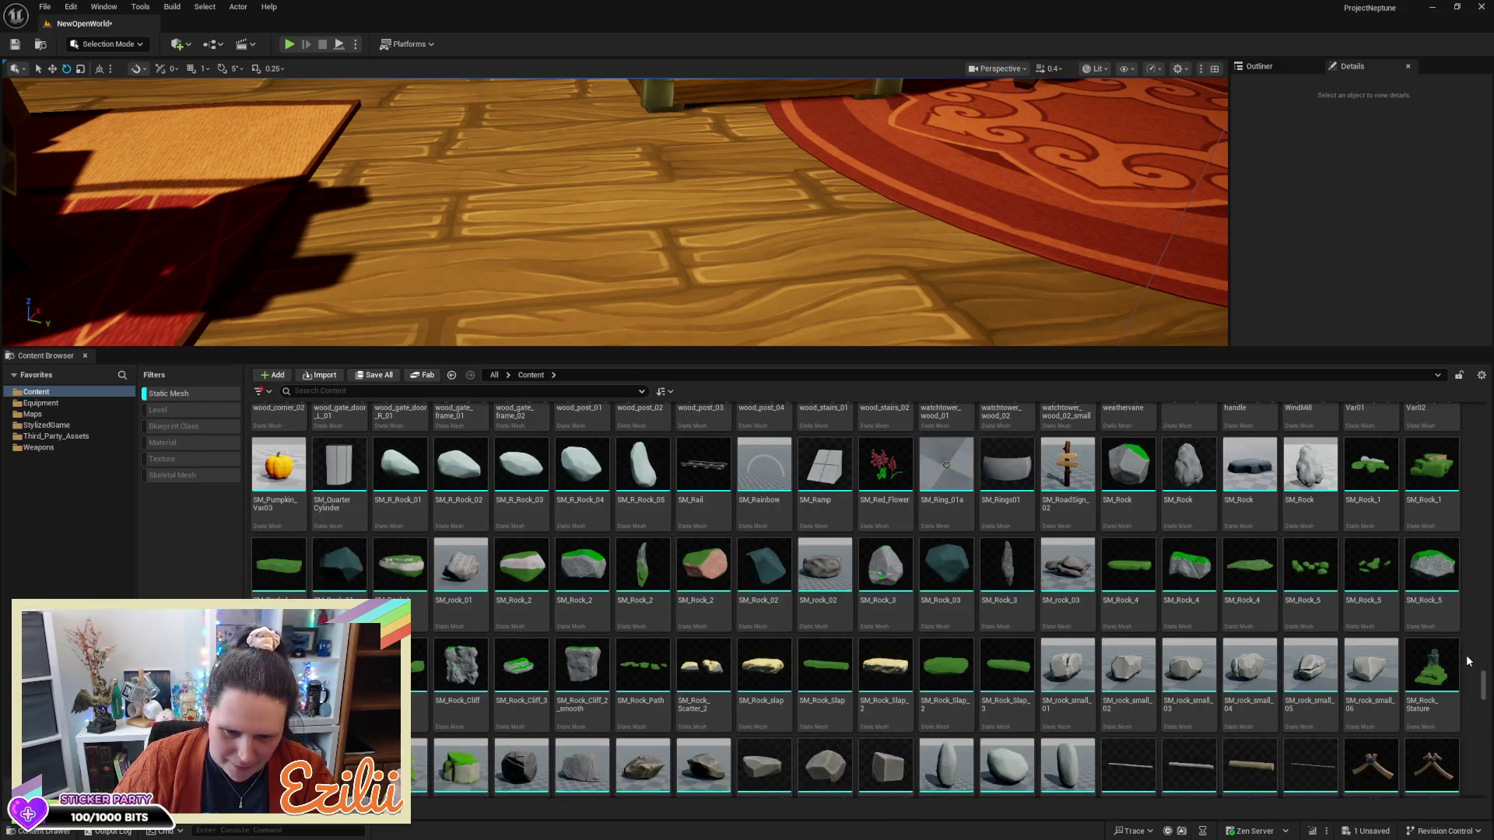
{"action": "scroll", "coordinate": [1468, 661], "scroll_direction": "down", "scroll_amount": 6}
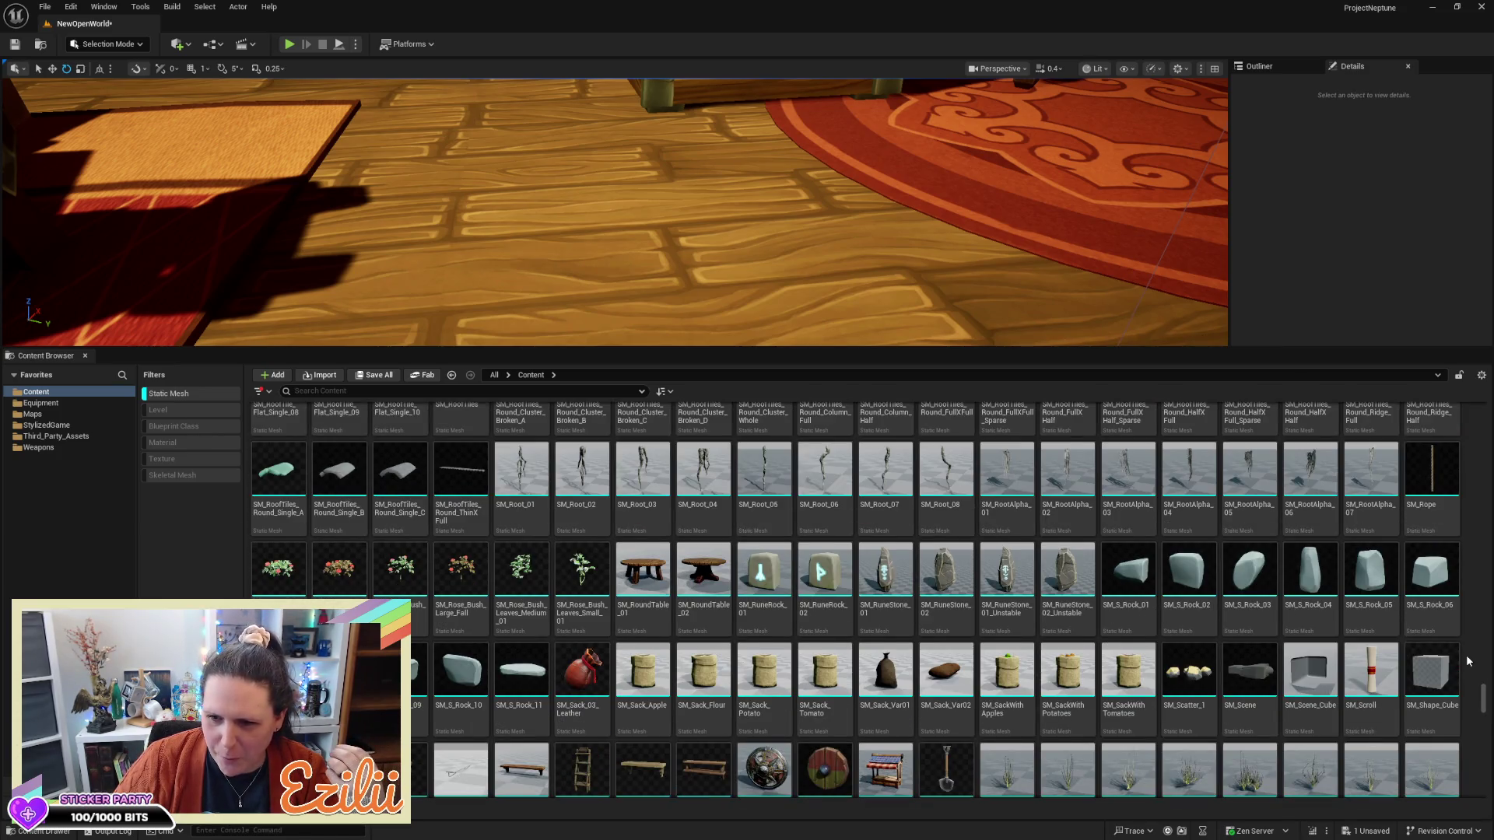
{"action": "scroll", "coordinate": [1468, 662], "scroll_direction": "down", "scroll_amount": 3}
{"action": "scroll", "coordinate": [1469, 660], "scroll_direction": "down", "scroll_amount": 1}
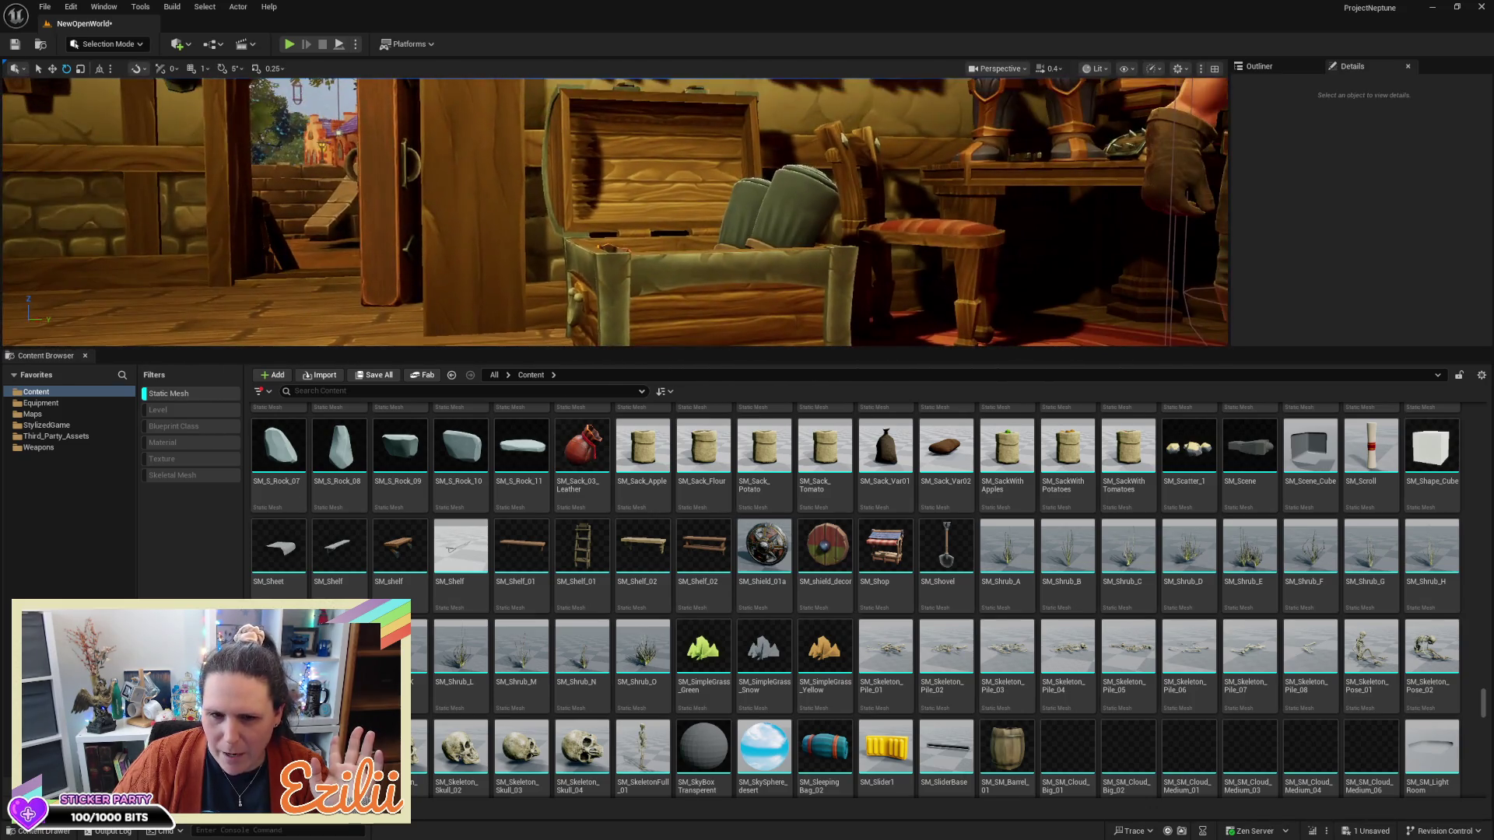
Scroll through the Content Browser's static mesh assets
{"action": "scroll", "coordinate": [831, 566], "scroll_direction": "down", "scroll_amount": 5}
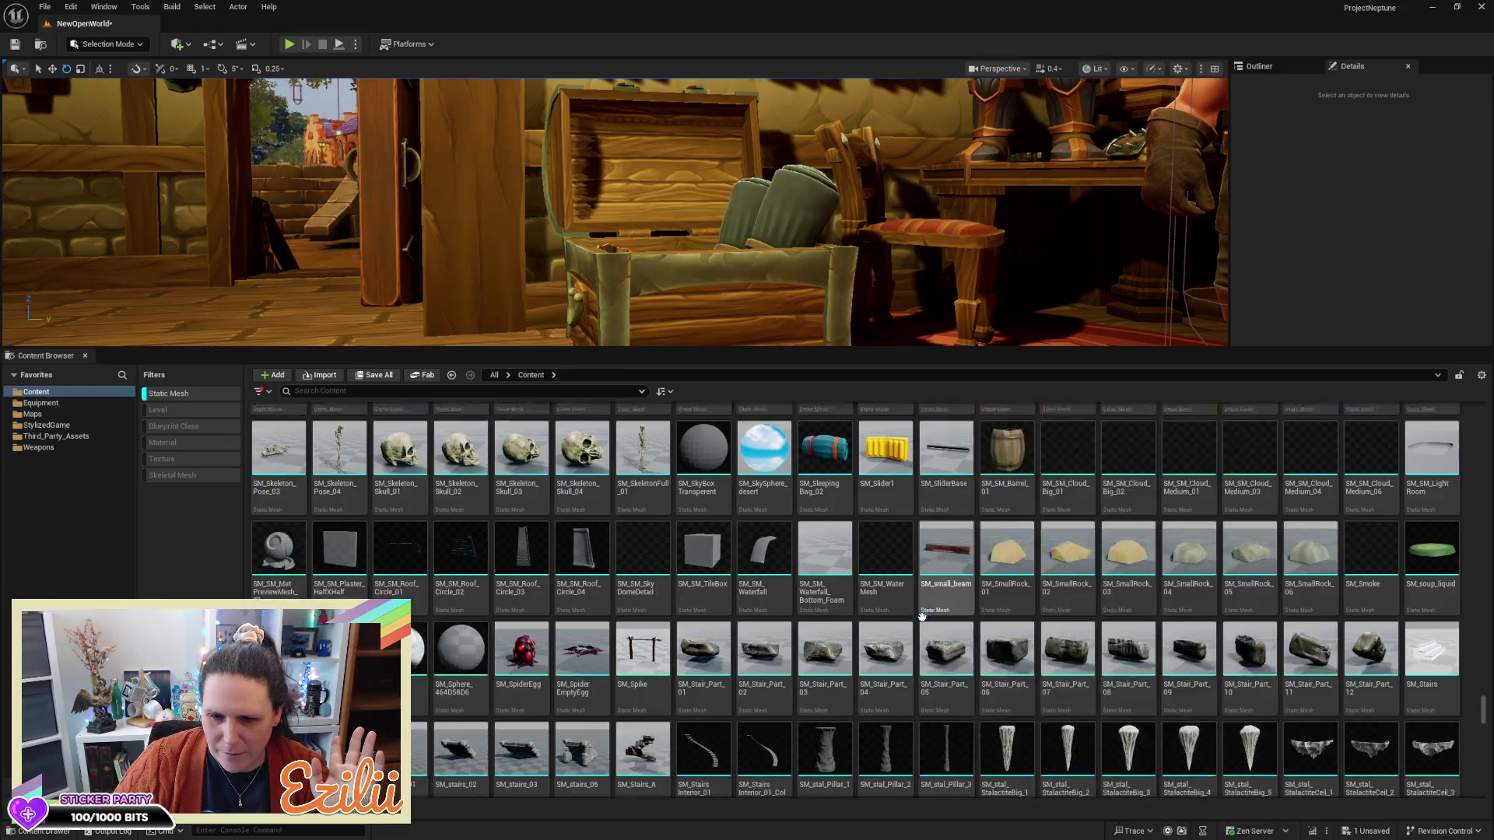
{"action": "scroll", "coordinate": [924, 619], "scroll_direction": "down", "scroll_amount": 3}
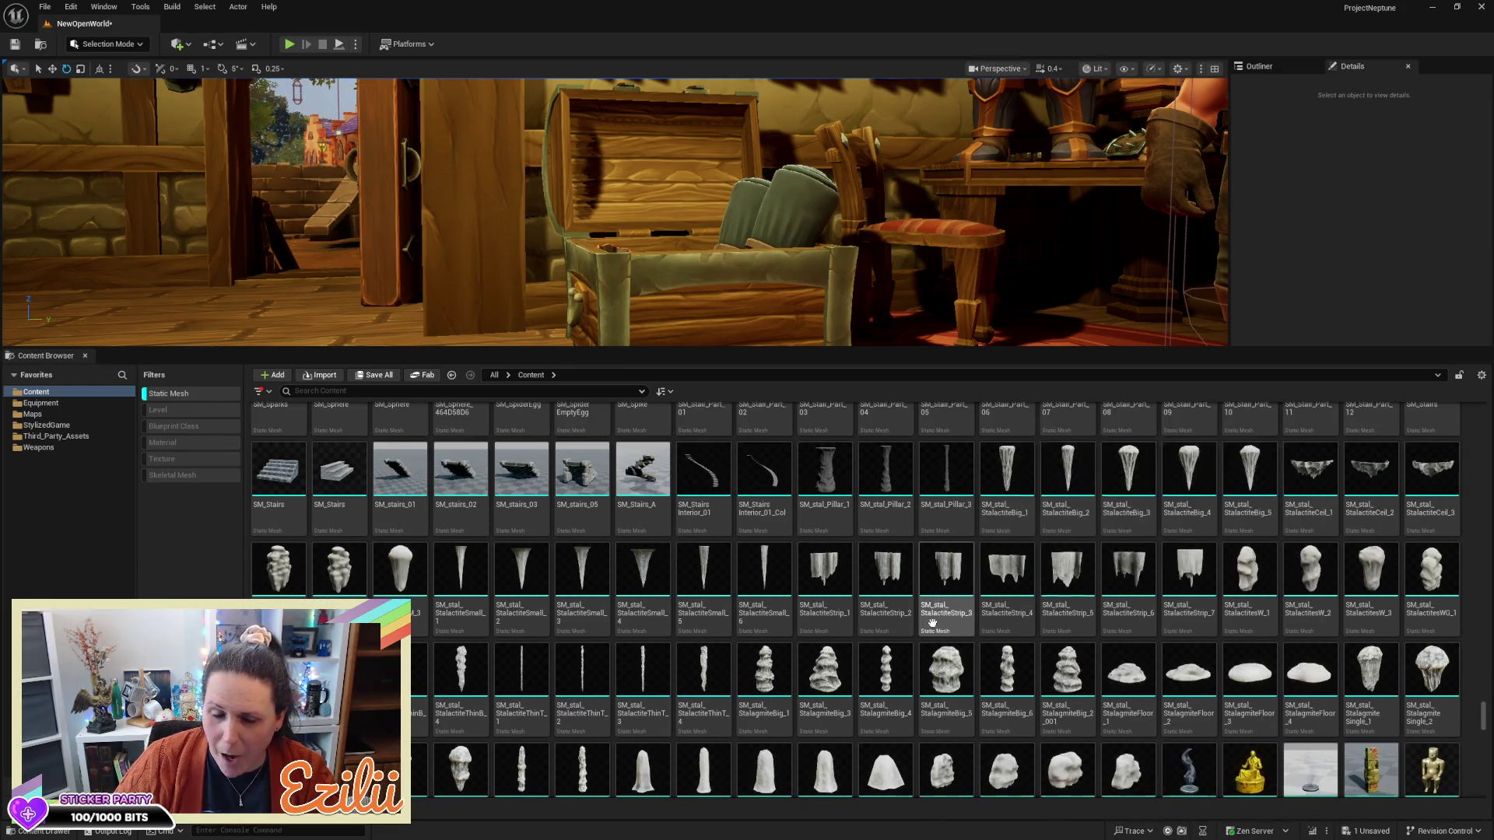
{"action": "scroll", "coordinate": [973, 629], "scroll_direction": "down", "scroll_amount": 3}
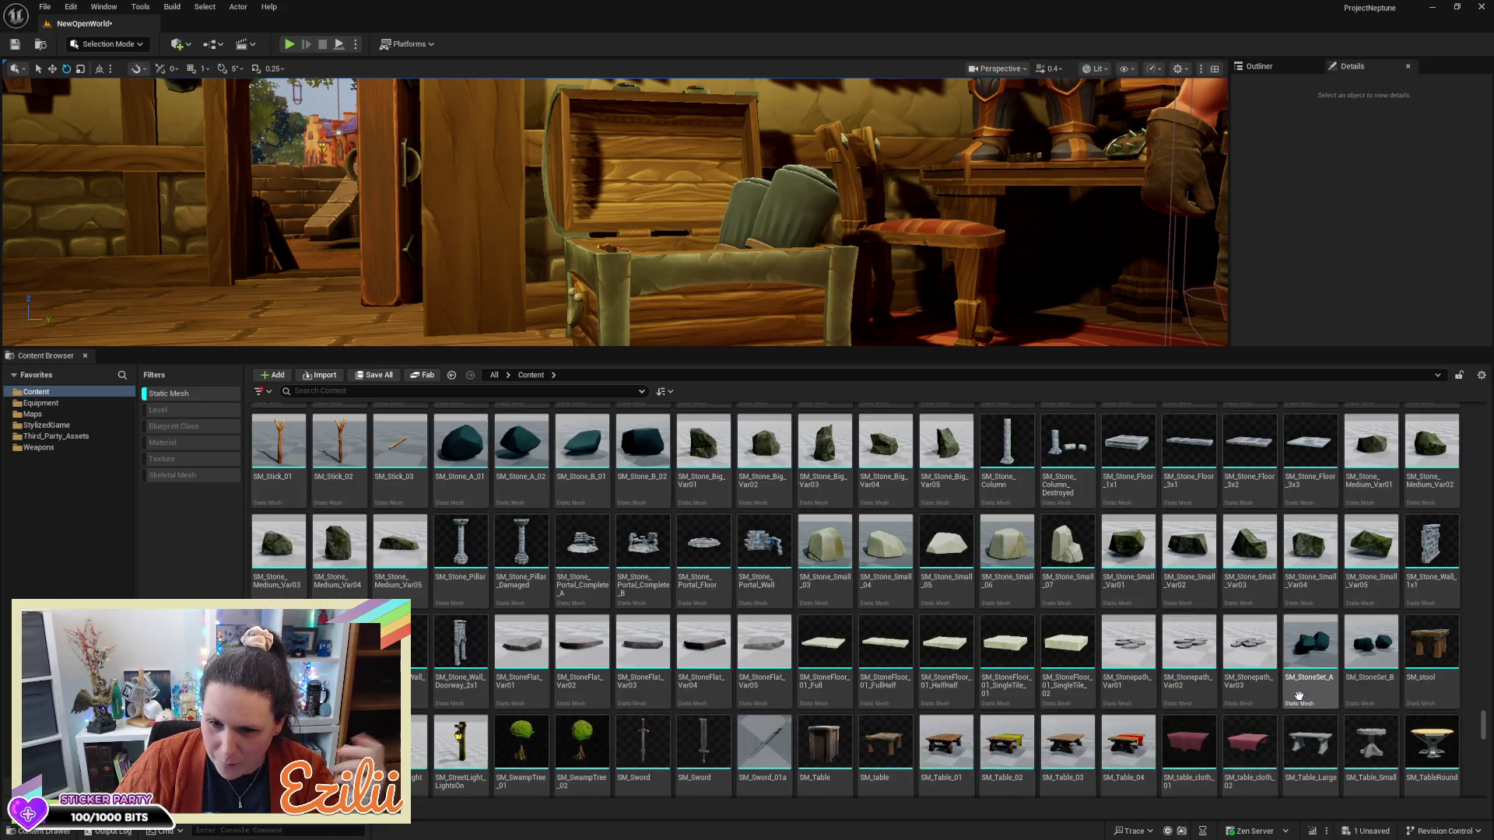
{"action": "scroll", "coordinate": [1298, 697], "scroll_direction": "down", "scroll_amount": 2}
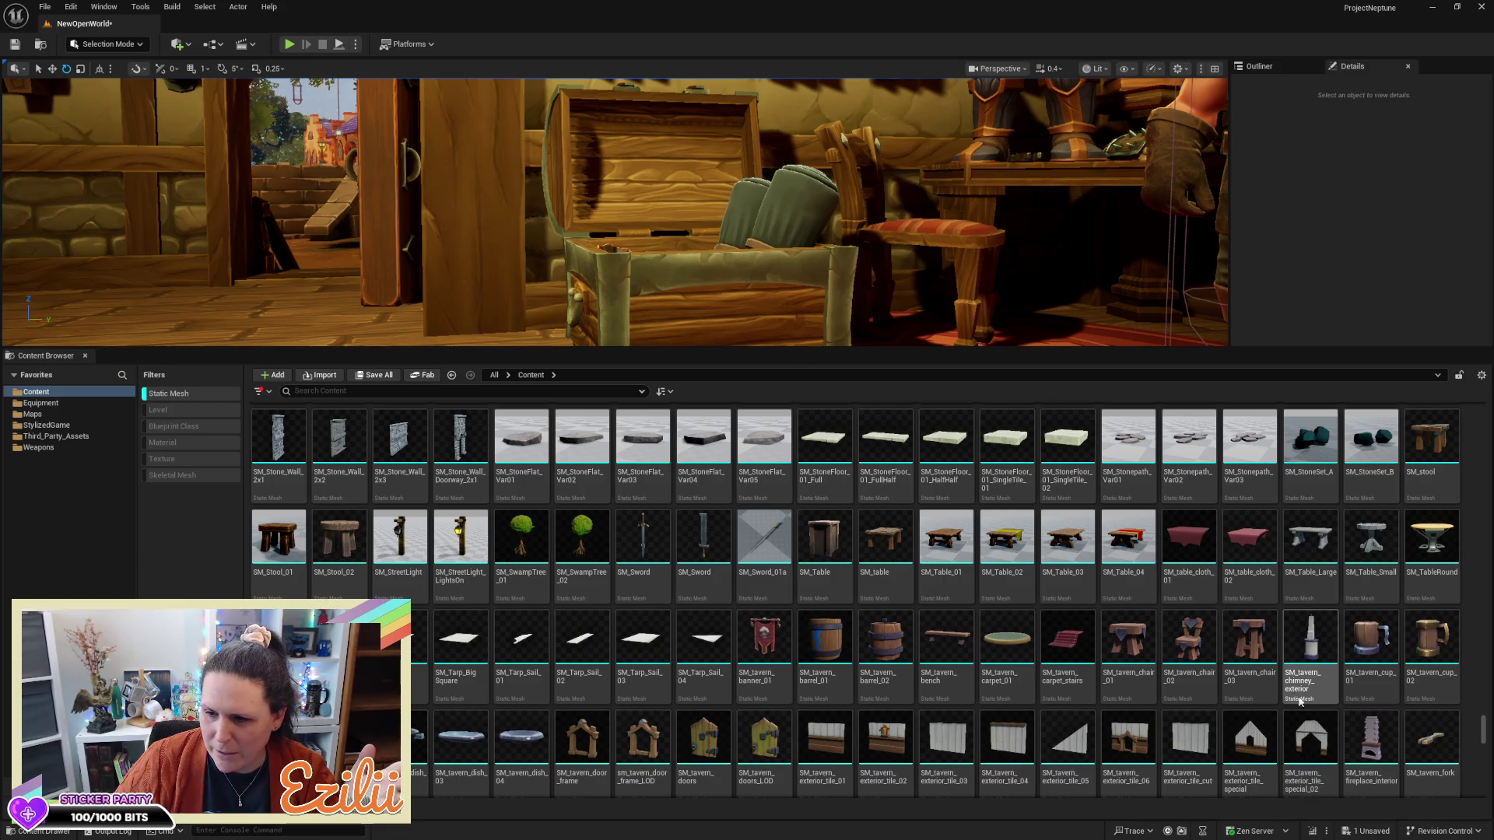
{"action": "scroll", "coordinate": [1299, 701], "scroll_direction": "down", "scroll_amount": 1}
{"action": "scroll", "coordinate": [1298, 695], "scroll_direction": "down", "scroll_amount": 2}
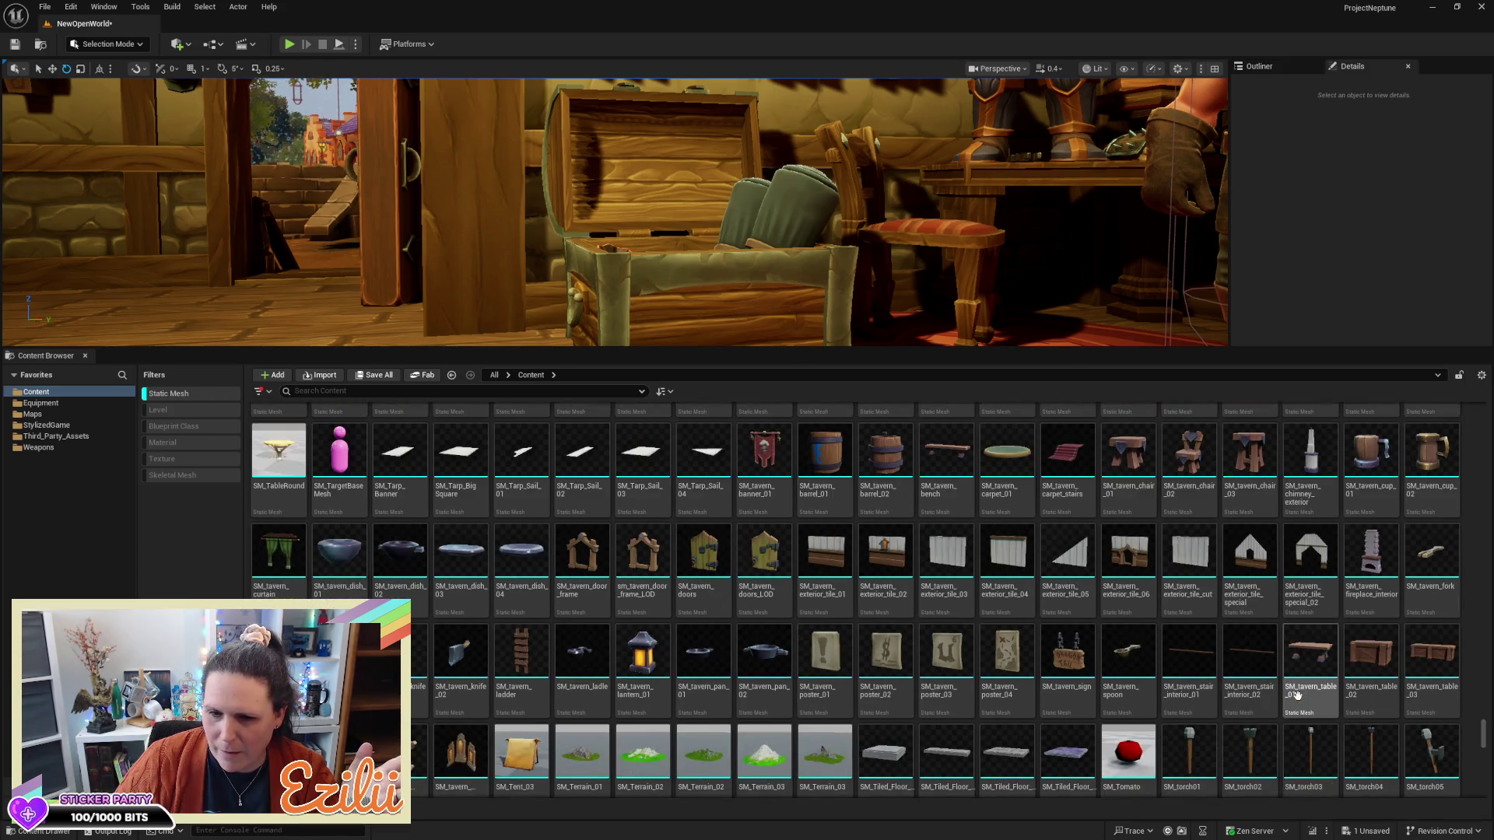
{"action": "scroll", "coordinate": [1298, 697], "scroll_direction": "down", "scroll_amount": 3}
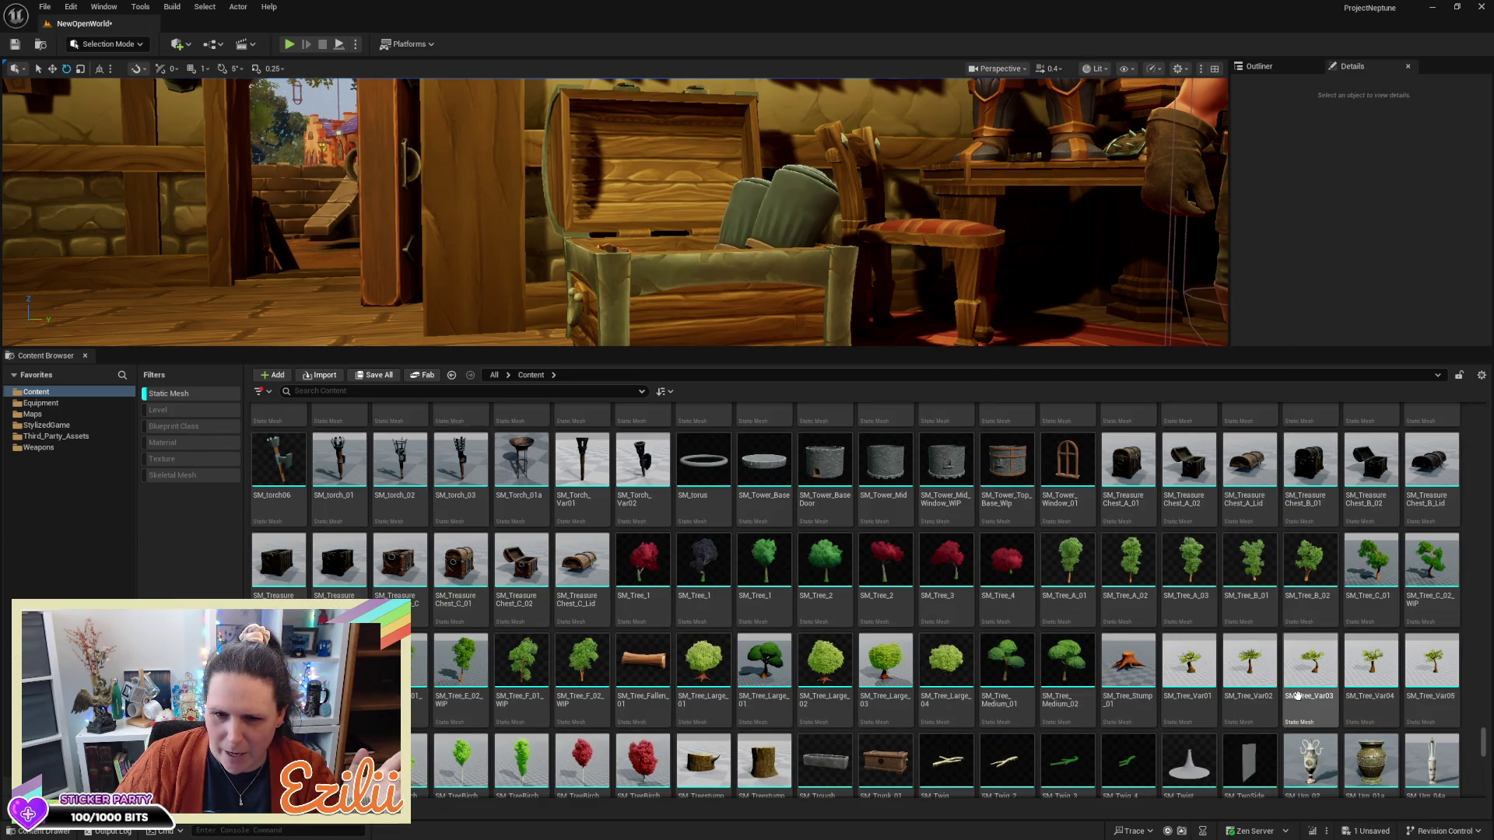
{"action": "scroll", "coordinate": [1298, 696], "scroll_direction": "down", "scroll_amount": 3}
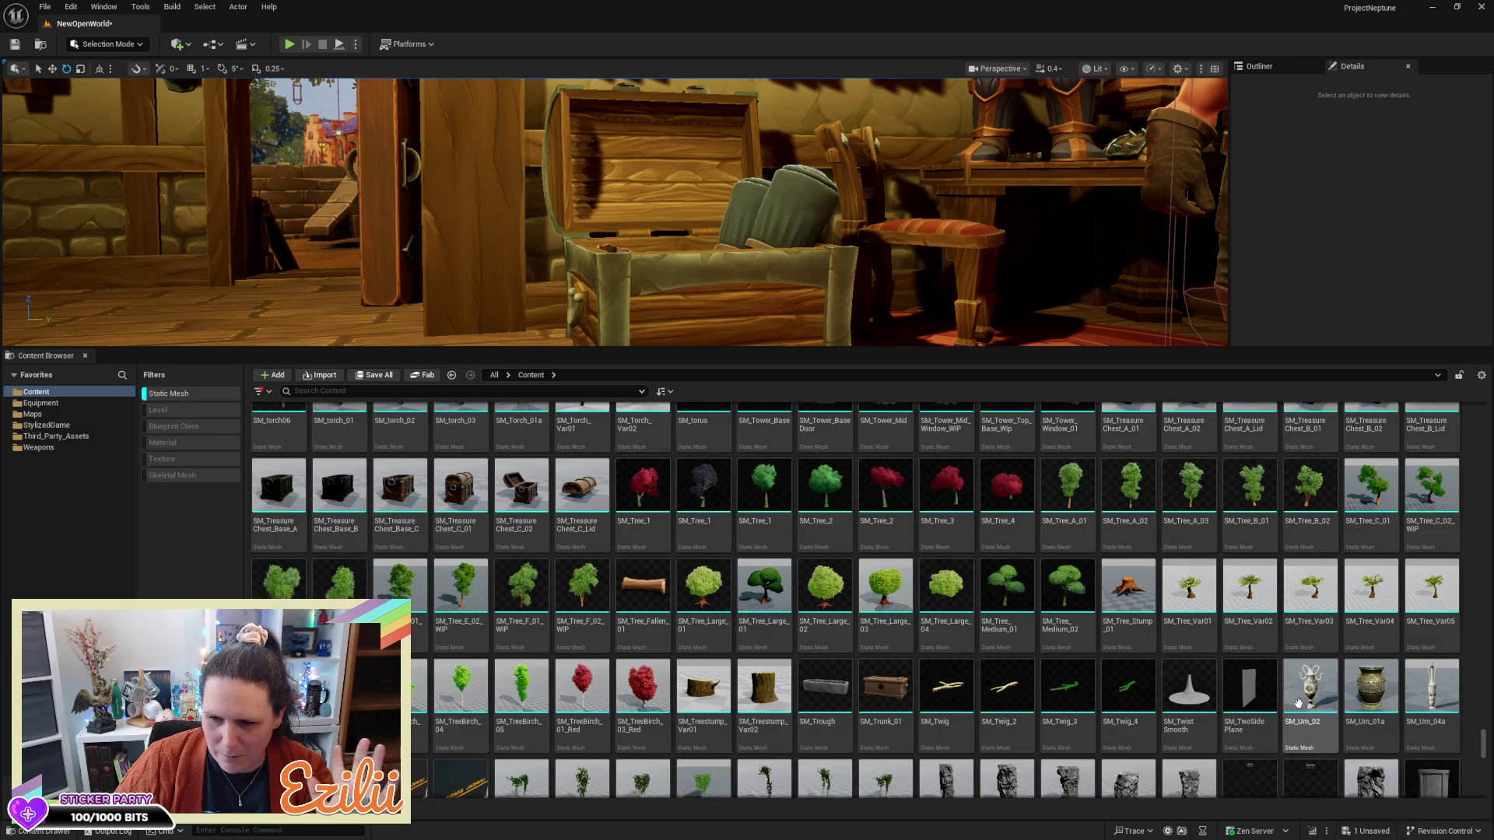
{"action": "scroll", "coordinate": [1298, 704], "scroll_direction": "down", "scroll_amount": 3}
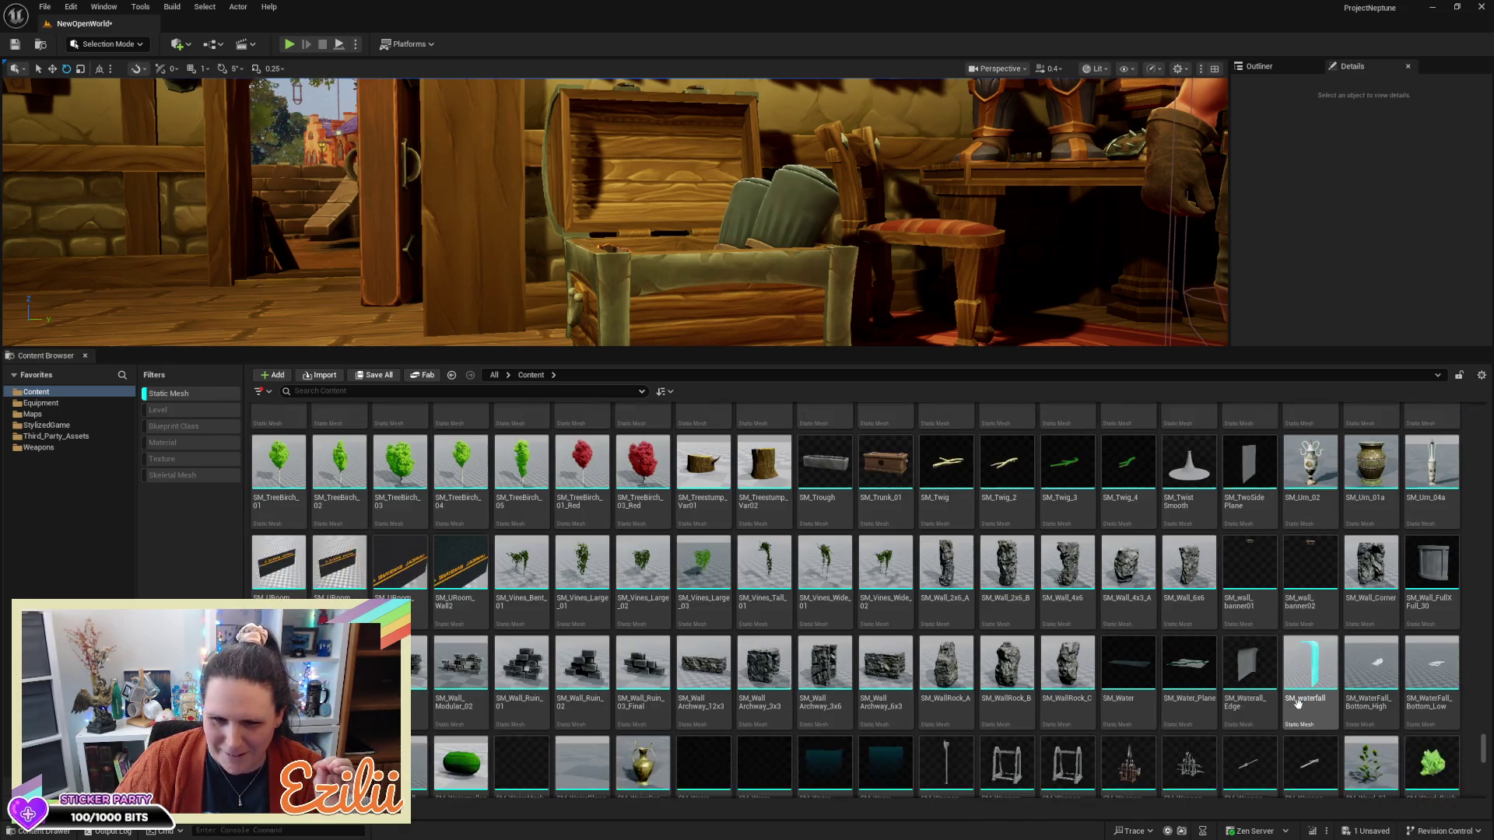
{"action": "scroll", "coordinate": [1298, 706], "scroll_direction": "down", "scroll_amount": 3}
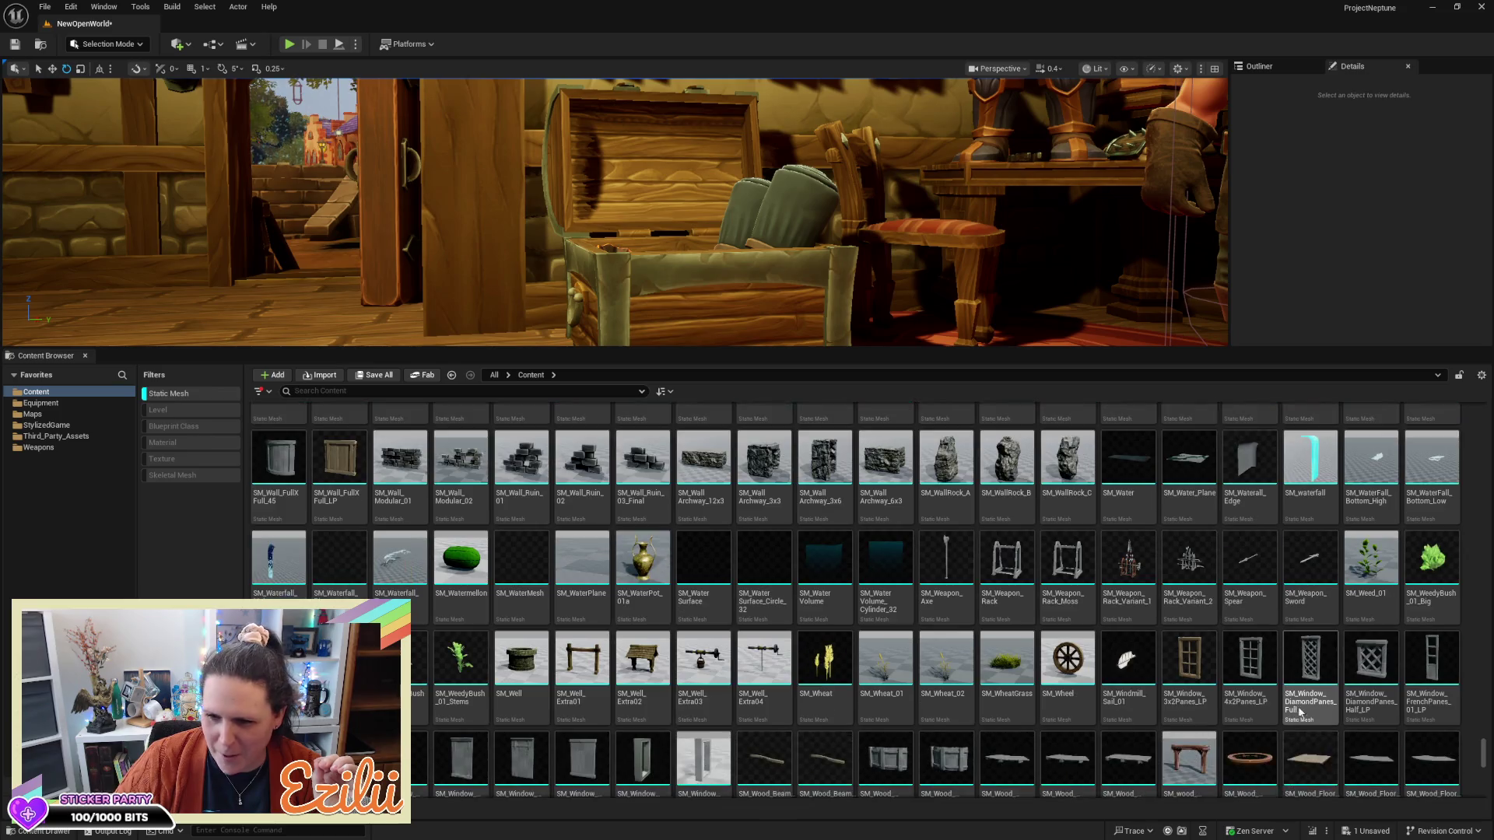
{"action": "scroll", "coordinate": [1301, 707], "scroll_direction": "down", "scroll_amount": 3}
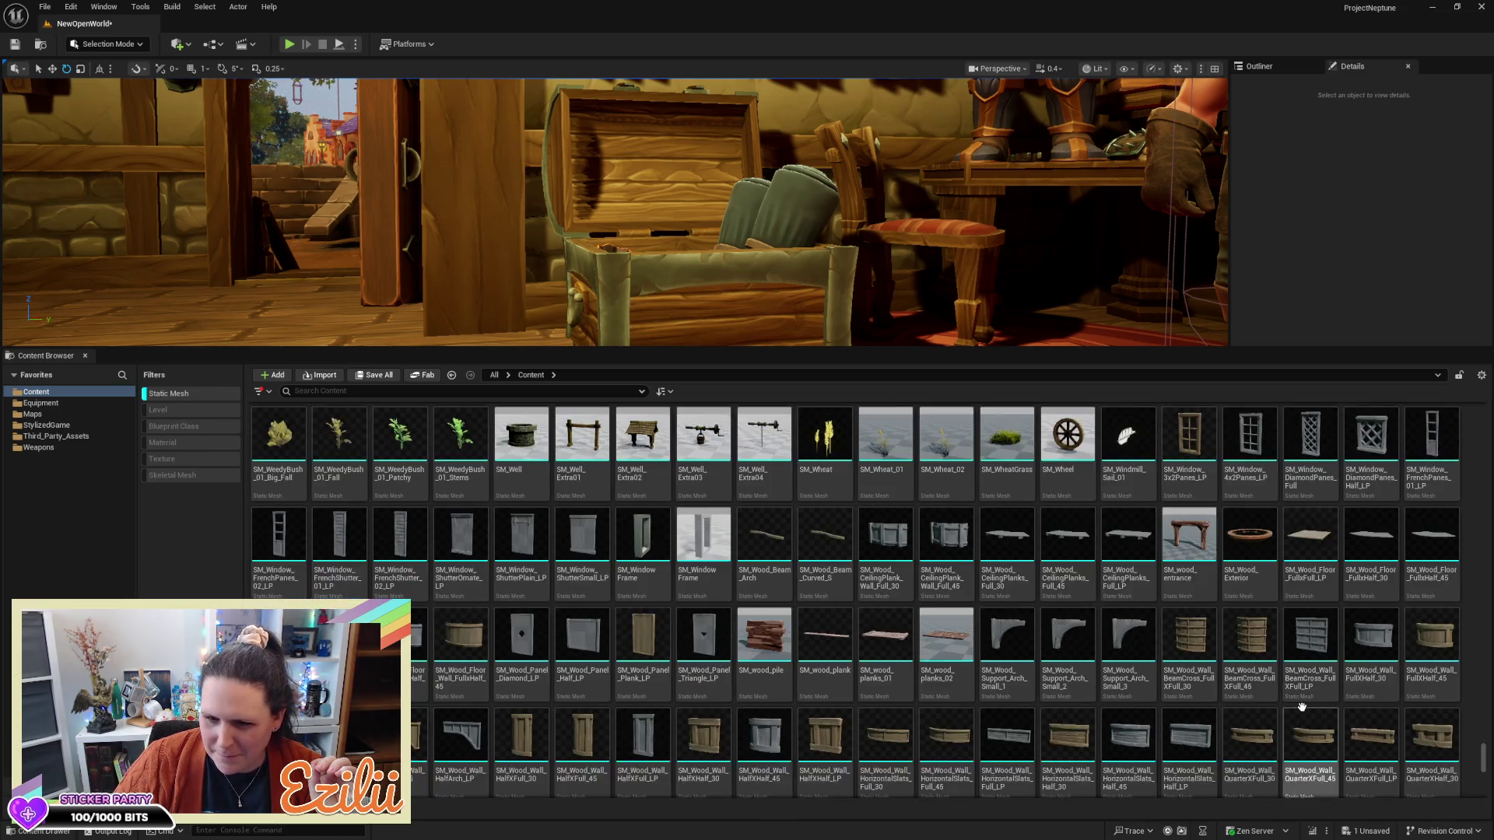
{"action": "scroll", "coordinate": [1299, 709], "scroll_direction": "down", "scroll_amount": 4}
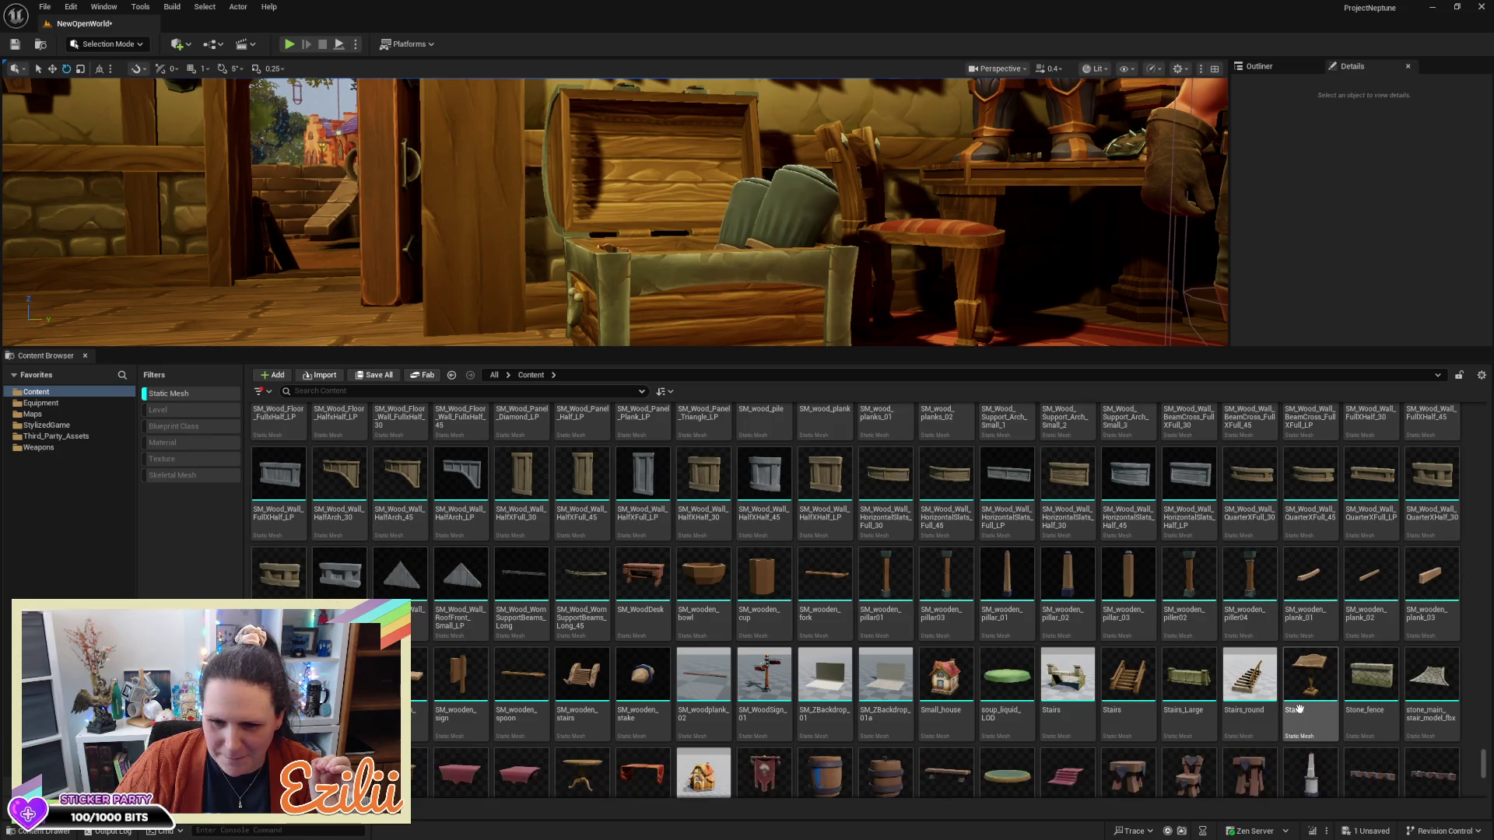
{"action": "scroll", "coordinate": [1313, 708], "scroll_direction": "down", "scroll_amount": 1}
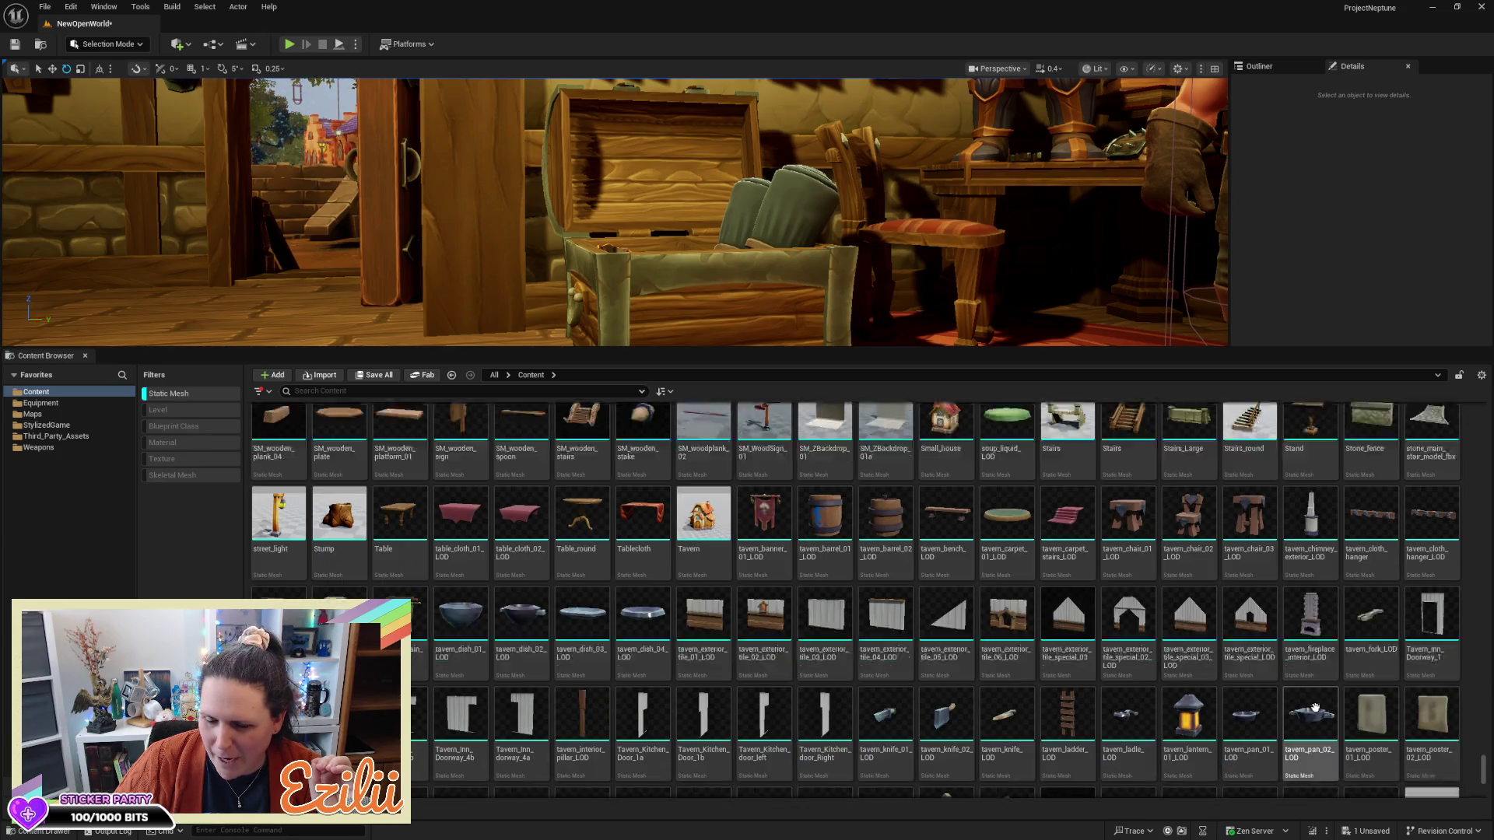
{"action": "scroll", "coordinate": [1482, 775], "scroll_direction": "down", "scroll_amount": 4}
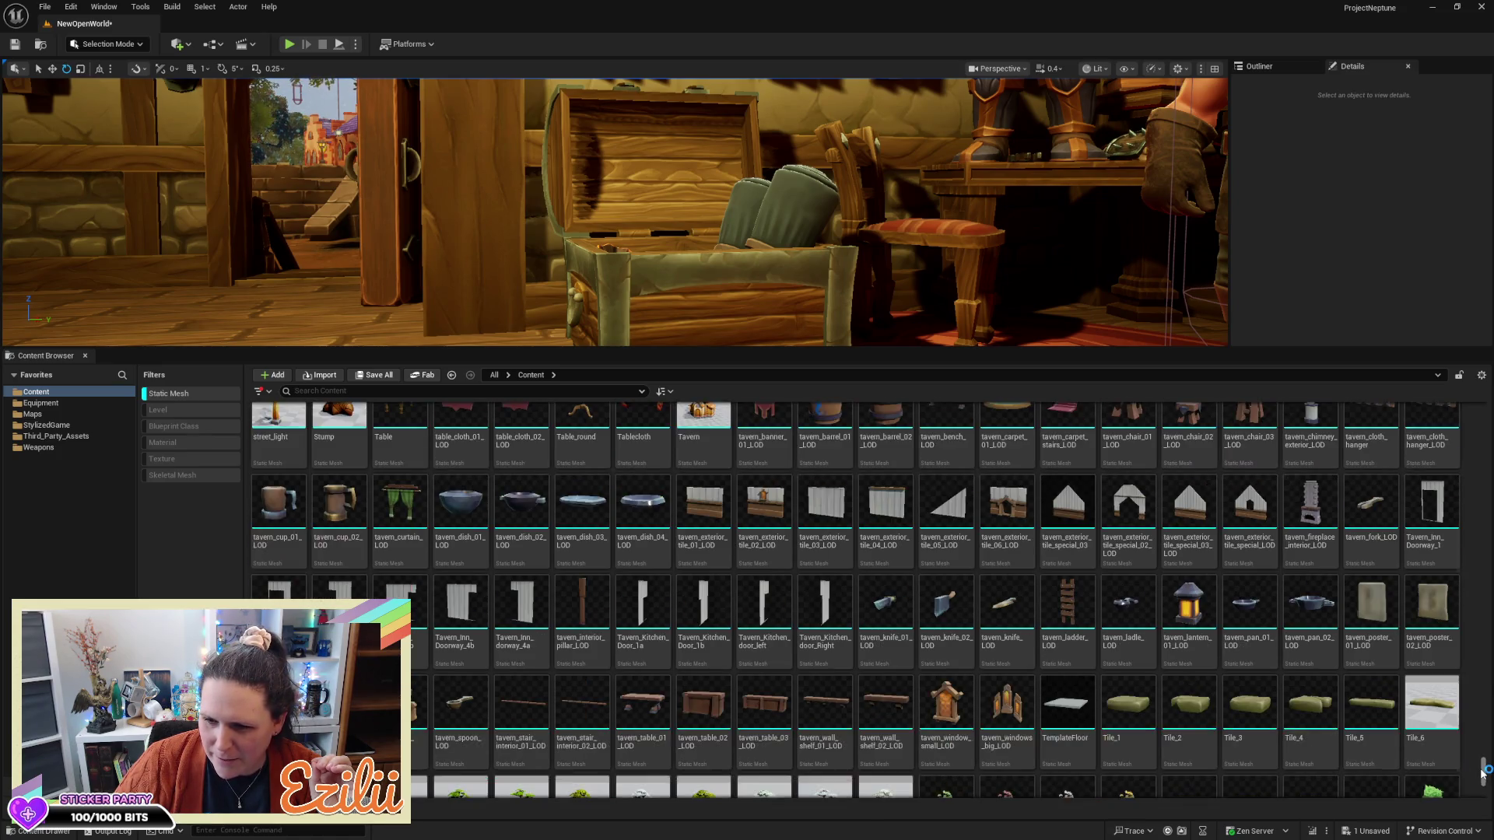
{"action": "scroll", "coordinate": [1482, 775], "scroll_direction": "down", "scroll_amount": 6}
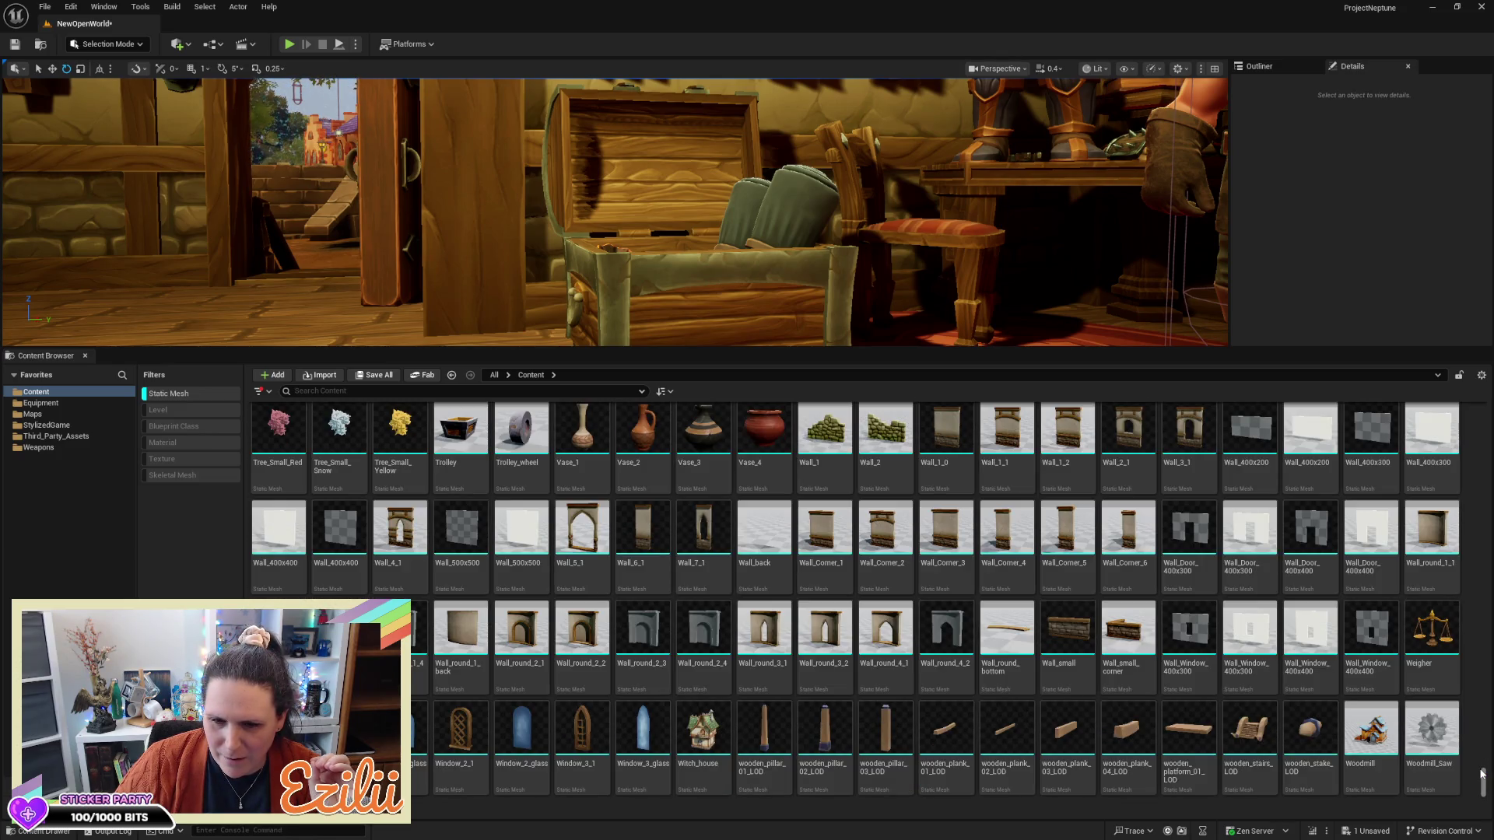
{"action": "scroll", "coordinate": [1483, 775], "scroll_direction": "up", "scroll_amount": 5}
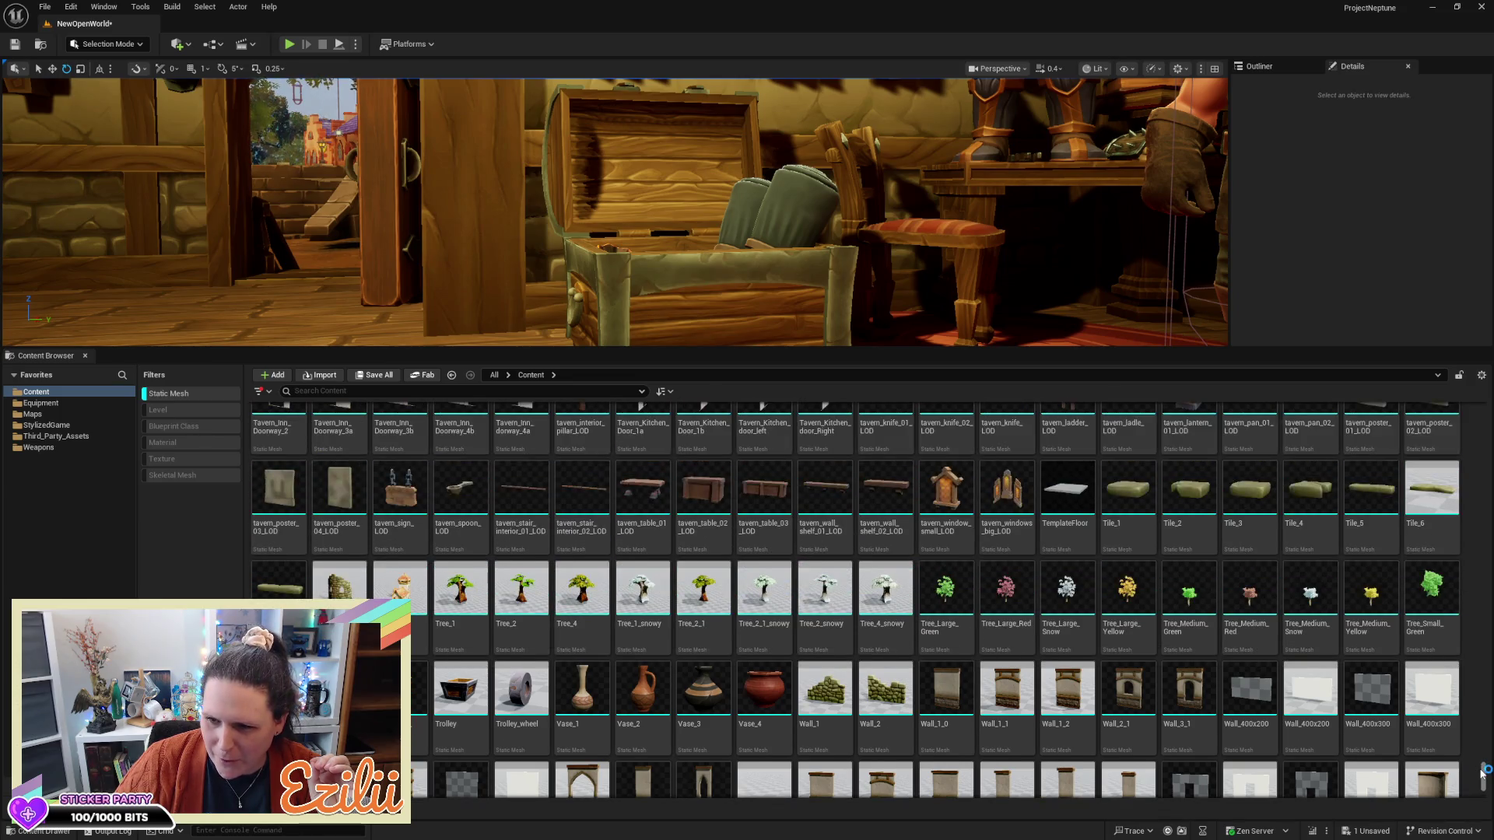
{"action": "scroll", "coordinate": [1482, 772], "scroll_direction": "up", "scroll_amount": 4}
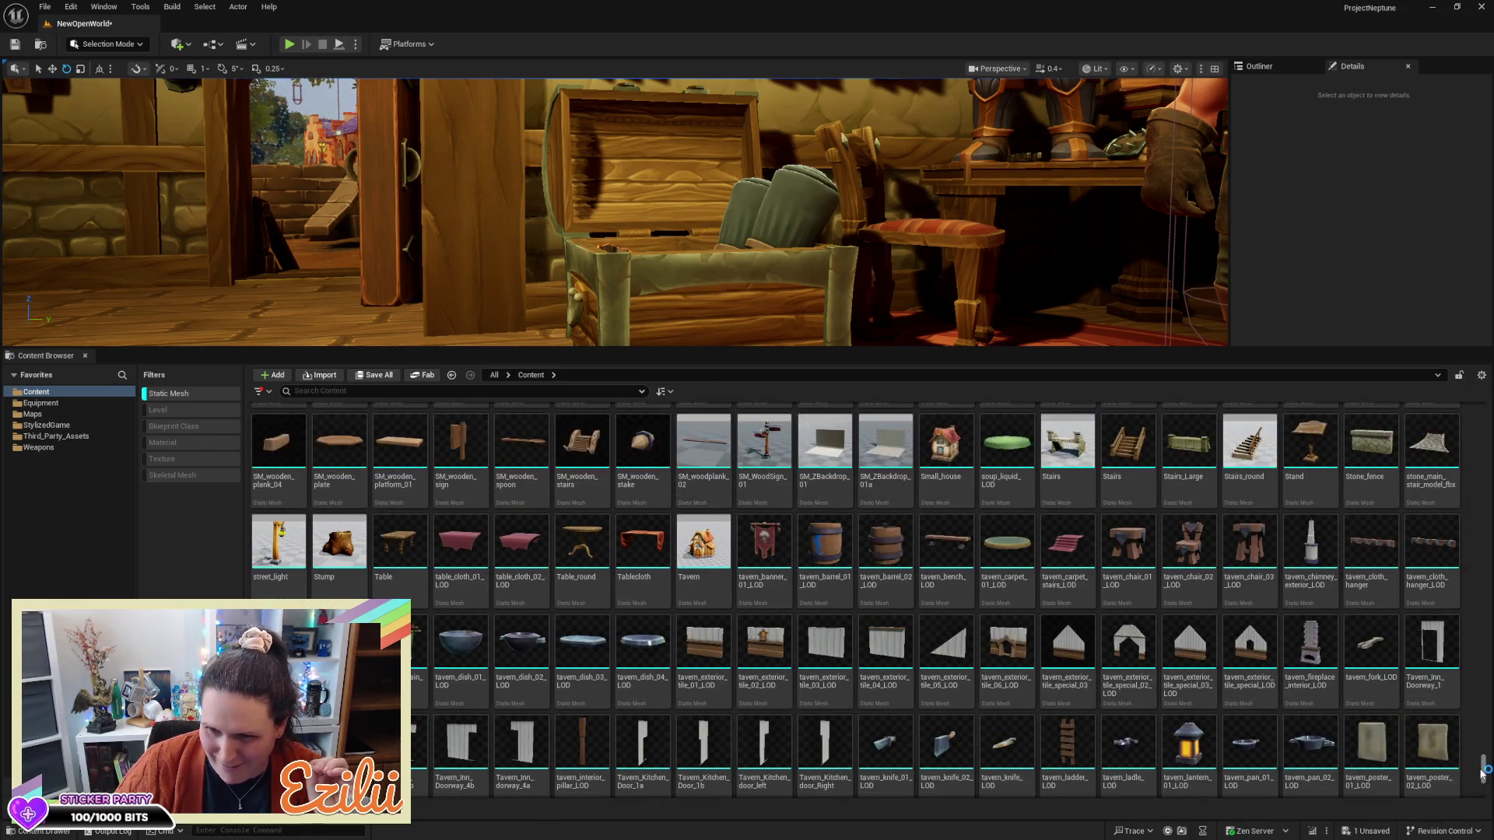
Shrink the asset panel so the shop fills the window, facing the green armour mannequin and fireplace
{"action": "mouse_move", "coordinate": [972, 332]}
{"action": "left_mouse_down"}
{"action": "mouse_move", "coordinate": [1214, 327]}
{"action": "mouse_move", "coordinate": [1191, 357]}
{"action": "left_mouse_up"}
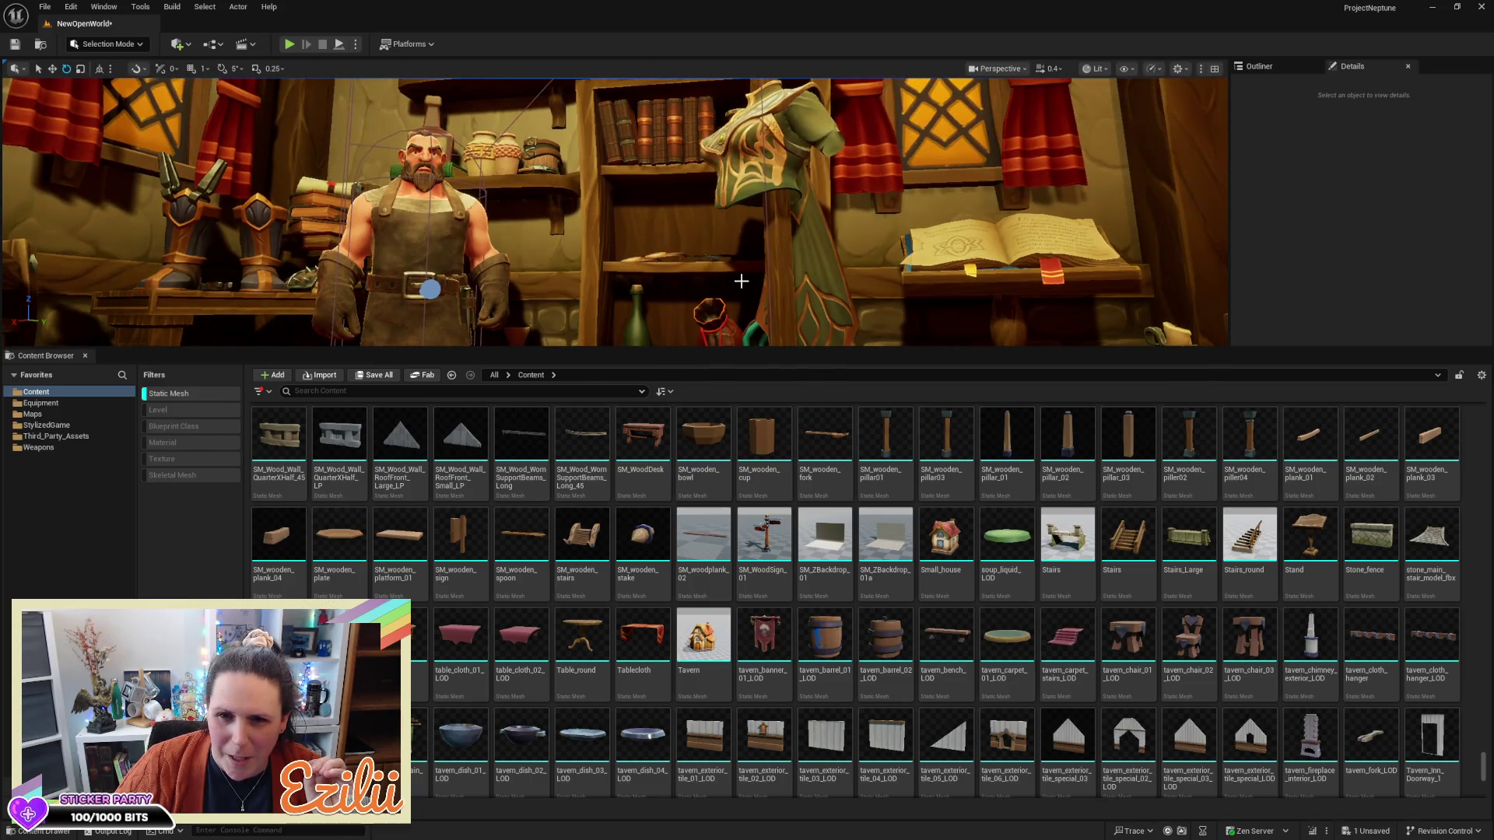
{"action": "left_click_drag", "start_coordinate": [729, 347], "coordinate": [728, 761]}
{"action": "mouse_move", "coordinate": [700, 389]}
{"action": "left_mouse_down"}
{"action": "mouse_move", "coordinate": [661, 390]}
{"action": "mouse_move", "coordinate": [623, 343]}
{"action": "mouse_move", "coordinate": [646, 366]}
{"action": "mouse_move", "coordinate": [646, 436]}
{"action": "mouse_move", "coordinate": [646, 390]}
{"action": "left_mouse_up"}
{"action": "left_click_drag", "start_coordinate": [696, 462], "coordinate": [696, 483]}
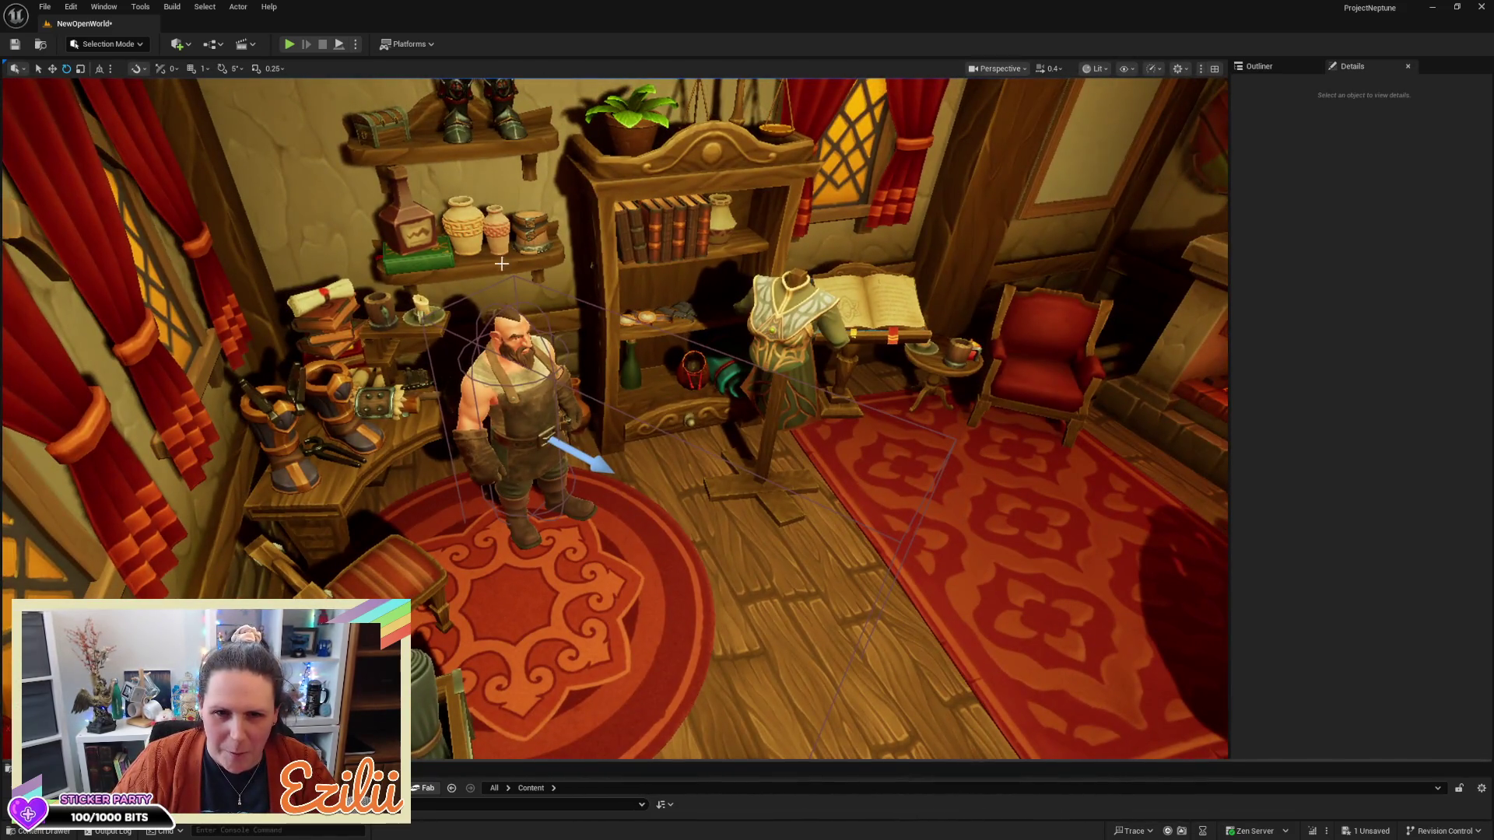
{"action": "mouse_move", "coordinate": [656, 248]}
{"action": "left_mouse_down"}
{"action": "mouse_move", "coordinate": [819, 257]}
{"action": "mouse_move", "coordinate": [735, 296]}
{"action": "left_mouse_up"}
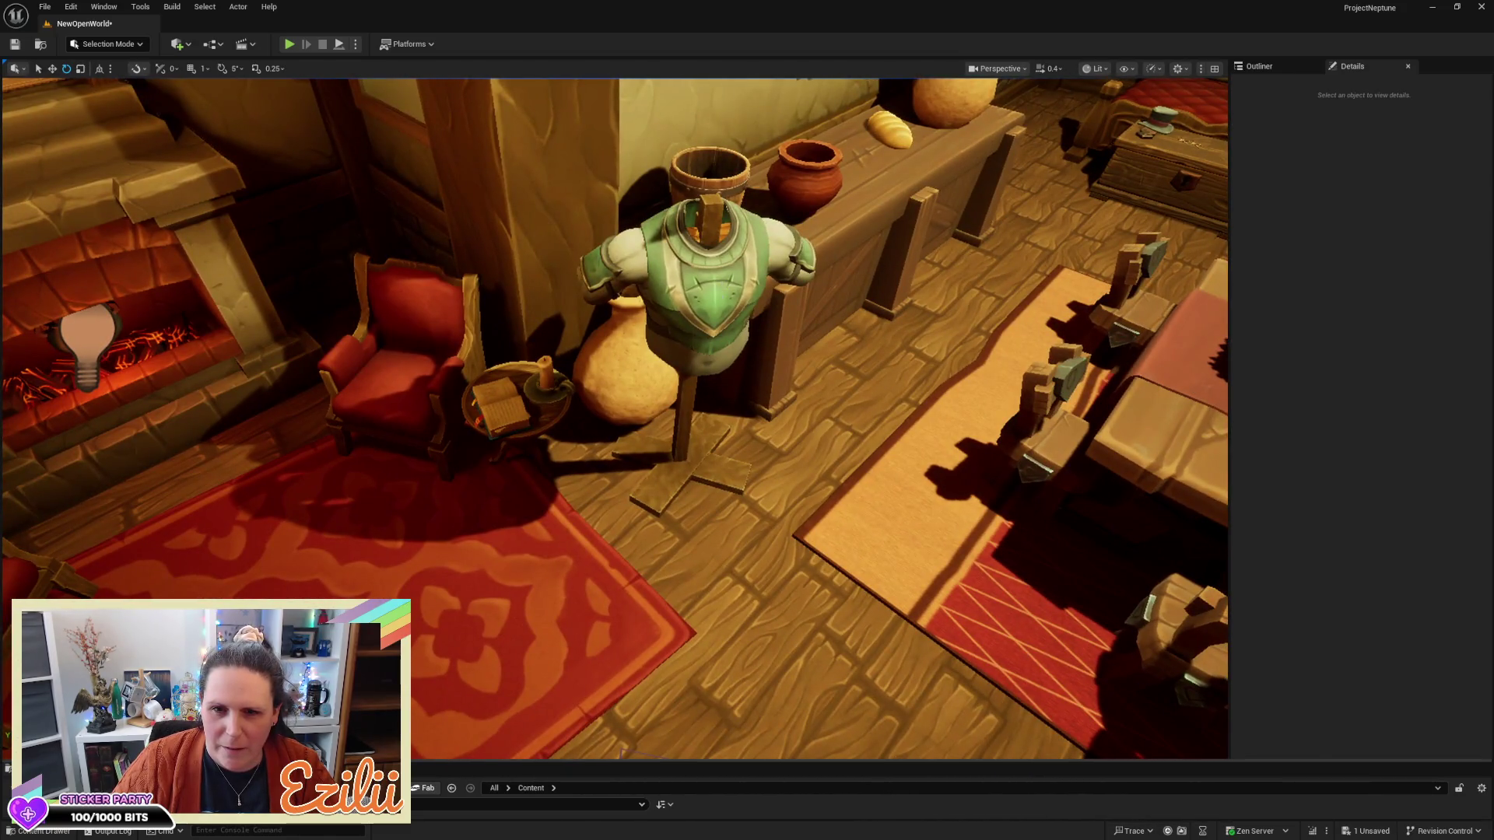
Select the armour mannequin with its stand and Alt-drag a copy into the corner behind the armchair
{"action": "left_click", "coordinate": [732, 460]}
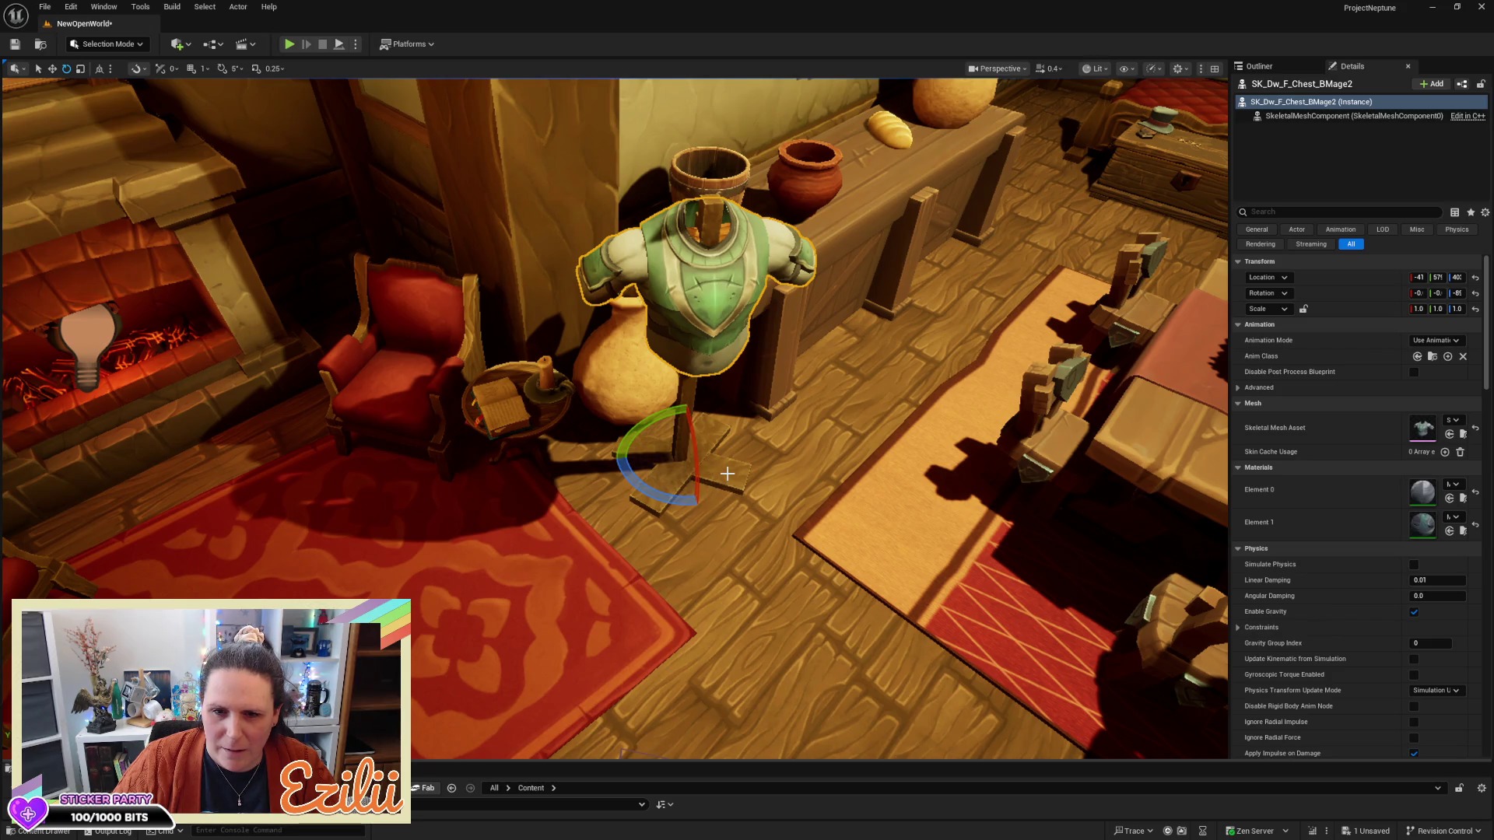
{"action": "left_click", "coordinate": [727, 473], "text": "ctrl"}
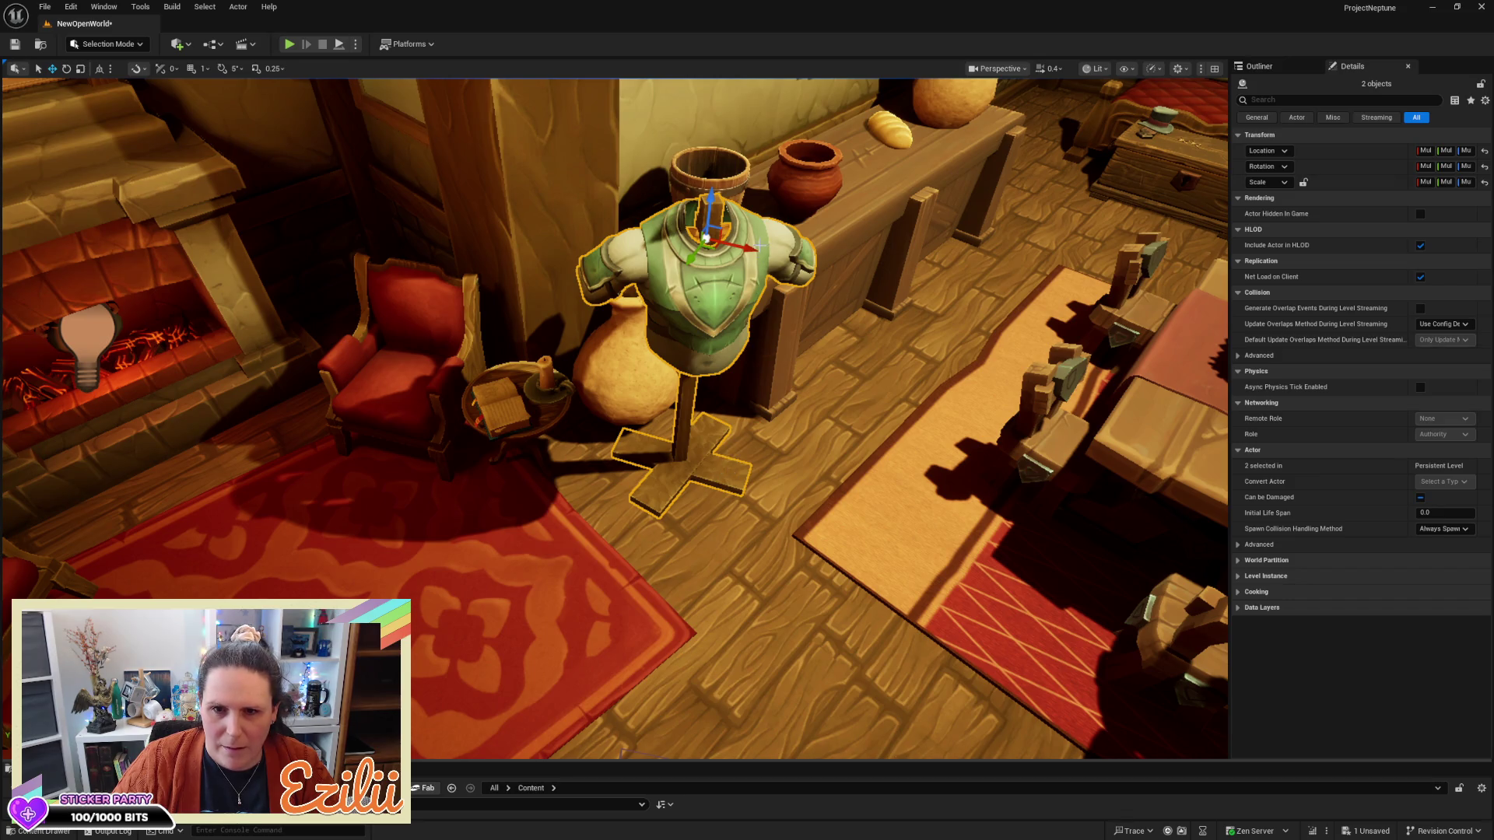
{"action": "mouse_move", "coordinate": [757, 248]}
{"action": "left_mouse_down"}
{"action": "mouse_move", "coordinate": [466, 249]}
{"action": "mouse_move", "coordinate": [366, 195]}
{"action": "mouse_move", "coordinate": [251, 171]}
{"action": "left_mouse_up"}
{"action": "key", "text": "w"}
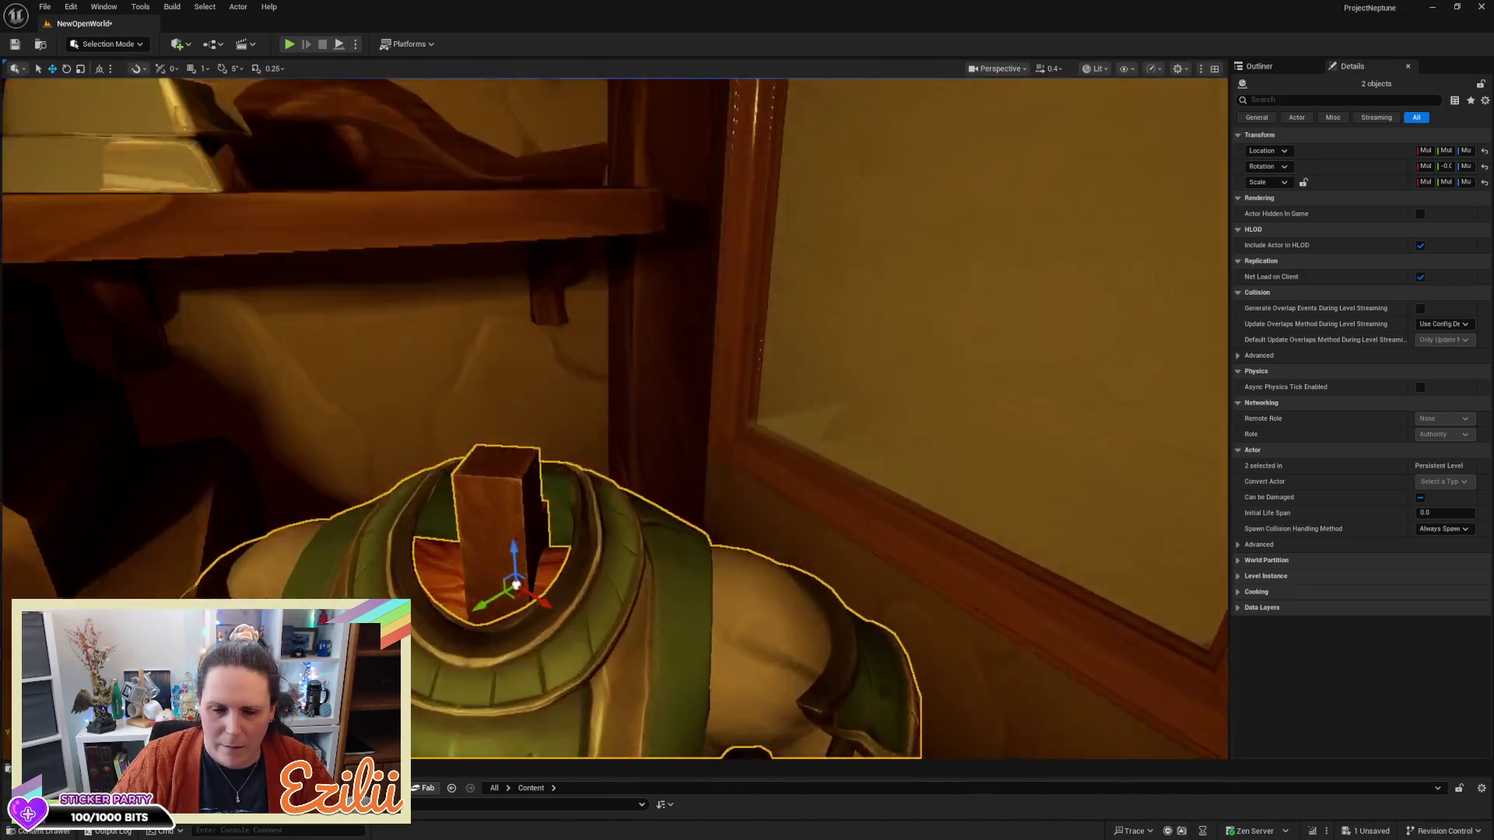
{"action": "left_click_drag", "start_coordinate": [298, 297], "coordinate": [299, 297]}
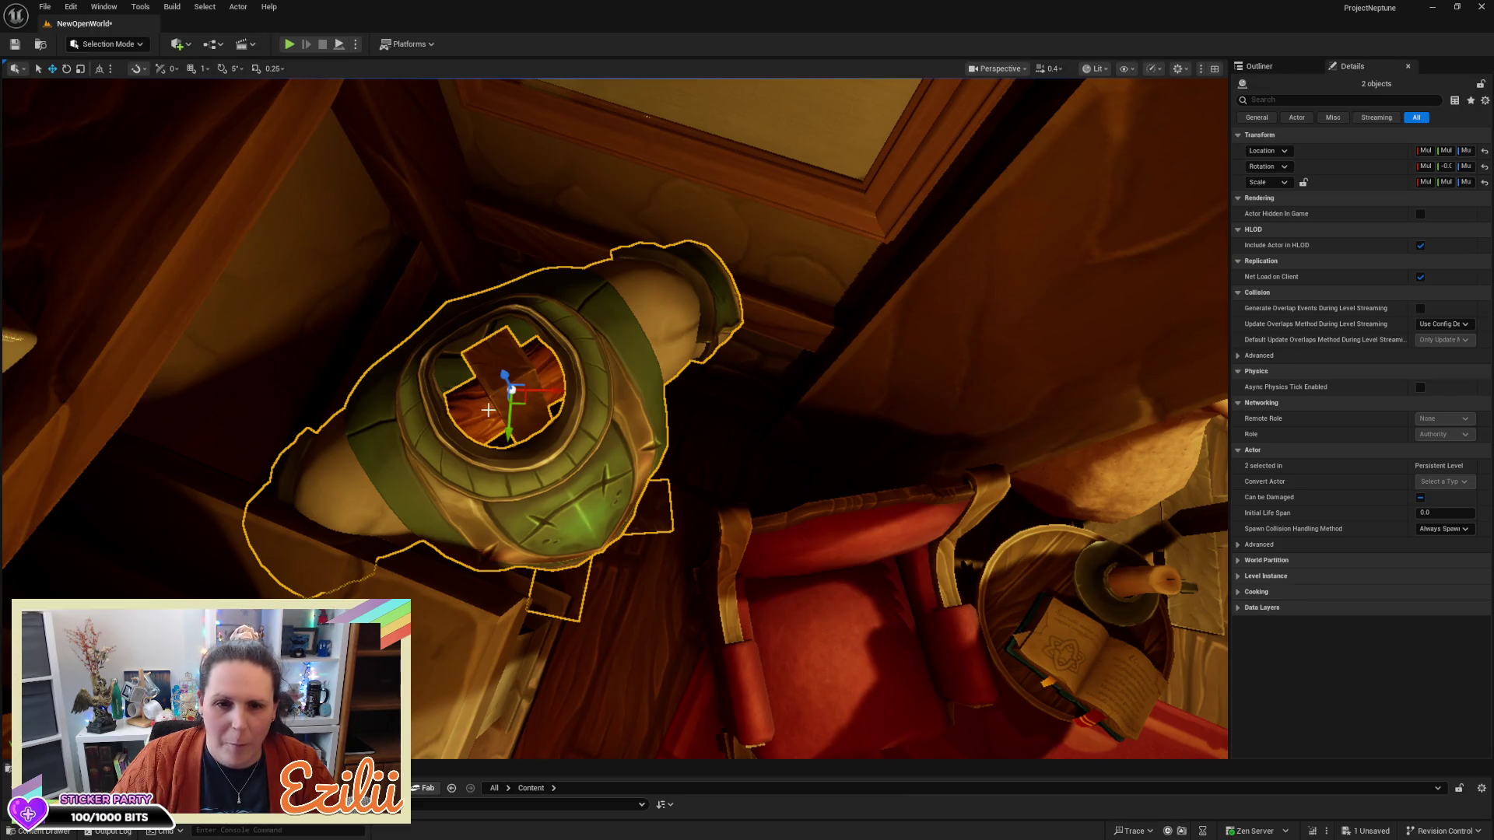
{"action": "mouse_move", "coordinate": [512, 433]}
{"action": "left_mouse_down"}
{"action": "mouse_move", "coordinate": [539, 372]}
{"action": "mouse_move", "coordinate": [561, 388]}
{"action": "mouse_move", "coordinate": [543, 411]}
{"action": "left_mouse_up"}
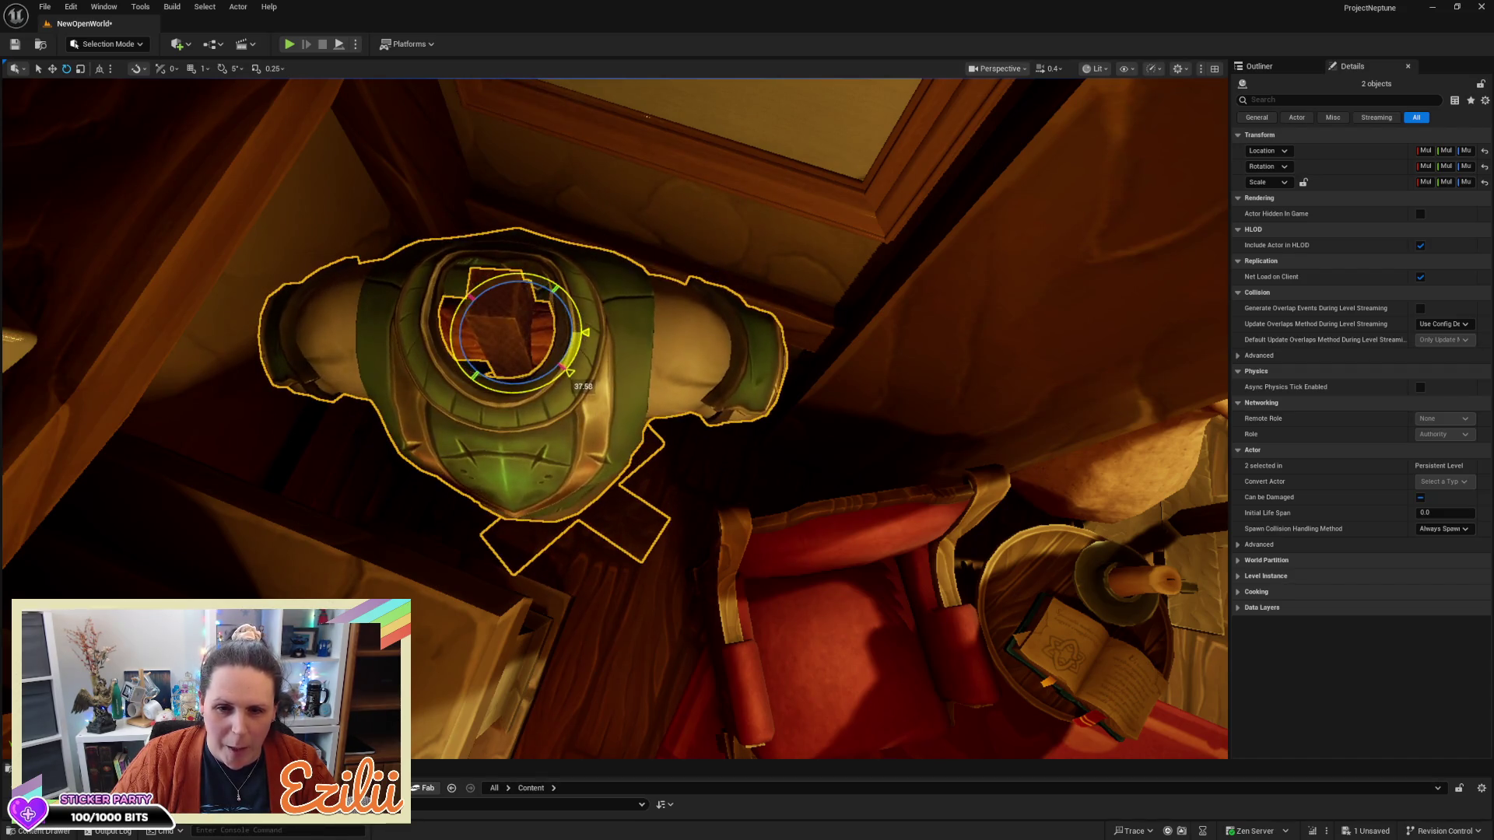
{"action": "key", "text": "w"}
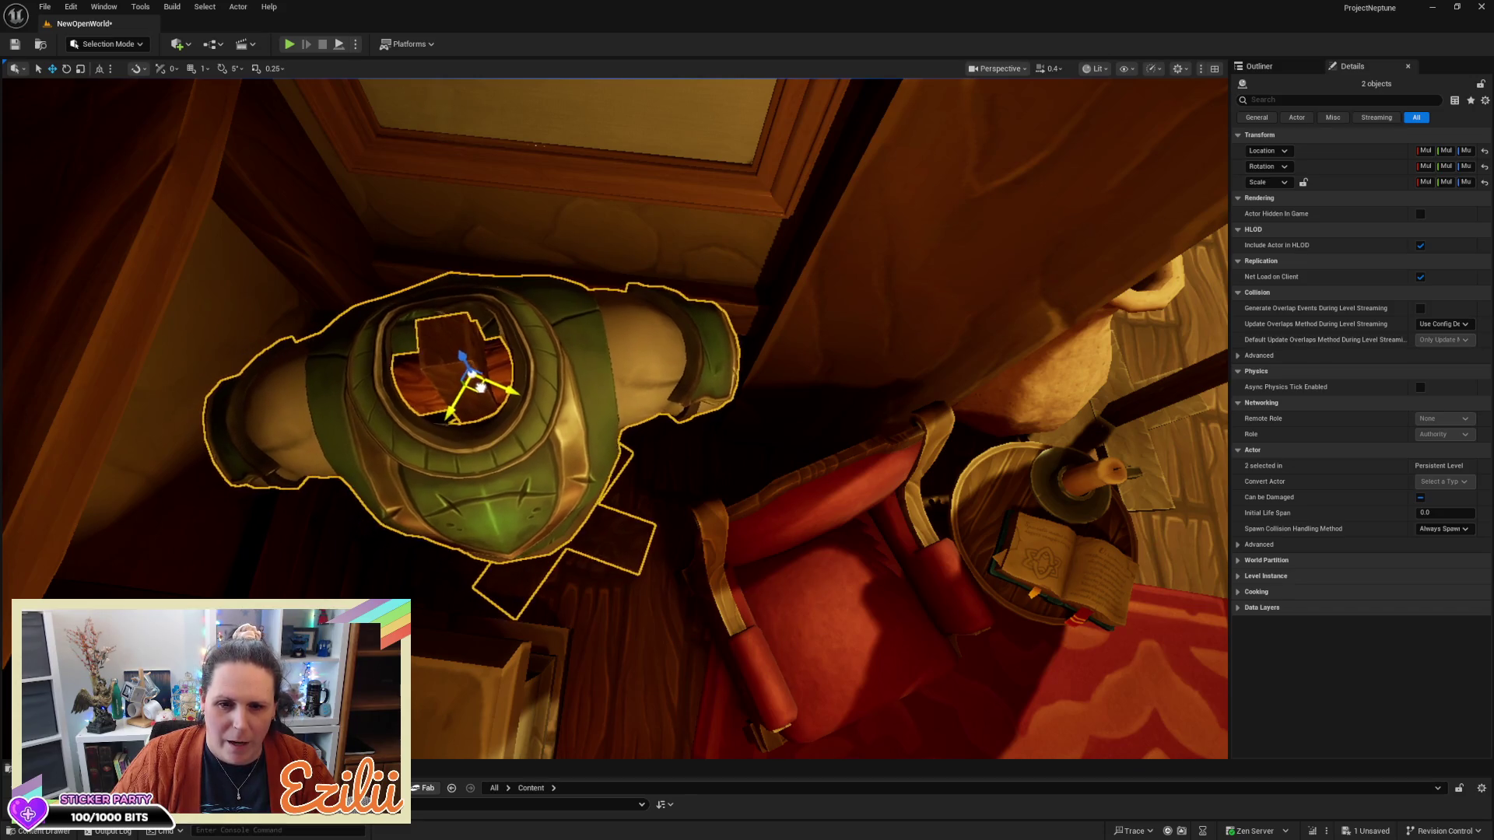
Fly the camera around the armchair and fireplace corner to inspect the copied mannequin
{"action": "left_click_drag", "start_coordinate": [499, 376], "coordinate": [605, 378]}
{"action": "key", "text": "w"}
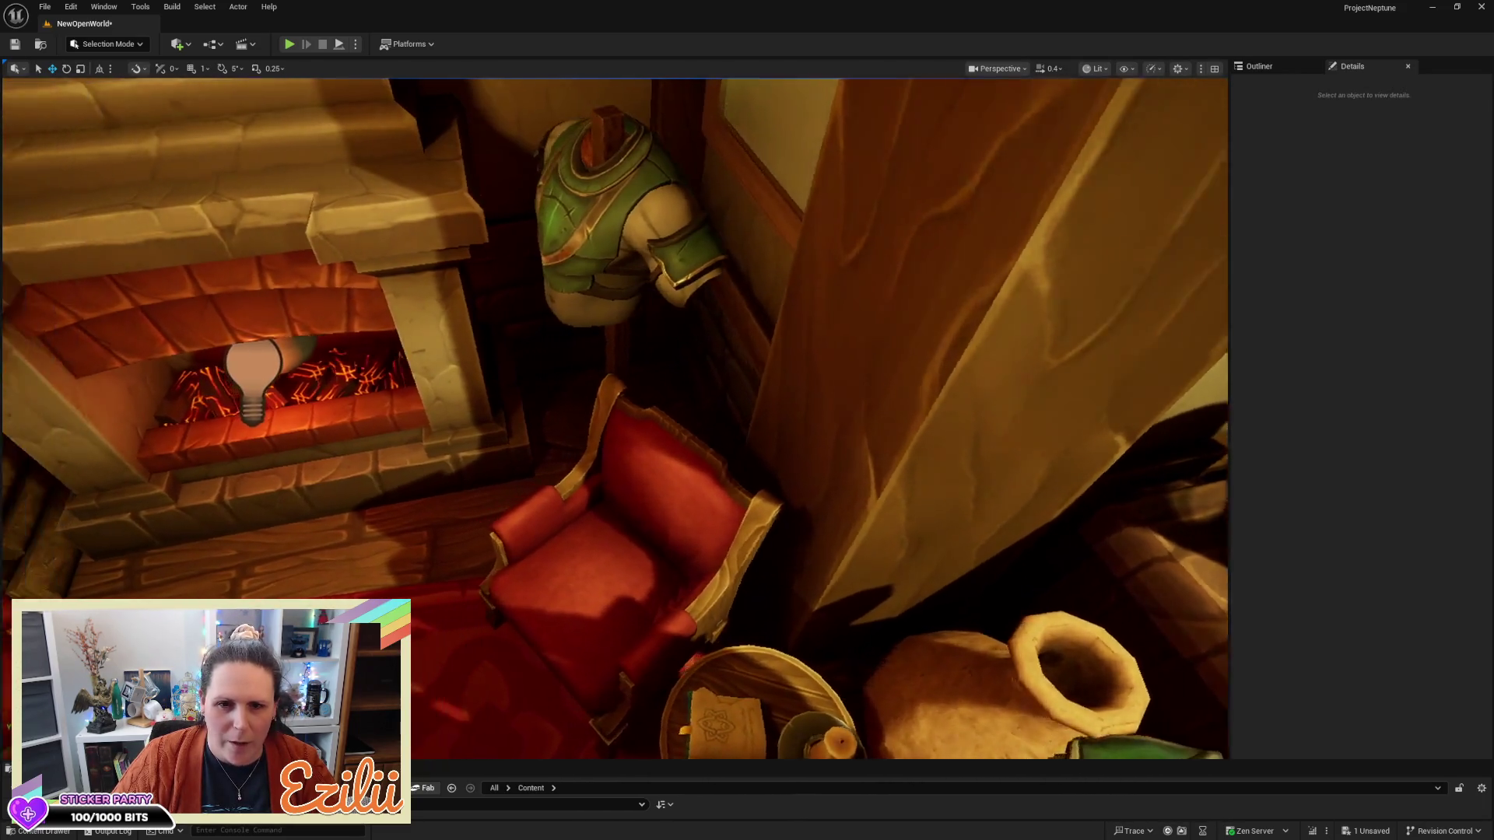
{"action": "key", "text": "w"}
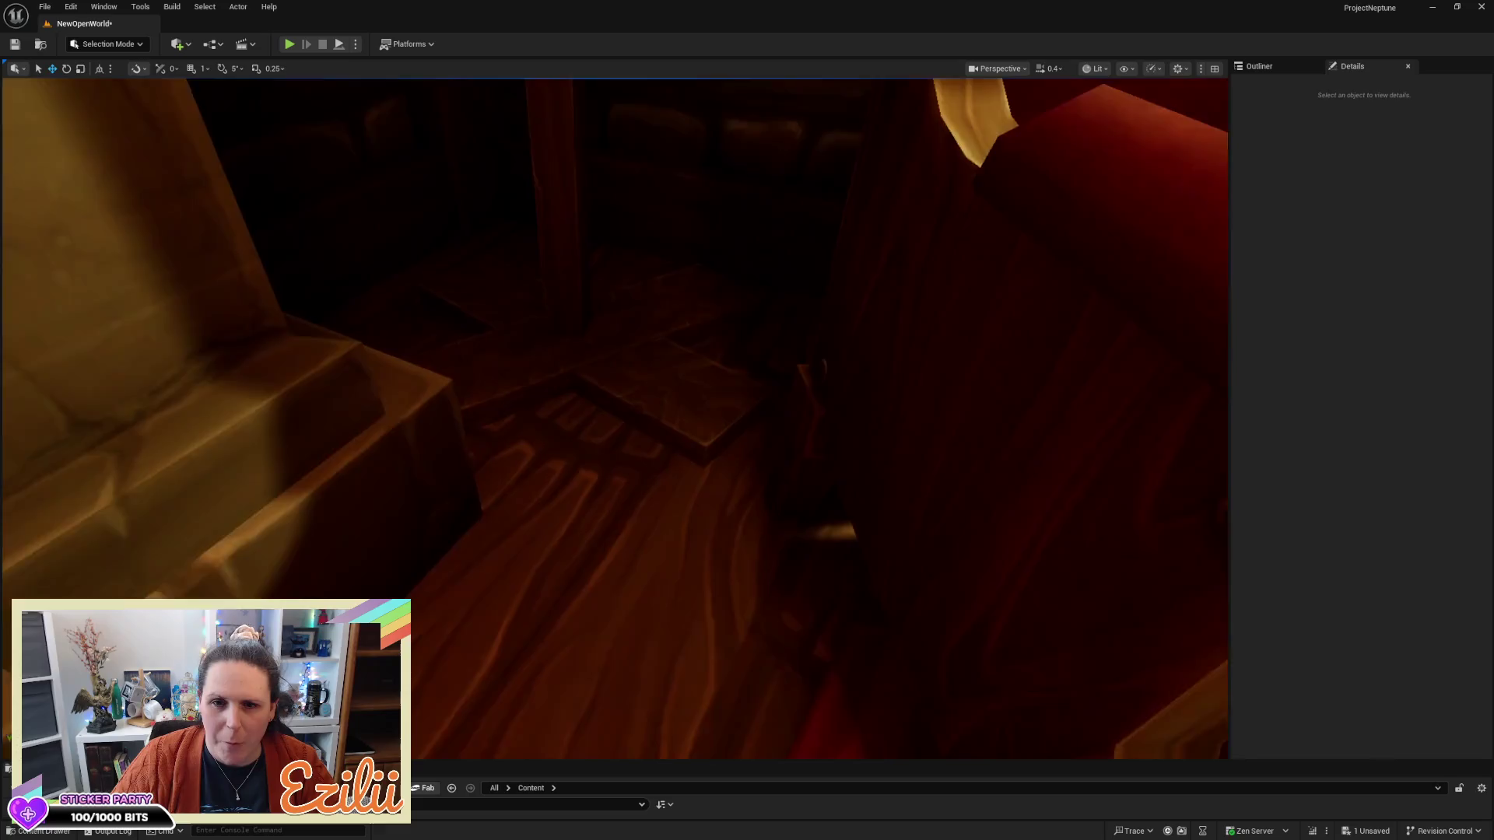
{"action": "key", "text": "s"}
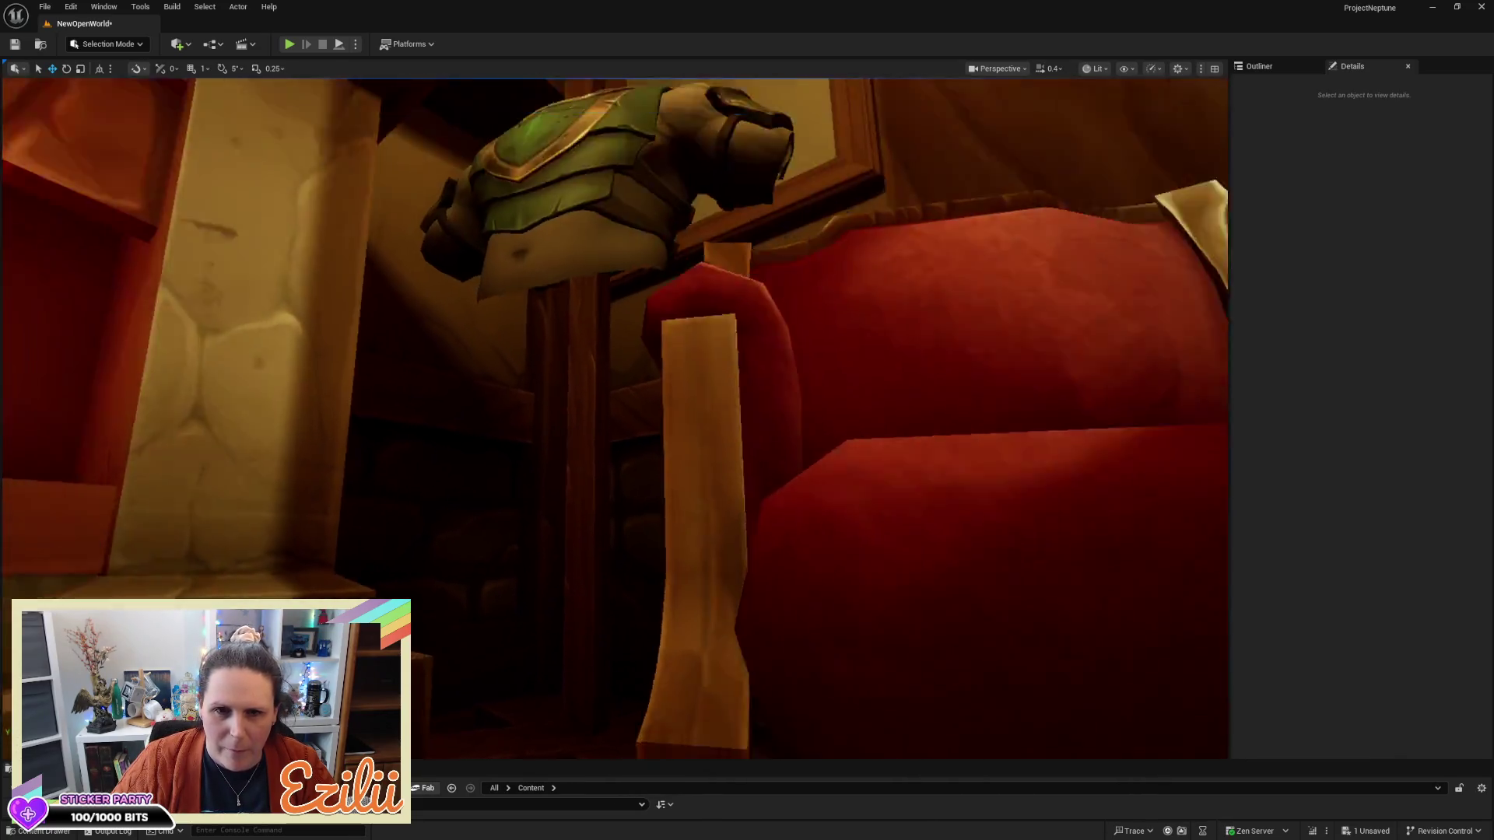
{"action": "key", "text": "w"}
{"action": "key", "text": "s"}
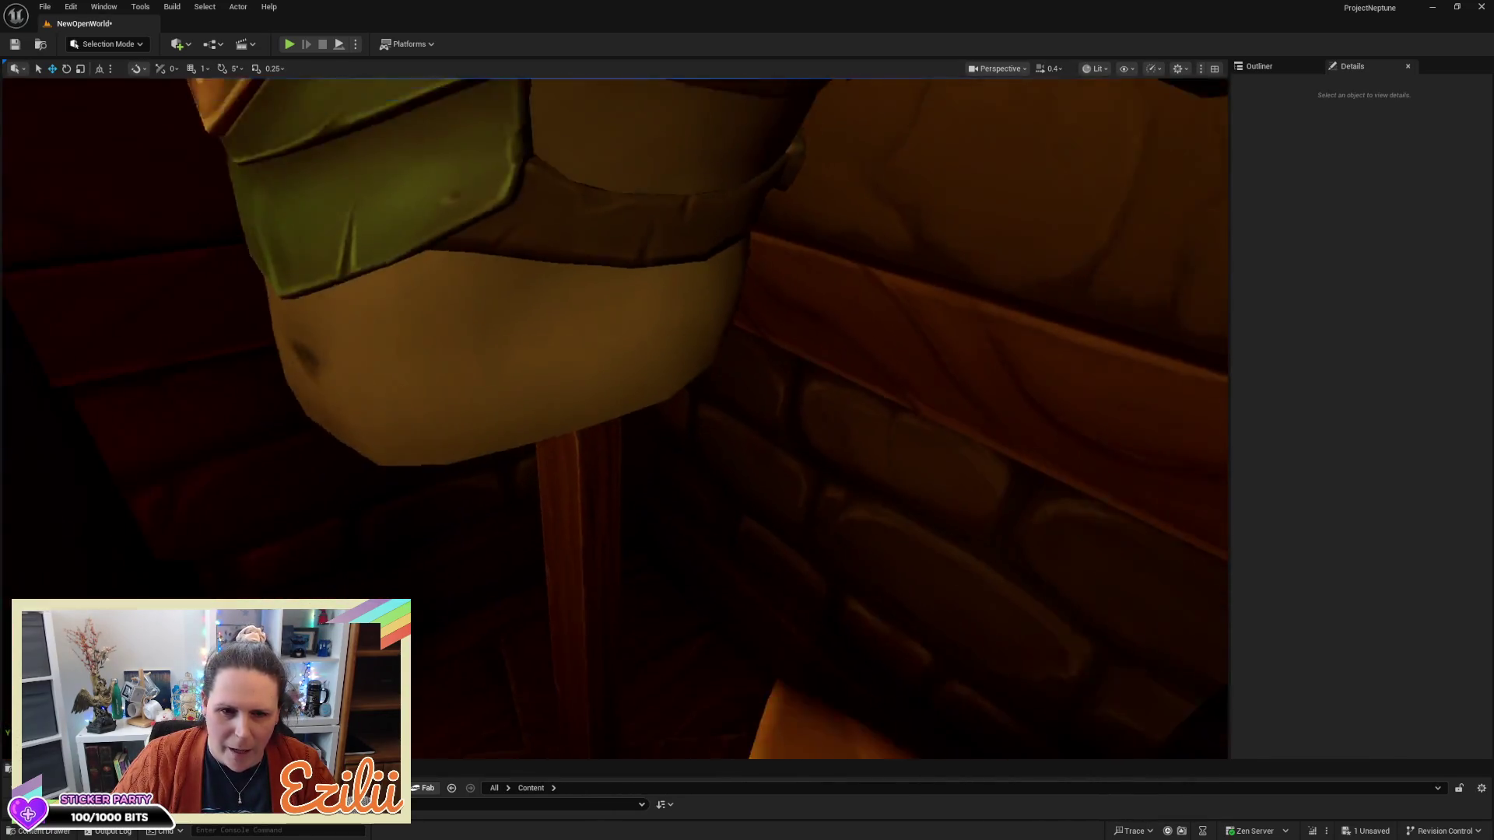
{"action": "key", "text": "w"}
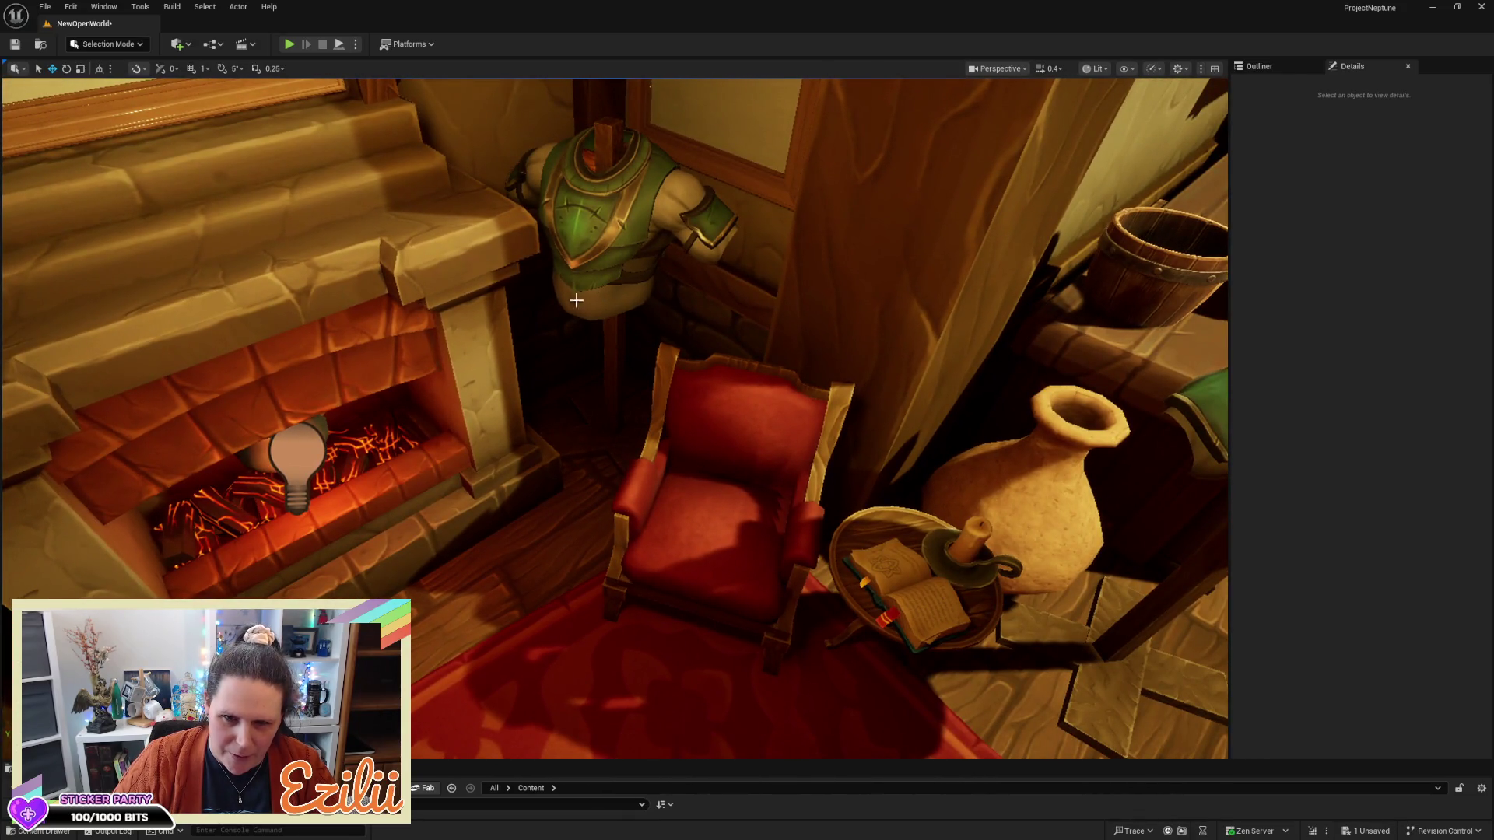
Rotate the copied armour mannequin and its stand about 25 degrees around the Z axis
{"action": "left_click", "coordinate": [594, 264]}
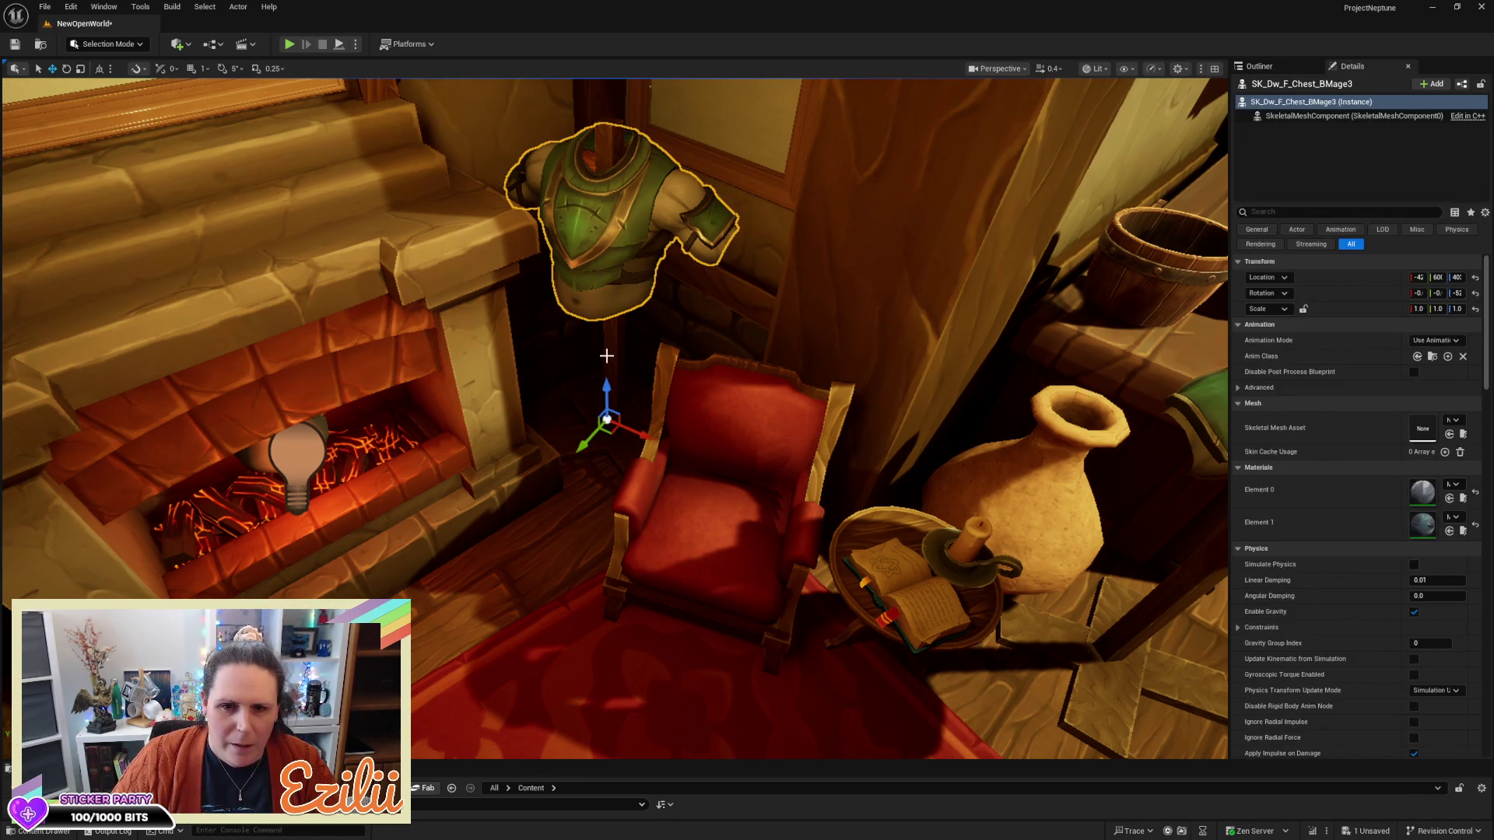
{"action": "left_click", "coordinate": [606, 356], "text": "ctrl"}
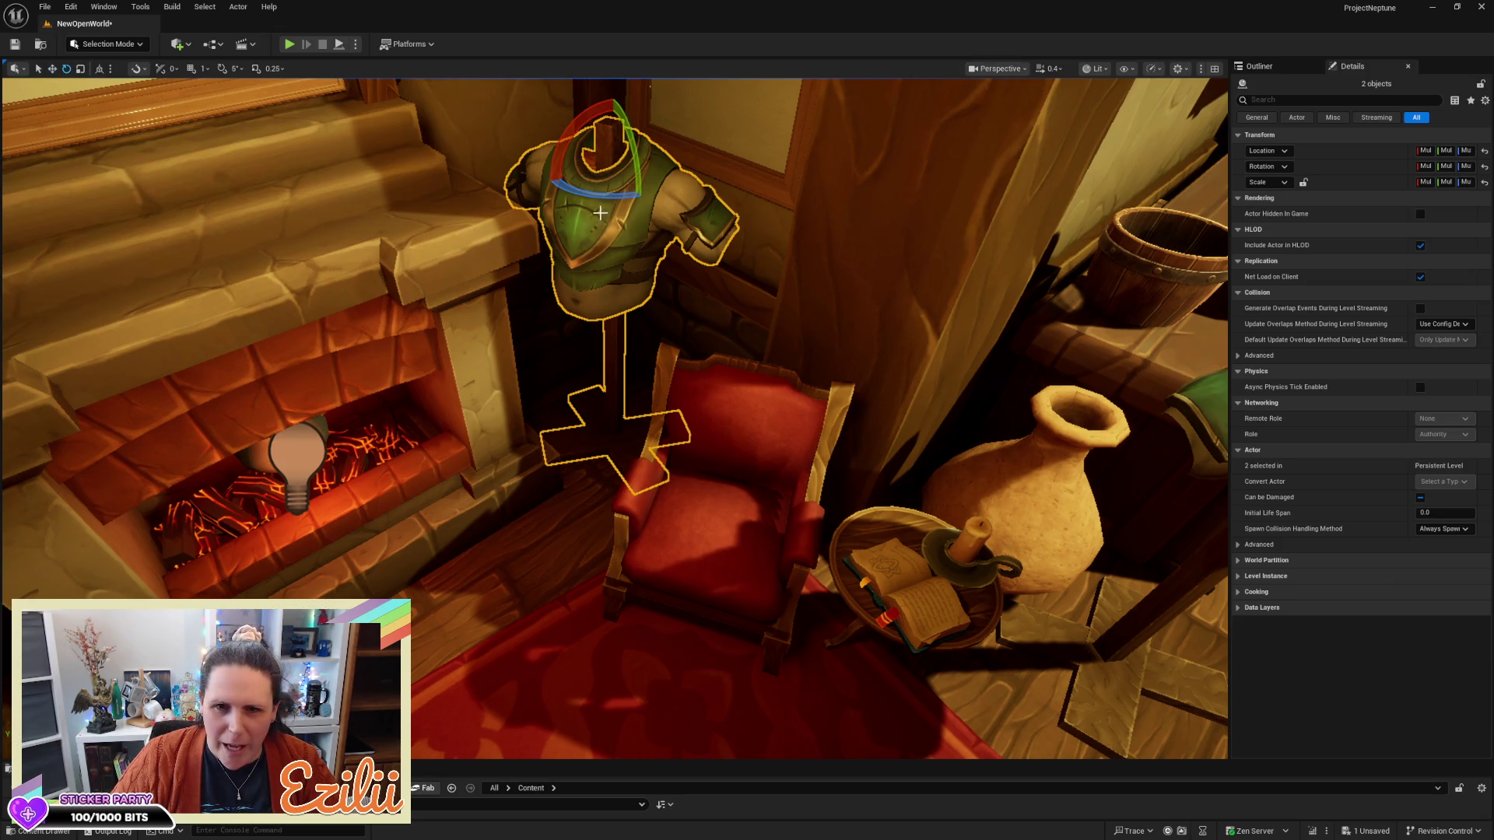
{"action": "left_click_drag", "start_coordinate": [605, 193], "coordinate": [667, 193]}
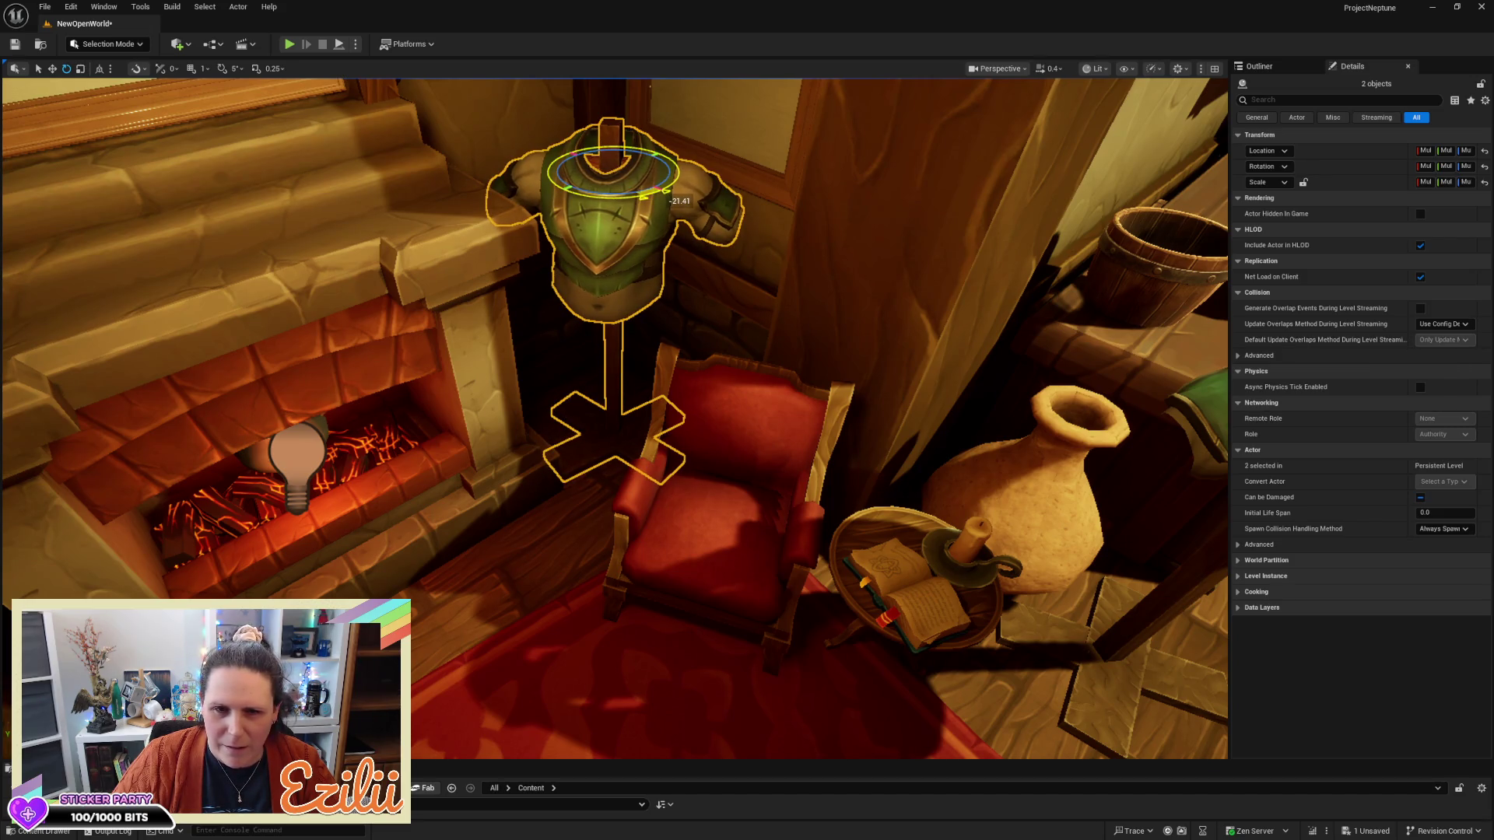
{"action": "left_click", "coordinate": [654, 317]}
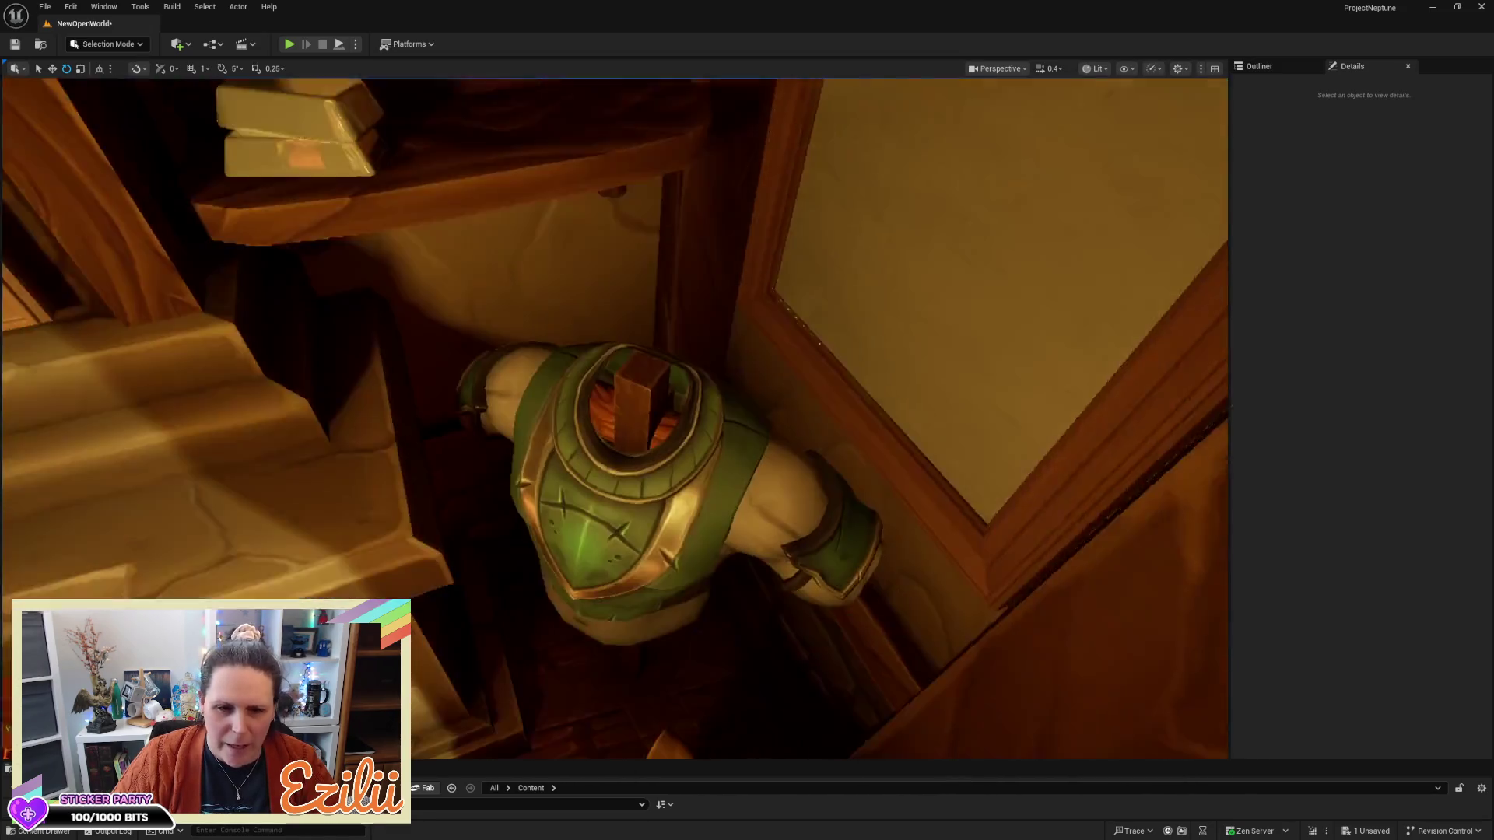
Look over the armchair and fireplace and bring up the Content Browser below the scene
{"action": "mouse_move", "coordinate": [653, 316]}
{"action": "left_mouse_down"}
{"action": "mouse_move", "coordinate": [638, 397]}
{"action": "mouse_move", "coordinate": [650, 483]}
{"action": "left_mouse_up"}
{"action": "mouse_move", "coordinate": [710, 382]}
{"action": "left_mouse_down"}
{"action": "mouse_move", "coordinate": [779, 383]}
{"action": "mouse_move", "coordinate": [711, 362]}
{"action": "mouse_move", "coordinate": [710, 307]}
{"action": "left_mouse_up"}
{"action": "key", "text": "ctrl+z"}
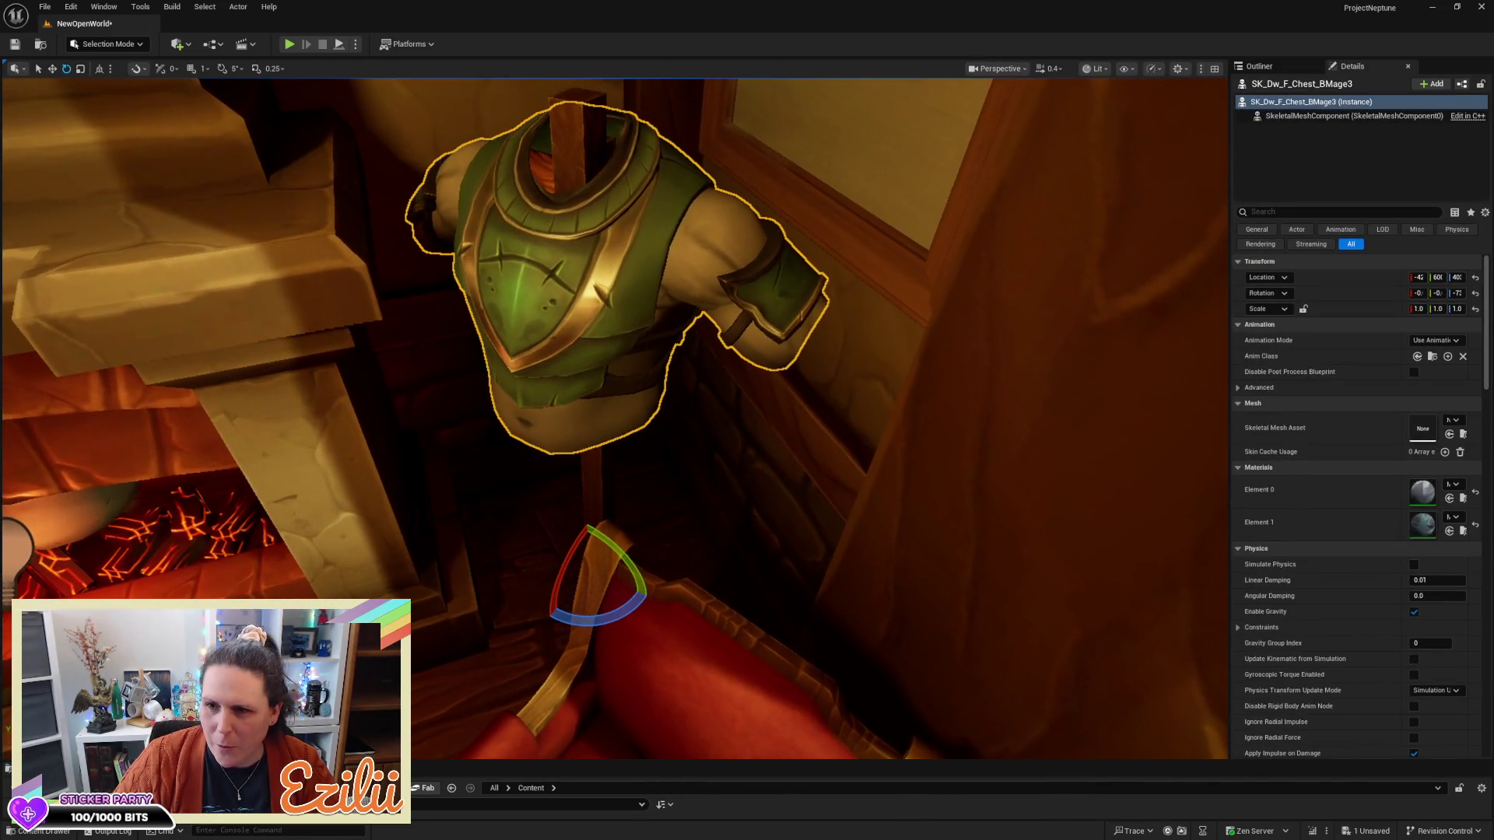
{"action": "key", "text": "ctrl+space"}
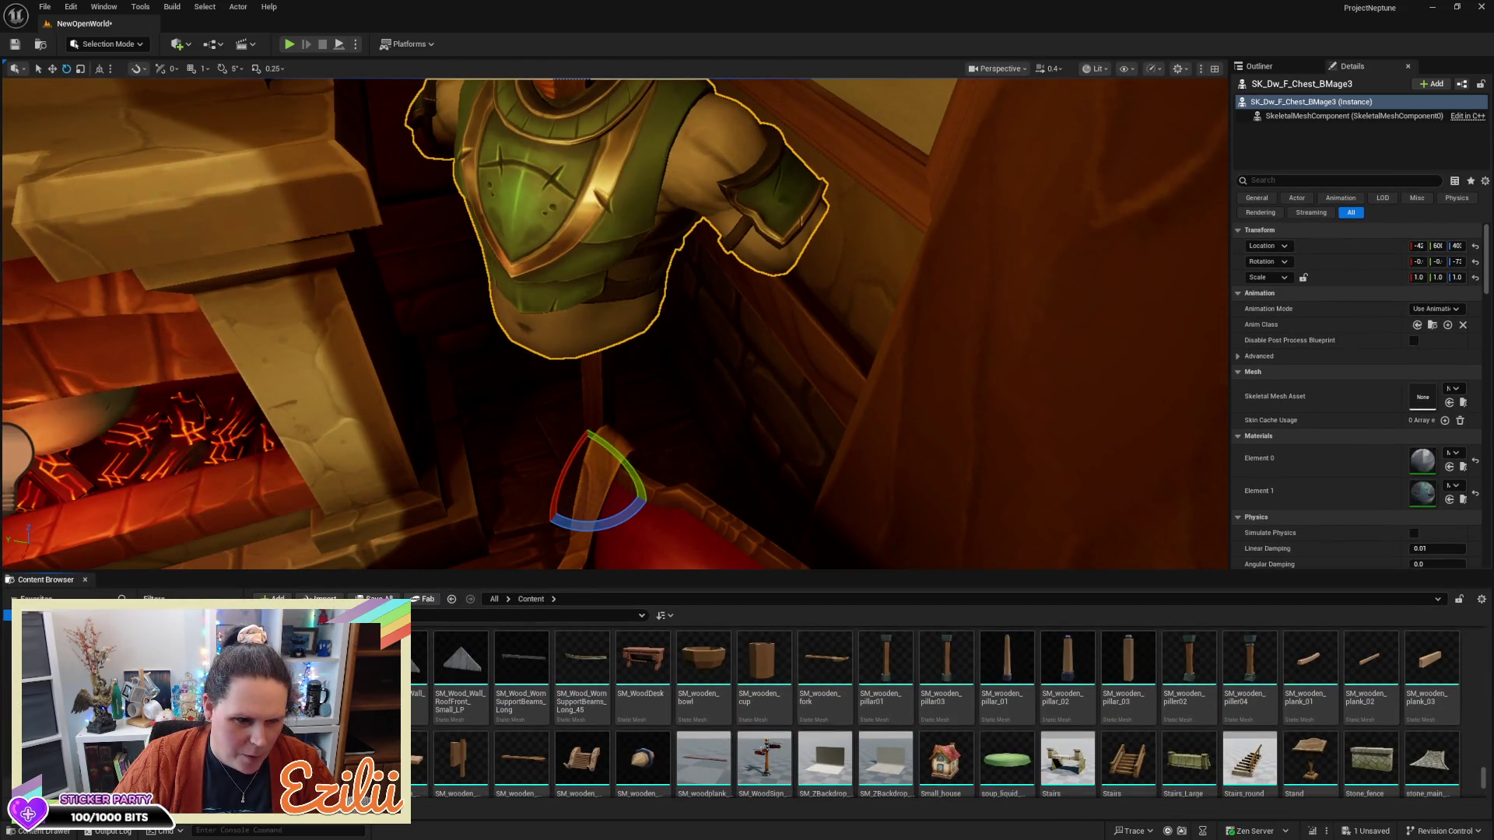
Find the SK_Bandage meshes, turn to the table with the flower bowl, and drop SK_Bandage1 near it
{"action": "scroll", "coordinate": [705, 701], "scroll_direction": "up", "scroll_amount": 2}
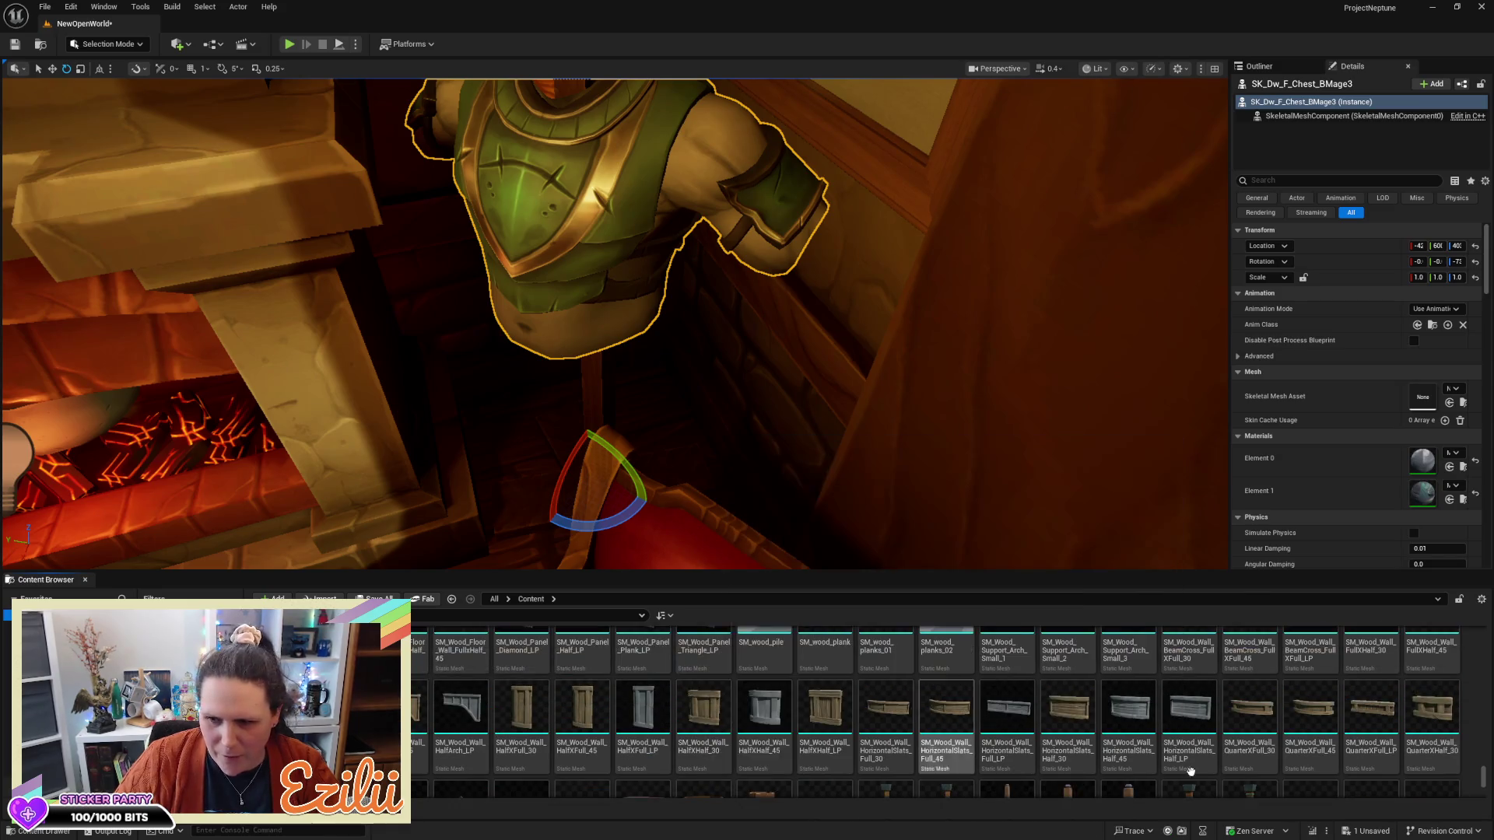
{"action": "left_click_drag", "start_coordinate": [1483, 776], "coordinate": [1491, 588]}
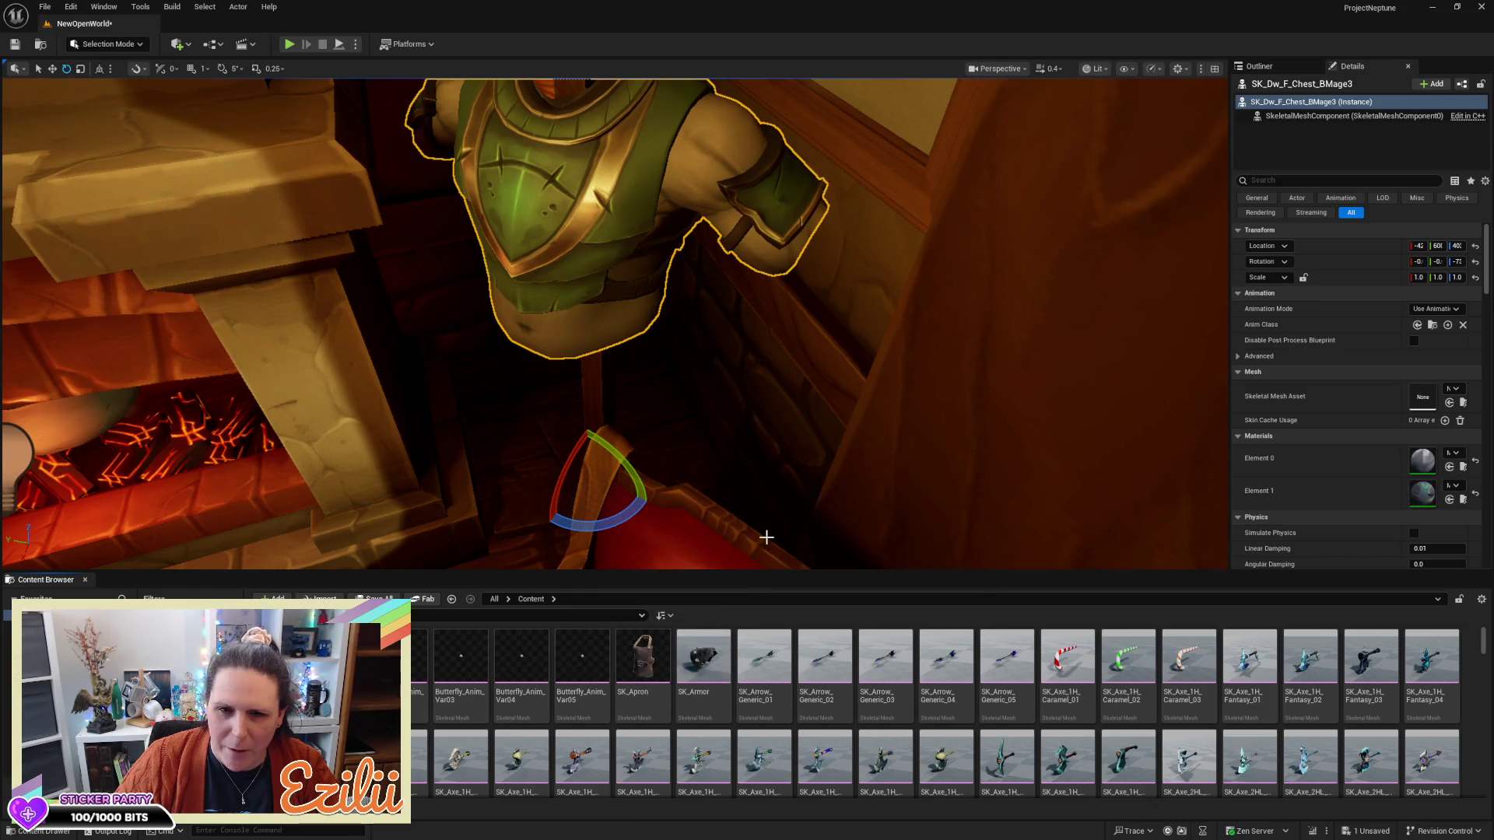
{"action": "mouse_move", "coordinate": [677, 467]}
{"action": "left_mouse_down"}
{"action": "mouse_move", "coordinate": [1012, 467]}
{"action": "mouse_move", "coordinate": [817, 467]}
{"action": "mouse_move", "coordinate": [817, 389]}
{"action": "mouse_move", "coordinate": [778, 350]}
{"action": "mouse_move", "coordinate": [778, 312]}
{"action": "mouse_move", "coordinate": [825, 311]}
{"action": "left_mouse_up"}
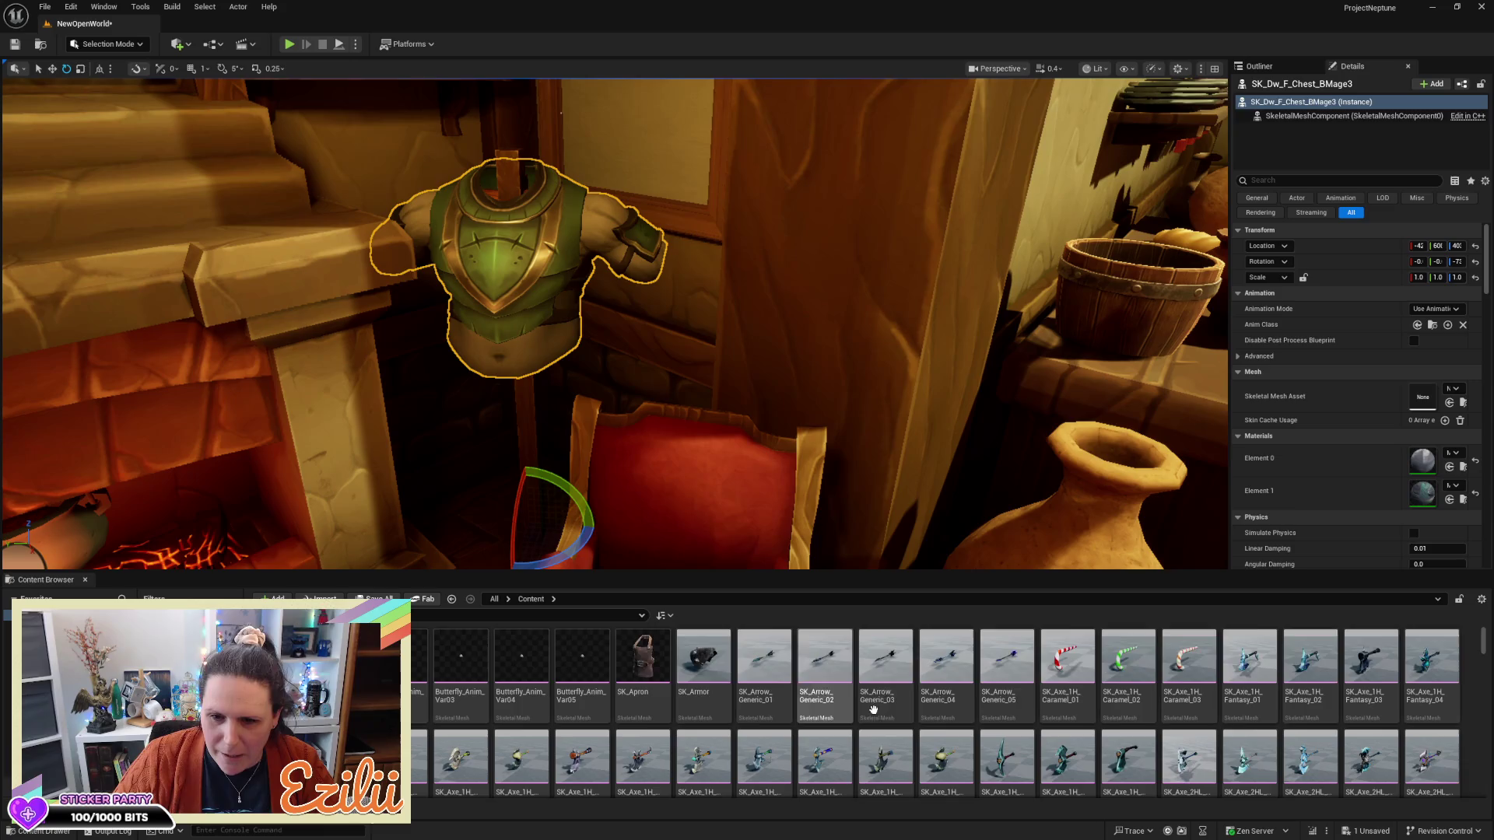
{"action": "scroll", "coordinate": [874, 711], "scroll_direction": "down", "scroll_amount": 3}
{"action": "scroll", "coordinate": [874, 711], "scroll_direction": "up", "scroll_amount": 1}
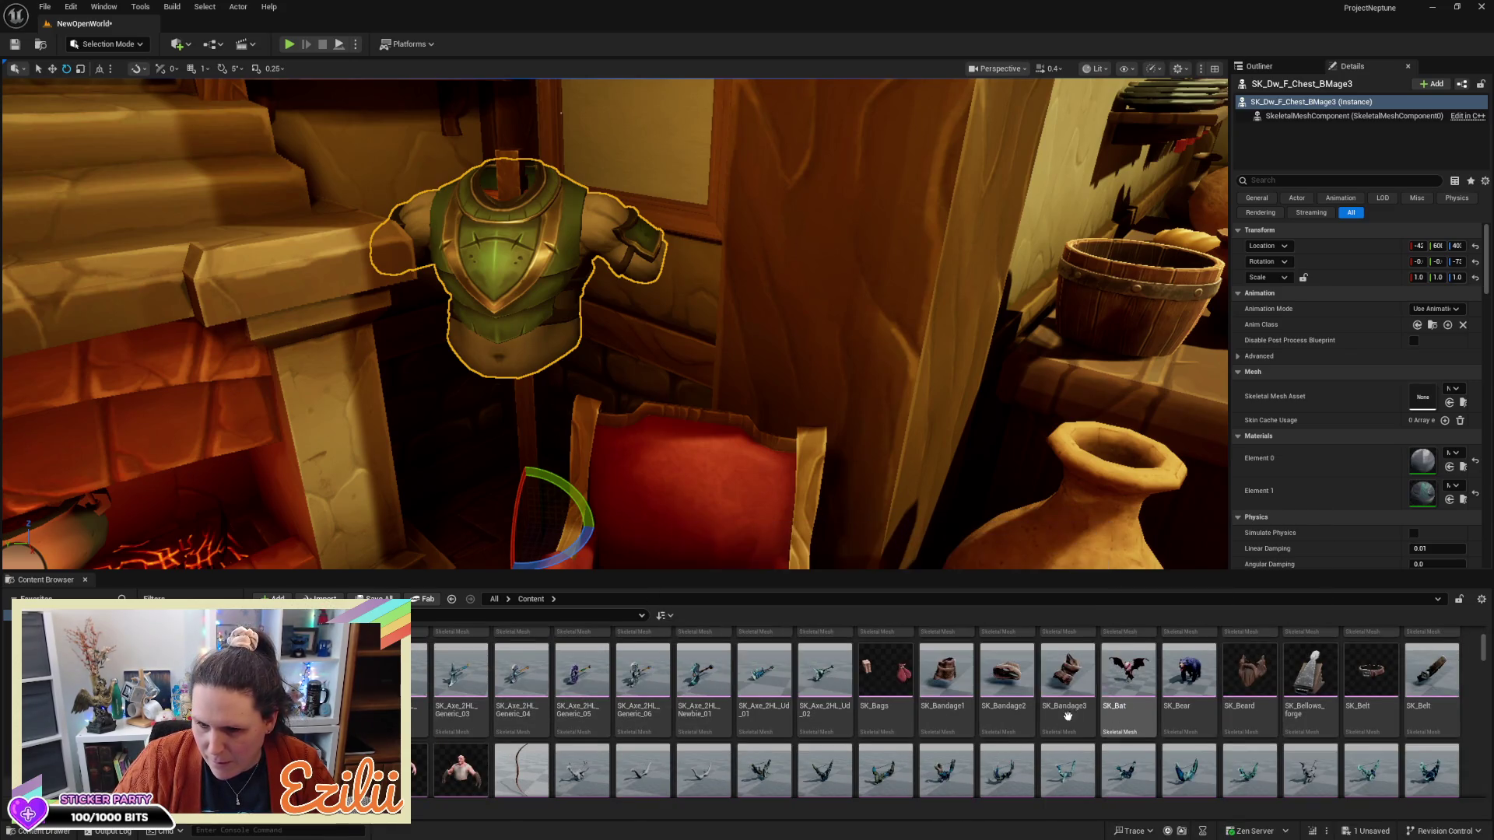
{"action": "scroll", "coordinate": [1358, 389], "scroll_direction": "down", "scroll_amount": 2}
{"action": "scroll", "coordinate": [1358, 389], "scroll_direction": "up", "scroll_amount": 2}
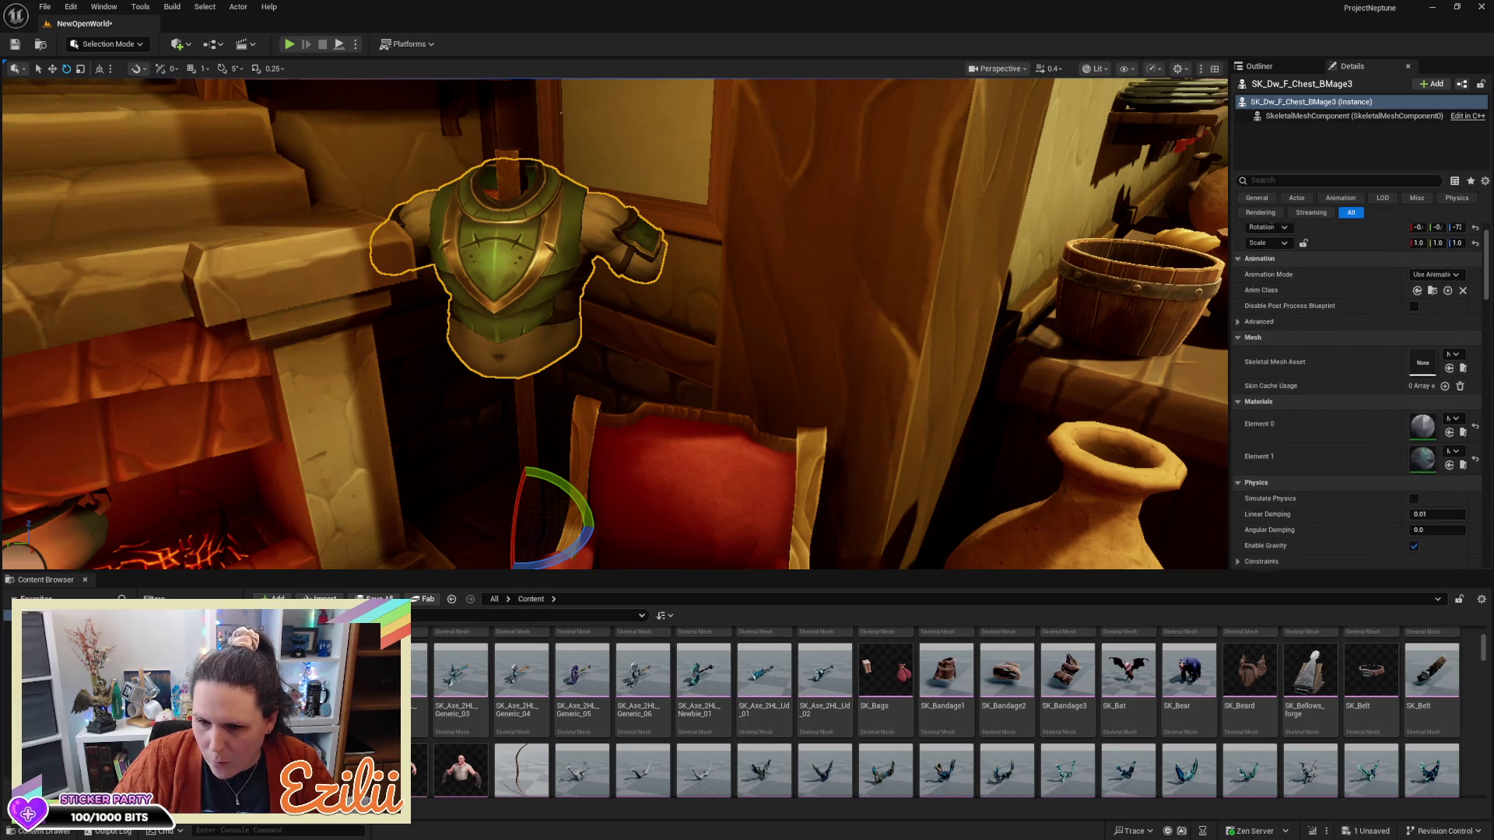
{"action": "mouse_move", "coordinate": [947, 410]}
{"action": "left_mouse_down"}
{"action": "mouse_move", "coordinate": [778, 436]}
{"action": "mouse_move", "coordinate": [846, 536]}
{"action": "left_mouse_up"}
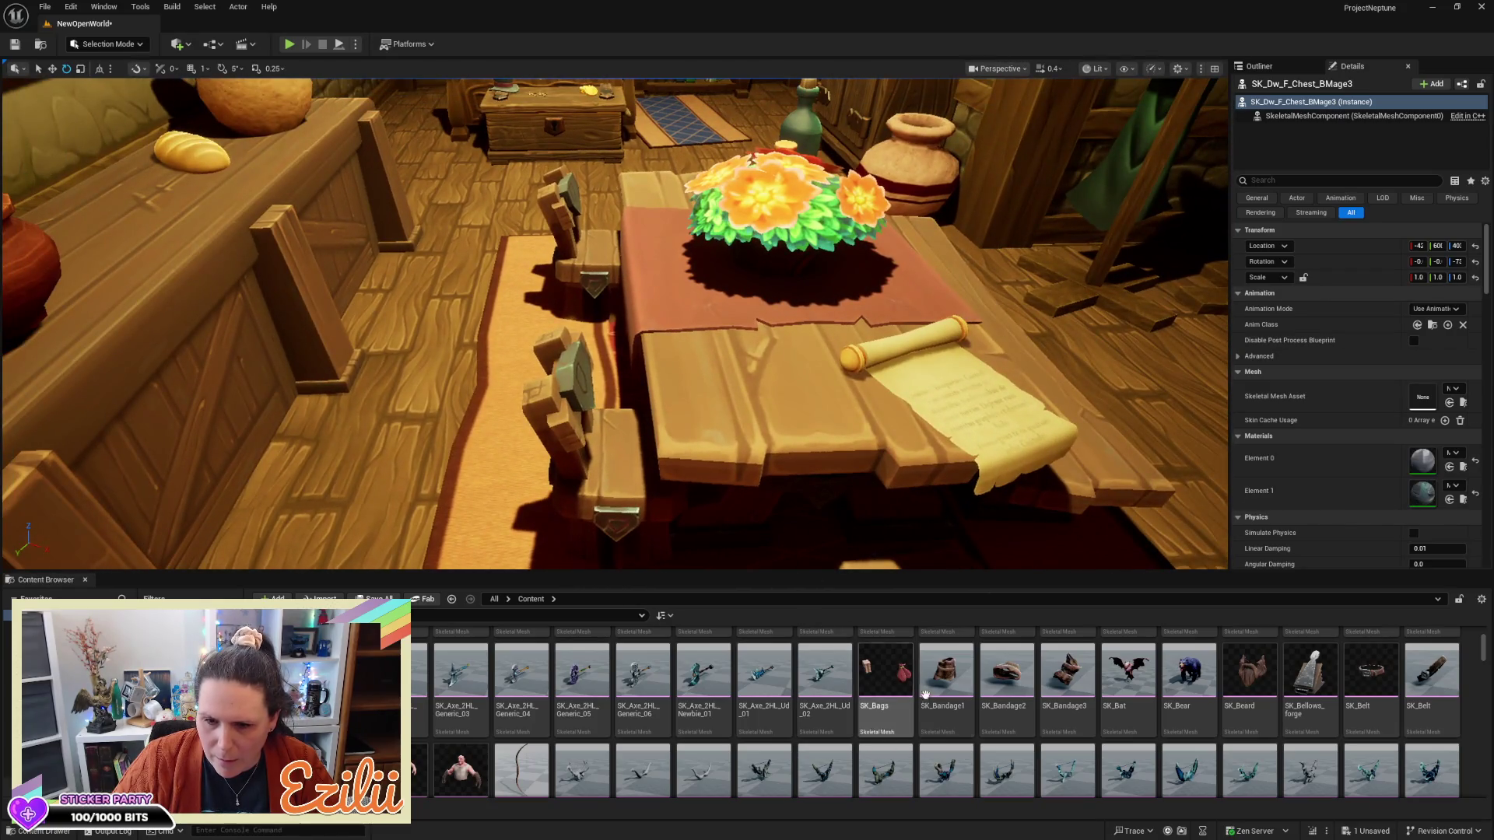
{"action": "mouse_move", "coordinate": [946, 673]}
{"action": "left_mouse_down"}
{"action": "mouse_move", "coordinate": [789, 422]}
{"action": "mouse_move", "coordinate": [802, 543]}
{"action": "left_mouse_up"}
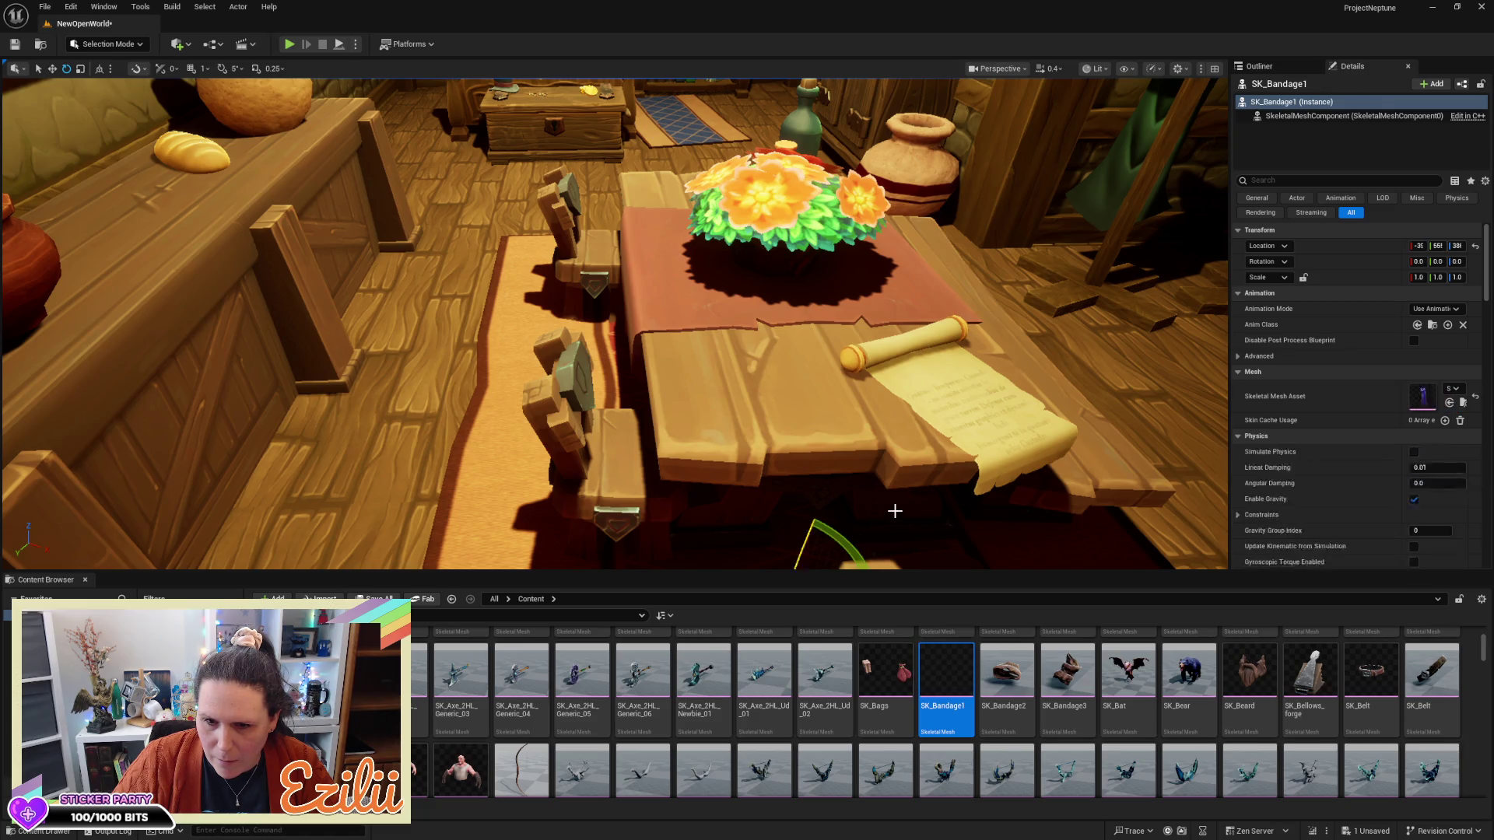
Raise SK_Bandage1 onto the tabletop and rotate it to -90 so it lies on its side
{"action": "scroll", "coordinate": [787, 434], "scroll_direction": "down", "scroll_amount": 4}
{"action": "mouse_move", "coordinate": [748, 411]}
{"action": "left_mouse_down"}
{"action": "mouse_move", "coordinate": [771, 299]}
{"action": "mouse_move", "coordinate": [871, 116]}
{"action": "mouse_move", "coordinate": [853, 134]}
{"action": "mouse_move", "coordinate": [816, 300]}
{"action": "left_mouse_up"}
{"action": "key", "text": "e"}
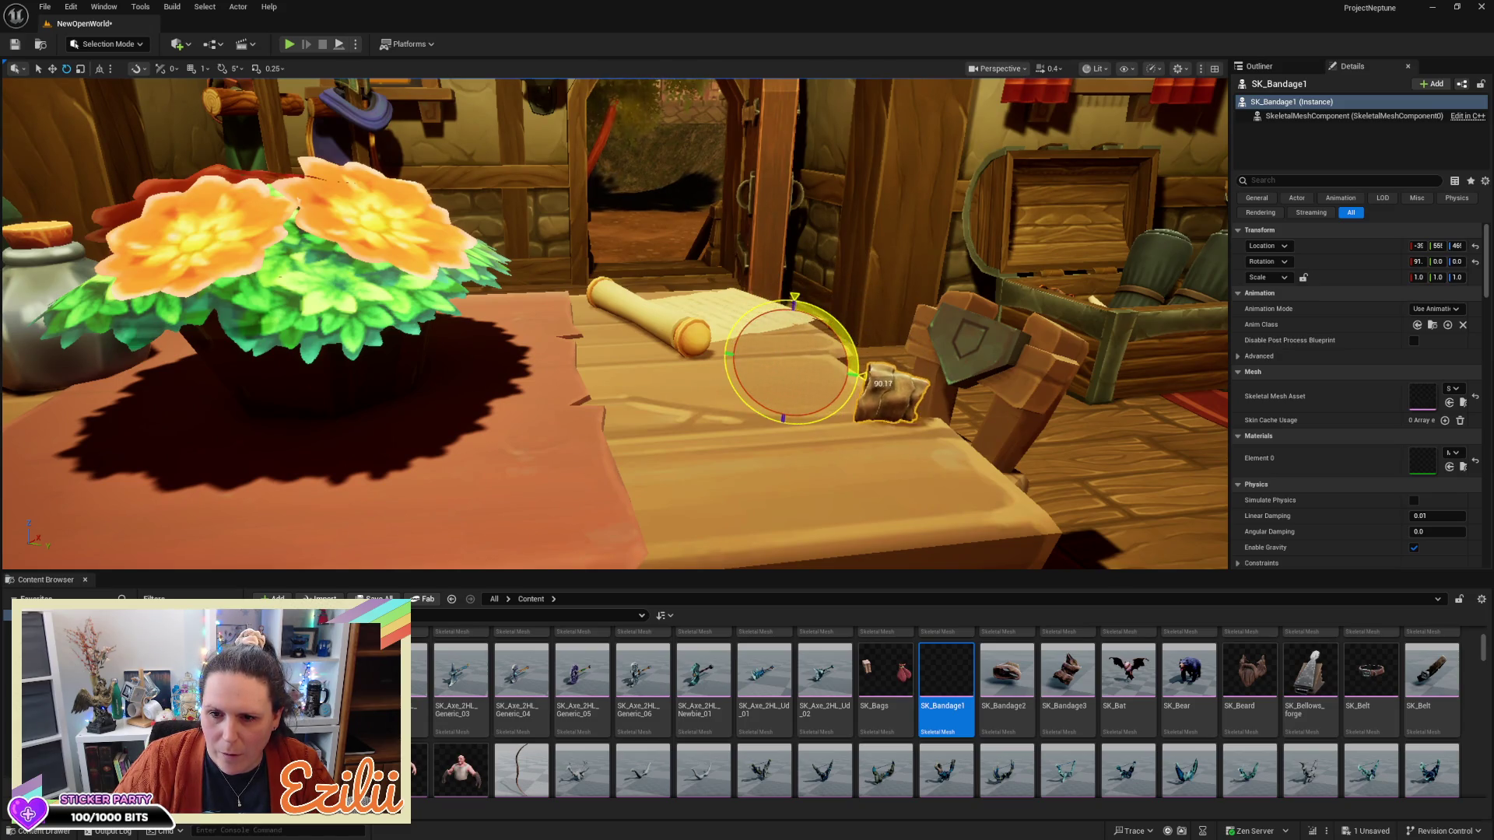
{"action": "left_click_drag", "start_coordinate": [732, 300], "coordinate": [707, 340]}
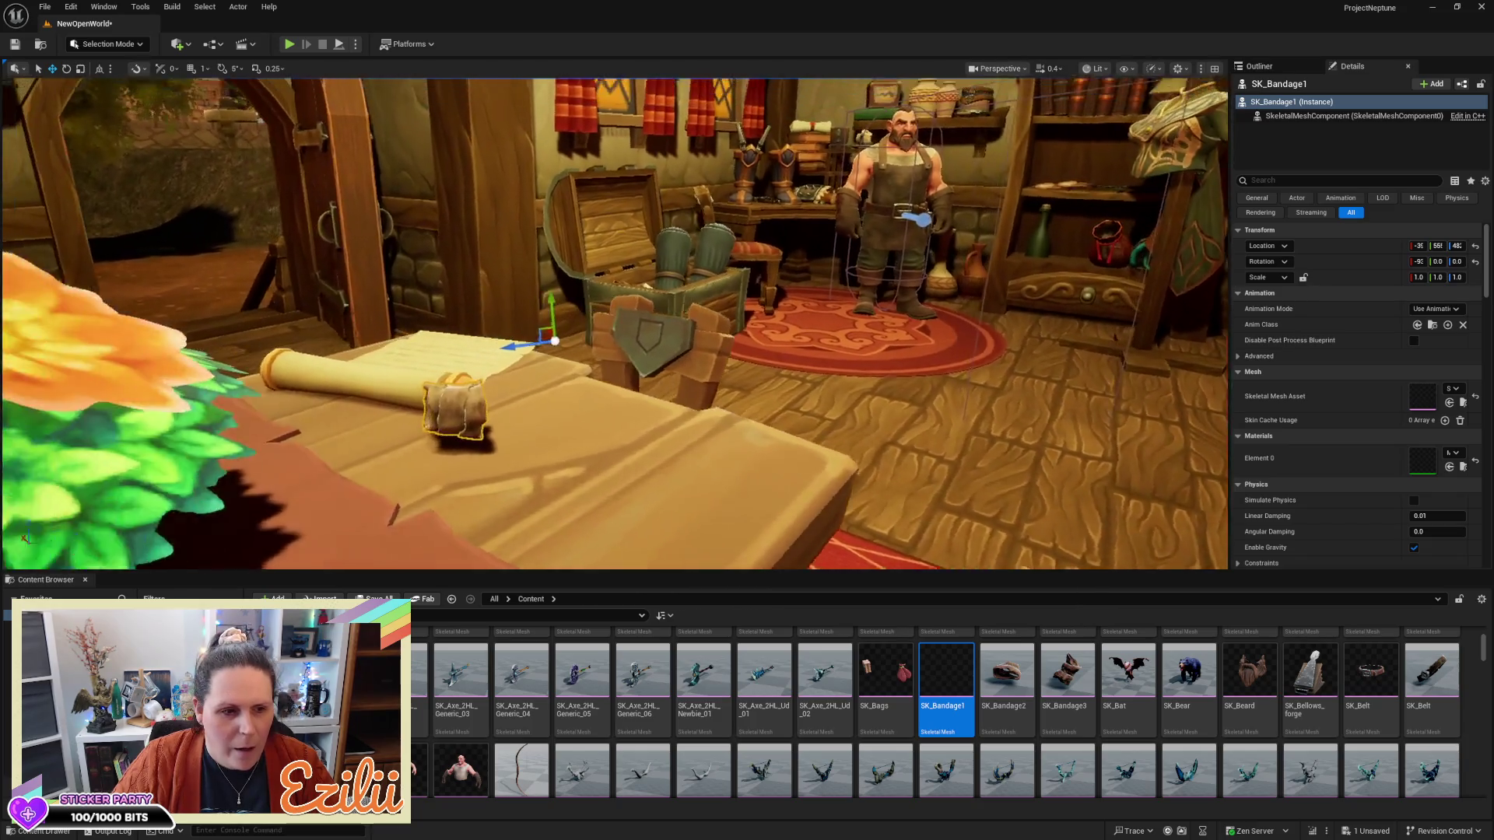
Orbit and pull back to check the bandage resting beside the scroll on the table
{"action": "scroll", "coordinate": [614, 323], "scroll_direction": "down", "scroll_amount": 5}
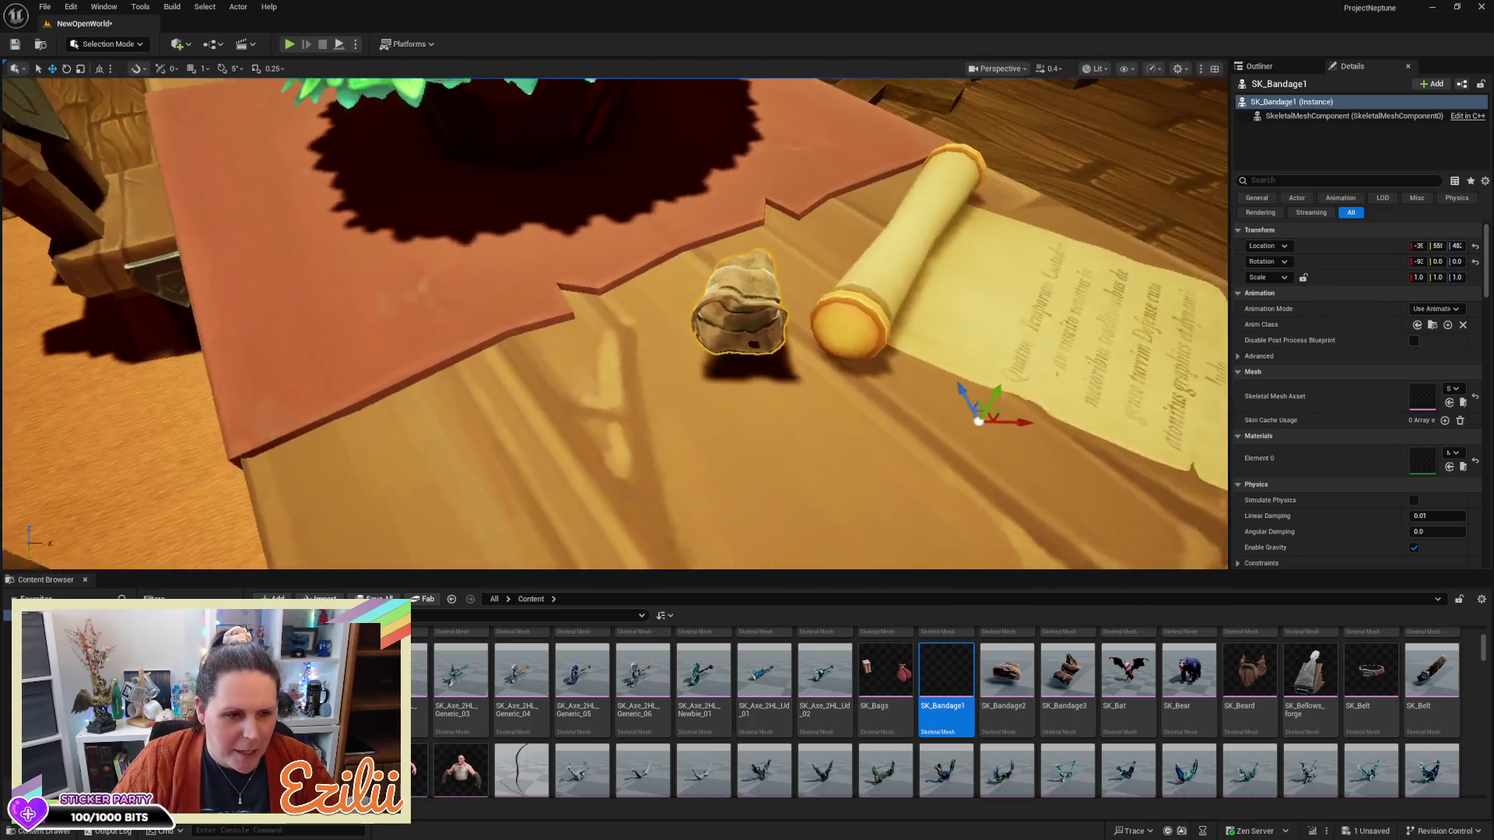
{"action": "left_click_drag", "start_coordinate": [614, 323], "coordinate": [342, 323]}
{"action": "left_click_drag", "start_coordinate": [856, 369], "coordinate": [852, 369]}
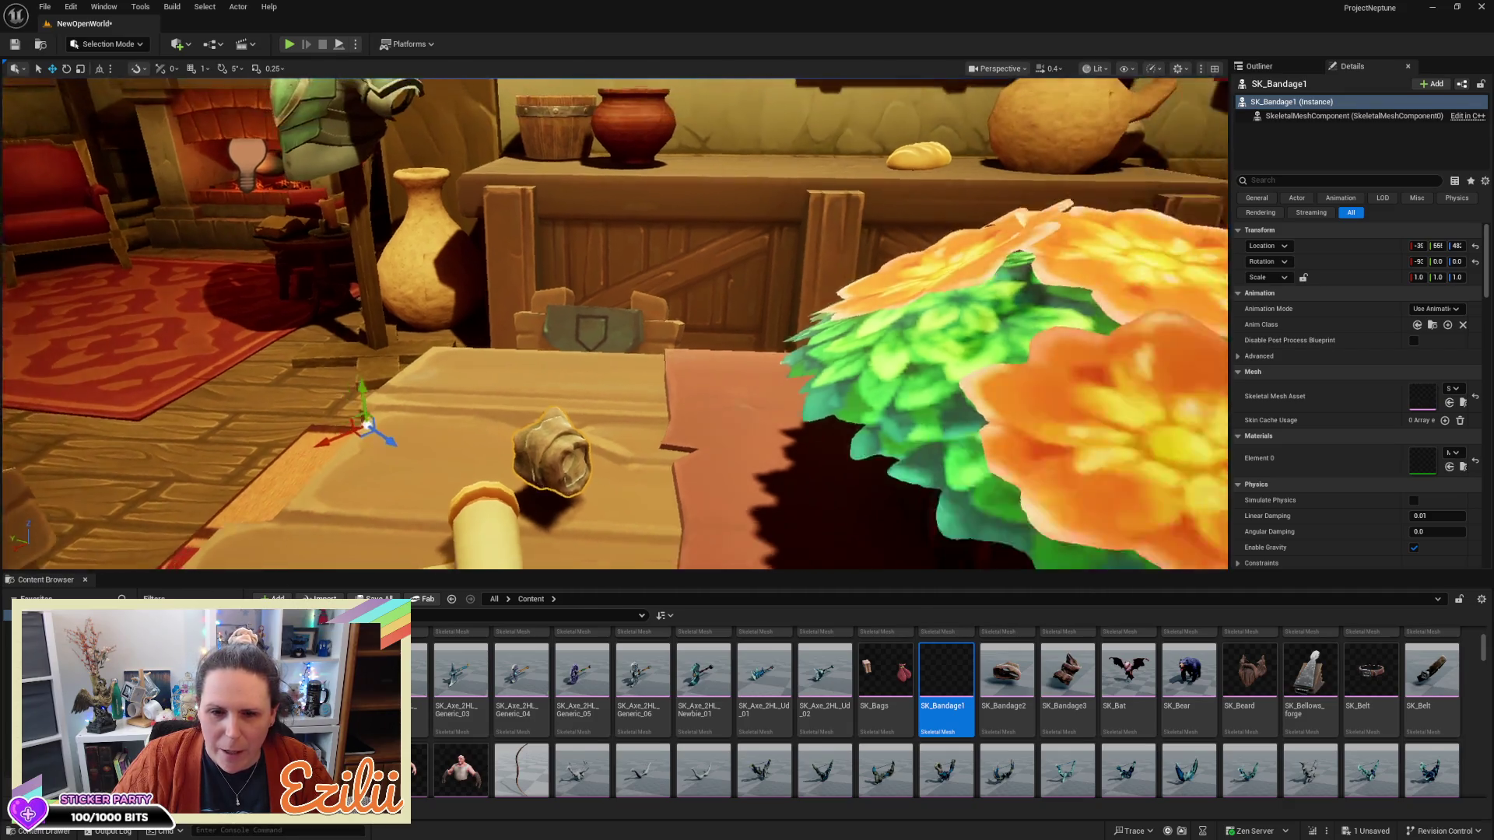
{"action": "scroll", "coordinate": [614, 323], "scroll_direction": "down", "scroll_amount": 5}
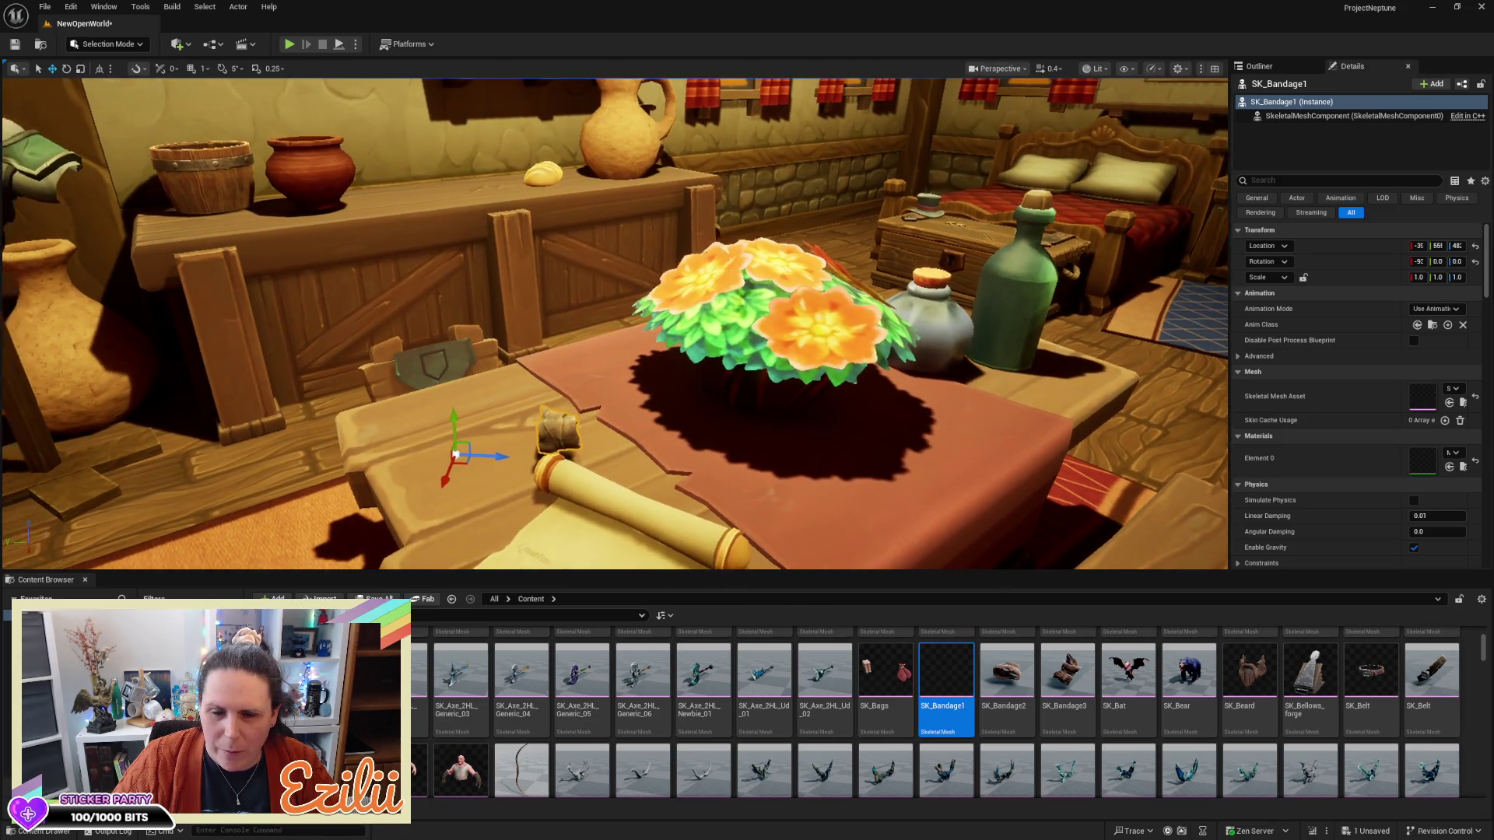
{"action": "scroll", "coordinate": [615, 323], "scroll_direction": "down", "scroll_amount": 5}
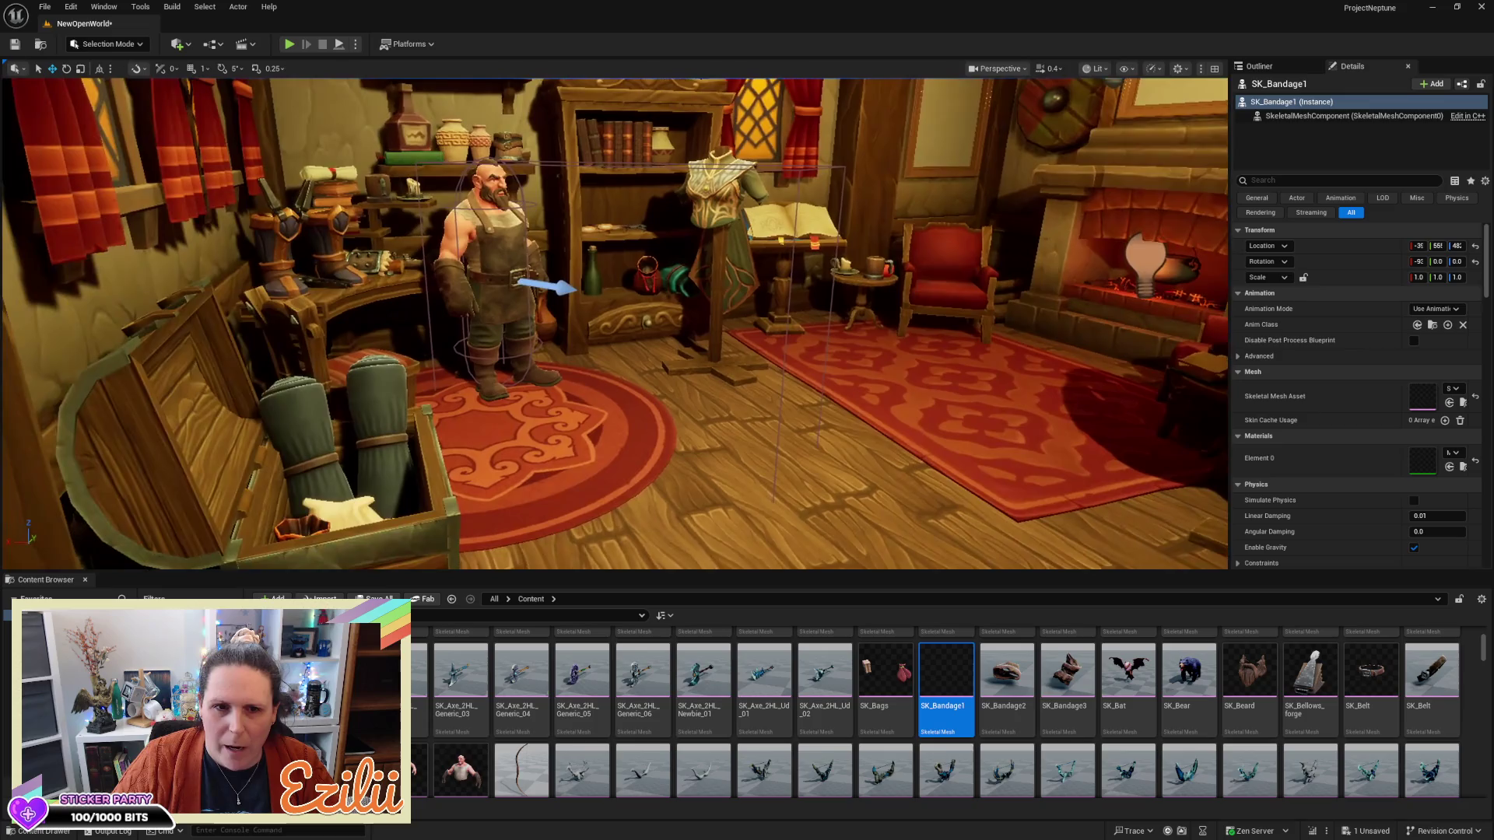
{"action": "scroll", "coordinate": [615, 323], "scroll_direction": "up", "scroll_amount": 10}
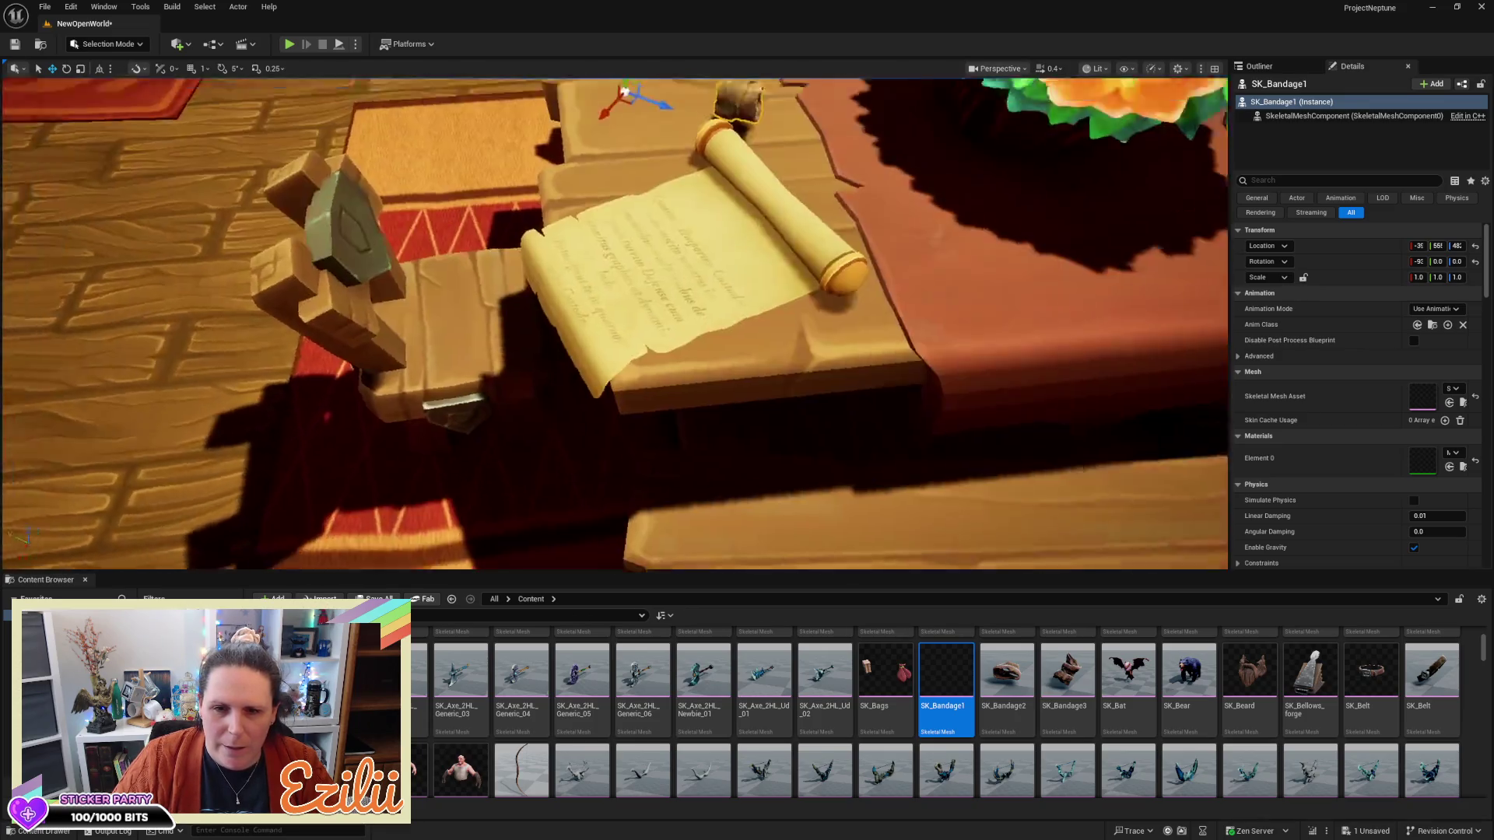
{"action": "mouse_move", "coordinate": [615, 323]}
{"action": "left_mouse_down"}
{"action": "mouse_move", "coordinate": [448, 375]}
{"action": "mouse_move", "coordinate": [462, 296]}
{"action": "left_mouse_up"}
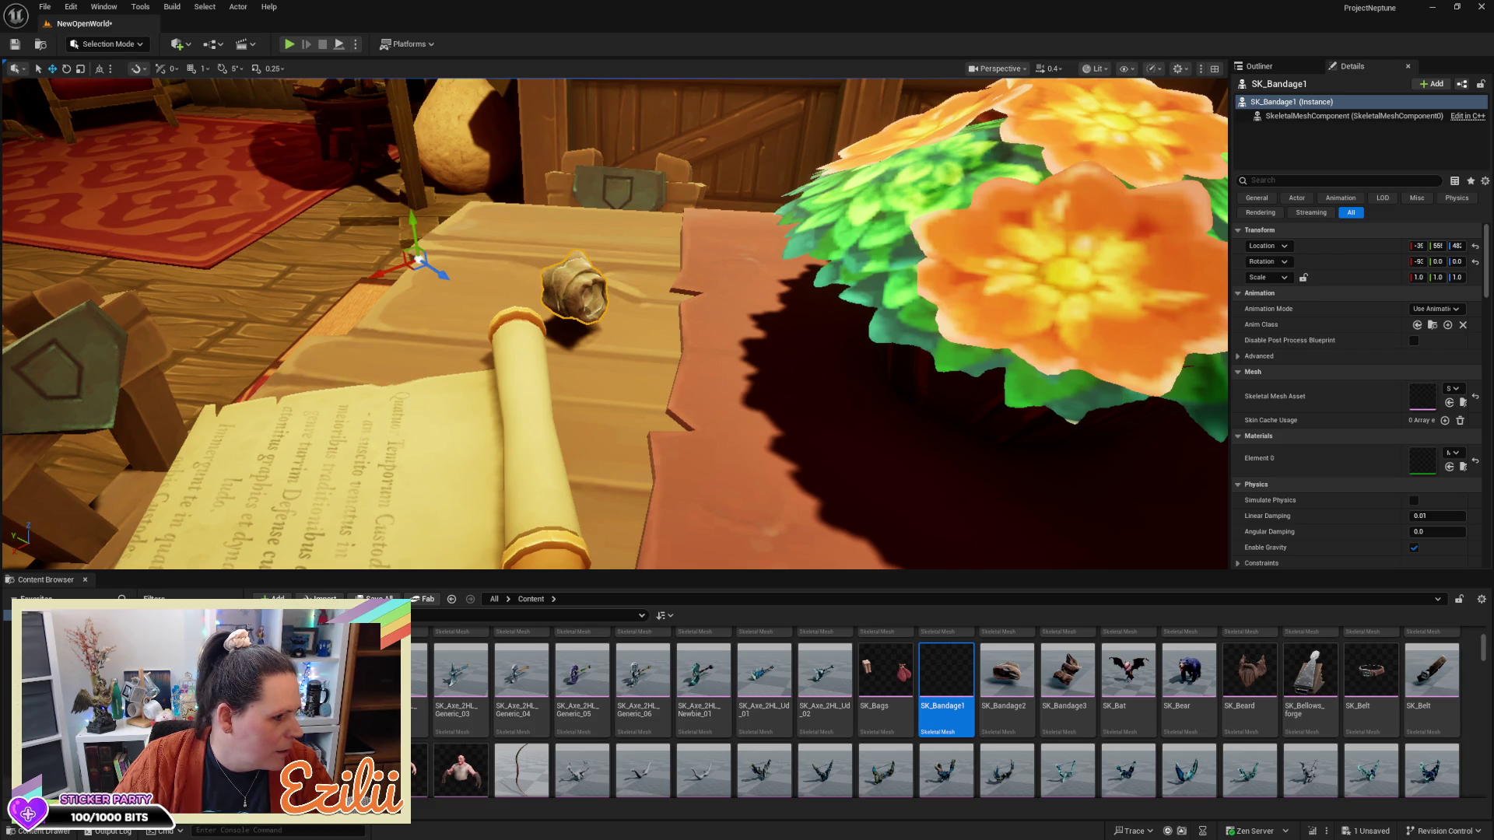
{"action": "mouse_move", "coordinate": [614, 323]}
{"action": "left_mouse_down"}
{"action": "mouse_move", "coordinate": [661, 334]}
{"action": "mouse_move", "coordinate": [673, 358]}
{"action": "mouse_move", "coordinate": [650, 366]}
{"action": "left_mouse_up"}
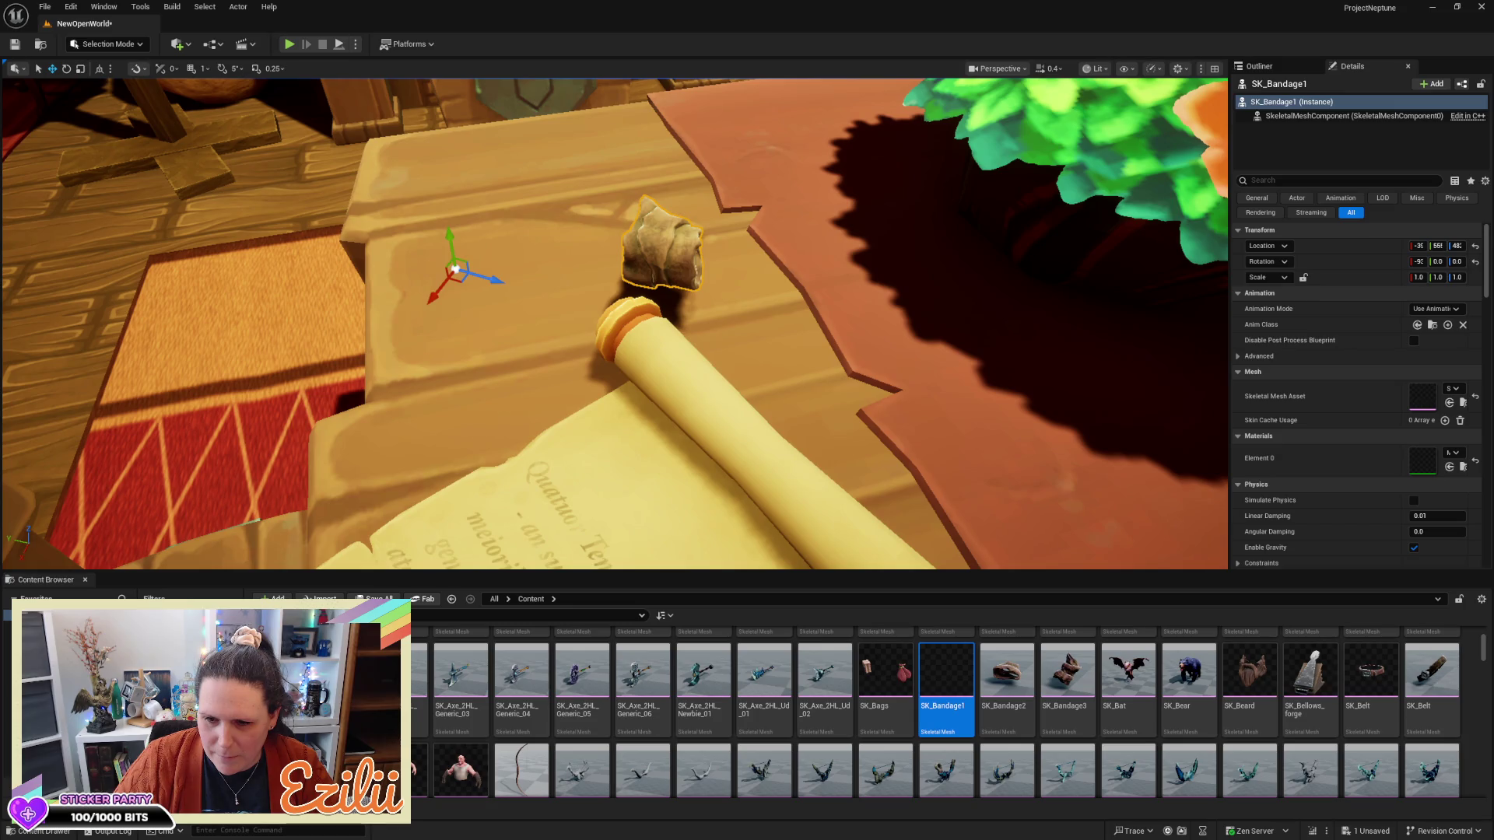
{"action": "left_click_drag", "start_coordinate": [650, 365], "coordinate": [630, 424]}
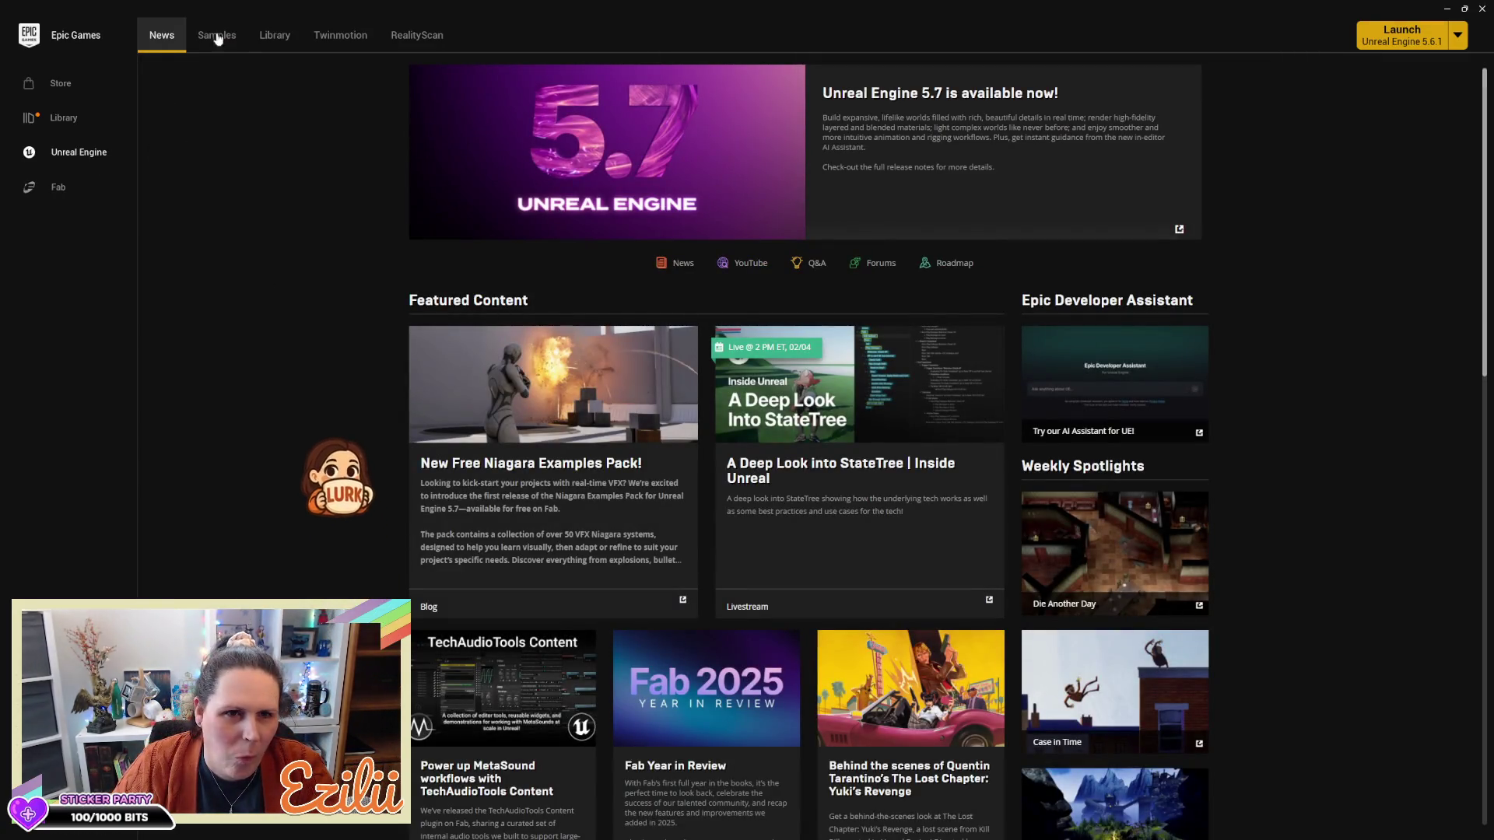
Open the Unreal Engine Library tab and scroll down through the owned Fab Library packs
{"action": "left_click", "coordinate": [267, 31]}
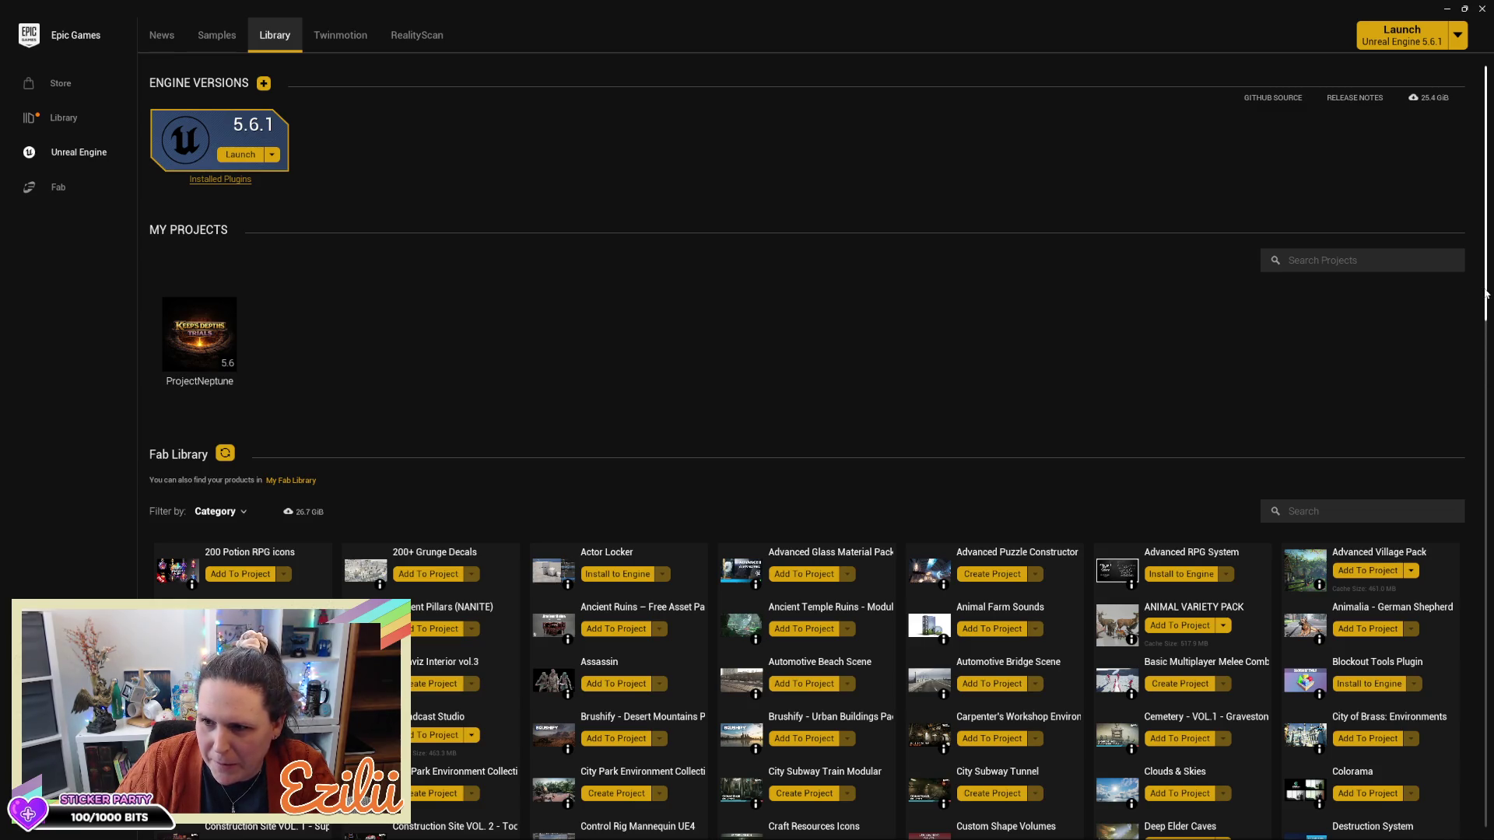
{"action": "scroll", "coordinate": [1486, 290], "scroll_direction": "down", "scroll_amount": 3}
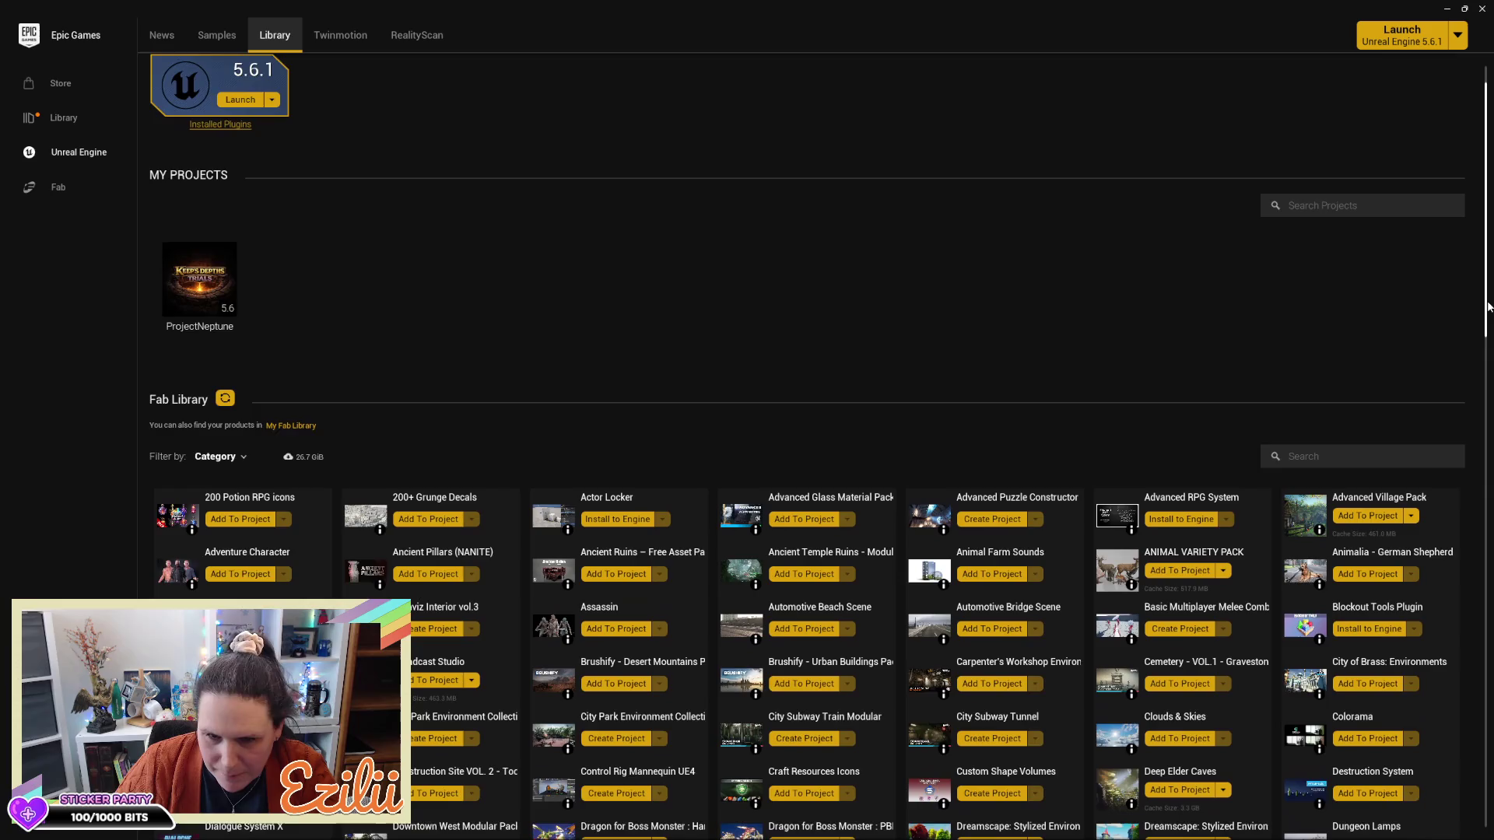
{"action": "scroll", "coordinate": [1486, 290], "scroll_direction": "down", "scroll_amount": 3}
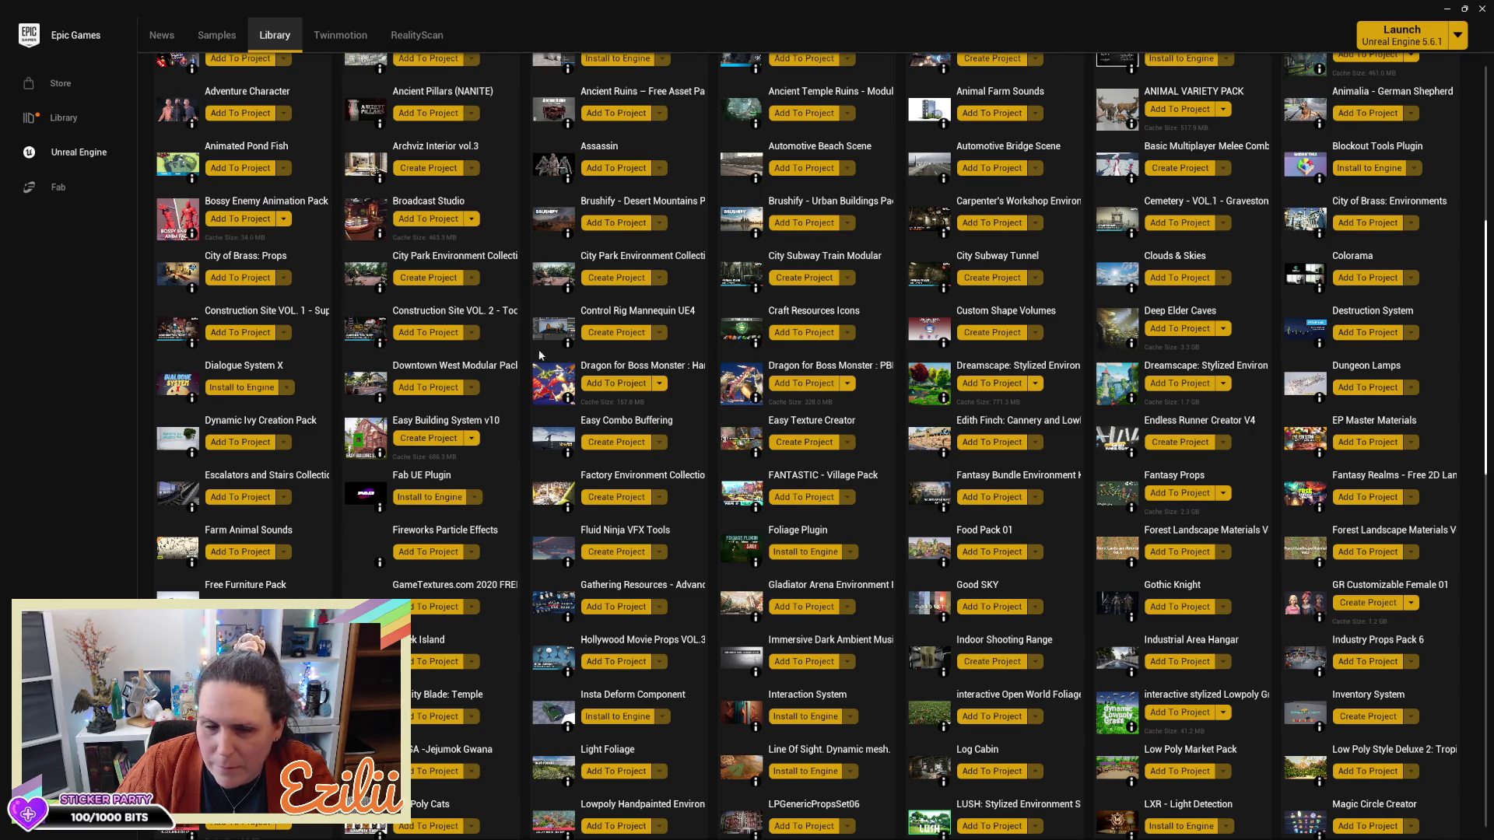
{"action": "scroll", "coordinate": [175, 388], "scroll_direction": "down", "scroll_amount": 1}
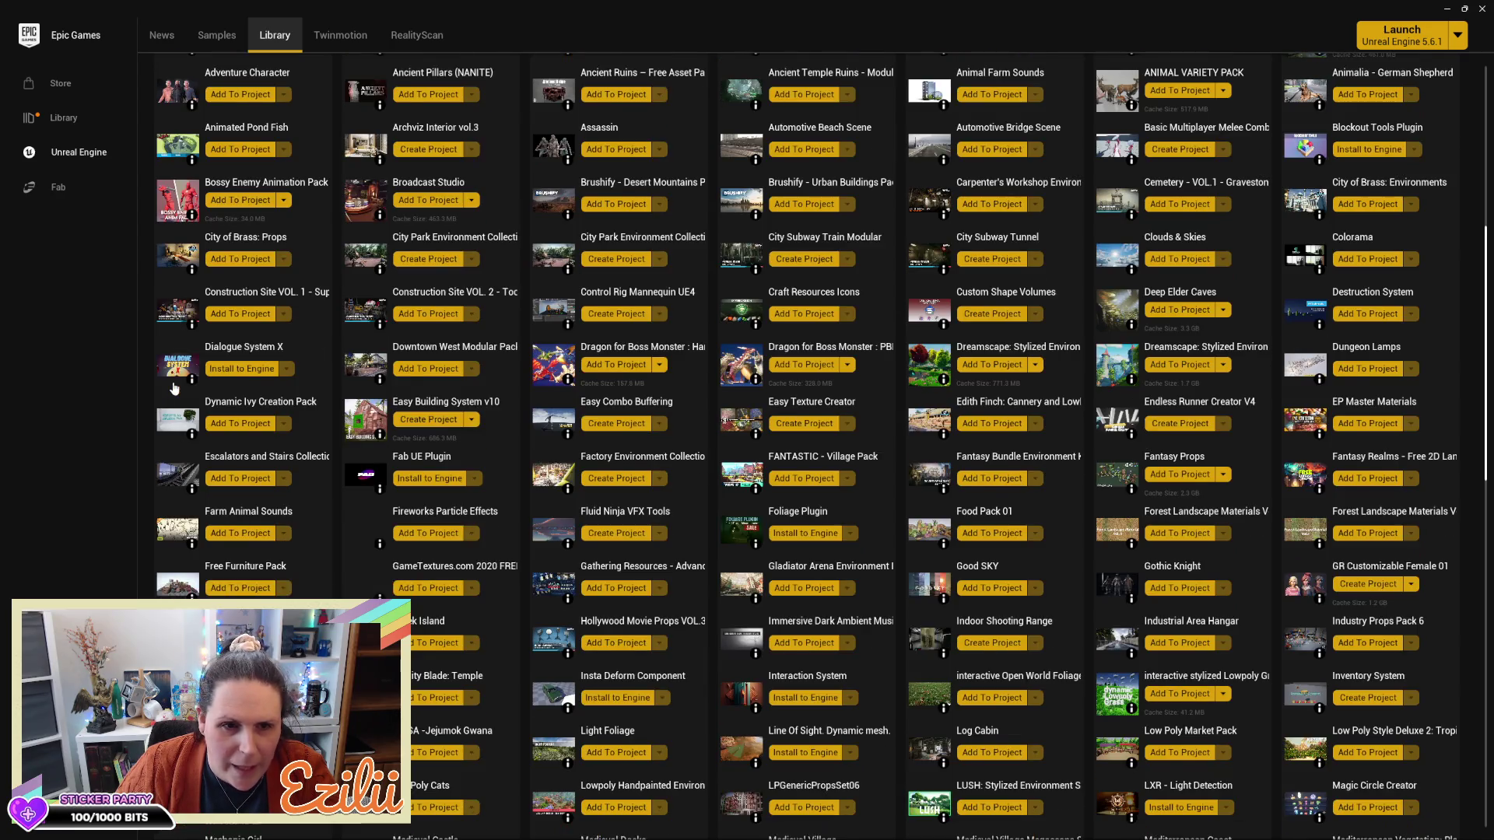
{"action": "scroll", "coordinate": [175, 388], "scroll_direction": "down", "scroll_amount": 1}
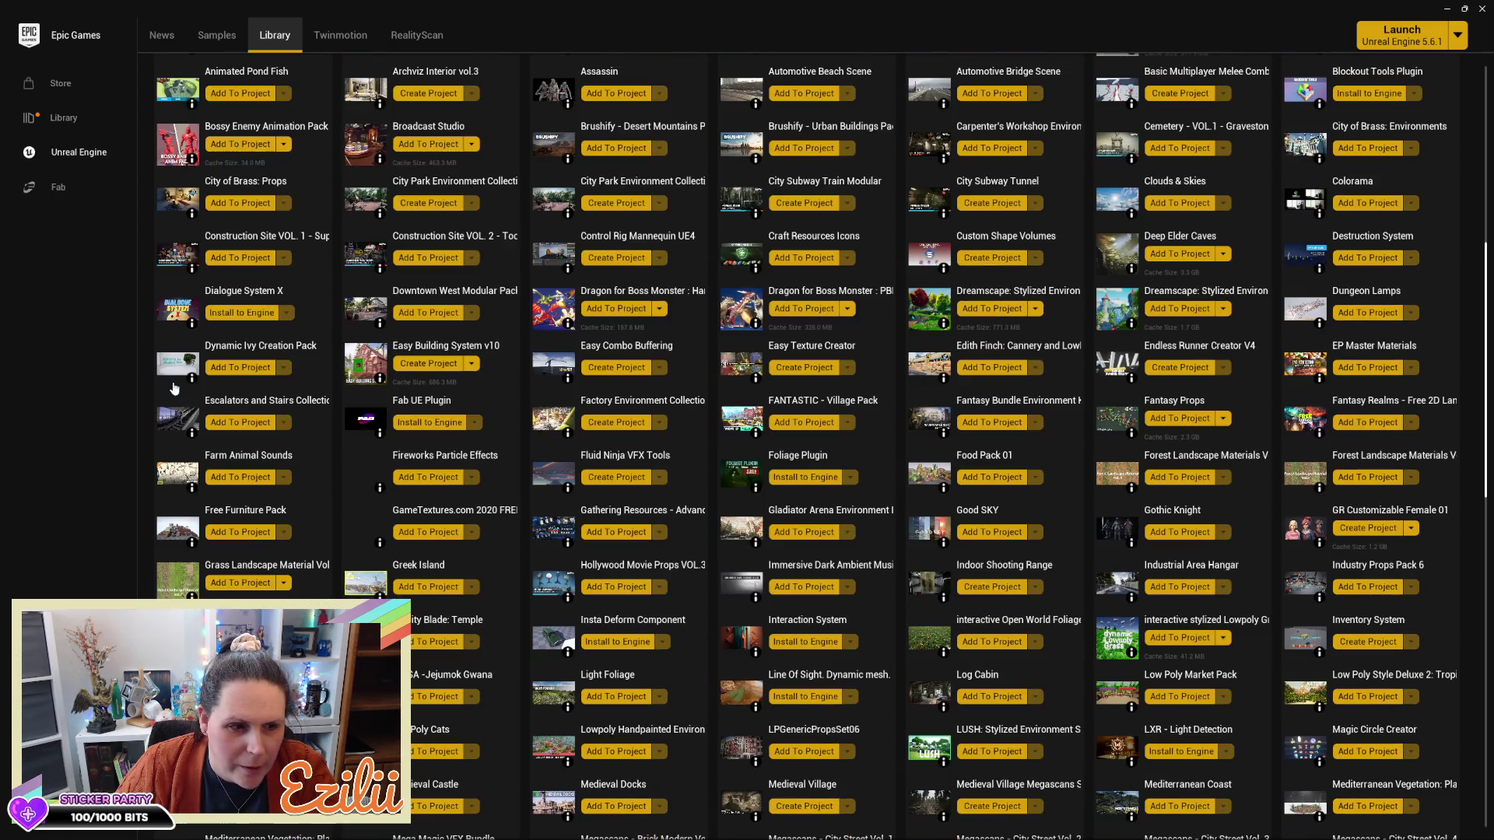
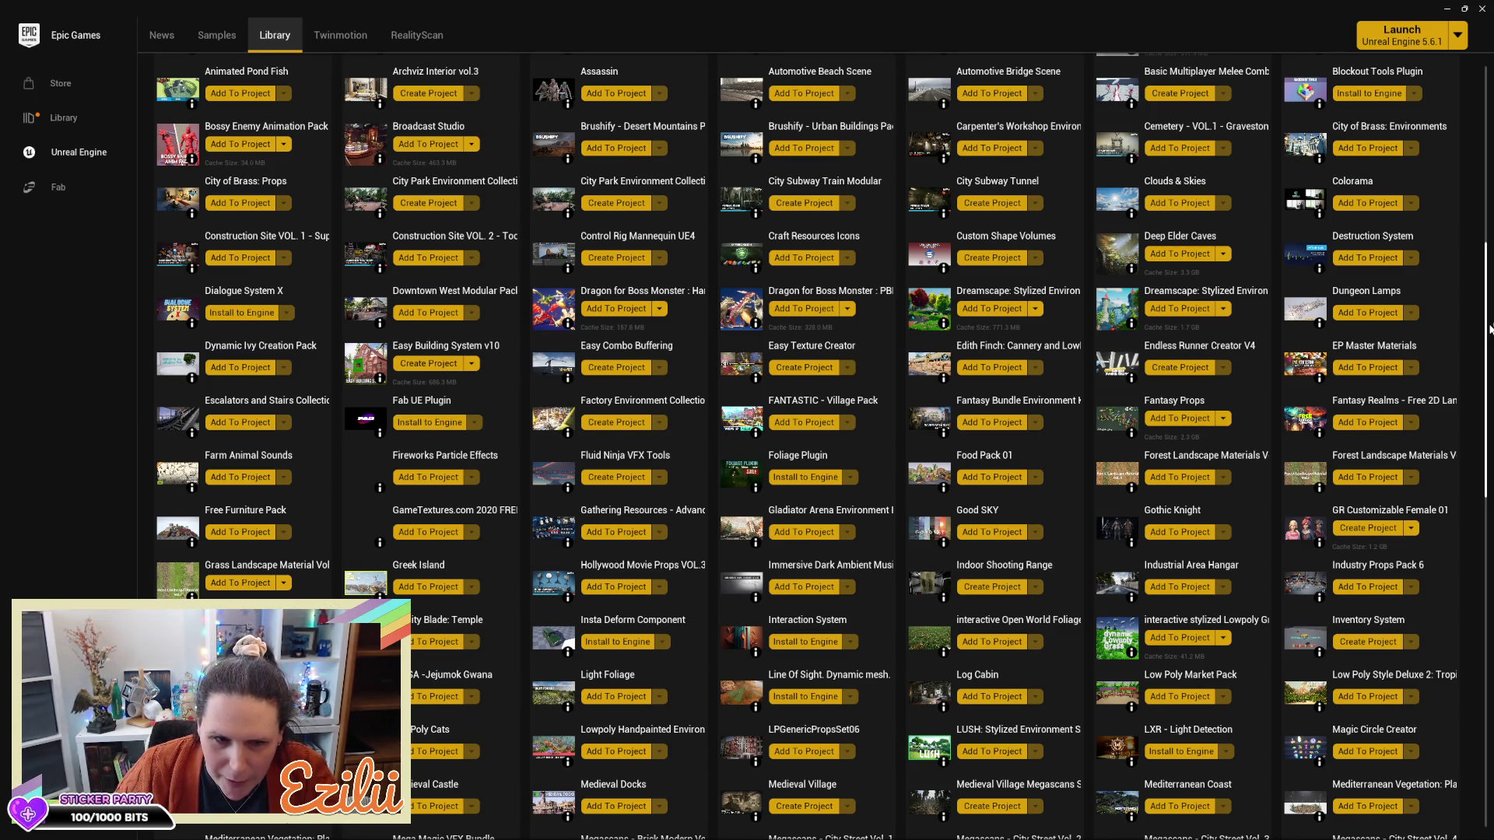
Browse the Library grid and open the Control Rig Mannequin UE4 pack's page
{"action": "scroll", "coordinate": [1210, 364], "scroll_direction": "down", "scroll_amount": 3}
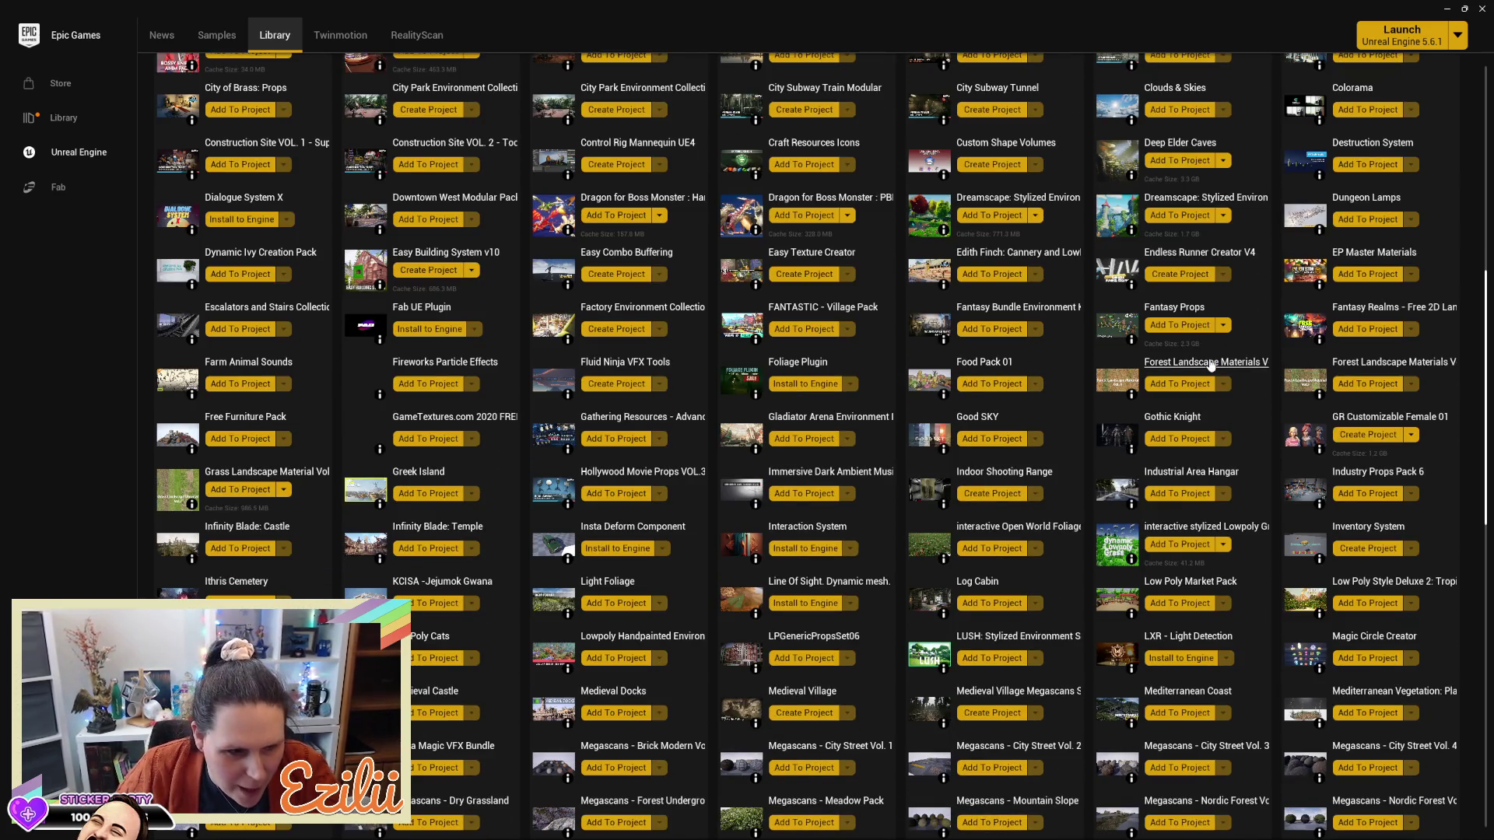
{"action": "scroll", "coordinate": [1210, 364], "scroll_direction": "down", "scroll_amount": 1}
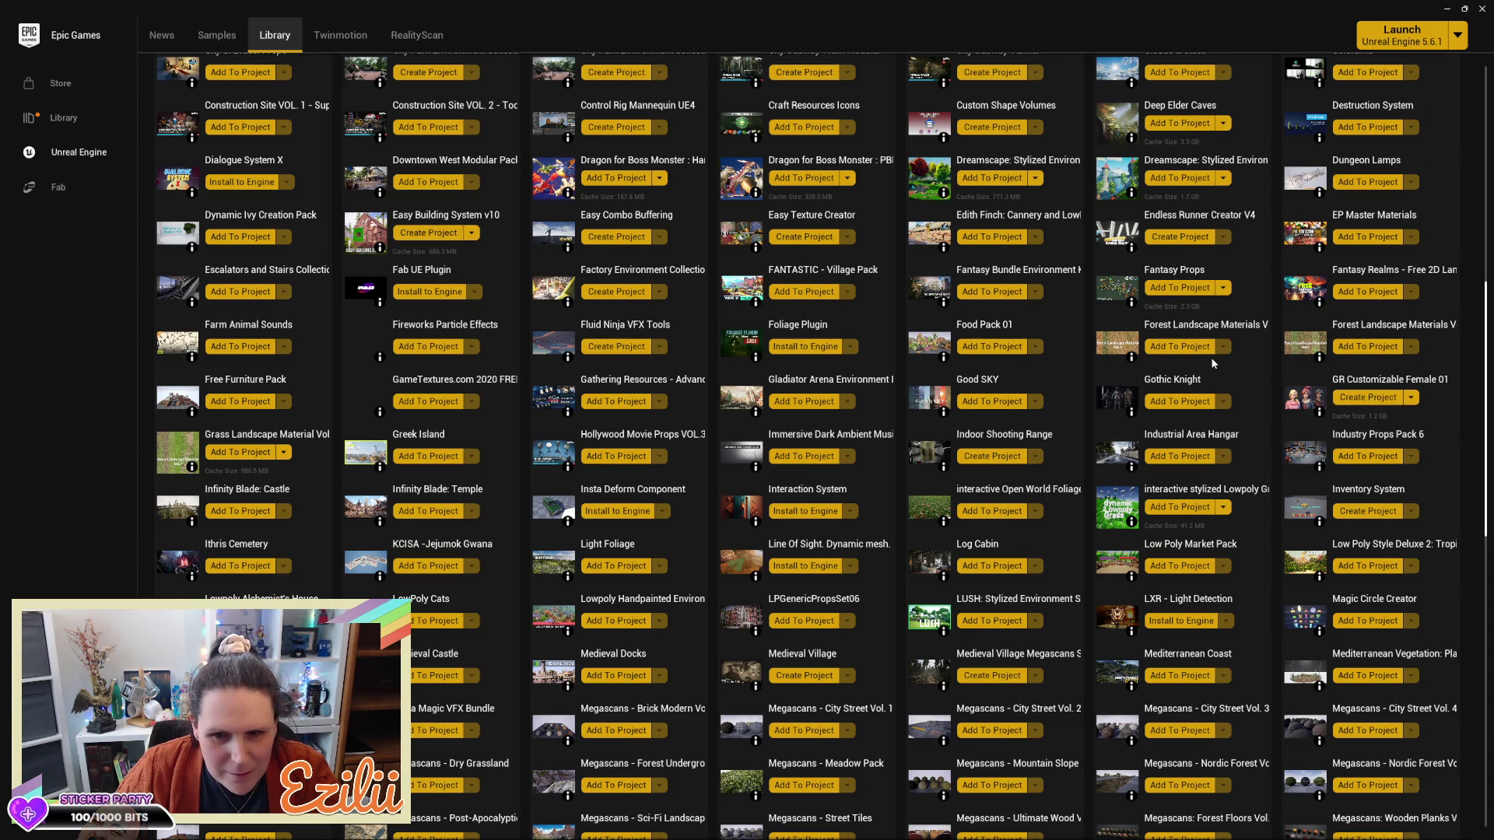
{"action": "scroll", "coordinate": [1212, 358], "scroll_direction": "down", "scroll_amount": 3}
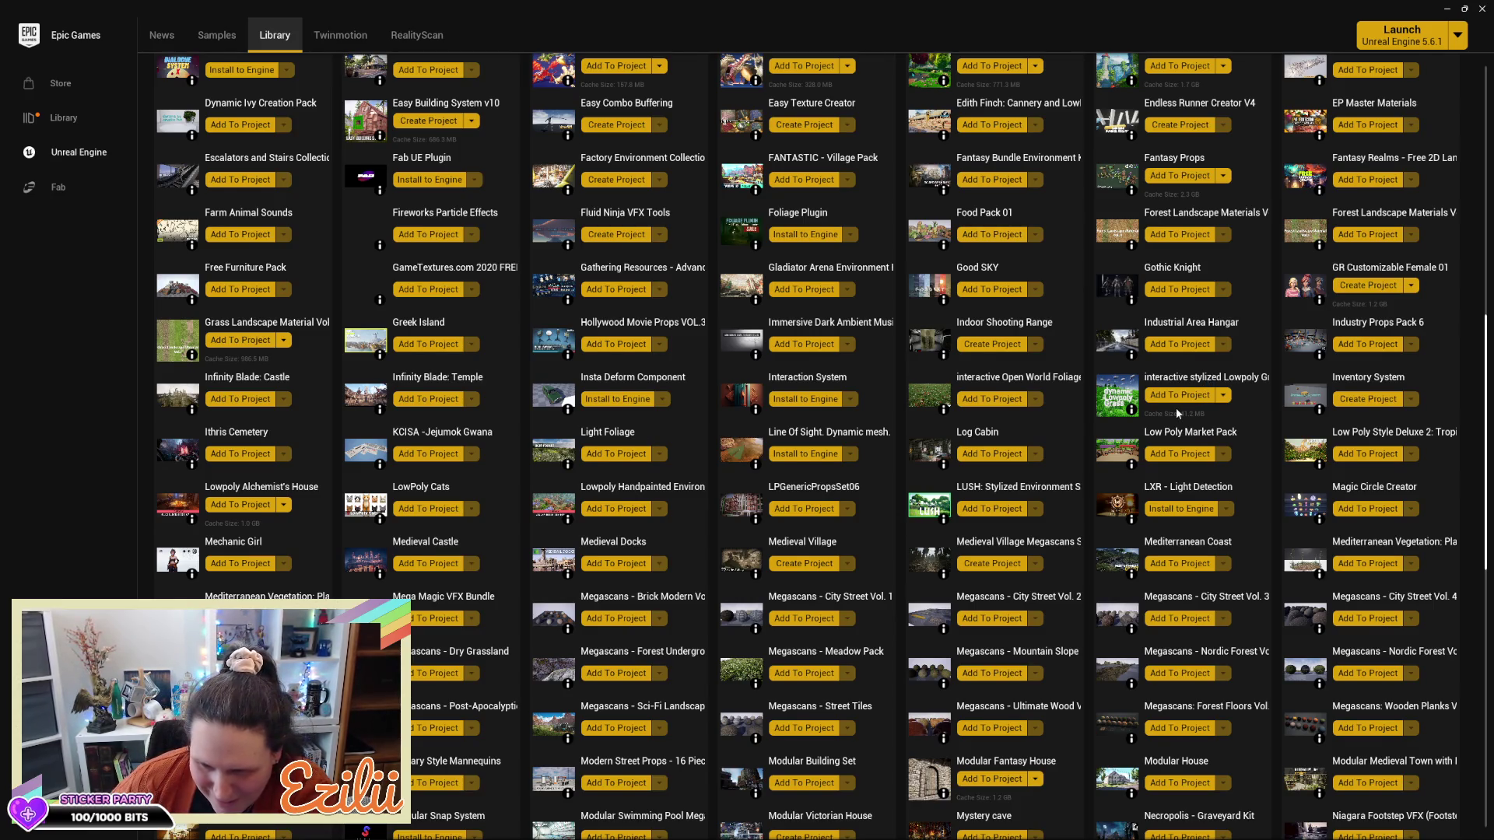
{"action": "scroll", "coordinate": [1179, 406], "scroll_direction": "down", "scroll_amount": 2}
{"action": "scroll", "coordinate": [1180, 406], "scroll_direction": "down", "scroll_amount": 1}
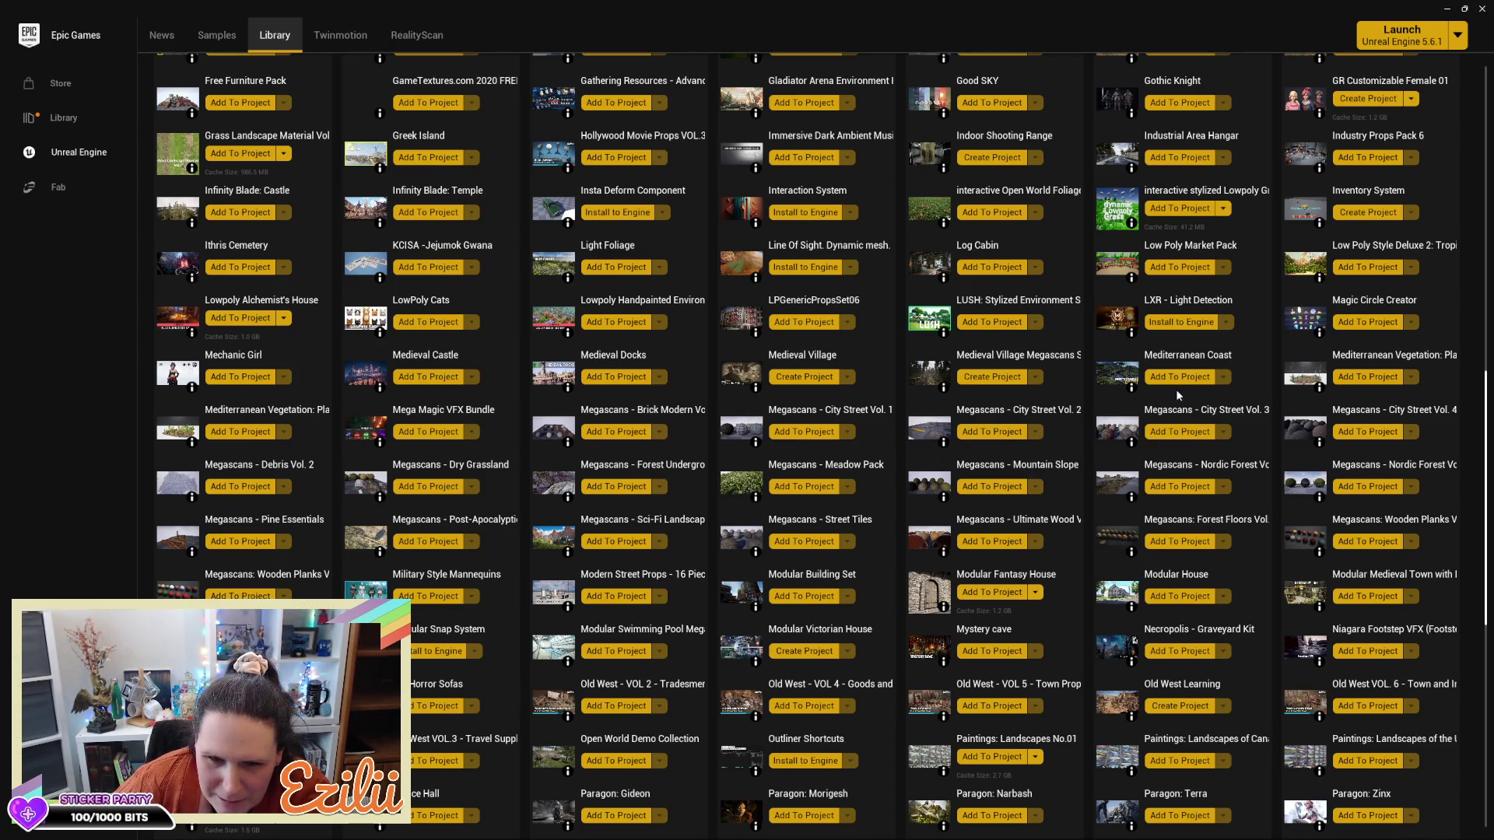
{"action": "scroll", "coordinate": [1178, 389], "scroll_direction": "down", "scroll_amount": 3}
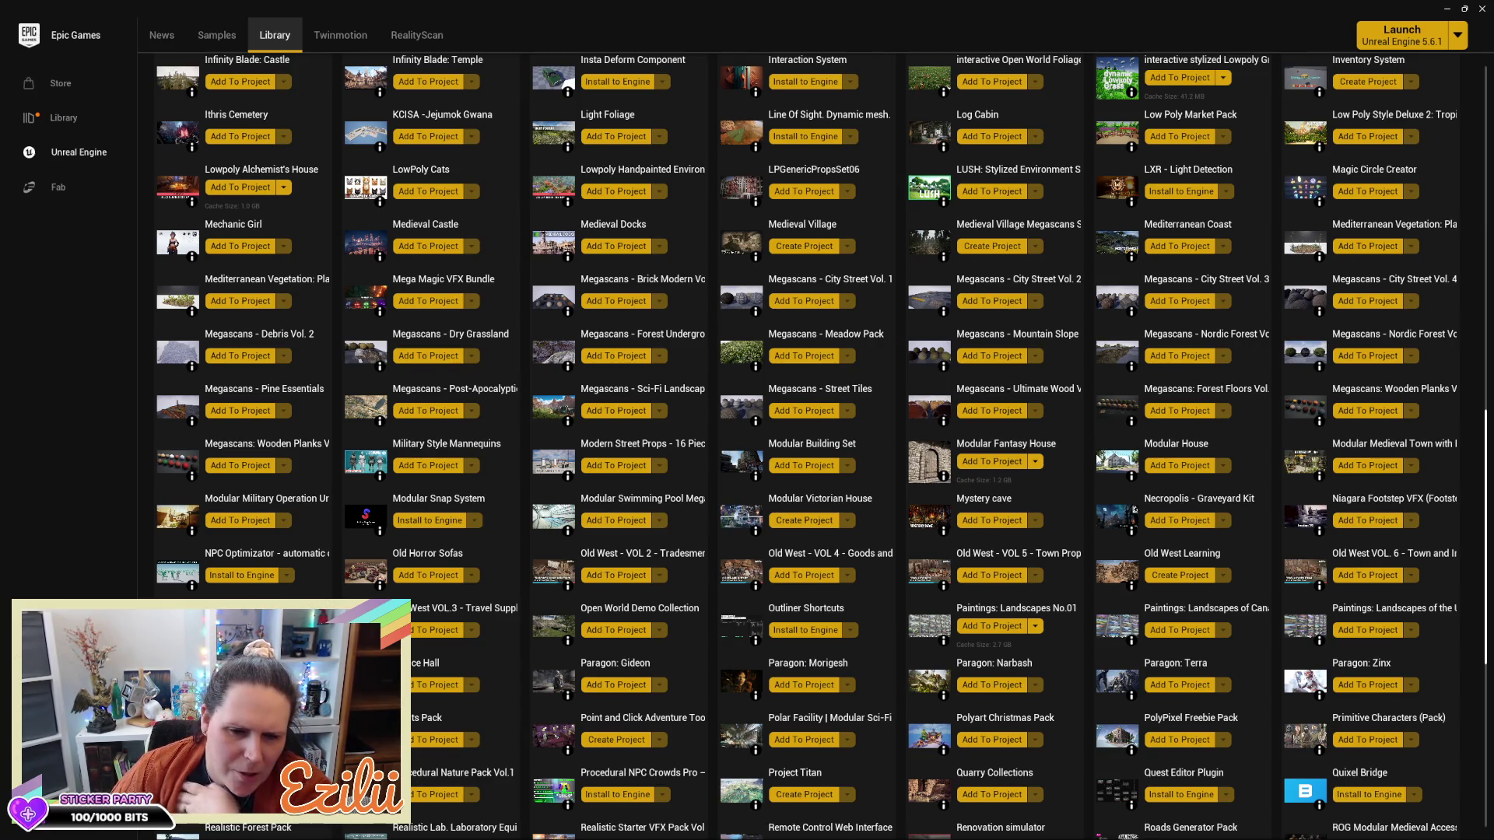
{"action": "scroll", "coordinate": [1098, 458], "scroll_direction": "down", "scroll_amount": 3}
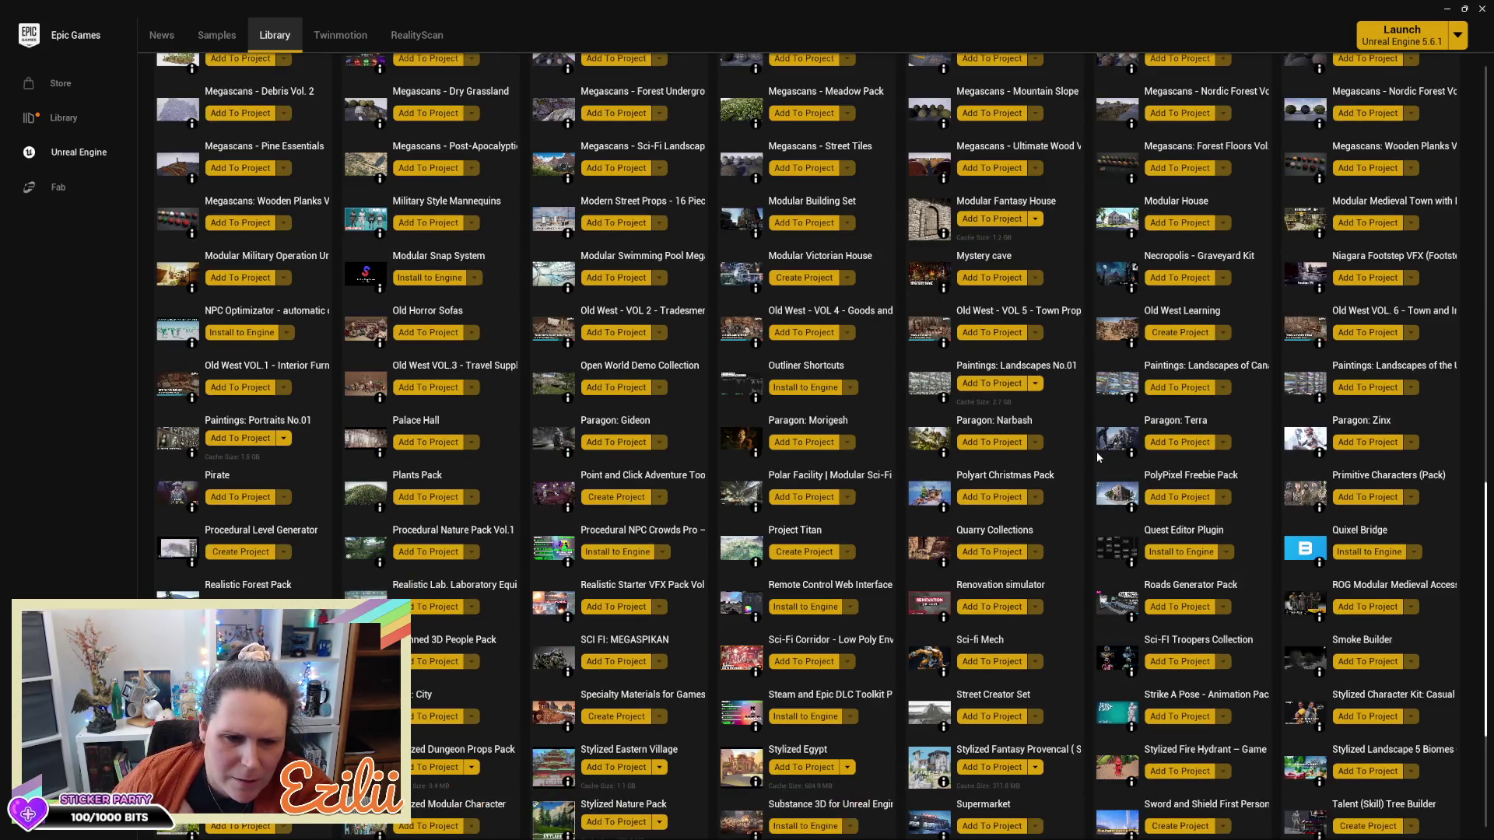
{"action": "scroll", "coordinate": [1097, 458], "scroll_direction": "down", "scroll_amount": 1}
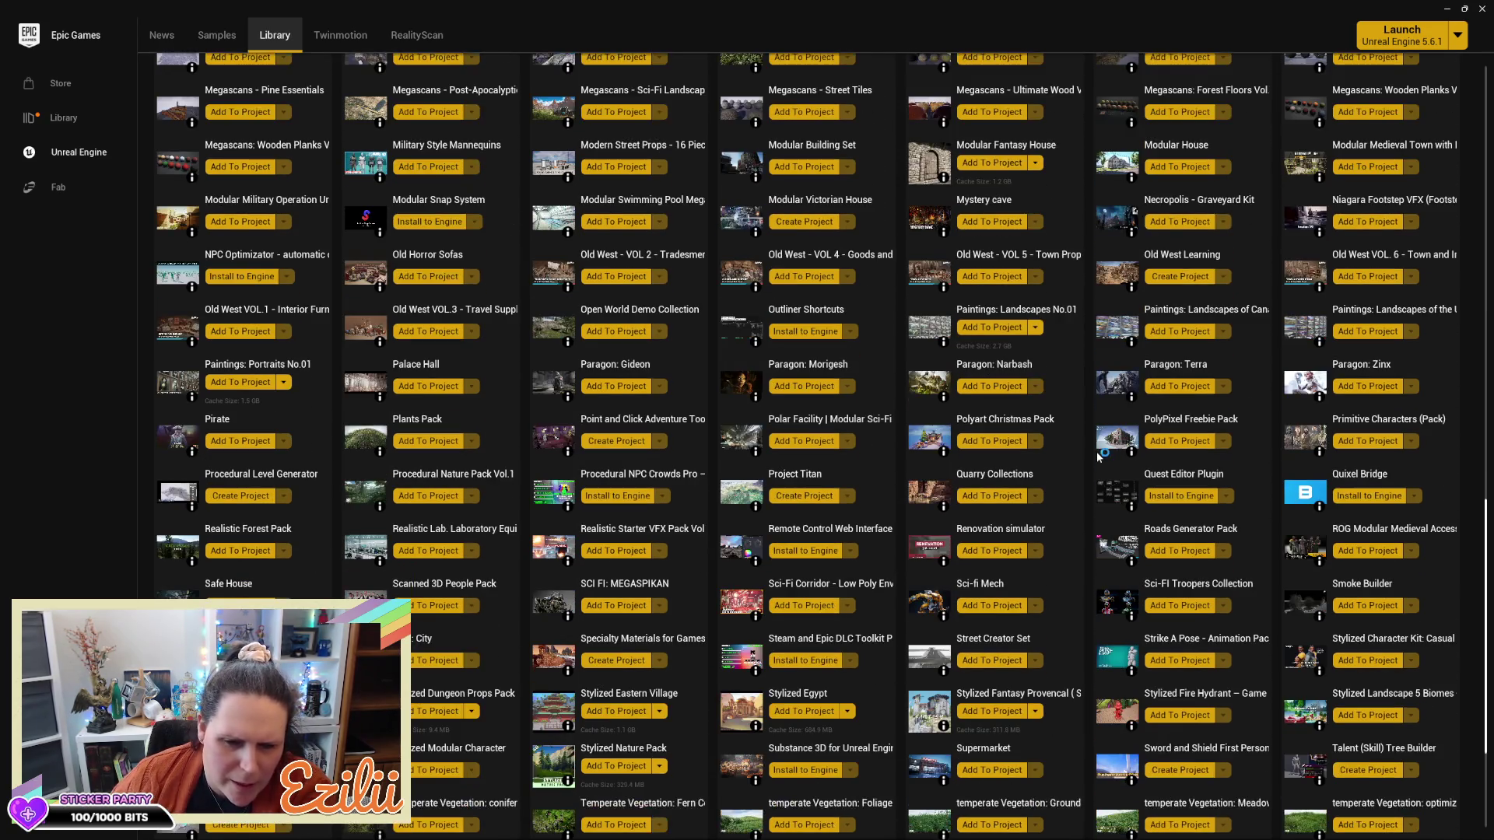
{"action": "scroll", "coordinate": [1096, 451], "scroll_direction": "down", "scroll_amount": 1}
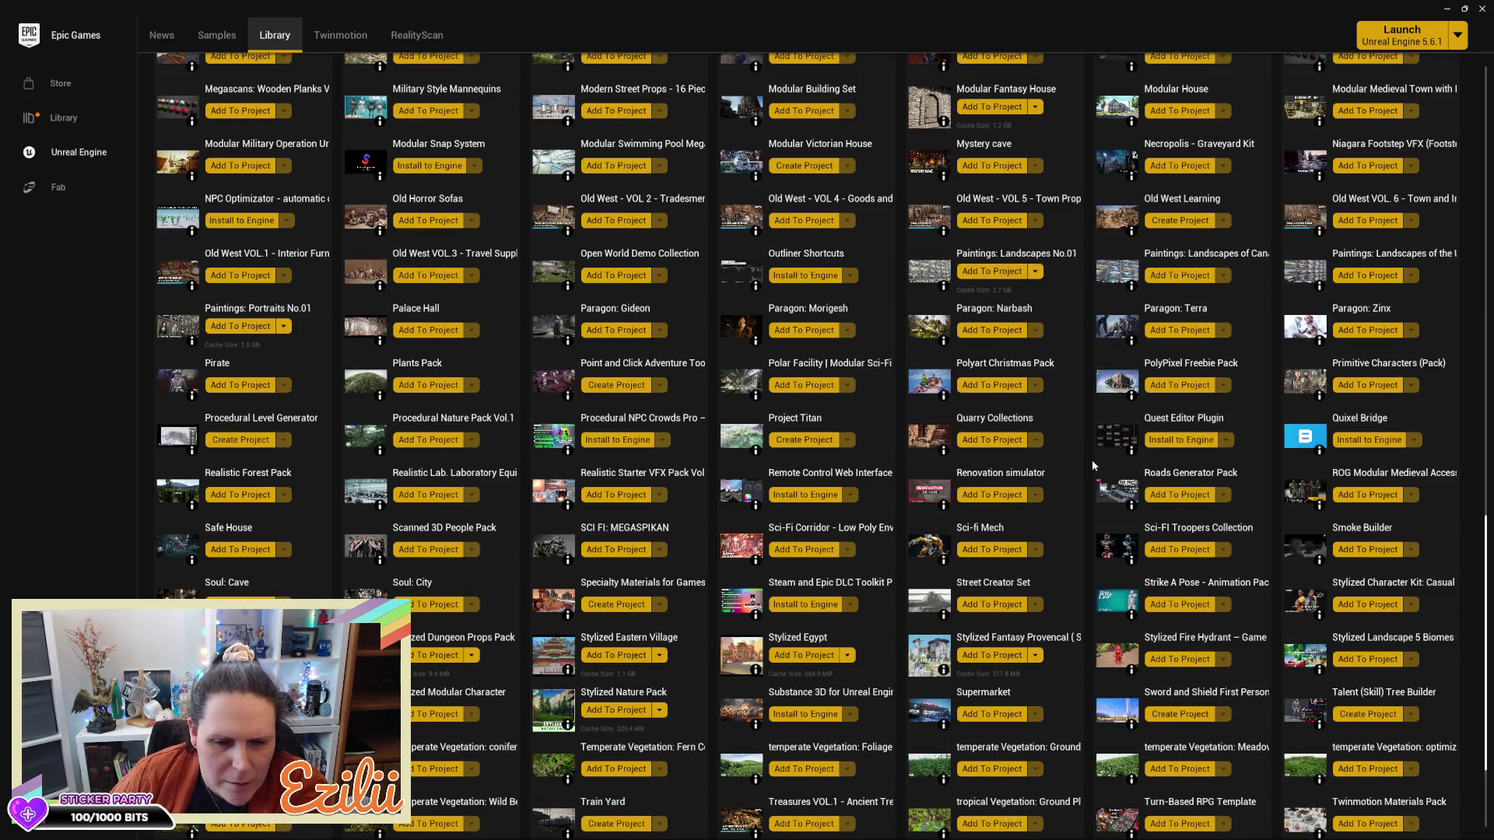
{"action": "scroll", "coordinate": [1092, 462], "scroll_direction": "down", "scroll_amount": 3}
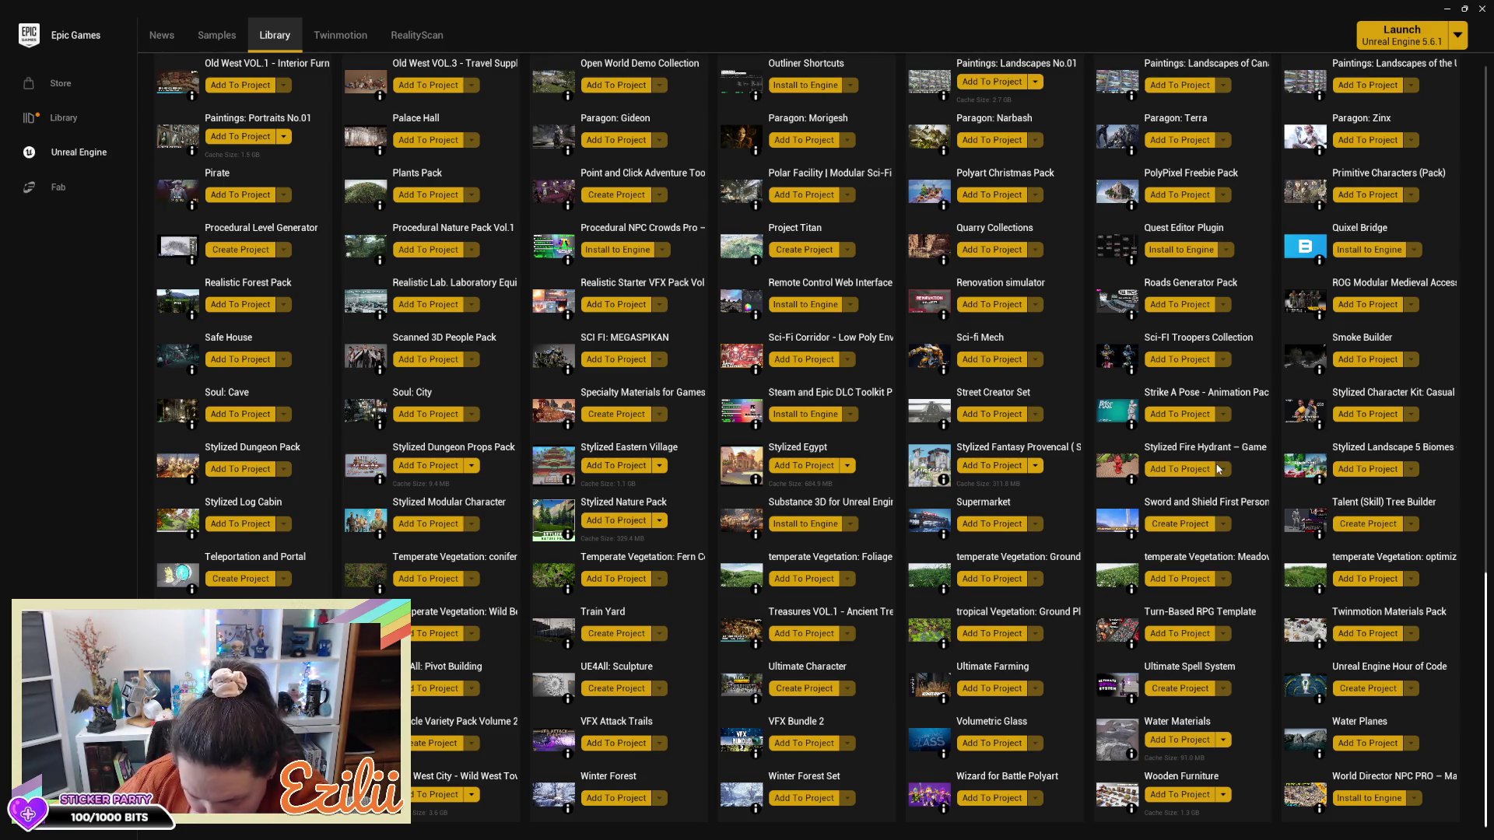
{"action": "scroll", "coordinate": [1219, 469], "scroll_direction": "up", "scroll_amount": 3}
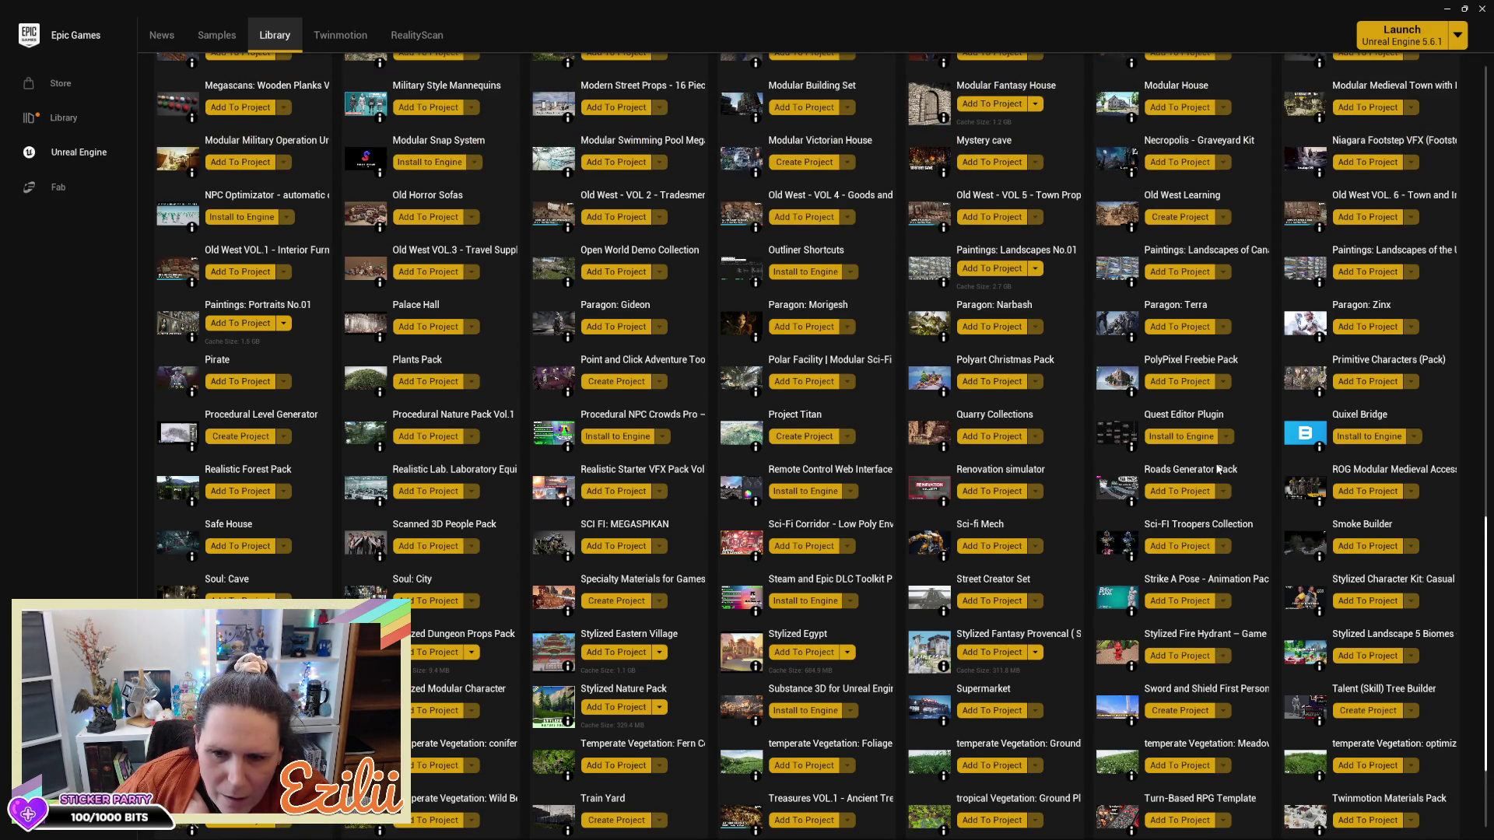
{"action": "scroll", "coordinate": [1219, 469], "scroll_direction": "up", "scroll_amount": 4}
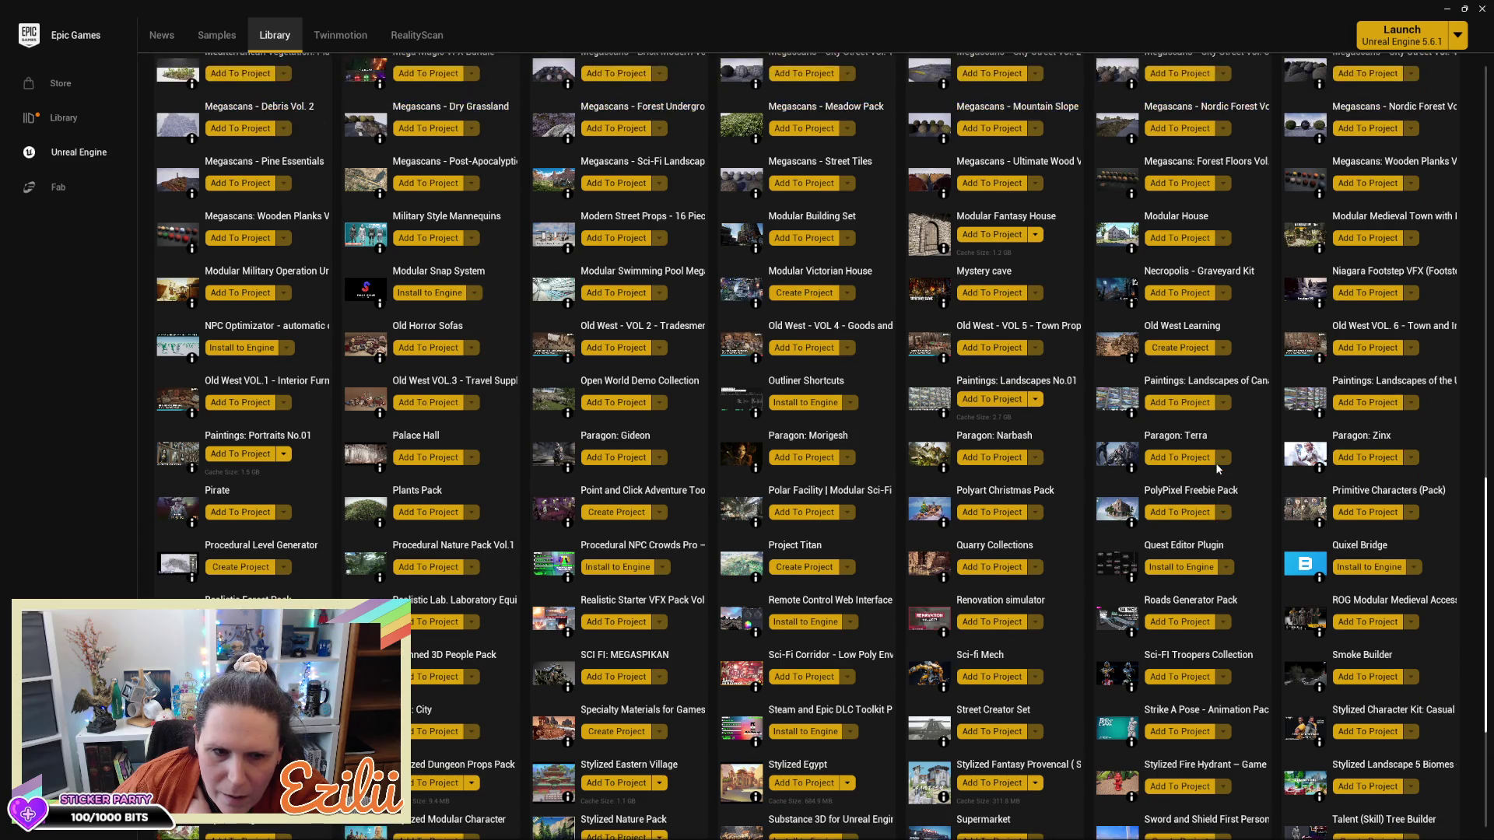
{"action": "scroll", "coordinate": [1218, 469], "scroll_direction": "up", "scroll_amount": 3}
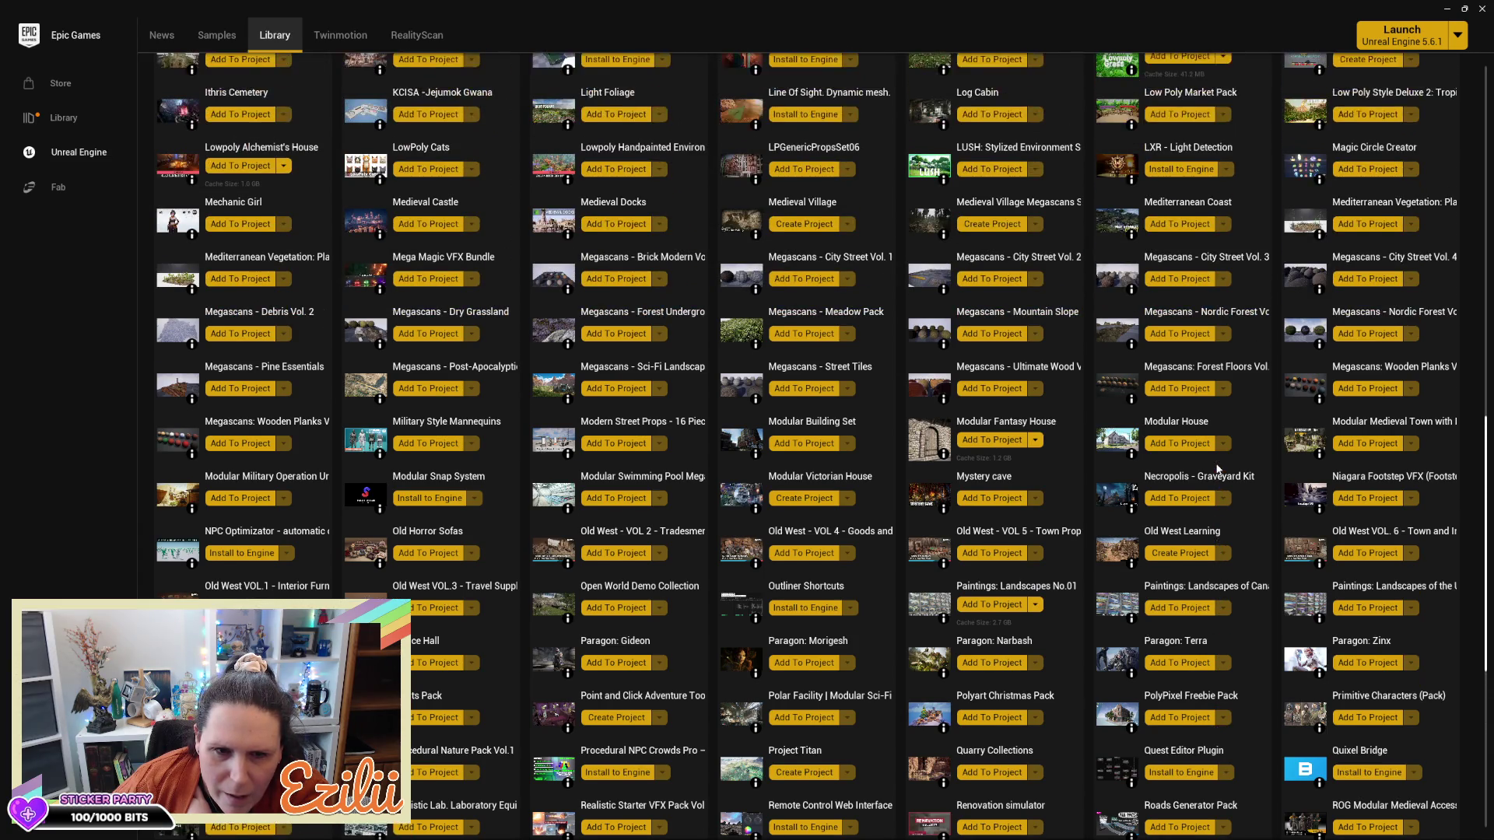
{"action": "scroll", "coordinate": [1219, 470], "scroll_direction": "up", "scroll_amount": 3}
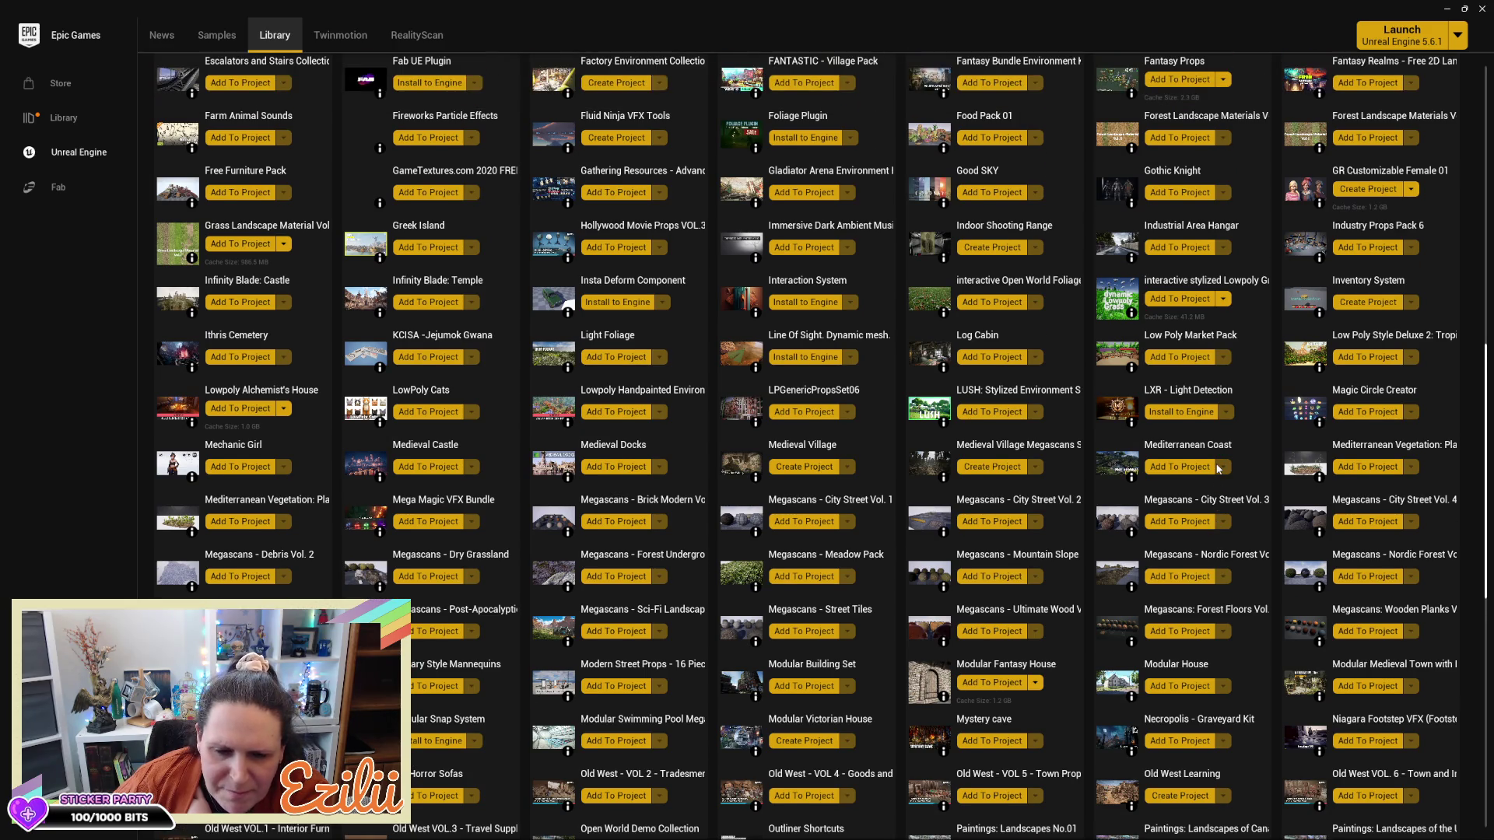
{"action": "scroll", "coordinate": [1219, 467], "scroll_direction": "up", "scroll_amount": 2}
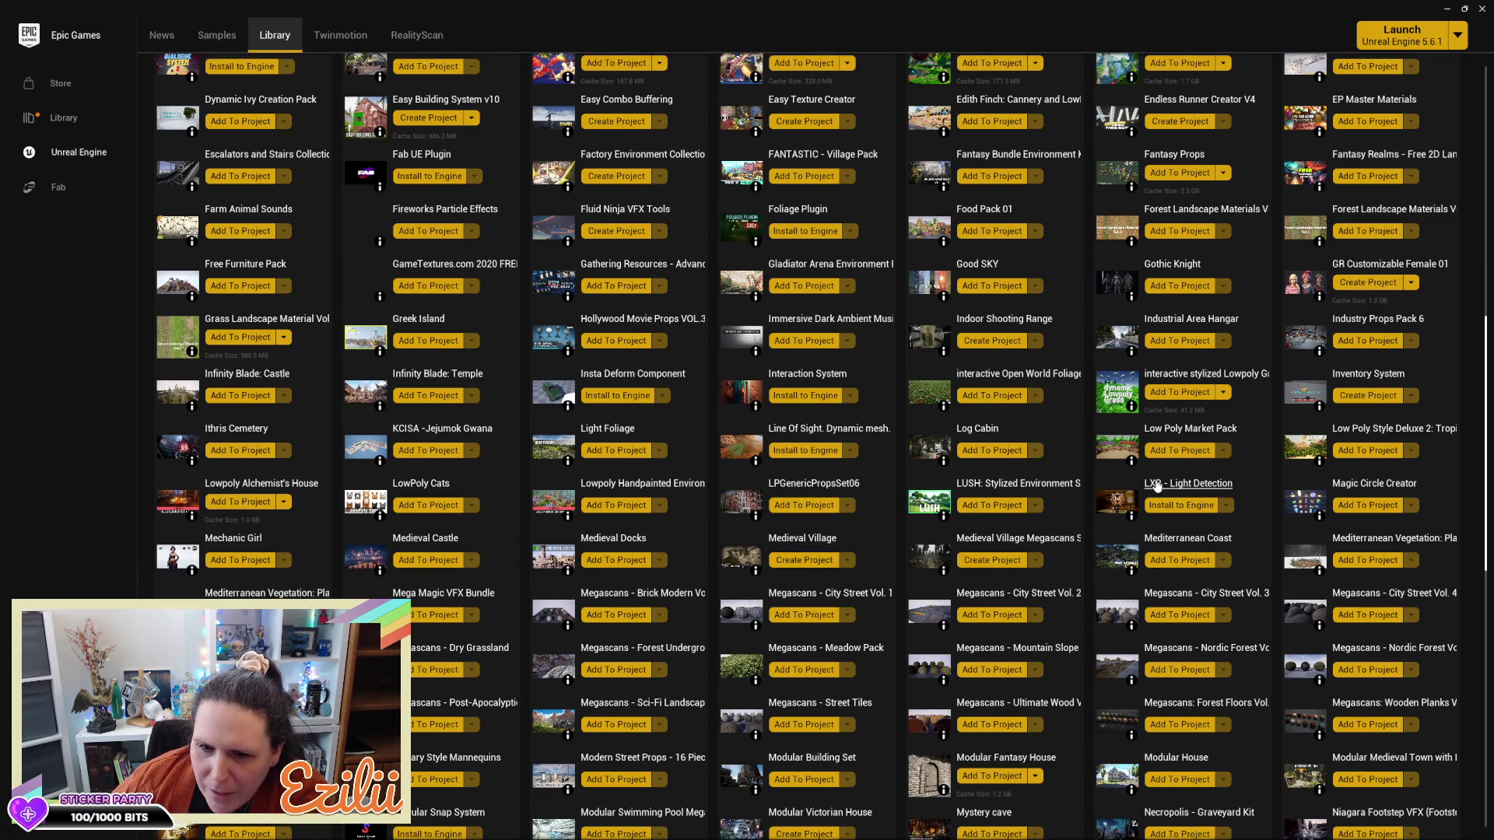
{"action": "scroll", "coordinate": [1157, 487], "scroll_direction": "up", "scroll_amount": 3}
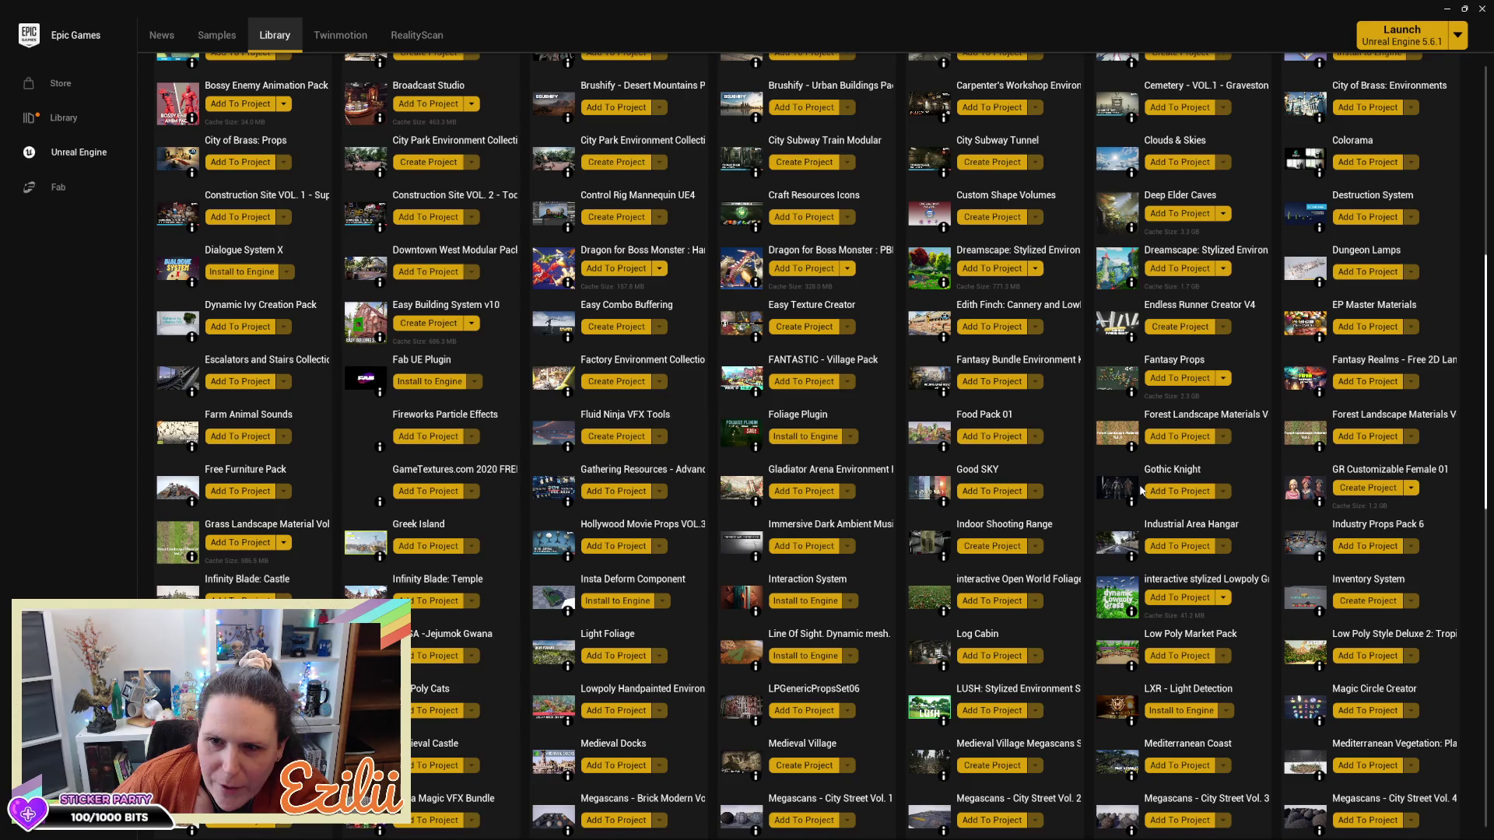
{"action": "scroll", "coordinate": [1141, 489], "scroll_direction": "up", "scroll_amount": 1}
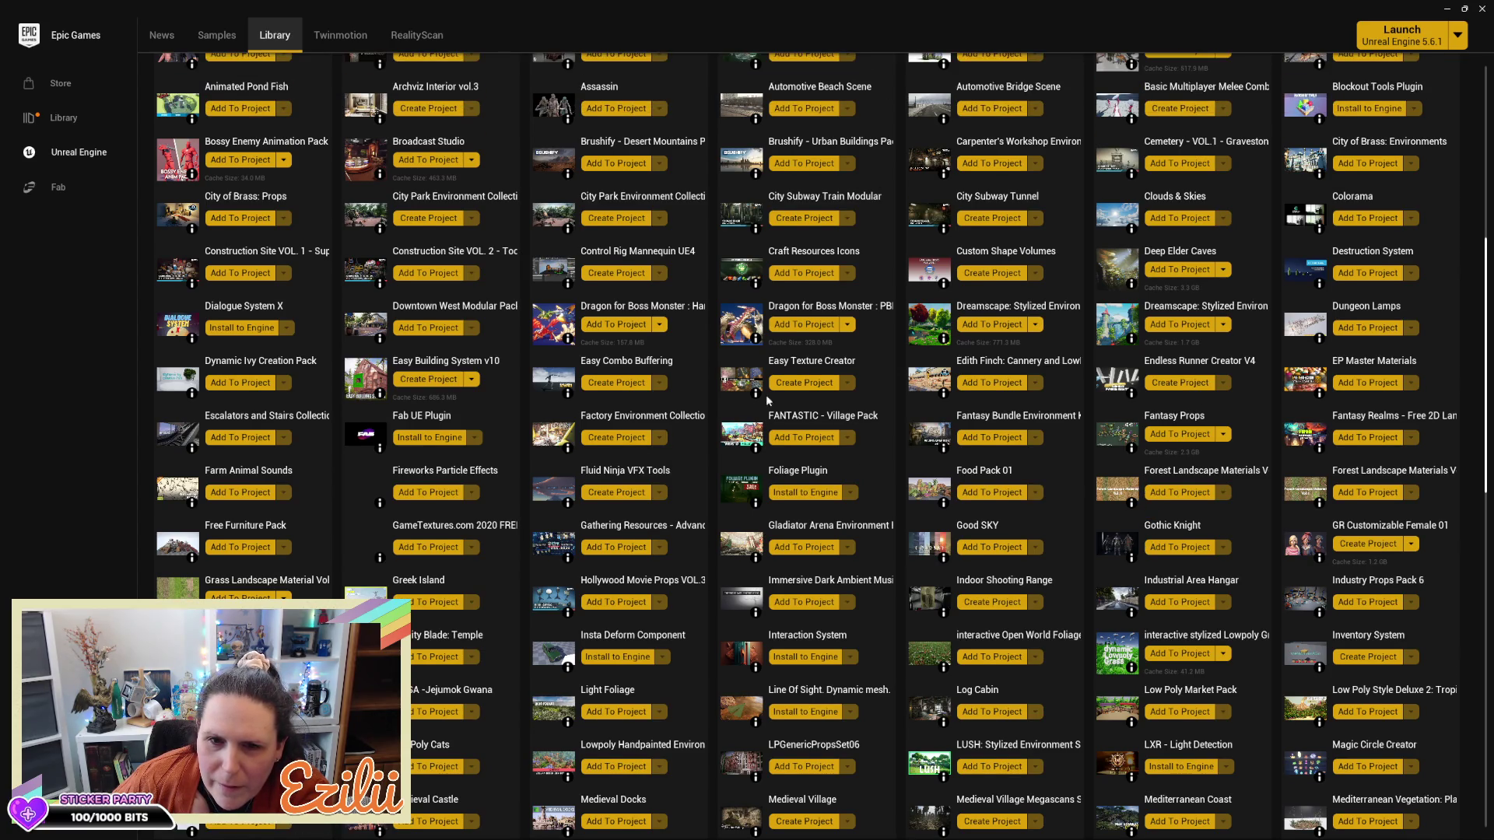
{"action": "left_click", "coordinate": [668, 252]}
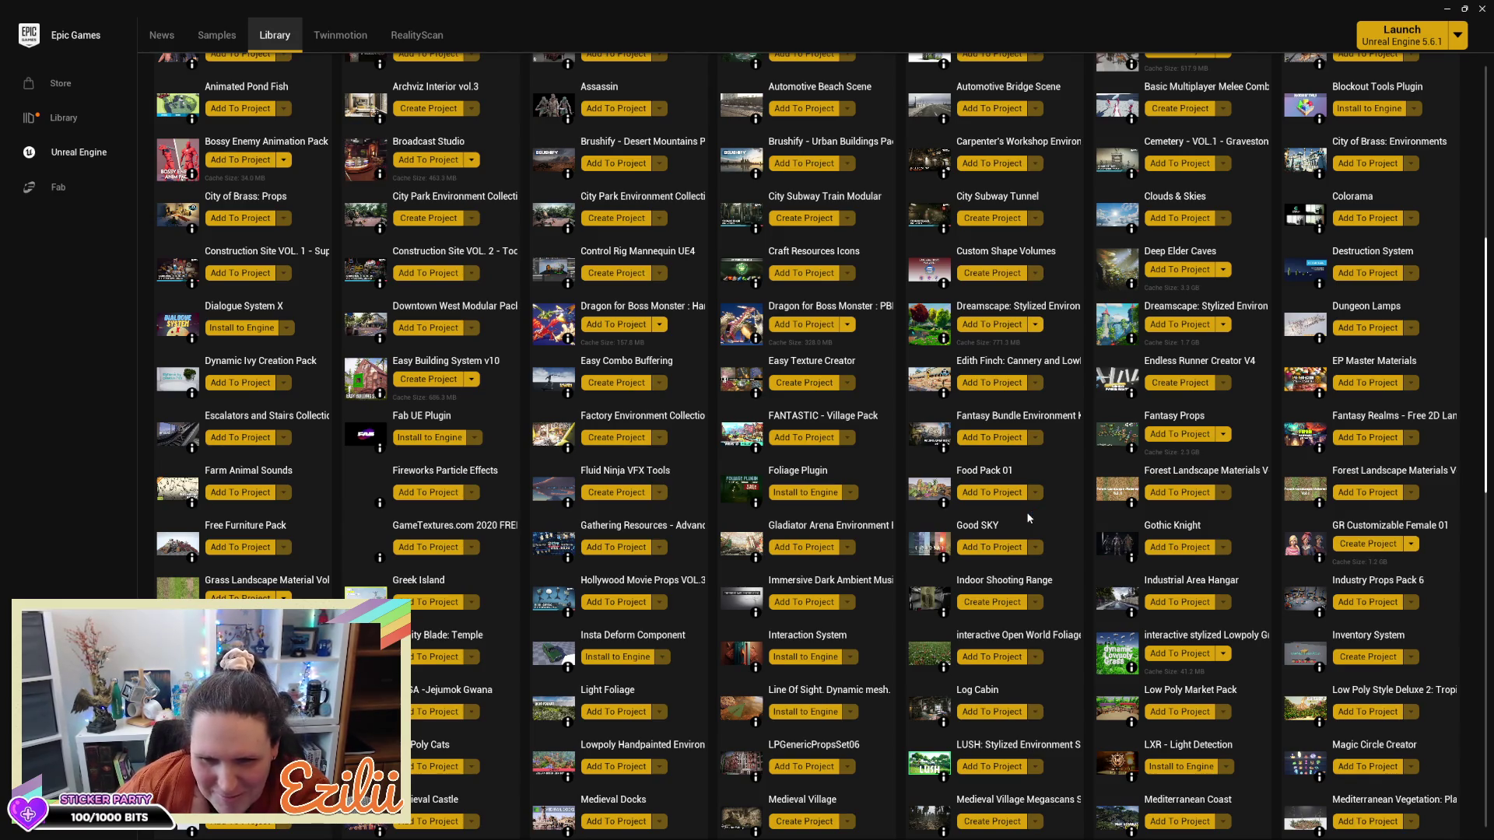
Look over the pack page, then close the Epic Games Launcher to return to the editor
{"action": "scroll", "coordinate": [1027, 519], "scroll_direction": "up", "scroll_amount": 3}
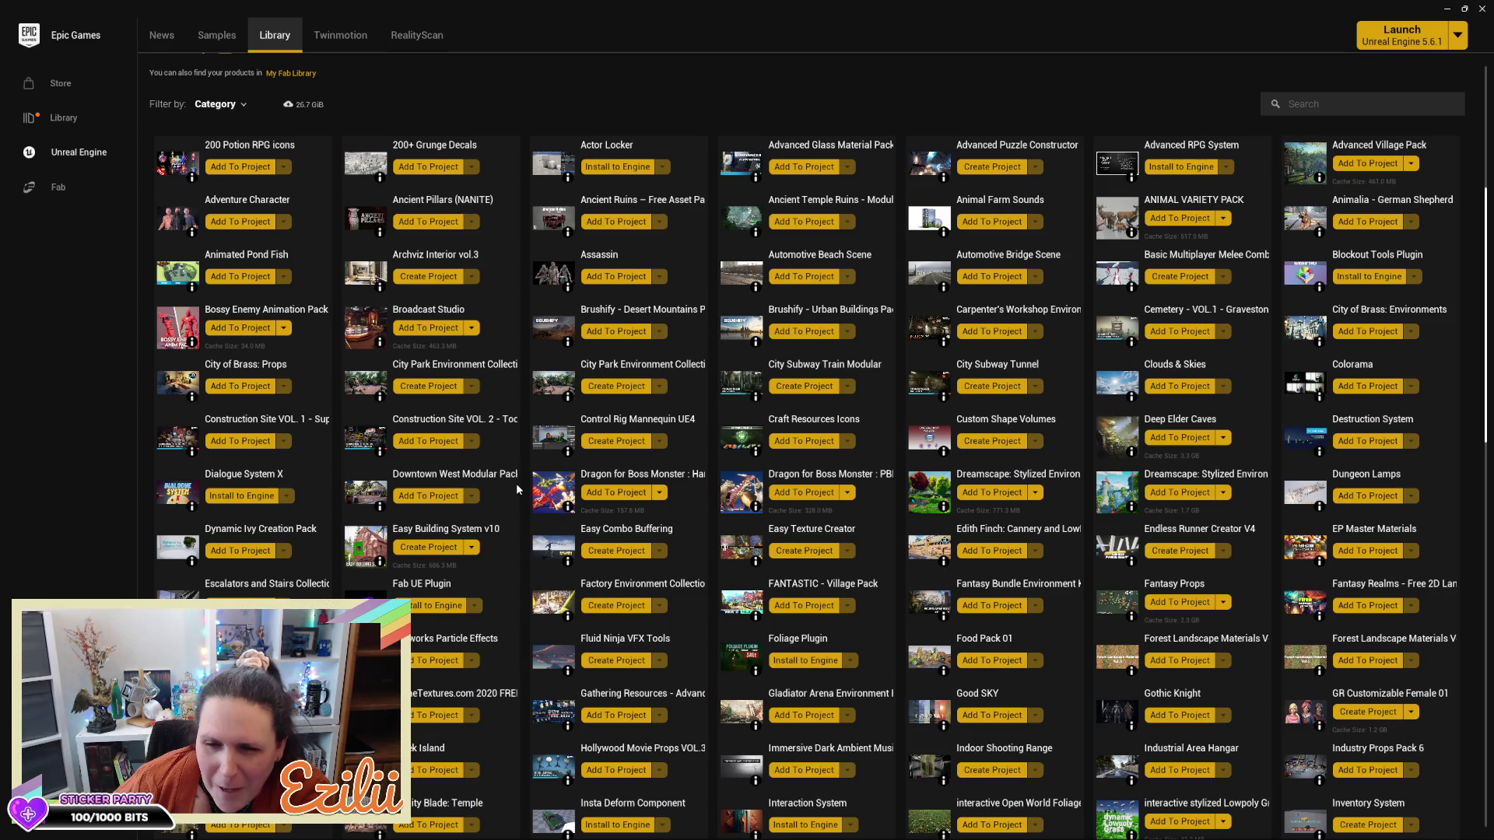
{"action": "scroll", "coordinate": [516, 483], "scroll_direction": "down", "scroll_amount": 2}
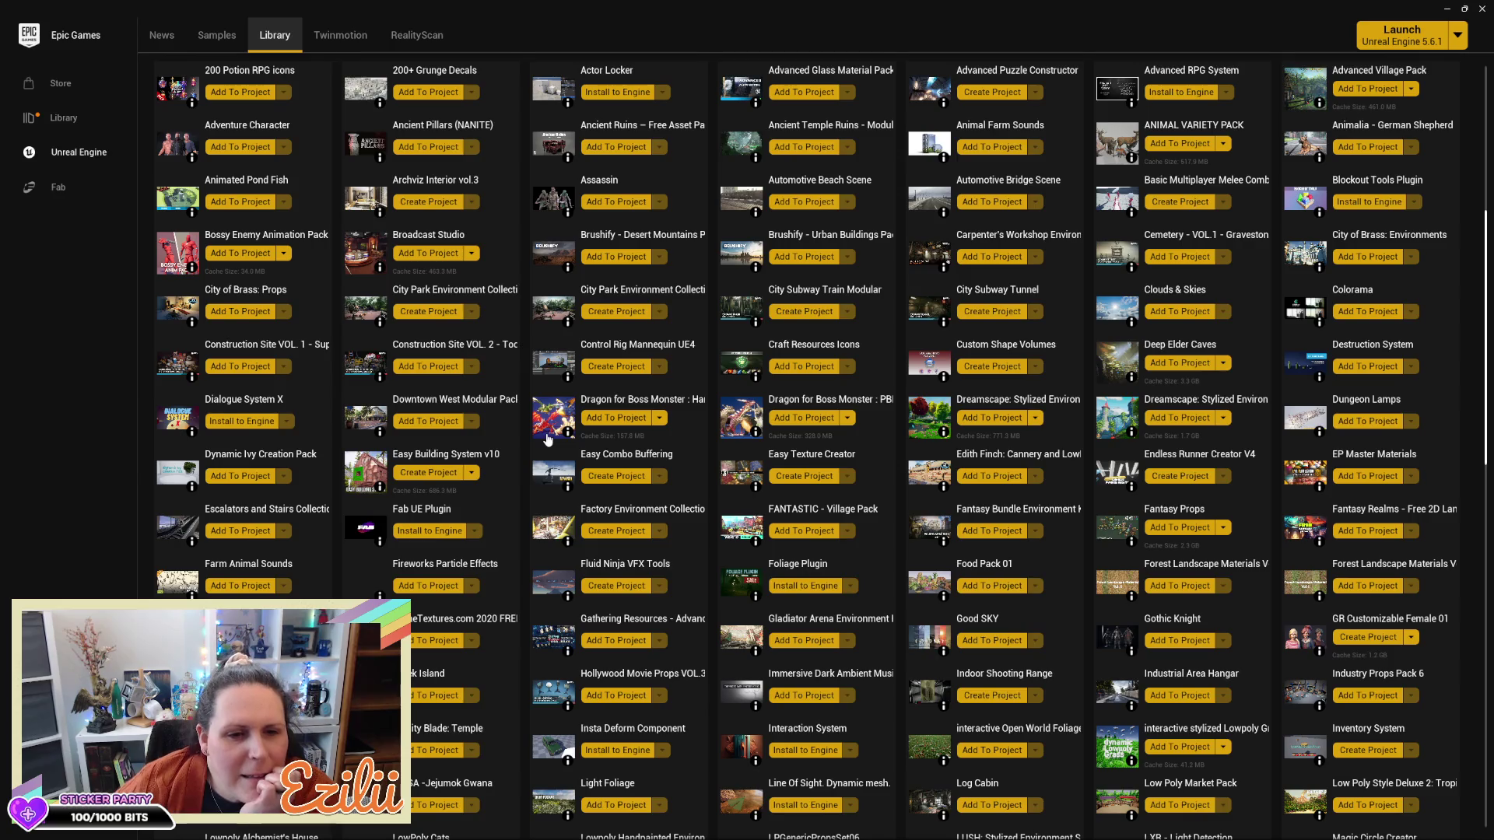
{"action": "scroll", "coordinate": [547, 441], "scroll_direction": "down", "scroll_amount": 5}
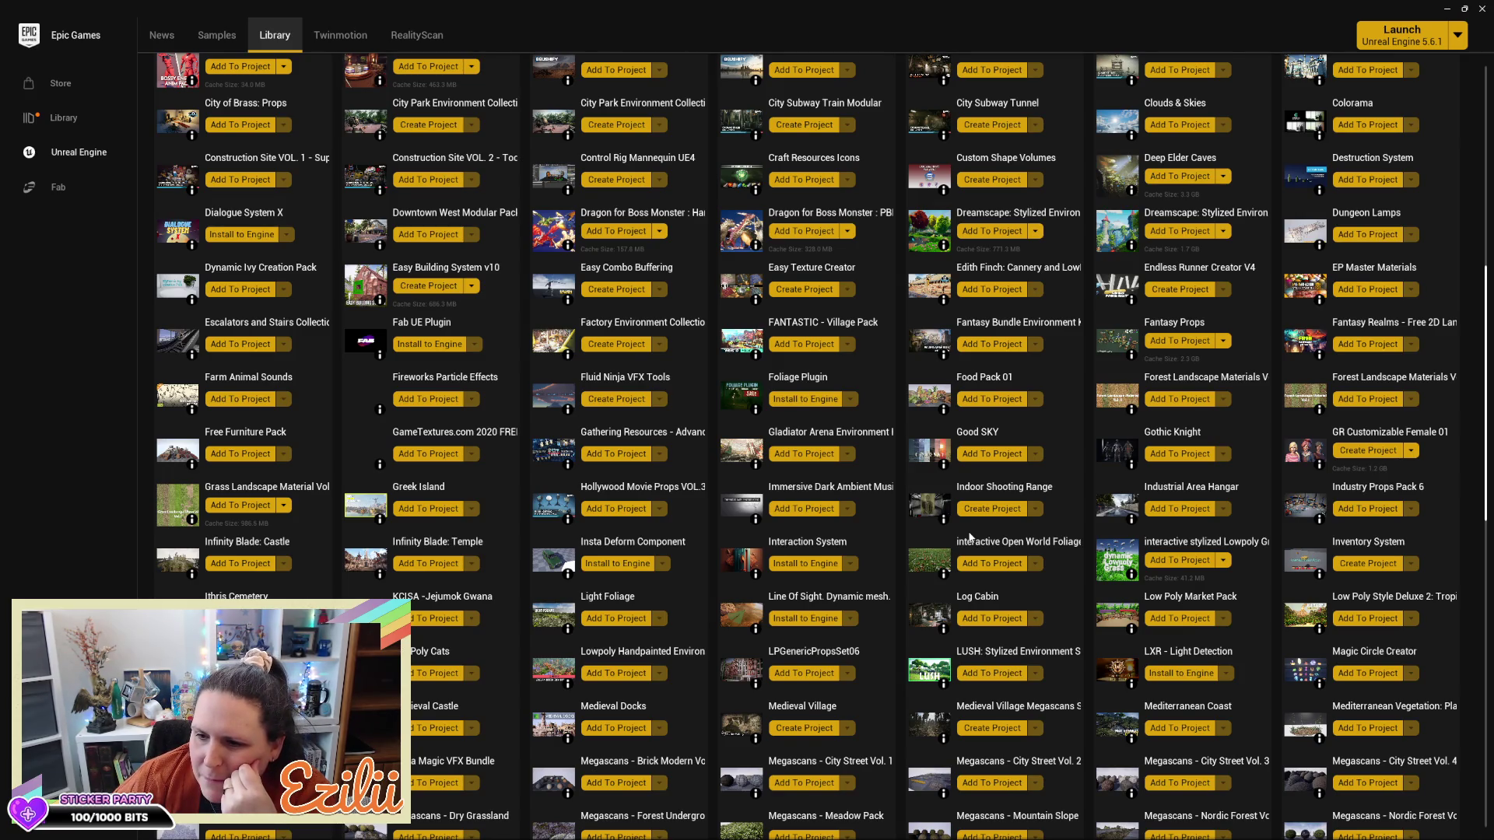
{"action": "scroll", "coordinate": [971, 537], "scroll_direction": "down", "scroll_amount": 3}
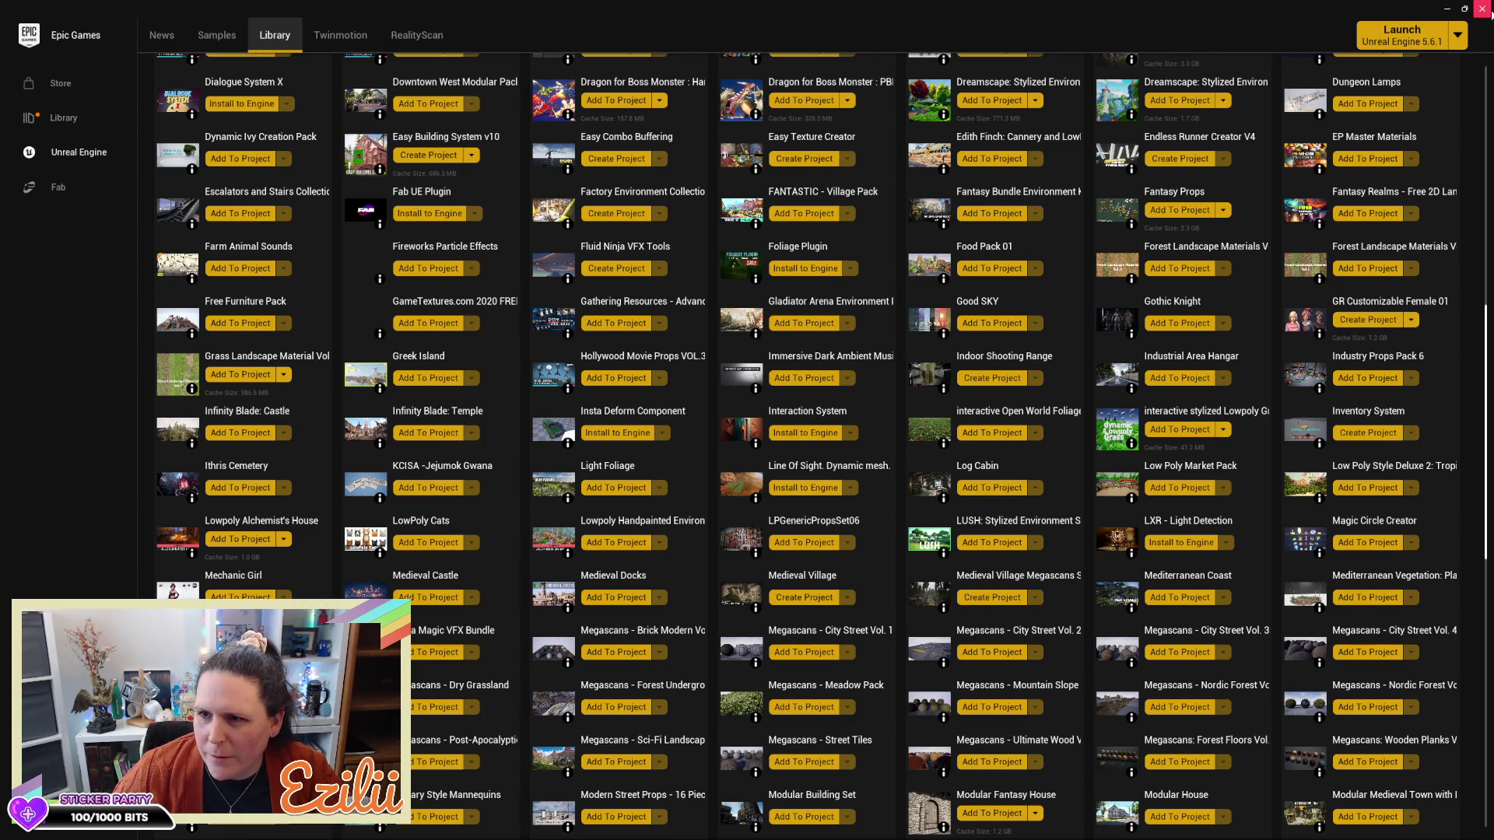
{"action": "left_click", "coordinate": [1482, 9]}
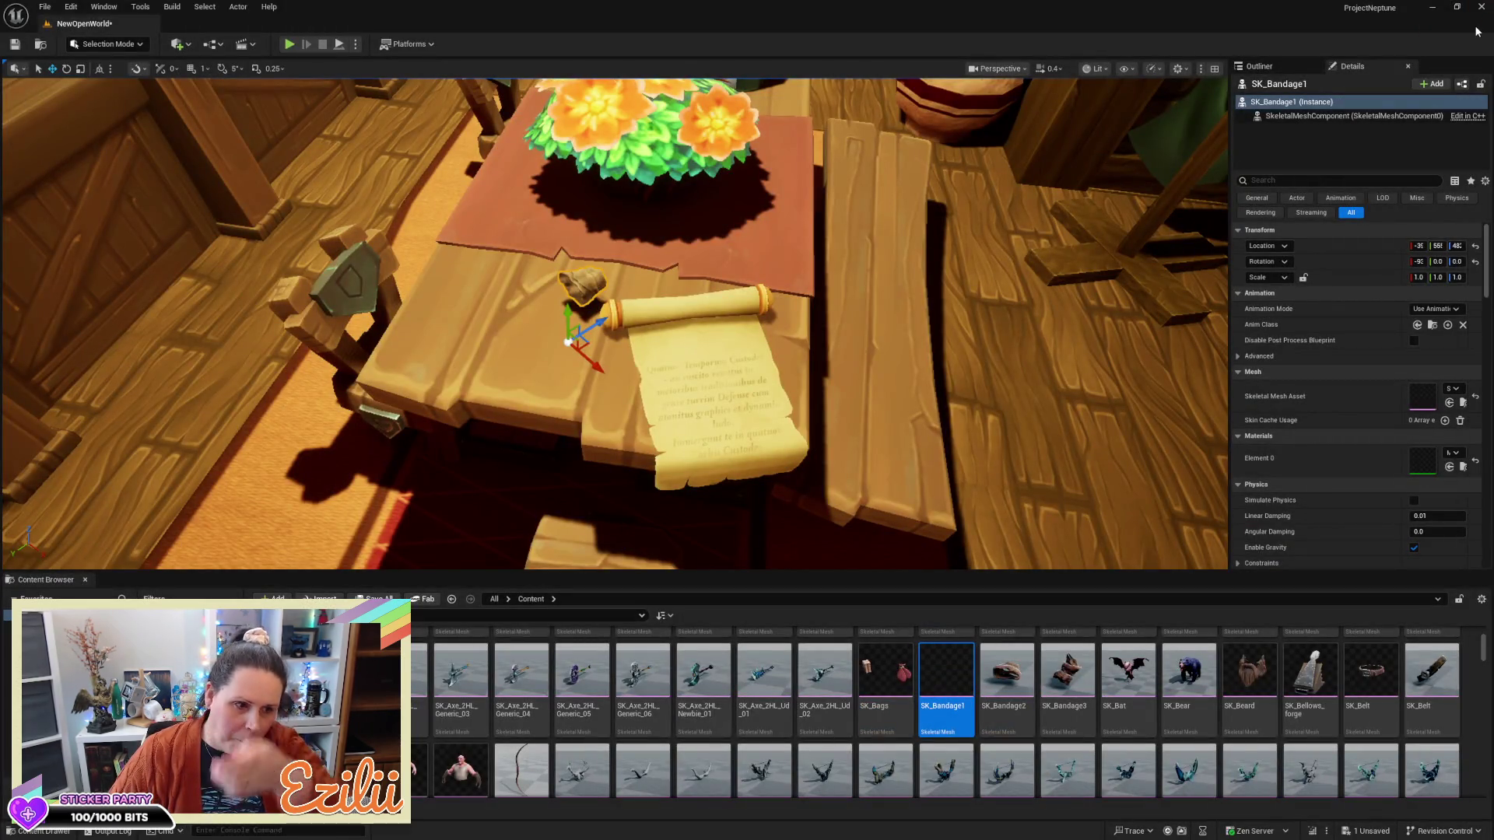
Drop SK_Bandage3 from the Content Browser onto the end of the scroll on the table
{"action": "mouse_move", "coordinate": [1174, 147]}
{"action": "left_mouse_down"}
{"action": "mouse_move", "coordinate": [1011, 101]}
{"action": "mouse_move", "coordinate": [701, 155]}
{"action": "mouse_move", "coordinate": [661, 257]}
{"action": "left_mouse_up"}
{"action": "mouse_move", "coordinate": [1090, 301]}
{"action": "left_mouse_down"}
{"action": "mouse_move", "coordinate": [973, 298]}
{"action": "mouse_move", "coordinate": [1090, 301]}
{"action": "mouse_move", "coordinate": [1035, 335]}
{"action": "mouse_move", "coordinate": [1011, 319]}
{"action": "mouse_move", "coordinate": [973, 350]}
{"action": "mouse_move", "coordinate": [1035, 326]}
{"action": "mouse_move", "coordinate": [1019, 307]}
{"action": "left_mouse_up"}
{"action": "left_click_drag", "start_coordinate": [1068, 669], "coordinate": [410, 475]}
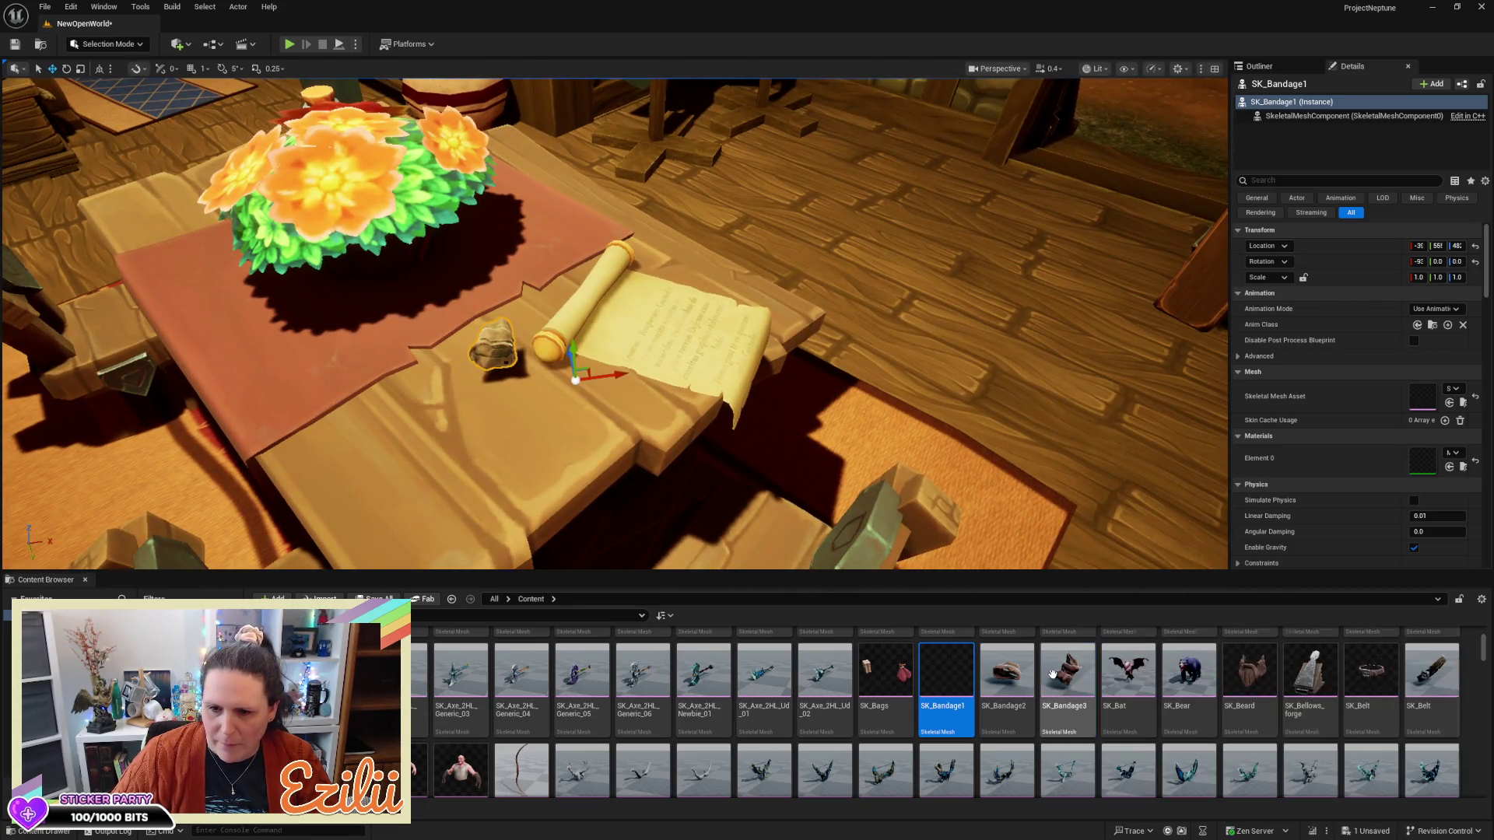
{"action": "mouse_move", "coordinate": [407, 425]}
{"action": "left_mouse_down"}
{"action": "mouse_move", "coordinate": [406, 397]}
{"action": "mouse_move", "coordinate": [433, 421]}
{"action": "left_mouse_up"}
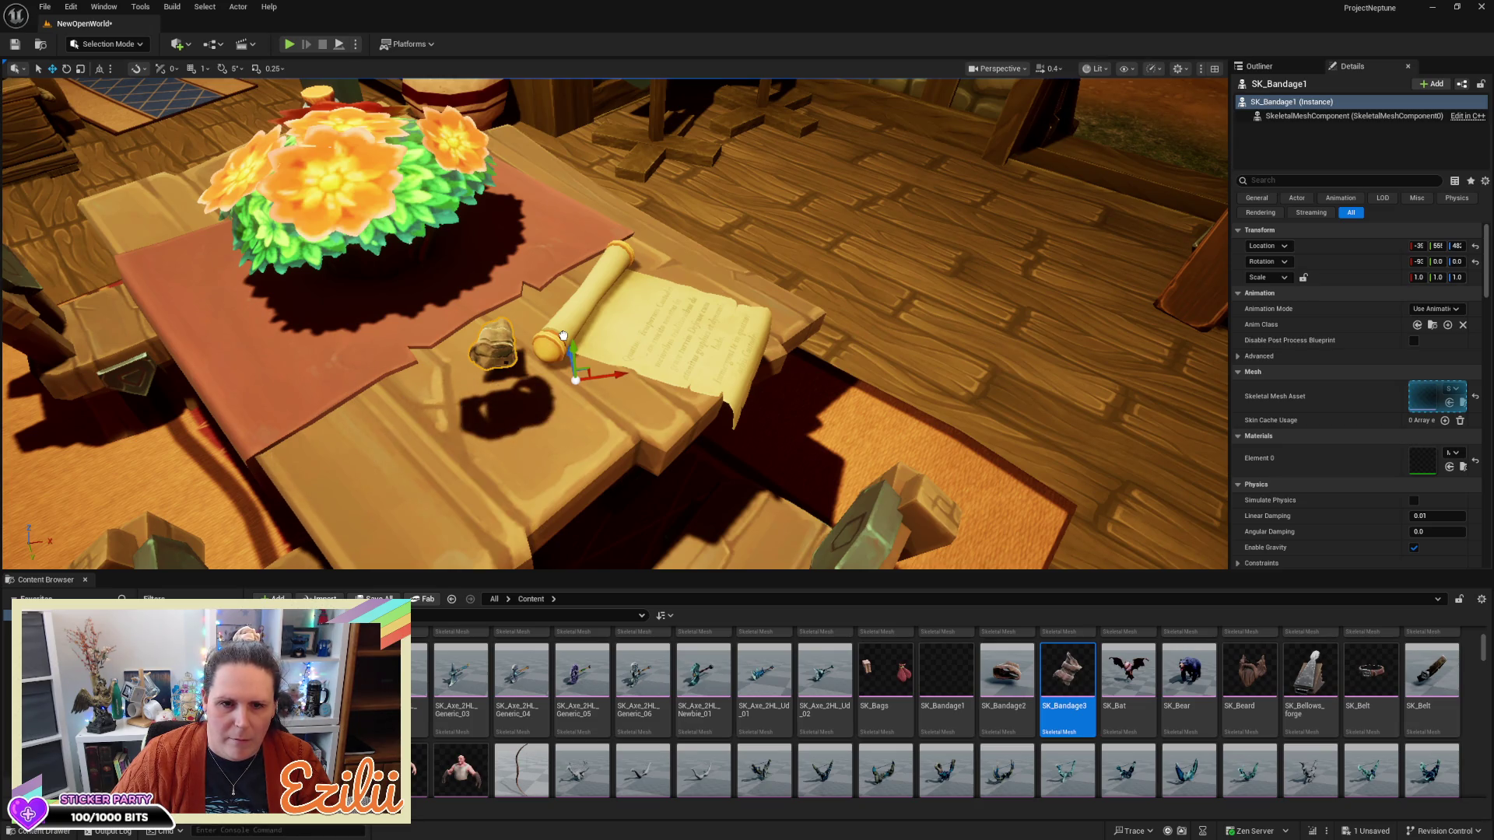
{"action": "left_click_drag", "start_coordinate": [564, 335], "coordinate": [563, 339]}
Orbit around the placed bandage to inspect it, then select the small log on the table
{"action": "scroll", "coordinate": [615, 323], "scroll_direction": "down", "scroll_amount": 3}
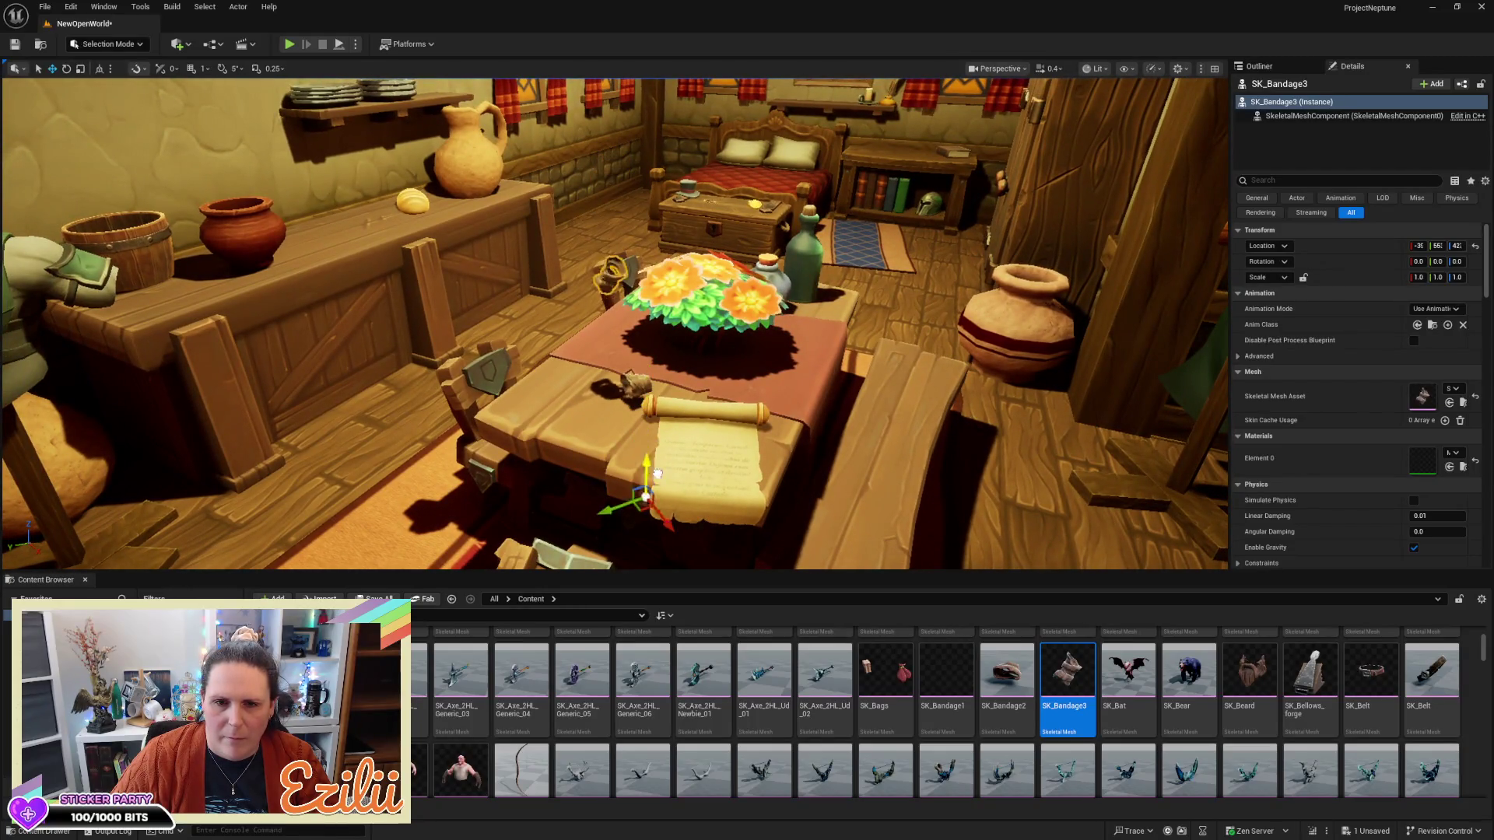
{"action": "key", "text": "a"}
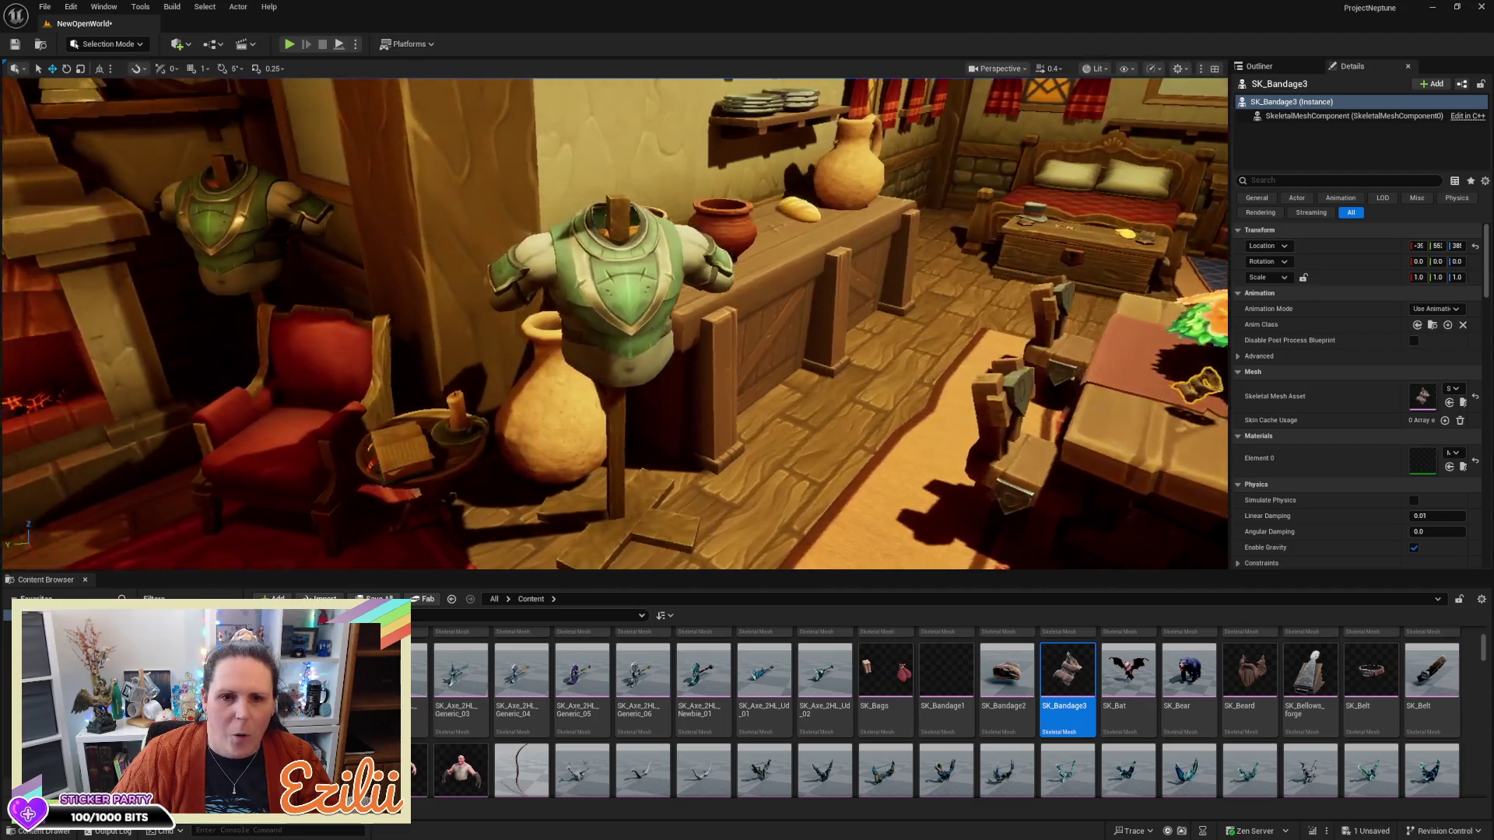
{"action": "key", "text": "f"}
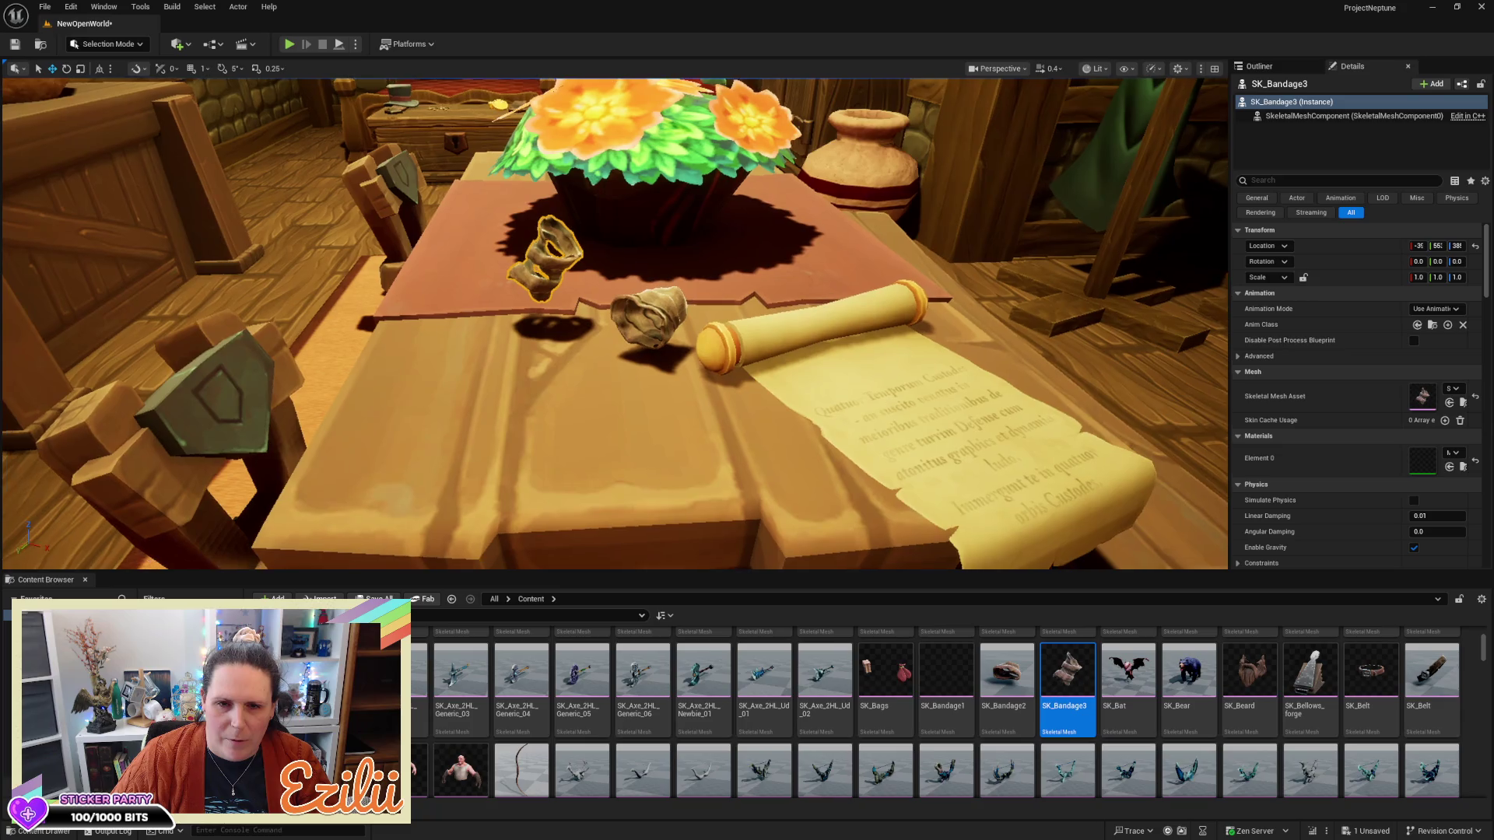
{"action": "left_click_drag", "start_coordinate": [614, 327], "coordinate": [872, 327]}
{"action": "mouse_move", "coordinate": [614, 327]}
{"action": "left_mouse_down"}
{"action": "mouse_move", "coordinate": [856, 233]}
{"action": "mouse_move", "coordinate": [661, 327]}
{"action": "mouse_move", "coordinate": [755, 327]}
{"action": "mouse_move", "coordinate": [856, 296]}
{"action": "mouse_move", "coordinate": [592, 343]}
{"action": "mouse_move", "coordinate": [521, 389]}
{"action": "mouse_move", "coordinate": [770, 278]}
{"action": "left_mouse_up"}
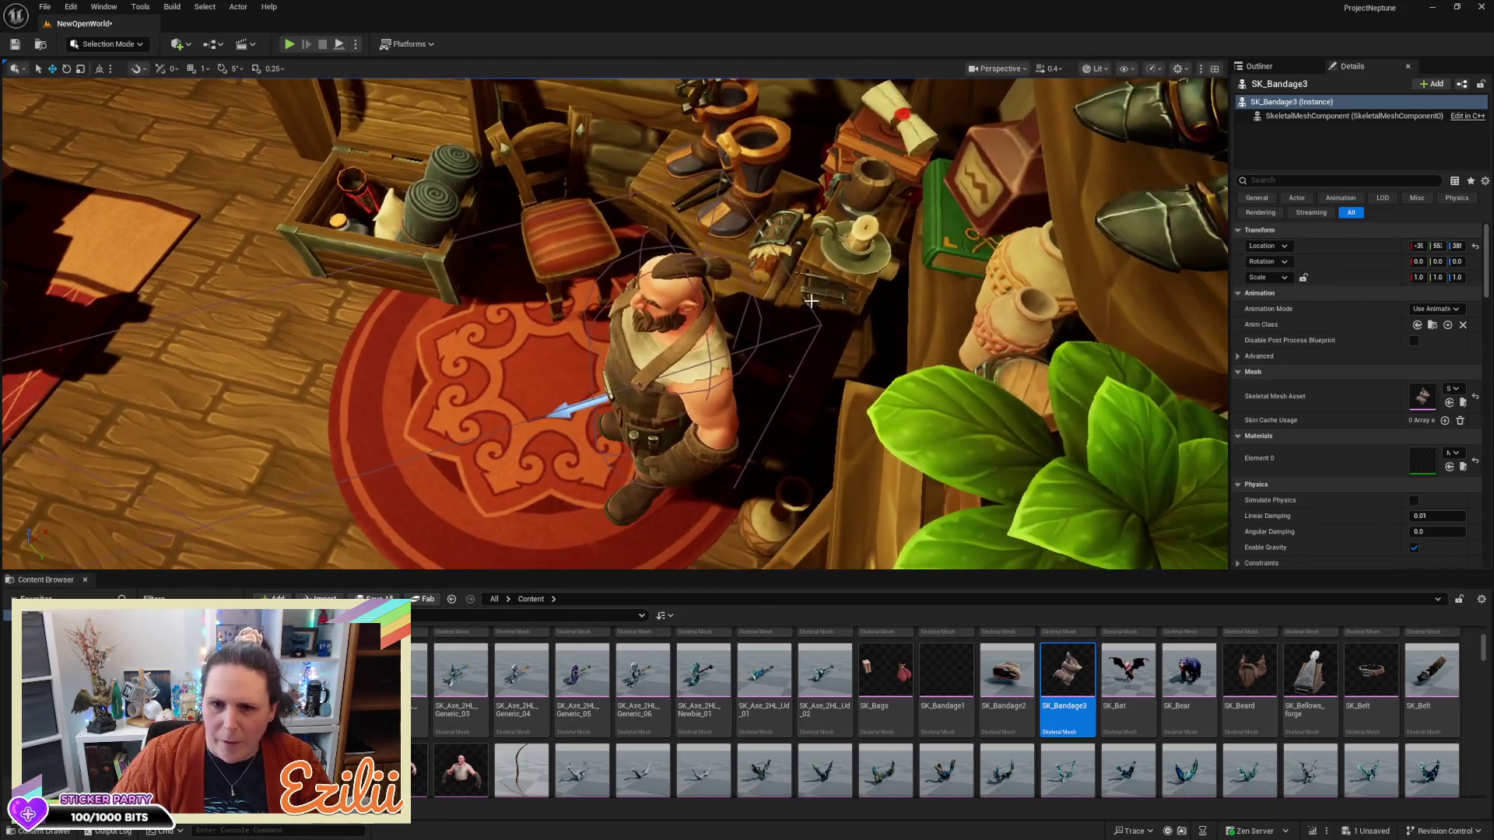
{"action": "left_click", "coordinate": [779, 260]}
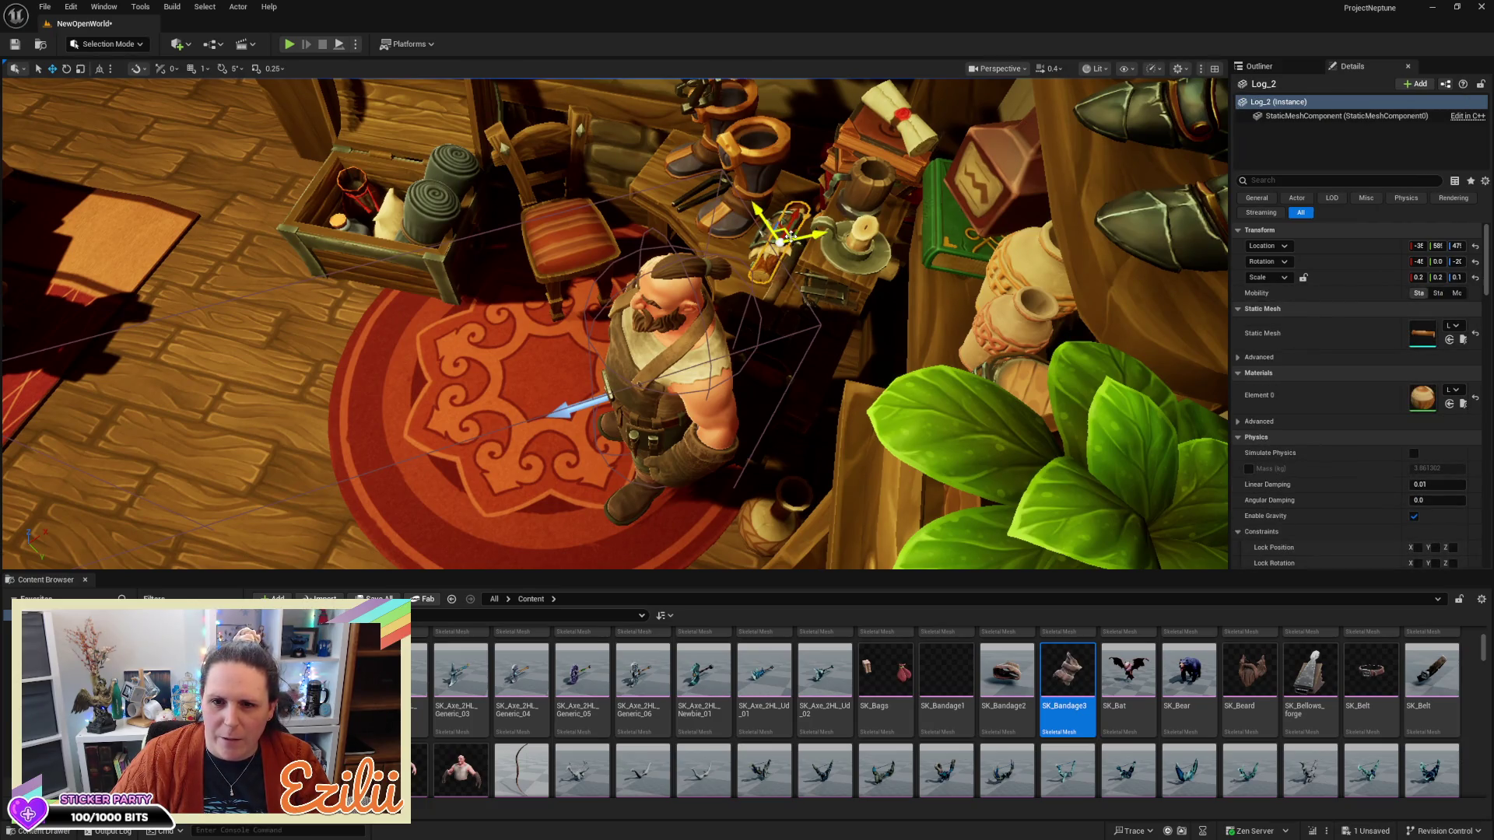
Rotate Log_3 with rotation snapping on and move it onto the tavern table
{"action": "key", "text": "e"}
{"action": "mouse_move", "coordinate": [825, 212]}
{"action": "left_mouse_down"}
{"action": "mouse_move", "coordinate": [739, 191]}
{"action": "mouse_move", "coordinate": [703, 220]}
{"action": "left_mouse_up"}
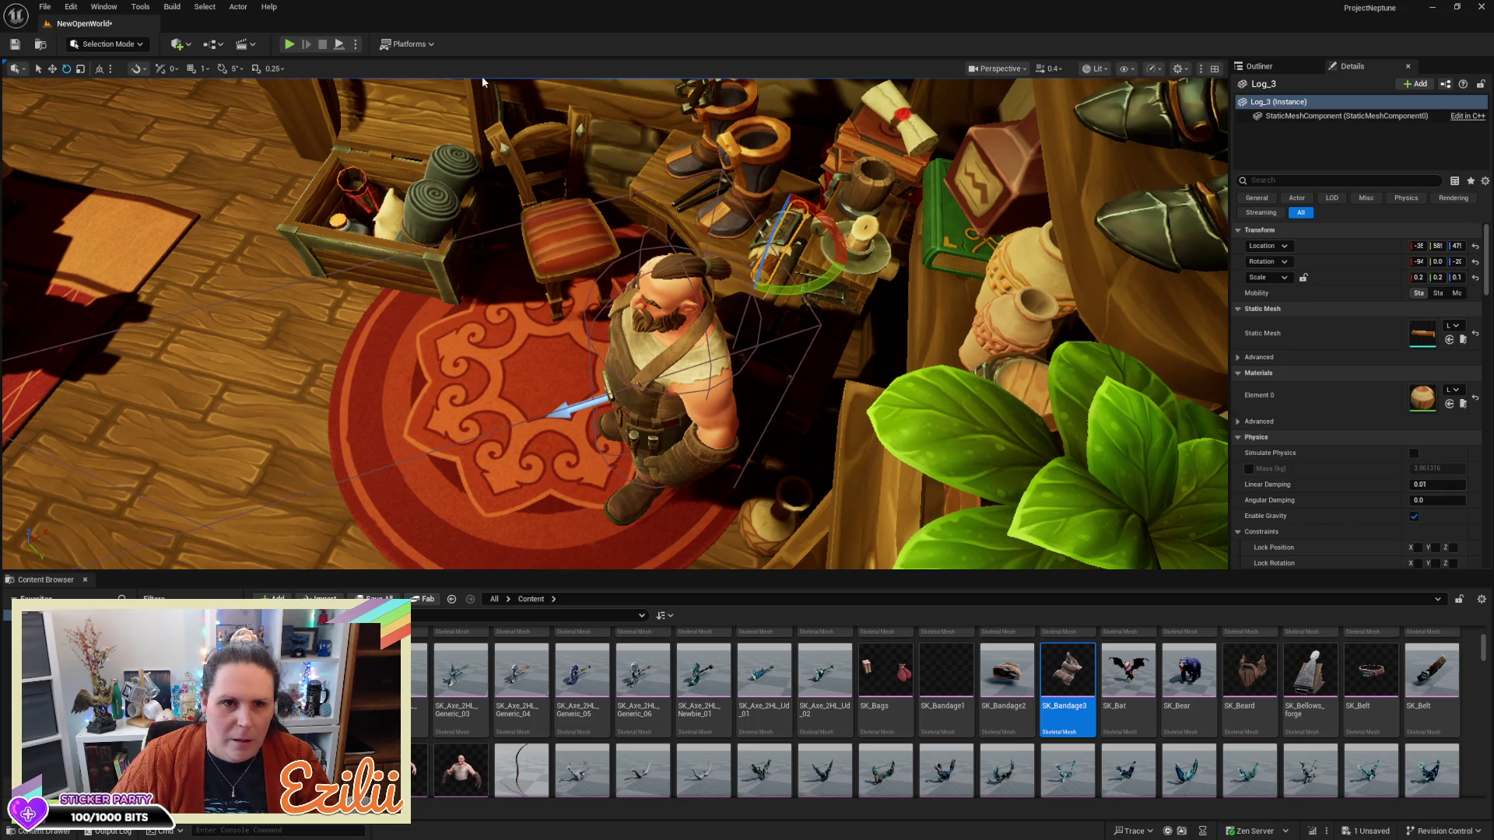
{"action": "left_click", "coordinate": [222, 68]}
{"action": "key", "text": "w"}
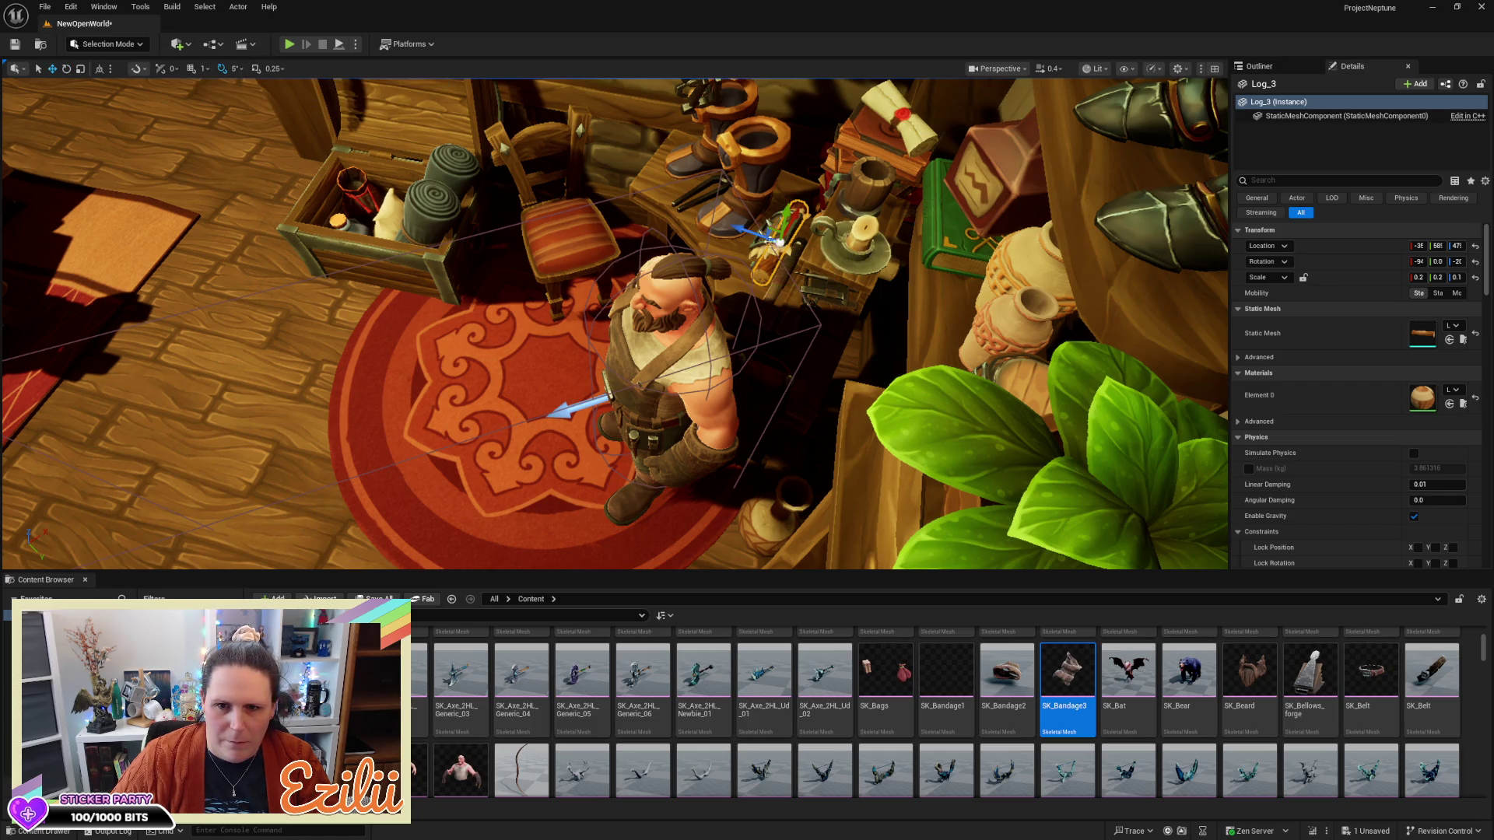
{"action": "left_click_drag", "start_coordinate": [776, 245], "coordinate": [583, 253]}
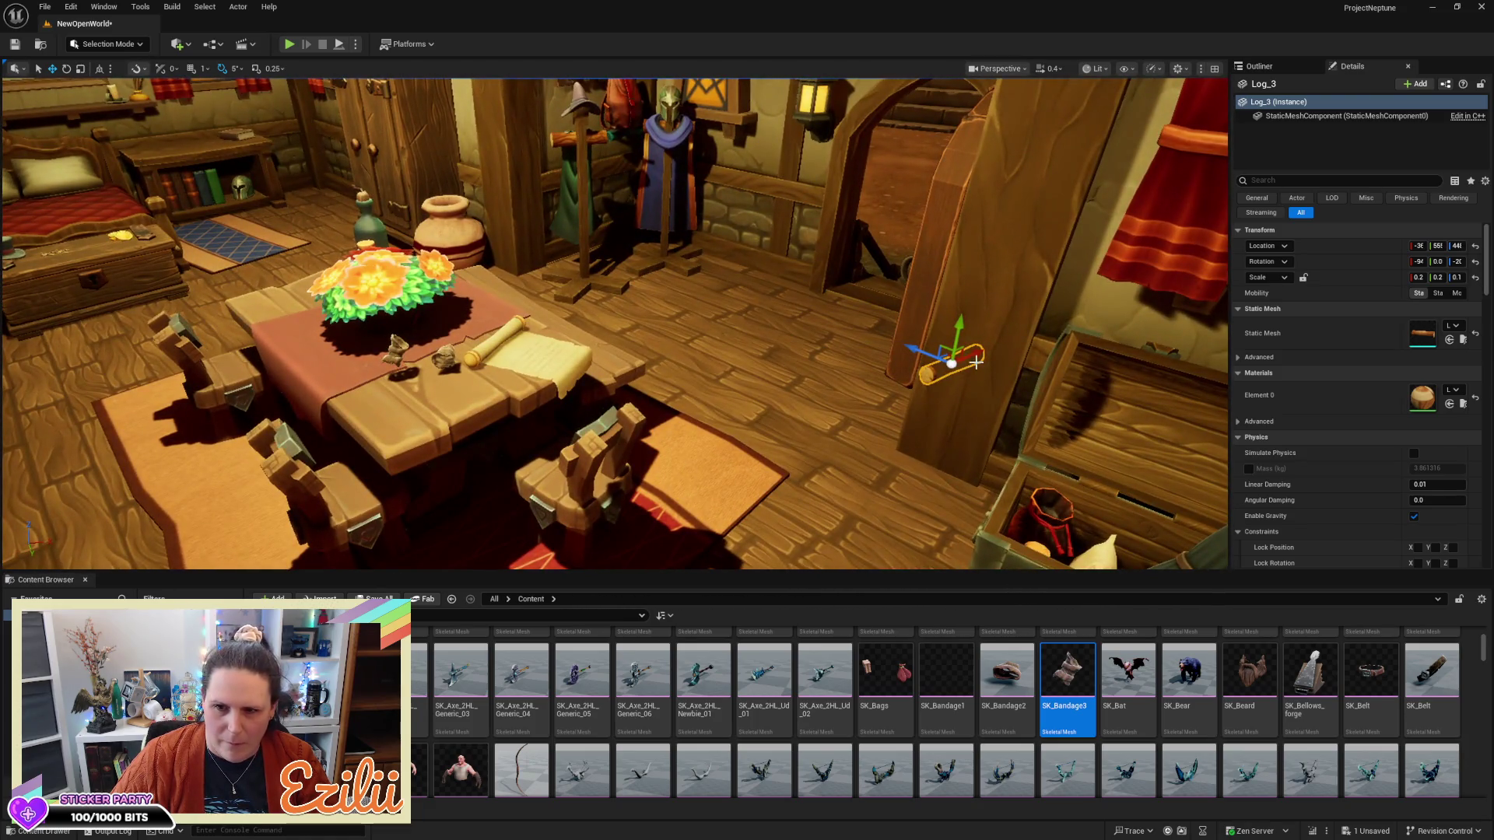
{"action": "mouse_move", "coordinate": [953, 360]}
{"action": "left_mouse_down"}
{"action": "mouse_move", "coordinate": [479, 549]}
{"action": "mouse_move", "coordinate": [532, 544]}
{"action": "mouse_move", "coordinate": [405, 405]}
{"action": "mouse_move", "coordinate": [413, 440]}
{"action": "mouse_move", "coordinate": [459, 478]}
{"action": "mouse_move", "coordinate": [483, 467]}
{"action": "mouse_move", "coordinate": [424, 467]}
{"action": "mouse_move", "coordinate": [700, 466]}
{"action": "mouse_move", "coordinate": [591, 467]}
{"action": "mouse_move", "coordinate": [583, 424]}
{"action": "mouse_move", "coordinate": [577, 467]}
{"action": "left_mouse_up"}
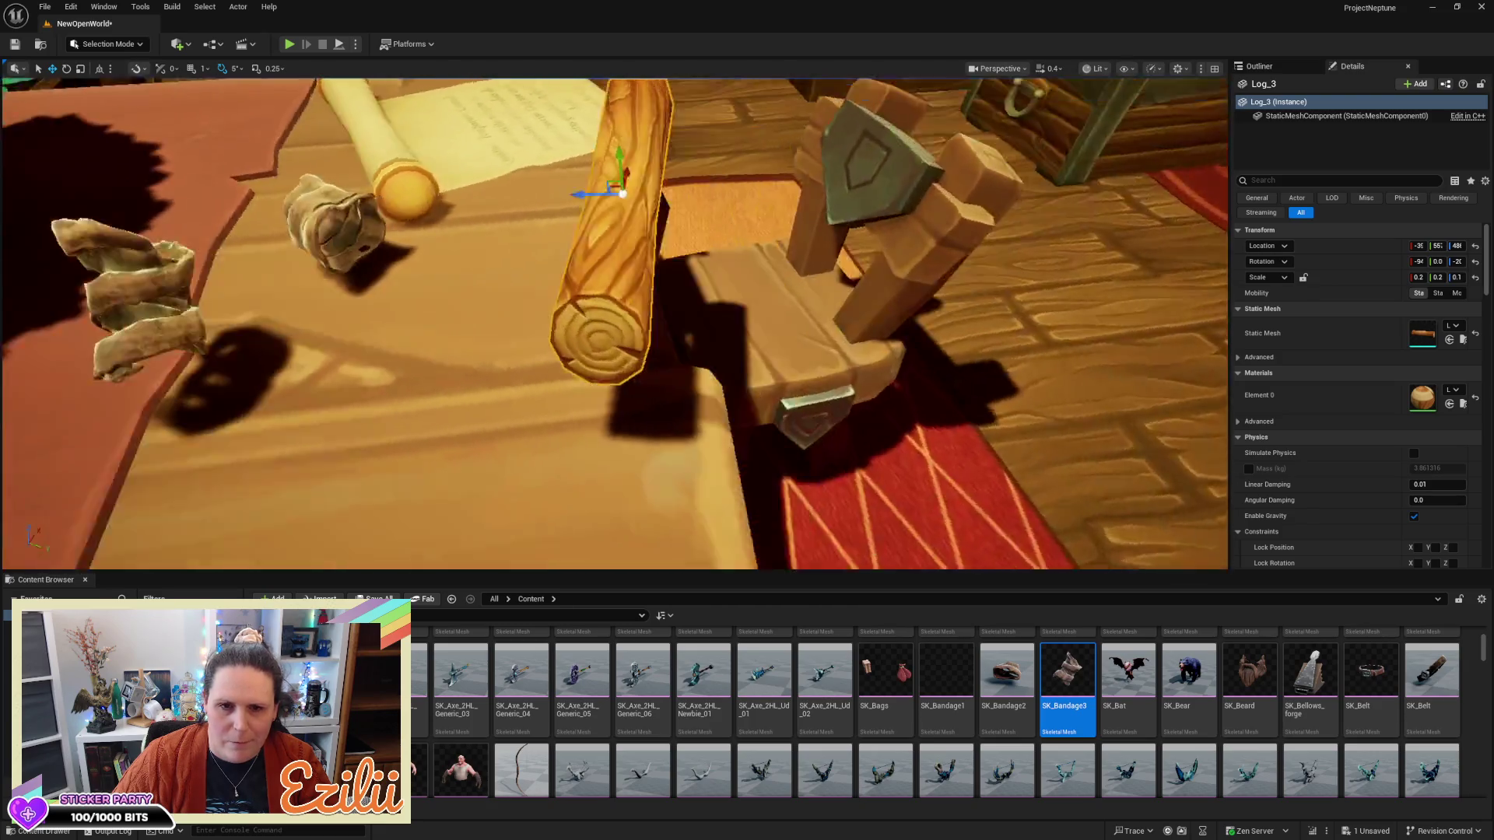
{"action": "mouse_move", "coordinate": [615, 326]}
{"action": "left_mouse_down"}
{"action": "mouse_move", "coordinate": [584, 264]}
{"action": "mouse_move", "coordinate": [579, 374]}
{"action": "mouse_move", "coordinate": [617, 344]}
{"action": "mouse_move", "coordinate": [683, 340]}
{"action": "mouse_move", "coordinate": [498, 340]}
{"action": "left_mouse_up"}
Turn SK_Bandage1 180 degrees, raise it, and slide it along the log toward the scroll
{"action": "left_click", "coordinate": [683, 340]}
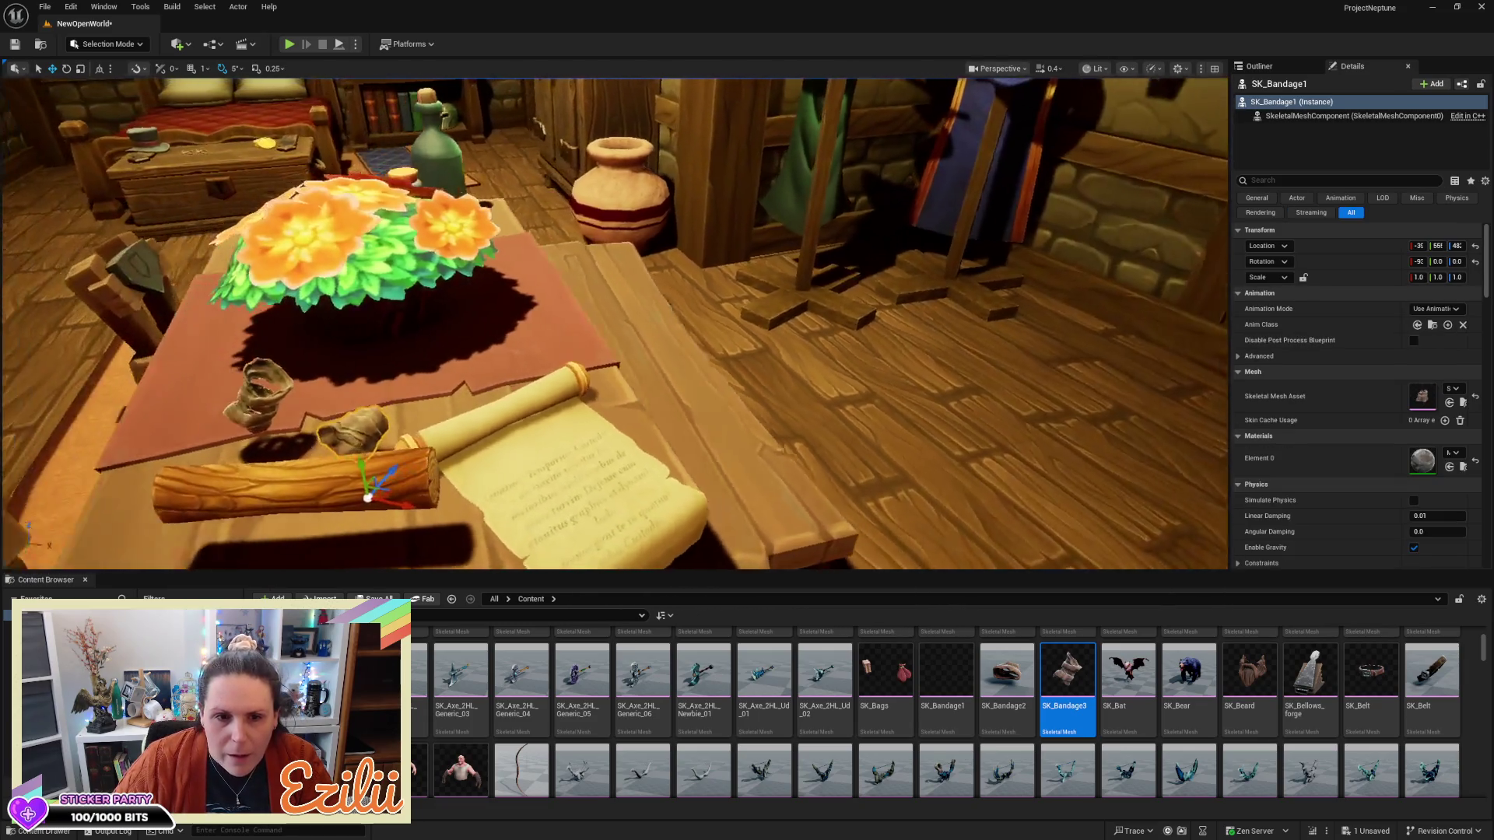
{"action": "key", "text": "e"}
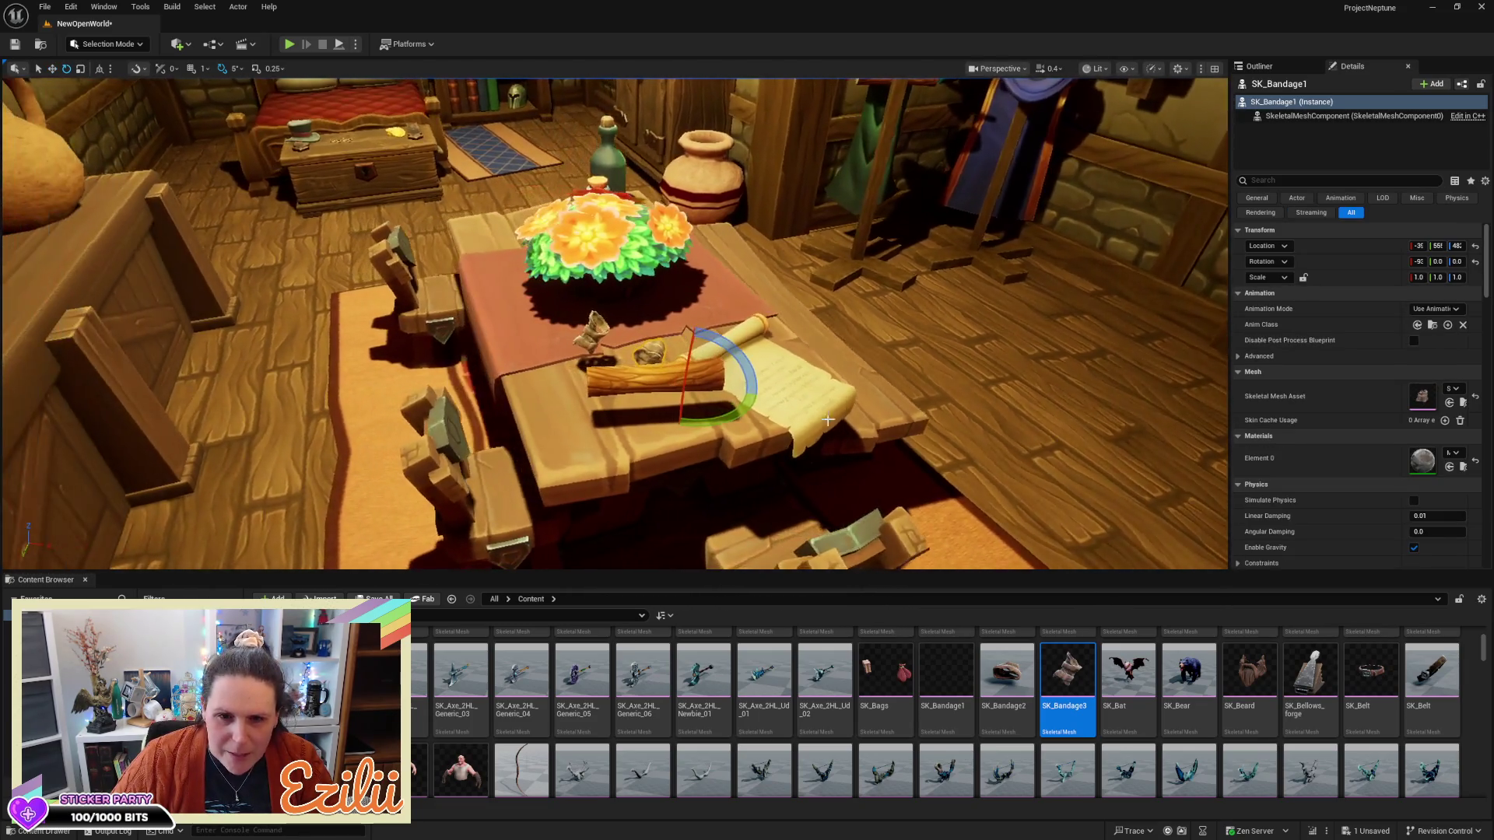
{"action": "mouse_move", "coordinate": [759, 419]}
{"action": "left_mouse_down"}
{"action": "mouse_move", "coordinate": [768, 398]}
{"action": "mouse_move", "coordinate": [712, 427]}
{"action": "left_mouse_up"}
{"action": "key", "text": "w"}
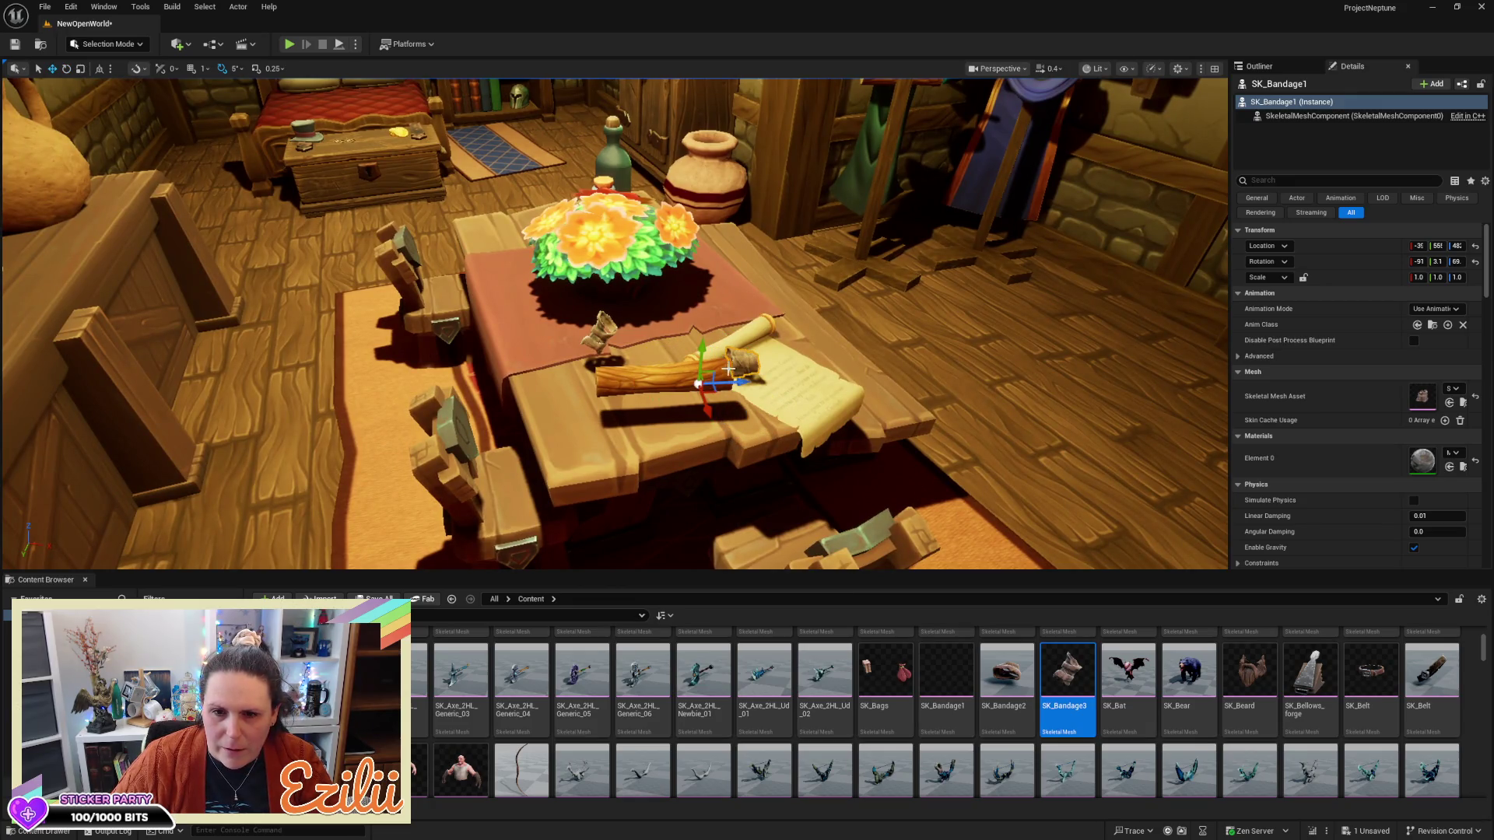
{"action": "left_click_drag", "start_coordinate": [701, 346], "coordinate": [699, 326]}
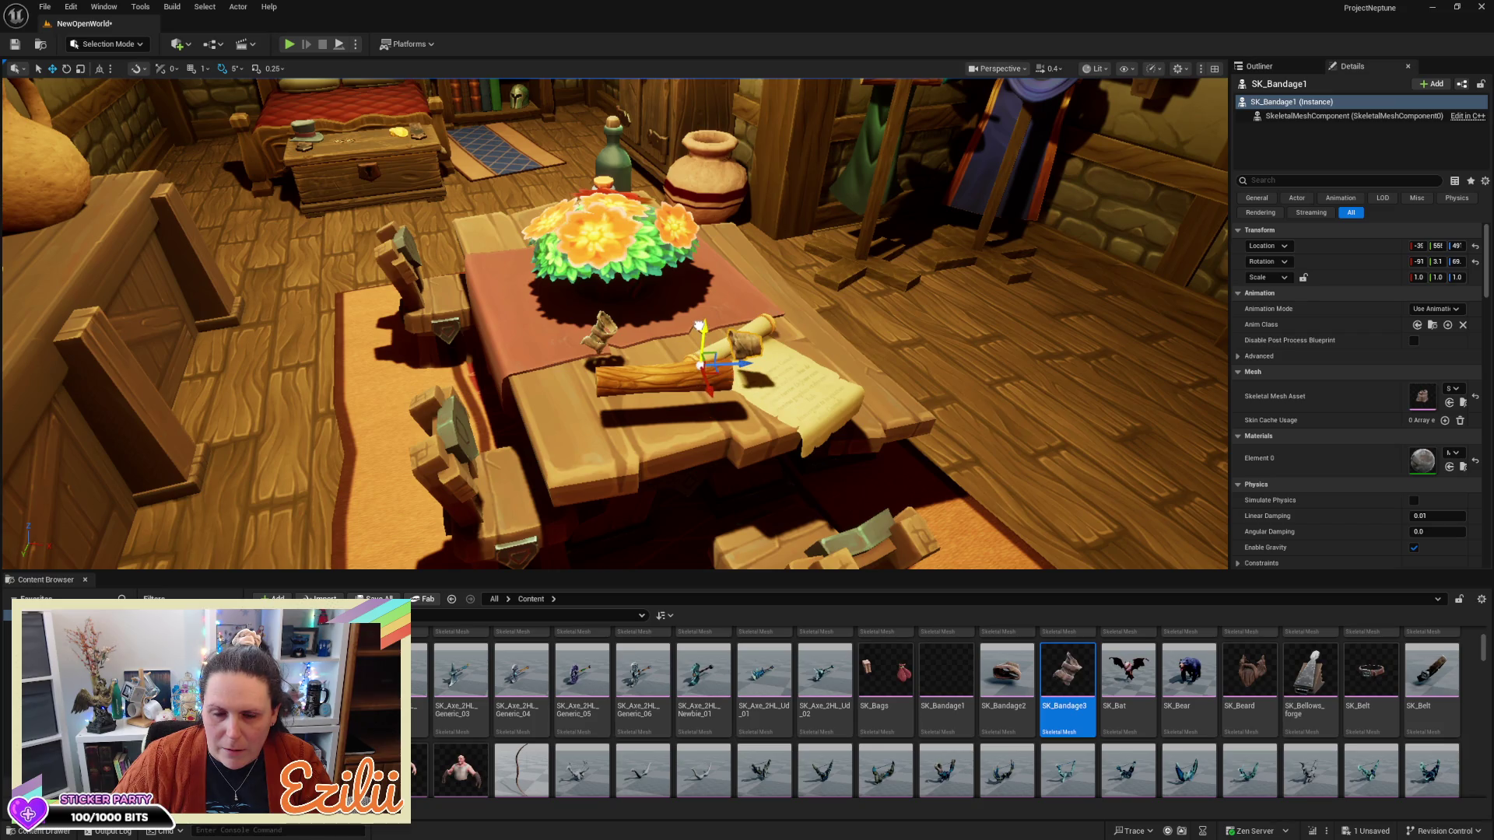
{"action": "key", "text": "e"}
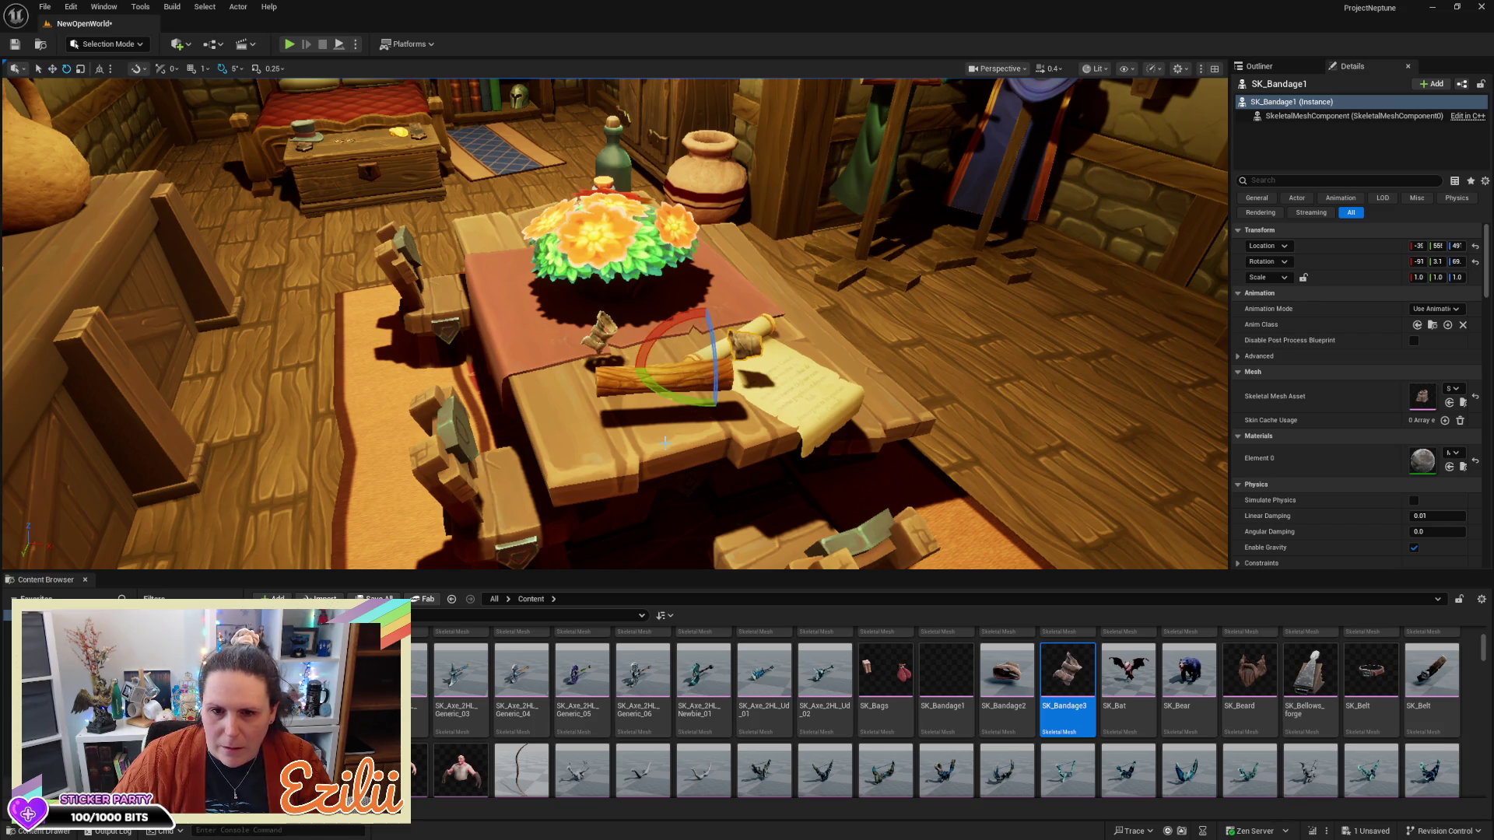
{"action": "mouse_move", "coordinate": [717, 406]}
{"action": "left_mouse_down"}
{"action": "mouse_move", "coordinate": [770, 387]}
{"action": "mouse_move", "coordinate": [669, 333]}
{"action": "left_mouse_up"}
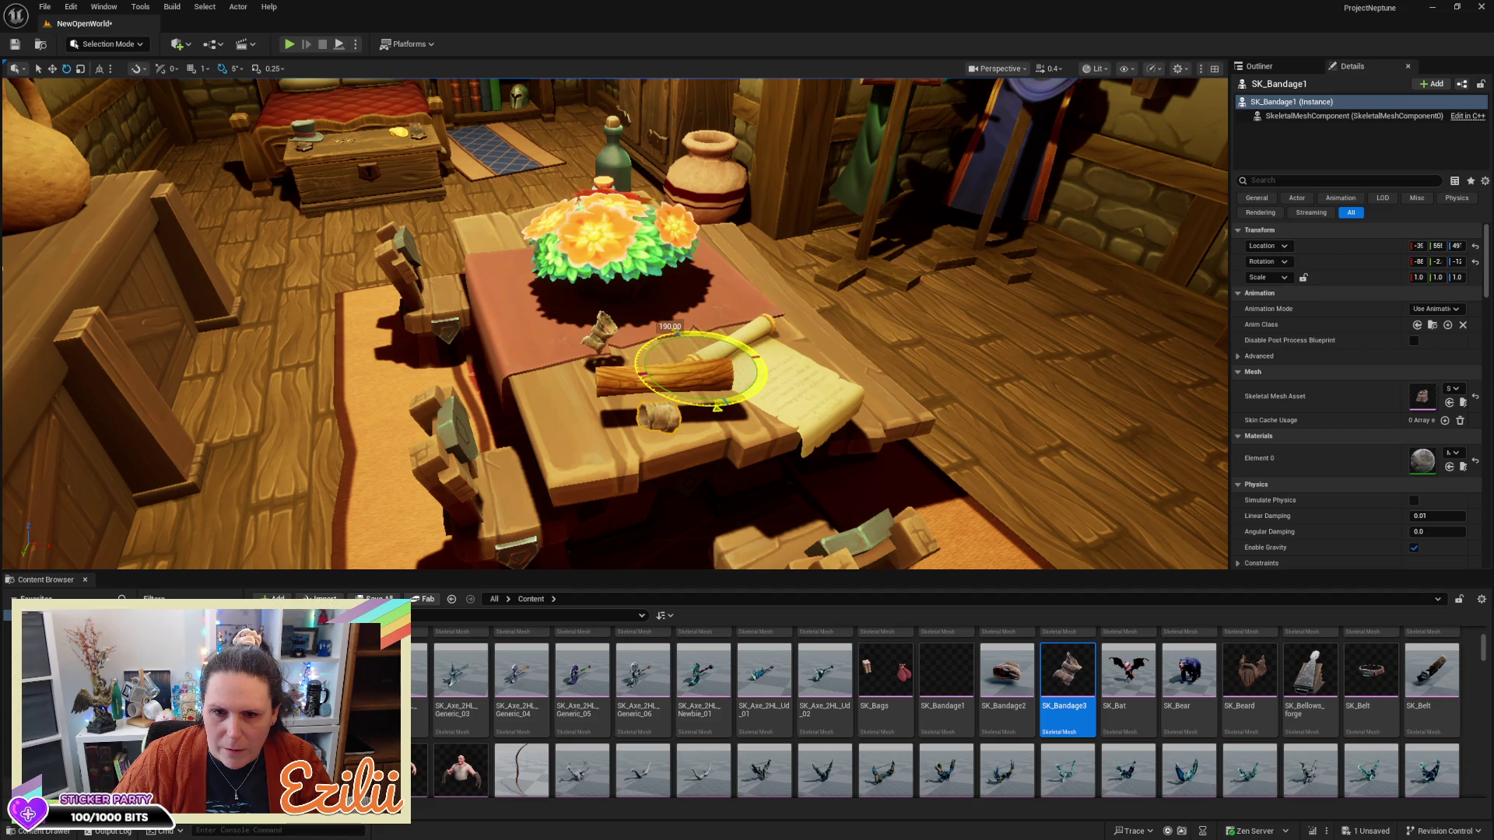
{"action": "left_click_drag", "start_coordinate": [716, 405], "coordinate": [701, 365]}
{"action": "key", "text": "w"}
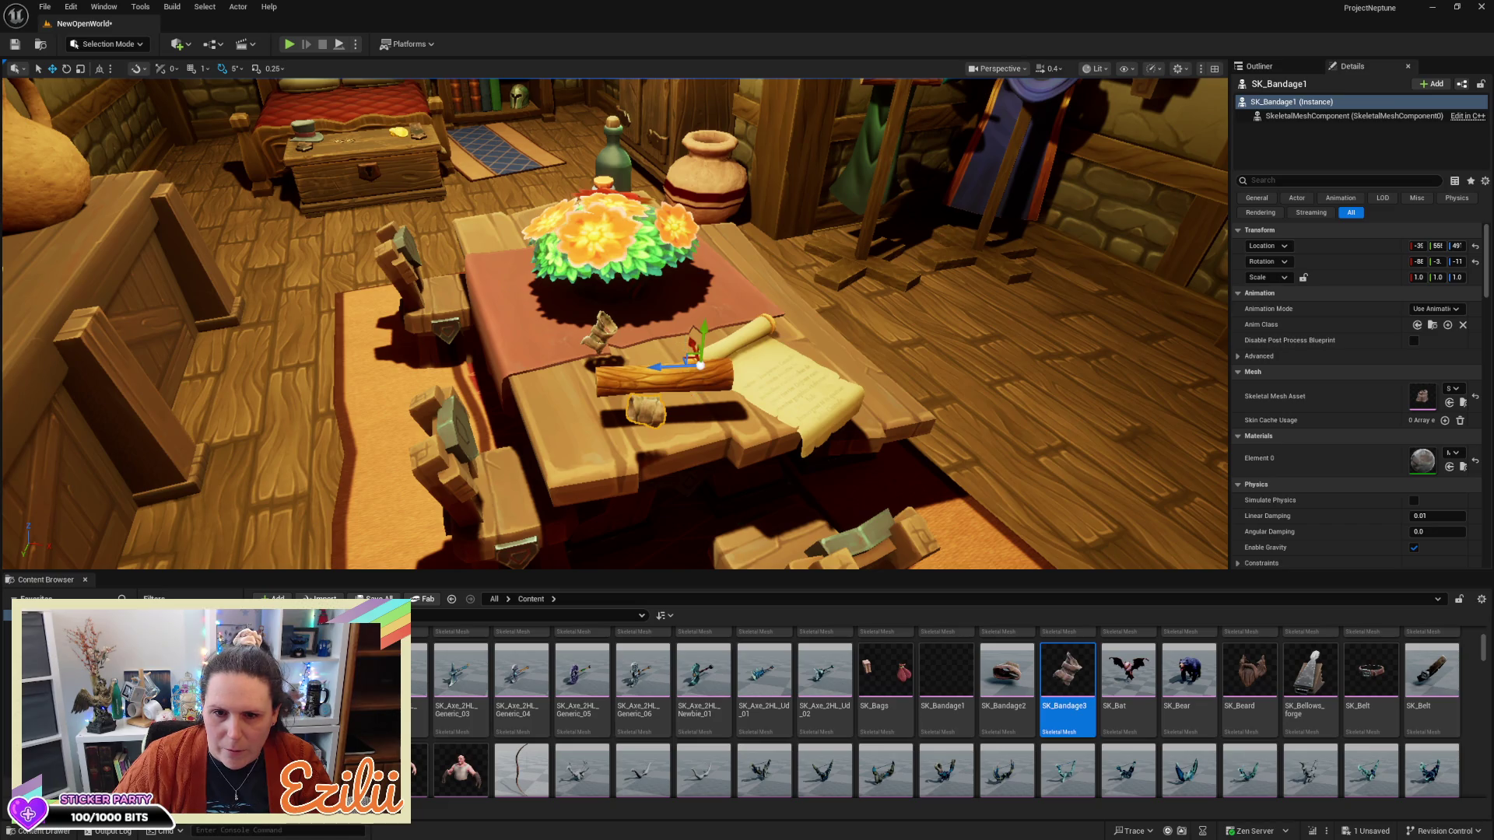
{"action": "left_click", "coordinate": [679, 360]}
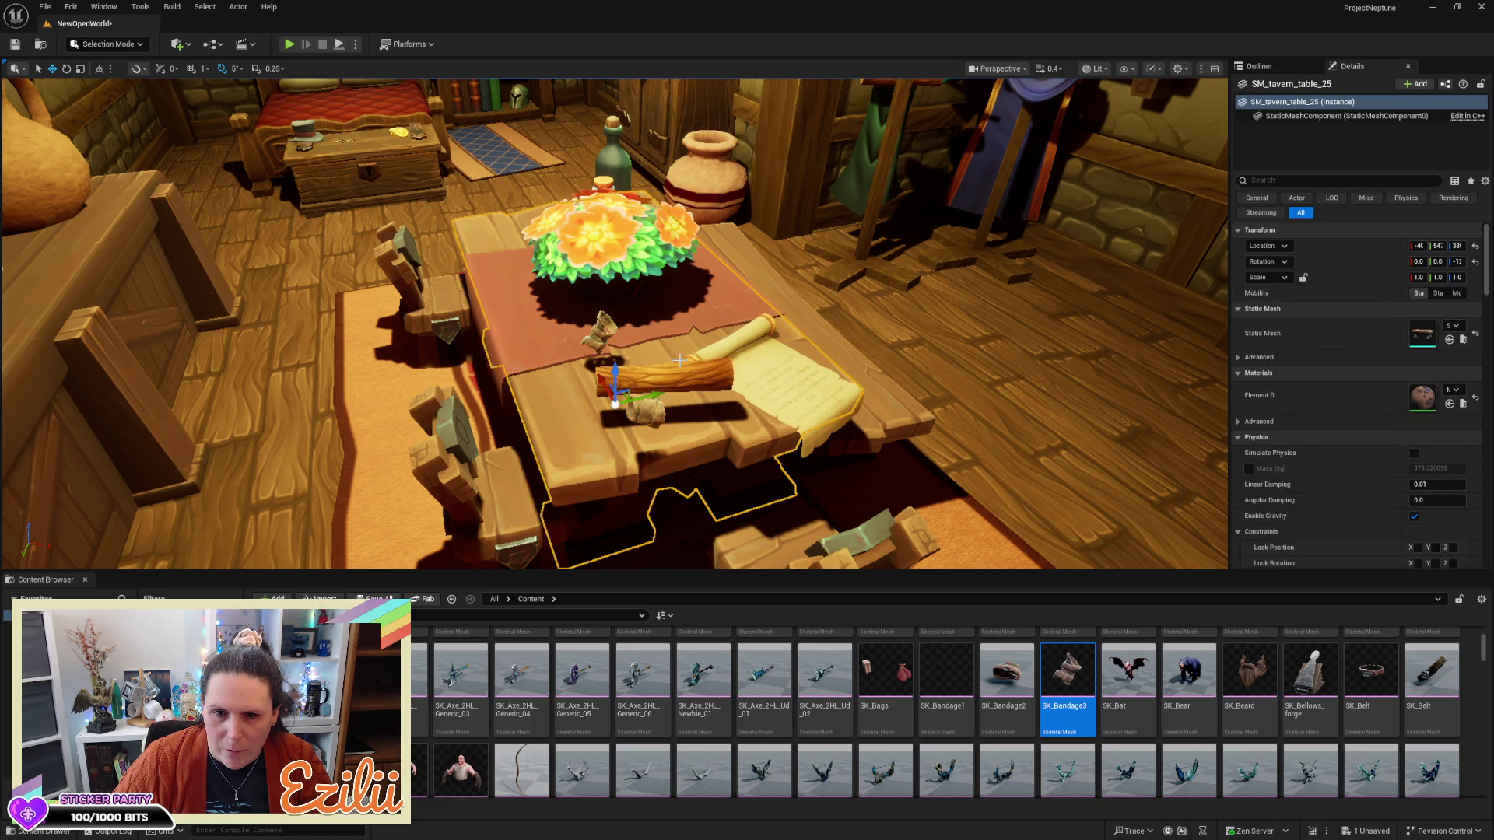
{"action": "left_click", "coordinate": [646, 410]}
{"action": "left_click_drag", "start_coordinate": [689, 340], "coordinate": [683, 315]}
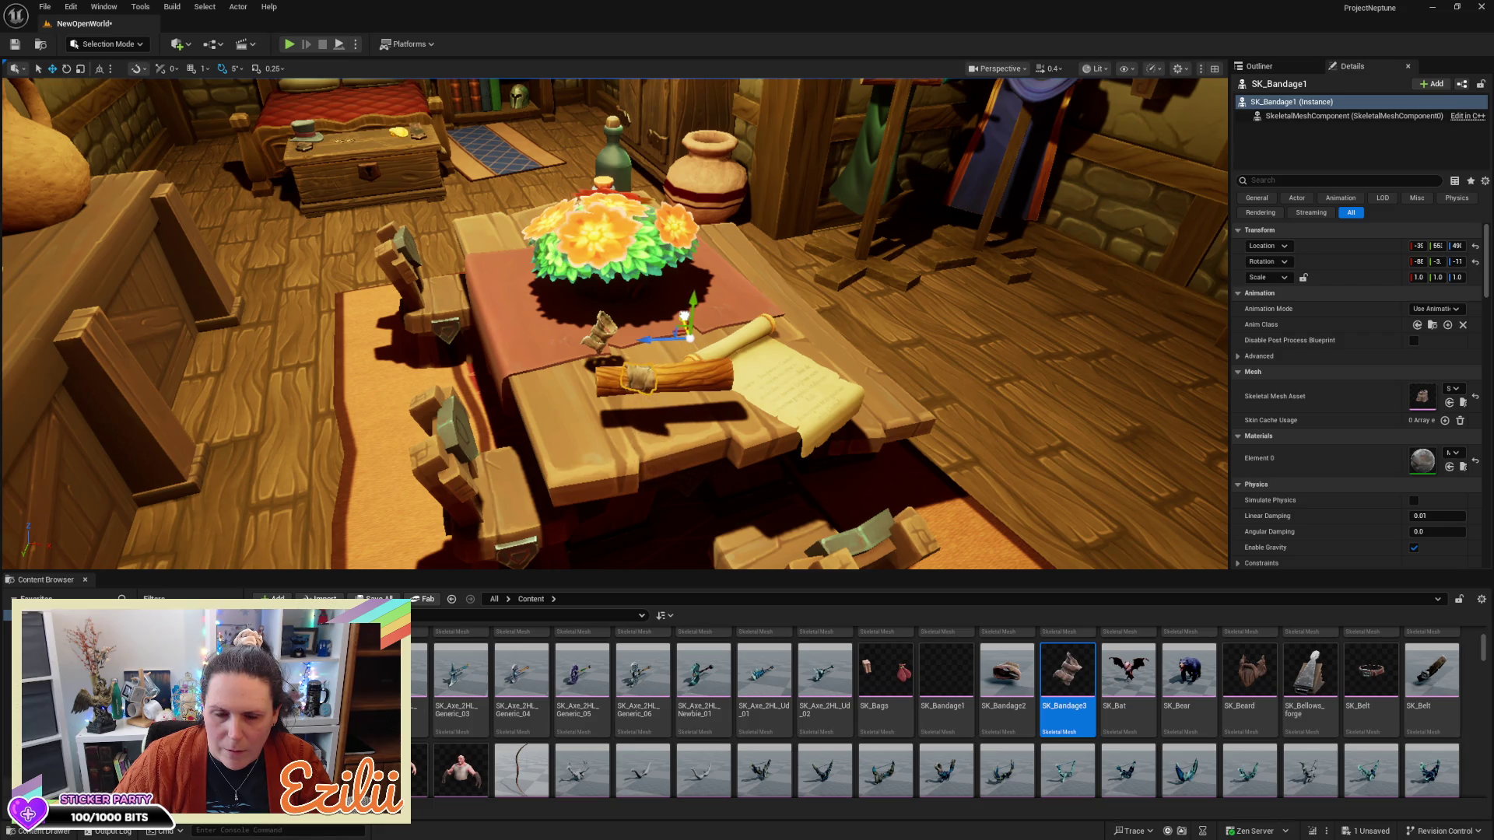
Shrink Log_3 to half its size and re-angle the log and bandage
{"action": "left_click", "coordinate": [684, 379]}
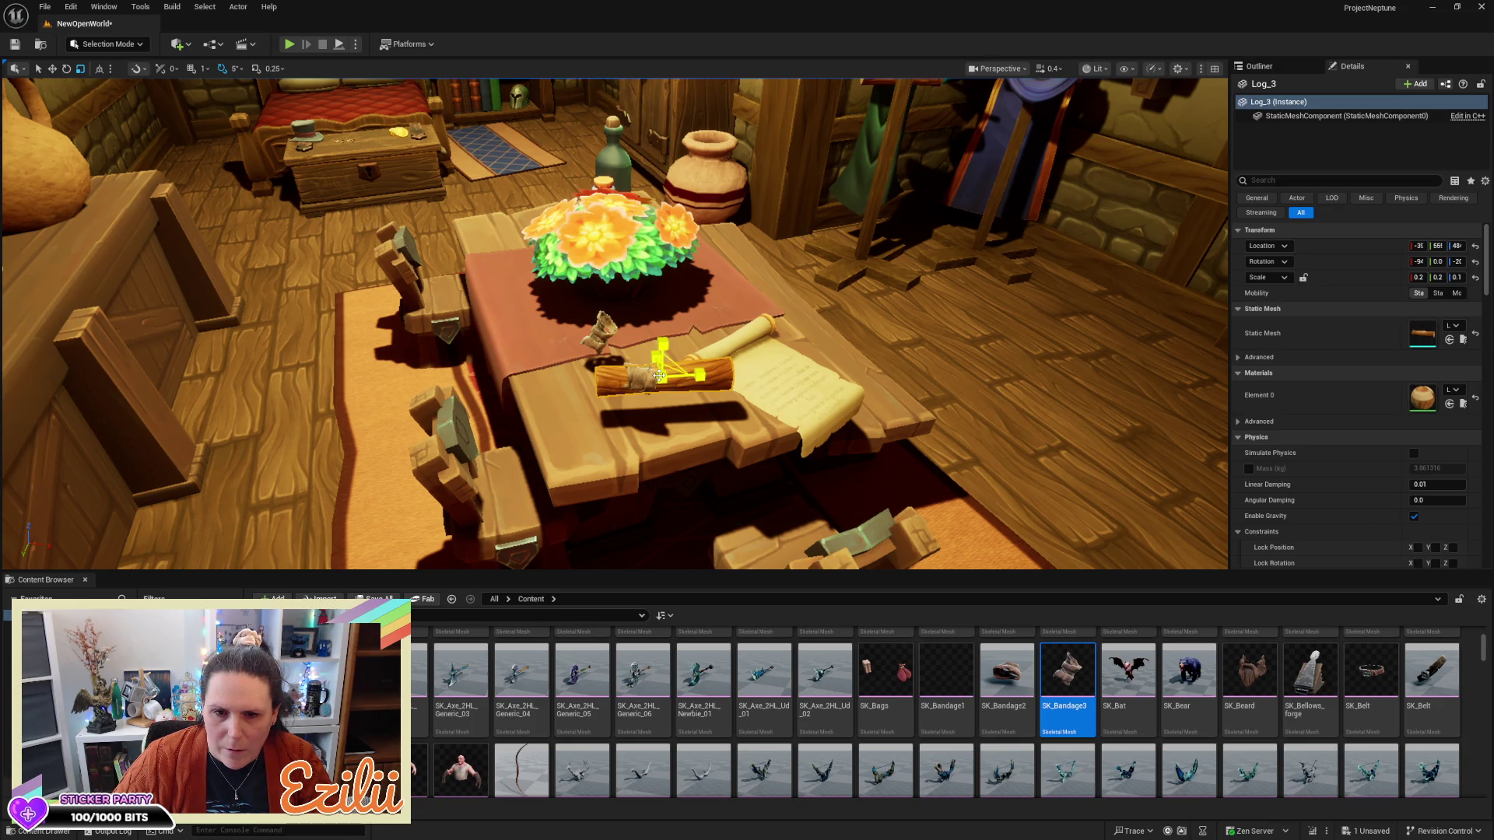
{"action": "left_click_drag", "start_coordinate": [660, 375], "coordinate": [646, 386]}
{"action": "key", "text": "f"}
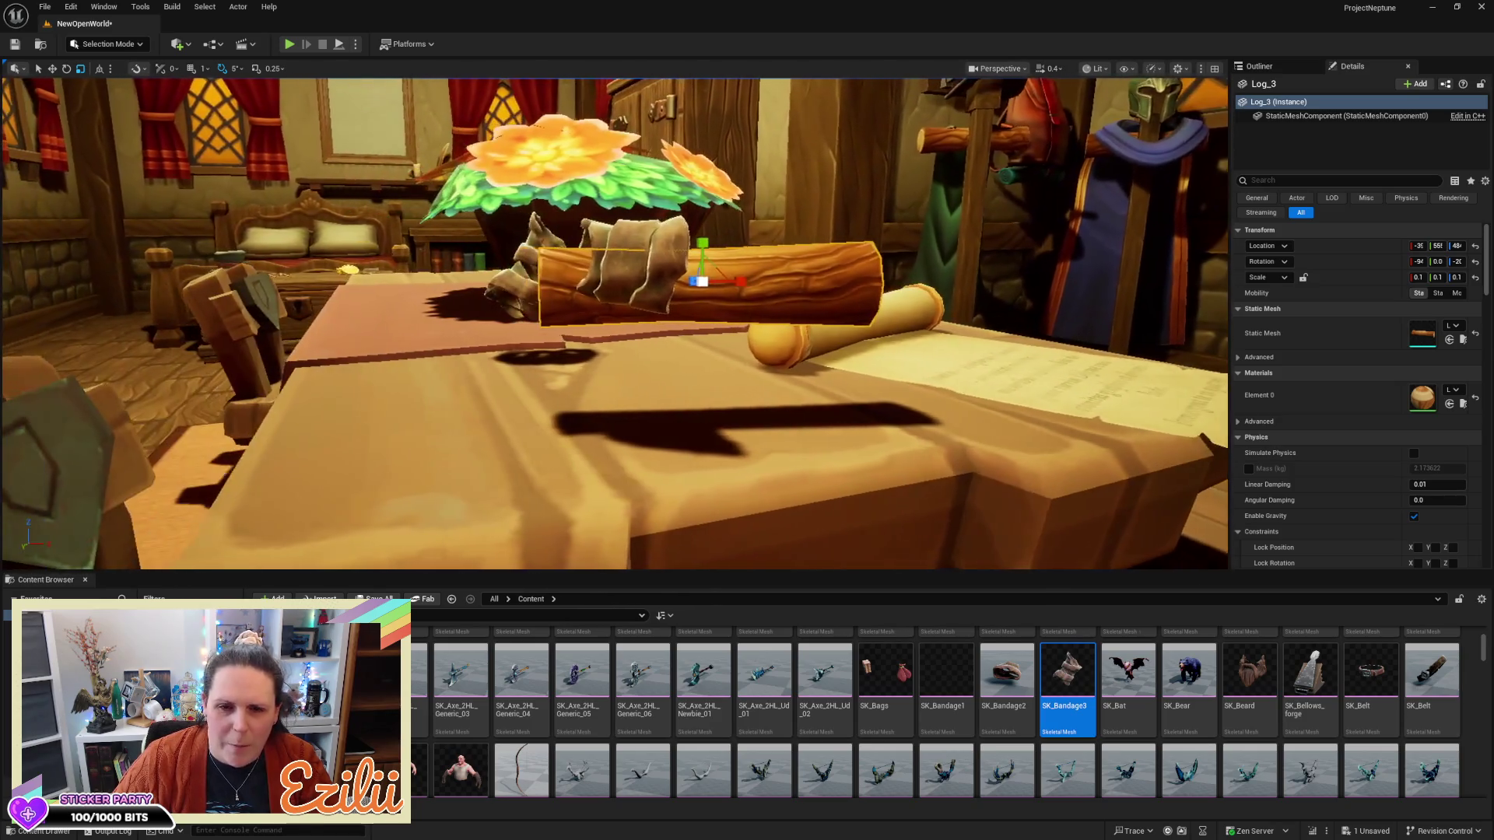
{"action": "key", "text": "e"}
{"action": "left_click_drag", "start_coordinate": [685, 223], "coordinate": [682, 225]}
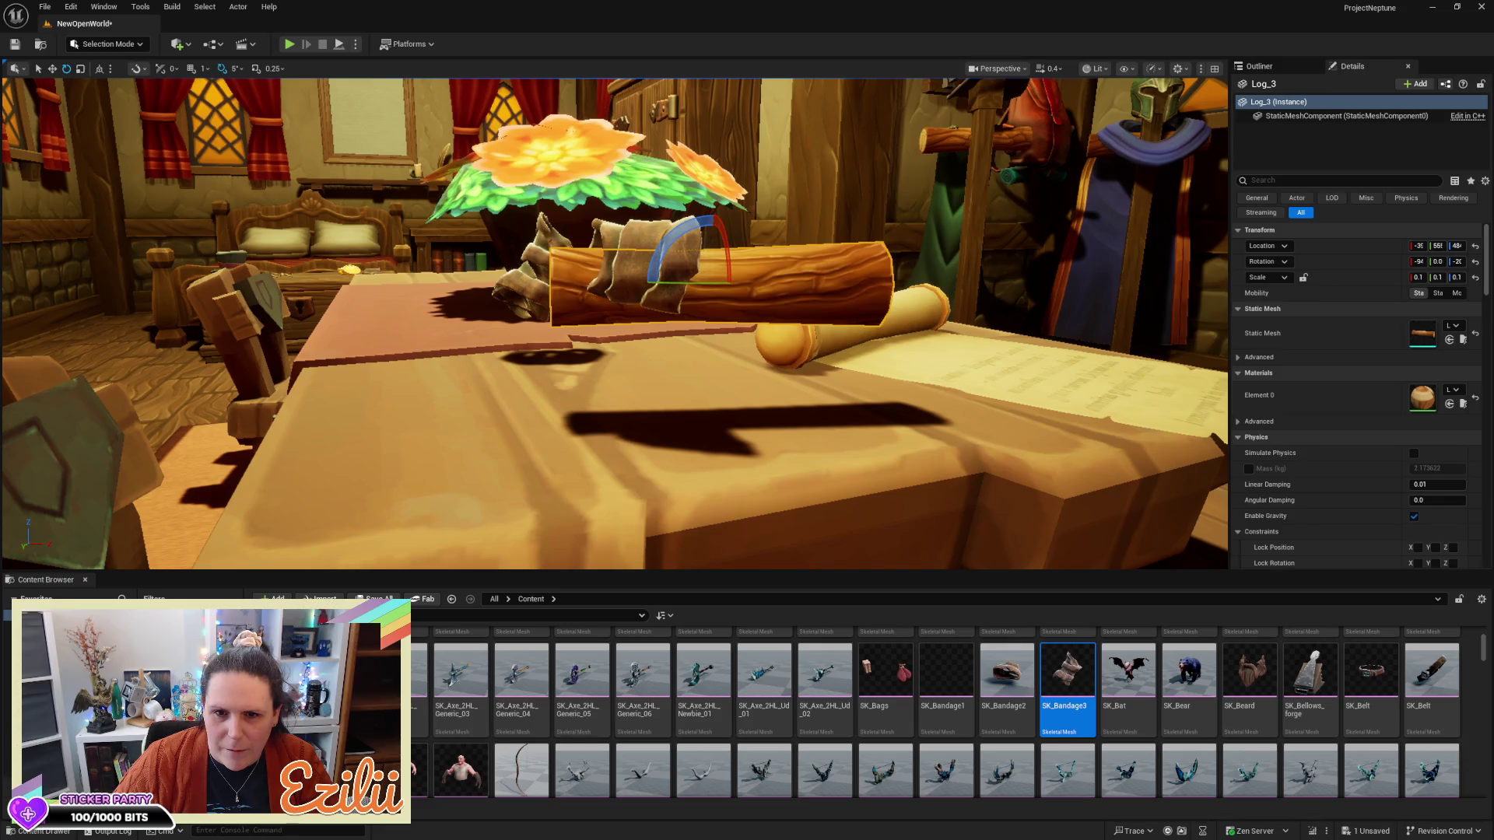
{"action": "left_click", "coordinate": [644, 232]}
{"action": "left_click_drag", "start_coordinate": [719, 244], "coordinate": [535, 339]}
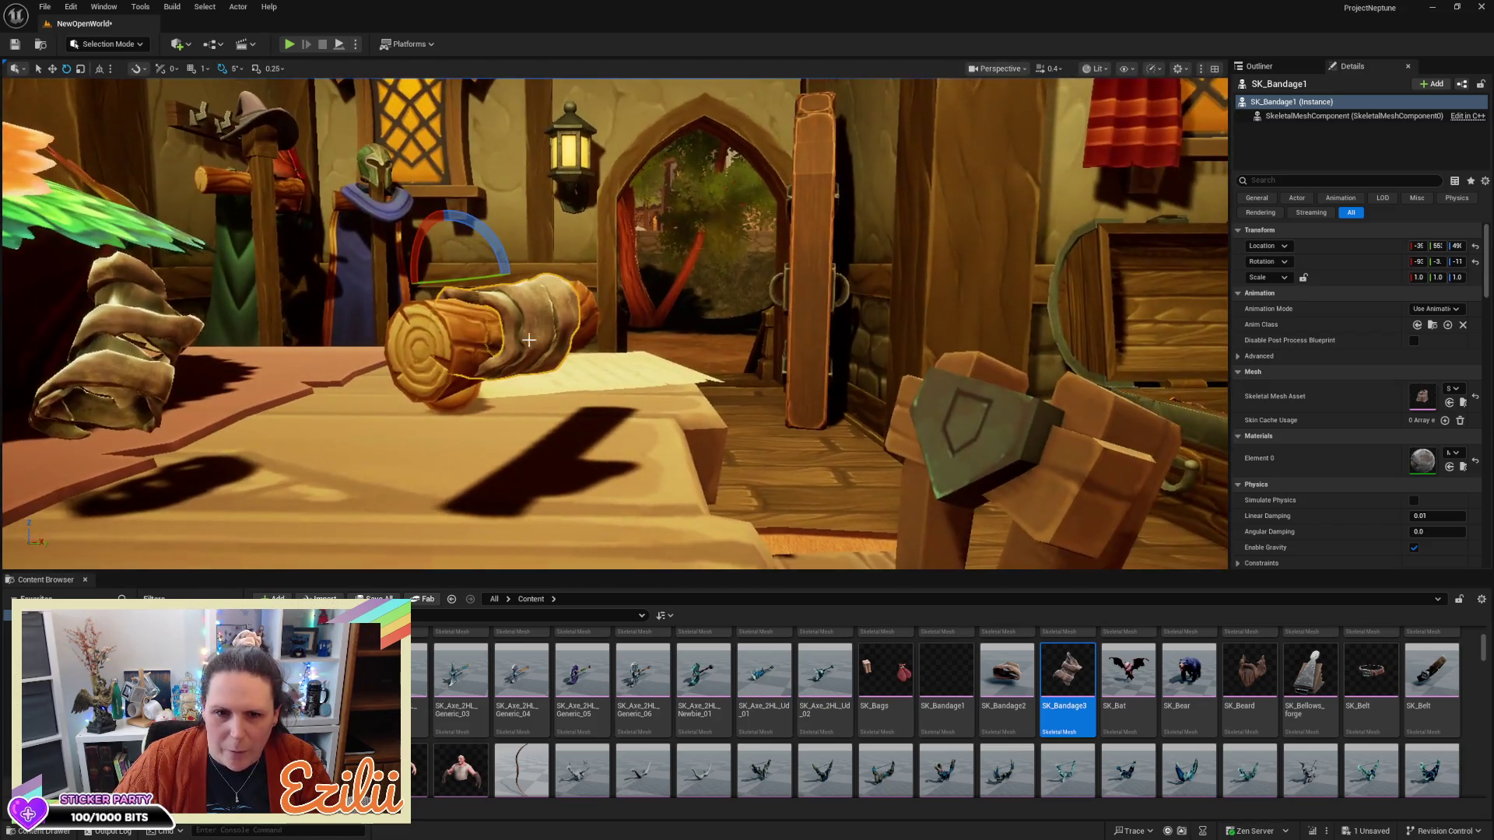
Rescale Log_3's length, shortening then lengthening it at both ends, to fit the bandage
{"action": "left_click", "coordinate": [424, 374]}
{"action": "key", "text": "r"}
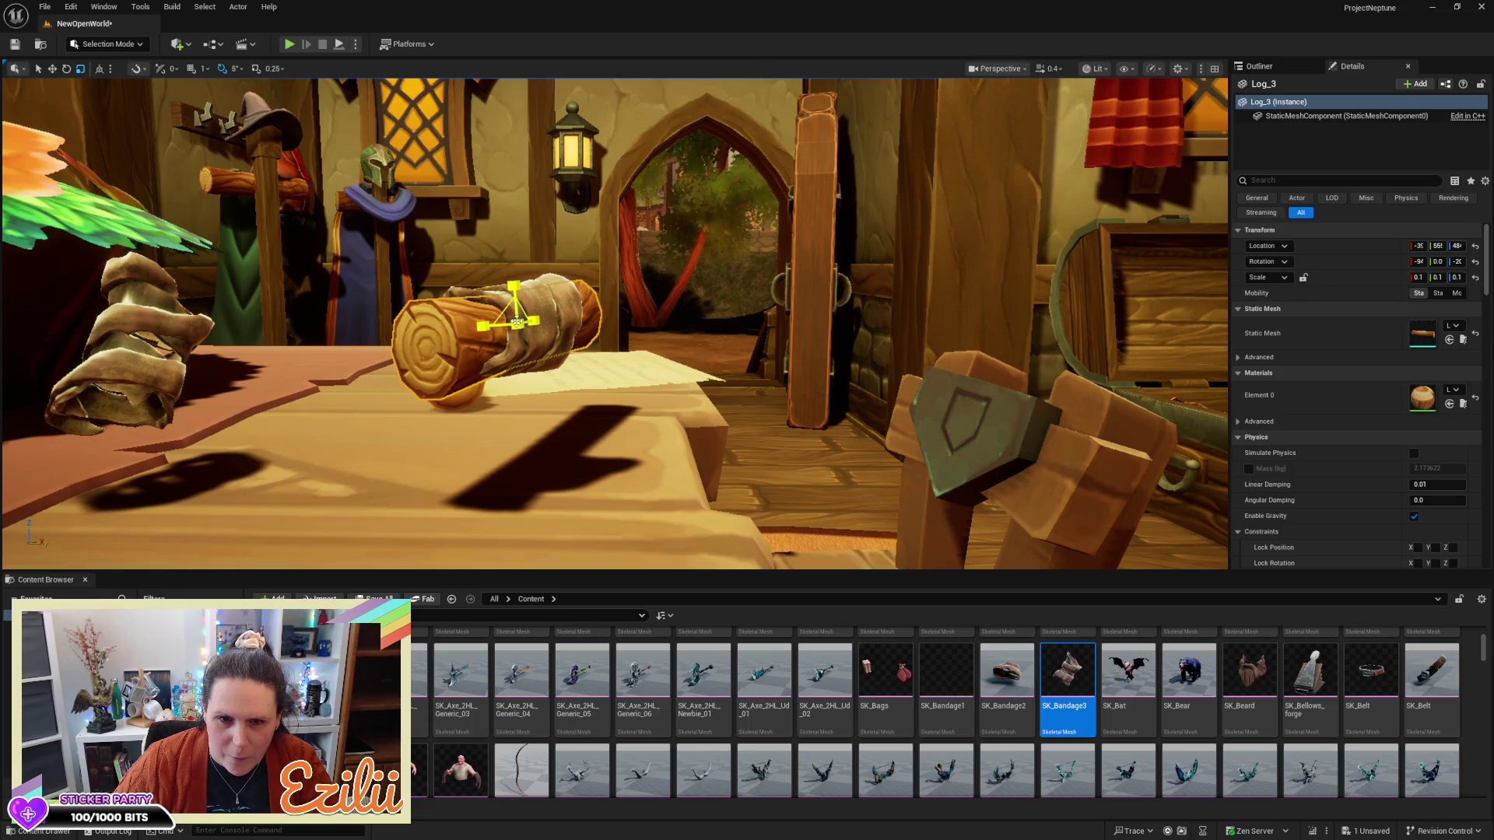
{"action": "mouse_move", "coordinate": [516, 322]}
{"action": "left_mouse_down"}
{"action": "mouse_move", "coordinate": [516, 296]}
{"action": "mouse_move", "coordinate": [599, 292]}
{"action": "left_mouse_up"}
{"action": "key", "text": "w"}
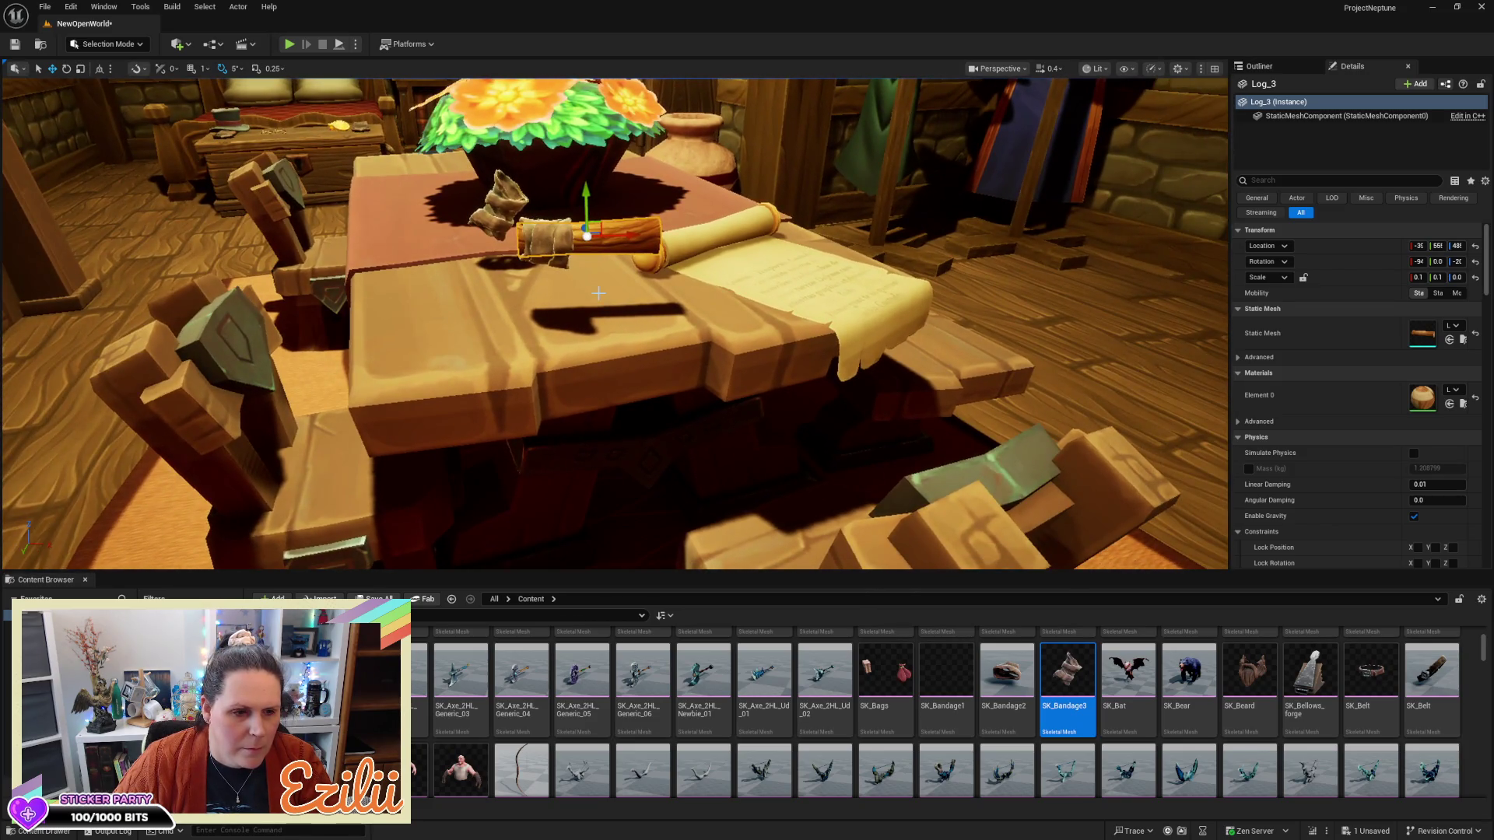
{"action": "key", "text": "r"}
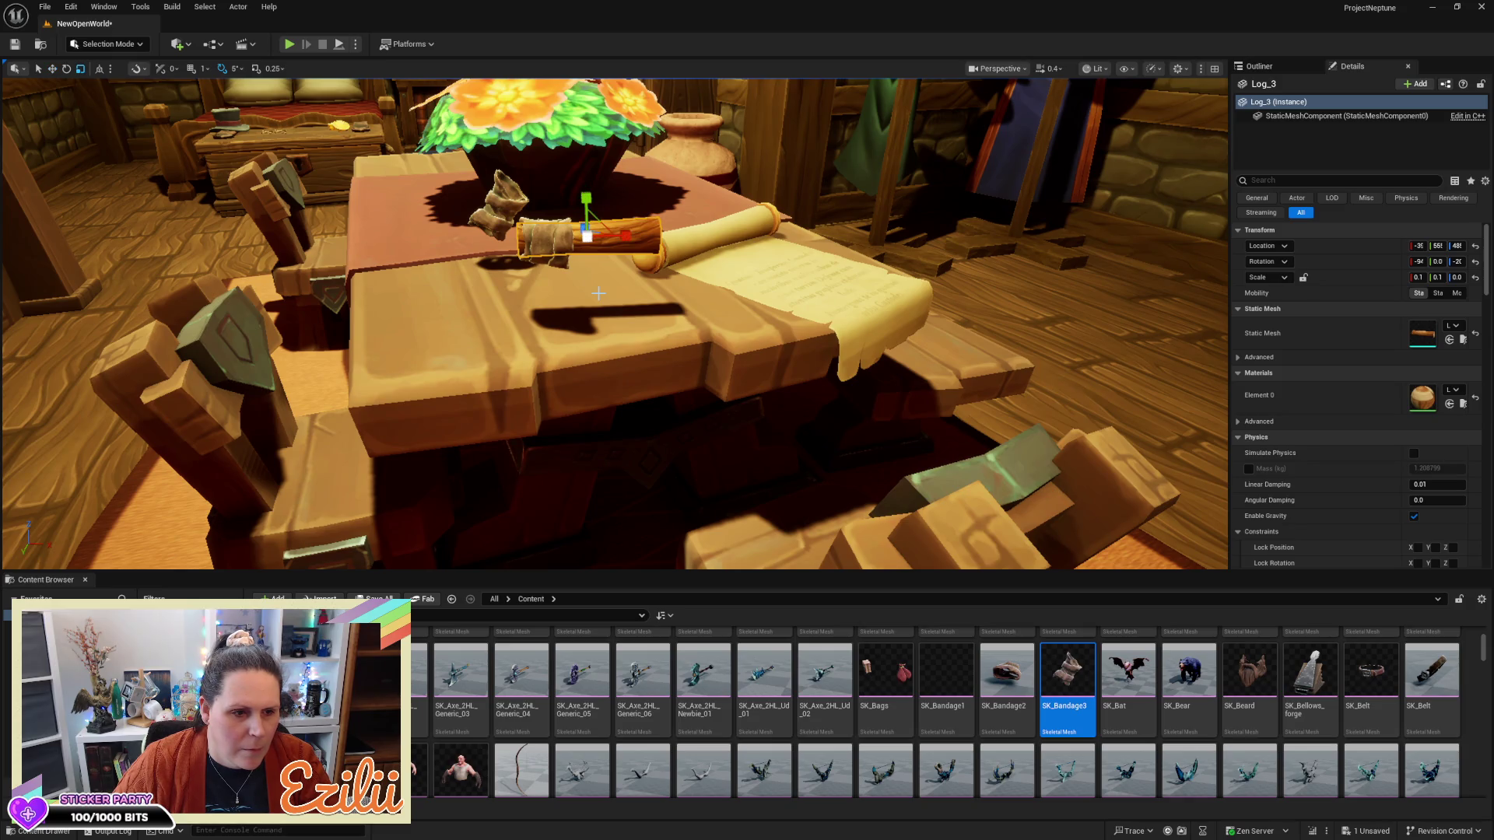
{"action": "left_click_drag", "start_coordinate": [604, 306], "coordinate": [603, 307]}
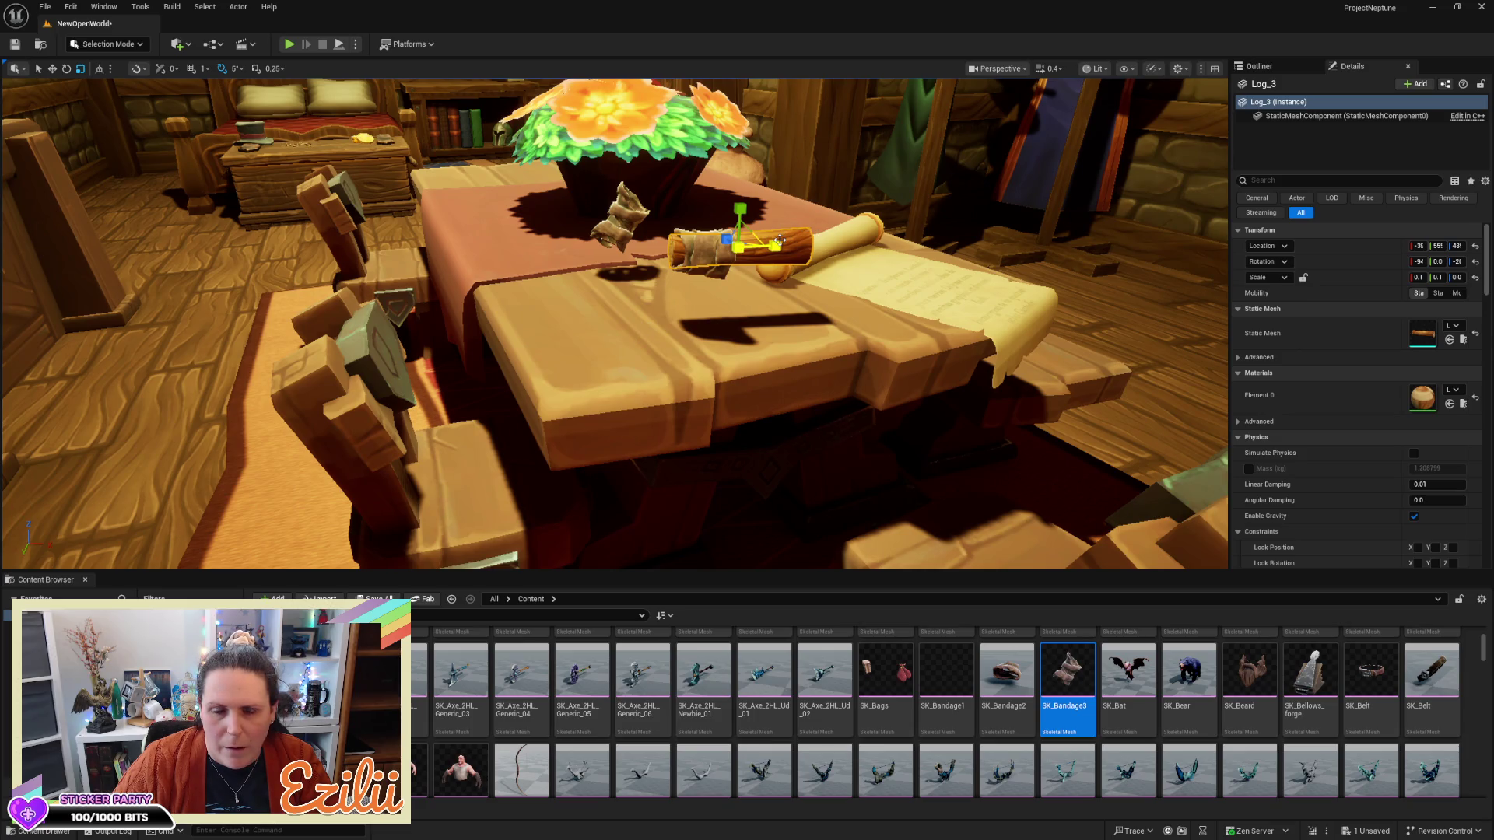
{"action": "mouse_move", "coordinate": [779, 240]}
{"action": "left_mouse_down"}
{"action": "mouse_move", "coordinate": [740, 209]}
{"action": "mouse_move", "coordinate": [973, 187]}
{"action": "mouse_move", "coordinate": [908, 286]}
{"action": "left_mouse_up"}
{"action": "left_click", "coordinate": [747, 190]}
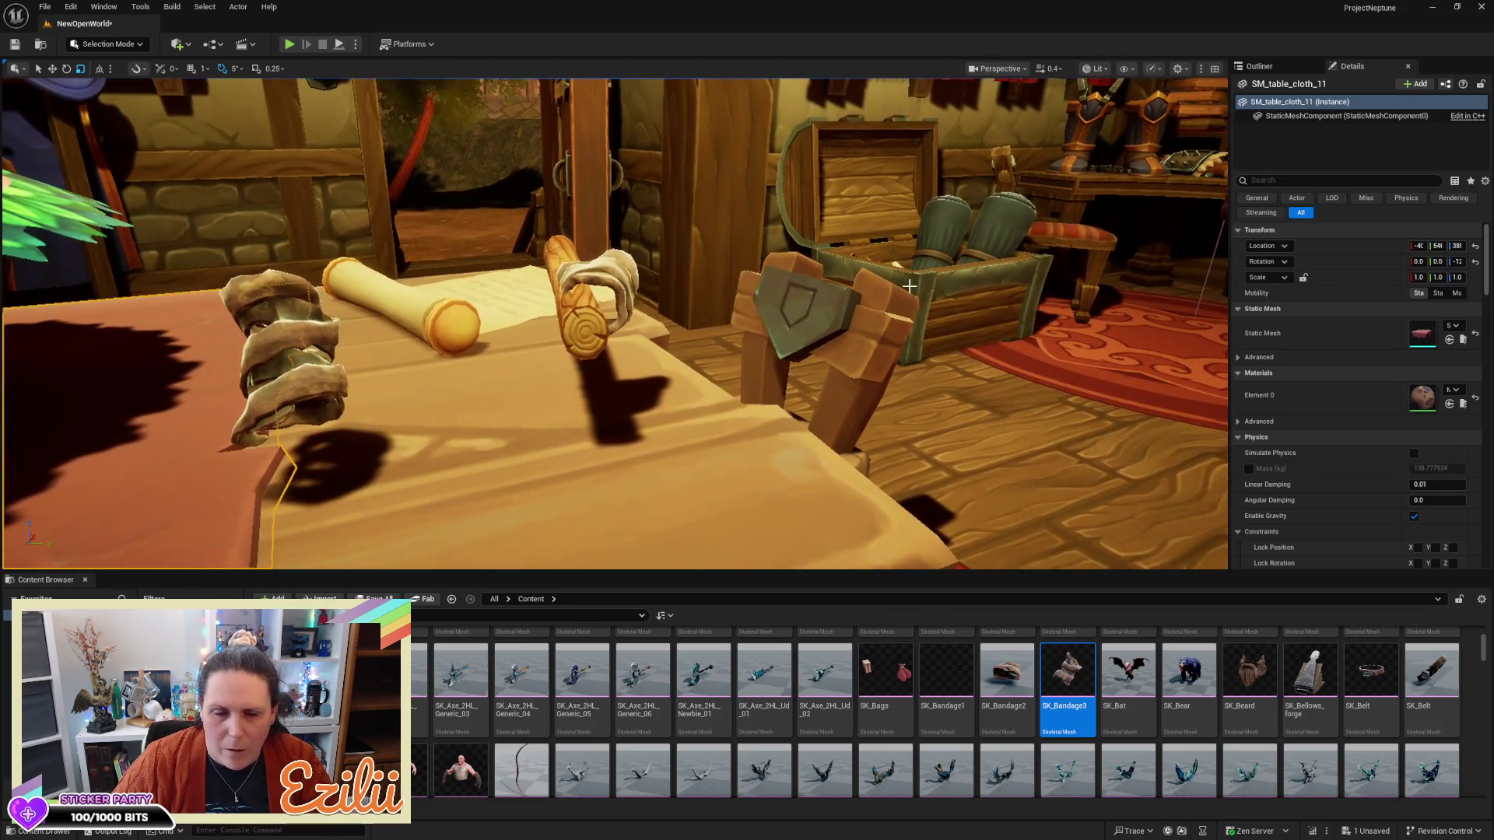
Rotate Log_3 to lie horizontally and make it slightly taller
{"action": "left_click", "coordinate": [566, 318]}
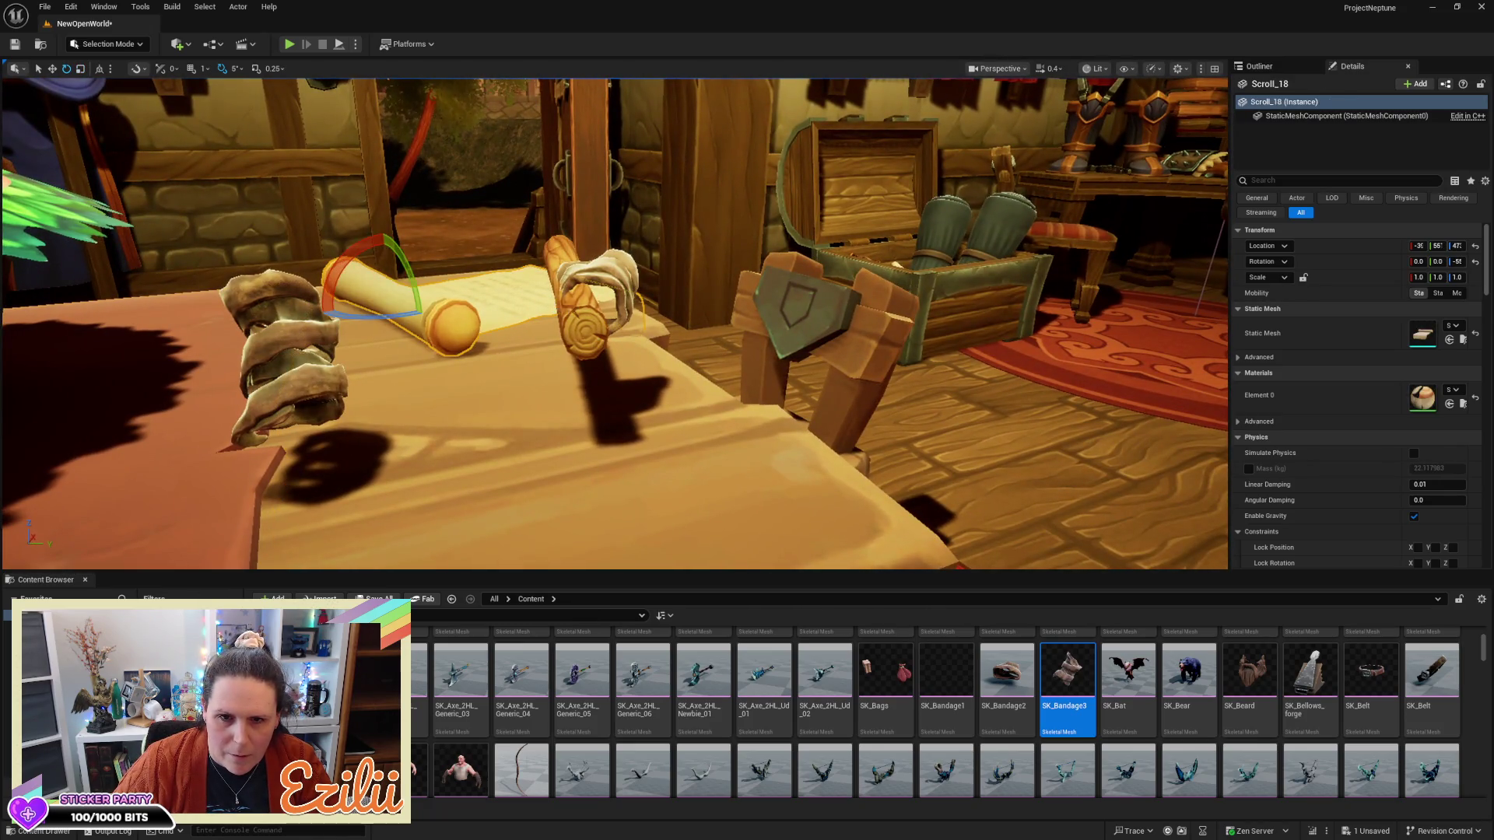
{"action": "mouse_move", "coordinate": [529, 261]}
{"action": "left_mouse_down"}
{"action": "mouse_move", "coordinate": [560, 280]}
{"action": "mouse_move", "coordinate": [553, 300]}
{"action": "mouse_move", "coordinate": [545, 288]}
{"action": "mouse_move", "coordinate": [573, 279]}
{"action": "mouse_move", "coordinate": [662, 273]}
{"action": "mouse_move", "coordinate": [1214, 265]}
{"action": "mouse_move", "coordinate": [771, 309]}
{"action": "left_mouse_up"}
{"action": "key", "text": "w"}
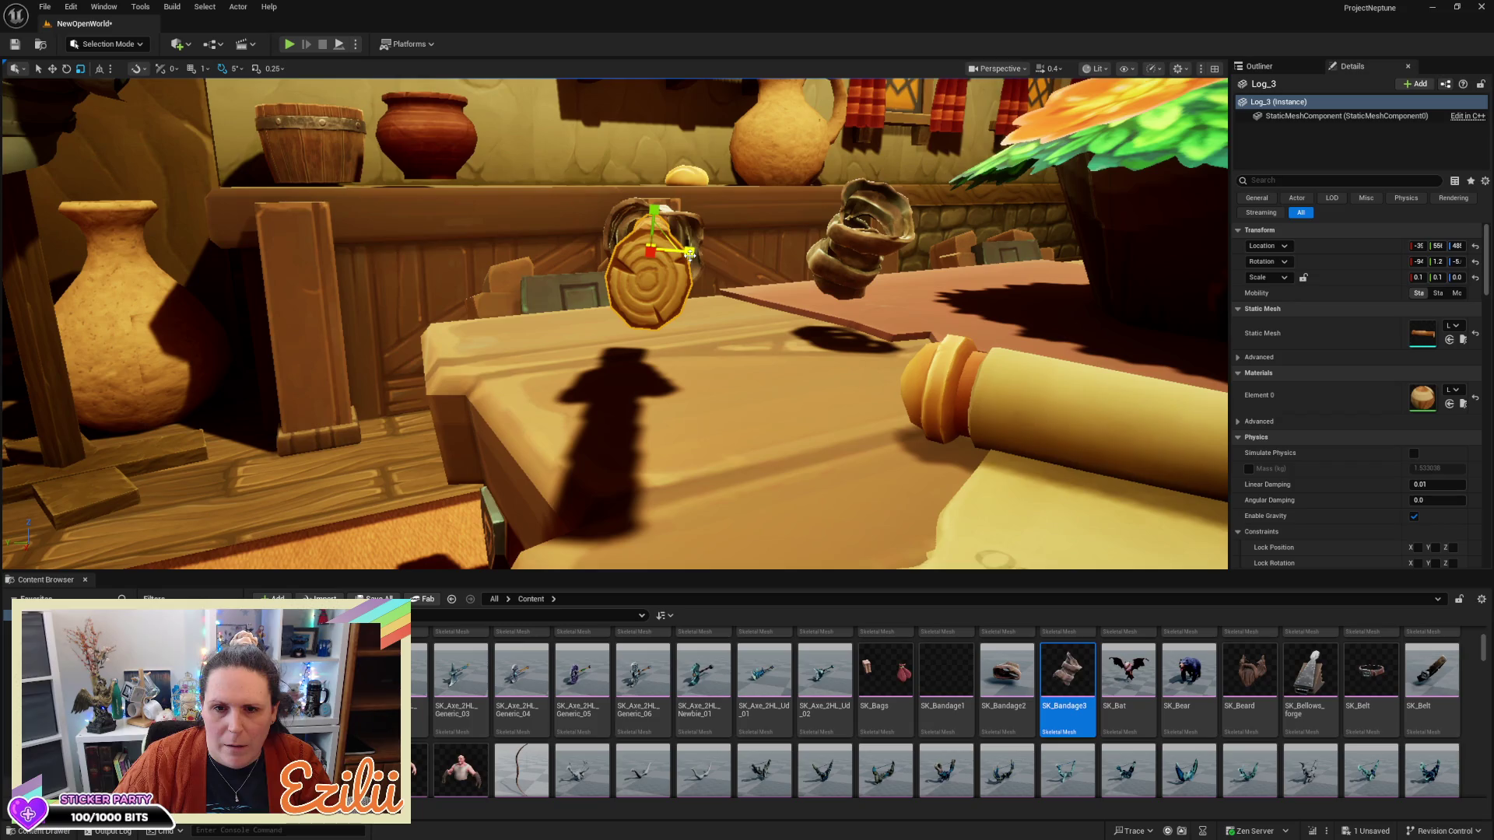
{"action": "mouse_move", "coordinate": [690, 253]}
{"action": "left_mouse_down"}
{"action": "mouse_move", "coordinate": [712, 249]}
{"action": "mouse_move", "coordinate": [693, 252]}
{"action": "left_mouse_up"}
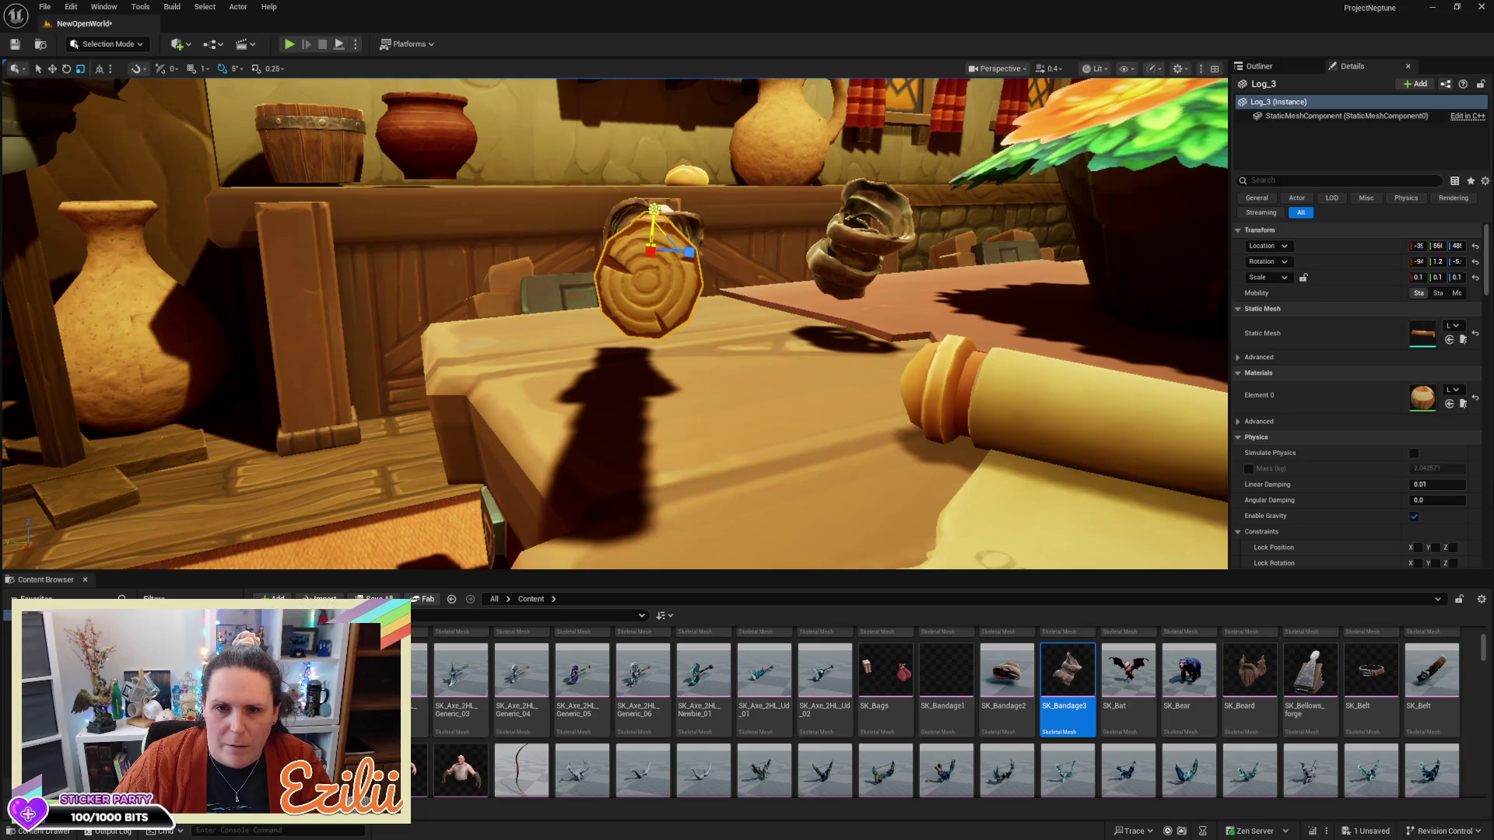
Frame the bandage and select the log together with it
{"action": "left_click", "coordinate": [845, 234]}
{"action": "key", "text": "f"}
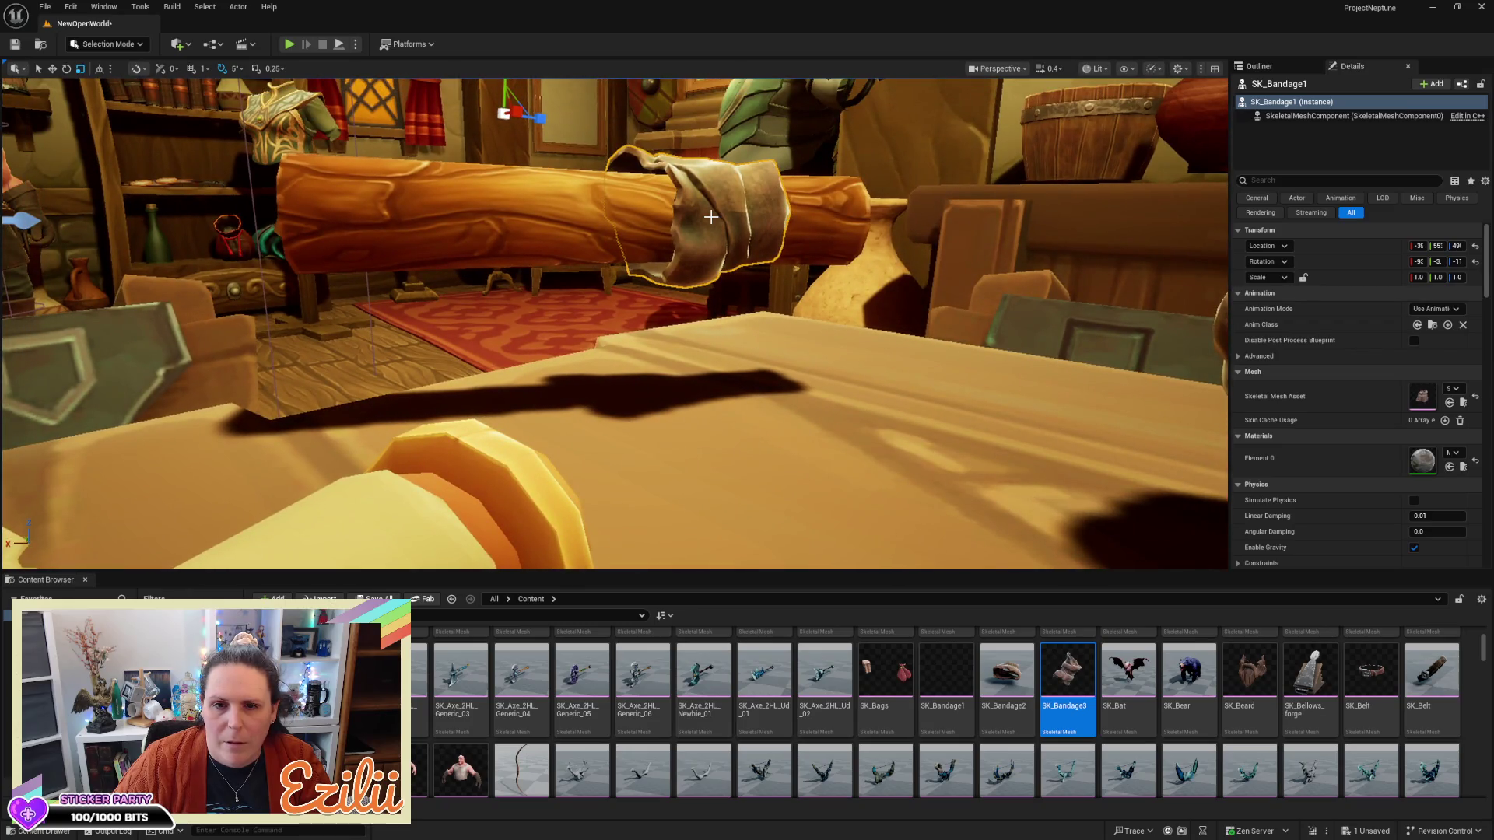
{"action": "left_click_drag", "start_coordinate": [708, 221], "coordinate": [622, 234]}
{"action": "mouse_move", "coordinate": [800, 271]}
{"action": "left_mouse_down"}
{"action": "mouse_move", "coordinate": [763, 288]}
{"action": "mouse_move", "coordinate": [799, 271]}
{"action": "left_mouse_up"}
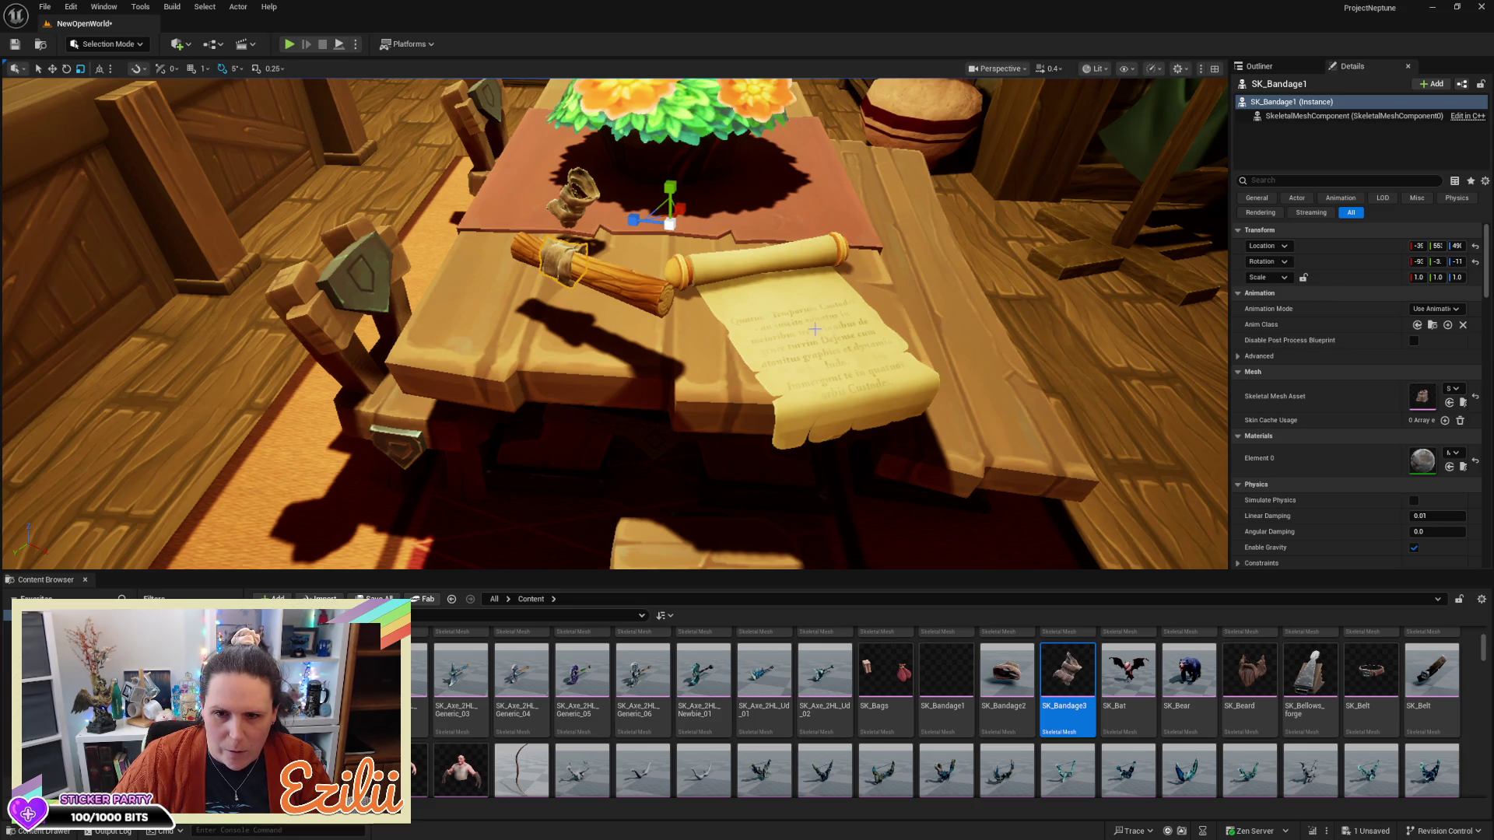
{"action": "mouse_move", "coordinate": [822, 339]}
{"action": "left_mouse_down"}
{"action": "mouse_move", "coordinate": [677, 361]}
{"action": "mouse_move", "coordinate": [653, 288]}
{"action": "mouse_move", "coordinate": [630, 289]}
{"action": "left_mouse_up"}
{"action": "scroll", "coordinate": [614, 323], "scroll_direction": "up", "scroll_amount": 5}
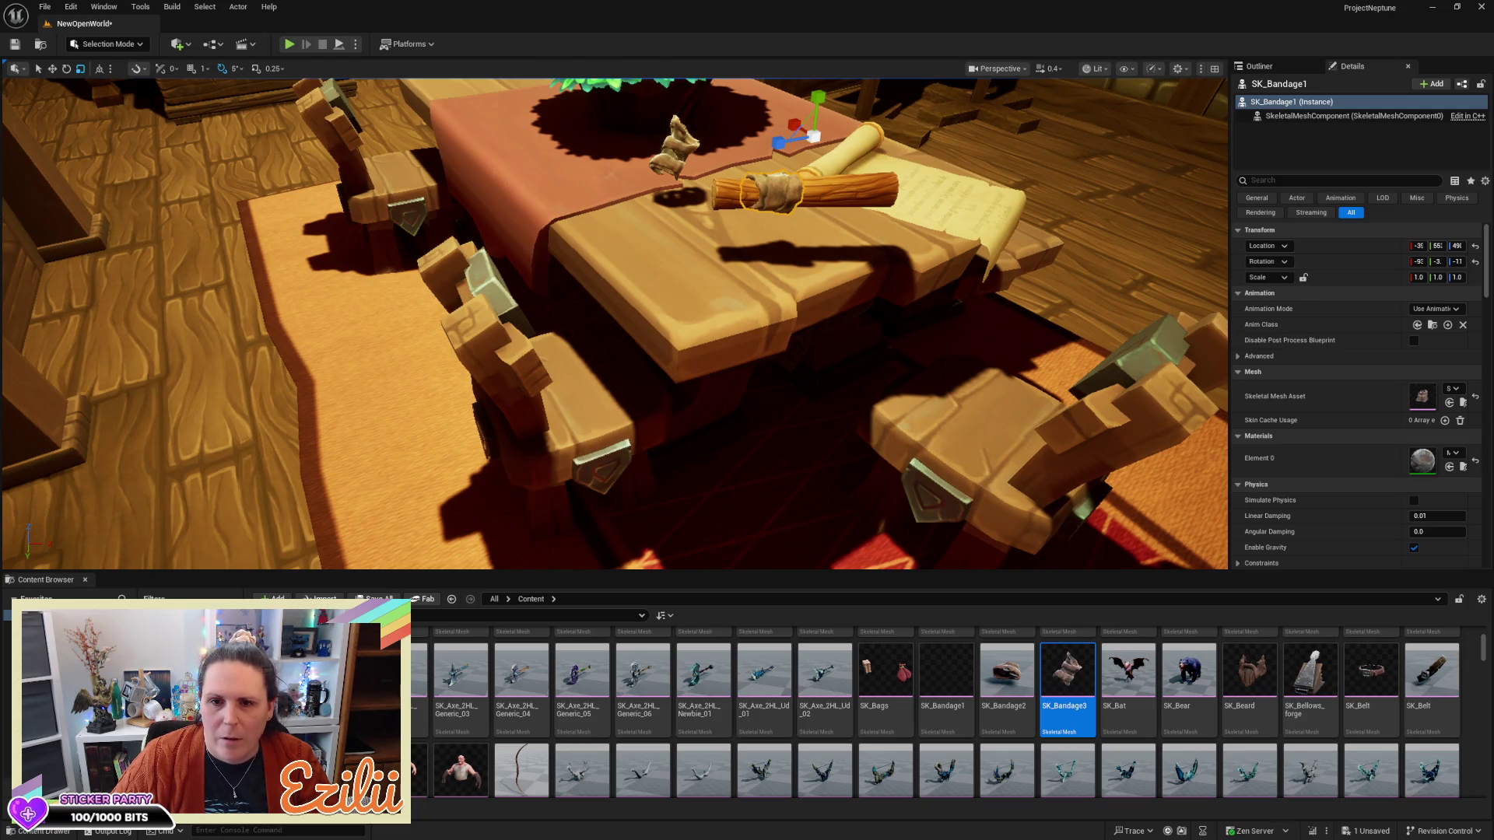
{"action": "left_click", "coordinate": [831, 198], "text": "ctrl"}
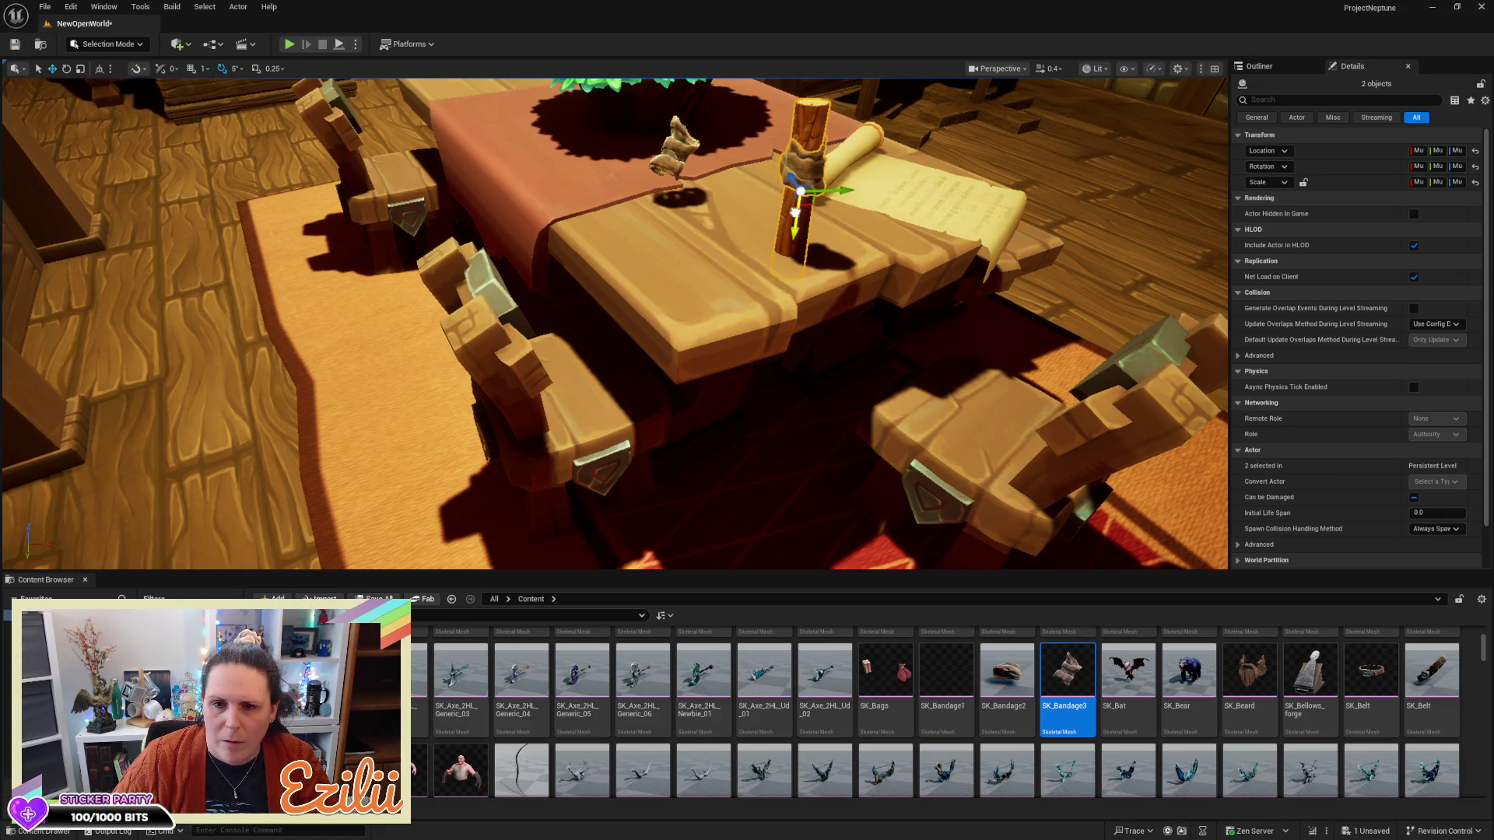
Raise the bandaged log and slide it left along Y, off the scroll
{"action": "left_click_drag", "start_coordinate": [790, 193], "coordinate": [786, 163]}
{"action": "key", "text": "w"}
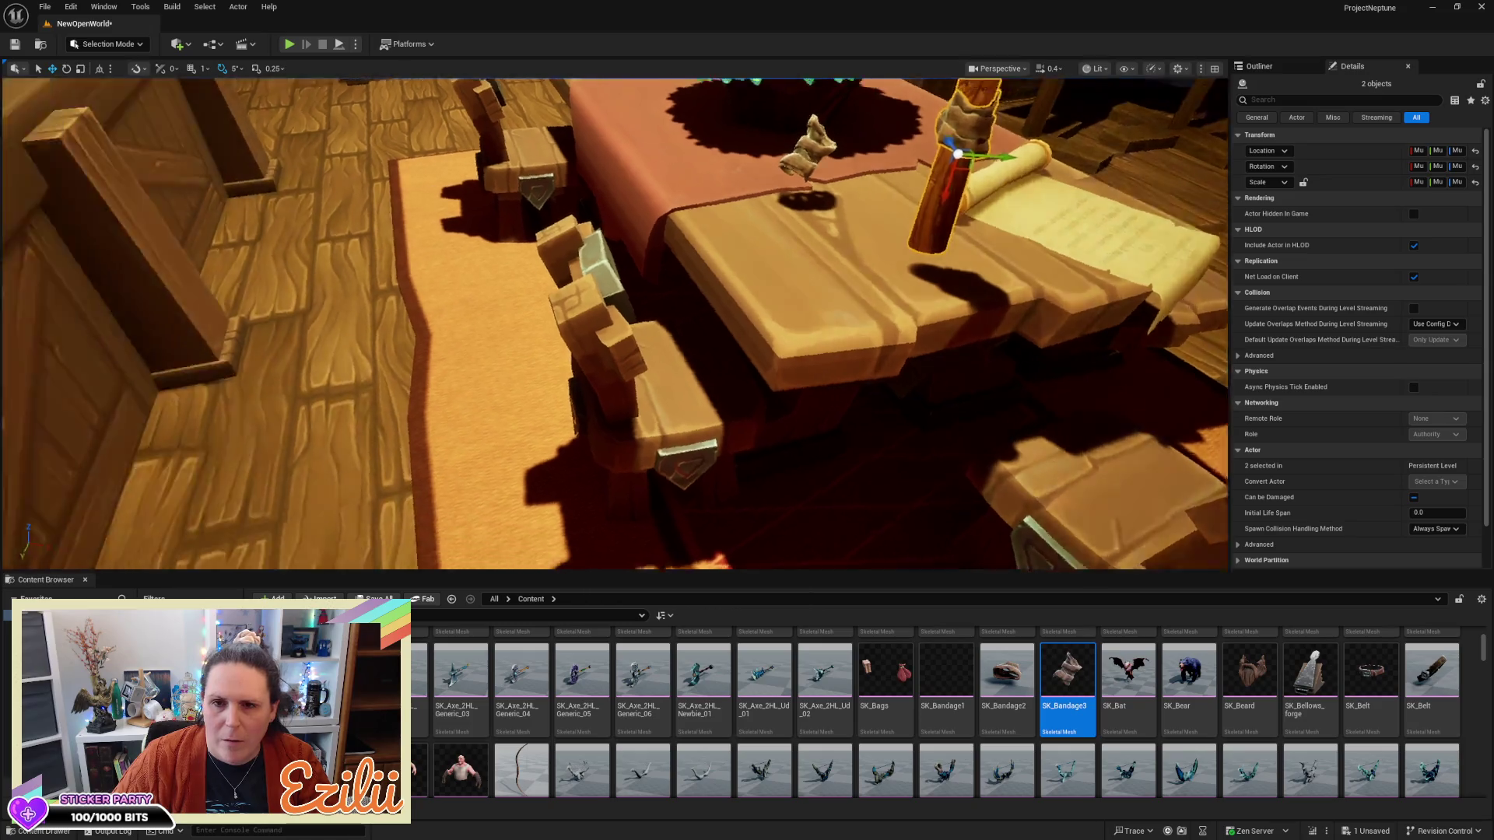
{"action": "key", "text": "s"}
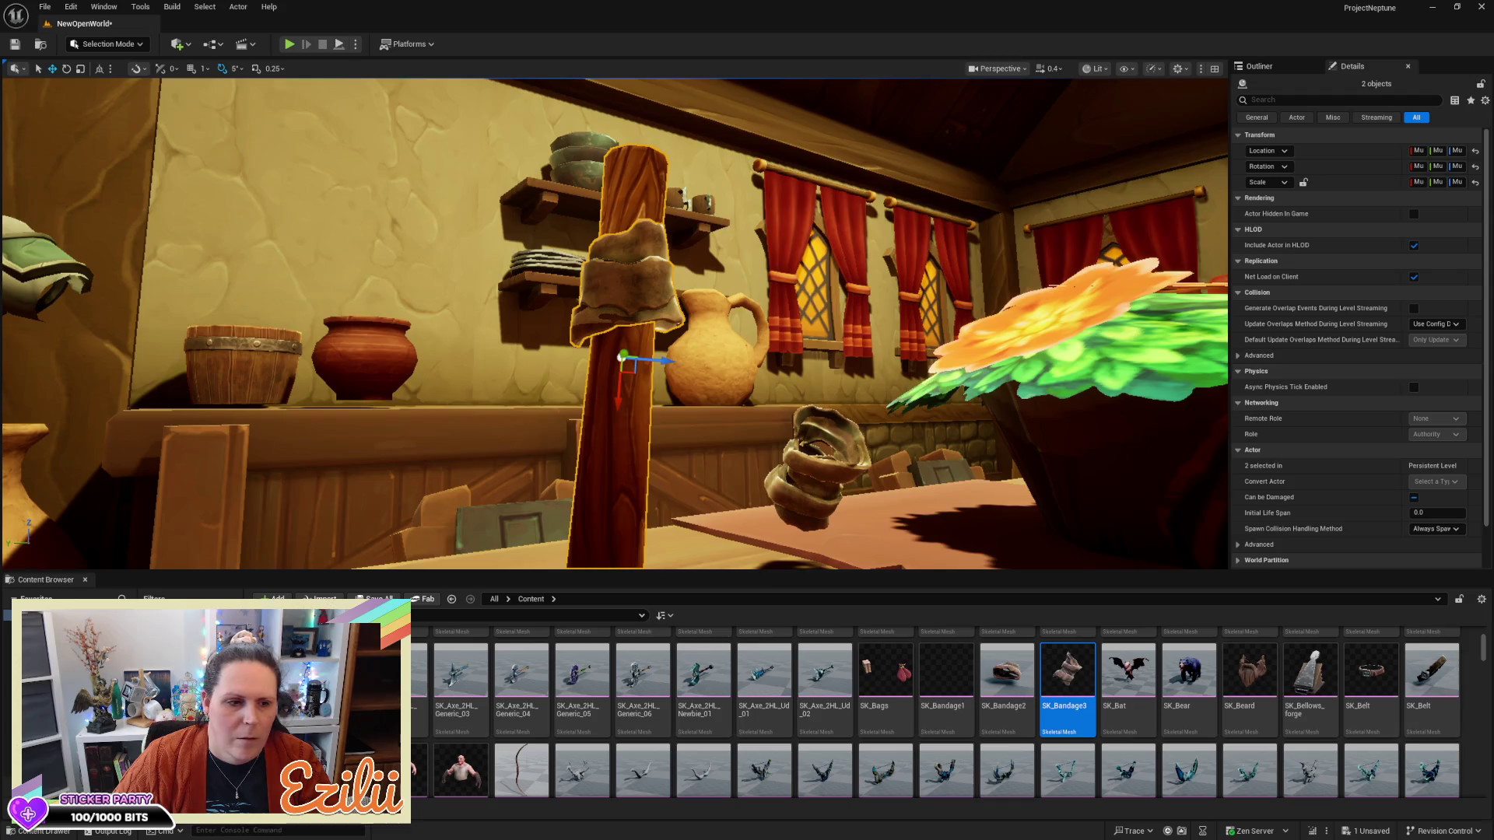
{"action": "key", "text": "s"}
{"action": "key", "text": "s"}
{"action": "key", "text": "d"}
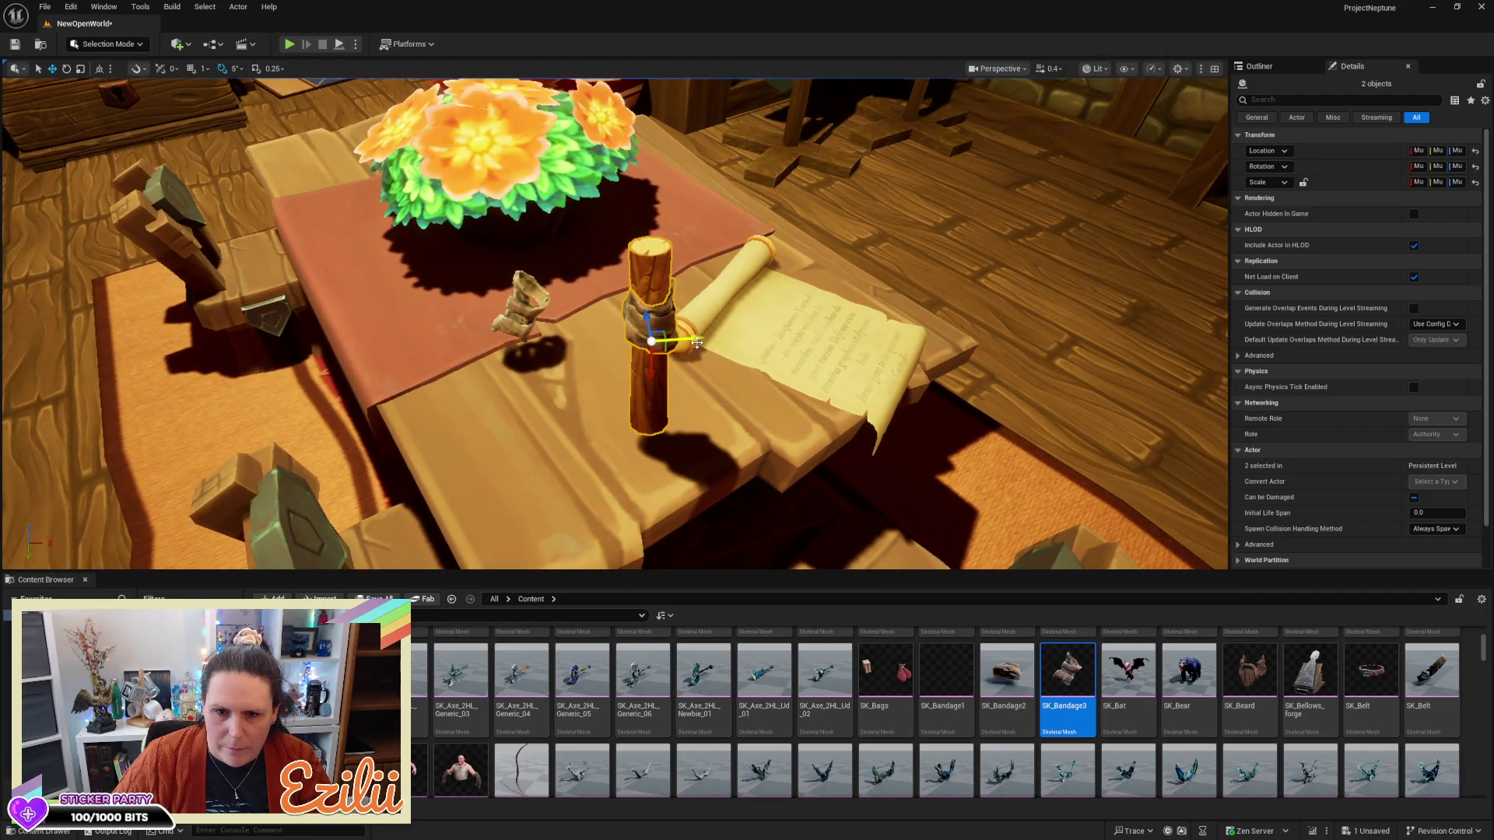
{"action": "left_click_drag", "start_coordinate": [696, 337], "coordinate": [607, 346]}
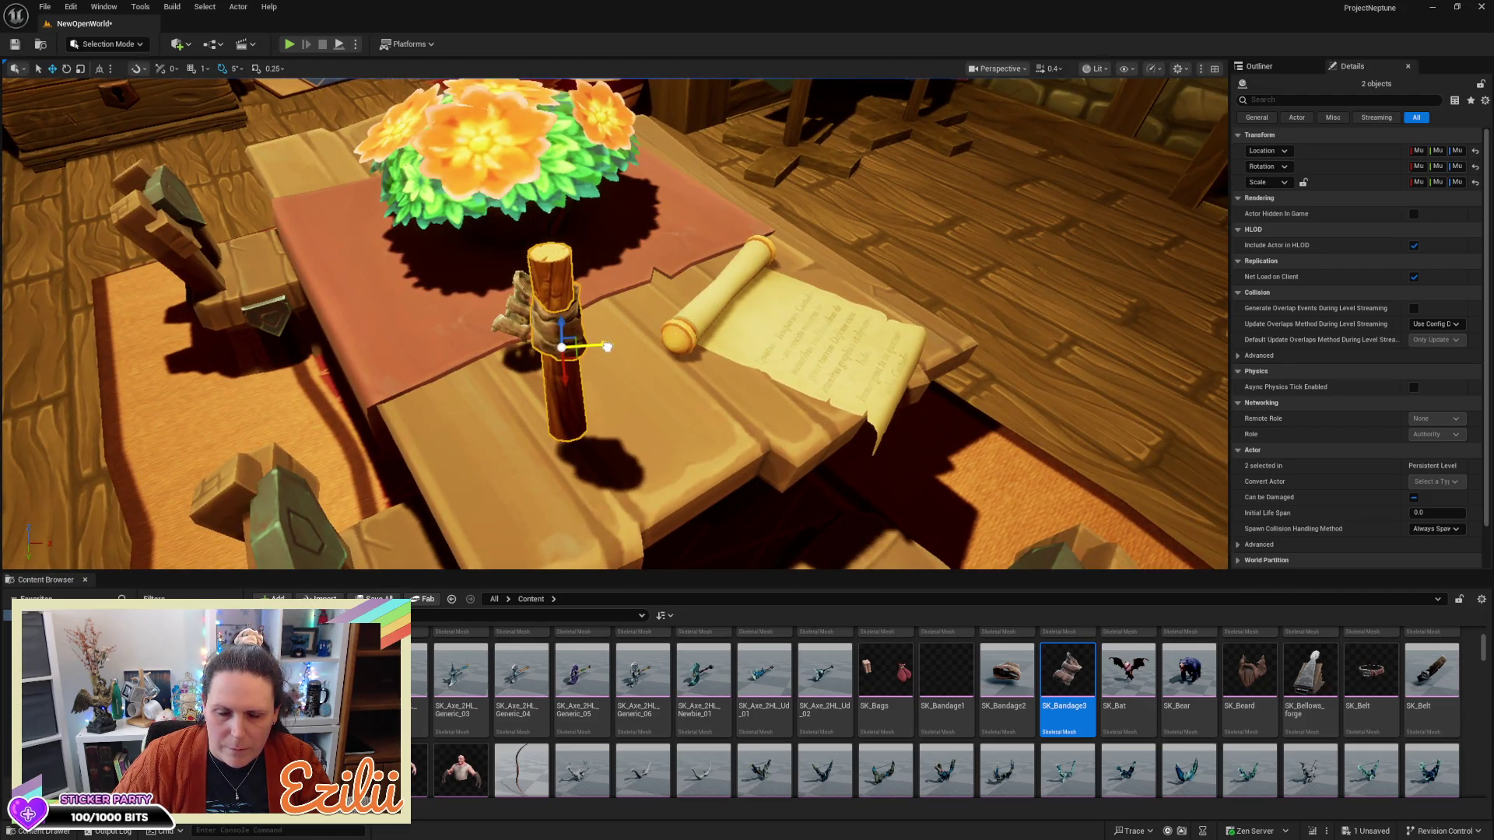
{"action": "key", "text": "s"}
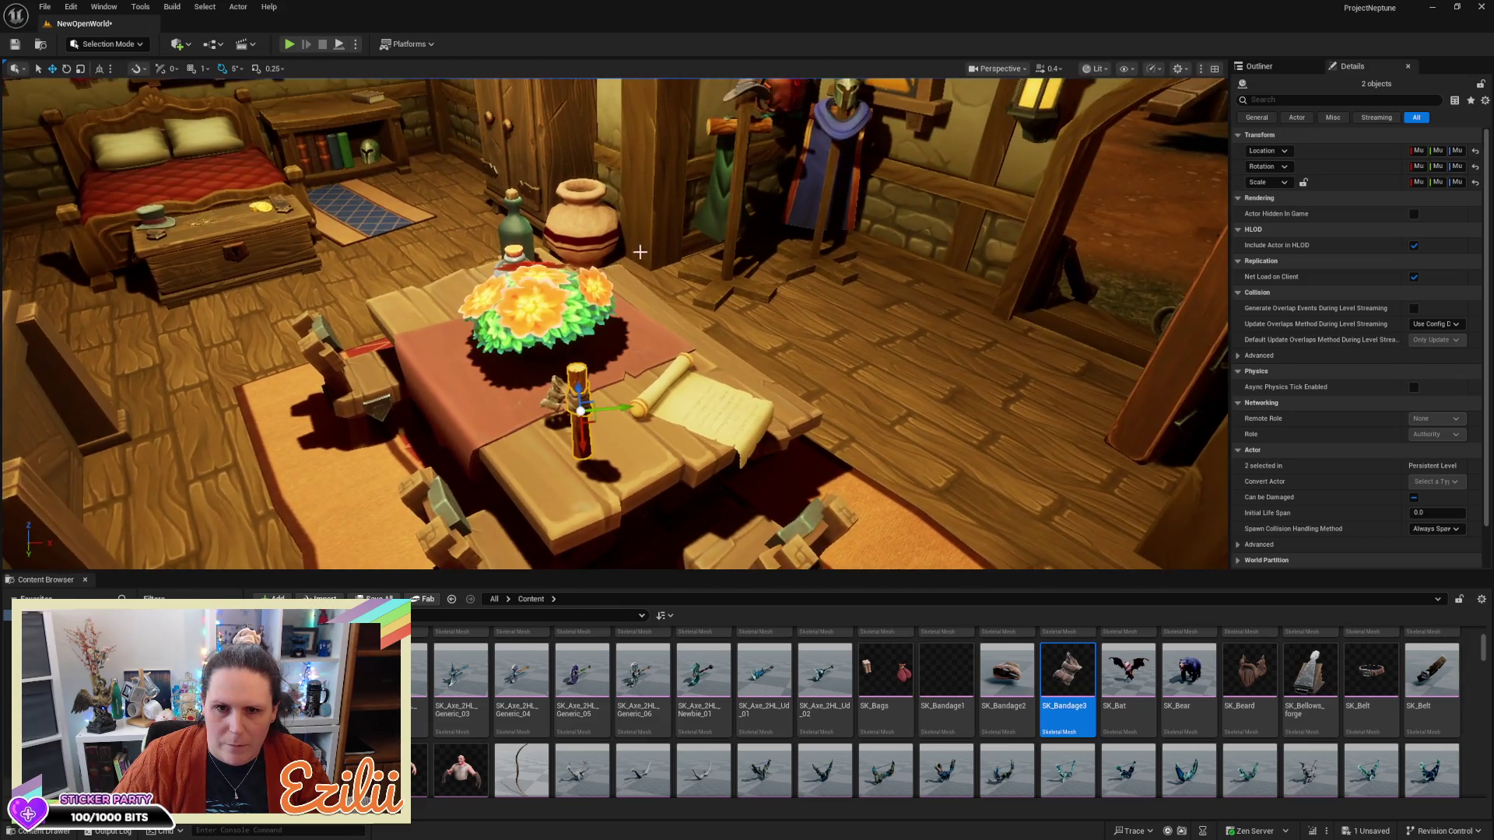
{"action": "left_click", "coordinate": [650, 214]}
Scale Pillar_4_91 down on Z into a thin slab and lower it onto the table
{"action": "key", "text": "w"}
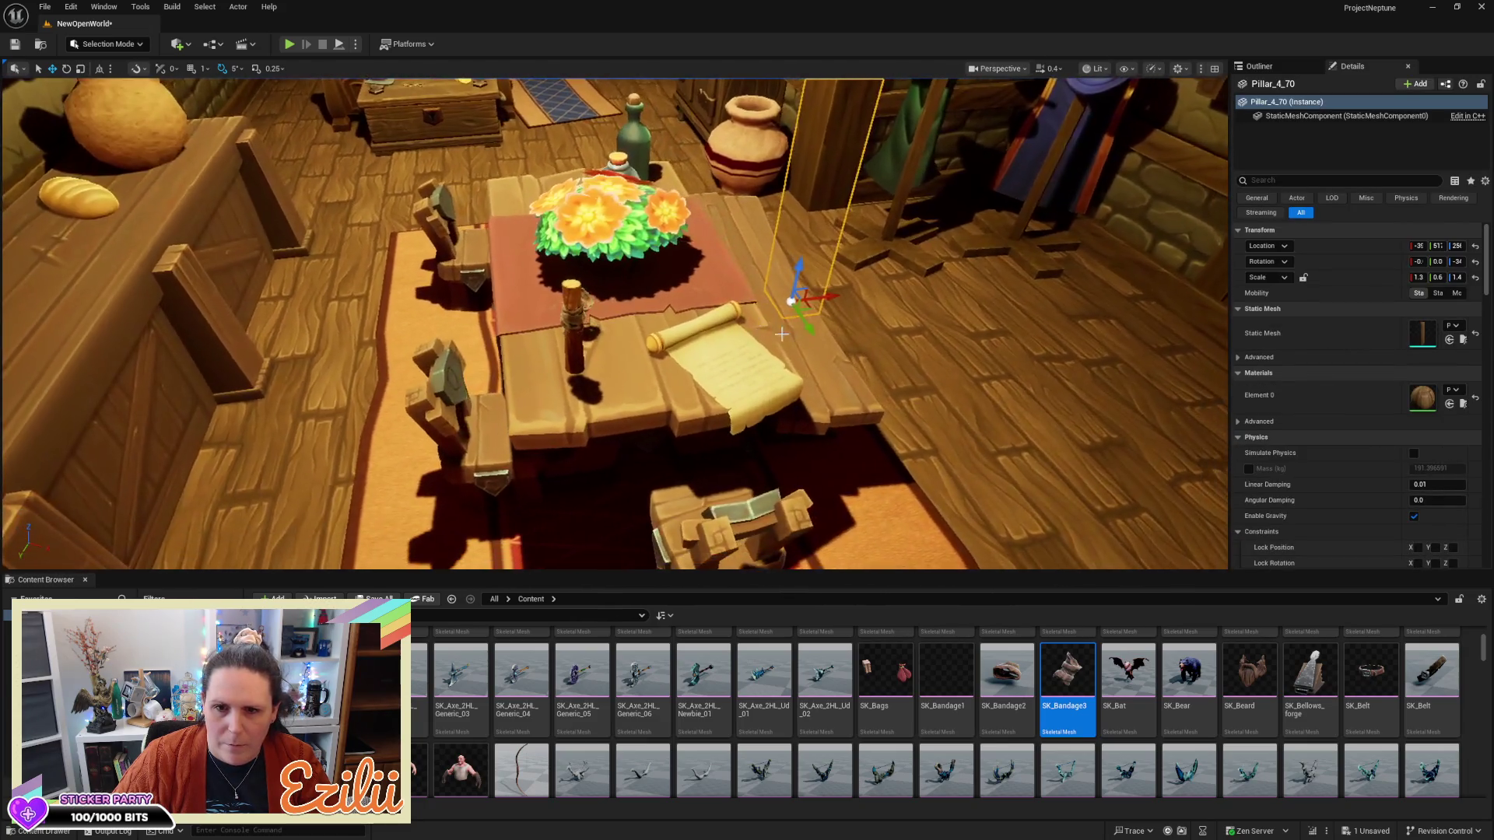
{"action": "left_click", "coordinate": [566, 377]}
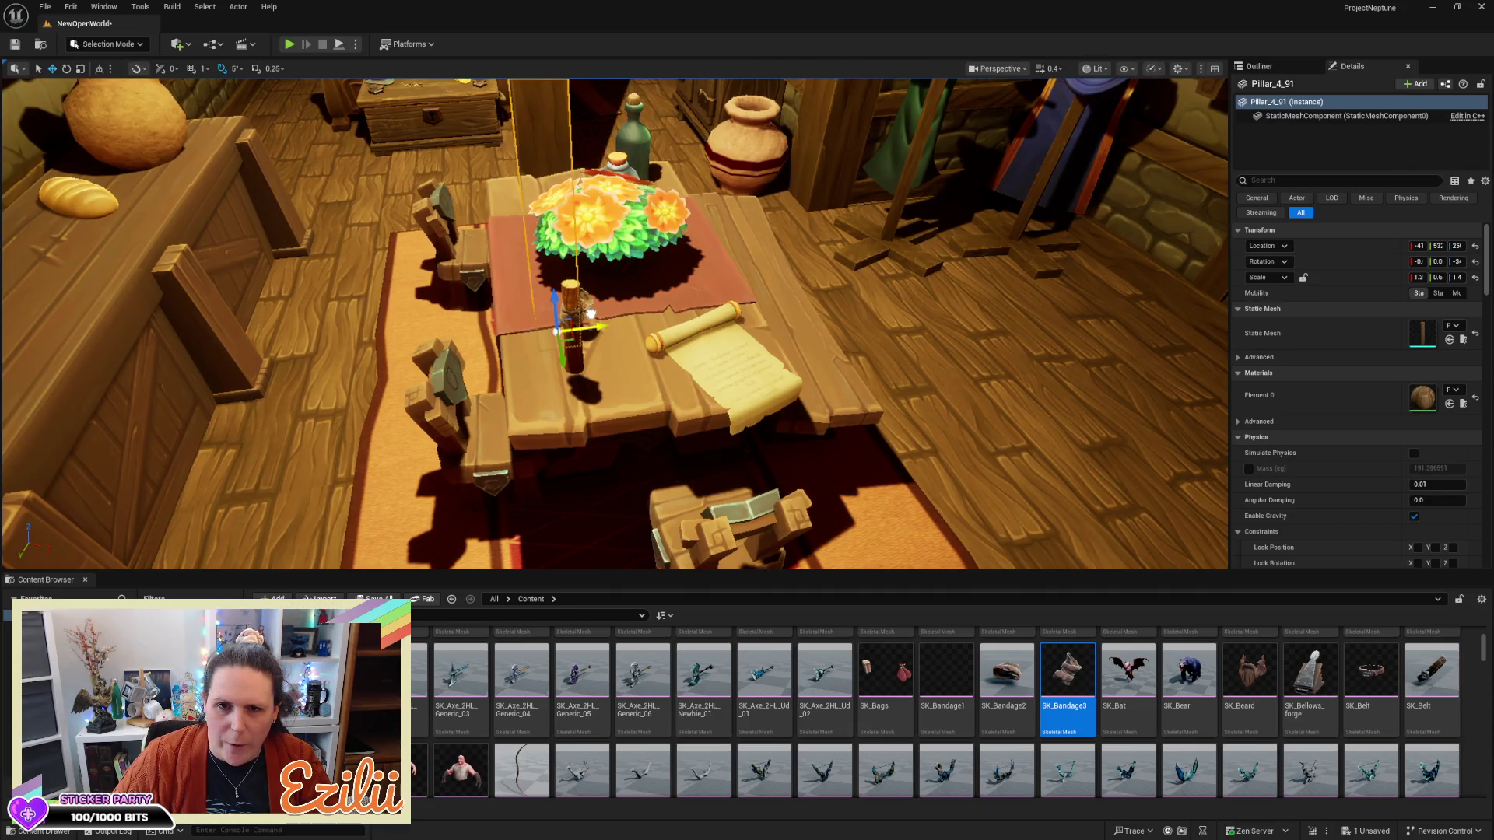
{"action": "left_click", "coordinate": [586, 376]}
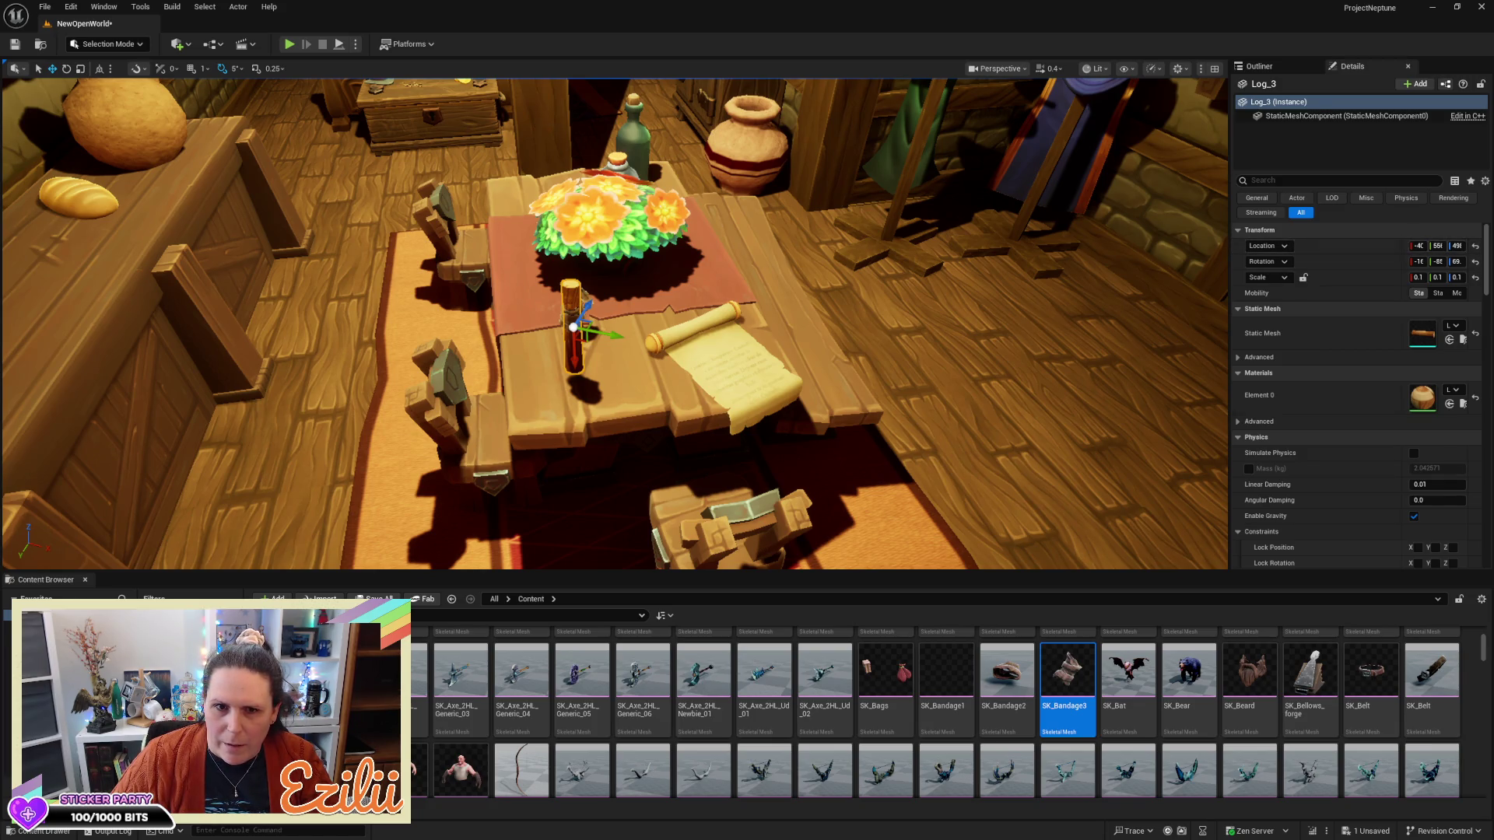
{"action": "key", "text": "ctrl+z"}
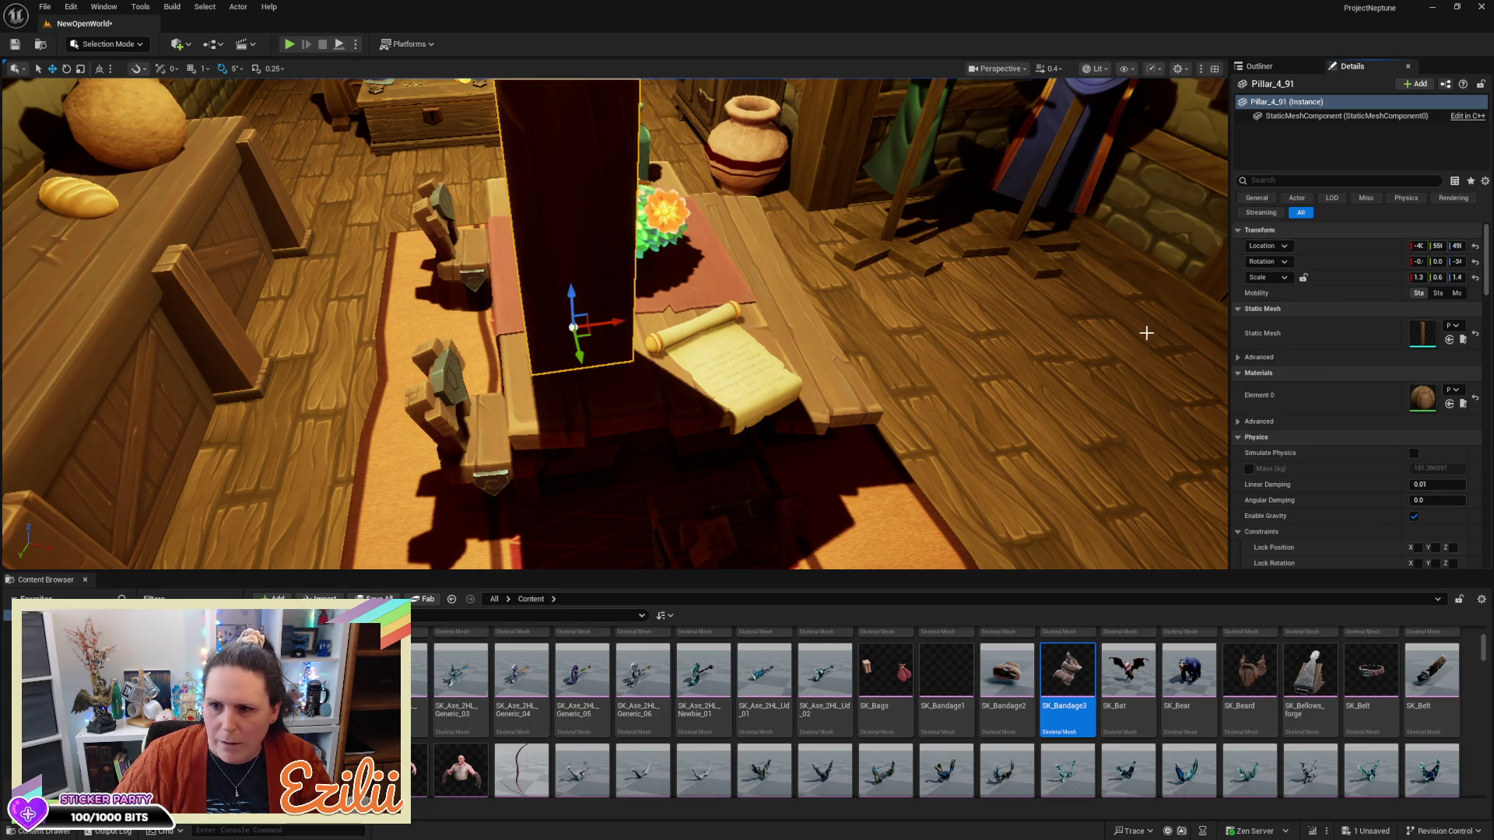
{"action": "key", "text": "r"}
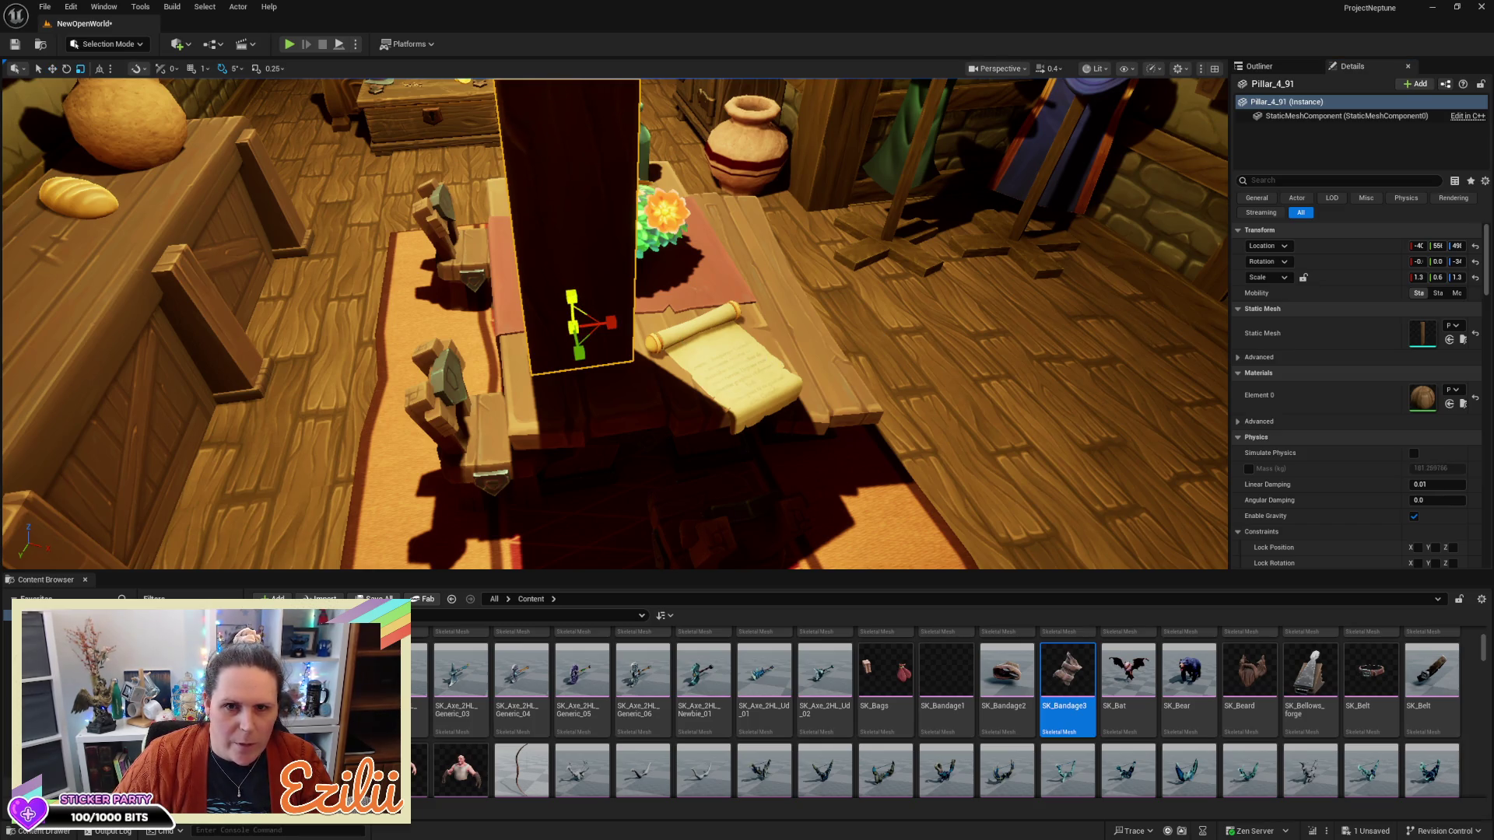
{"action": "left_click_drag", "start_coordinate": [571, 297], "coordinate": [571, 350]}
{"action": "scroll", "coordinate": [614, 323], "scroll_direction": "up", "scroll_amount": 6}
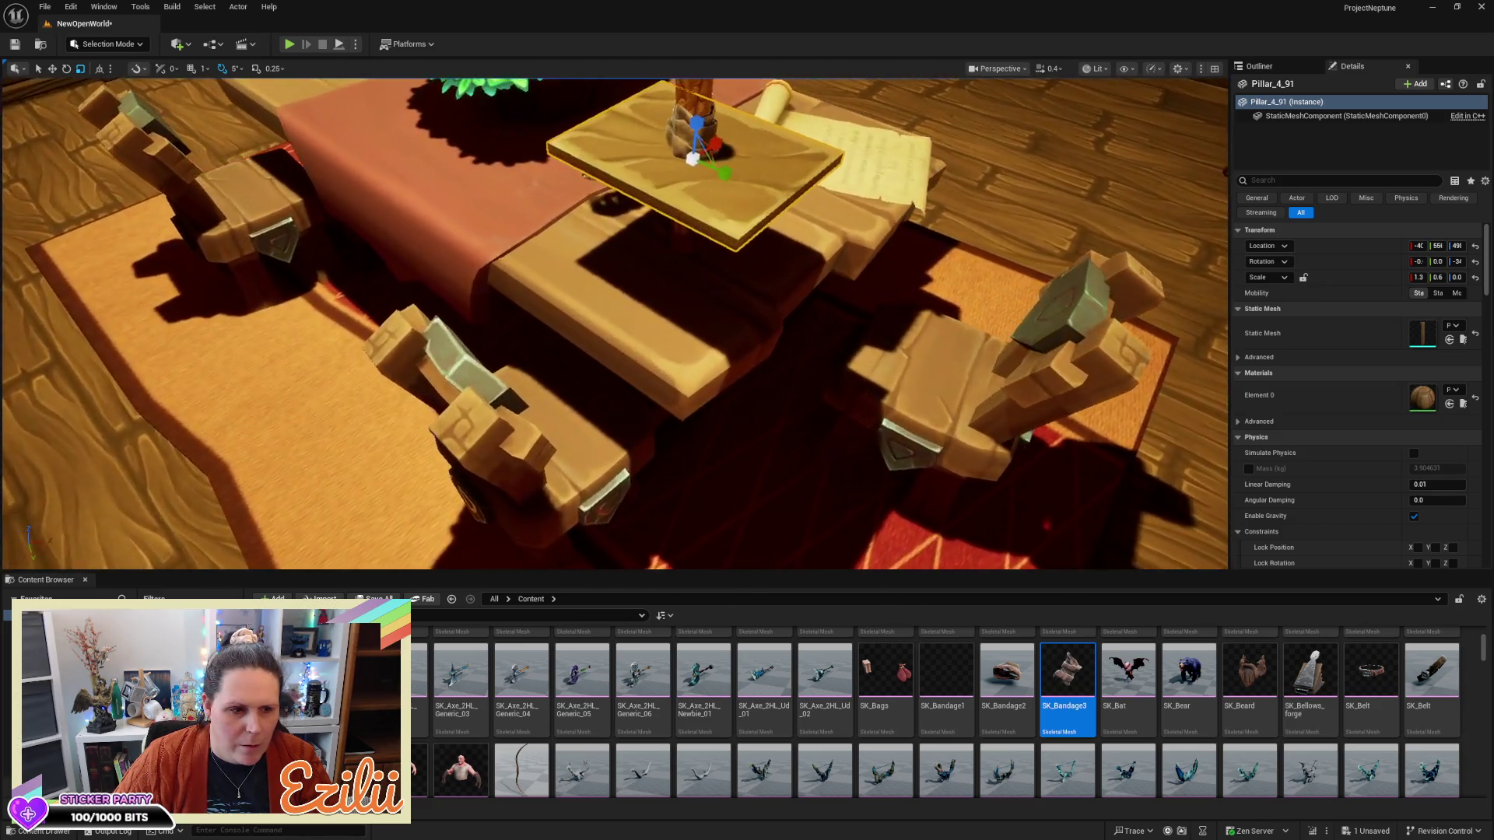
{"action": "mouse_move", "coordinate": [614, 323]}
{"action": "left_mouse_down"}
{"action": "mouse_move", "coordinate": [569, 342]}
{"action": "mouse_move", "coordinate": [576, 358]}
{"action": "mouse_move", "coordinate": [722, 233]}
{"action": "left_mouse_up"}
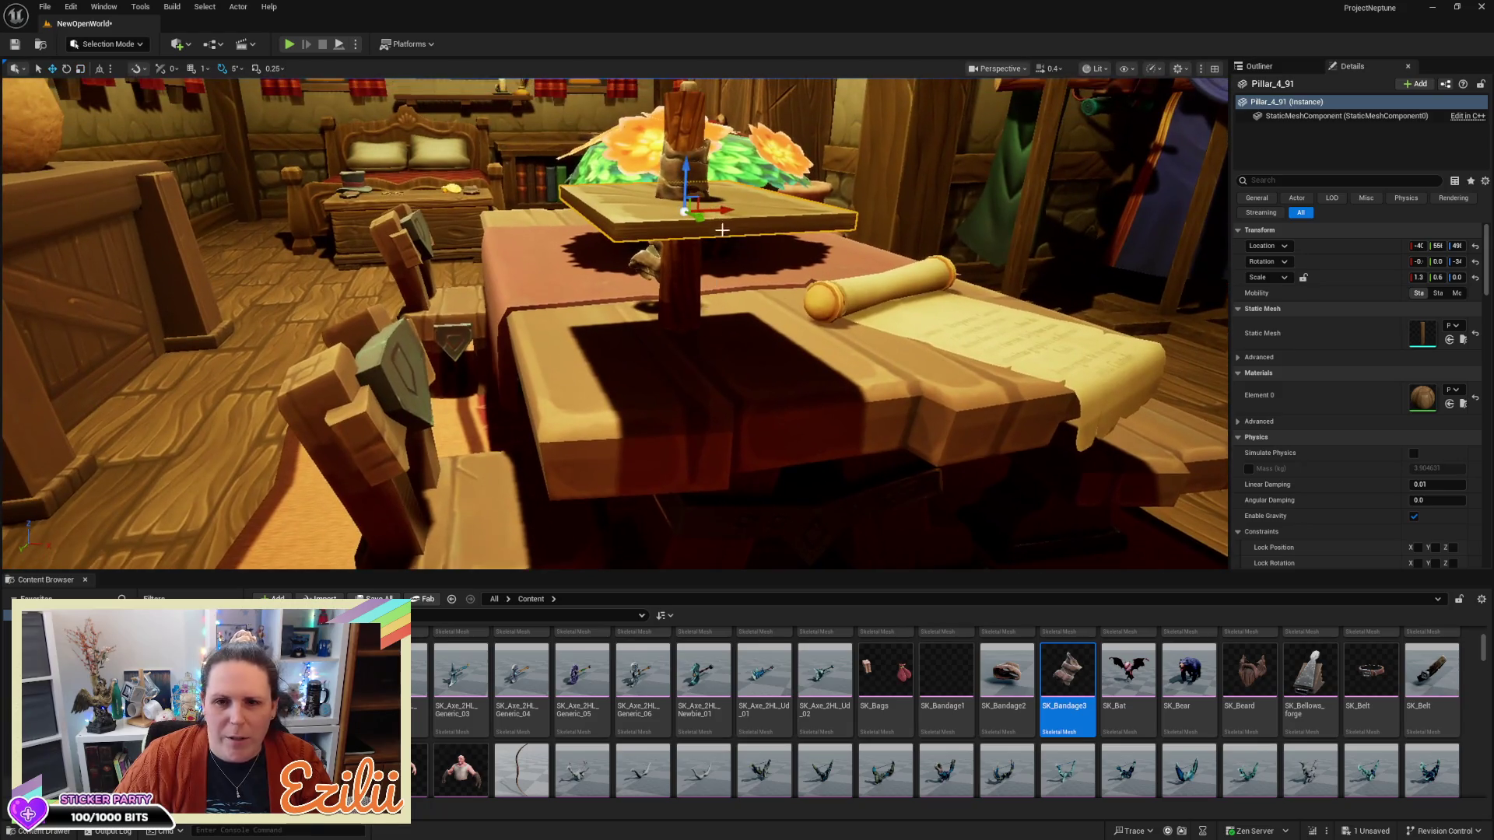
{"action": "mouse_move", "coordinate": [685, 179]}
{"action": "left_mouse_down"}
{"action": "mouse_move", "coordinate": [680, 340]}
{"action": "mouse_move", "coordinate": [686, 306]}
{"action": "left_mouse_up"}
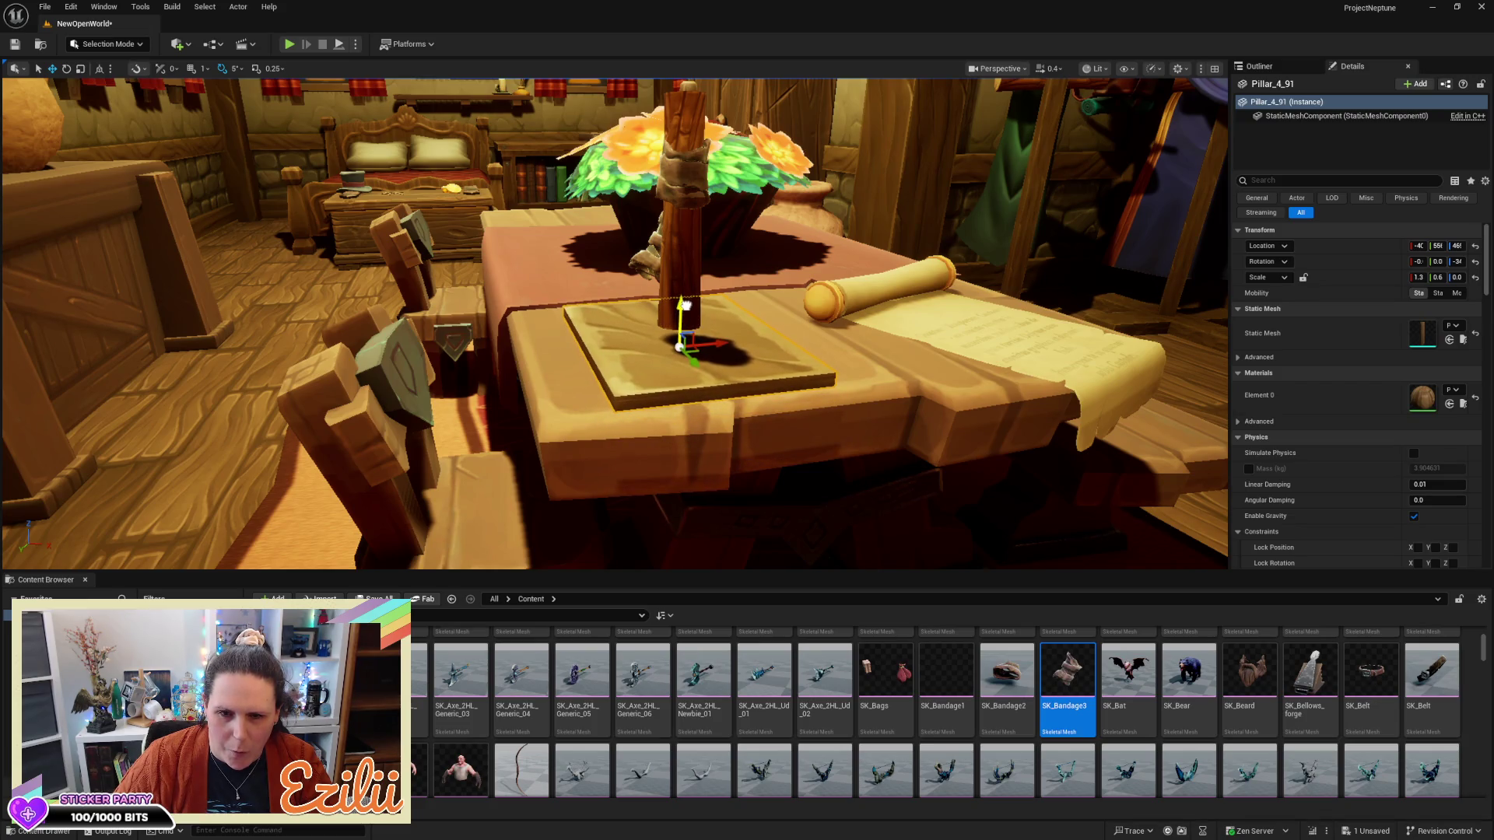
{"action": "left_click", "coordinate": [689, 245]}
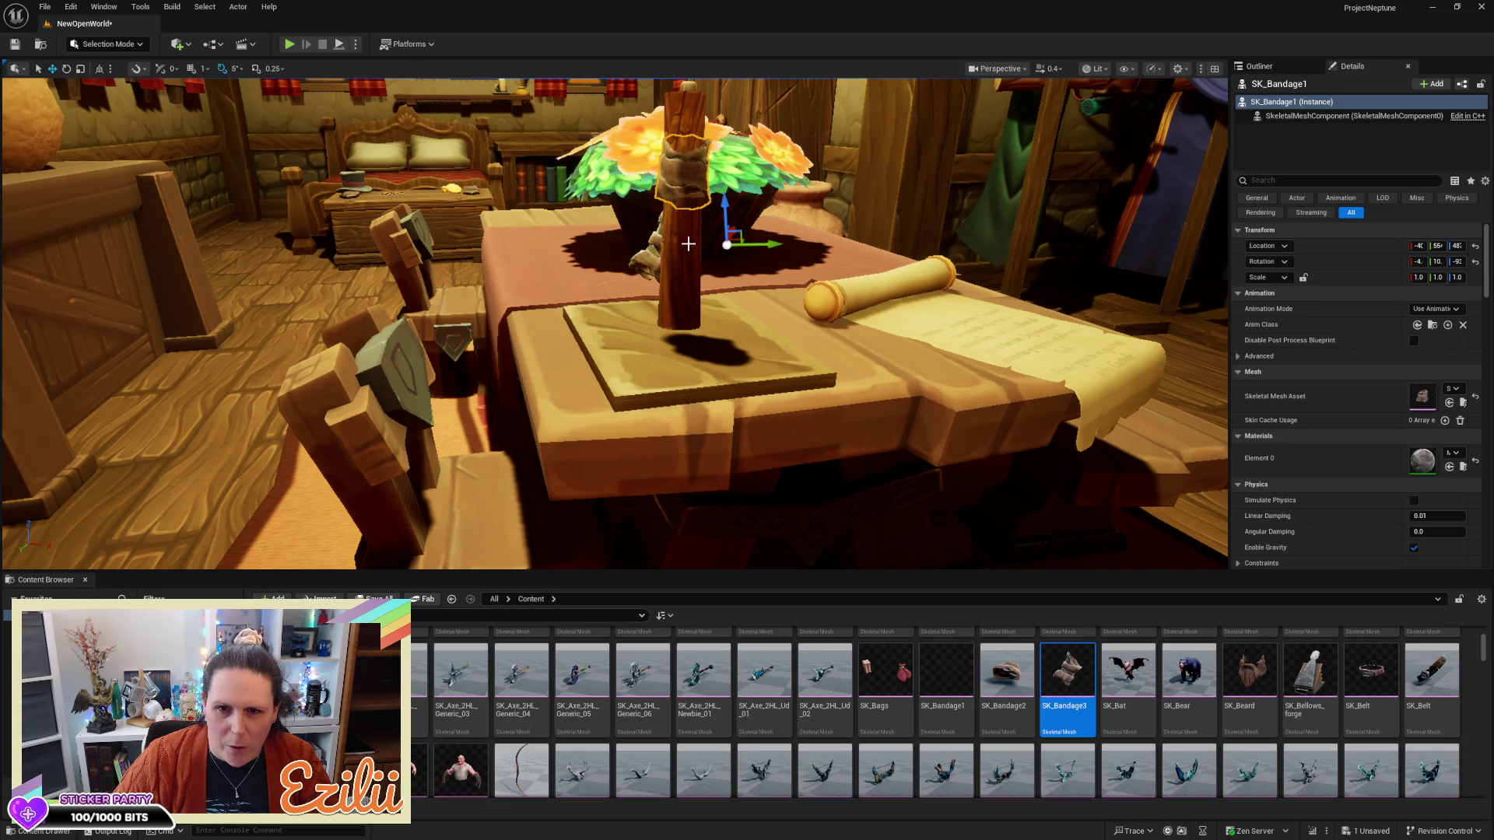
Lower the bandaged stick so it sits on the new slab base
{"action": "left_click", "coordinate": [688, 244], "text": "ctrl"}
{"action": "left_click_drag", "start_coordinate": [683, 241], "coordinate": [683, 247]}
{"action": "left_click_drag", "start_coordinate": [545, 351], "coordinate": [435, 351]}
{"action": "key", "text": "f"}
{"action": "scroll", "coordinate": [614, 323], "scroll_direction": "down", "scroll_amount": 5}
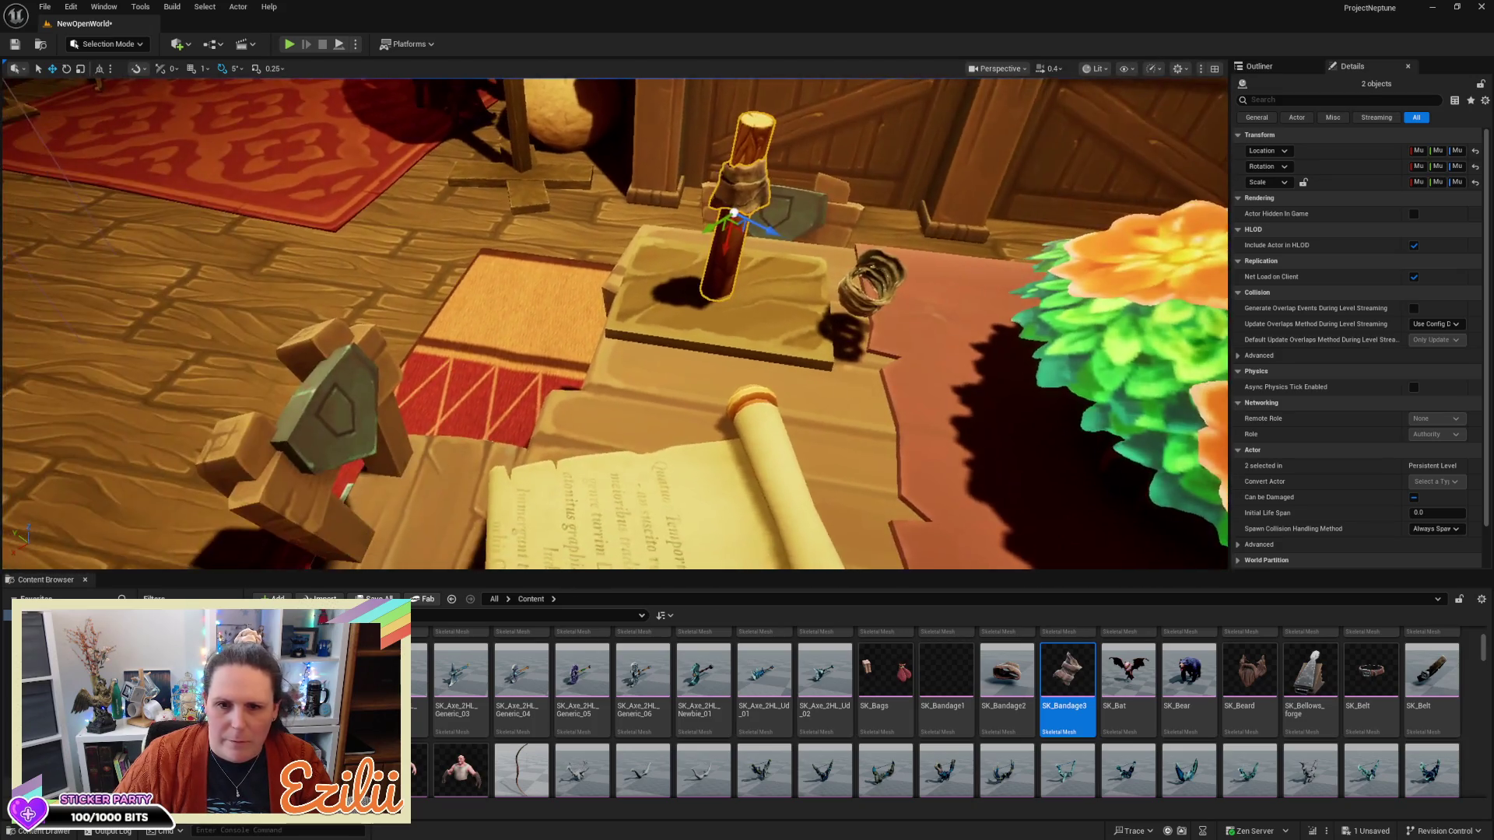
{"action": "mouse_move", "coordinate": [640, 193]}
{"action": "left_mouse_down"}
{"action": "mouse_move", "coordinate": [592, 203]}
{"action": "mouse_move", "coordinate": [640, 193]}
{"action": "mouse_move", "coordinate": [598, 212]}
{"action": "mouse_move", "coordinate": [624, 221]}
{"action": "mouse_move", "coordinate": [579, 201]}
{"action": "left_mouse_up"}
Alt-drag Log_3 to duplicate it as Log_4, a second post to its right
{"action": "left_click", "coordinate": [571, 204]}
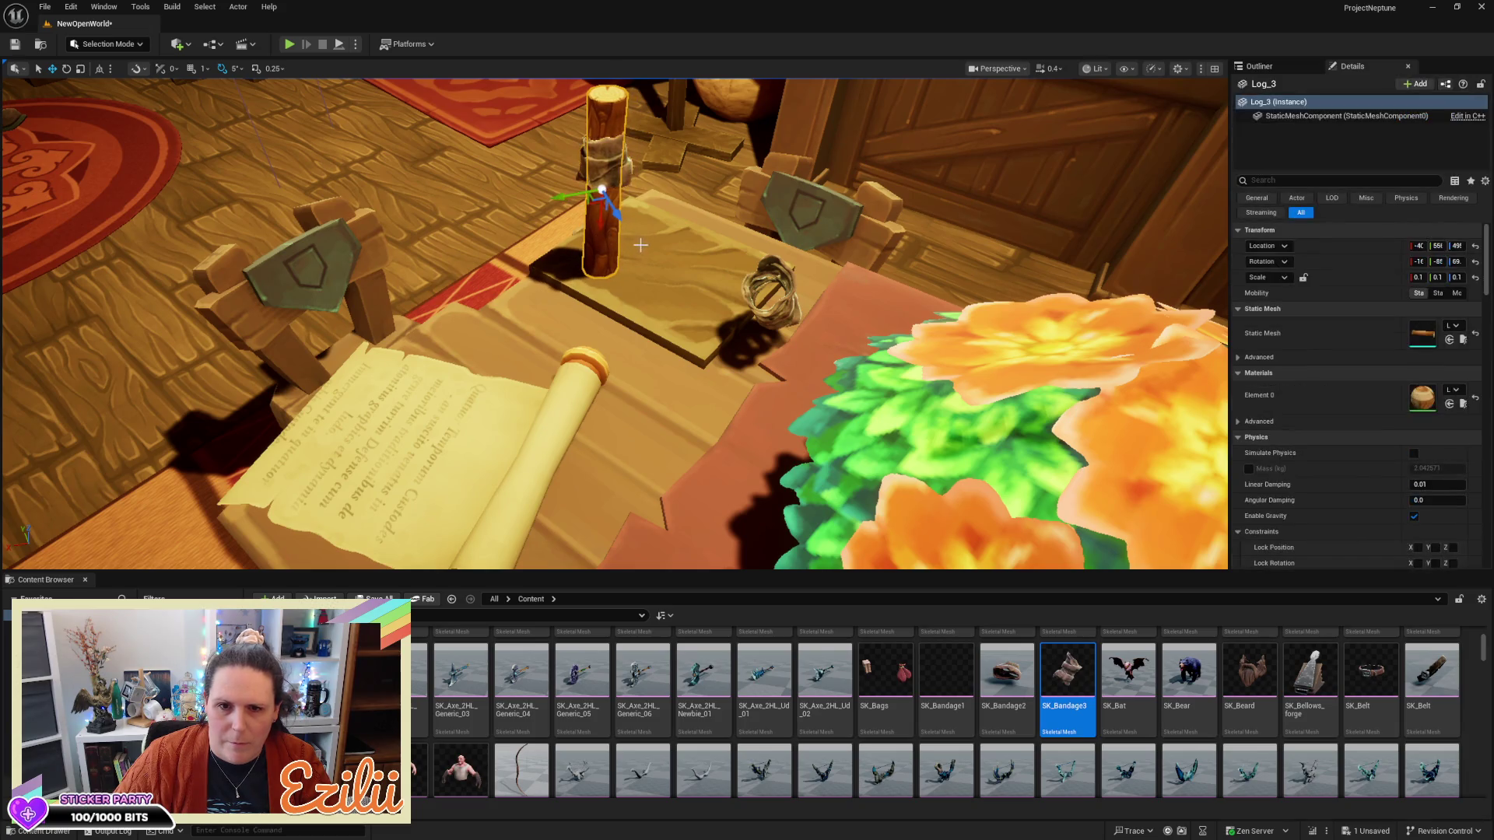
{"action": "mouse_move", "coordinate": [570, 197]}
{"action": "left_mouse_down"}
{"action": "mouse_move", "coordinate": [668, 194]}
{"action": "mouse_move", "coordinate": [420, 205]}
{"action": "mouse_move", "coordinate": [467, 233]}
{"action": "mouse_move", "coordinate": [690, 290]}
{"action": "mouse_move", "coordinate": [755, 381]}
{"action": "left_mouse_up"}
{"action": "left_click", "coordinate": [694, 306]}
{"action": "scroll", "coordinate": [477, 391], "scroll_direction": "down", "scroll_amount": 5}
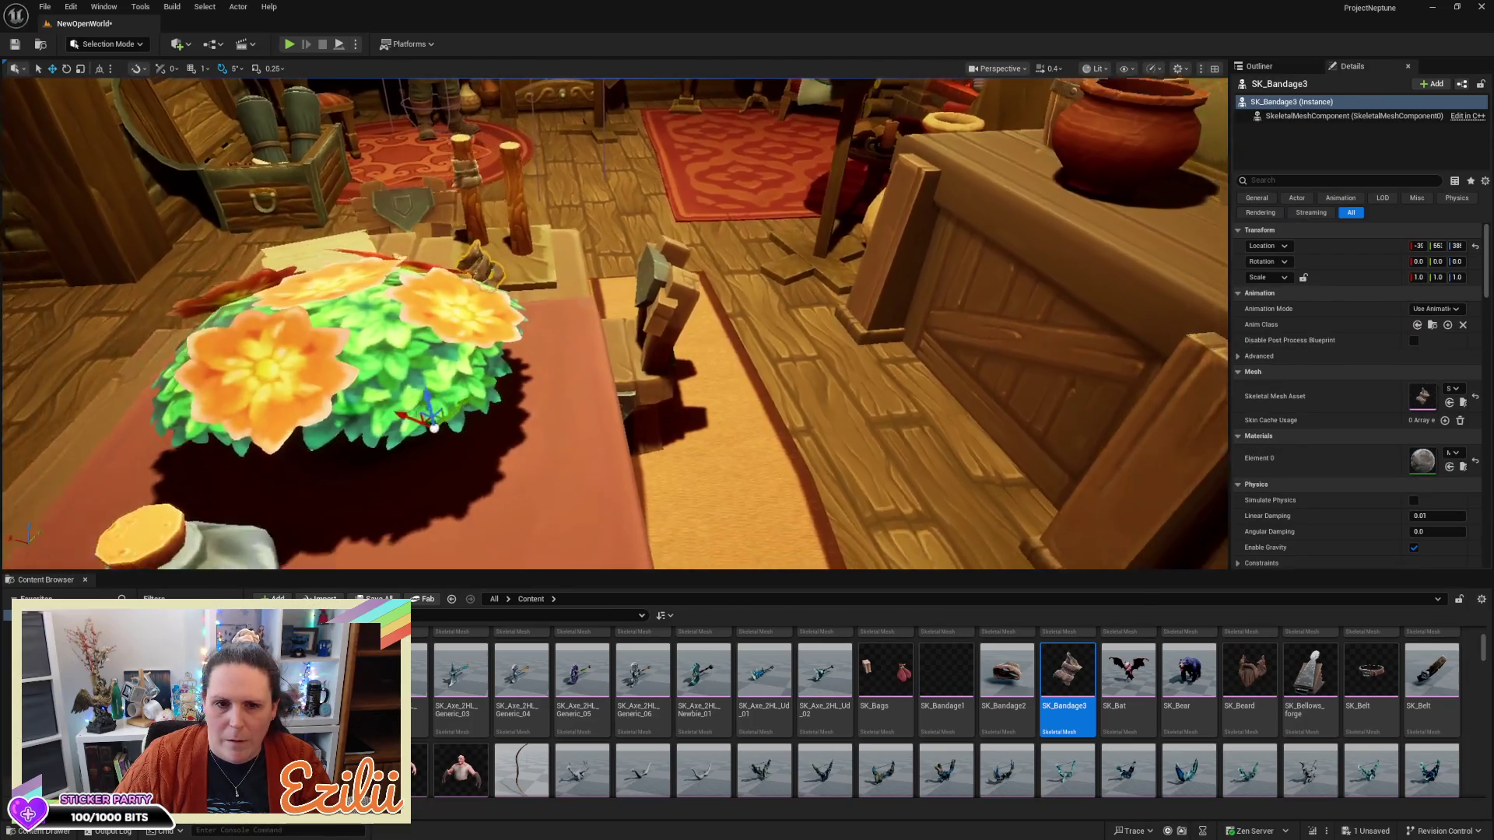
Tilt SK_Bandage3 35 degrees, lift it, and move it onto the wooden post
{"action": "key", "text": "e"}
{"action": "mouse_move", "coordinate": [477, 392]}
{"action": "left_mouse_down"}
{"action": "mouse_move", "coordinate": [490, 264]}
{"action": "mouse_move", "coordinate": [613, 412]}
{"action": "left_mouse_up"}
{"action": "key", "text": "w"}
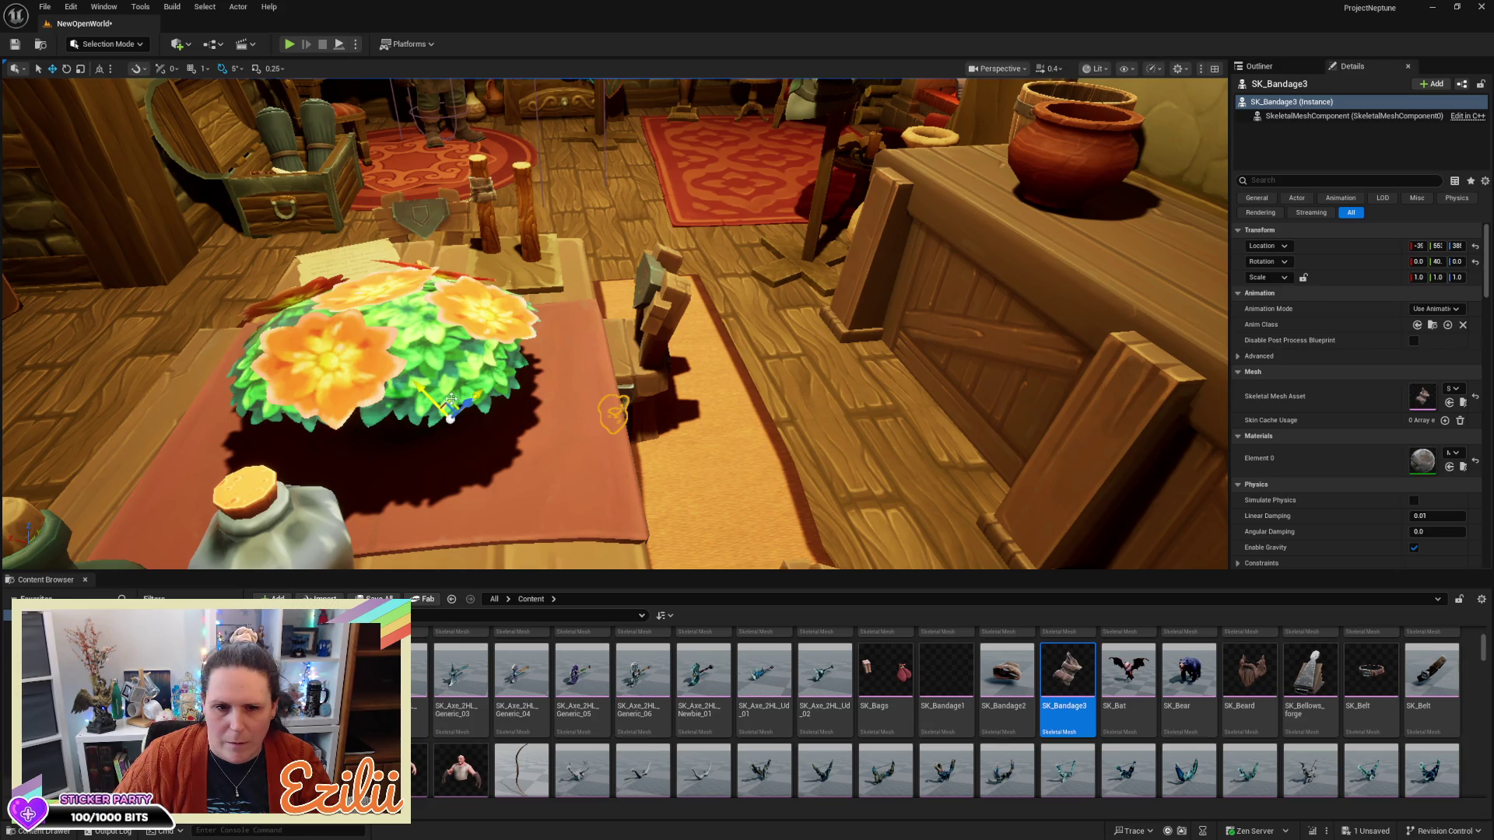
{"action": "mouse_move", "coordinate": [449, 399]}
{"action": "left_mouse_down"}
{"action": "mouse_move", "coordinate": [430, 284]}
{"action": "mouse_move", "coordinate": [391, 257]}
{"action": "mouse_move", "coordinate": [641, 265]}
{"action": "left_mouse_up"}
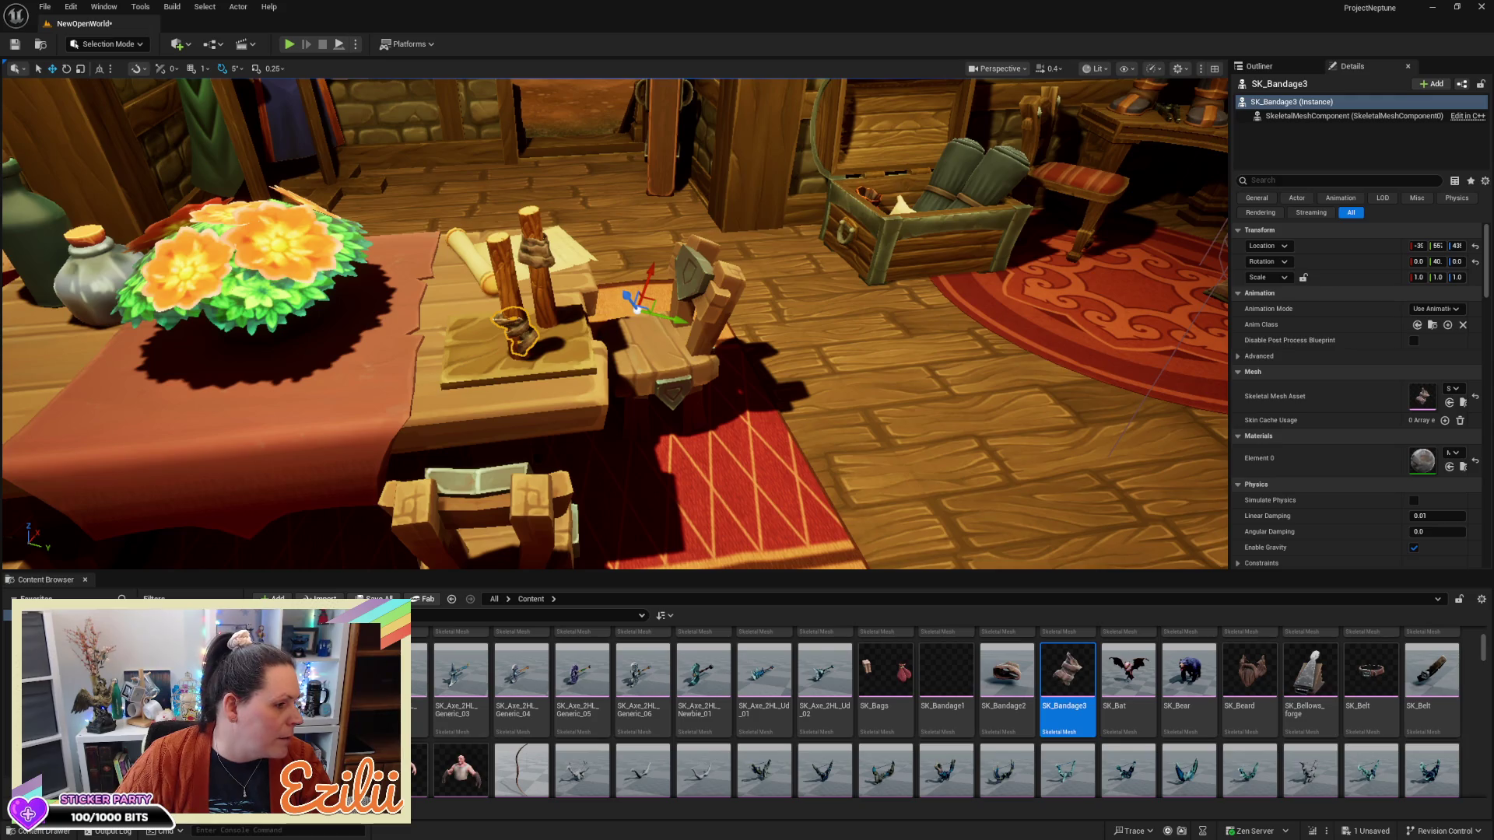
{"action": "mouse_move", "coordinate": [710, 391]}
{"action": "left_mouse_down"}
{"action": "mouse_move", "coordinate": [726, 310]}
{"action": "mouse_move", "coordinate": [755, 278]}
{"action": "left_mouse_up"}
{"action": "key", "text": "e"}
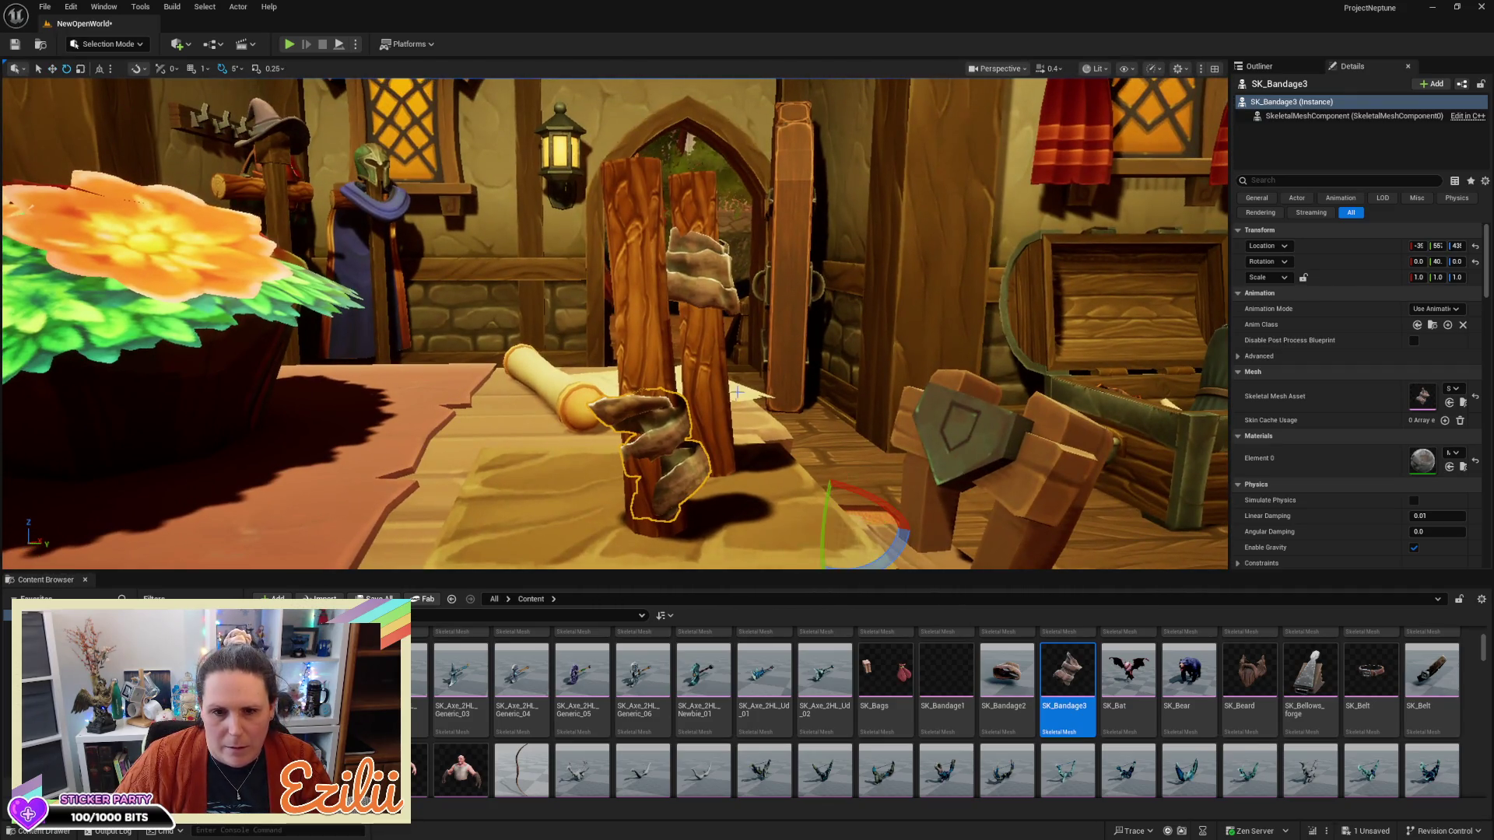
{"action": "left_click_drag", "start_coordinate": [614, 323], "coordinate": [628, 310]}
{"action": "left_click_drag", "start_coordinate": [868, 512], "coordinate": [862, 484]}
{"action": "left_click_drag", "start_coordinate": [945, 441], "coordinate": [885, 415]}
{"action": "scroll", "coordinate": [886, 415], "scroll_direction": "up", "scroll_amount": 3}
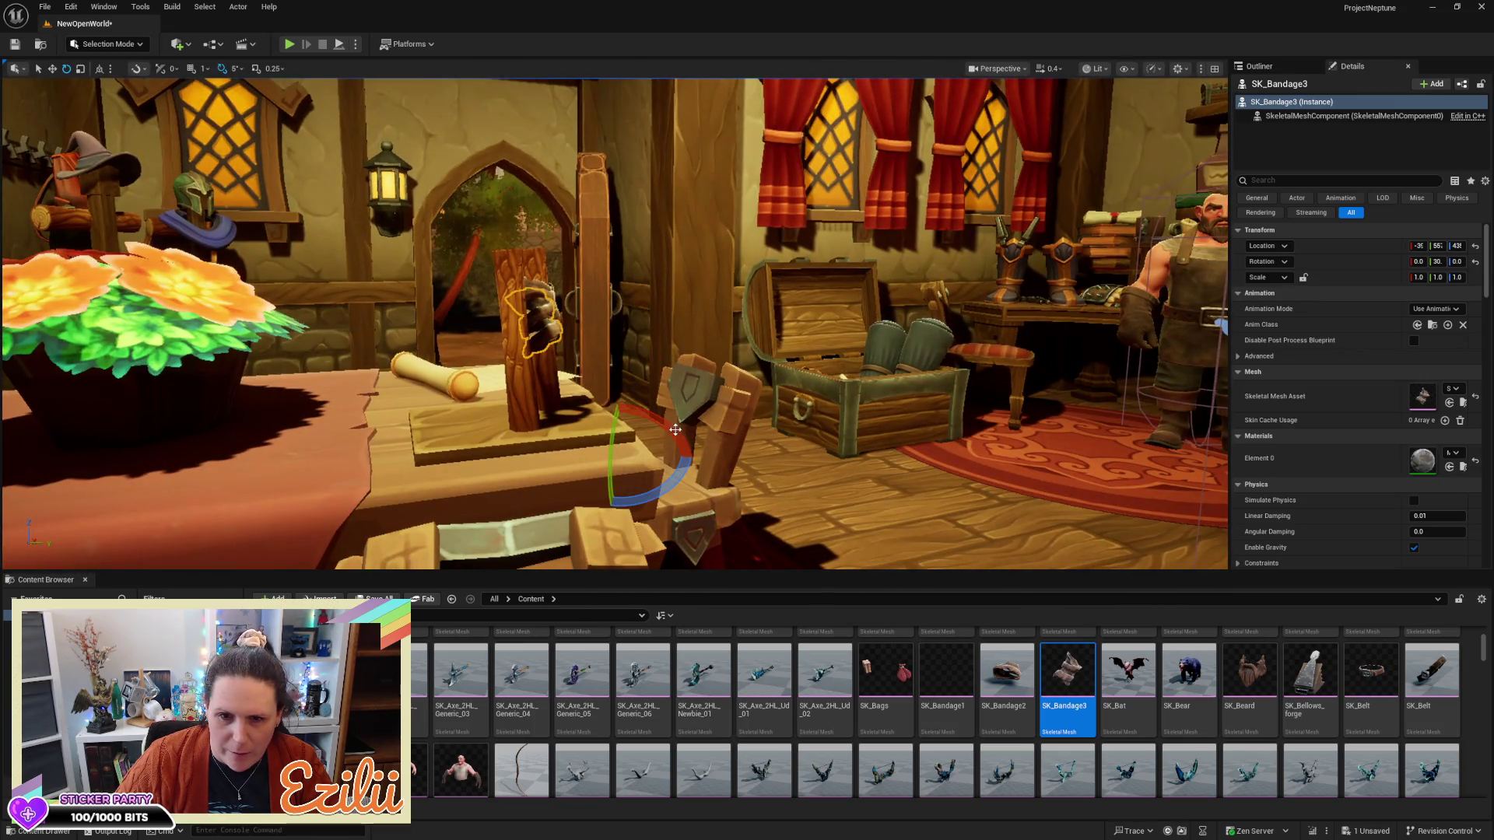
{"action": "left_click_drag", "start_coordinate": [664, 426], "coordinate": [666, 431]}
{"action": "key", "text": "w"}
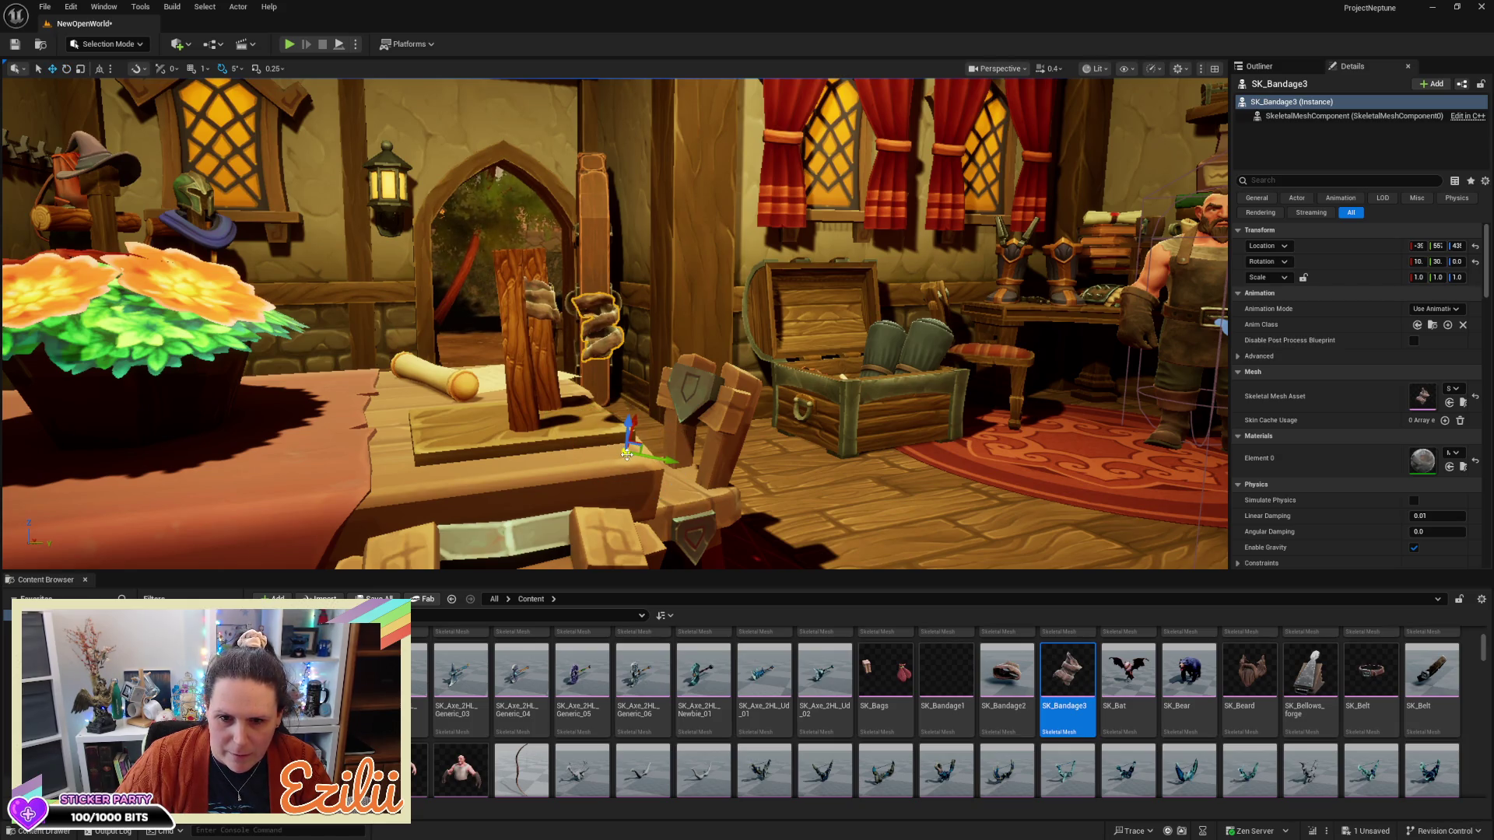
{"action": "mouse_move", "coordinate": [628, 453]}
{"action": "left_mouse_down"}
{"action": "mouse_move", "coordinate": [579, 463]}
{"action": "mouse_move", "coordinate": [587, 442]}
{"action": "left_mouse_up"}
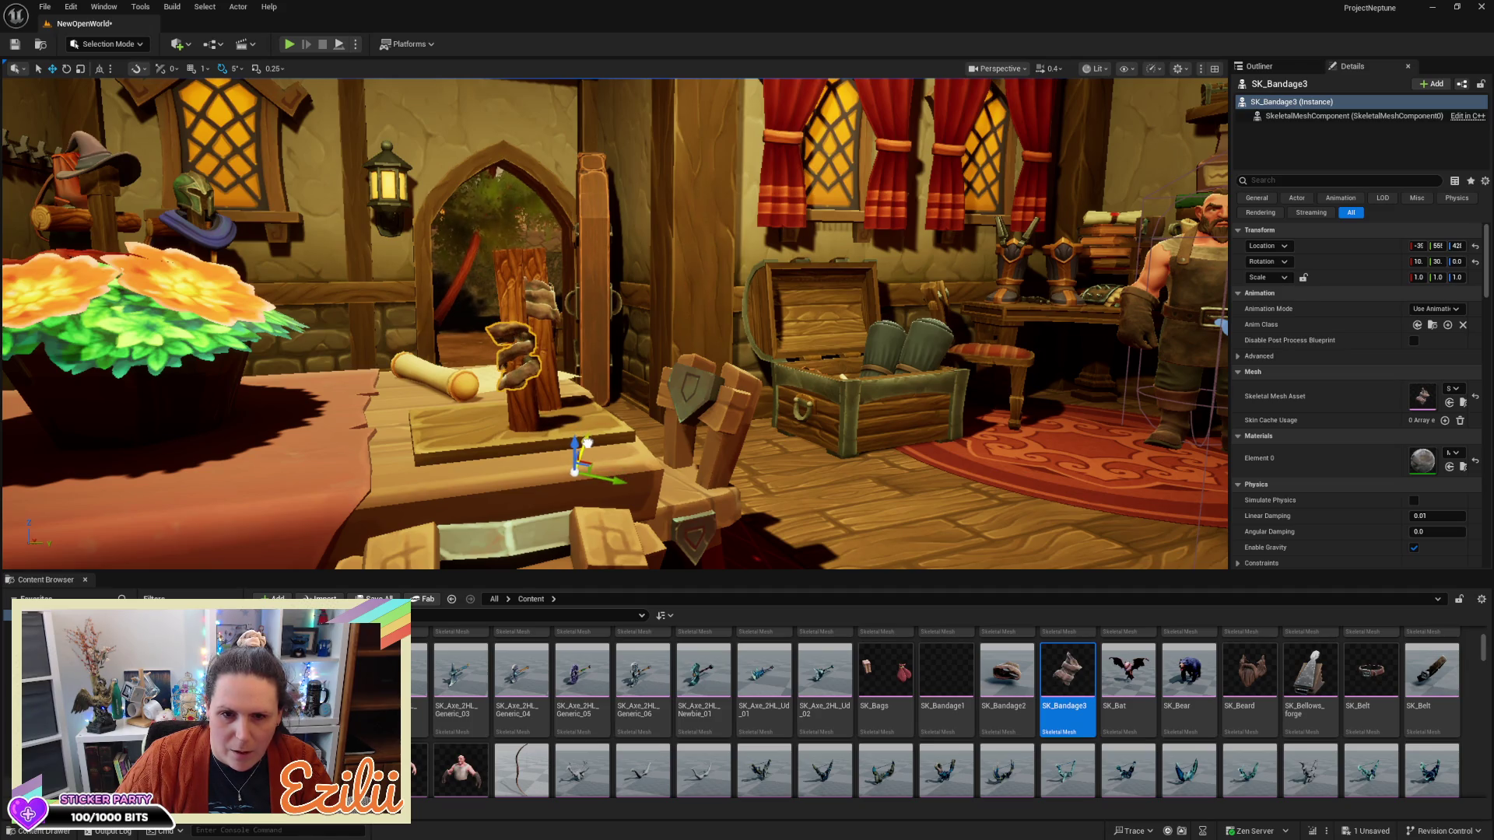
Try rotating the base plank about -35 degrees, then undo it
{"action": "left_click", "coordinate": [589, 441]}
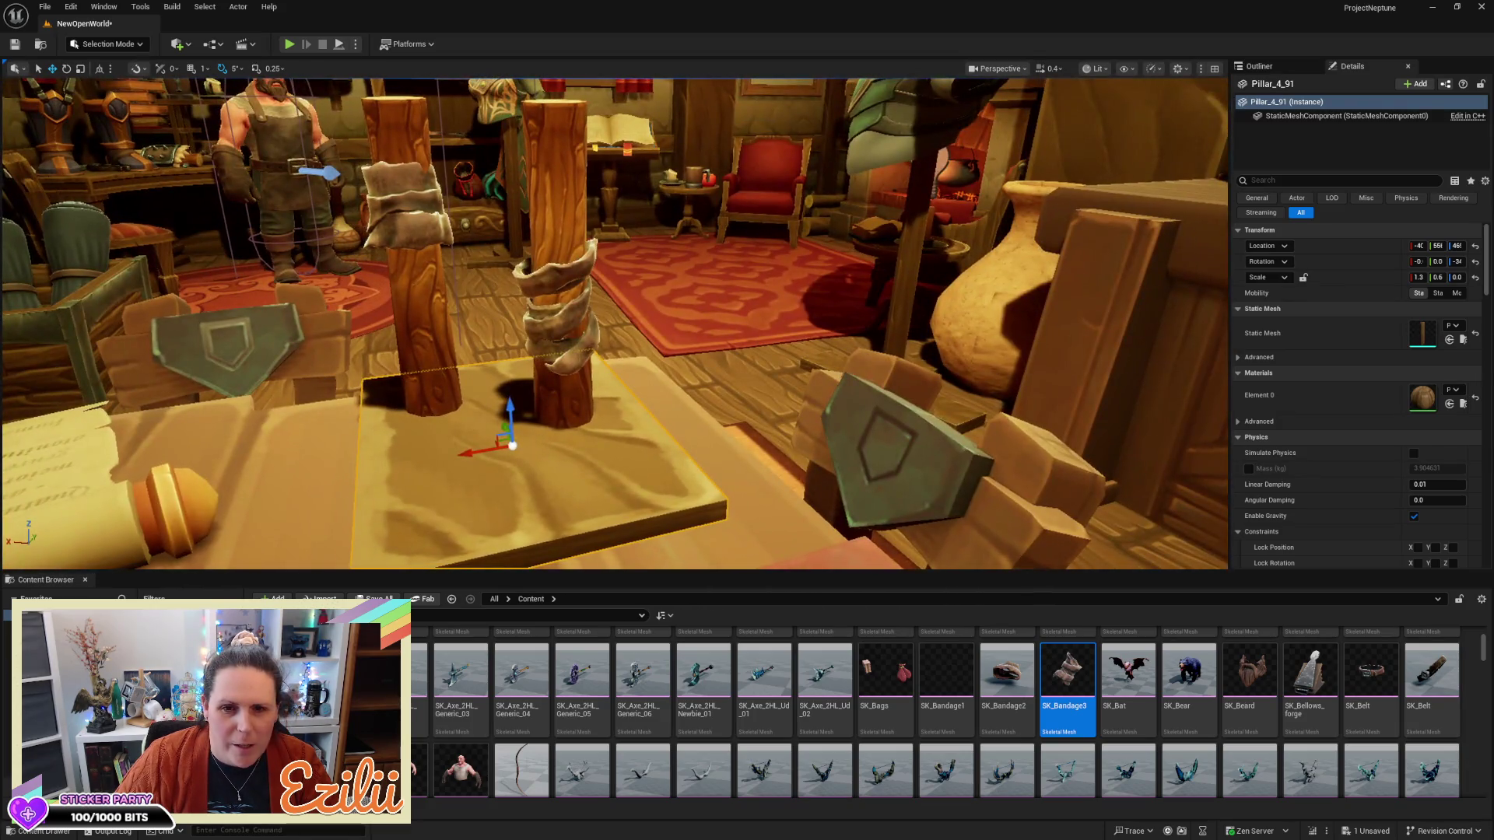
{"action": "left_click_drag", "start_coordinate": [589, 441], "coordinate": [778, 441]}
{"action": "left_click_drag", "start_coordinate": [654, 468], "coordinate": [763, 468]}
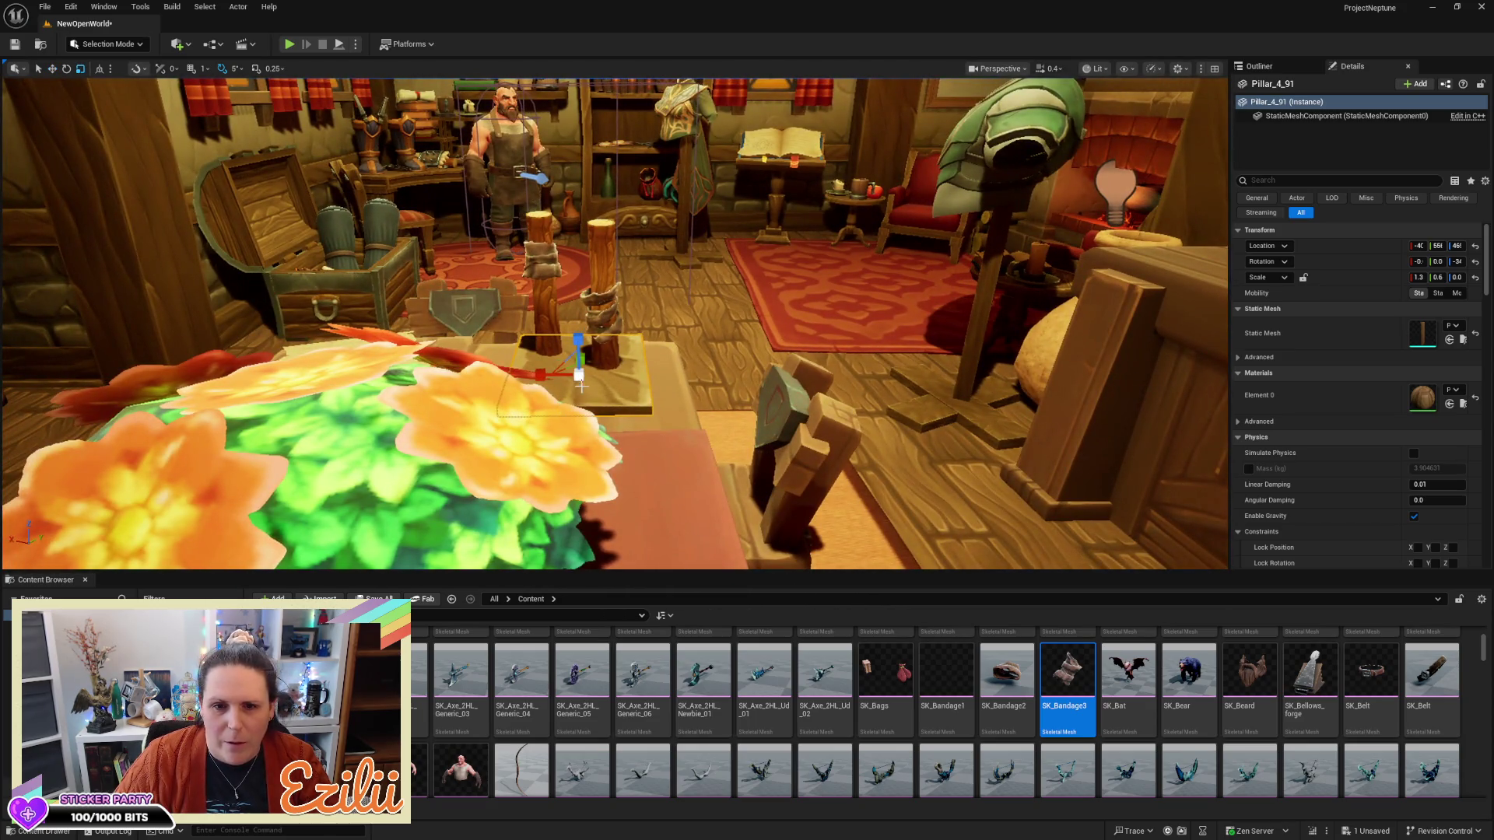
{"action": "mouse_move", "coordinate": [623, 386]}
{"action": "left_mouse_down"}
{"action": "mouse_move", "coordinate": [512, 422]}
{"action": "mouse_move", "coordinate": [593, 376]}
{"action": "left_mouse_up"}
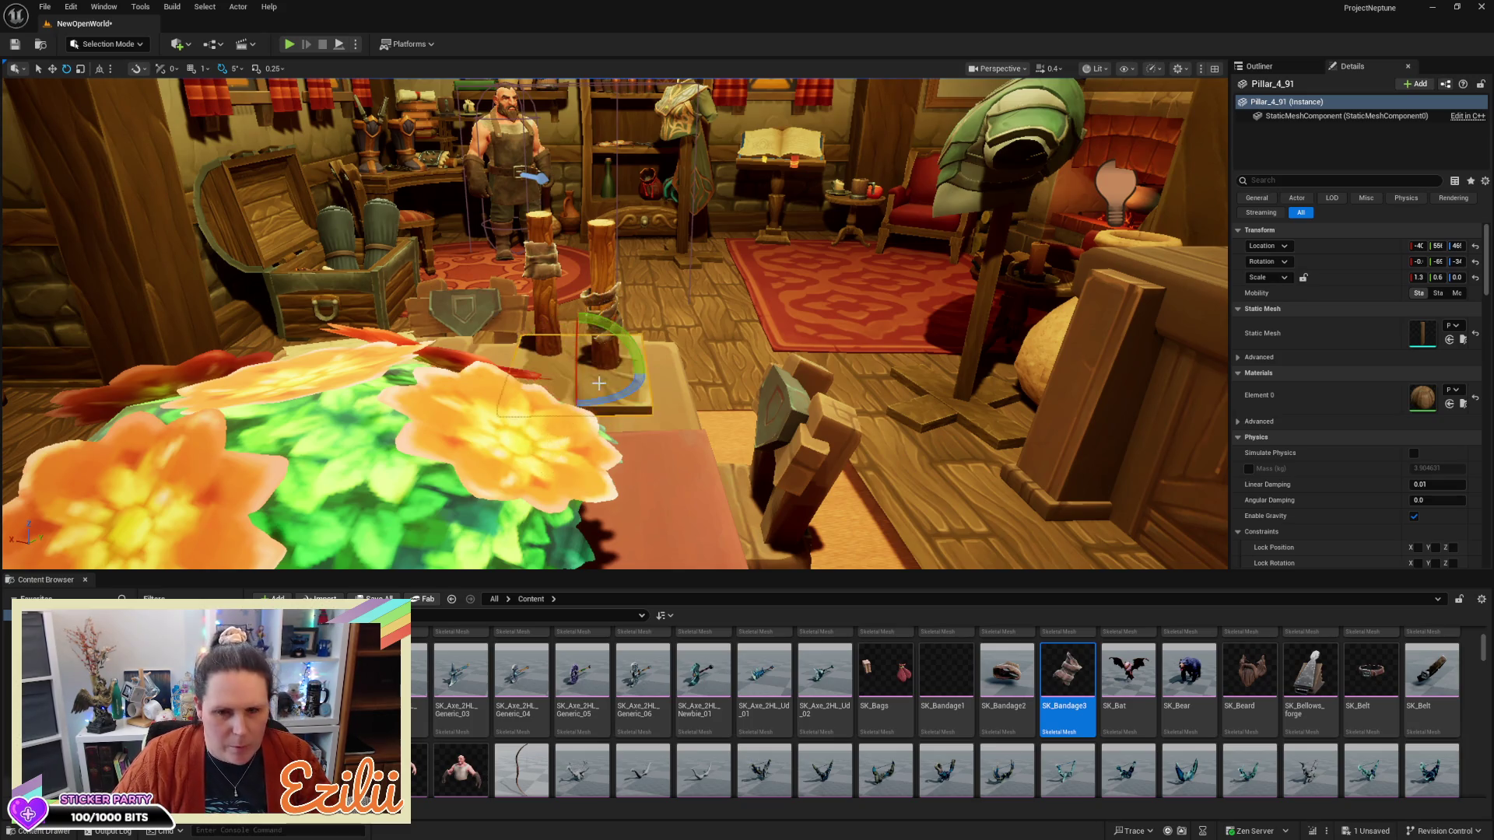
{"action": "key", "text": "ctrl+z"}
Rotate SK_Bandage3 about -65 degrees, tilt it on X, and reposition it
{"action": "left_click", "coordinate": [602, 315]}
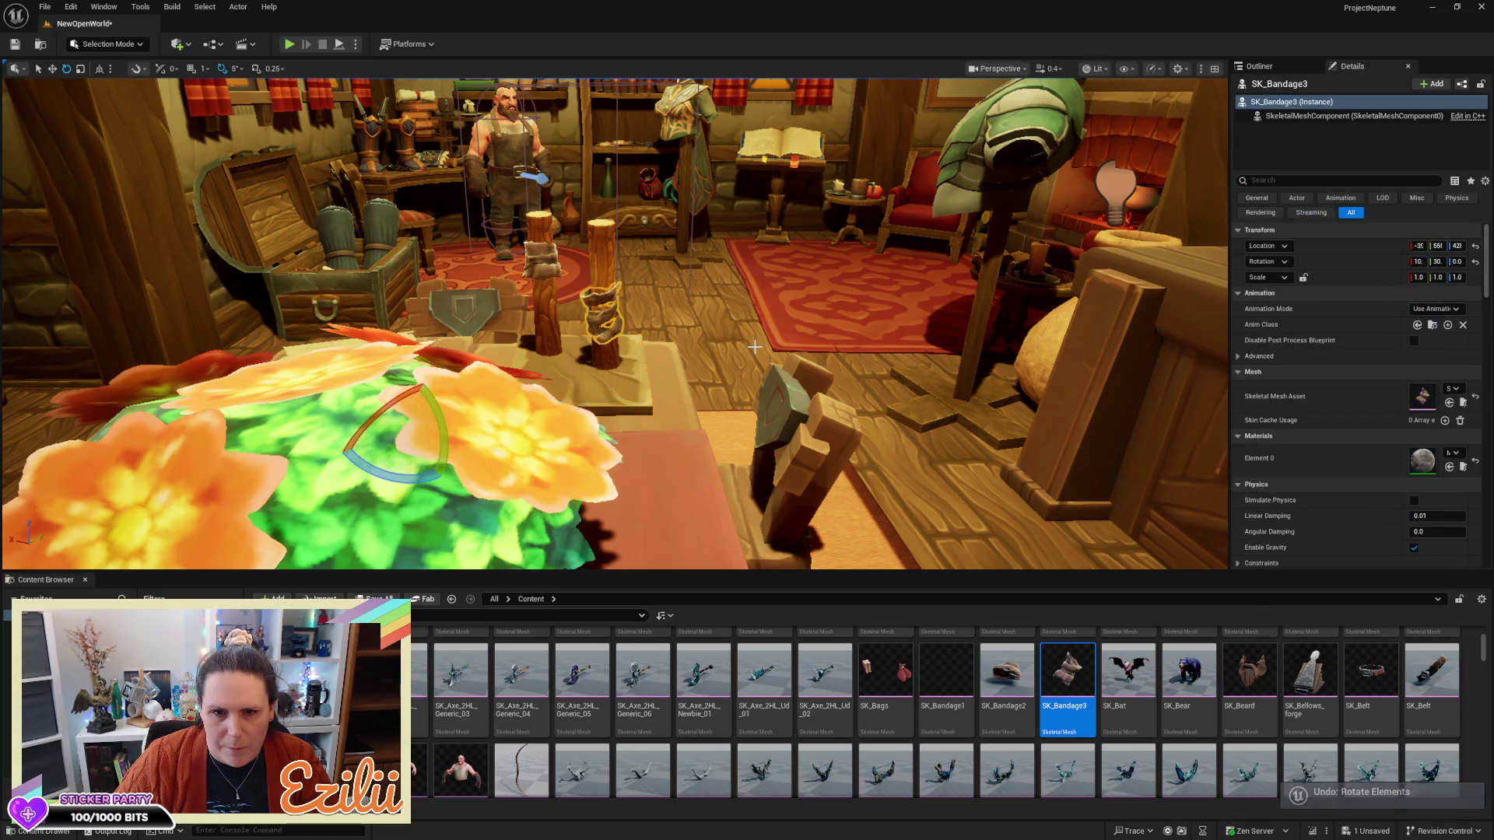
{"action": "mouse_move", "coordinate": [754, 347]}
{"action": "left_mouse_down"}
{"action": "mouse_move", "coordinate": [751, 288]}
{"action": "mouse_move", "coordinate": [735, 369]}
{"action": "mouse_move", "coordinate": [705, 257]}
{"action": "left_mouse_up"}
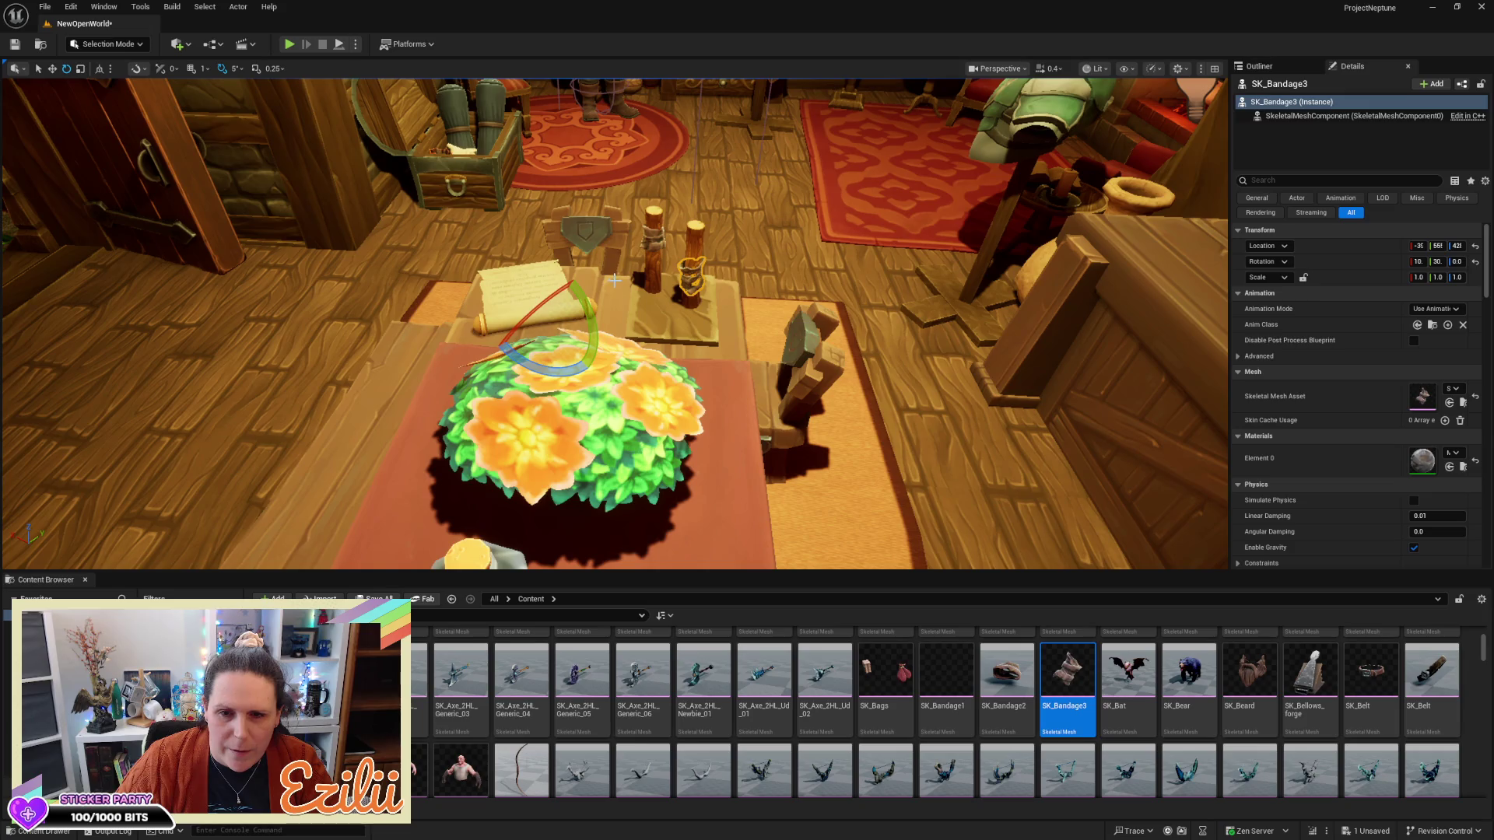
{"action": "mouse_move", "coordinate": [592, 323]}
{"action": "left_mouse_down"}
{"action": "mouse_move", "coordinate": [689, 280]}
{"action": "mouse_move", "coordinate": [592, 152]}
{"action": "mouse_move", "coordinate": [514, 123]}
{"action": "mouse_move", "coordinate": [459, 140]}
{"action": "mouse_move", "coordinate": [418, 204]}
{"action": "mouse_move", "coordinate": [411, 292]}
{"action": "mouse_move", "coordinate": [434, 340]}
{"action": "left_mouse_up"}
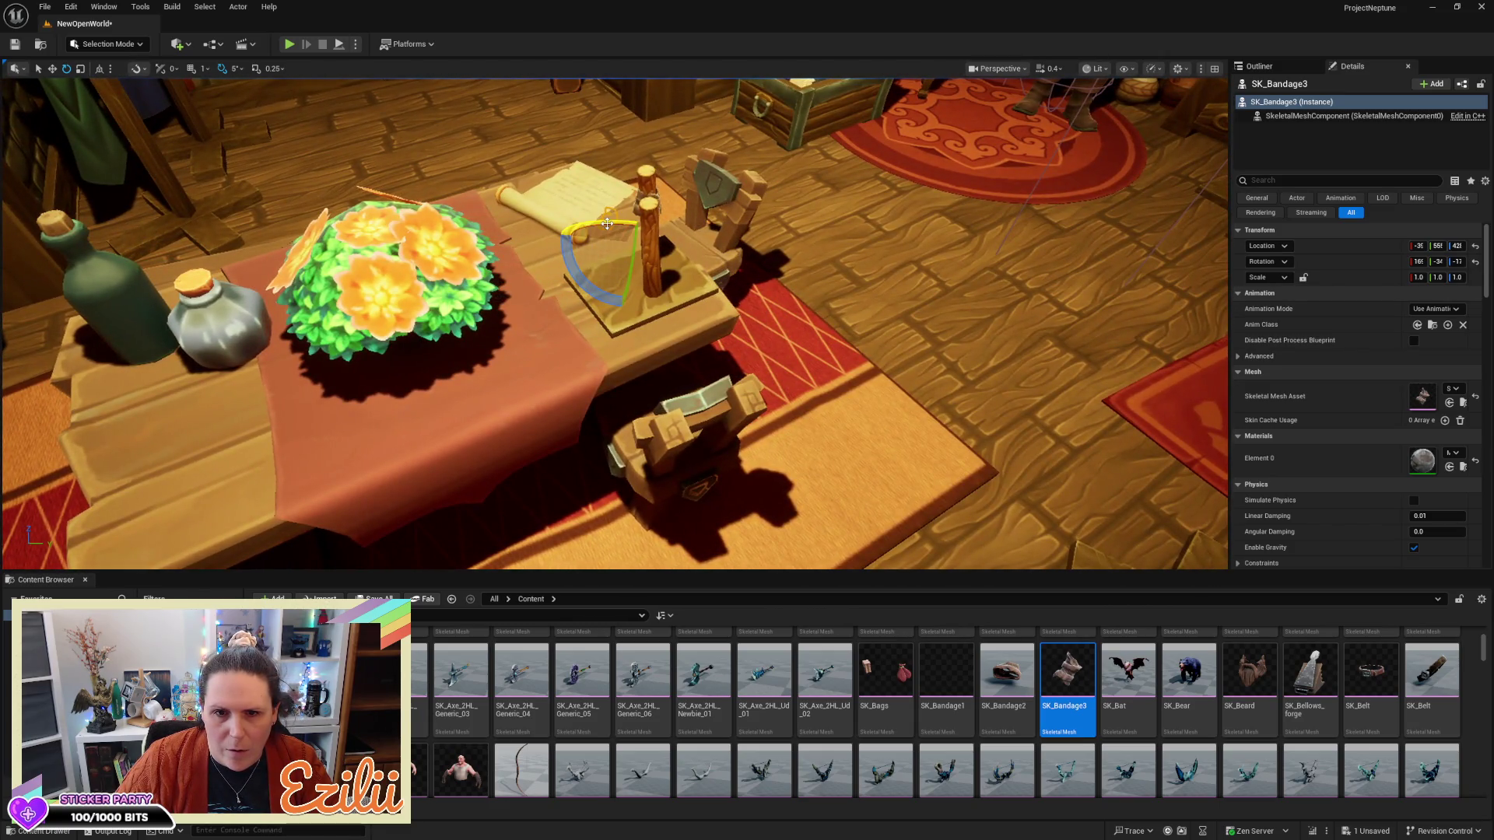
{"action": "left_click_drag", "start_coordinate": [607, 224], "coordinate": [628, 226]}
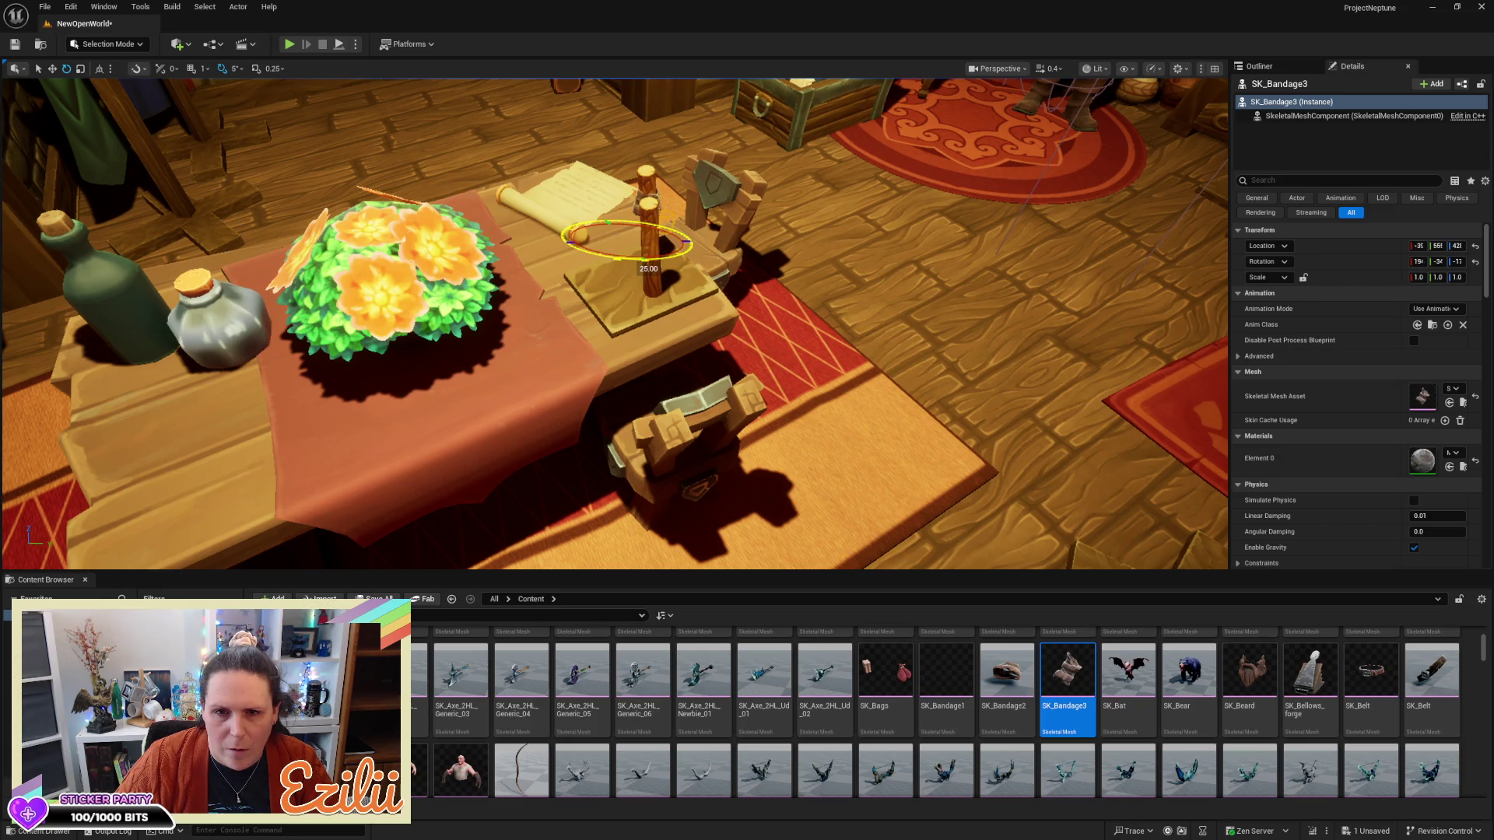
{"action": "key", "text": "w"}
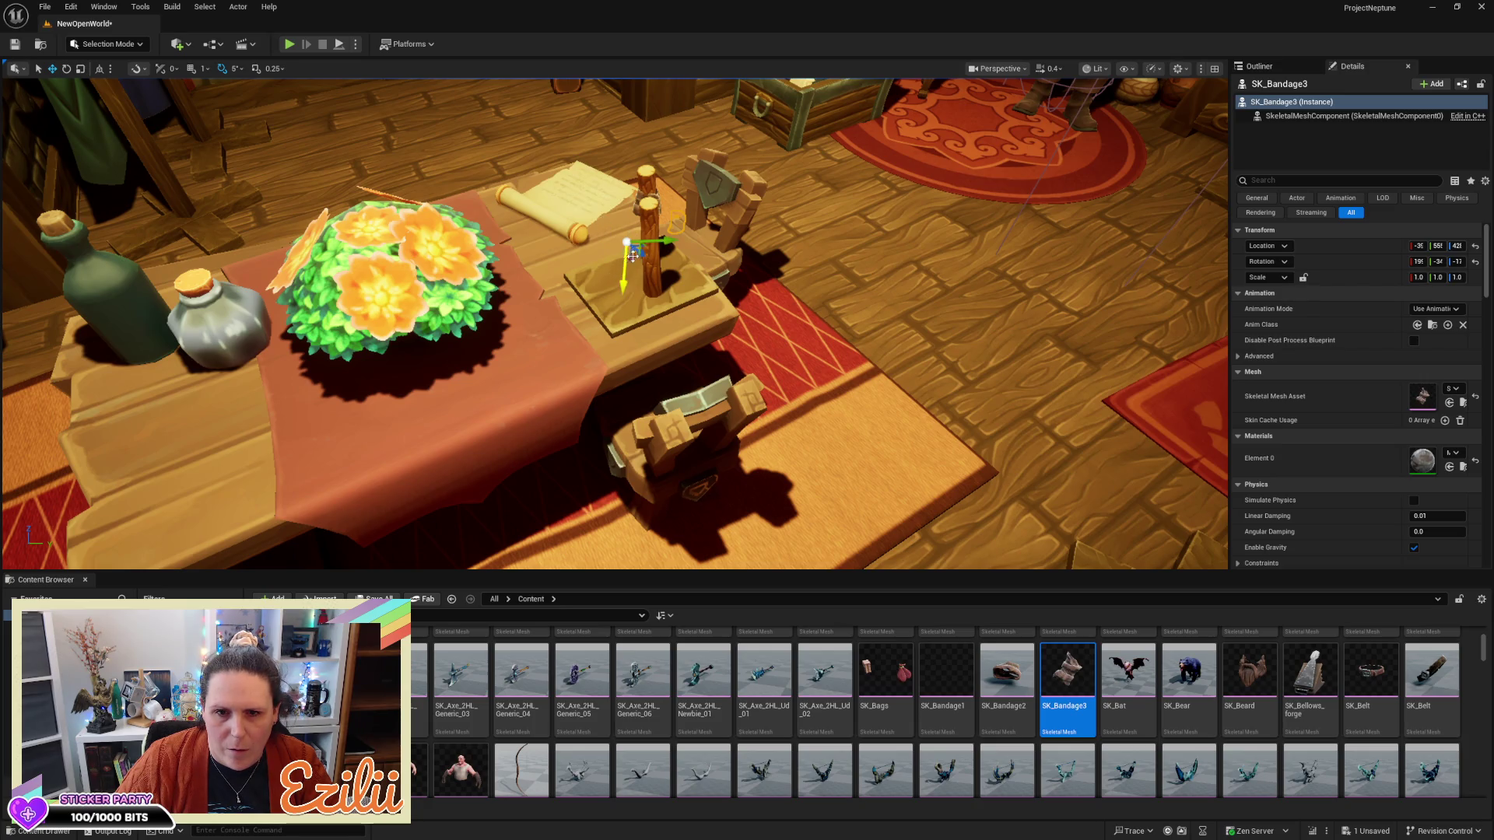
{"action": "left_click_drag", "start_coordinate": [627, 243], "coordinate": [568, 206]}
{"action": "left_click_drag", "start_coordinate": [855, 389], "coordinate": [895, 350]}
{"action": "left_click_drag", "start_coordinate": [700, 311], "coordinate": [710, 389]}
Move SK_Bandage3 by the front-left chair onto the green blade face, adjusting its height
{"action": "mouse_move", "coordinate": [708, 242]}
{"action": "left_mouse_down"}
{"action": "mouse_move", "coordinate": [525, 300]}
{"action": "mouse_move", "coordinate": [542, 306]}
{"action": "mouse_move", "coordinate": [561, 234]}
{"action": "mouse_move", "coordinate": [696, 443]}
{"action": "mouse_move", "coordinate": [542, 426]}
{"action": "mouse_move", "coordinate": [304, 109]}
{"action": "left_mouse_up"}
{"action": "left_click_drag", "start_coordinate": [353, 186], "coordinate": [343, 208]}
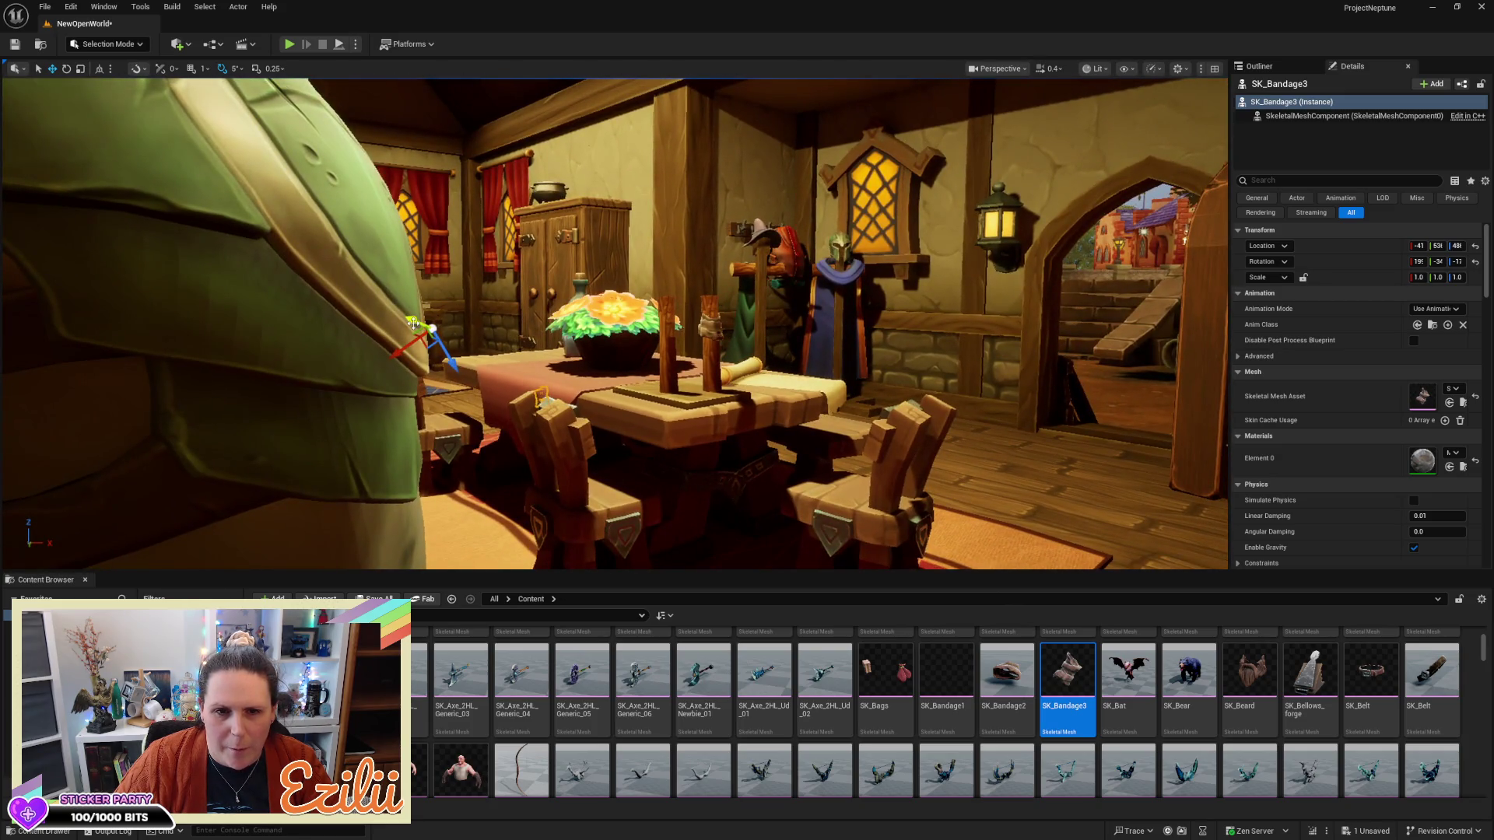
{"action": "mouse_move", "coordinate": [411, 321]}
{"action": "left_mouse_down"}
{"action": "mouse_move", "coordinate": [261, 253]}
{"action": "mouse_move", "coordinate": [365, 202]}
{"action": "left_mouse_up"}
{"action": "left_click_drag", "start_coordinate": [373, 277], "coordinate": [431, 261]}
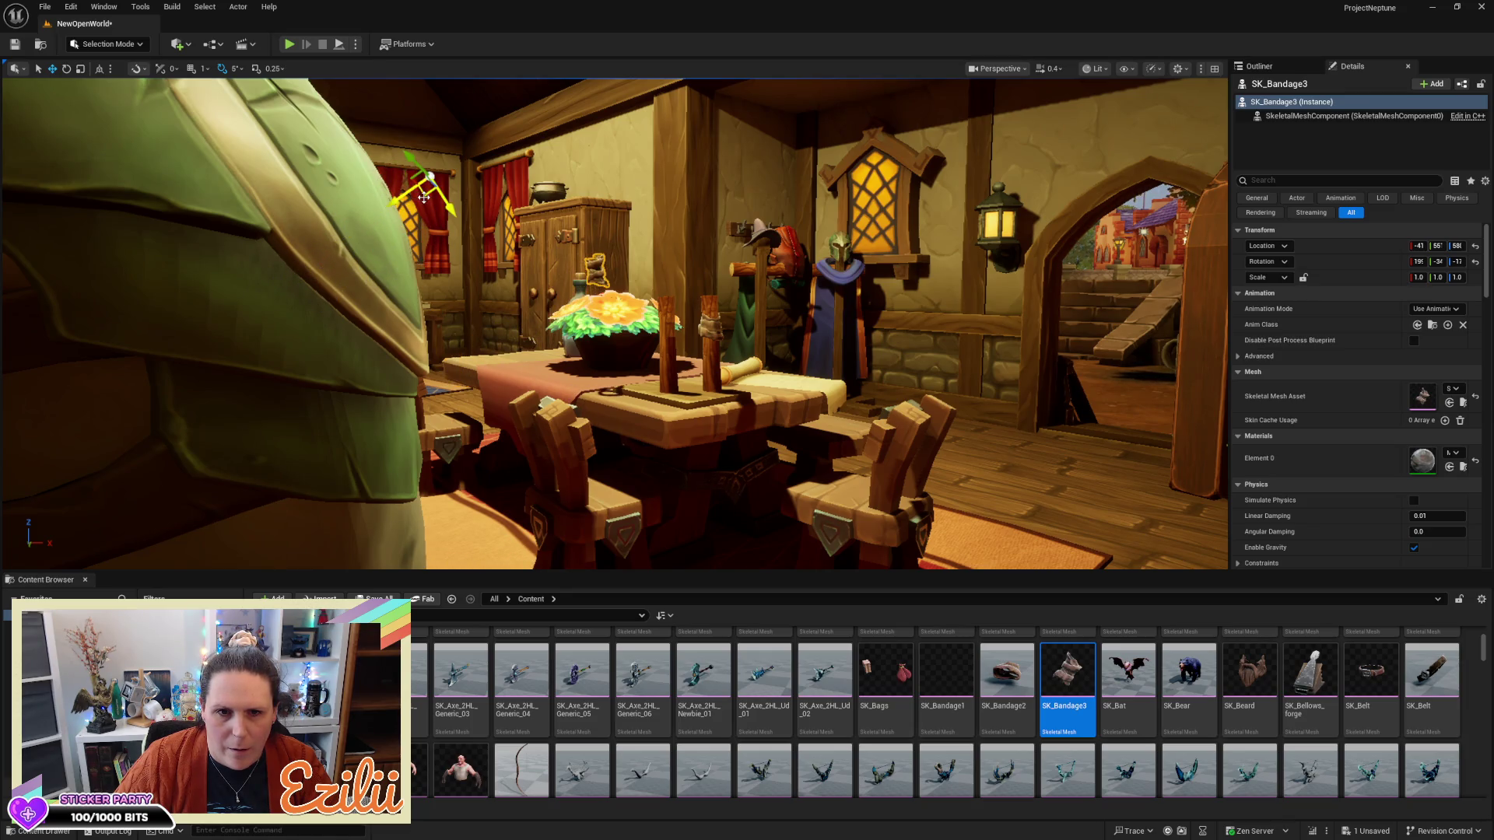
{"action": "mouse_move", "coordinate": [423, 197]}
{"action": "left_mouse_down"}
{"action": "mouse_move", "coordinate": [480, 216]}
{"action": "mouse_move", "coordinate": [498, 241]}
{"action": "left_mouse_up"}
{"action": "left_click_drag", "start_coordinate": [752, 250], "coordinate": [752, 250]}
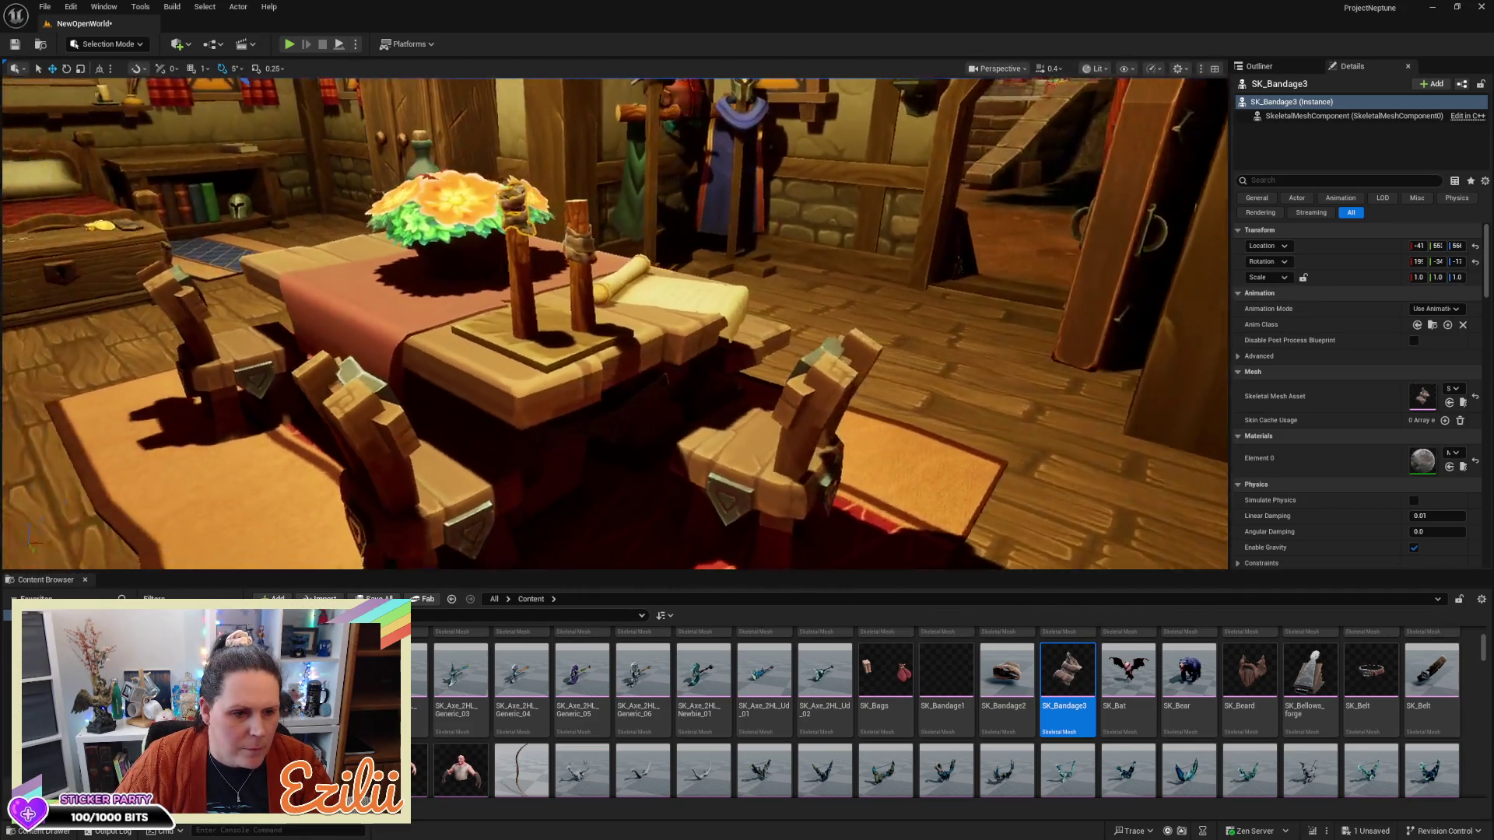
Frame the bandaged posts and drag SK_Bandage3 further down its wooden post
{"action": "key", "text": "d"}
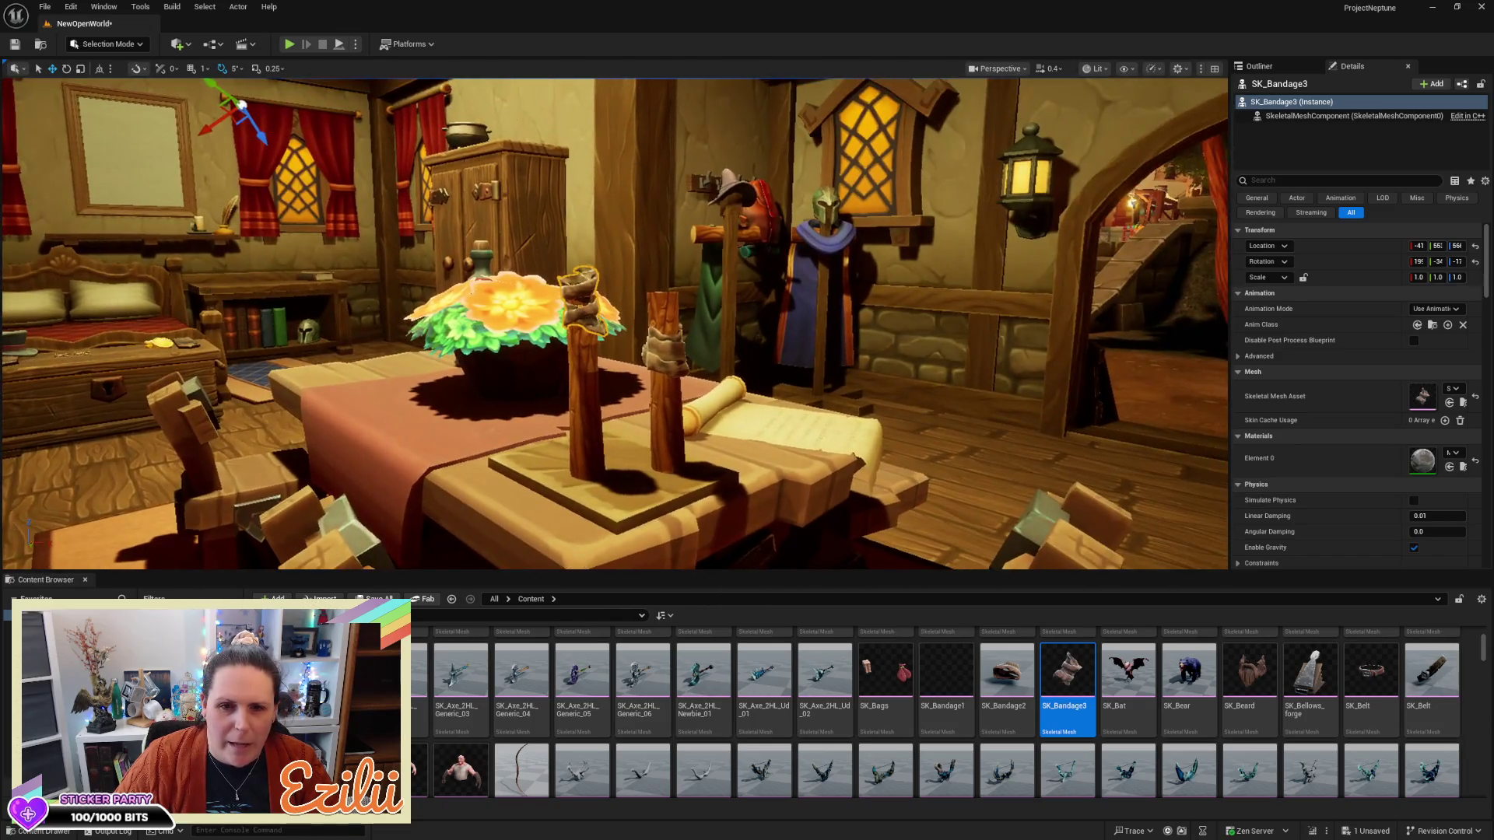
{"action": "key", "text": "w"}
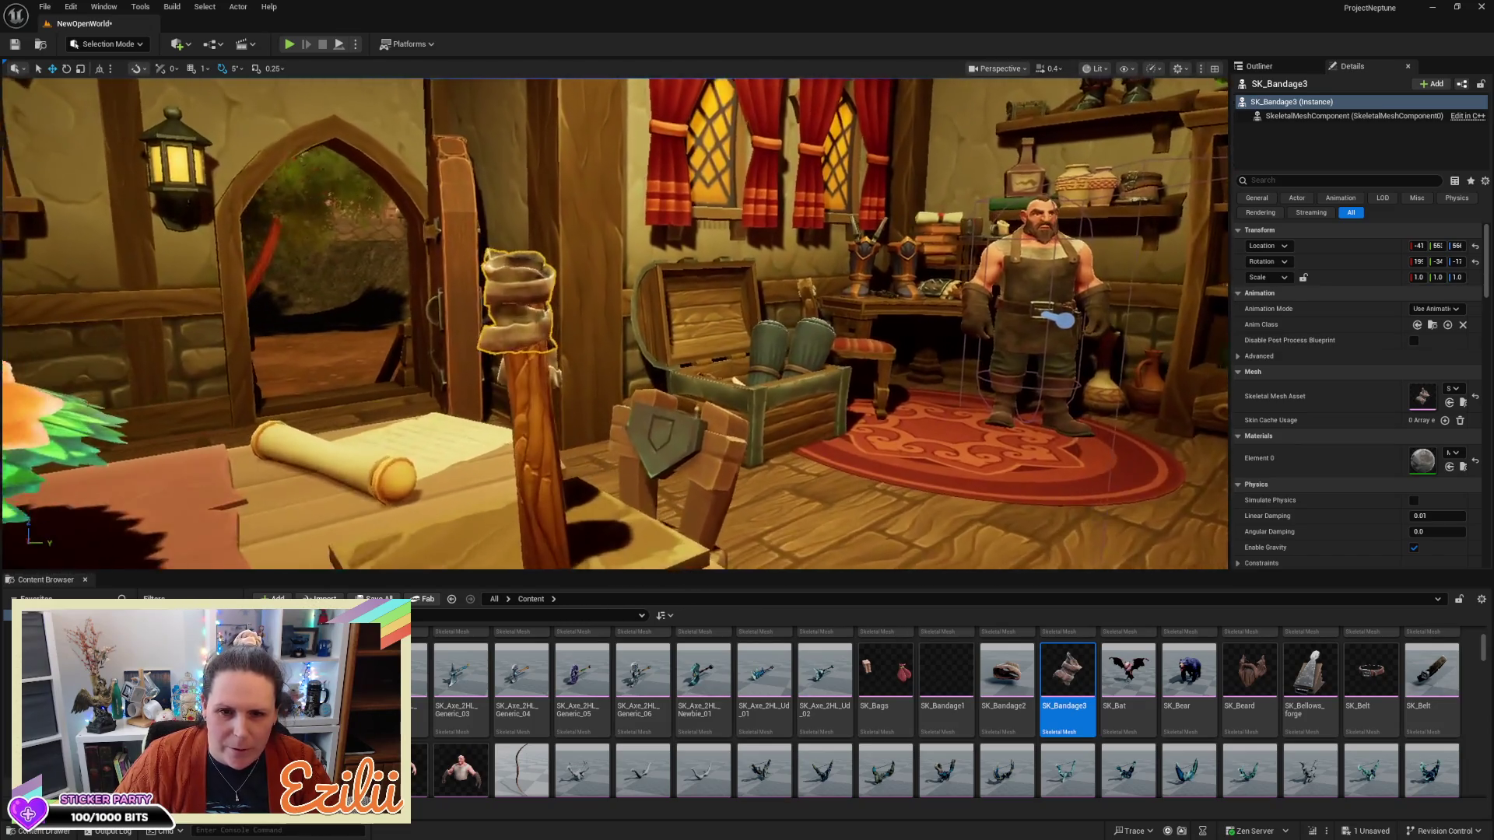
{"action": "key", "text": "s"}
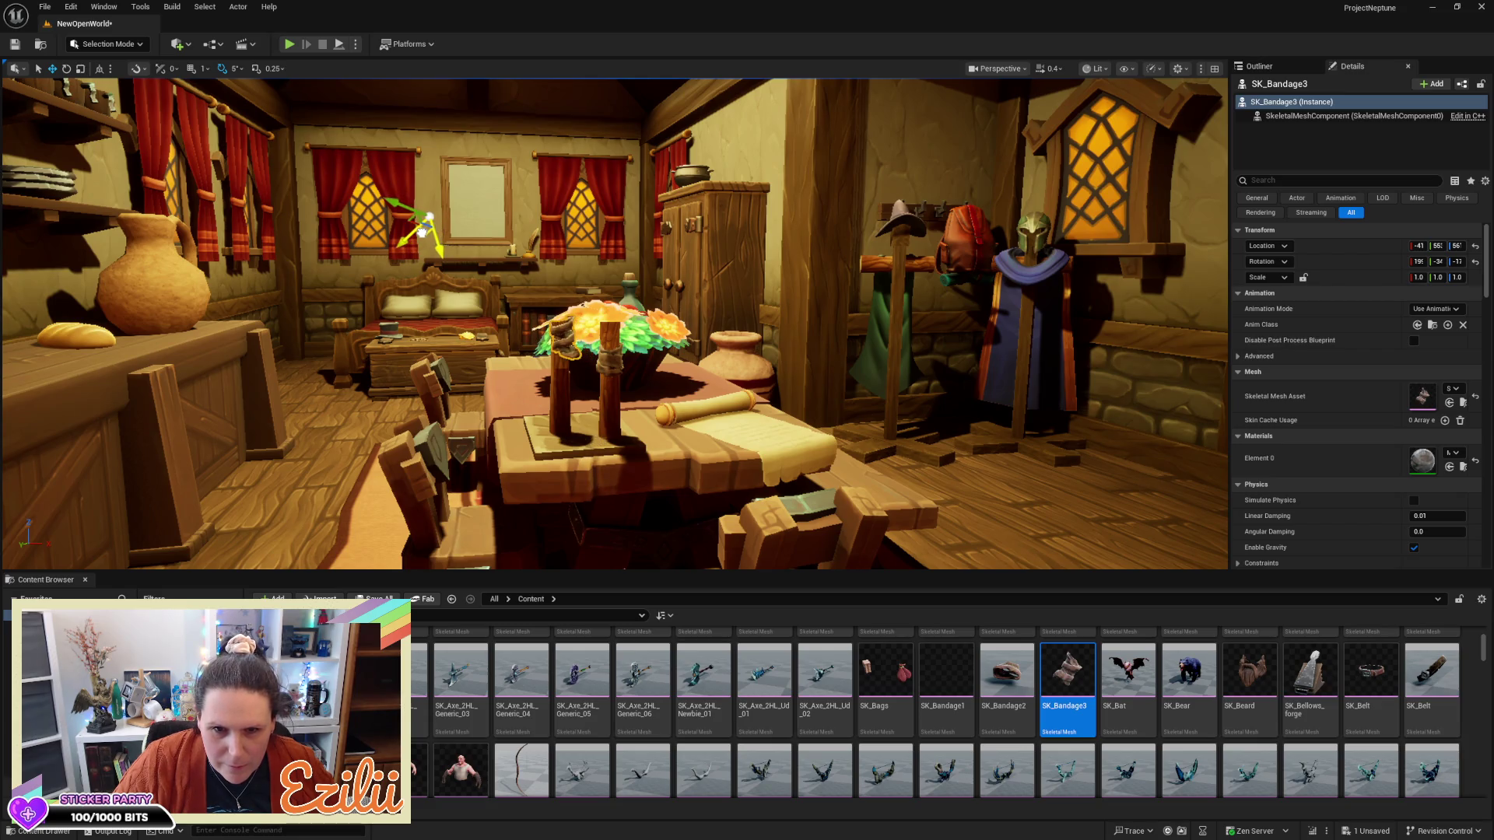
{"action": "left_click_drag", "start_coordinate": [615, 327], "coordinate": [614, 249]}
{"action": "key", "text": "f"}
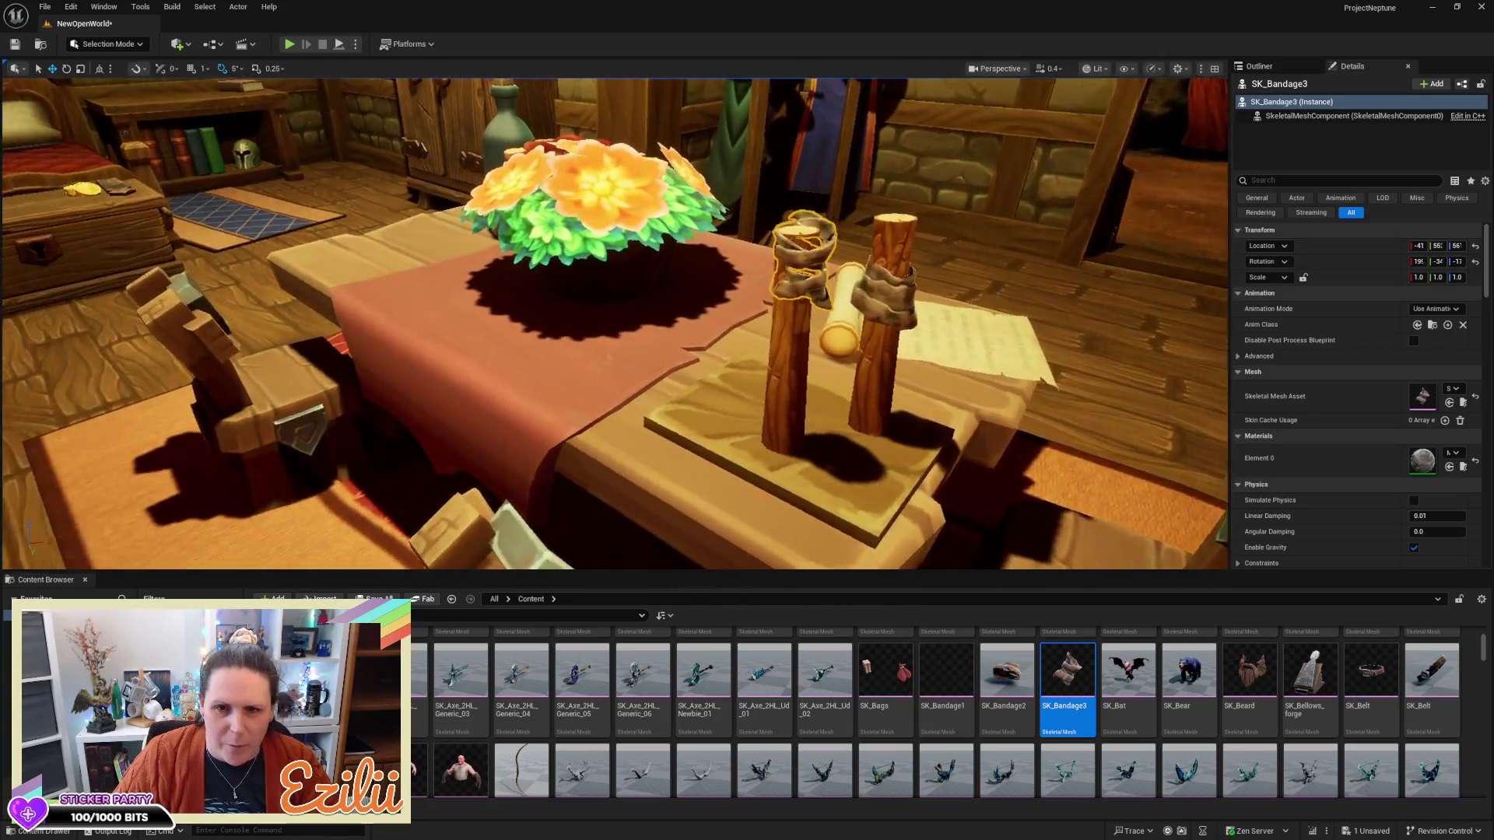
{"action": "left_click_drag", "start_coordinate": [615, 327], "coordinate": [389, 334]}
{"action": "left_click_drag", "start_coordinate": [636, 295], "coordinate": [637, 265]}
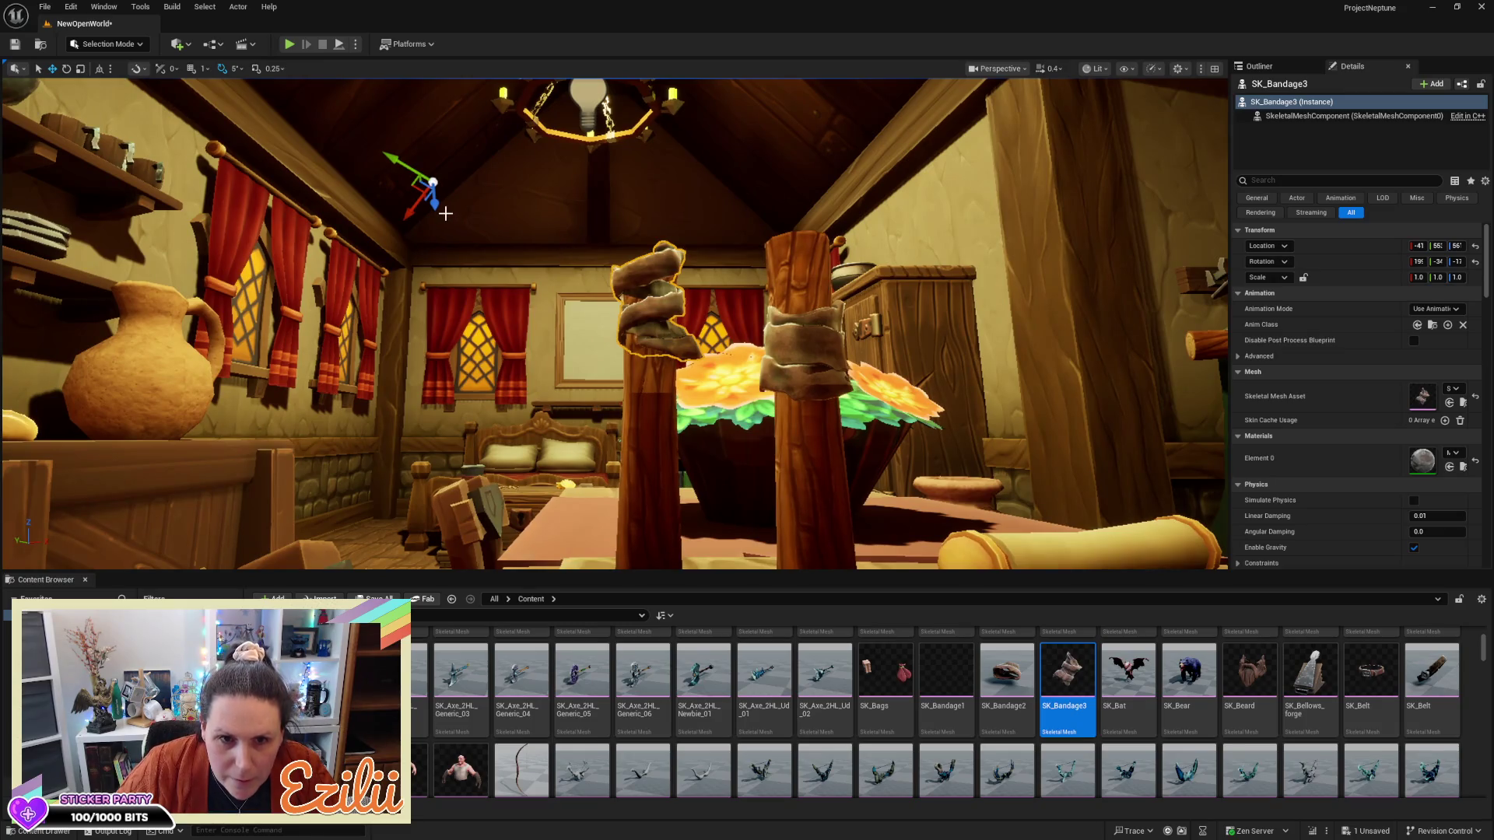
{"action": "left_click_drag", "start_coordinate": [413, 206], "coordinate": [410, 211]}
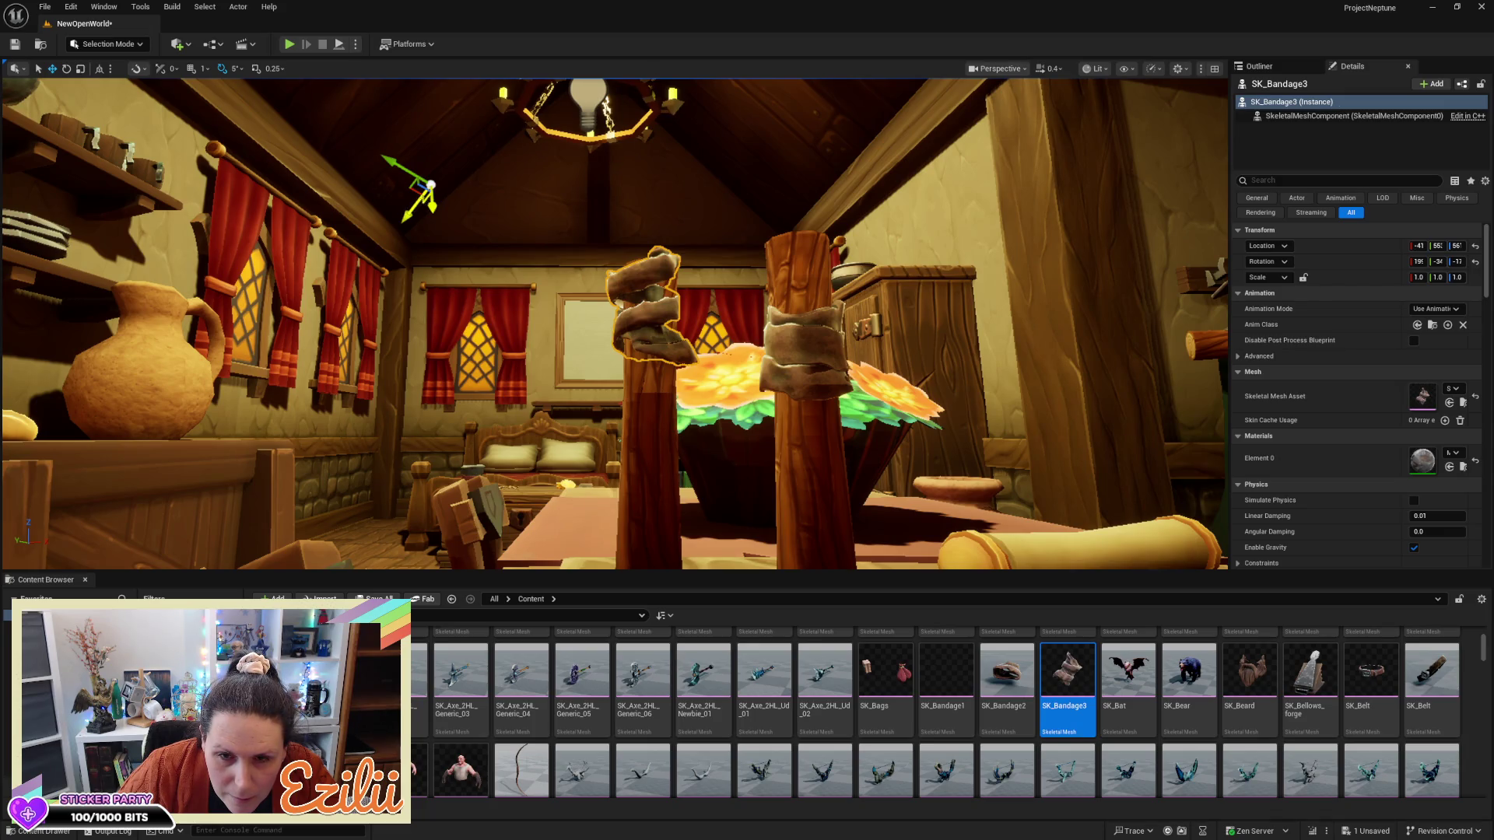
{"action": "mouse_move", "coordinate": [425, 199]}
{"action": "left_mouse_down"}
{"action": "mouse_move", "coordinate": [436, 280]}
{"action": "mouse_move", "coordinate": [435, 249]}
{"action": "left_mouse_up"}
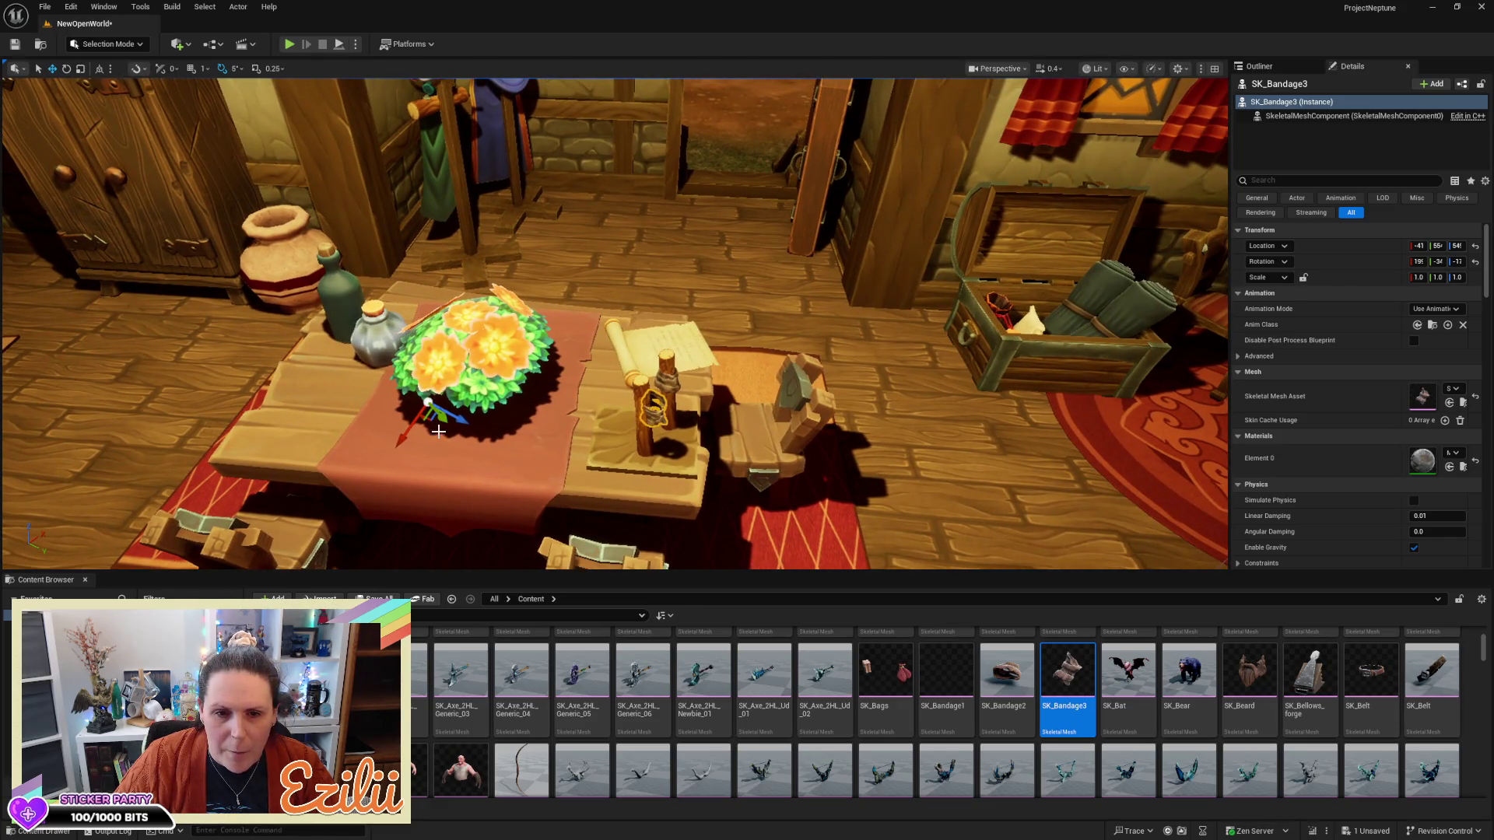
Orbit and fly around the table to check the lowered bandage's placement
{"action": "mouse_move", "coordinate": [569, 437]}
{"action": "left_mouse_down"}
{"action": "mouse_move", "coordinate": [504, 406]}
{"action": "mouse_move", "coordinate": [484, 358]}
{"action": "mouse_move", "coordinate": [692, 386]}
{"action": "left_mouse_up"}
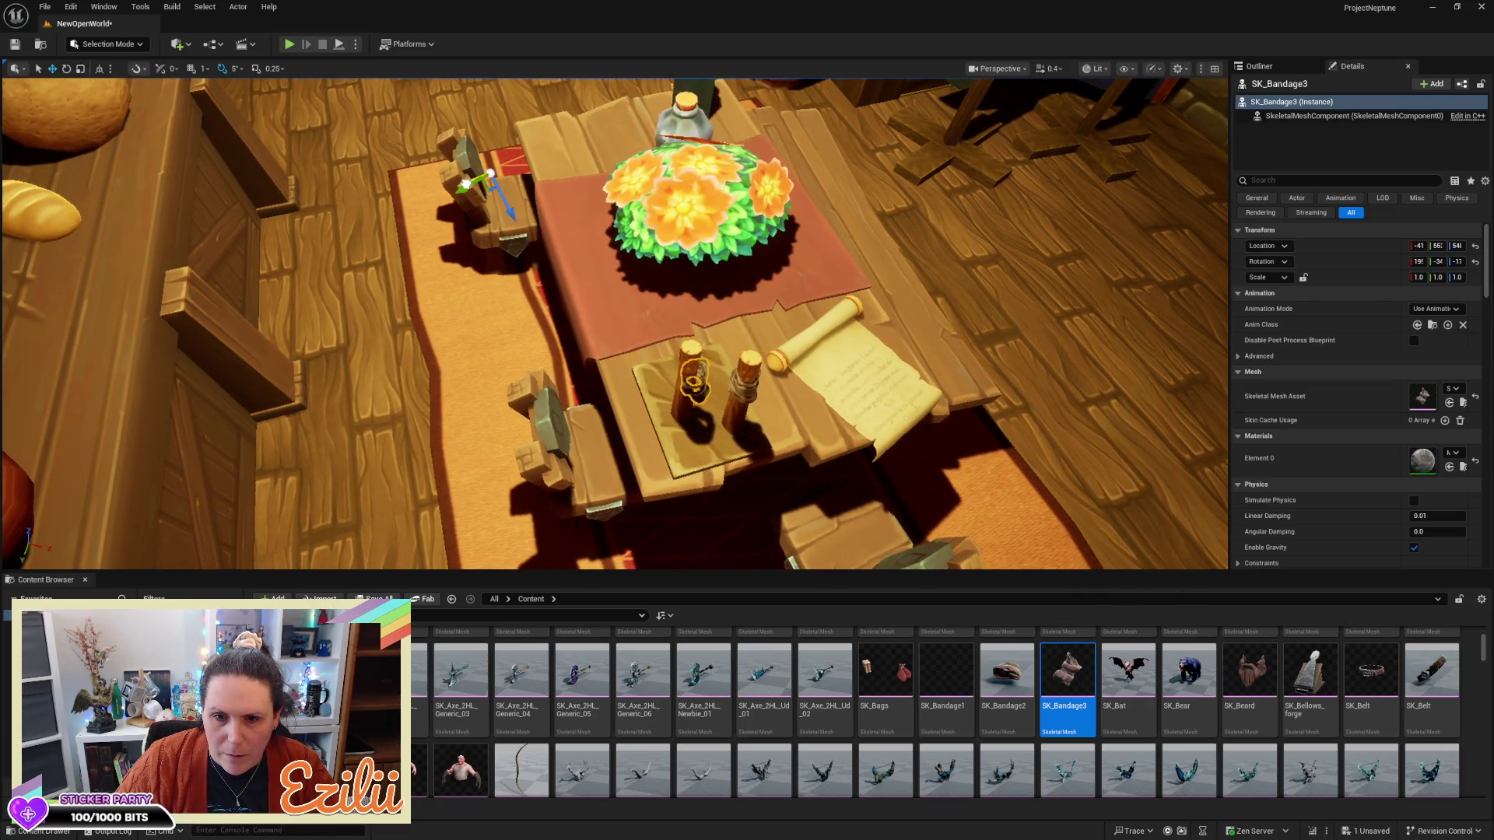
{"action": "mouse_move", "coordinate": [540, 210]}
{"action": "left_mouse_down"}
{"action": "mouse_move", "coordinate": [545, 101]}
{"action": "mouse_move", "coordinate": [529, 132]}
{"action": "mouse_move", "coordinate": [529, 109]}
{"action": "left_mouse_up"}
{"action": "scroll", "coordinate": [614, 323], "scroll_direction": "down", "scroll_amount": 5}
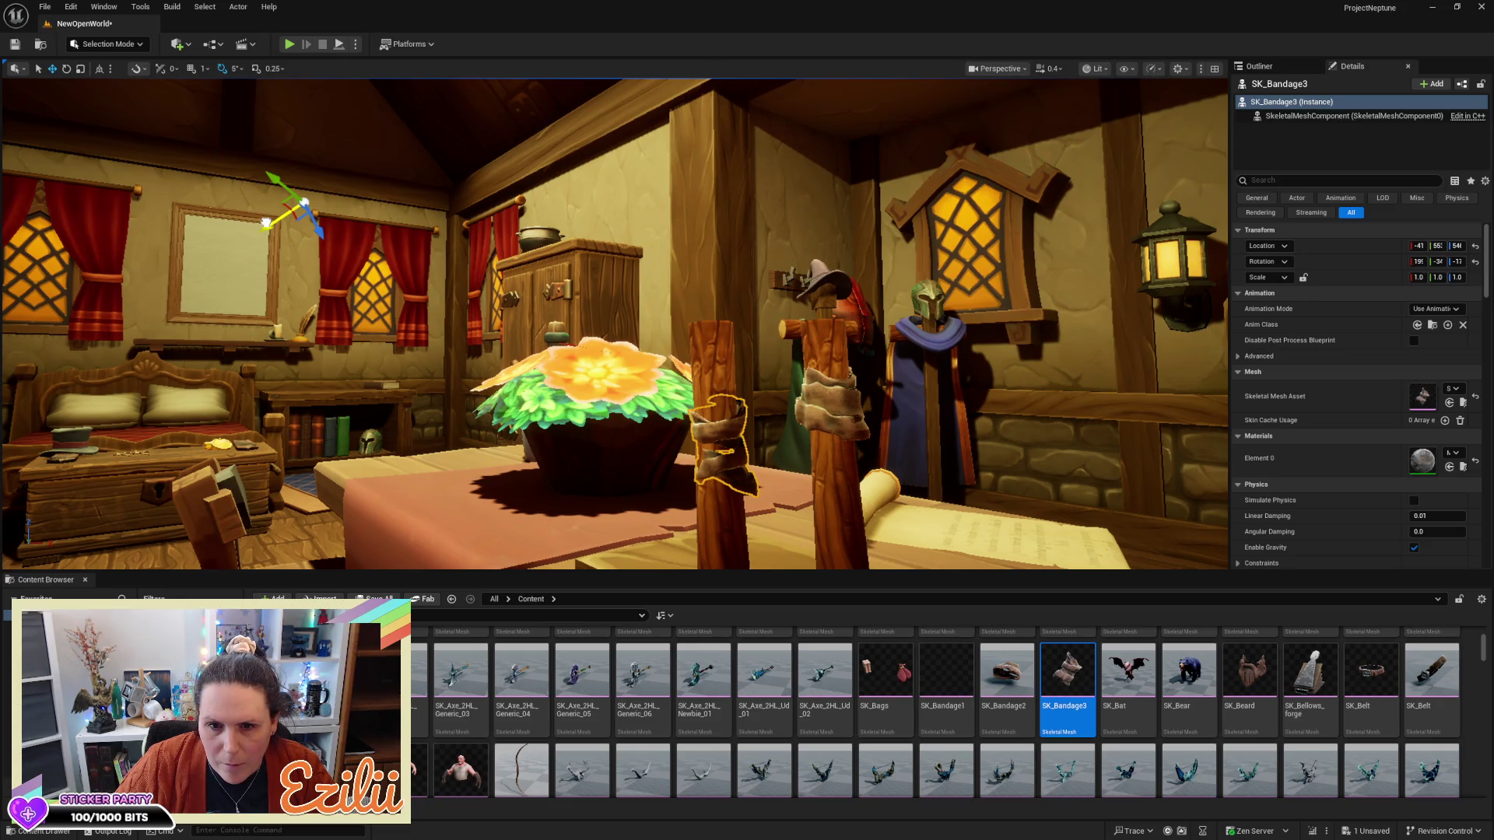
{"action": "mouse_move", "coordinate": [261, 222]}
{"action": "left_mouse_down"}
{"action": "mouse_move", "coordinate": [366, 234]}
{"action": "mouse_move", "coordinate": [304, 226]}
{"action": "left_mouse_up"}
{"action": "left_click_drag", "start_coordinate": [230, 392], "coordinate": [231, 391]}
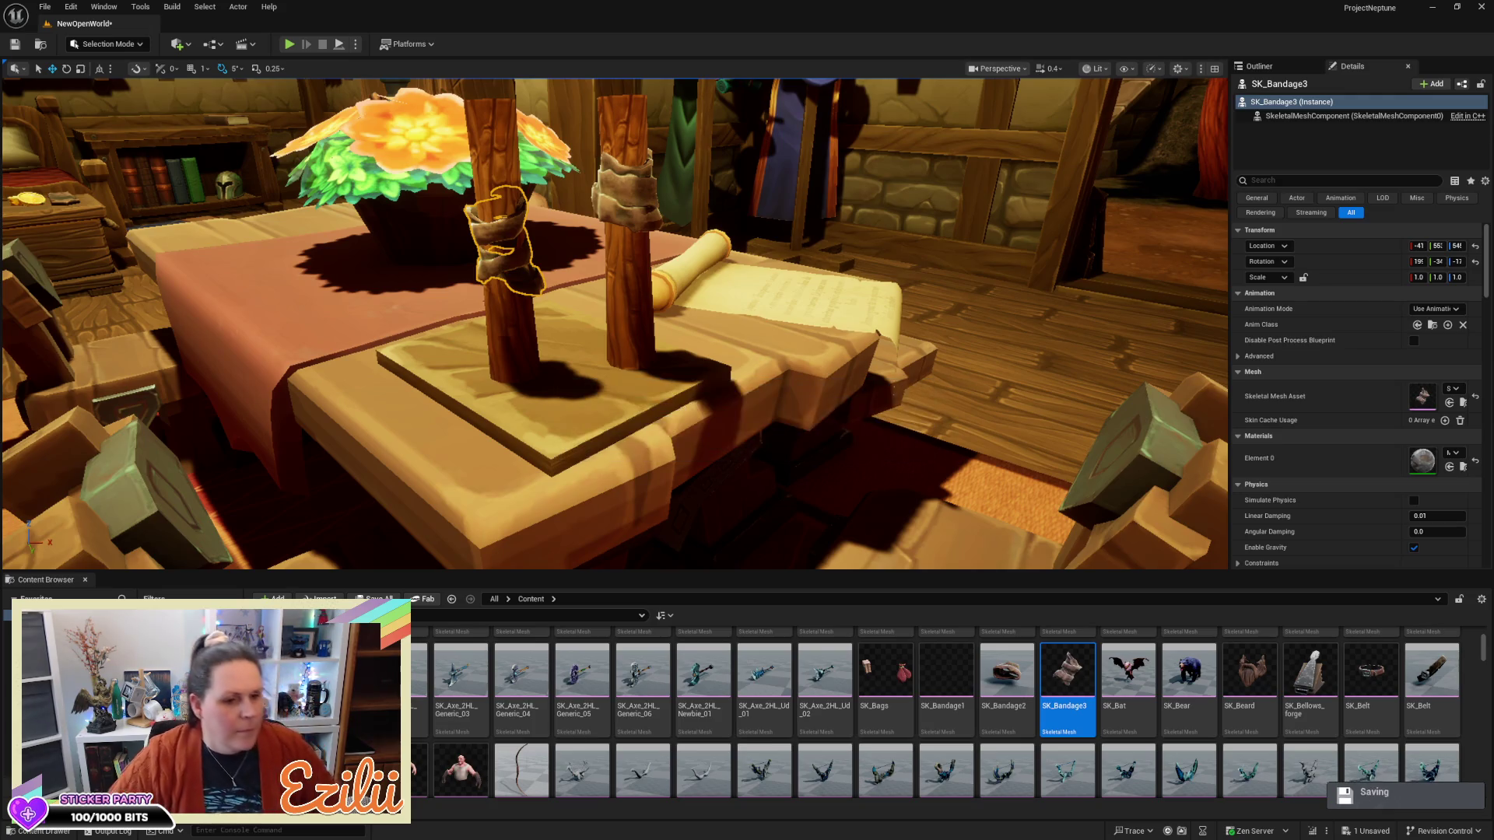
{"action": "left_click_drag", "start_coordinate": [614, 323], "coordinate": [515, 301]}
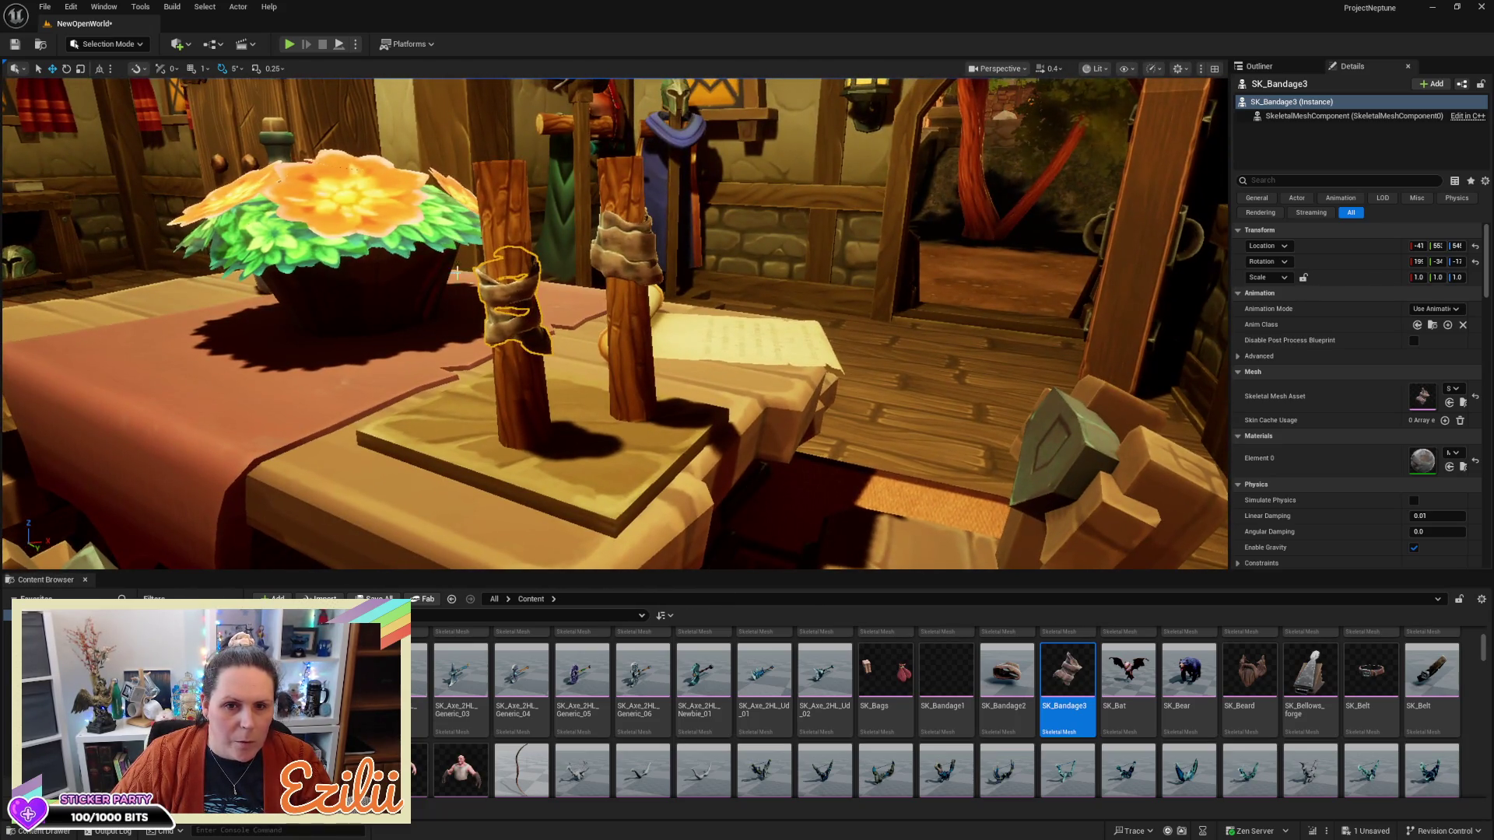
Switch the transform gizmo from World to Local coordinate space
{"action": "left_click", "coordinate": [99, 70]}
{"action": "left_click_drag", "start_coordinate": [327, 148], "coordinate": [300, 183]}
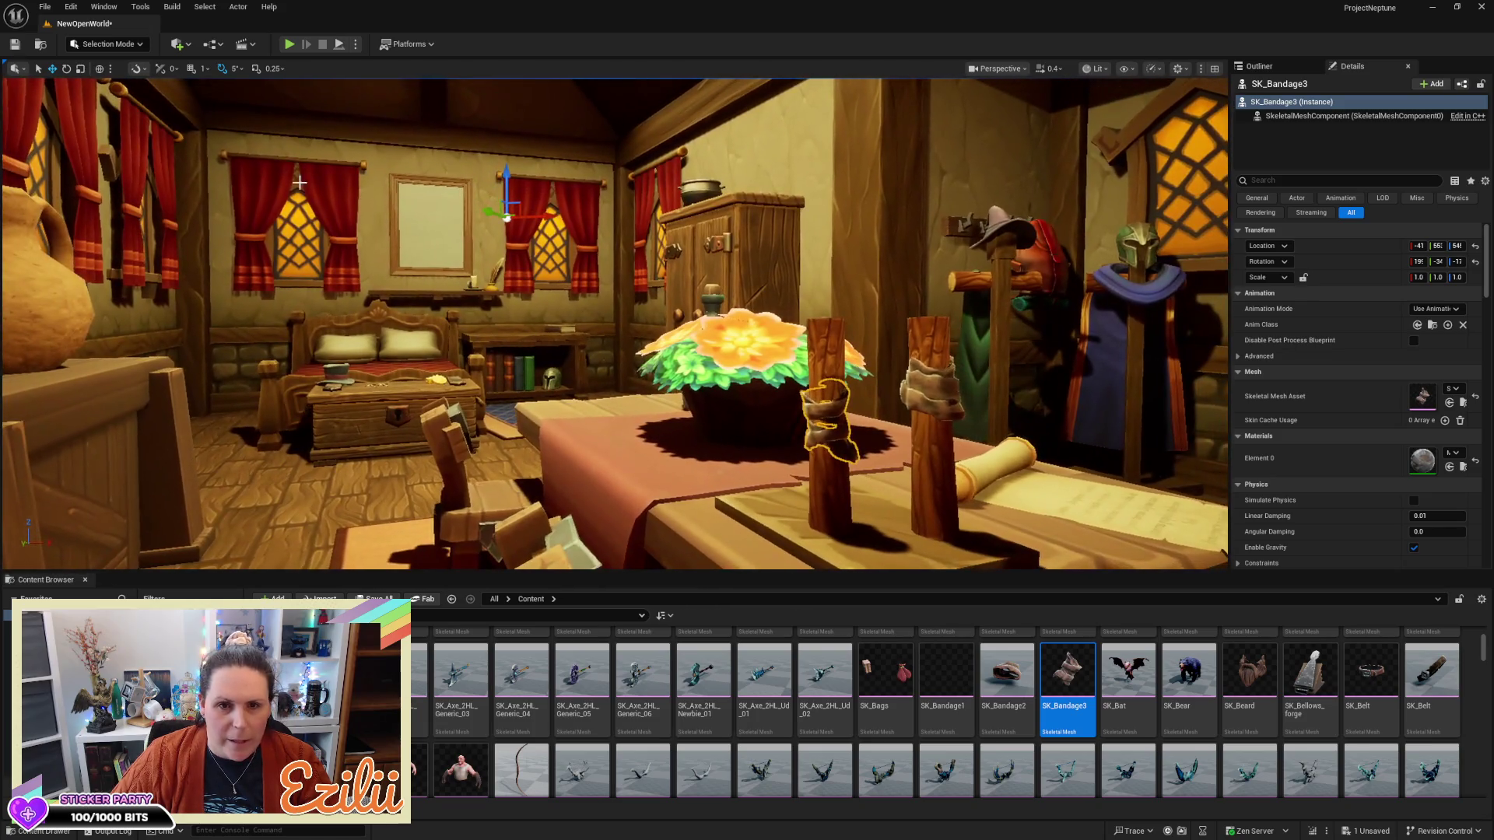
{"action": "left_click", "coordinate": [99, 70]}
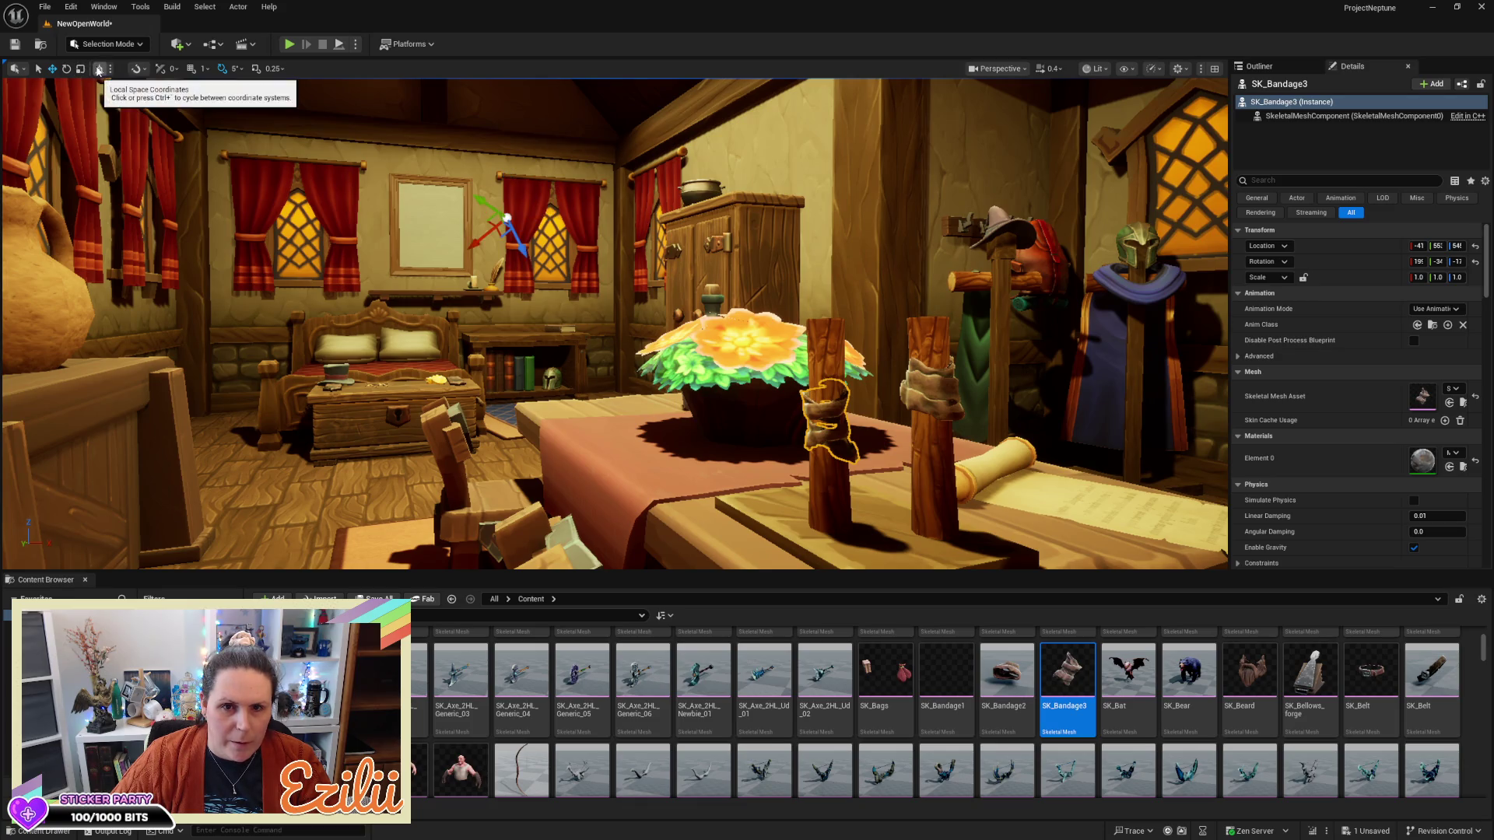
{"action": "left_click", "coordinate": [99, 70]}
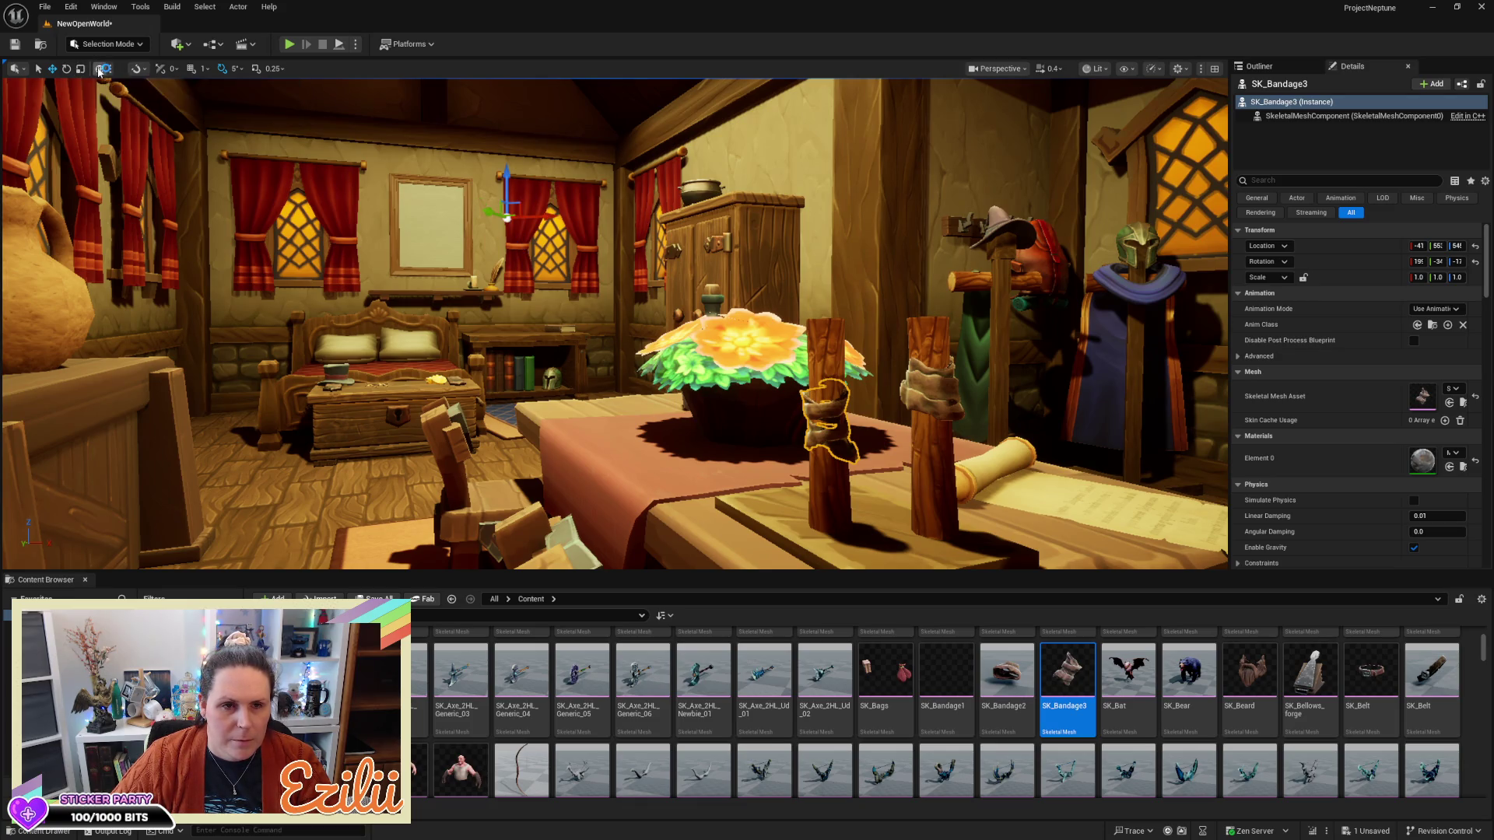
Select the SK_Bandage3 wrap together with its log post
{"action": "mouse_move", "coordinate": [612, 290]}
{"action": "left_mouse_down"}
{"action": "mouse_move", "coordinate": [553, 304]}
{"action": "mouse_move", "coordinate": [592, 308]}
{"action": "left_mouse_up"}
{"action": "left_click", "coordinate": [667, 256]}
{"action": "left_click_drag", "start_coordinate": [666, 257], "coordinate": [611, 284]}
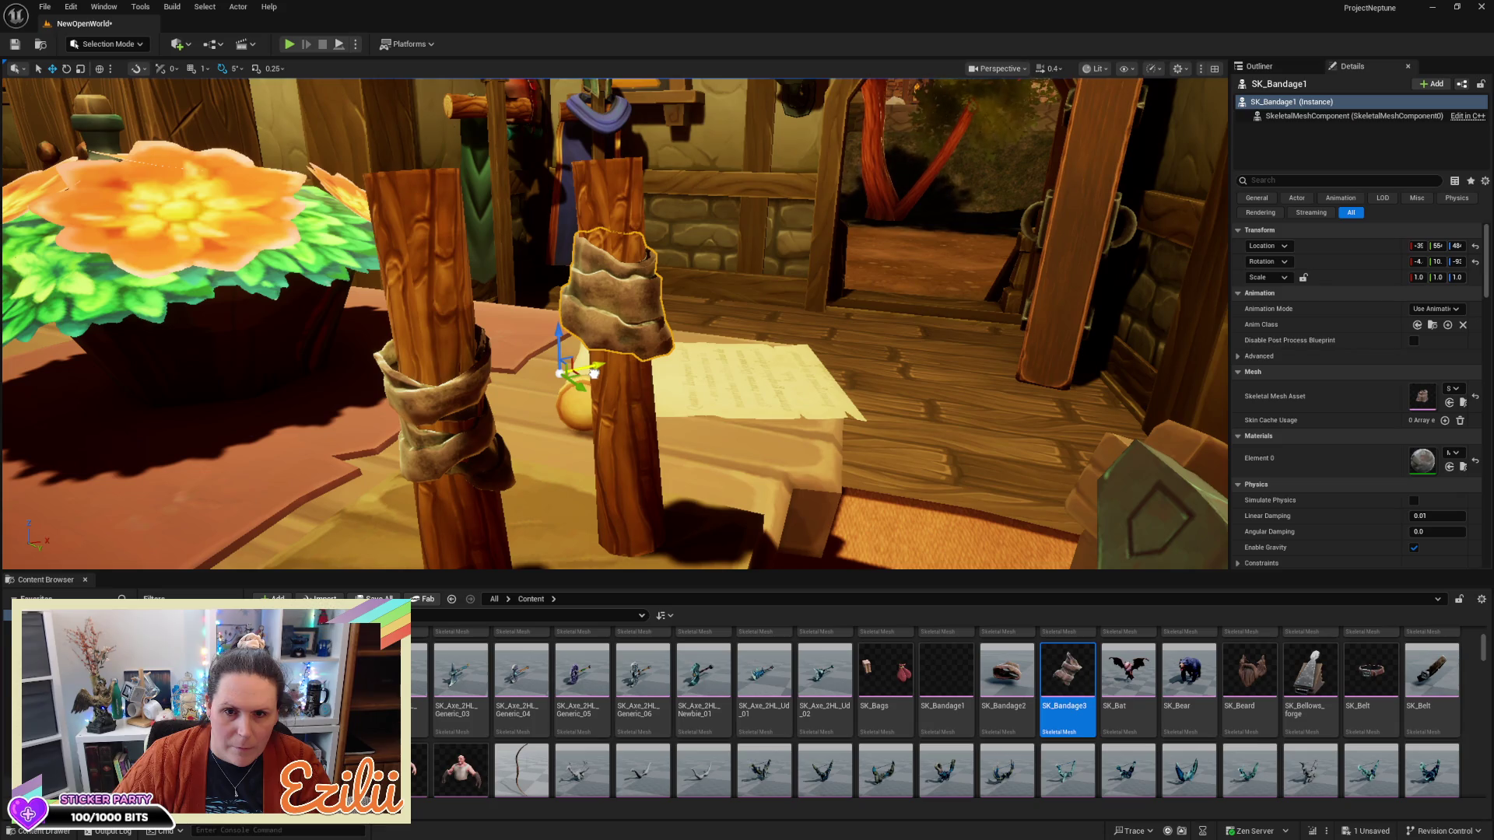
{"action": "key", "text": "Escape"}
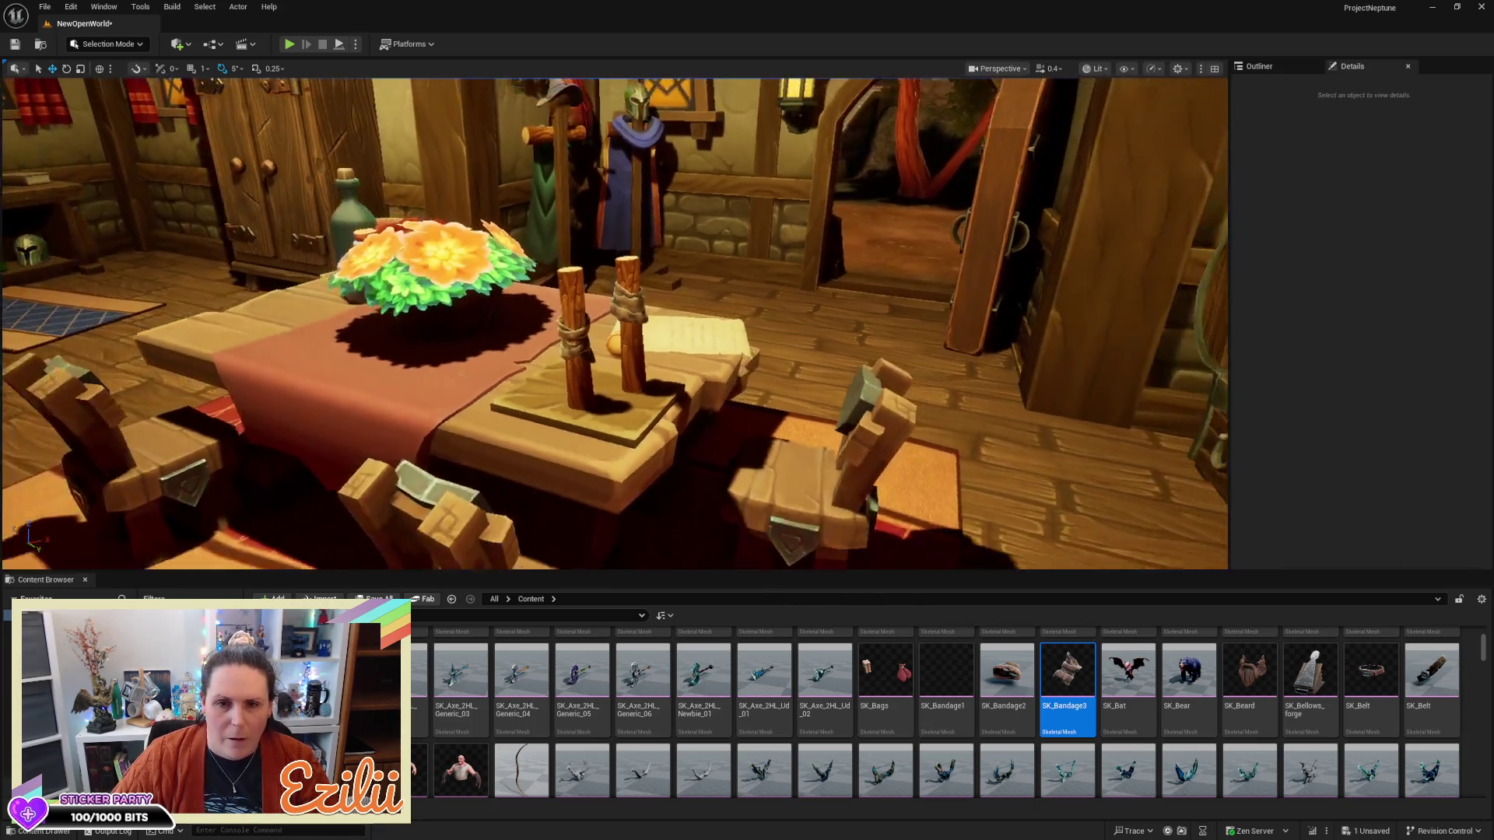
{"action": "mouse_move", "coordinate": [611, 284]}
{"action": "left_mouse_down"}
{"action": "mouse_move", "coordinate": [517, 312]}
{"action": "mouse_move", "coordinate": [528, 304]}
{"action": "left_mouse_up"}
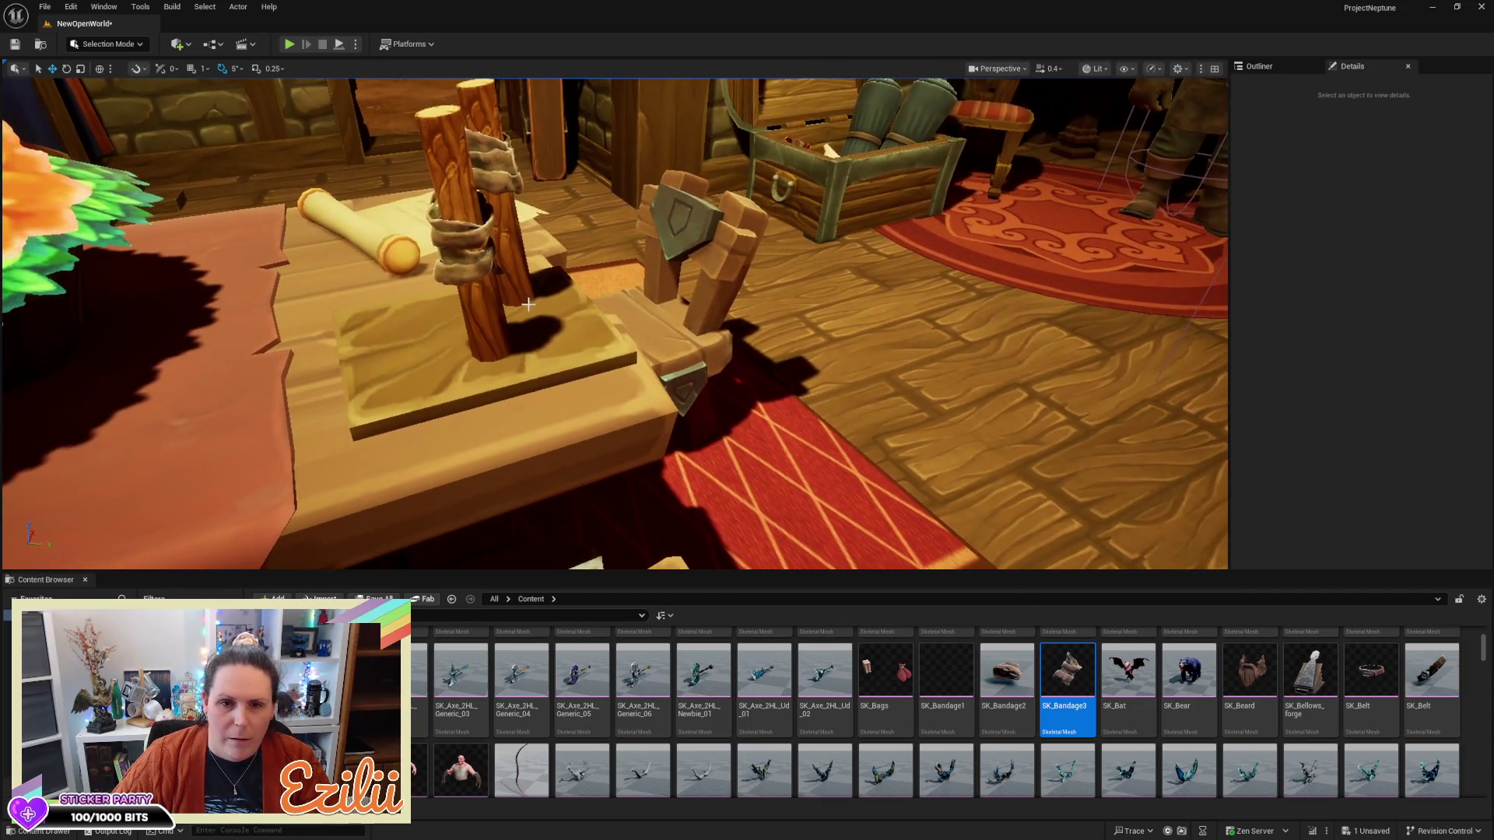
{"action": "left_click", "coordinate": [489, 276]}
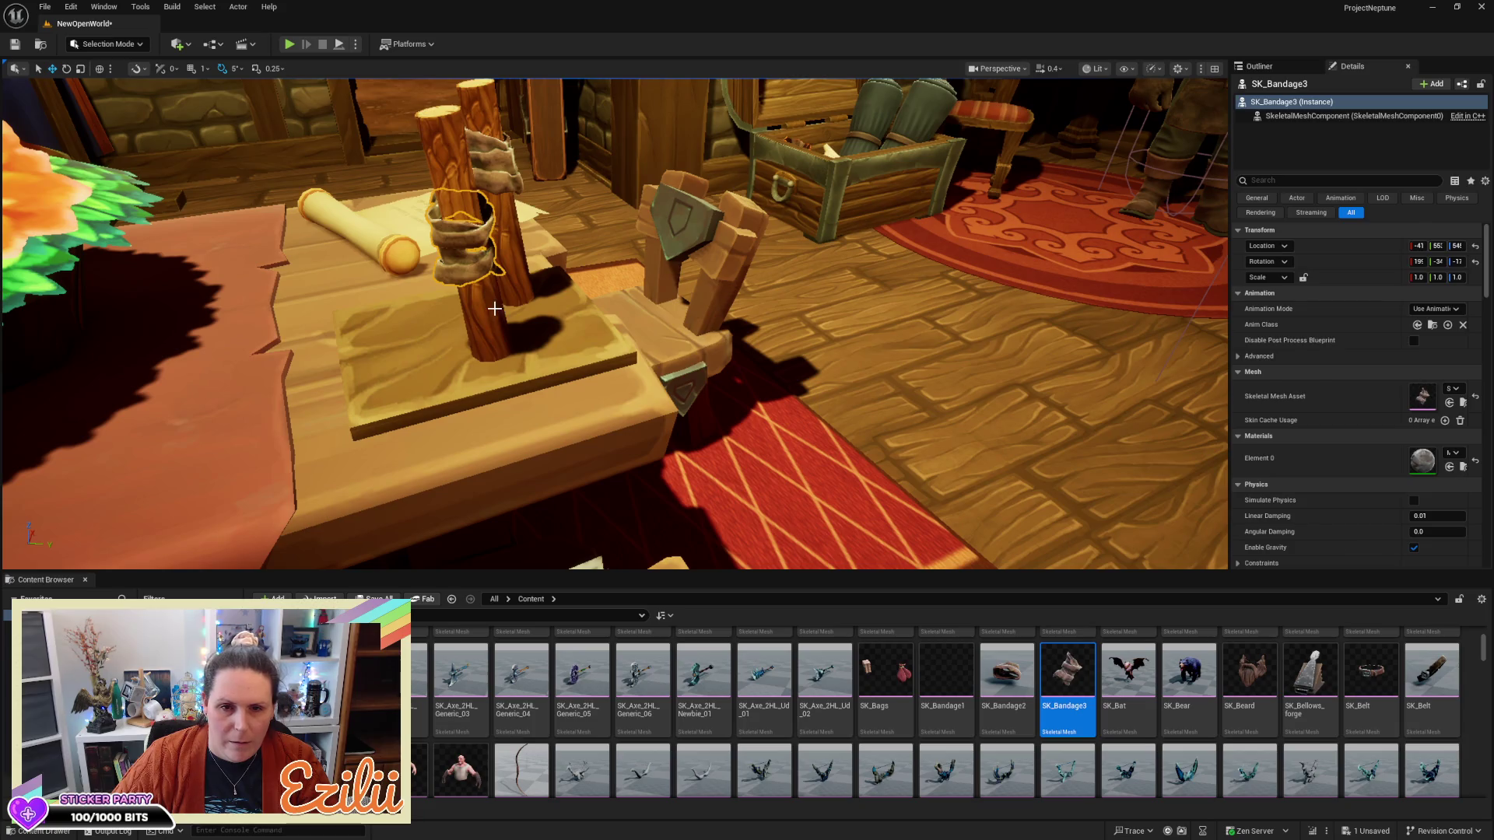
{"action": "left_click", "coordinate": [495, 309], "text": "ctrl"}
{"action": "mouse_move", "coordinate": [529, 304]}
{"action": "left_mouse_down"}
{"action": "mouse_move", "coordinate": [591, 296]}
{"action": "mouse_move", "coordinate": [582, 249]}
{"action": "left_mouse_up"}
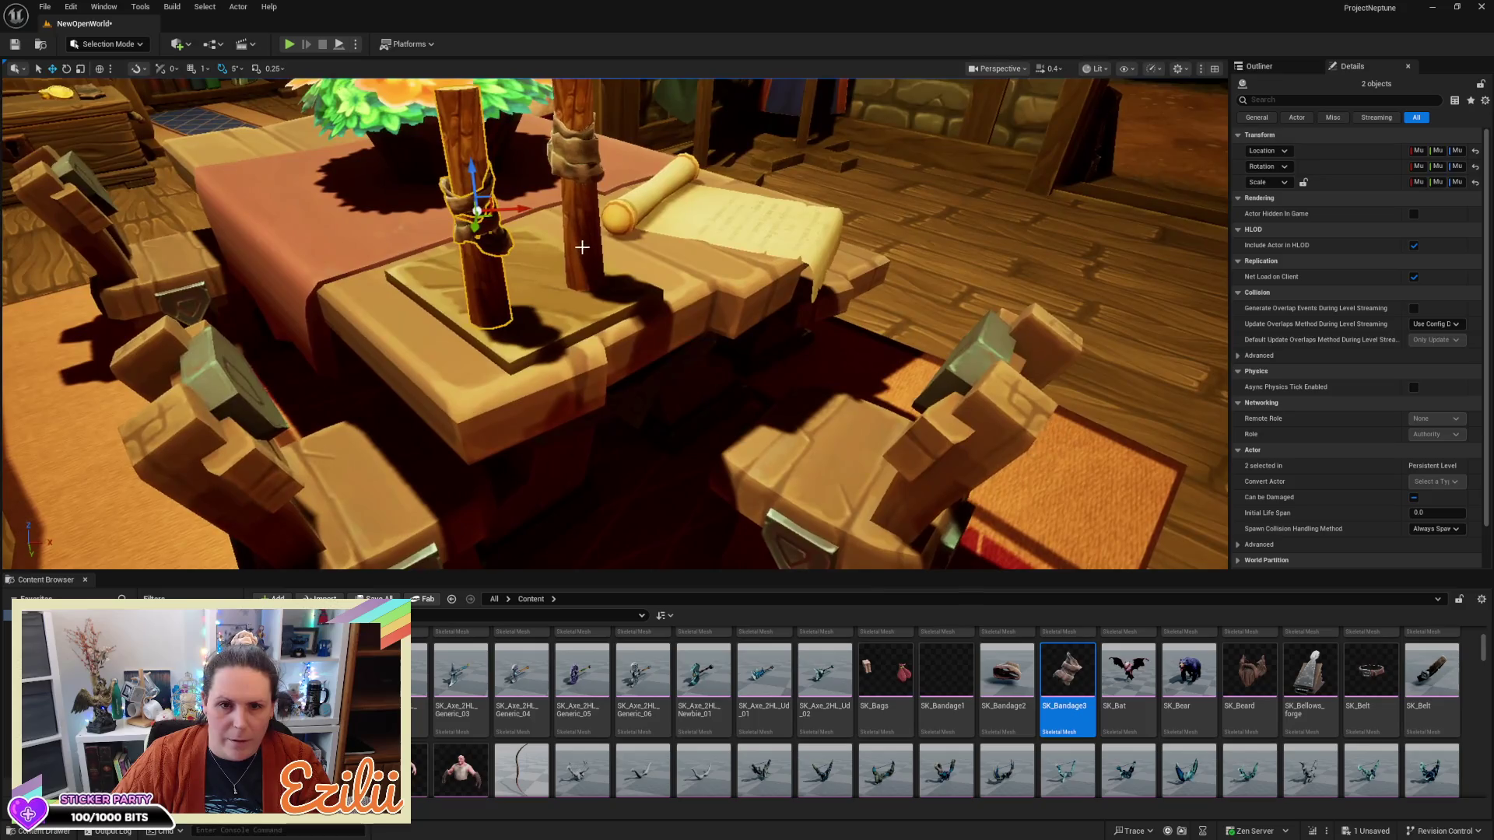
Select Log_3 with its SK_Bandage1 wrap and duplicate them beside the original
{"action": "mouse_move", "coordinate": [520, 207]}
{"action": "left_mouse_down"}
{"action": "mouse_move", "coordinate": [554, 212]}
{"action": "mouse_move", "coordinate": [505, 233]}
{"action": "mouse_move", "coordinate": [557, 231]}
{"action": "left_mouse_up"}
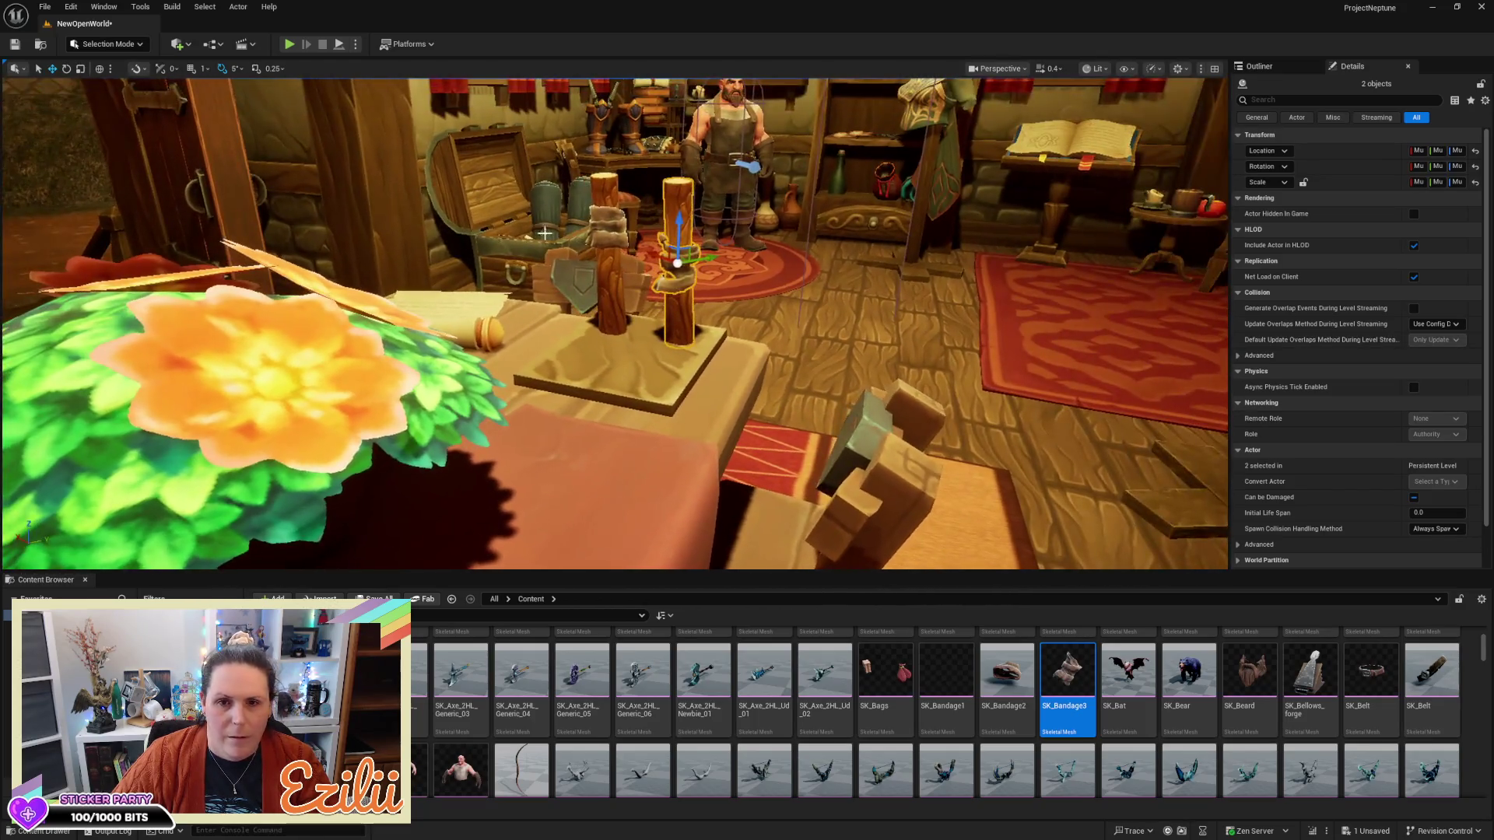
{"action": "left_click", "coordinate": [615, 287]}
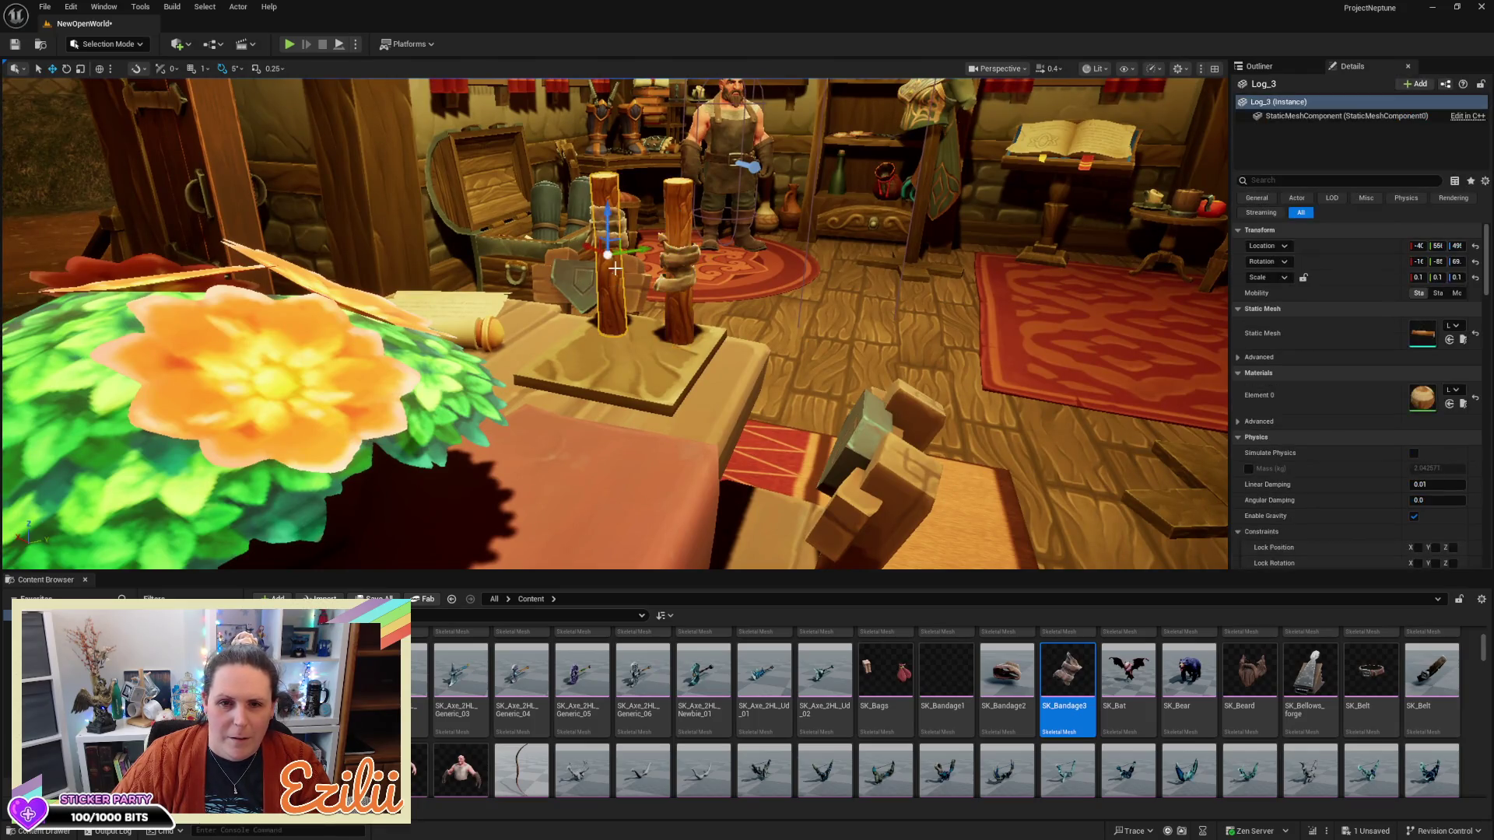
{"action": "left_click", "coordinate": [600, 216]}
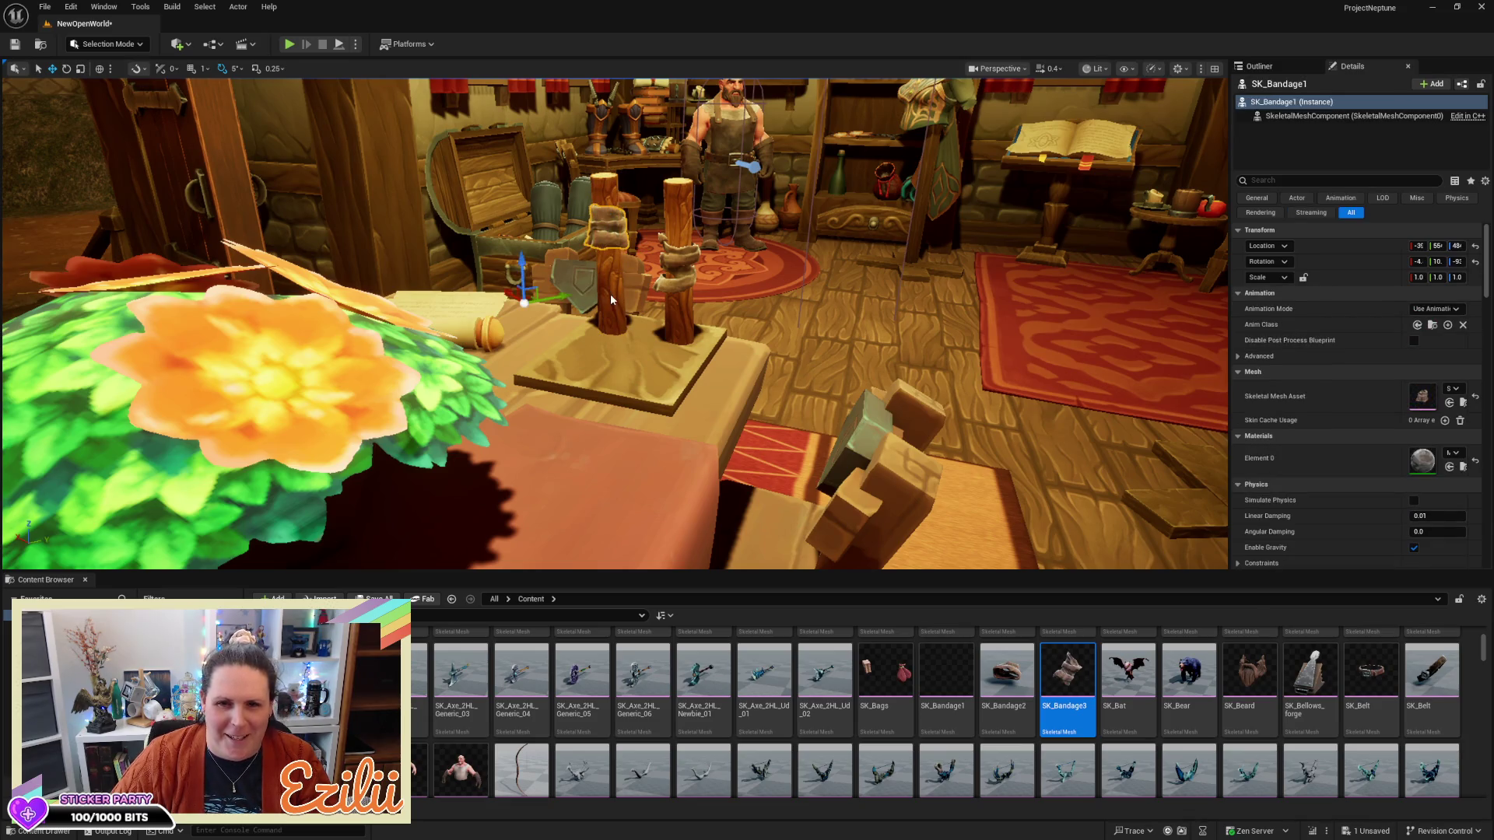
{"action": "left_click", "coordinate": [611, 299], "text": "ctrl"}
{"action": "key", "text": "f"}
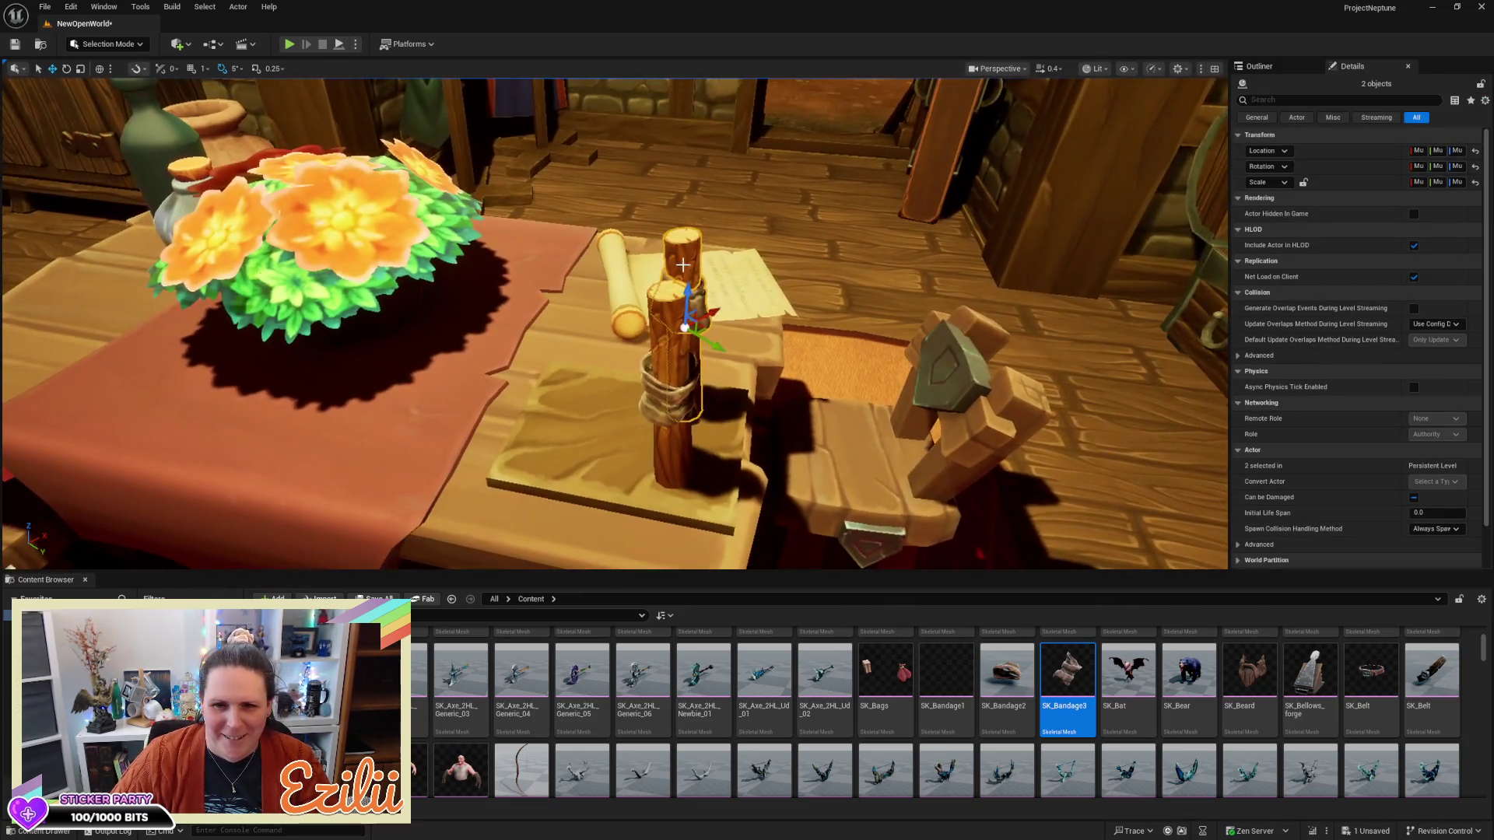
{"action": "mouse_move", "coordinate": [712, 345]}
{"action": "left_mouse_down"}
{"action": "mouse_move", "coordinate": [655, 290]}
{"action": "mouse_move", "coordinate": [599, 342]}
{"action": "left_mouse_up"}
Rotate the duplicated post and bandage on the plank base
{"action": "key", "text": "e"}
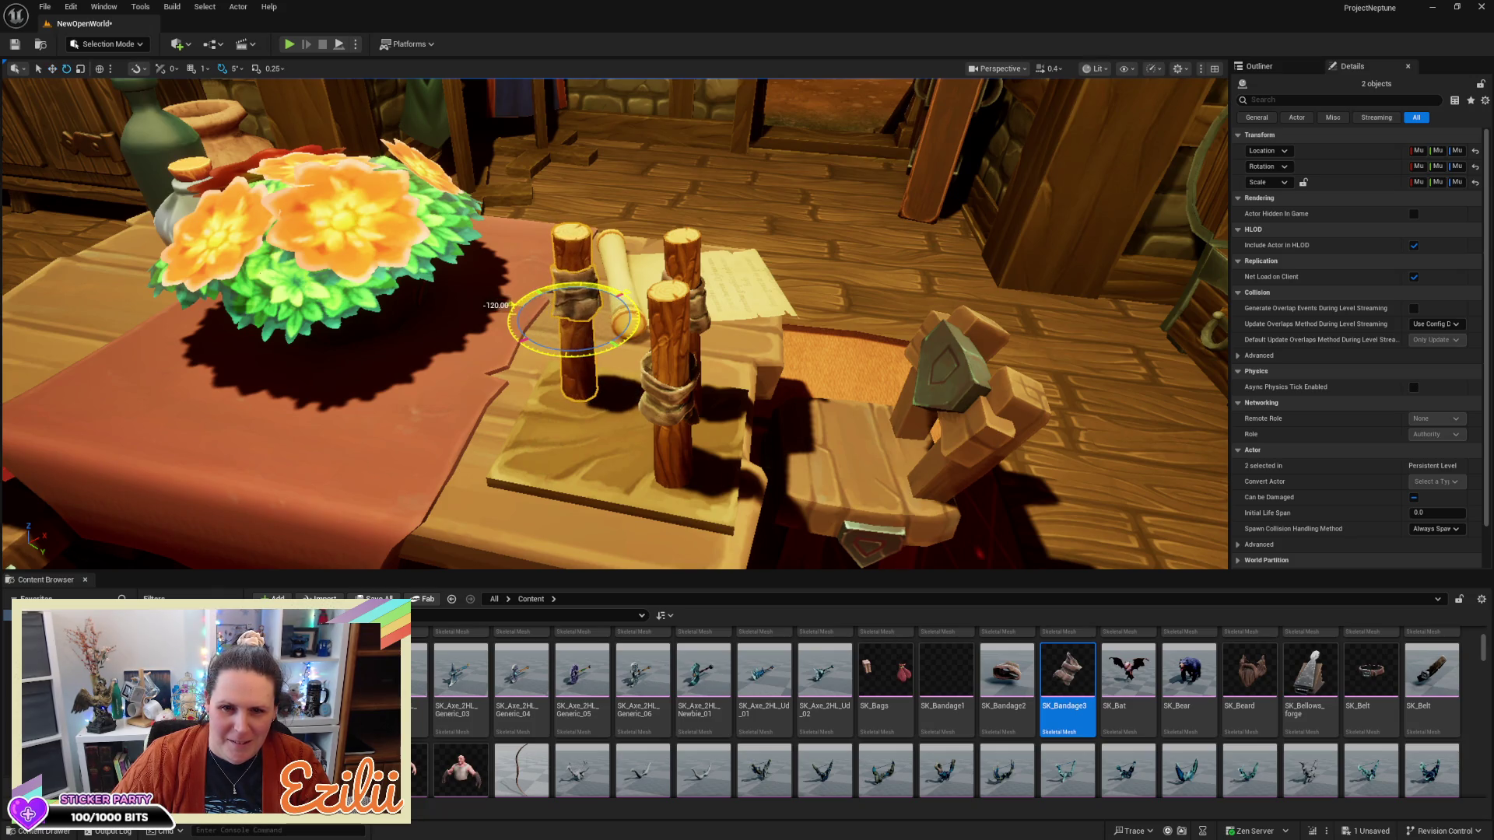
{"action": "scroll", "coordinate": [615, 323], "scroll_direction": "up", "scroll_amount": 2}
{"action": "left_click_drag", "start_coordinate": [621, 259], "coordinate": [621, 259]}
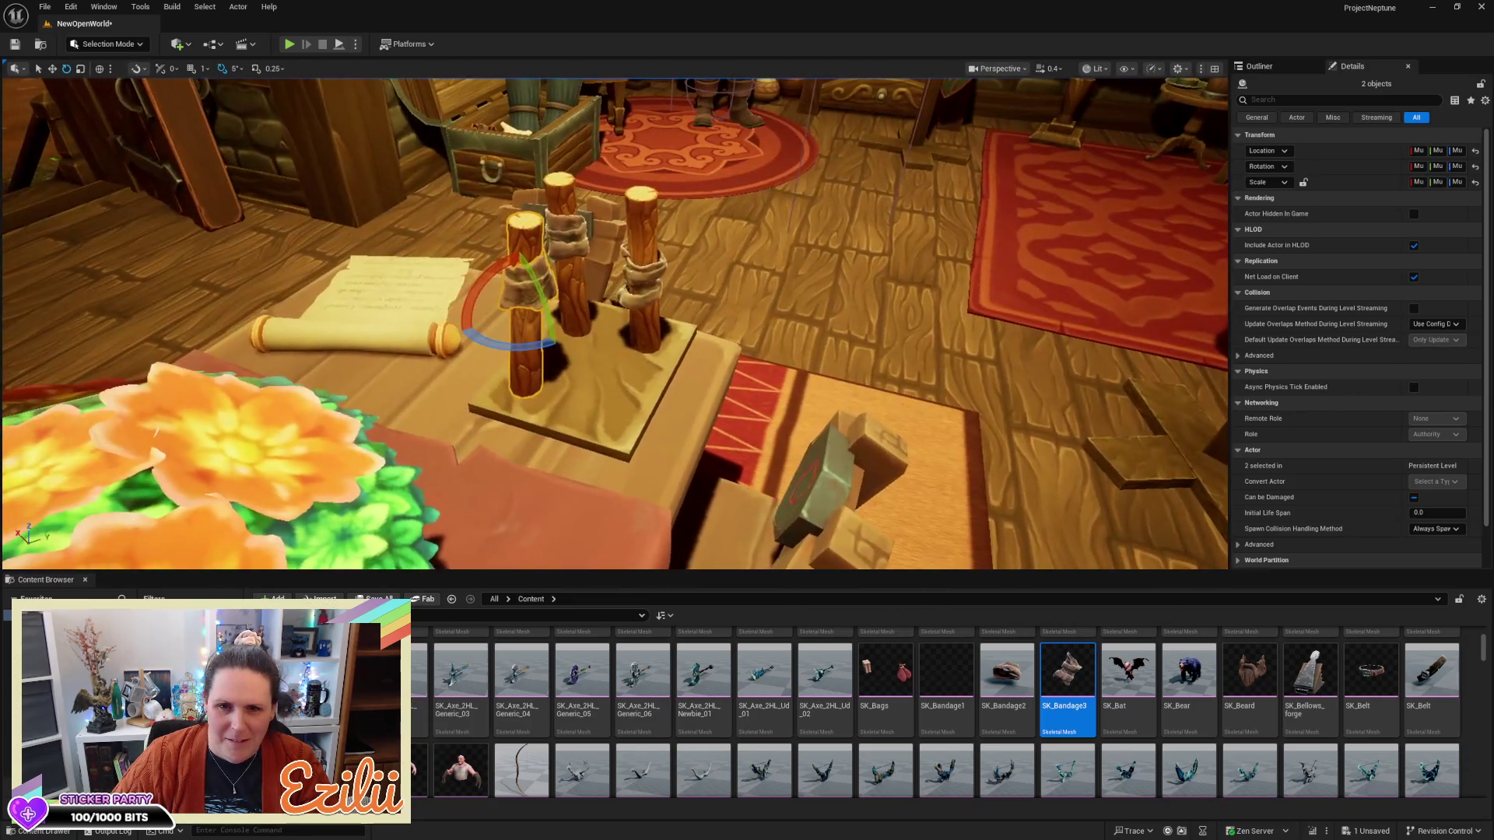
{"action": "left_click", "coordinate": [638, 249]}
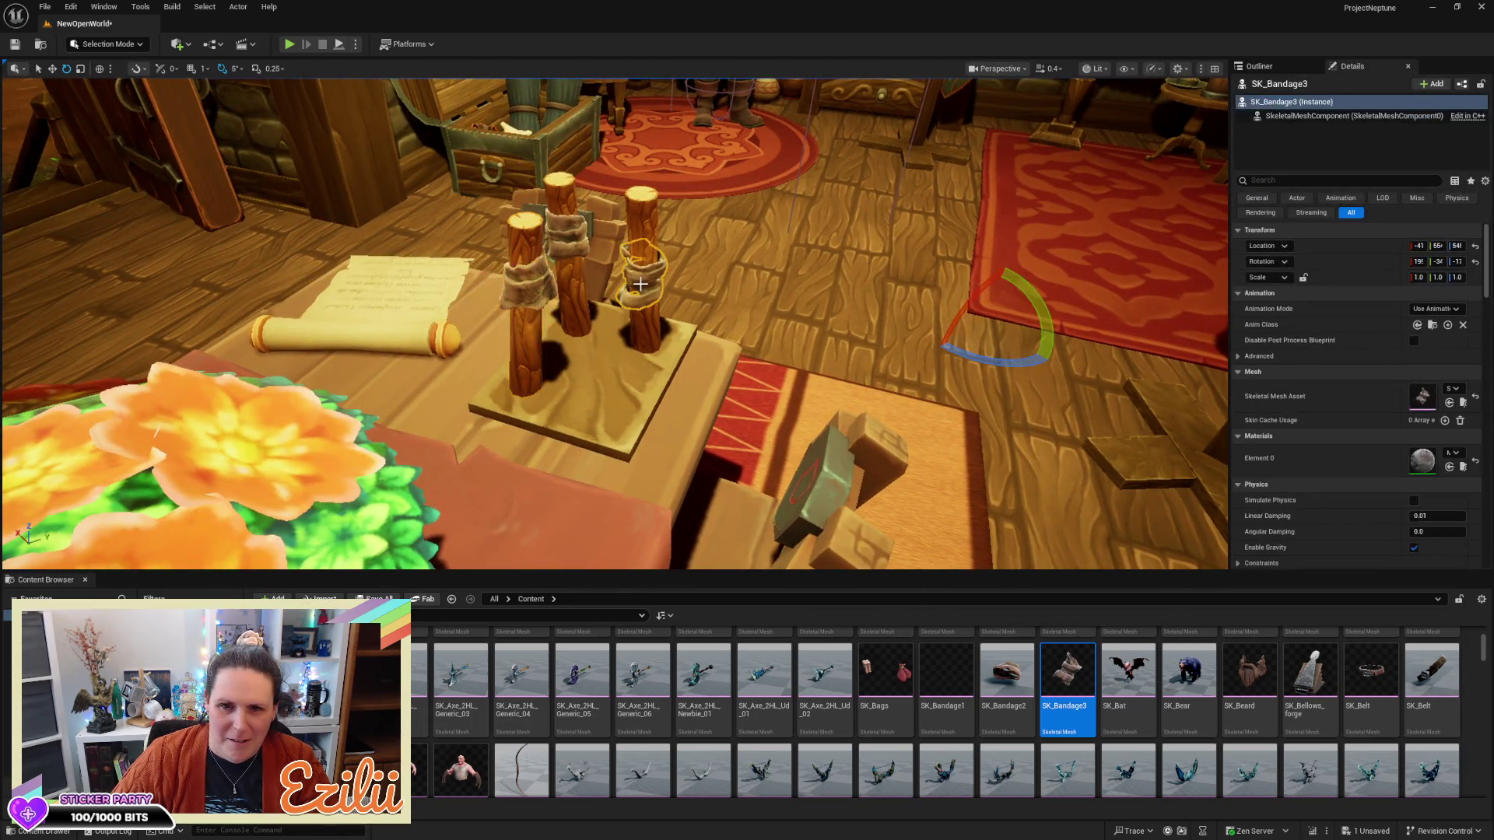
{"action": "left_click", "coordinate": [638, 233], "text": "ctrl"}
{"action": "key", "text": "w"}
{"action": "mouse_move", "coordinate": [638, 234]}
{"action": "left_mouse_down"}
{"action": "mouse_move", "coordinate": [857, 248]}
{"action": "mouse_move", "coordinate": [784, 174]}
{"action": "mouse_move", "coordinate": [755, 213]}
{"action": "mouse_move", "coordinate": [735, 182]}
{"action": "mouse_move", "coordinate": [727, 190]}
{"action": "mouse_move", "coordinate": [773, 197]}
{"action": "mouse_move", "coordinate": [769, 209]}
{"action": "mouse_move", "coordinate": [701, 195]}
{"action": "mouse_move", "coordinate": [452, 210]}
{"action": "mouse_move", "coordinate": [698, 234]}
{"action": "left_mouse_up"}
{"action": "key", "text": "e"}
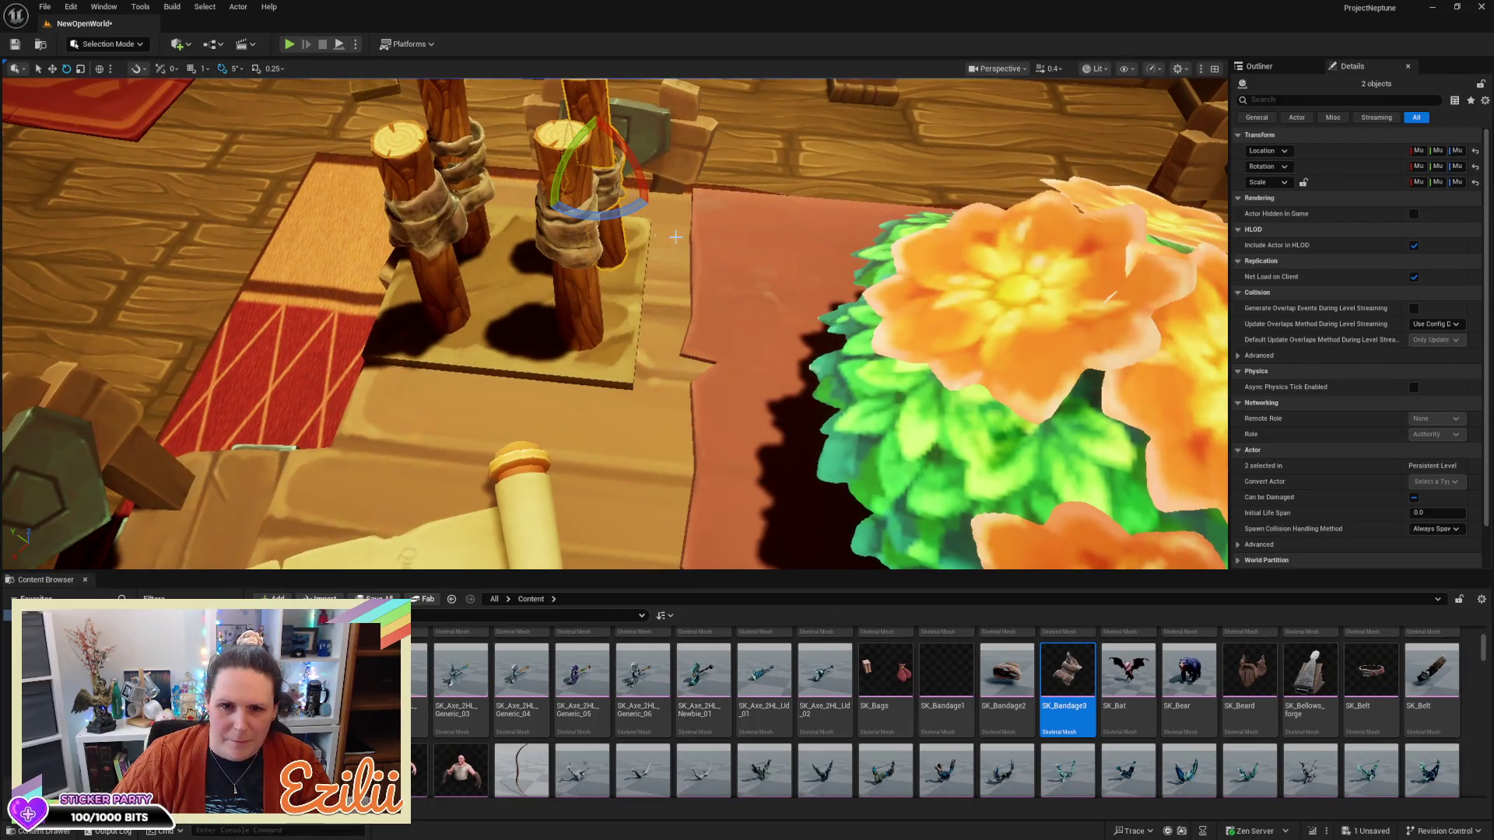
Select Log_5 with its rope wrap and shift it slightly left
{"action": "left_click", "coordinate": [578, 253]}
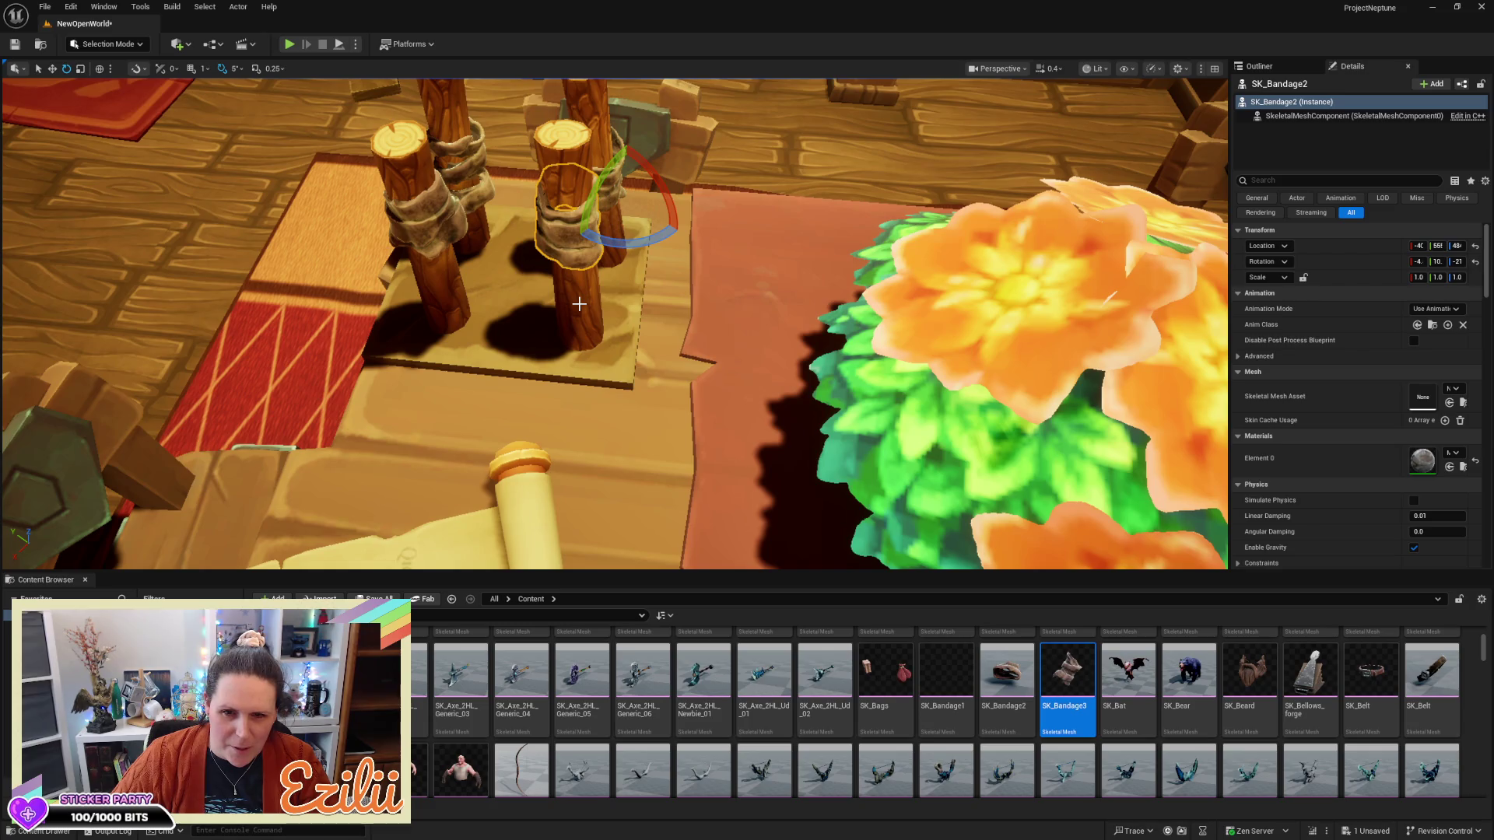
{"action": "left_click", "coordinate": [580, 305]}
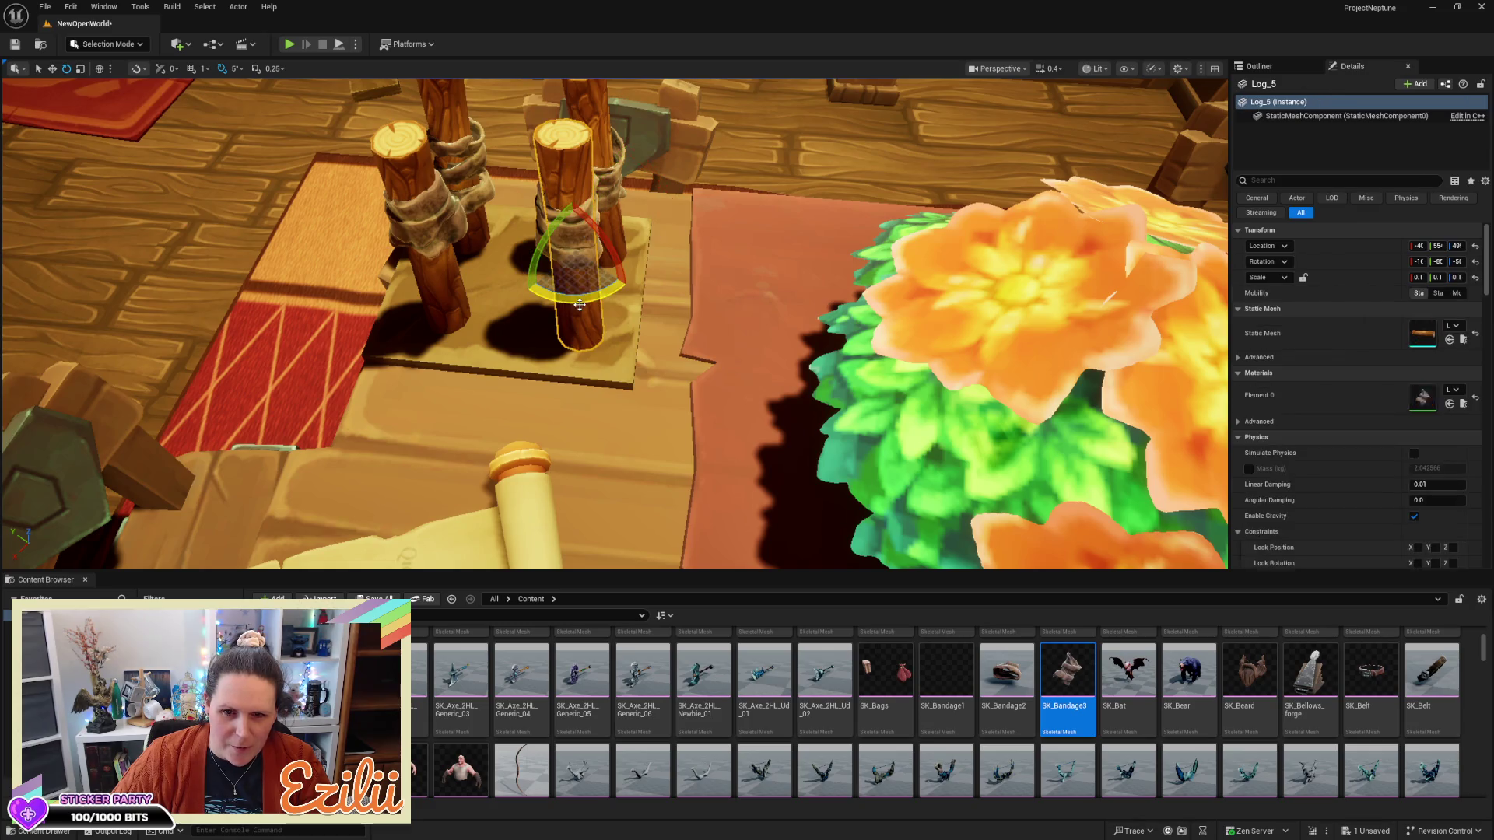
{"action": "left_click", "coordinate": [536, 225], "text": "ctrl"}
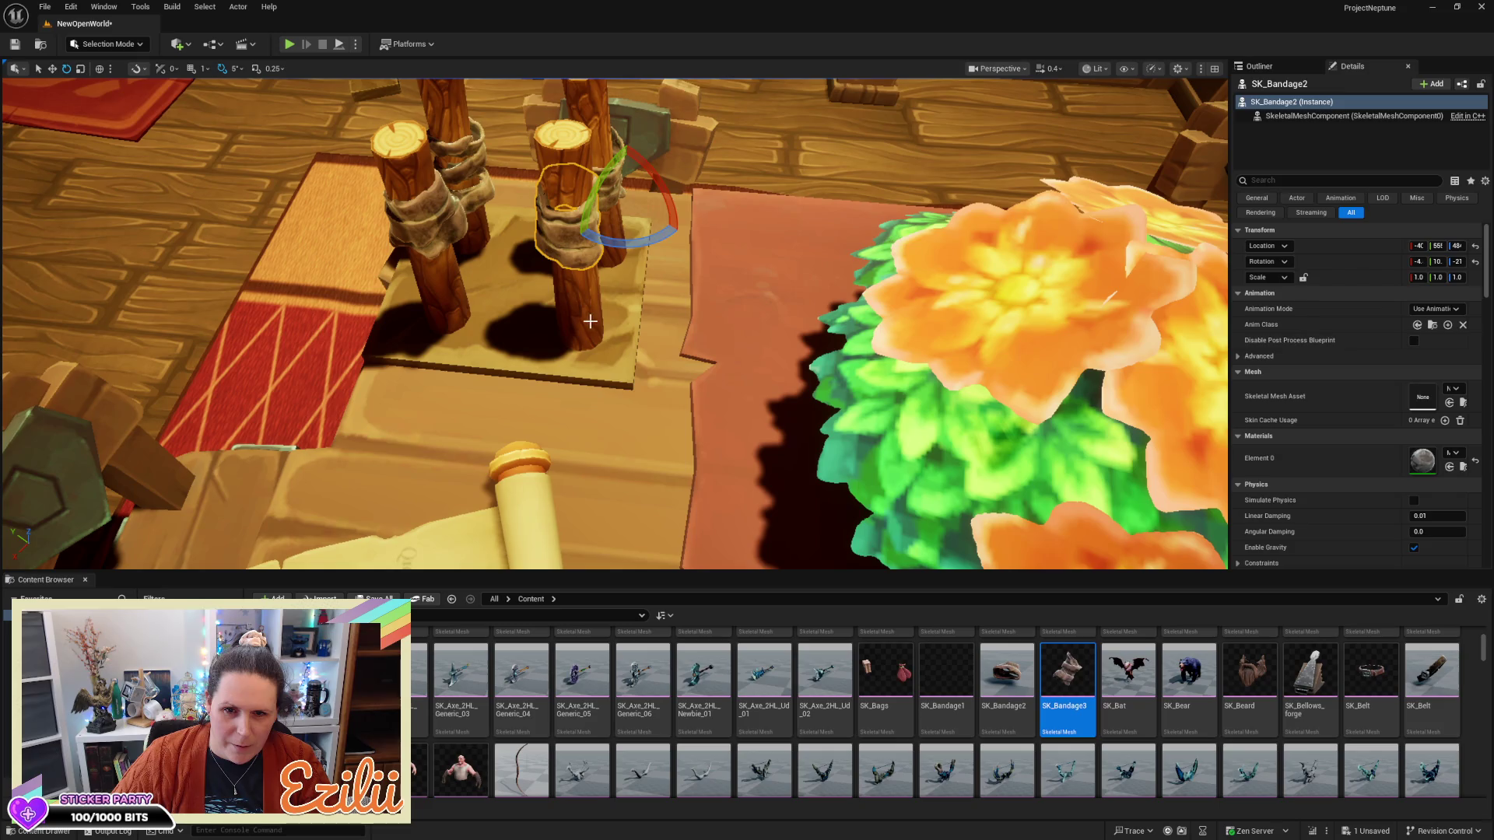
{"action": "key", "text": "w"}
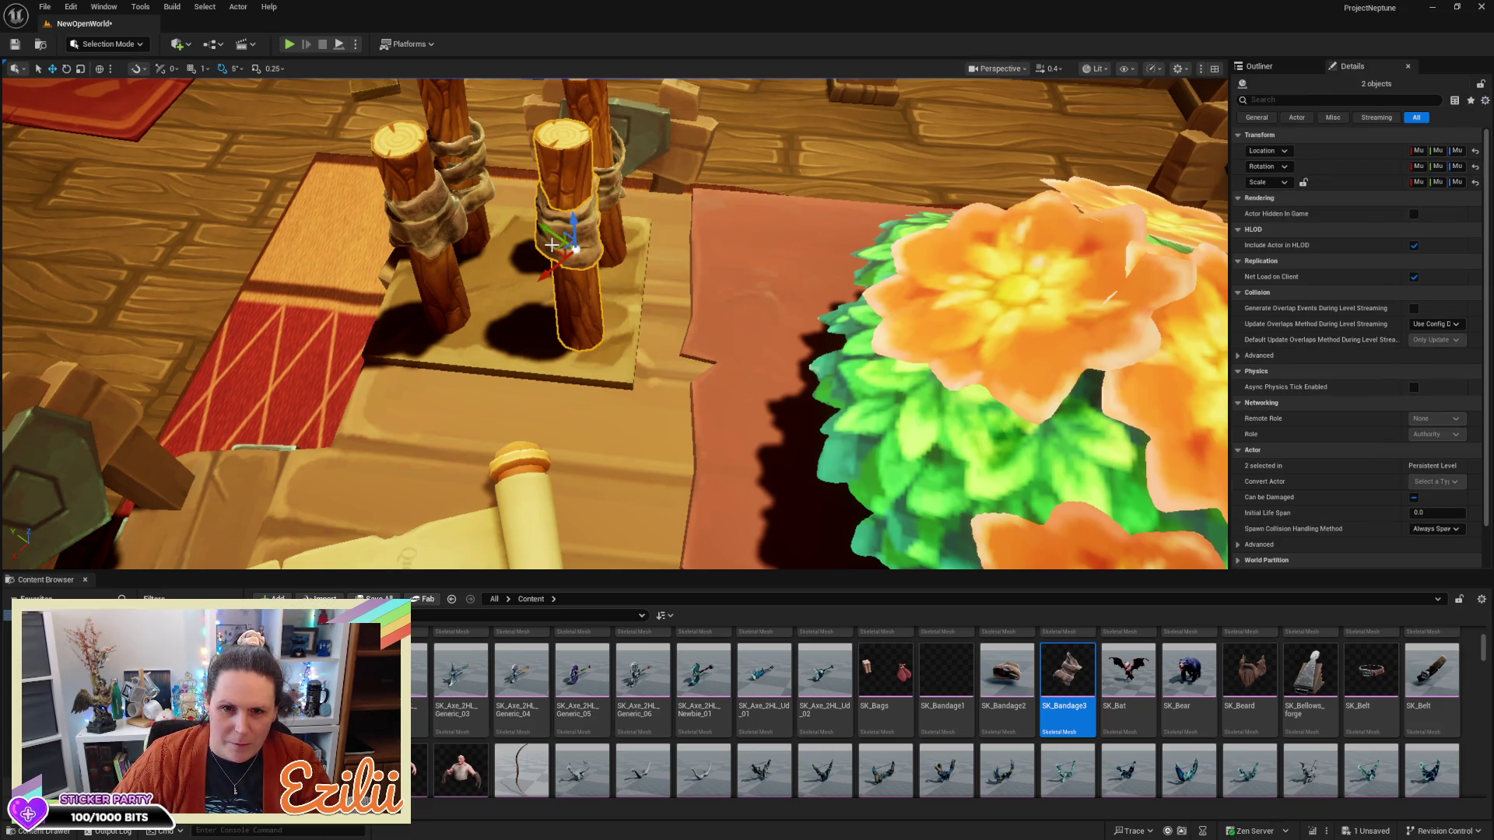
{"action": "left_click_drag", "start_coordinate": [555, 251], "coordinate": [534, 248]}
{"action": "left_click_drag", "start_coordinate": [760, 306], "coordinate": [760, 273]}
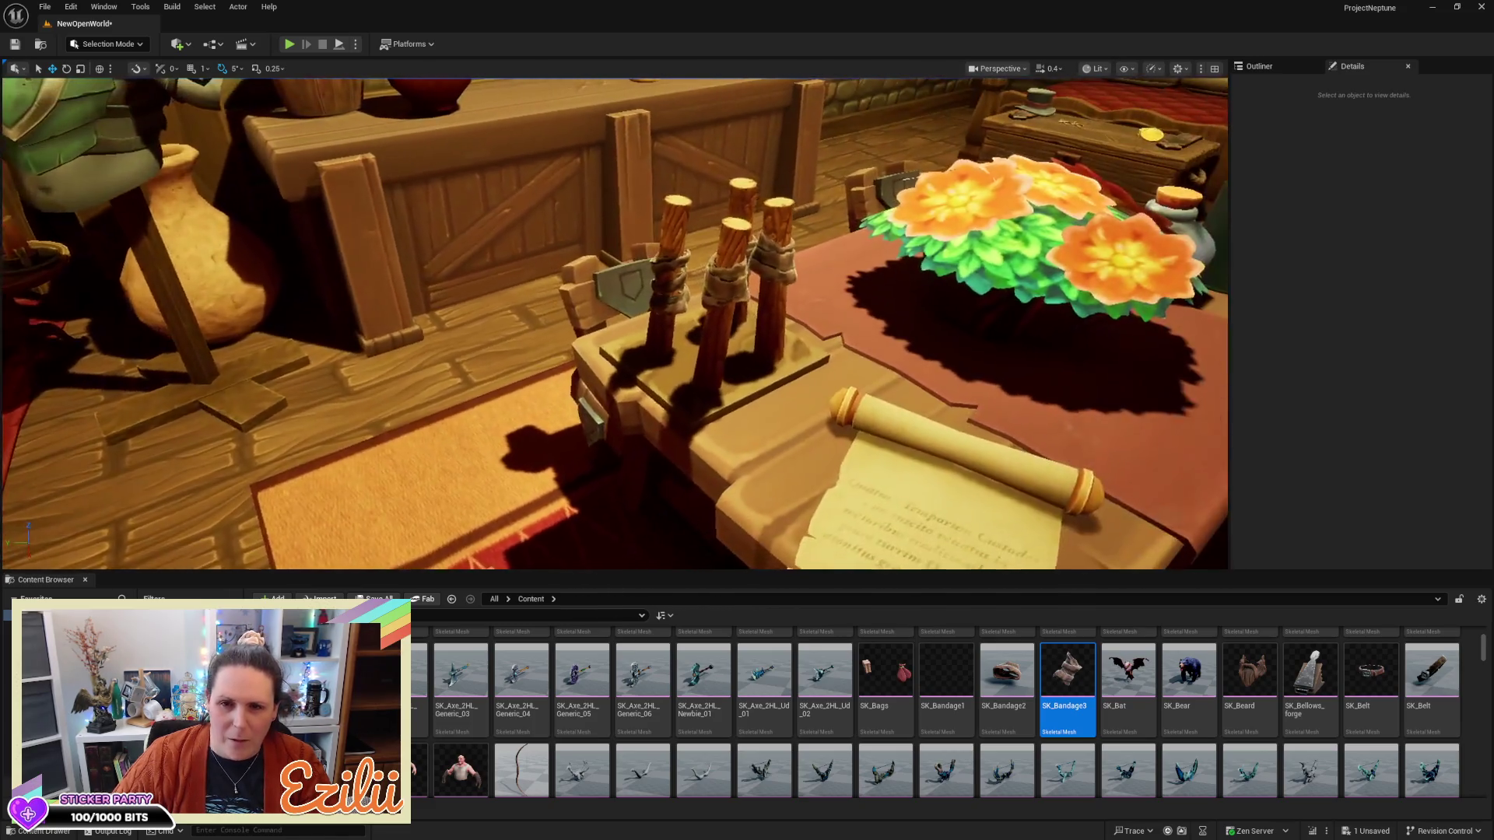
{"action": "left_click", "coordinate": [774, 265]}
{"action": "key", "text": "f"}
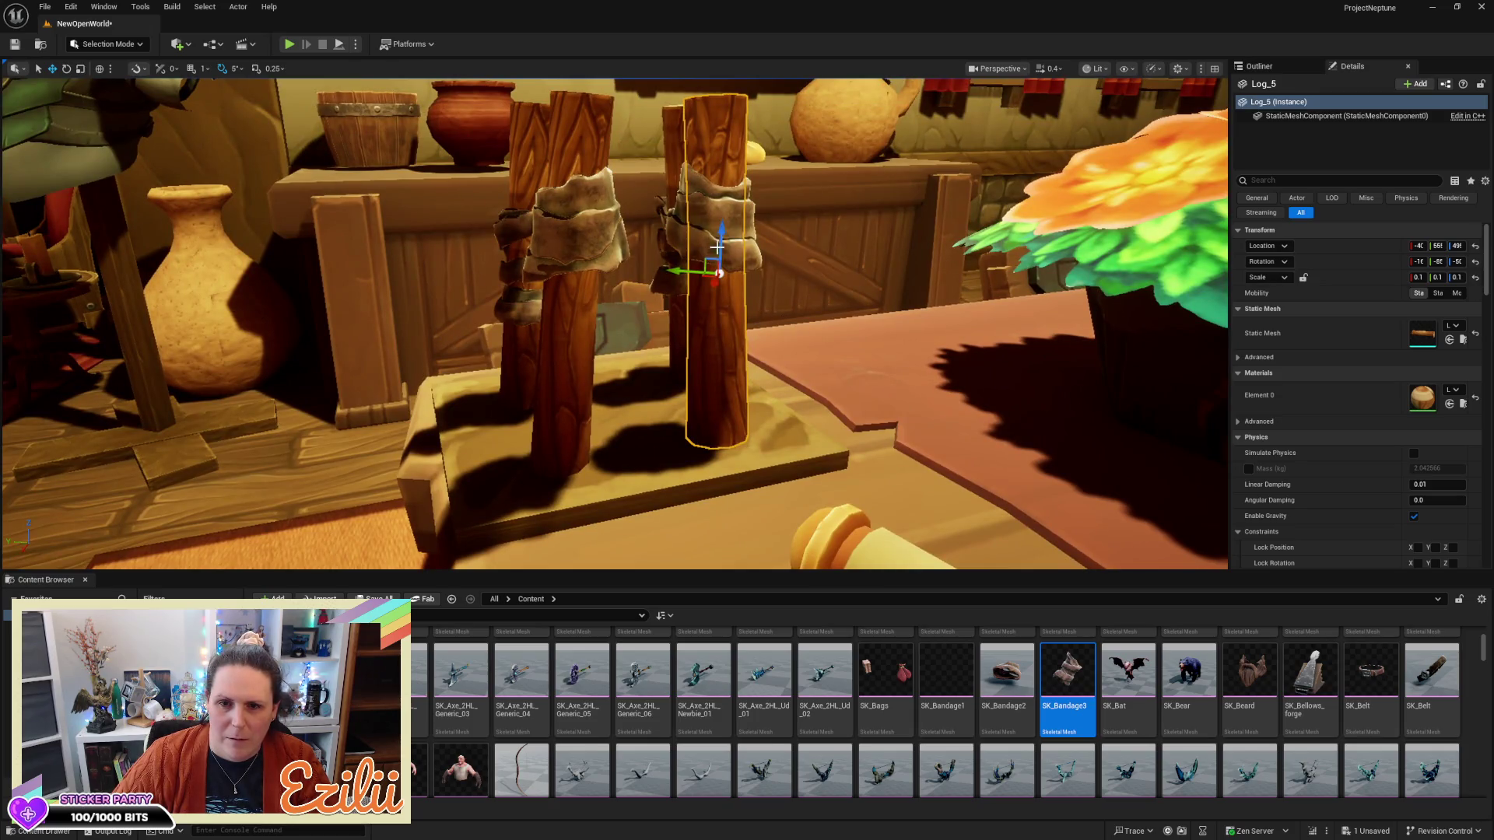
Scale Log_5 slightly and try lowering it alone, undoing that move
{"action": "left_click", "coordinate": [743, 225]}
{"action": "left_click", "coordinate": [730, 336], "text": "ctrl"}
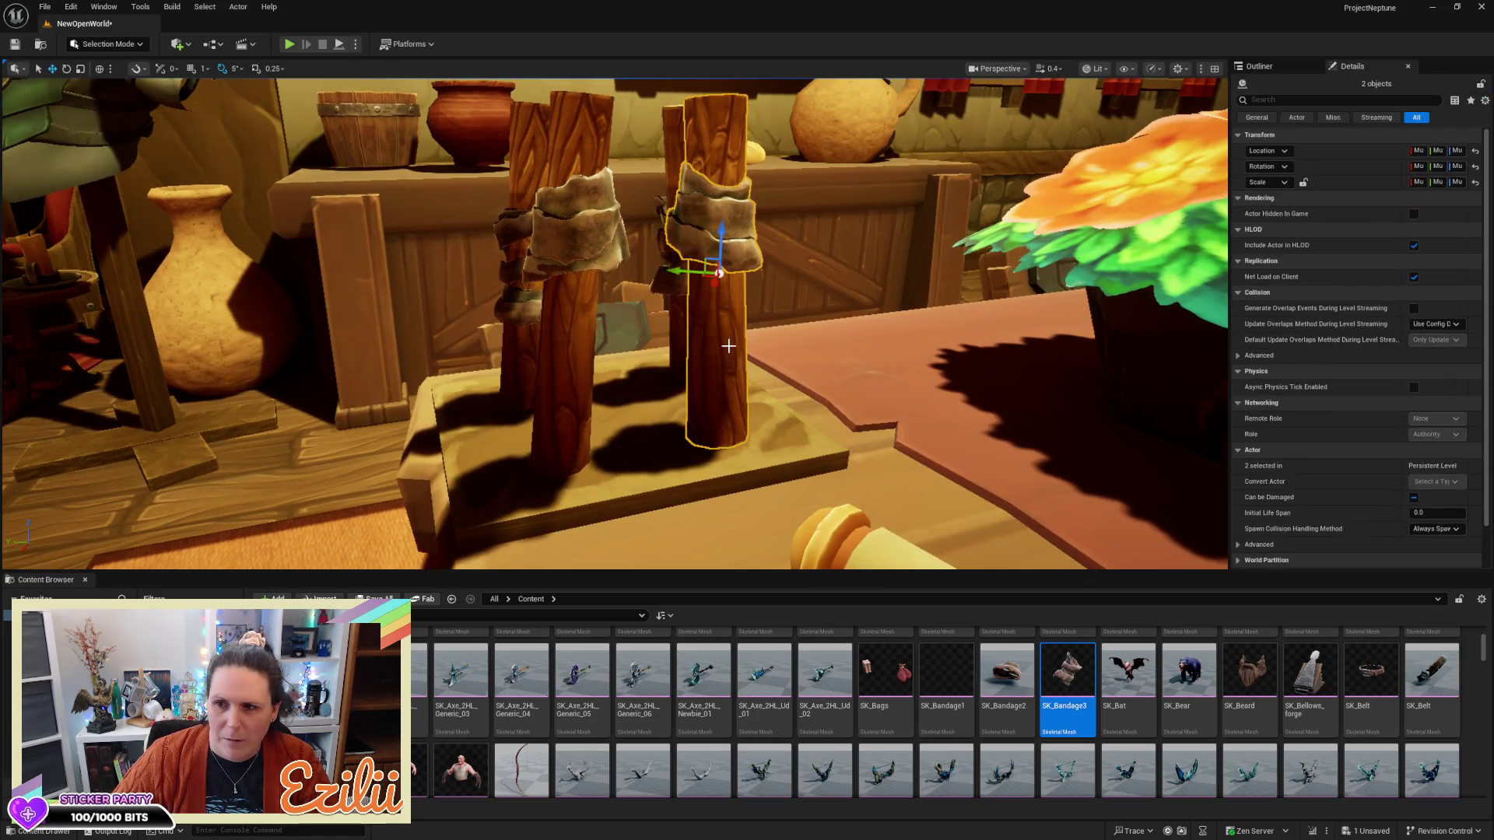
{"action": "left_click_drag", "start_coordinate": [721, 271], "coordinate": [723, 272]}
{"action": "left_click", "coordinate": [722, 272]}
{"action": "key", "text": "w"}
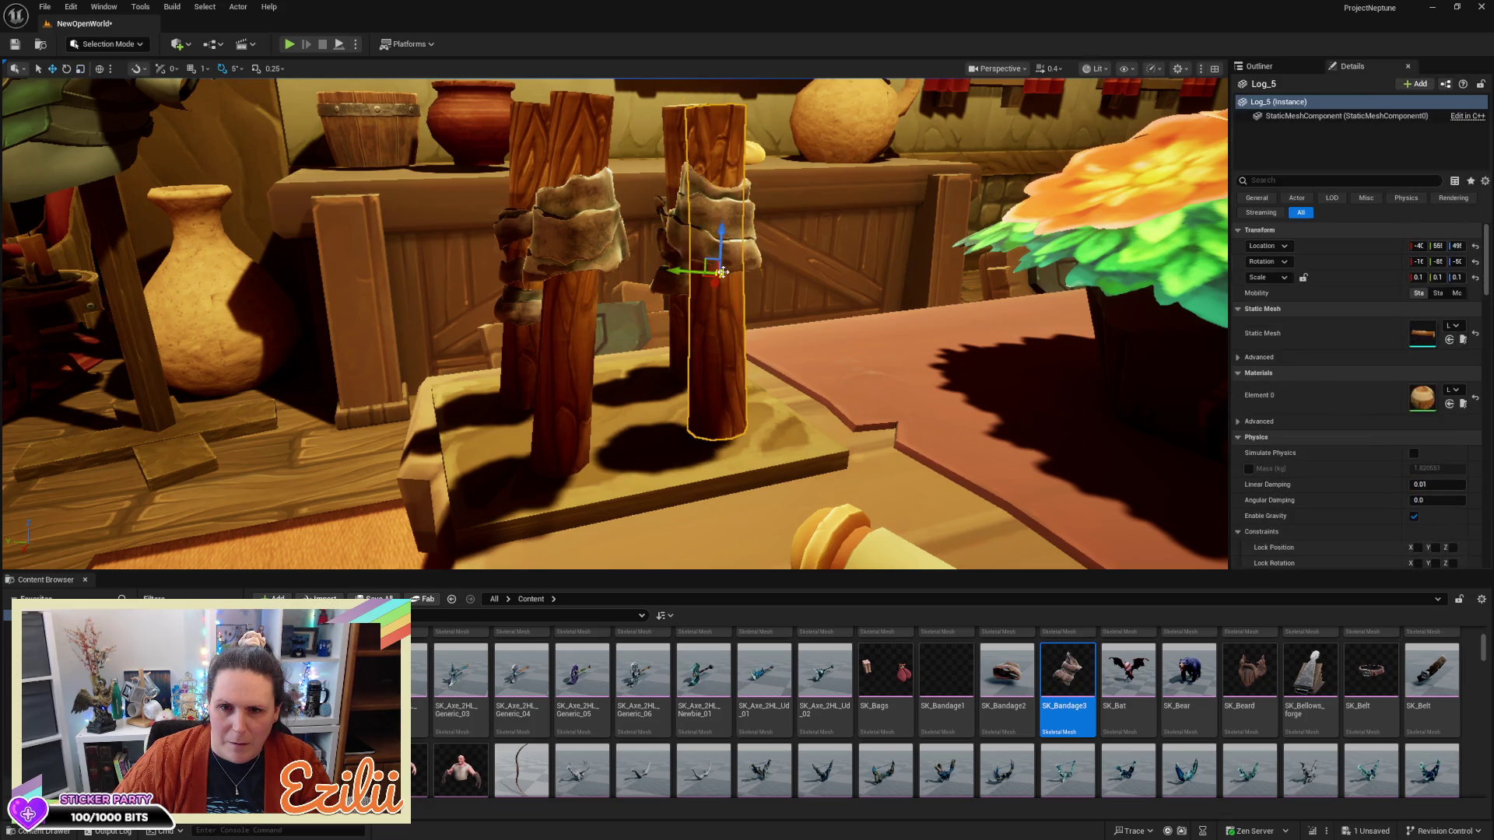
{"action": "left_click_drag", "start_coordinate": [723, 231], "coordinate": [722, 246]}
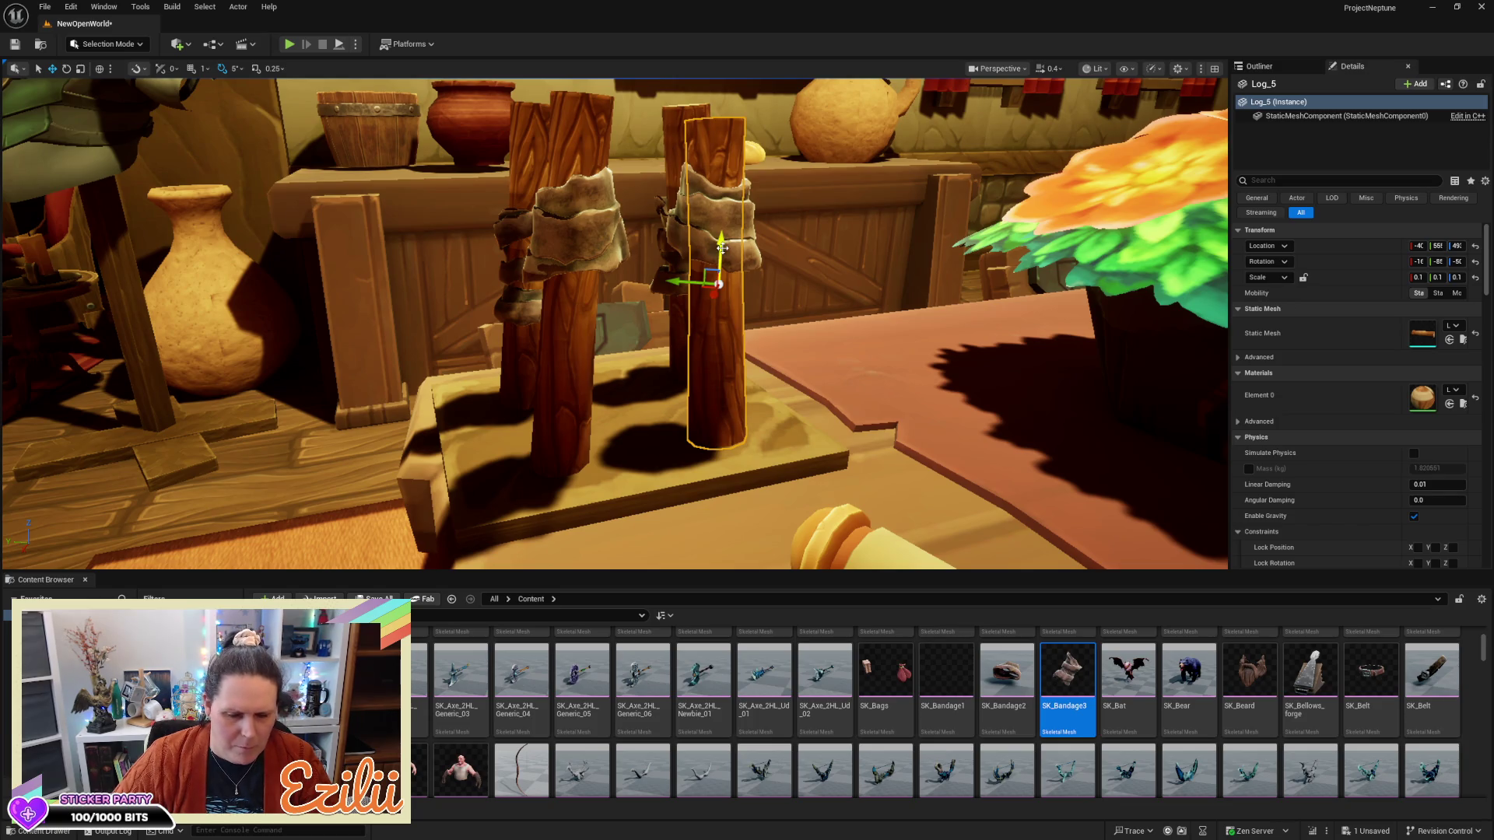
{"action": "key", "text": "ctrl+z"}
Enlarge Log_5 with SK_Bandage2, then lower the post and bandage together
{"action": "left_click", "coordinate": [739, 228]}
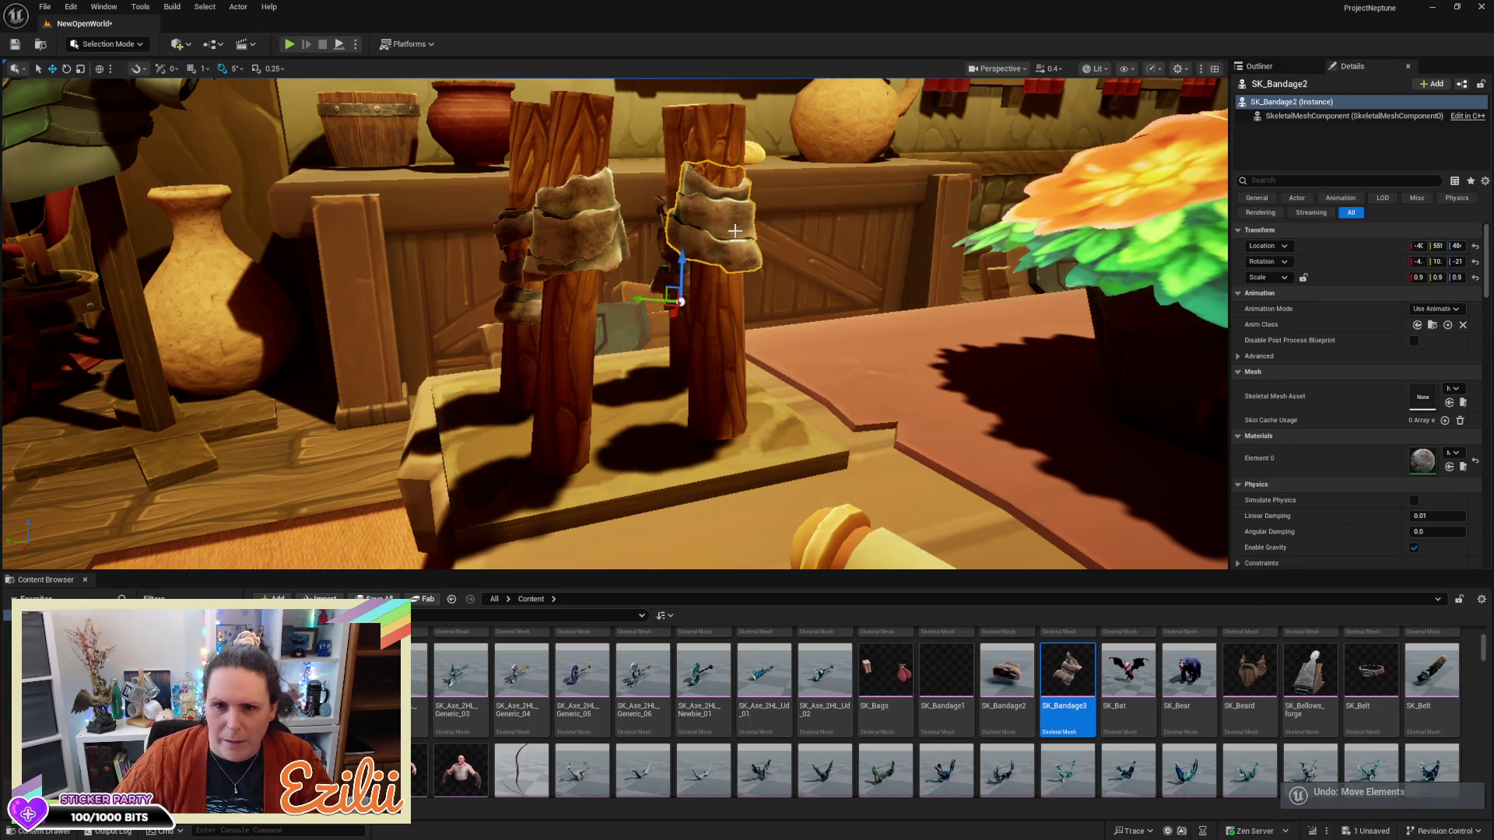
{"action": "left_click", "coordinate": [728, 288], "text": "ctrl"}
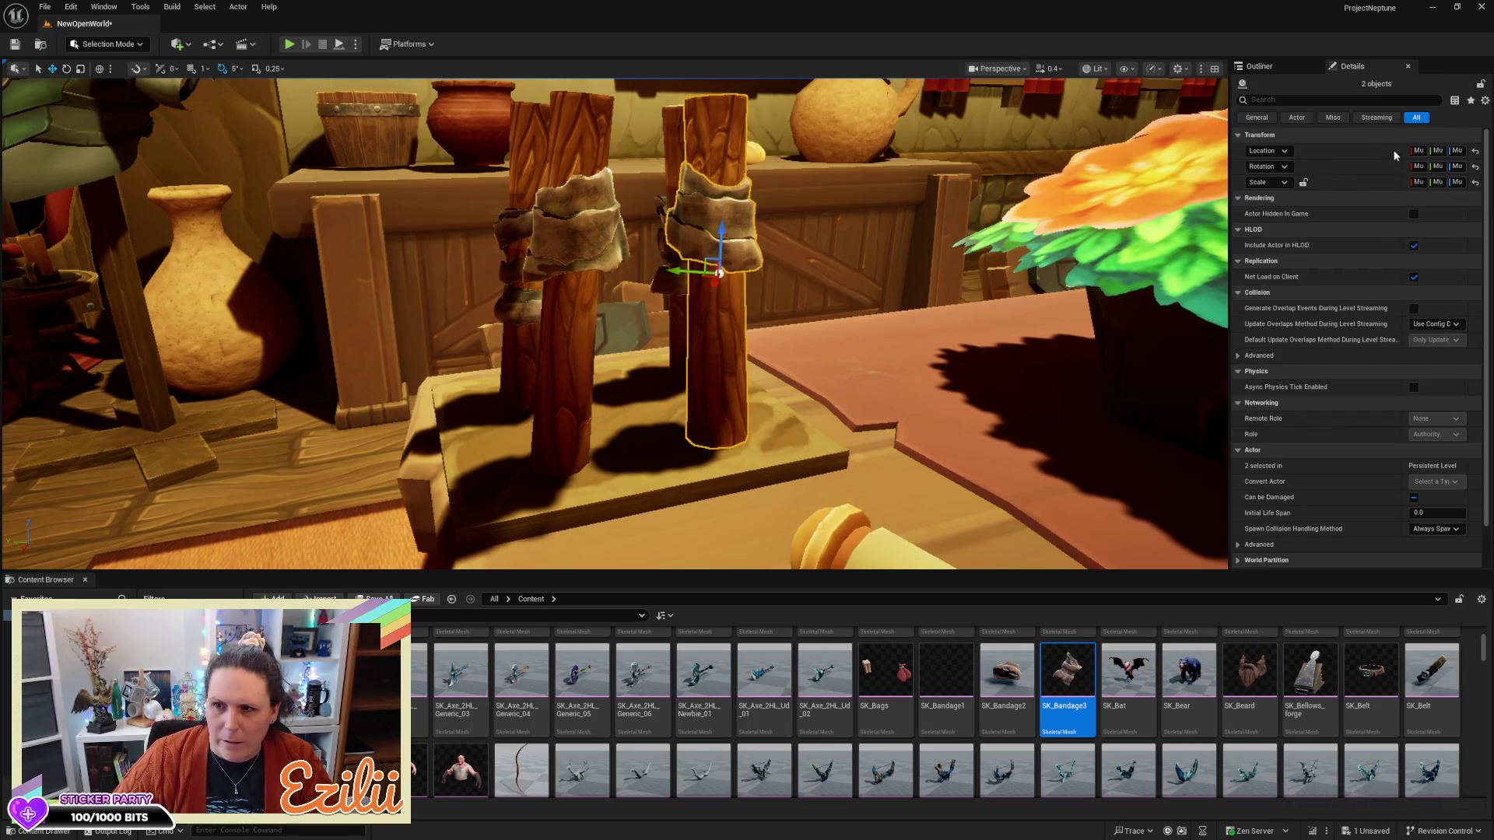
{"action": "key", "text": "r"}
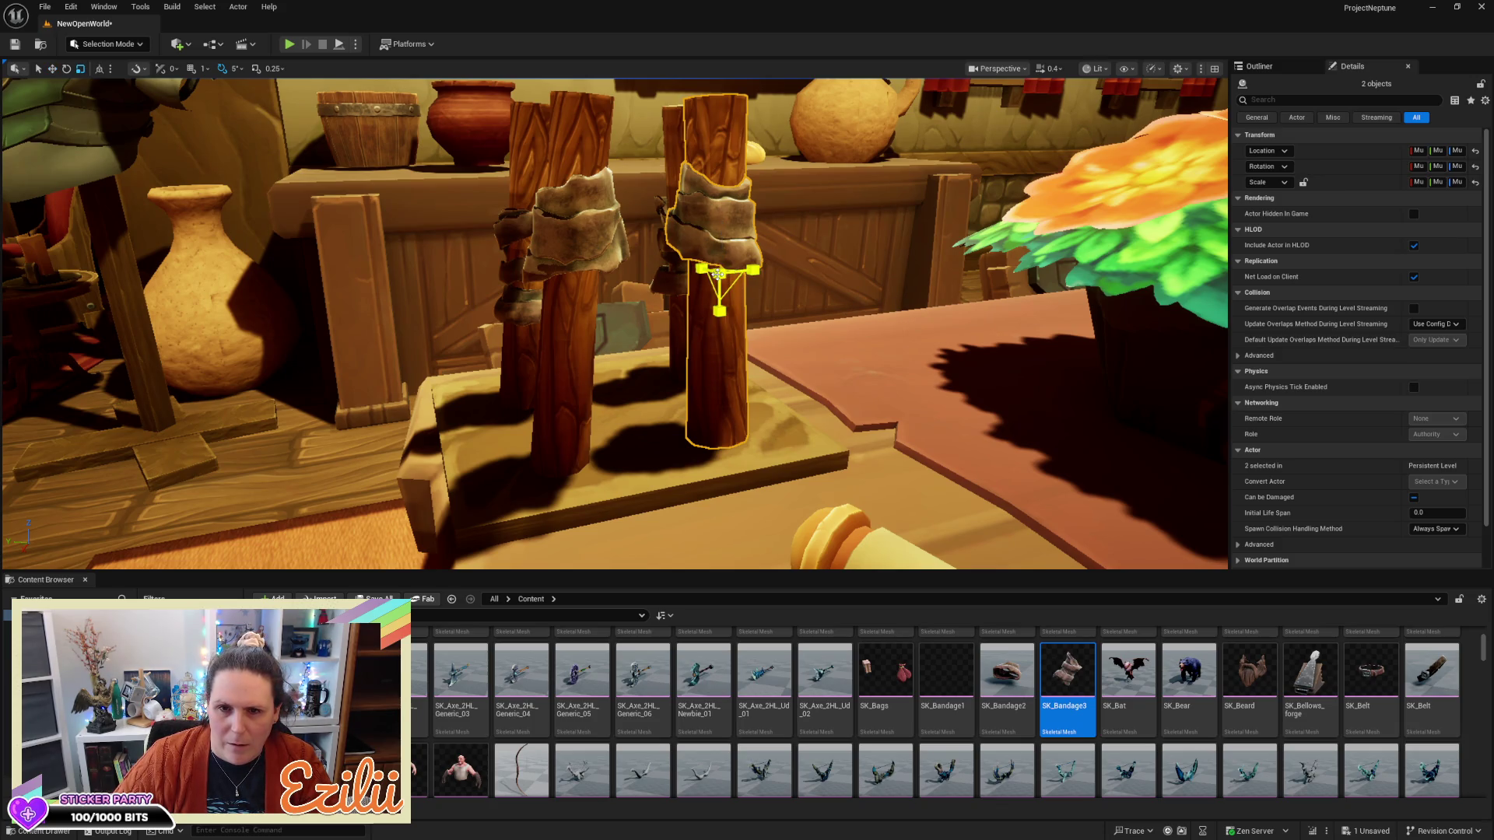
{"action": "left_click_drag", "start_coordinate": [717, 274], "coordinate": [719, 272]}
{"action": "left_click", "coordinate": [711, 225]}
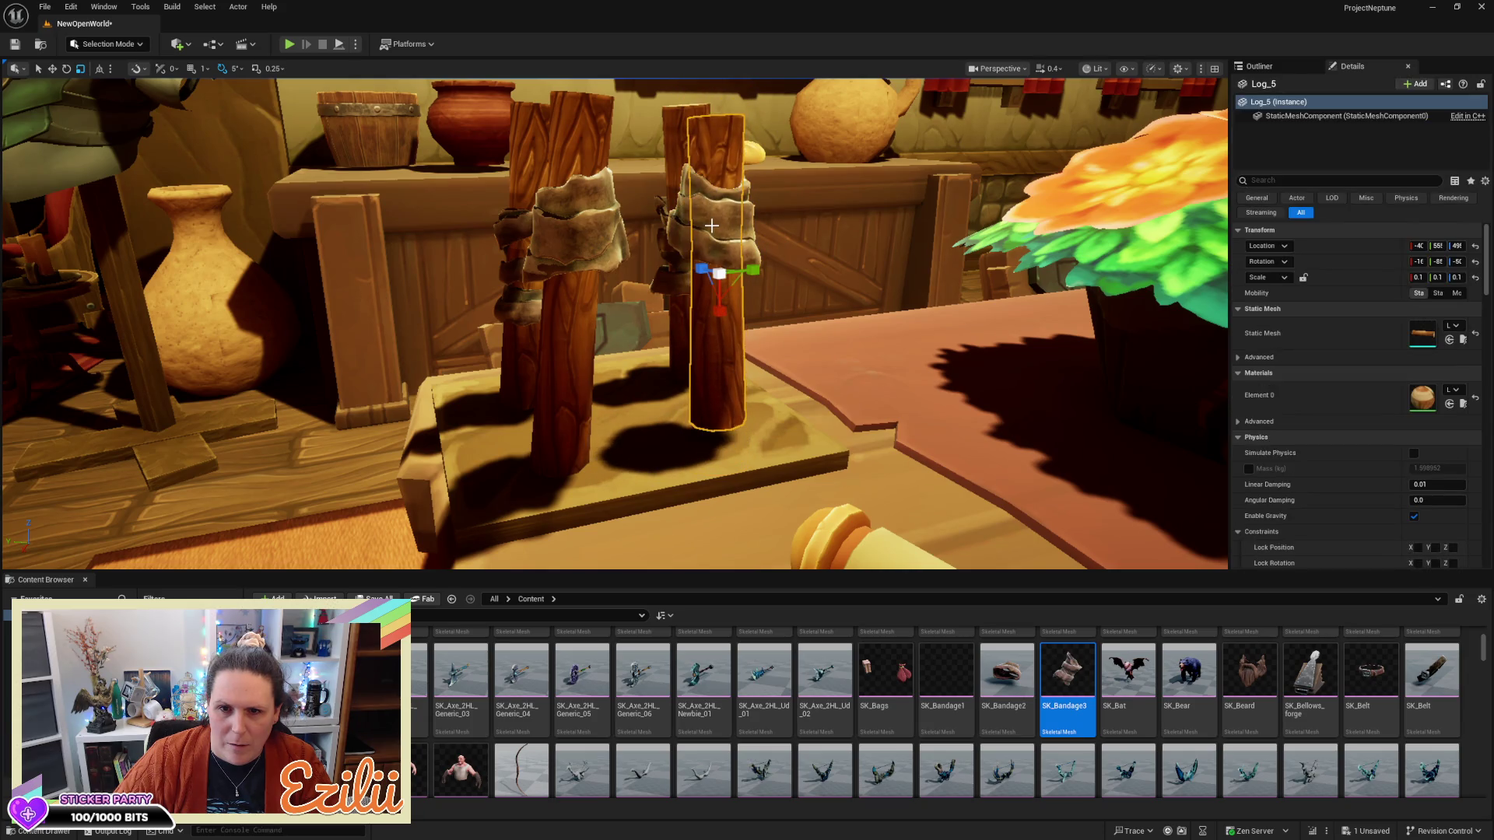
{"action": "left_click", "coordinate": [712, 225]}
{"action": "left_click", "coordinate": [714, 356]}
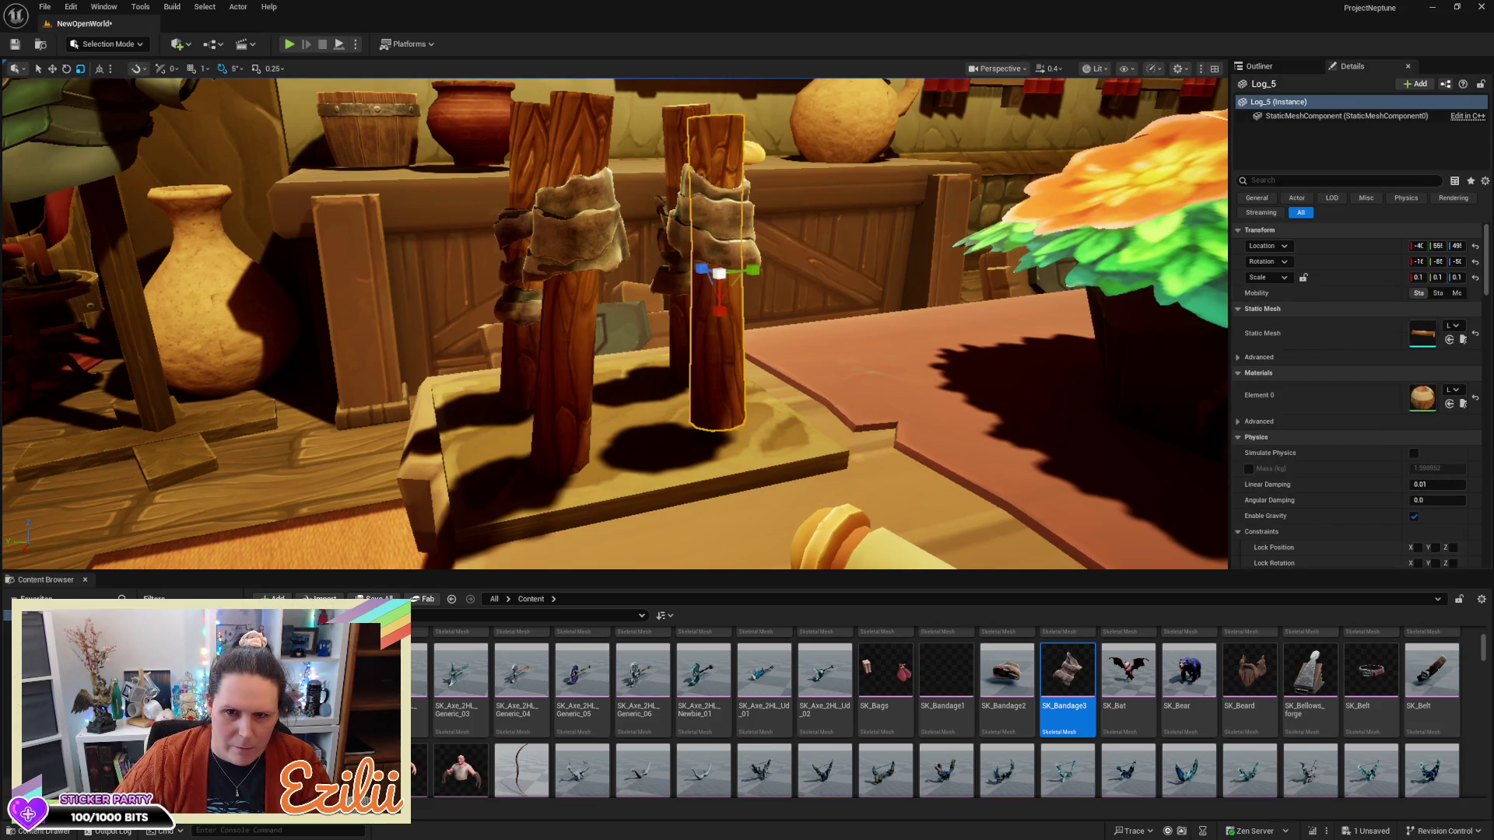
{"action": "left_click", "coordinate": [725, 214]}
{"action": "left_click", "coordinate": [711, 367], "text": "ctrl"}
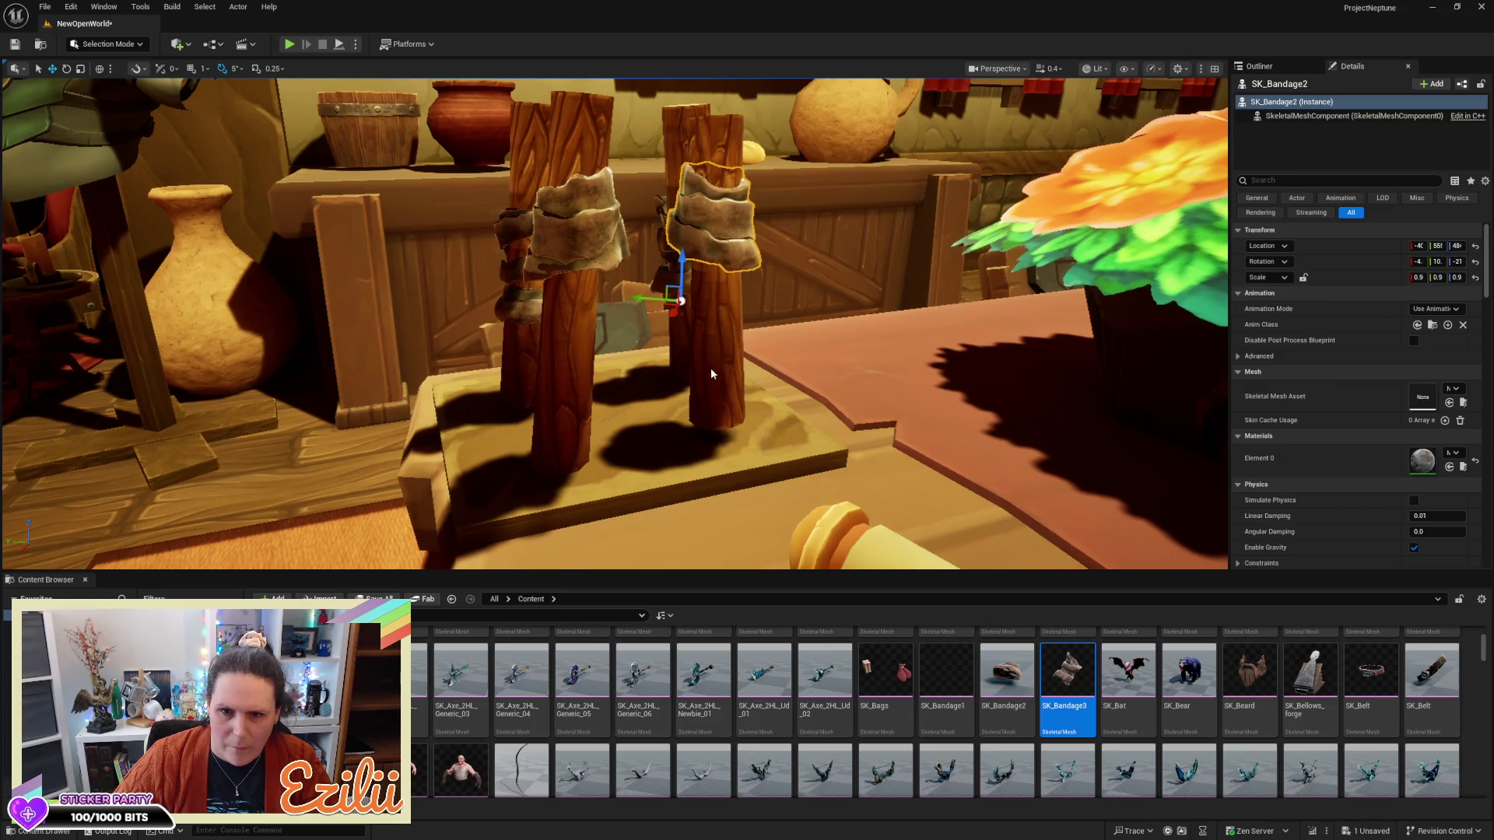
{"action": "mouse_move", "coordinate": [720, 229]}
{"action": "left_mouse_down"}
{"action": "mouse_move", "coordinate": [708, 258]}
{"action": "mouse_move", "coordinate": [545, 263]}
{"action": "mouse_move", "coordinate": [607, 317]}
{"action": "left_mouse_up"}
{"action": "left_click", "coordinate": [677, 256]}
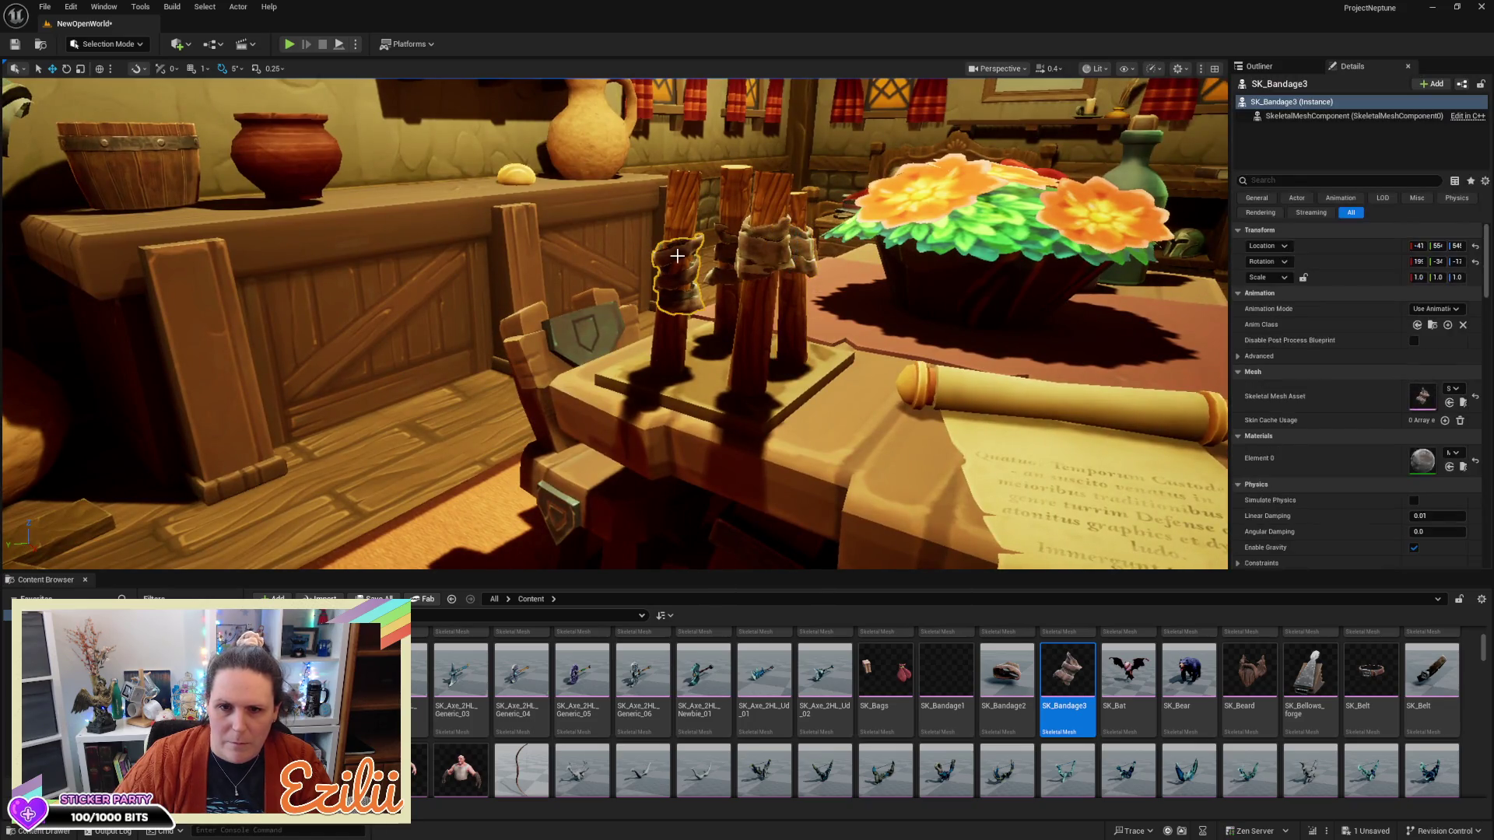
Scale the leftmost post and SK_Bandage3 down slightly, undoing the first enlarging attempt
{"action": "left_click", "coordinate": [689, 215], "text": "ctrl"}
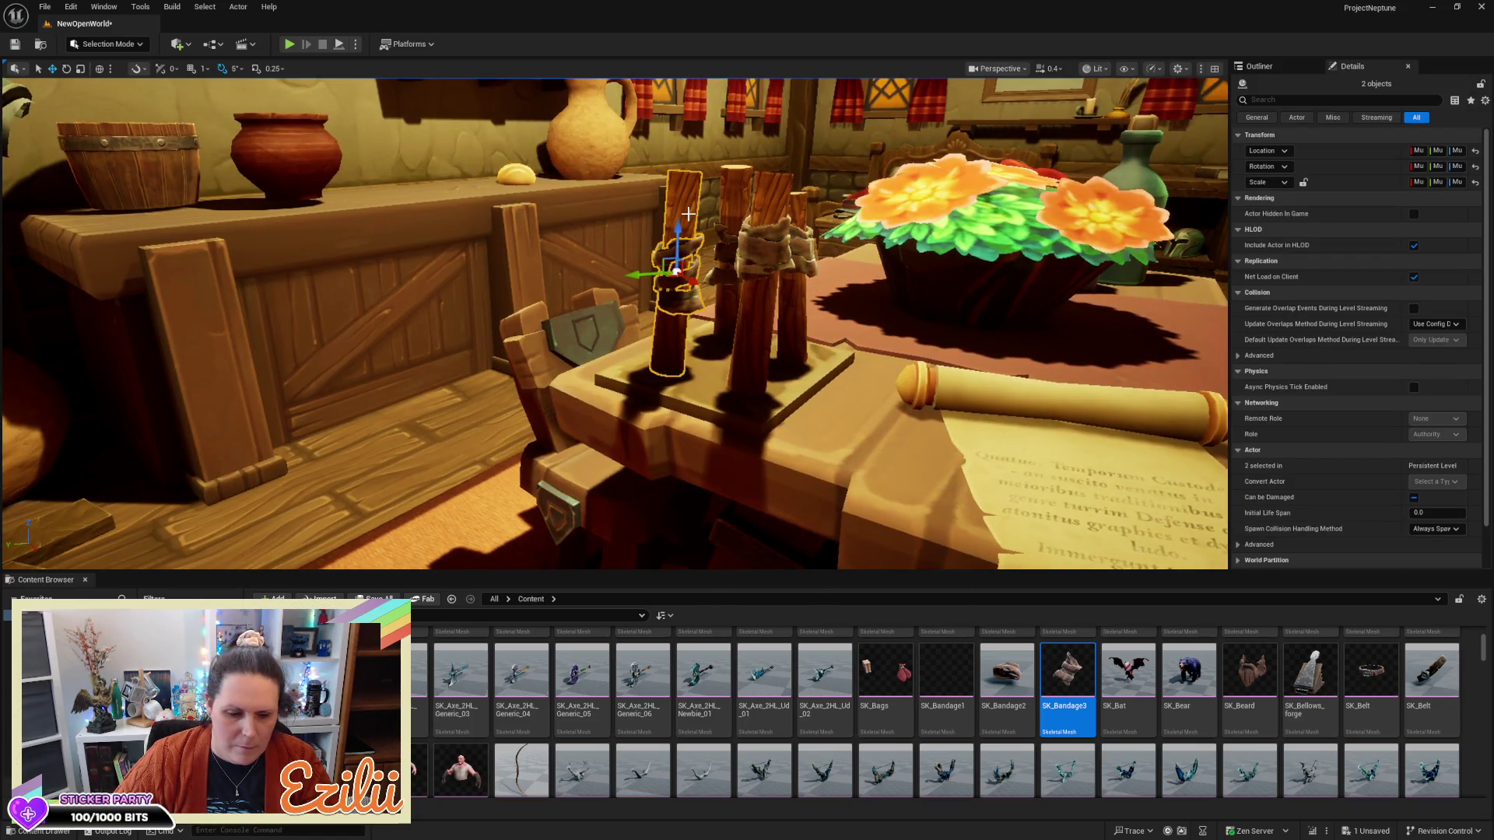
{"action": "key", "text": "r"}
{"action": "mouse_move", "coordinate": [668, 269]}
{"action": "left_mouse_down"}
{"action": "mouse_move", "coordinate": [681, 257]}
{"action": "mouse_move", "coordinate": [669, 272]}
{"action": "left_mouse_up"}
{"action": "key", "text": "ctrl+z"}
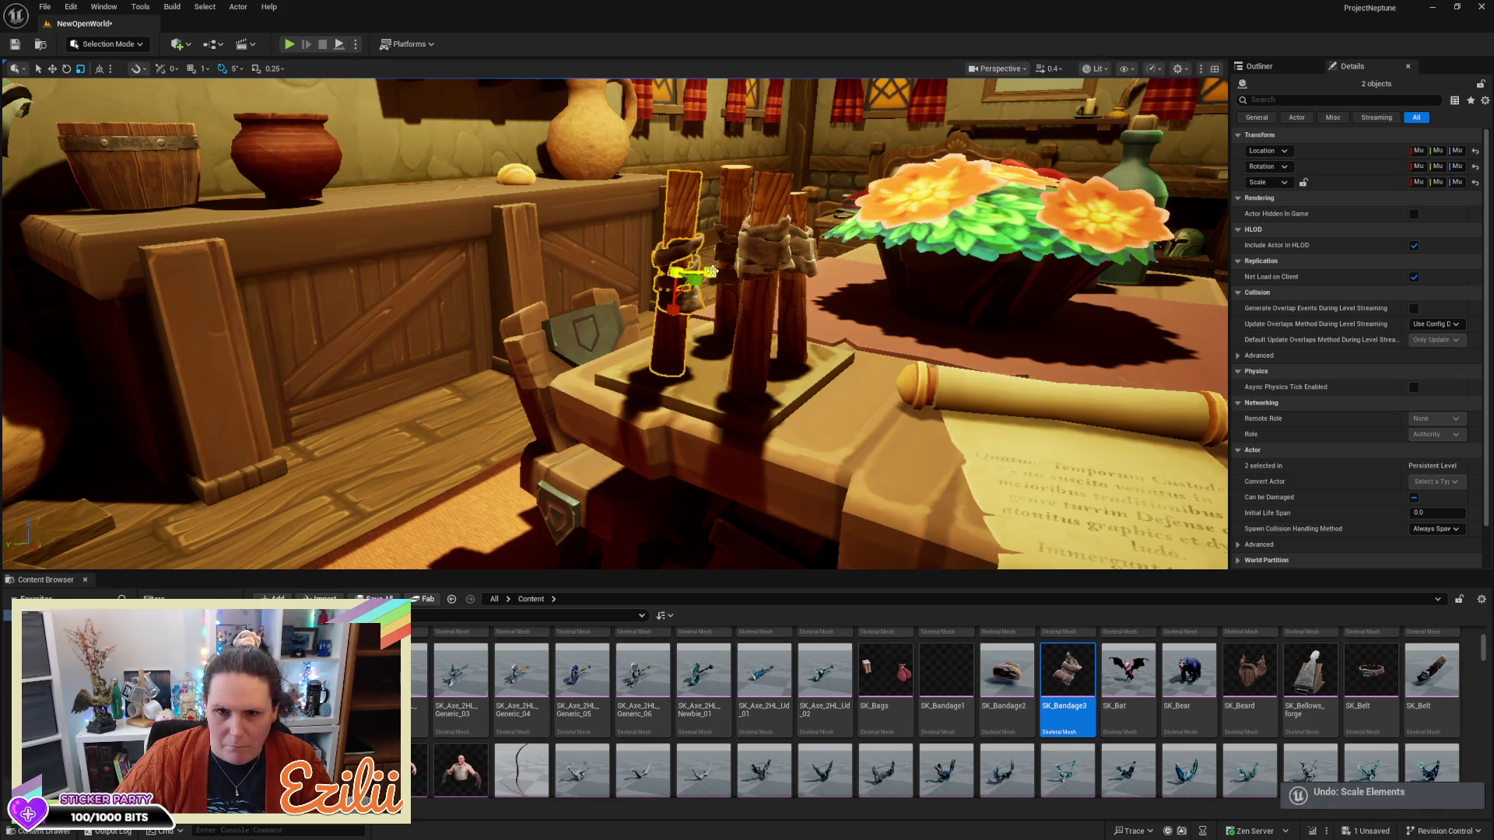
{"action": "left_click_drag", "start_coordinate": [677, 271], "coordinate": [667, 278]}
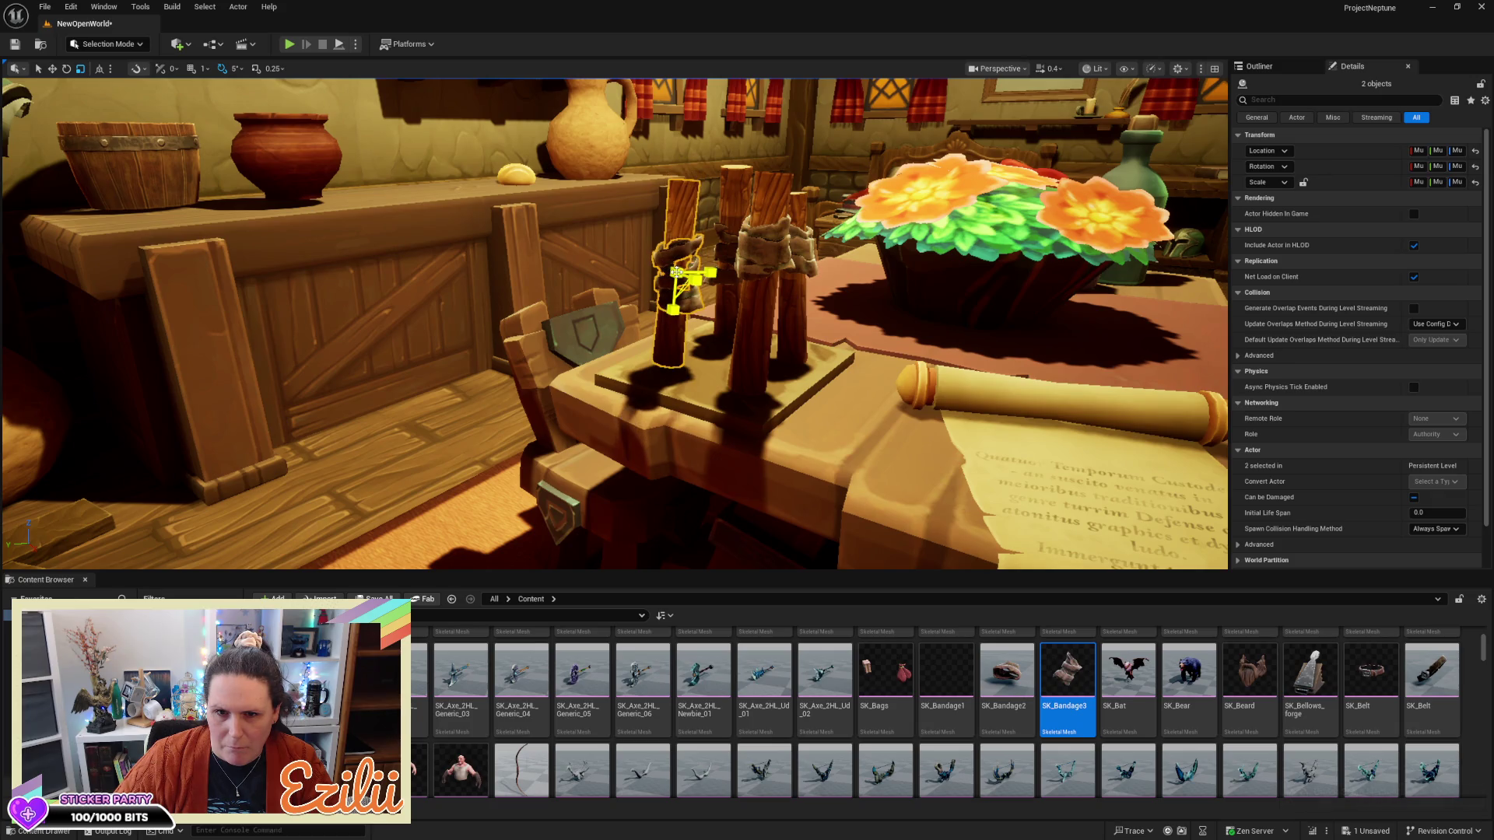
{"action": "left_click", "coordinate": [676, 272]}
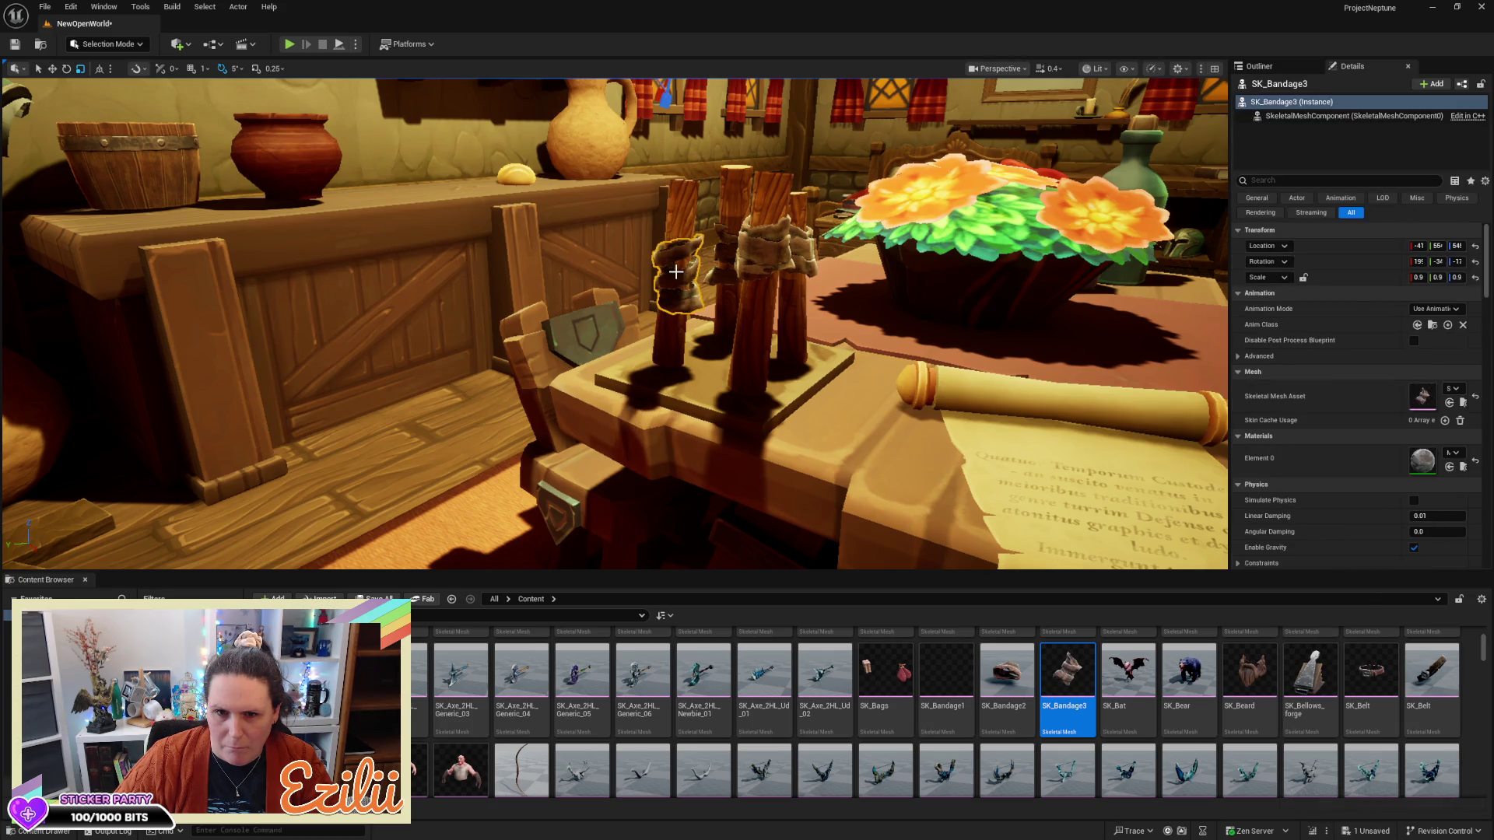
{"action": "left_click", "coordinate": [682, 228], "text": "ctrl"}
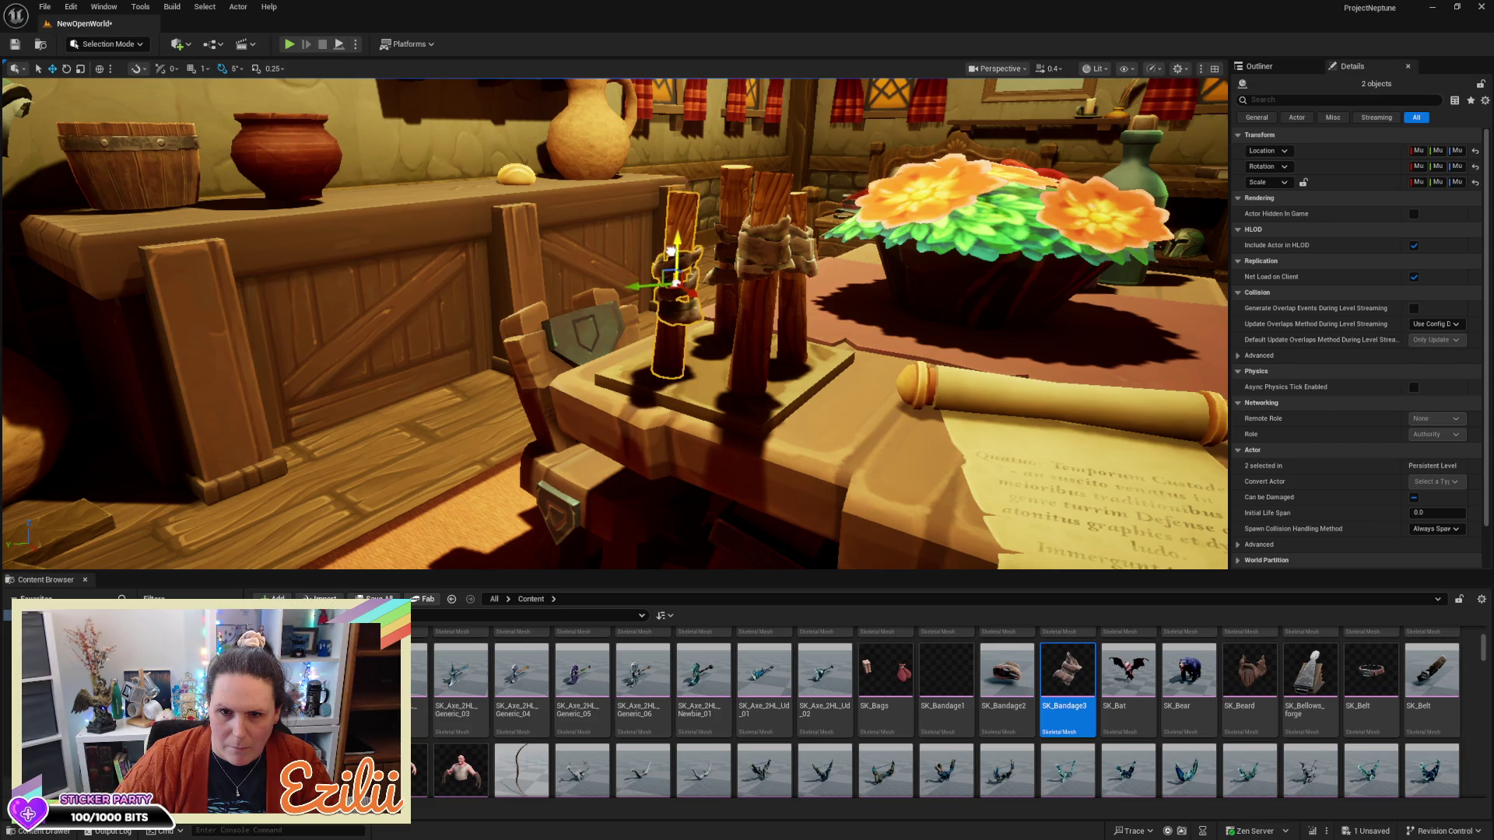
Deselect everything and fly the camera back across the tavern room
{"action": "key", "text": "Escape"}
{"action": "mouse_move", "coordinate": [923, 319]}
{"action": "left_mouse_down"}
{"action": "mouse_move", "coordinate": [762, 288]}
{"action": "mouse_move", "coordinate": [389, 260]}
{"action": "left_mouse_up"}
{"action": "left_click_drag", "start_coordinate": [885, 305], "coordinate": [884, 304]}
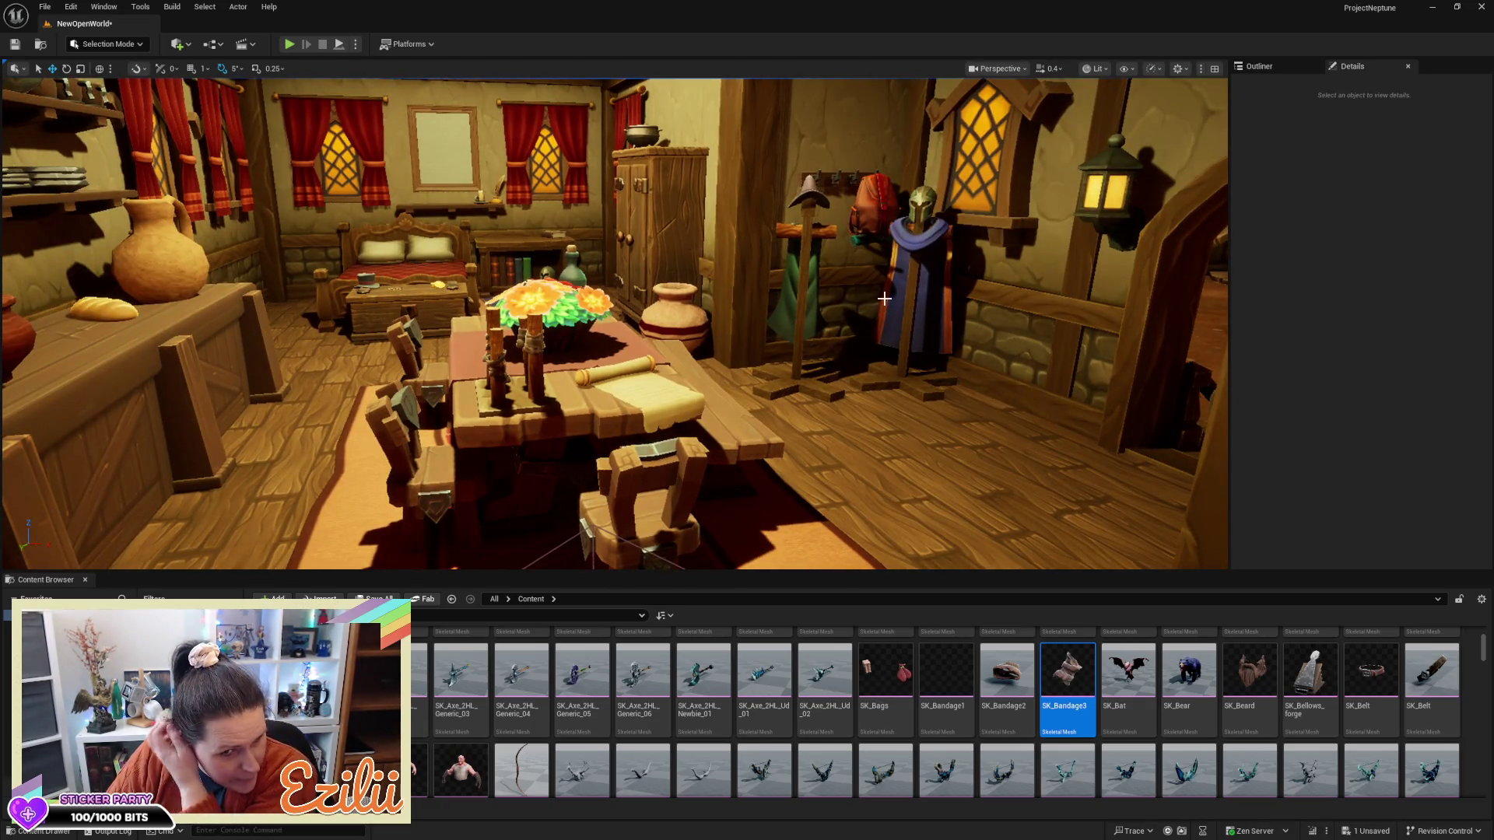
Select the floating SK_Dw_F_Chest_BMage3 by the fireplace and browse to its Equipment/Chest folder
{"action": "left_click_drag", "start_coordinate": [822, 333], "coordinate": [800, 332]}
{"action": "left_click", "coordinate": [568, 313]}
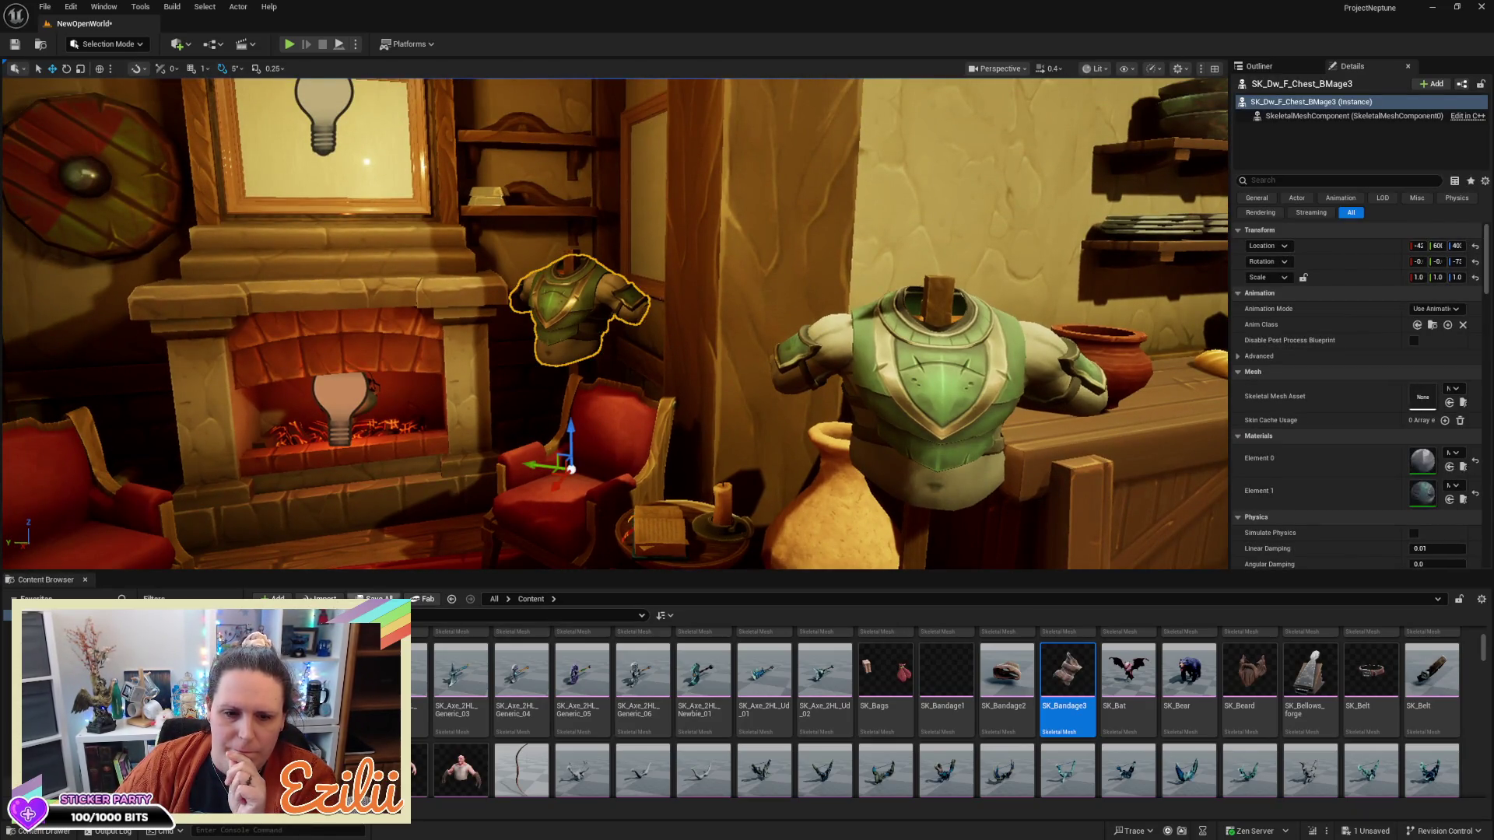
{"action": "key", "text": "ctrl+b"}
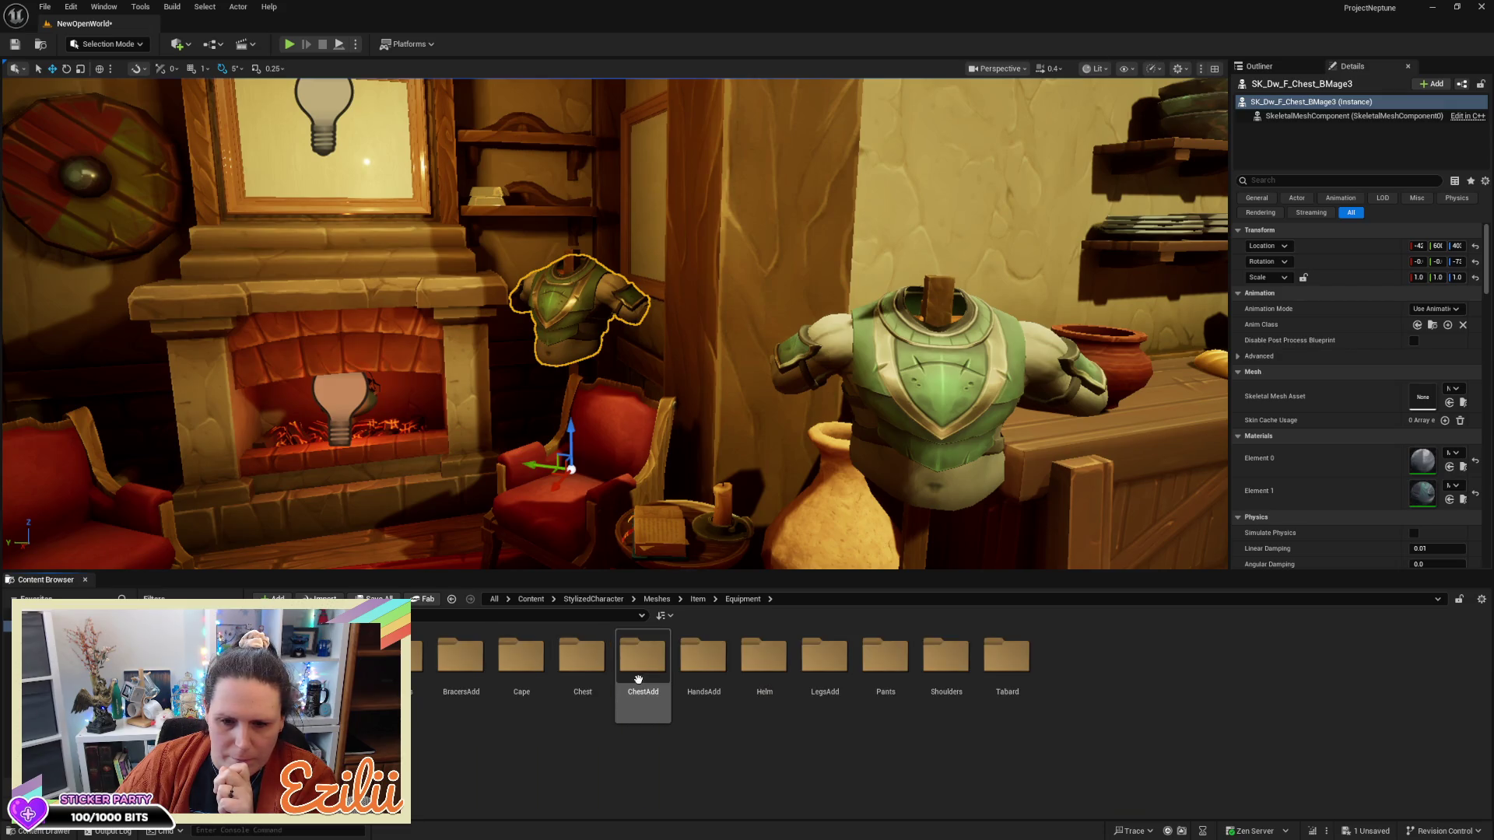
{"action": "double_click", "coordinate": [594, 674]}
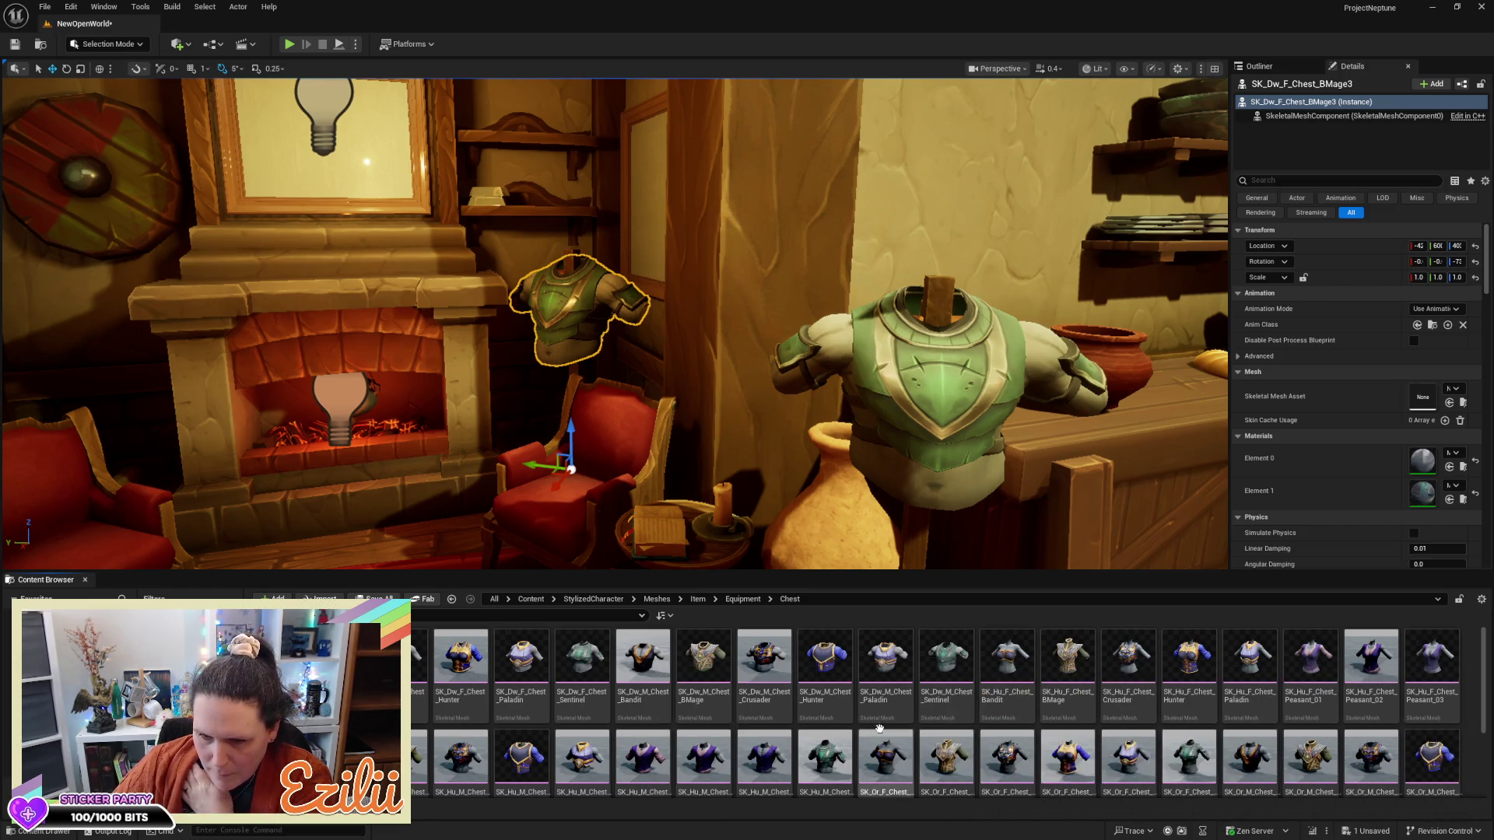
Give the floating chest the SK_Dw_M_Chest_Hunter mesh, then pick SK_Hu_F_Chest_Hunter for the stand's chest
{"action": "left_click", "coordinate": [827, 673]}
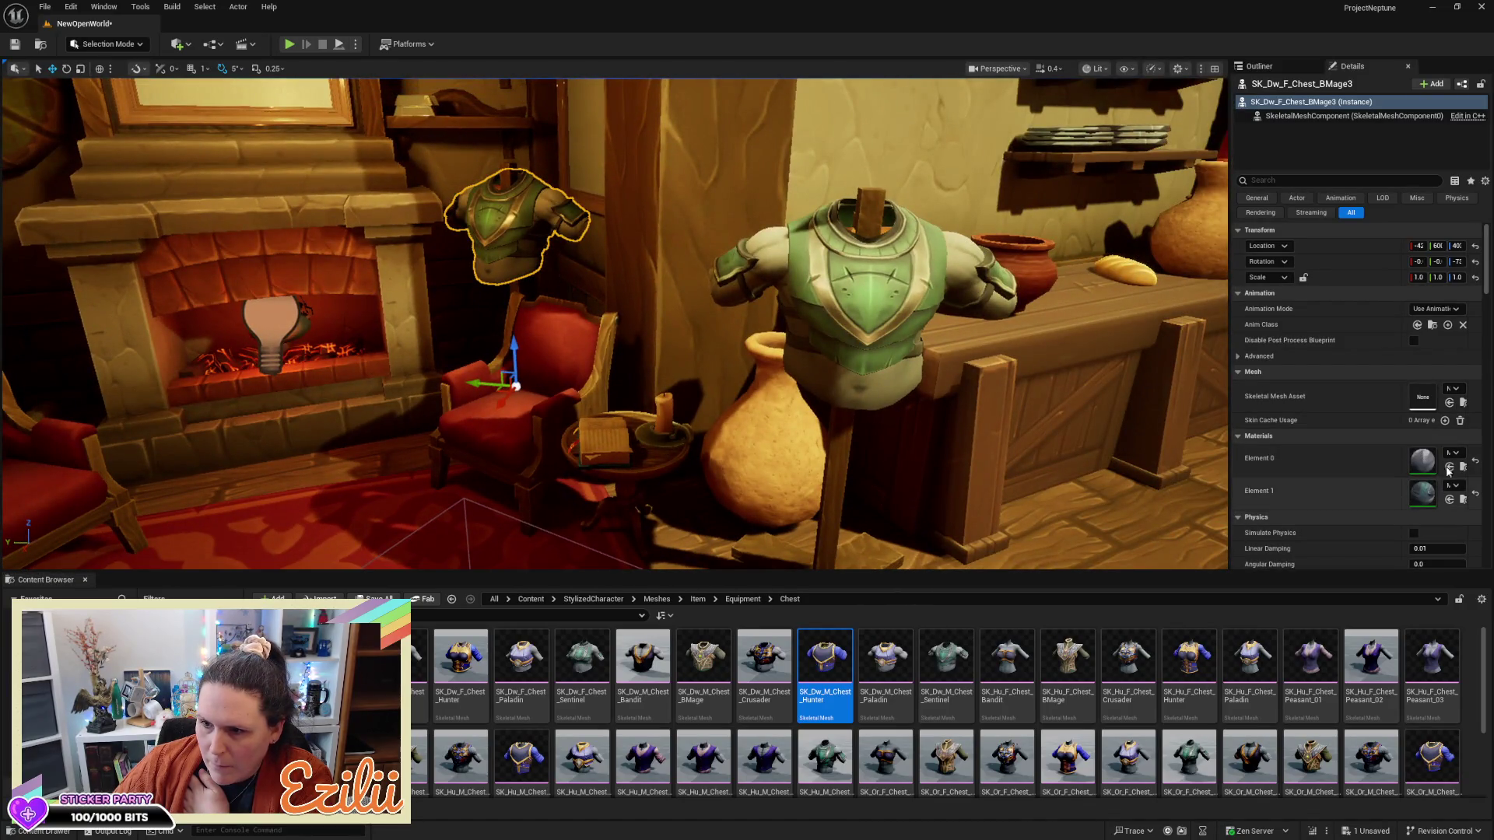
{"action": "left_click", "coordinate": [1450, 403]}
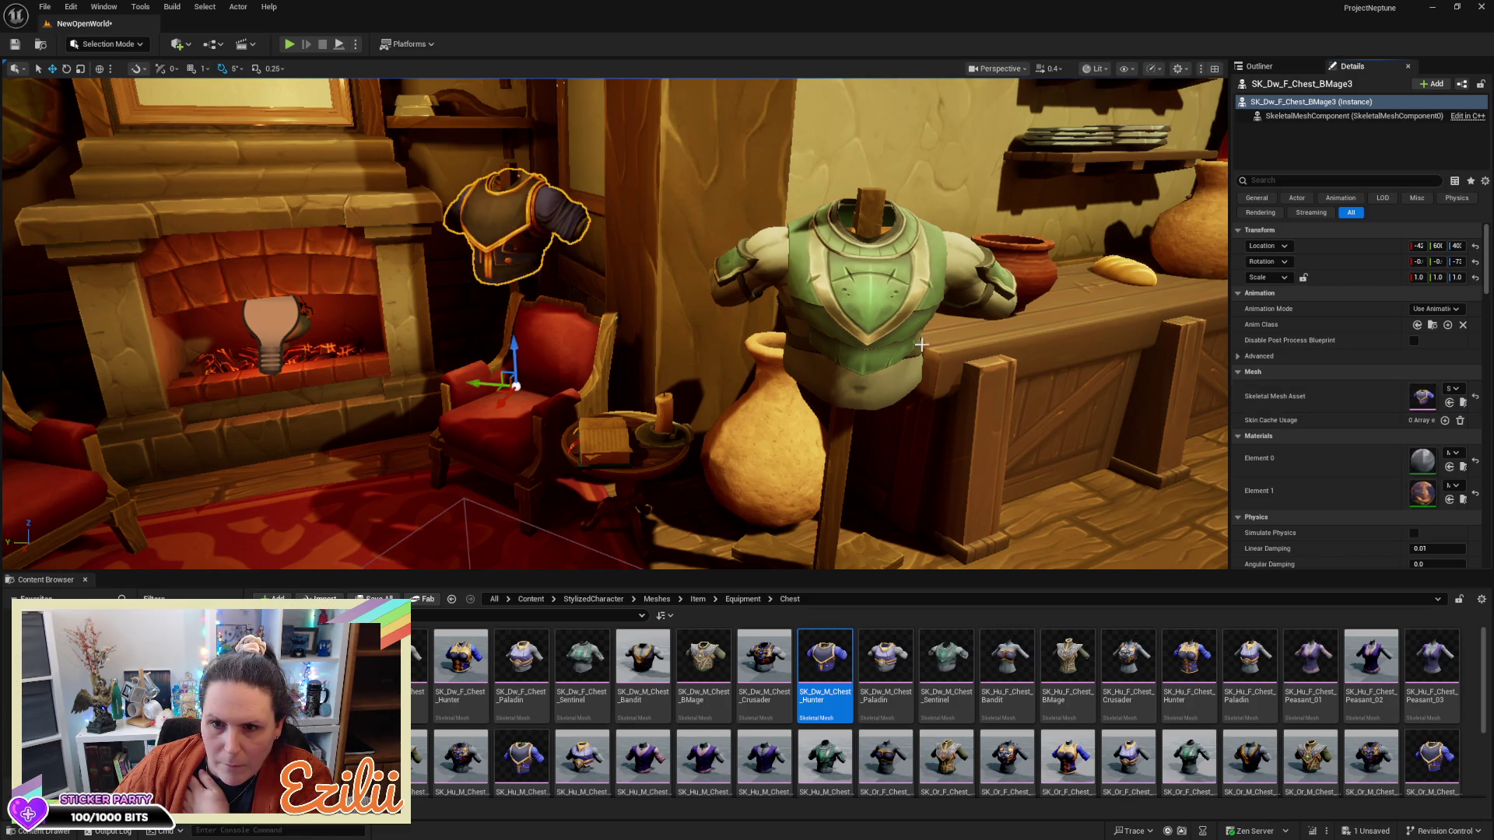
{"action": "left_click", "coordinate": [903, 370]}
{"action": "left_click_drag", "start_coordinate": [917, 399], "coordinate": [1012, 386]}
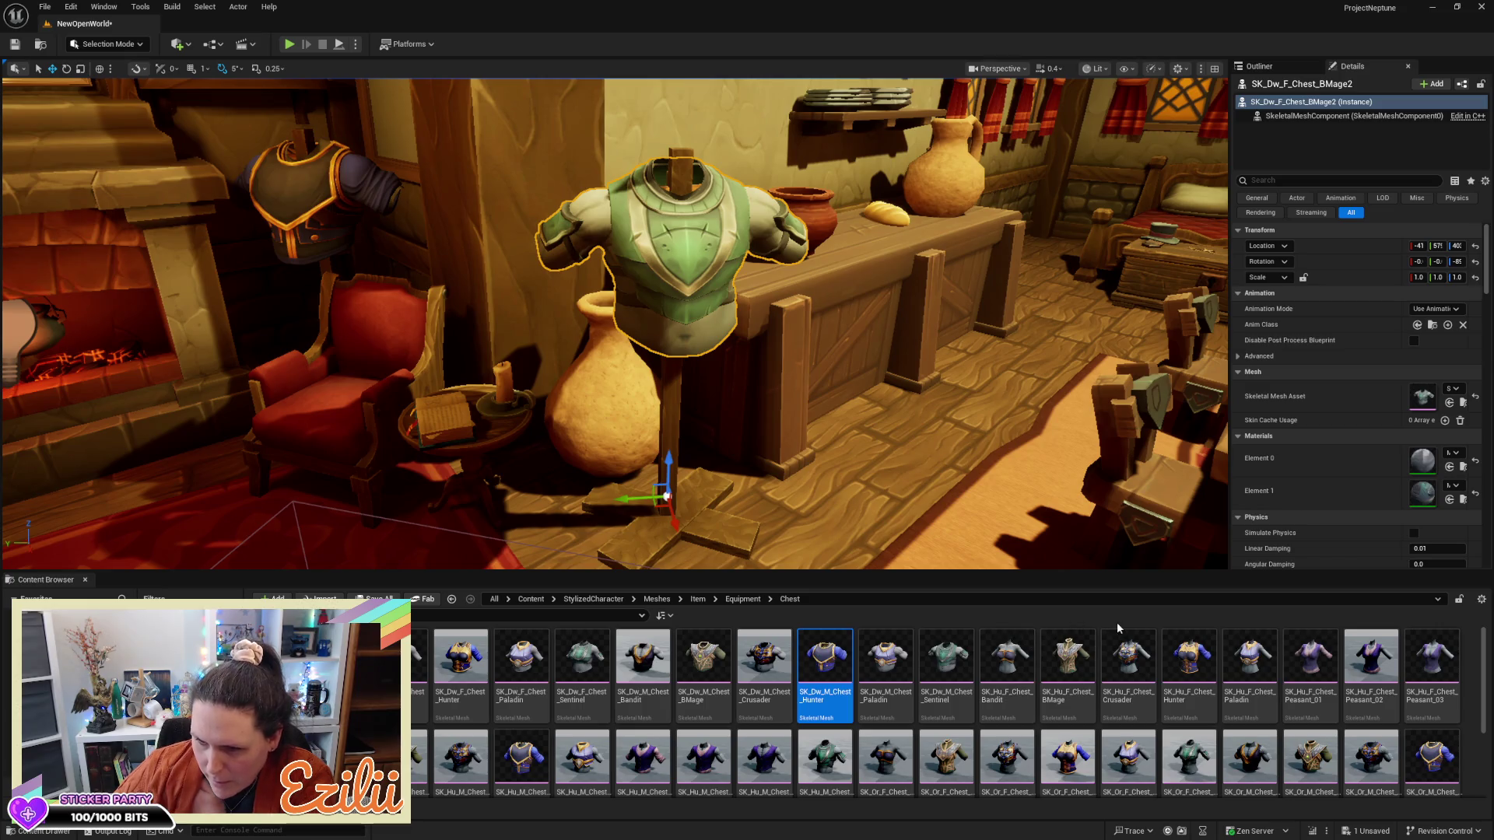
{"action": "left_click", "coordinate": [1178, 662]}
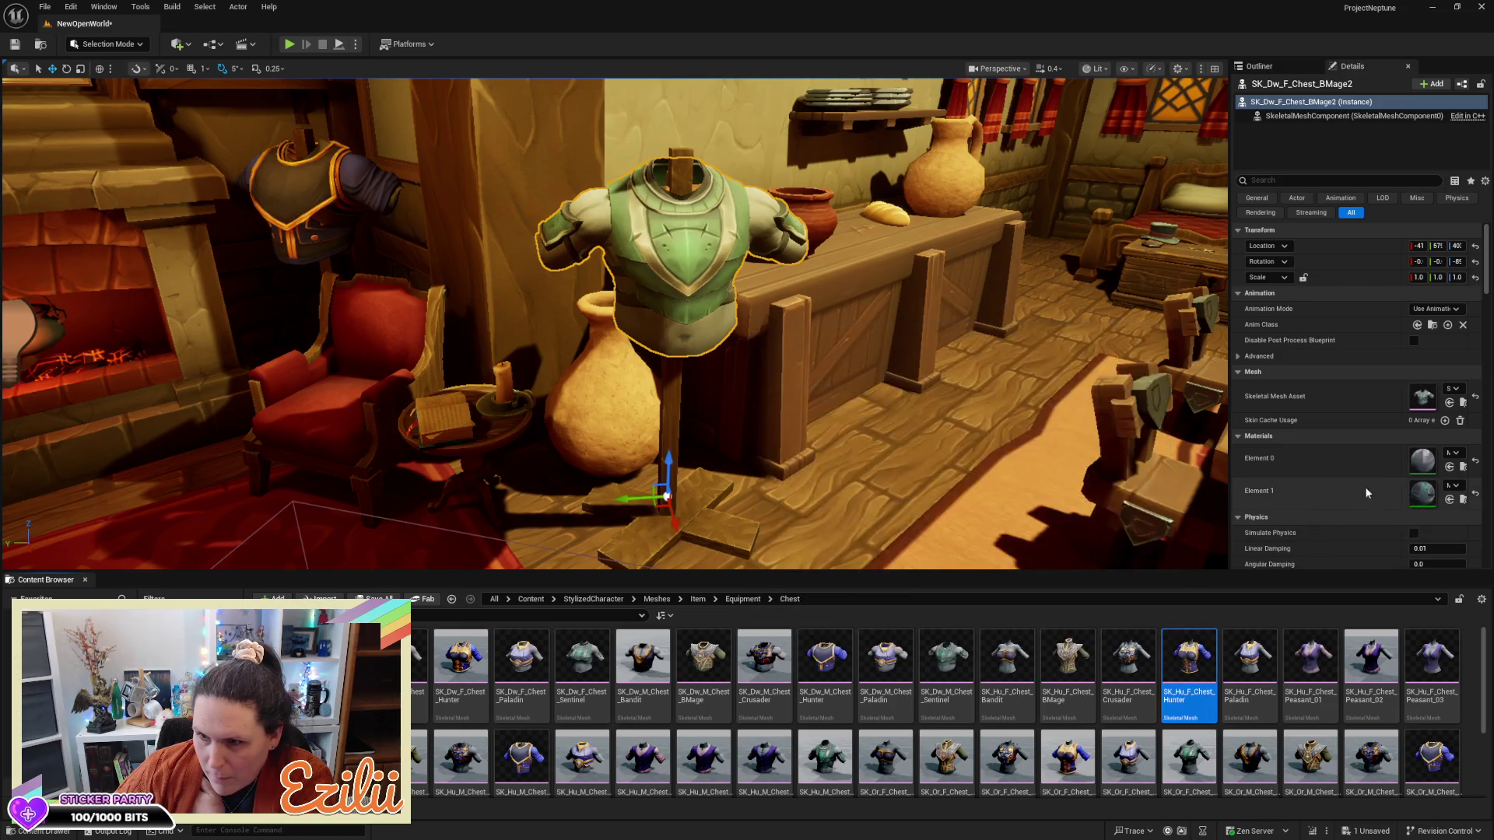
Put a Hunter chest on the pole stand, then swap it to SK_Or_F_Chest_Hunter
{"action": "left_click", "coordinate": [1449, 403]}
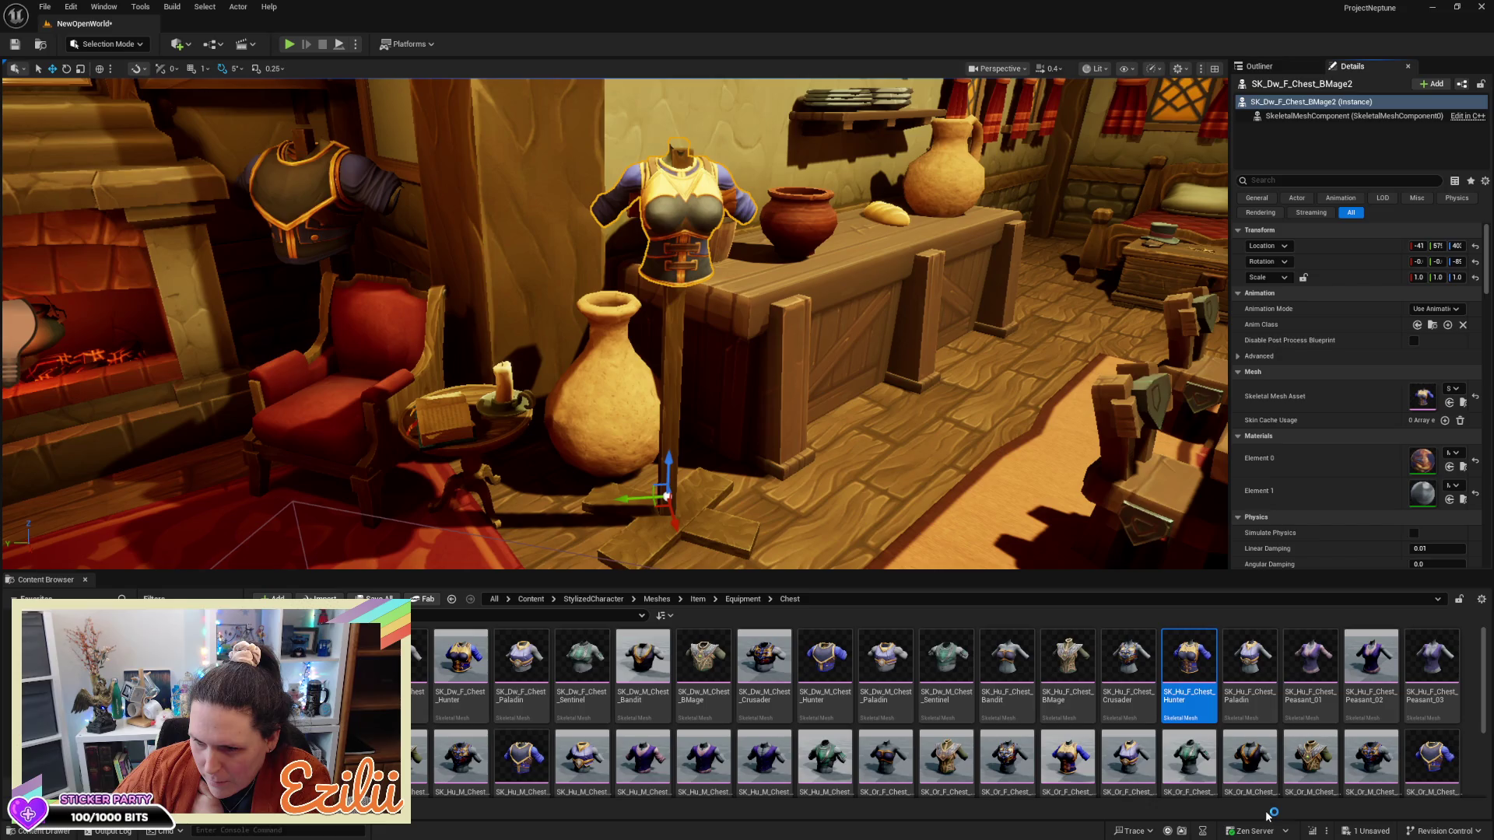
{"action": "scroll", "coordinate": [1255, 683], "scroll_direction": "down", "scroll_amount": 1}
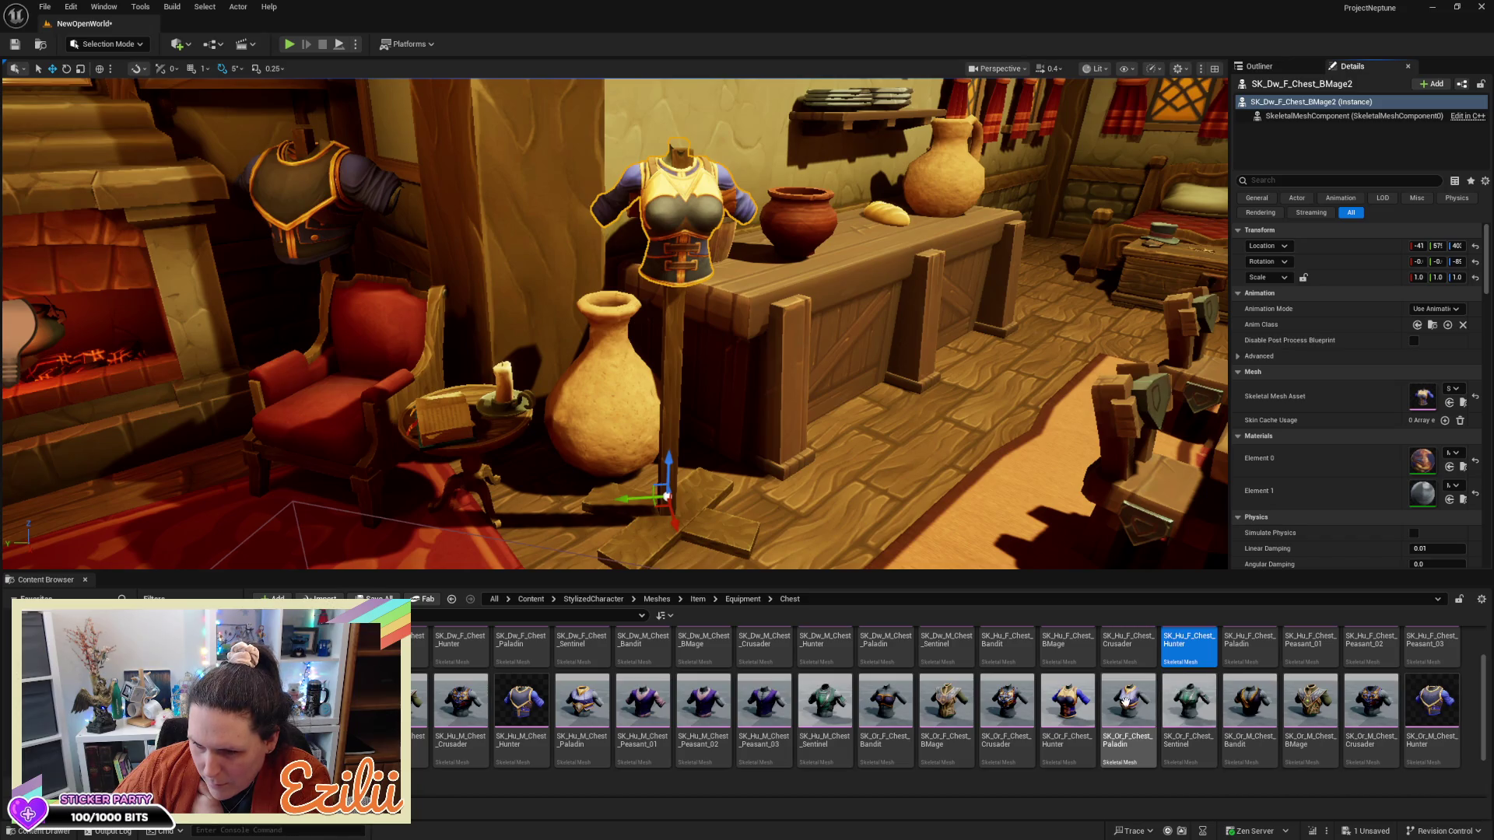
{"action": "left_click", "coordinate": [1068, 704]}
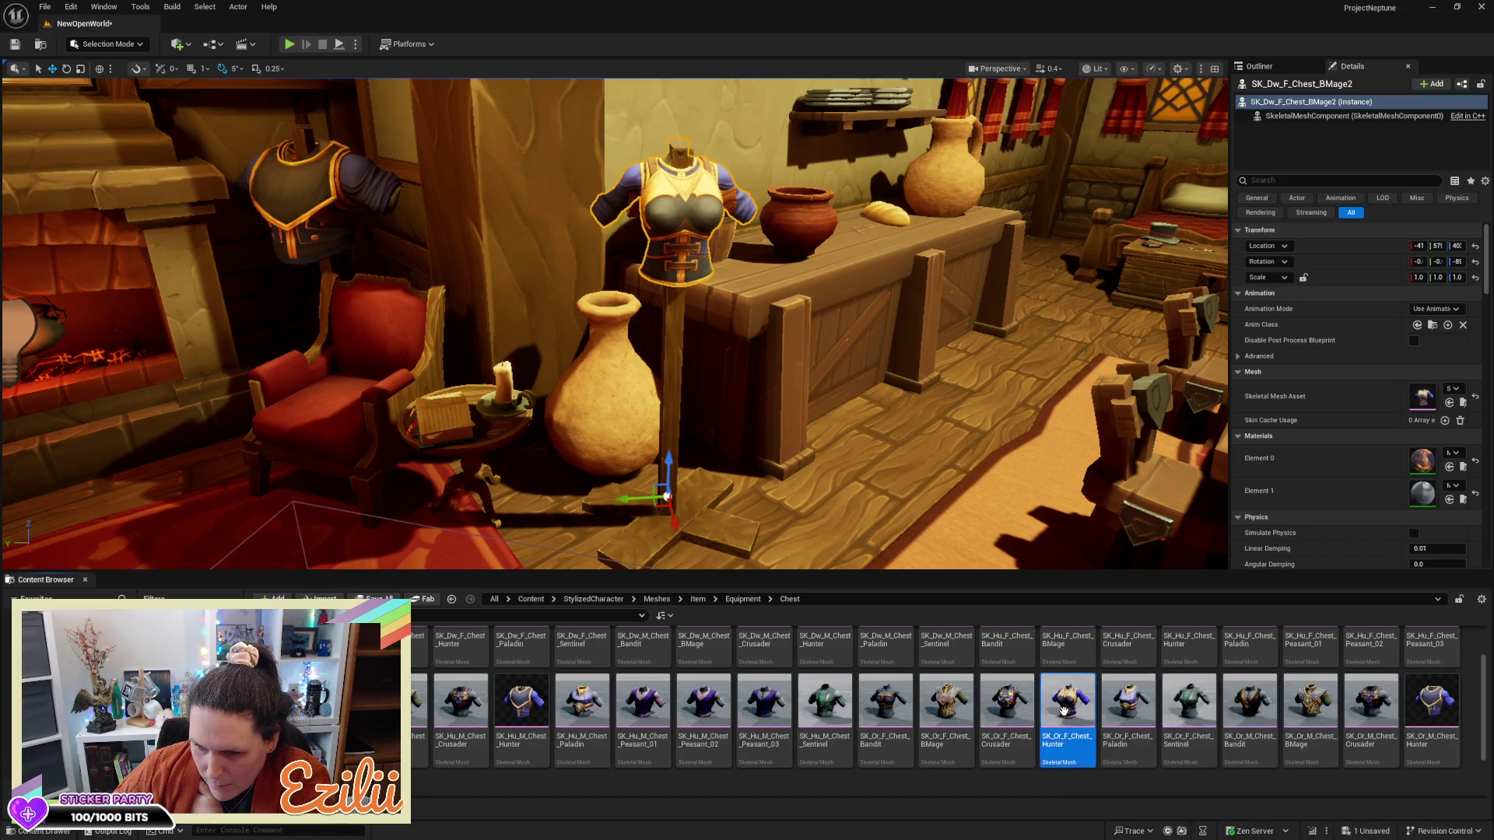
{"action": "left_click", "coordinate": [1449, 402]}
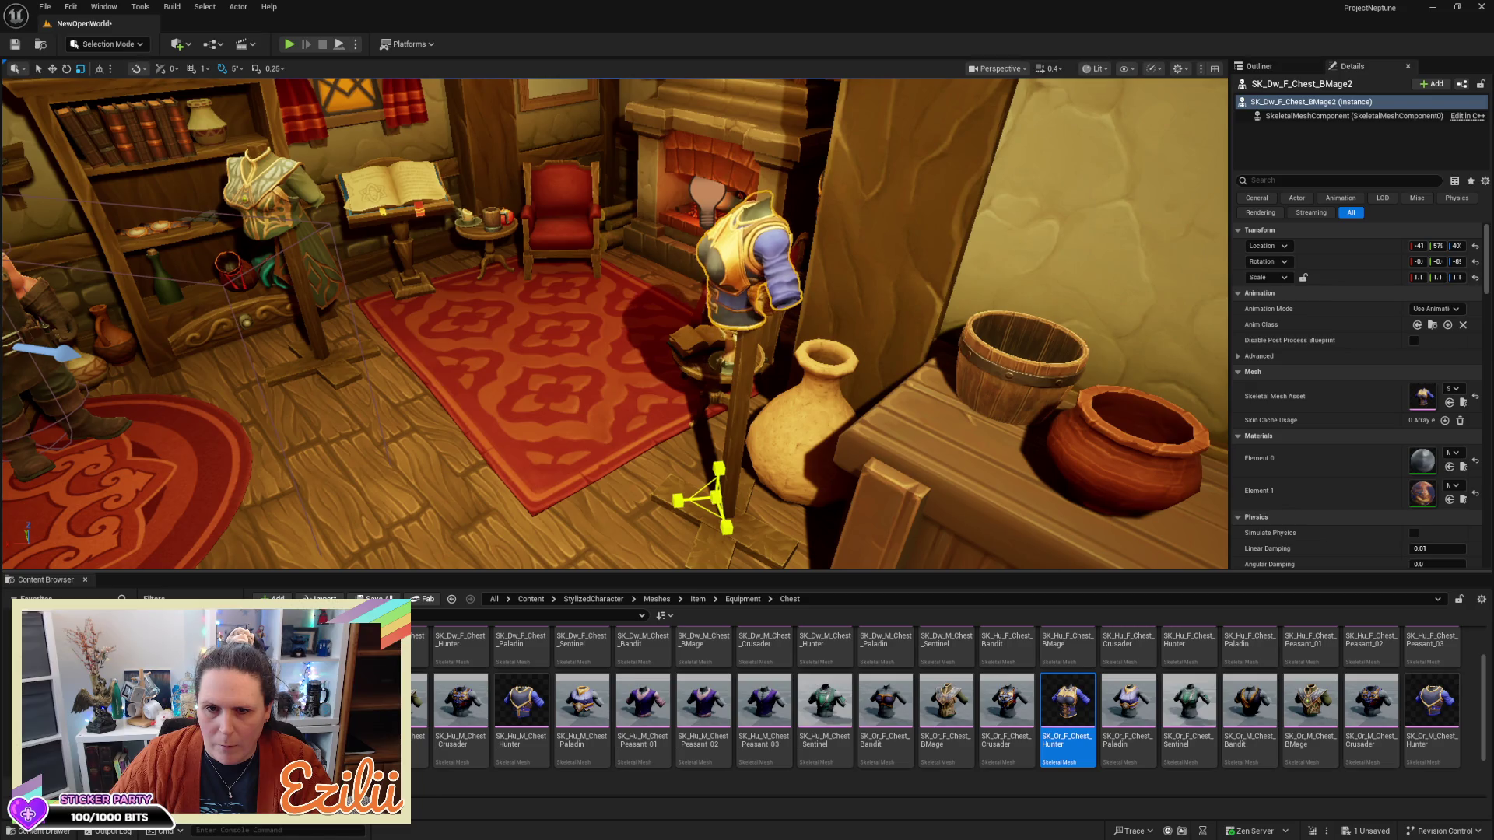
Lower the chest armor on its stand and shrink the mannequin stand to 0.8 scale
{"action": "key", "text": "w"}
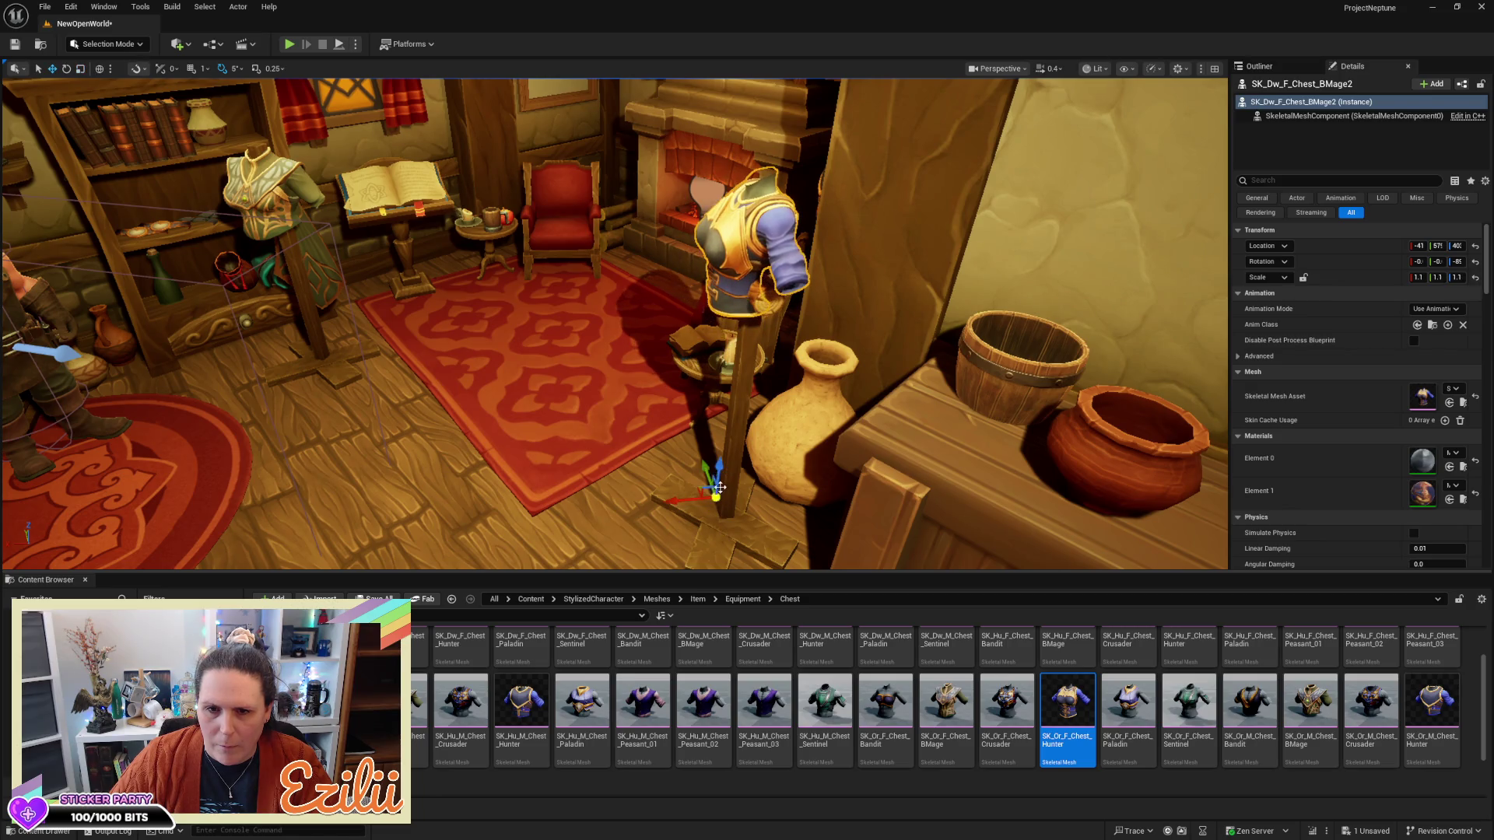
{"action": "mouse_move", "coordinate": [719, 472]}
{"action": "left_mouse_down"}
{"action": "mouse_move", "coordinate": [712, 513]}
{"action": "mouse_move", "coordinate": [545, 504]}
{"action": "left_mouse_up"}
{"action": "key", "text": "f"}
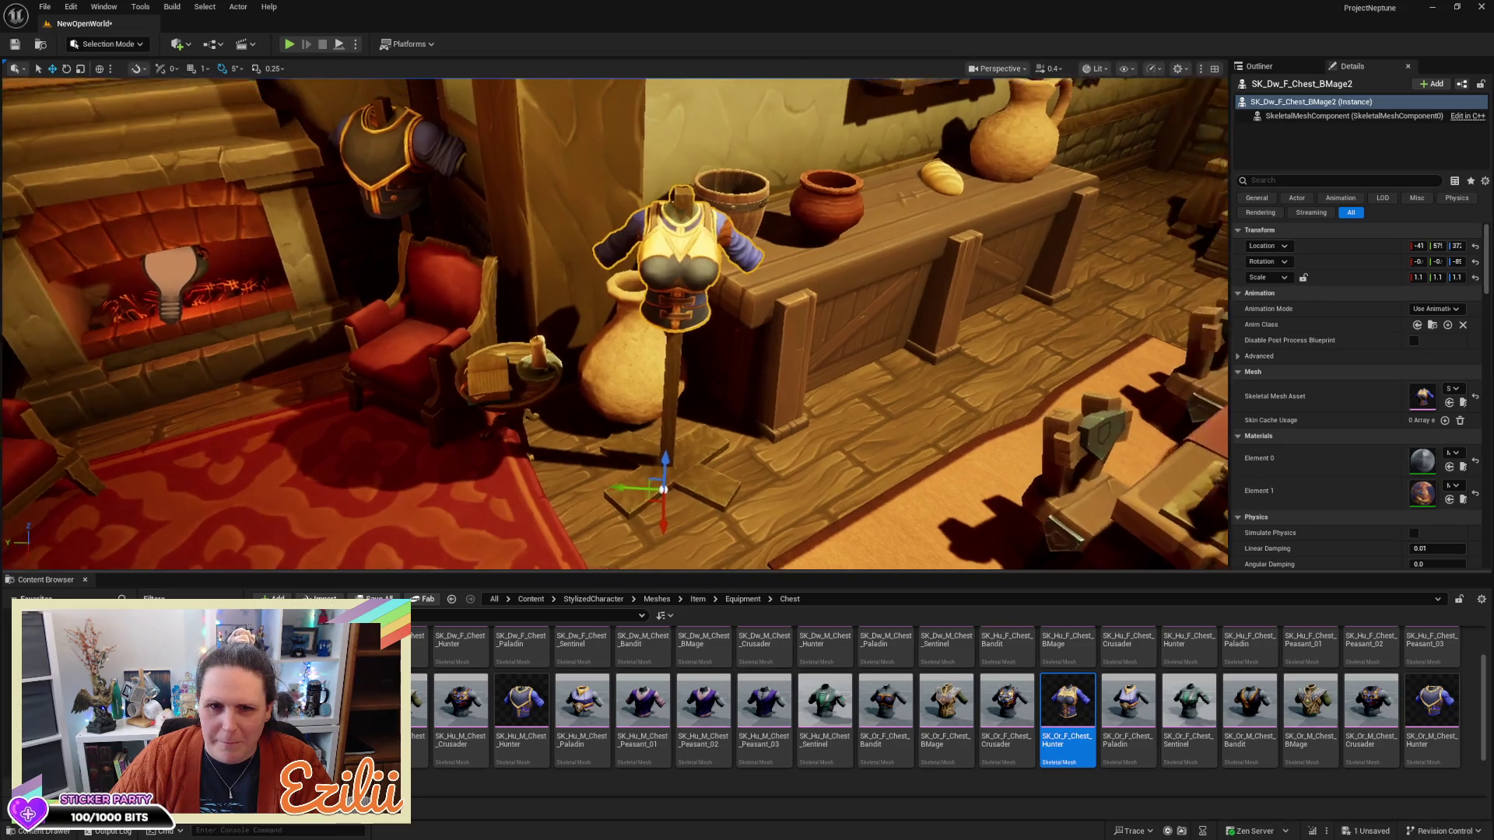
{"action": "mouse_move", "coordinate": [544, 467]}
{"action": "left_mouse_down"}
{"action": "mouse_move", "coordinate": [684, 374]}
{"action": "mouse_move", "coordinate": [682, 390]}
{"action": "left_mouse_up"}
{"action": "left_click", "coordinate": [682, 391]}
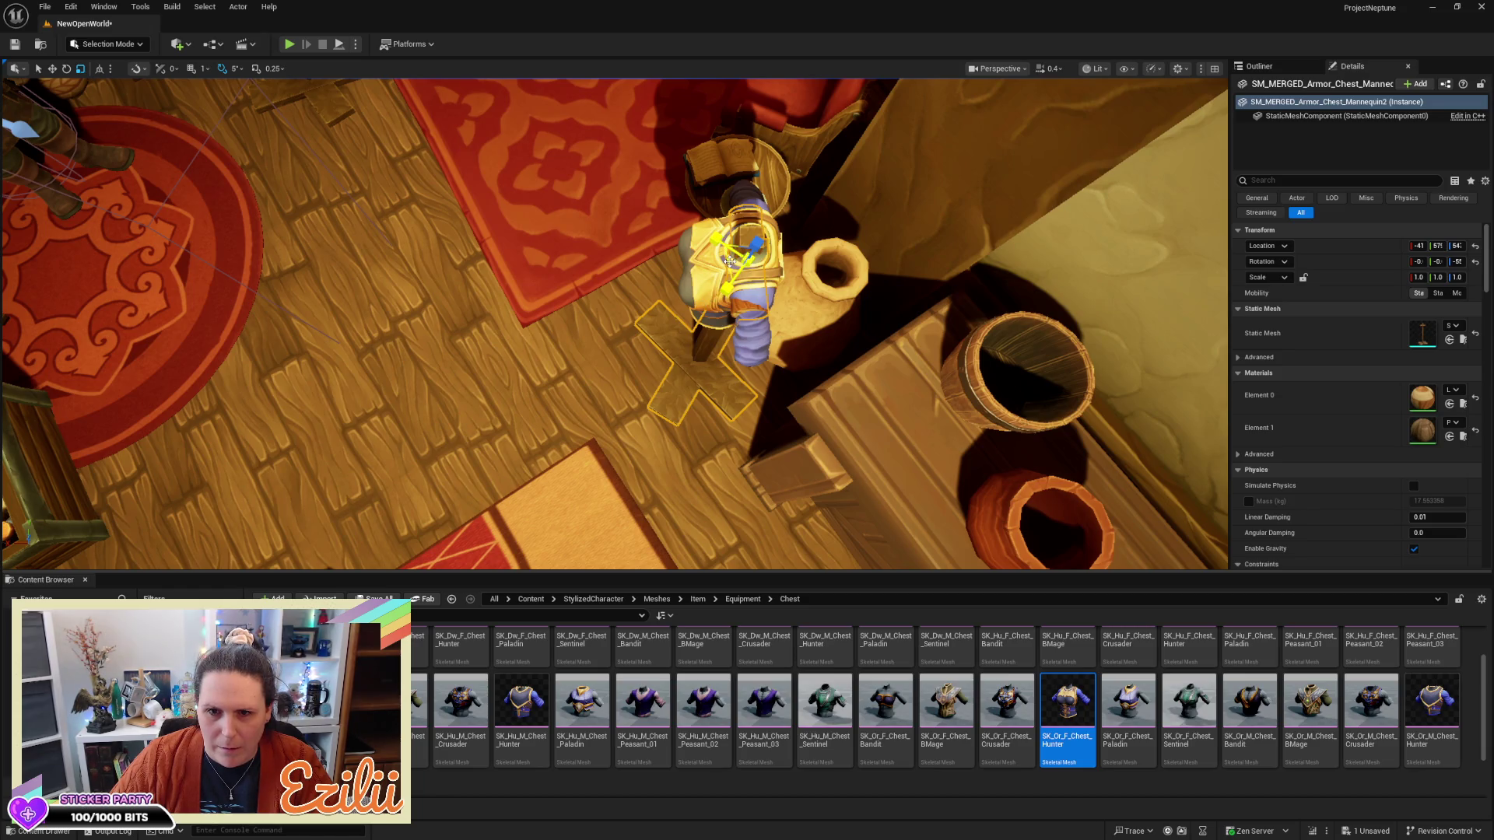
{"action": "left_click_drag", "start_coordinate": [731, 261], "coordinate": [725, 267]}
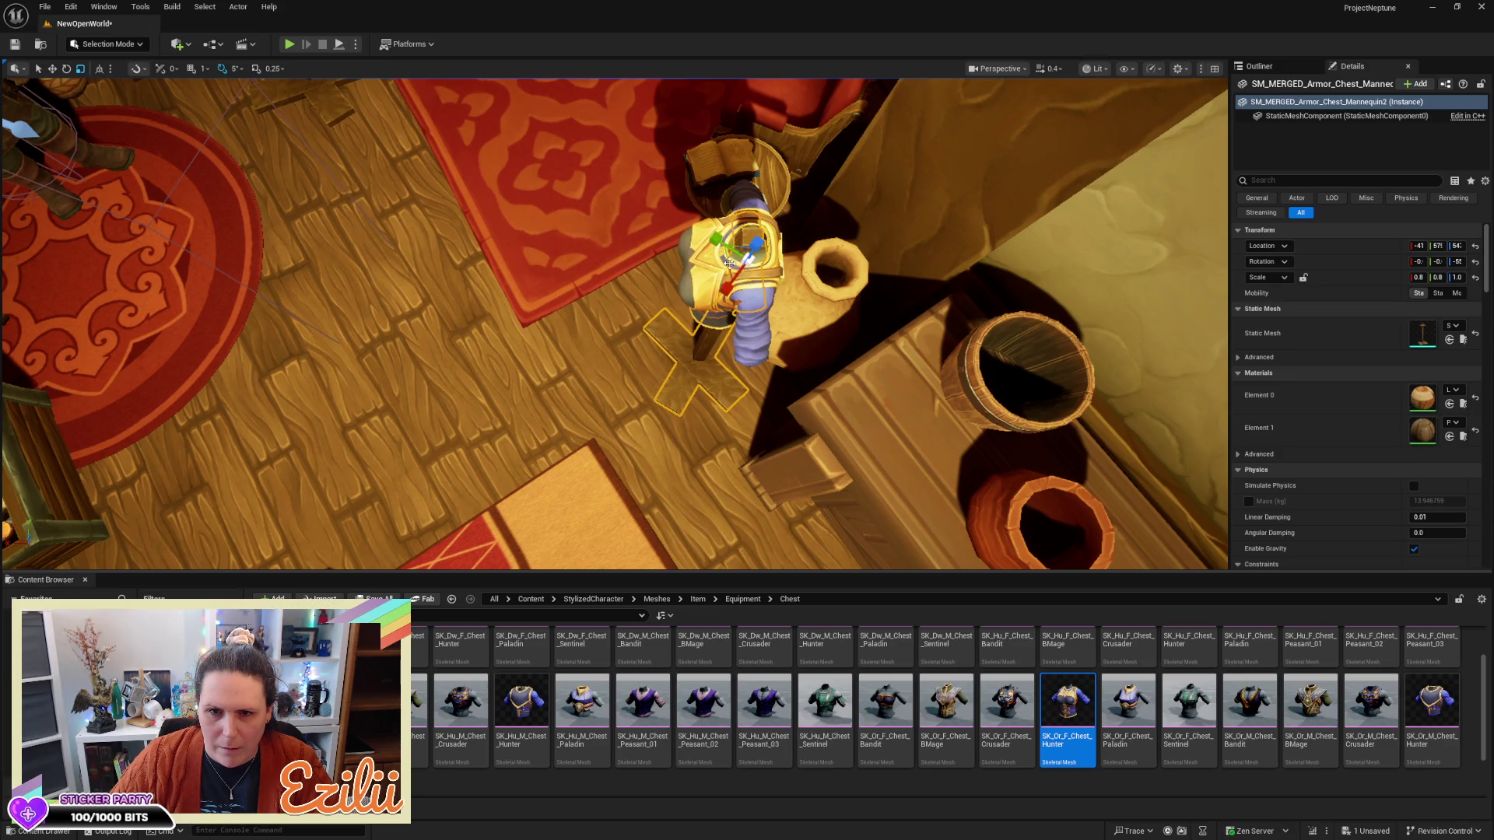
Nudge the chest armor slightly along X and reselect it on the mannequin
{"action": "left_click", "coordinate": [711, 276]}
{"action": "key", "text": "w"}
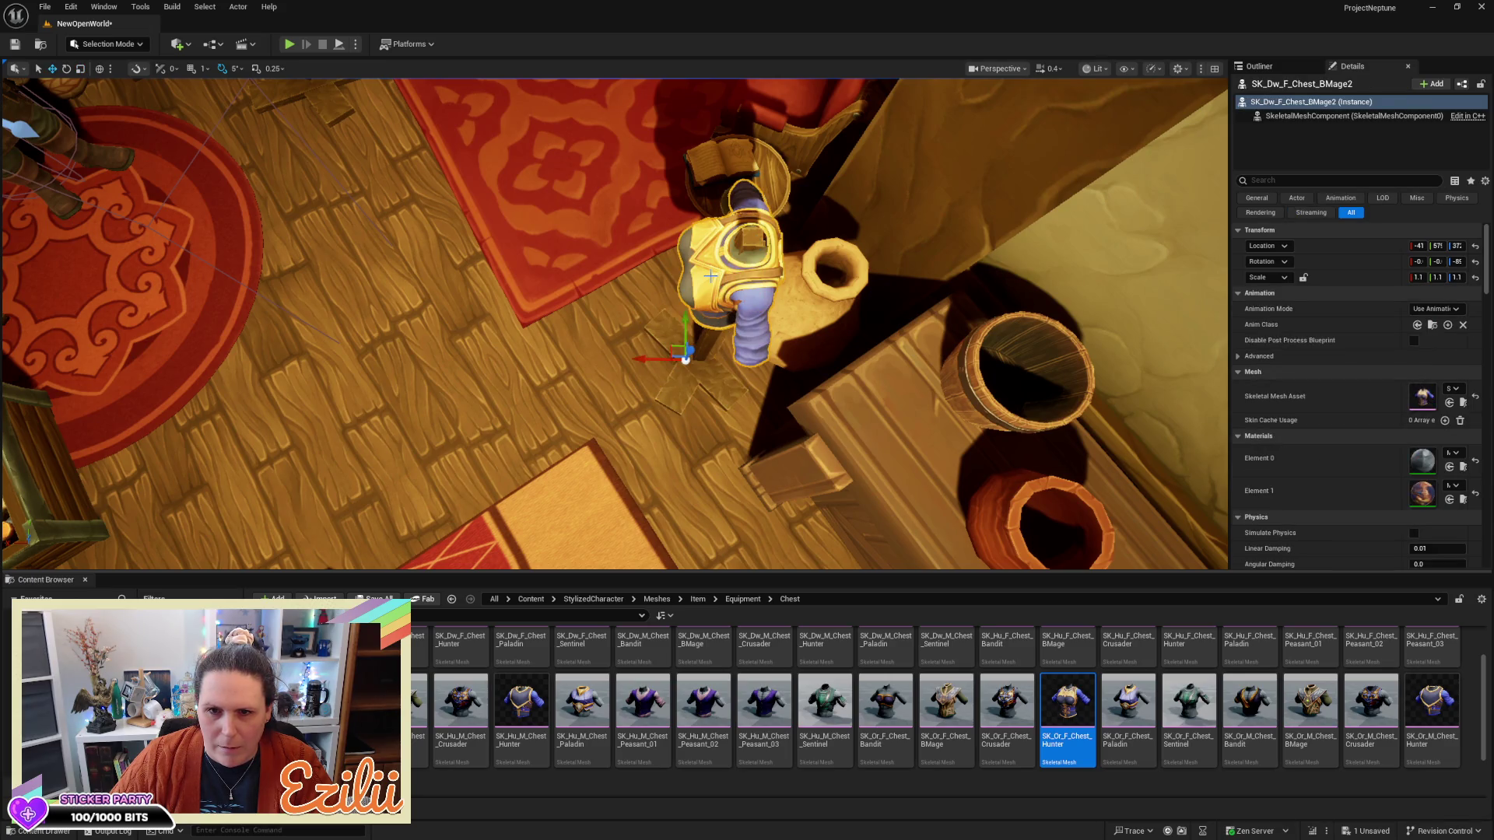
{"action": "left_click_drag", "start_coordinate": [647, 361], "coordinate": [686, 144]}
{"action": "left_click", "coordinate": [645, 362]}
{"action": "left_click", "coordinate": [682, 367]}
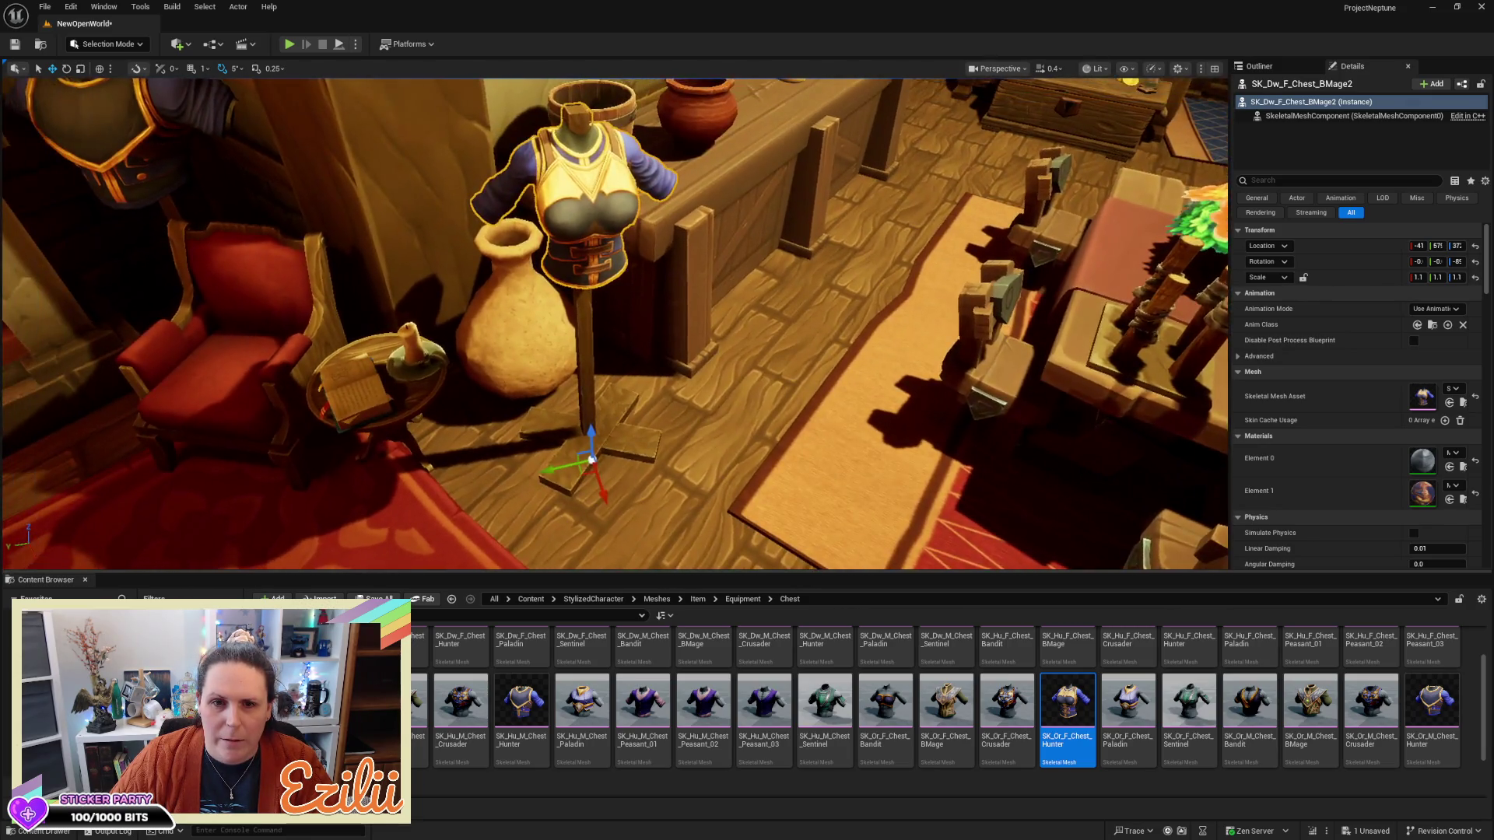
Scale the Hunter chest armor on the pole from 1.1 up to 1.3
{"action": "left_click_drag", "start_coordinate": [684, 312], "coordinate": [669, 264]}
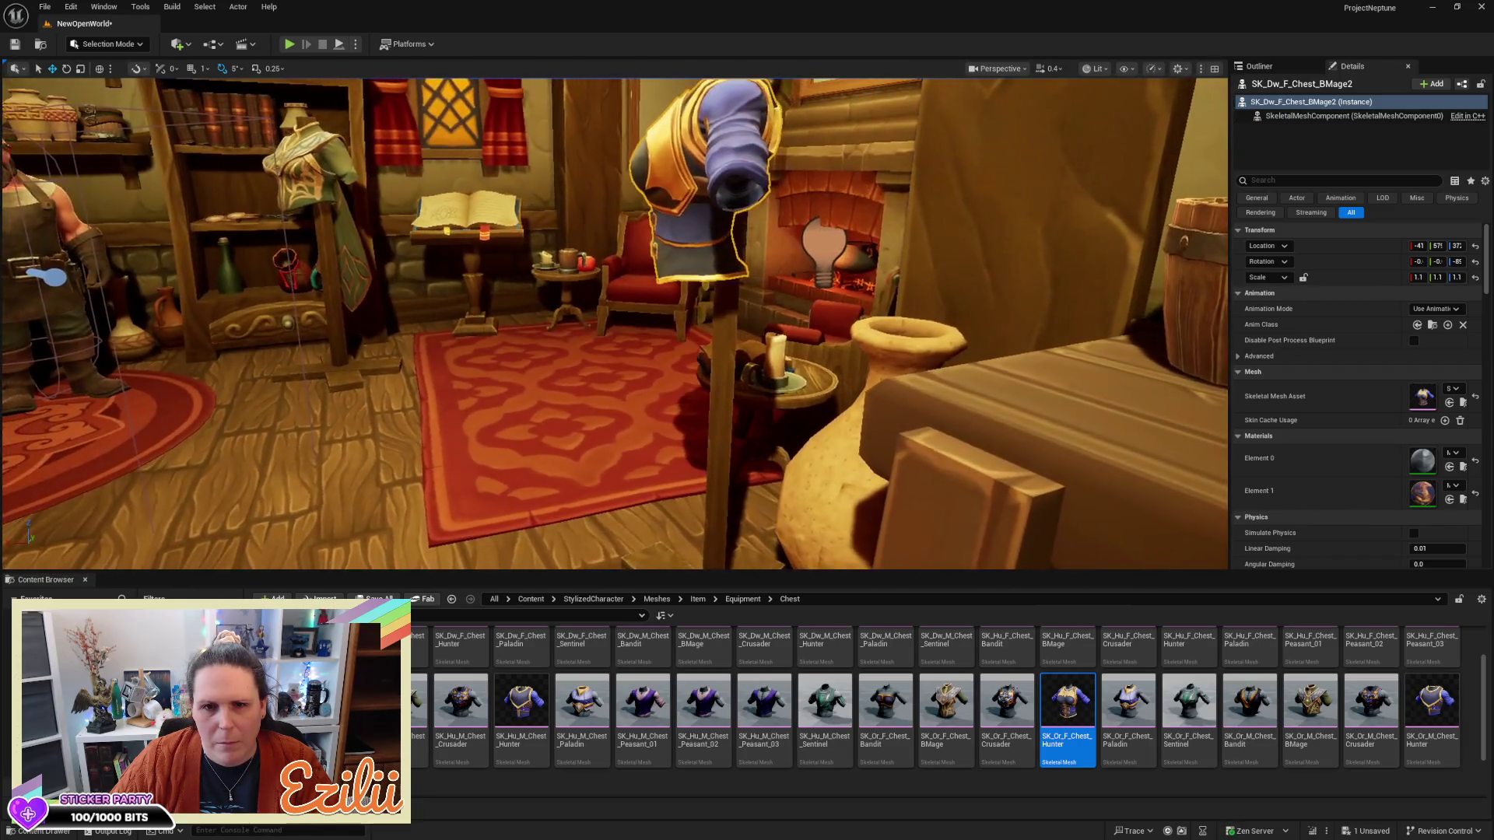
{"action": "mouse_move", "coordinate": [685, 312]}
{"action": "left_mouse_down"}
{"action": "mouse_move", "coordinate": [736, 286]}
{"action": "mouse_move", "coordinate": [661, 297]}
{"action": "left_mouse_up"}
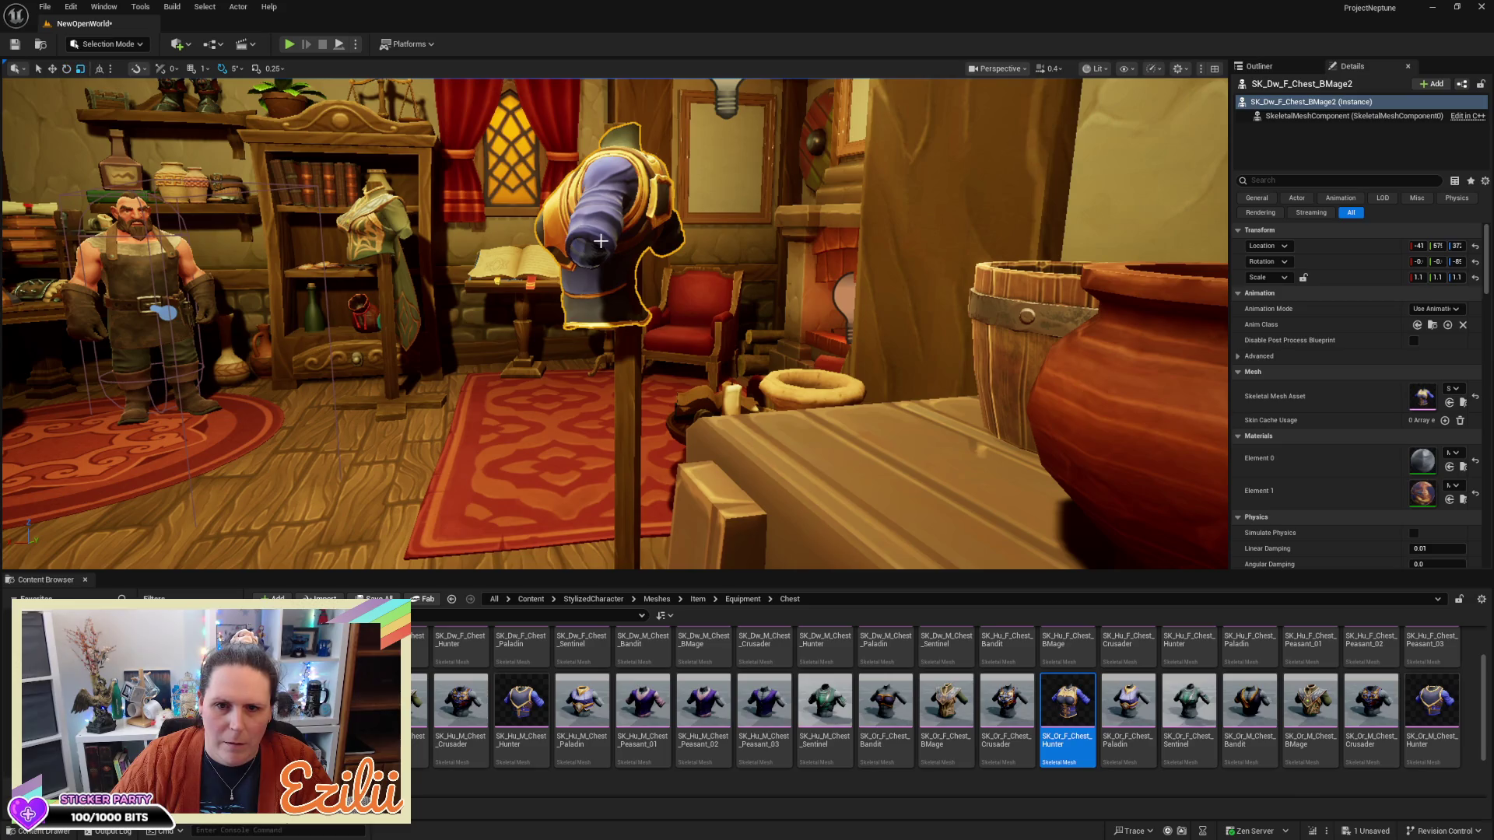
{"action": "left_click_drag", "start_coordinate": [600, 241], "coordinate": [597, 401]}
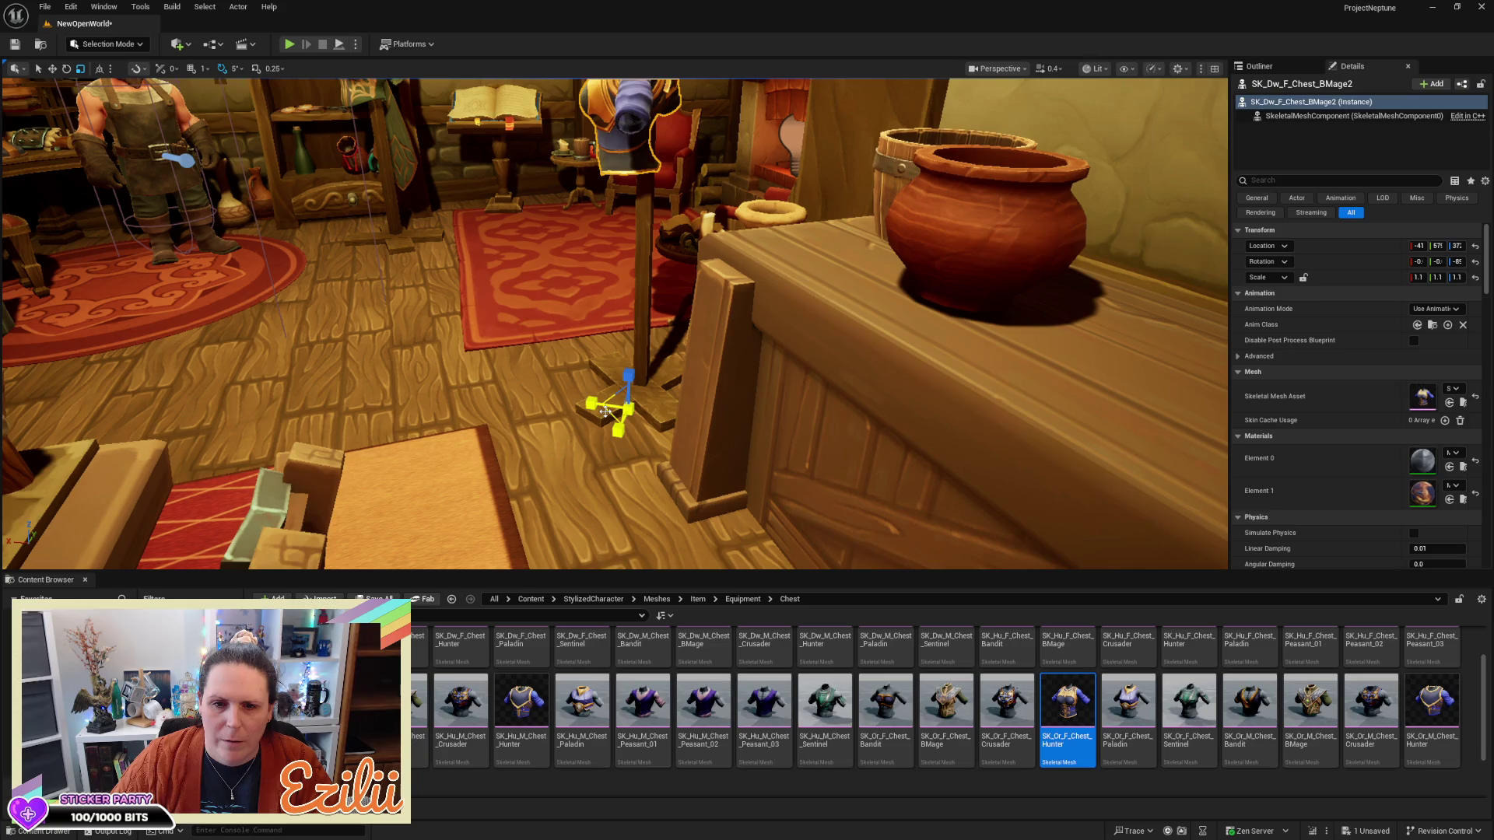
{"action": "left_click_drag", "start_coordinate": [631, 408], "coordinate": [640, 392]}
Nudge the chest armor's position slightly and orbit around it to check the fit
{"action": "key", "text": "w"}
{"action": "scroll", "coordinate": [613, 323], "scroll_direction": "down", "scroll_amount": 5}
{"action": "scroll", "coordinate": [659, 432], "scroll_direction": "down", "scroll_amount": 2}
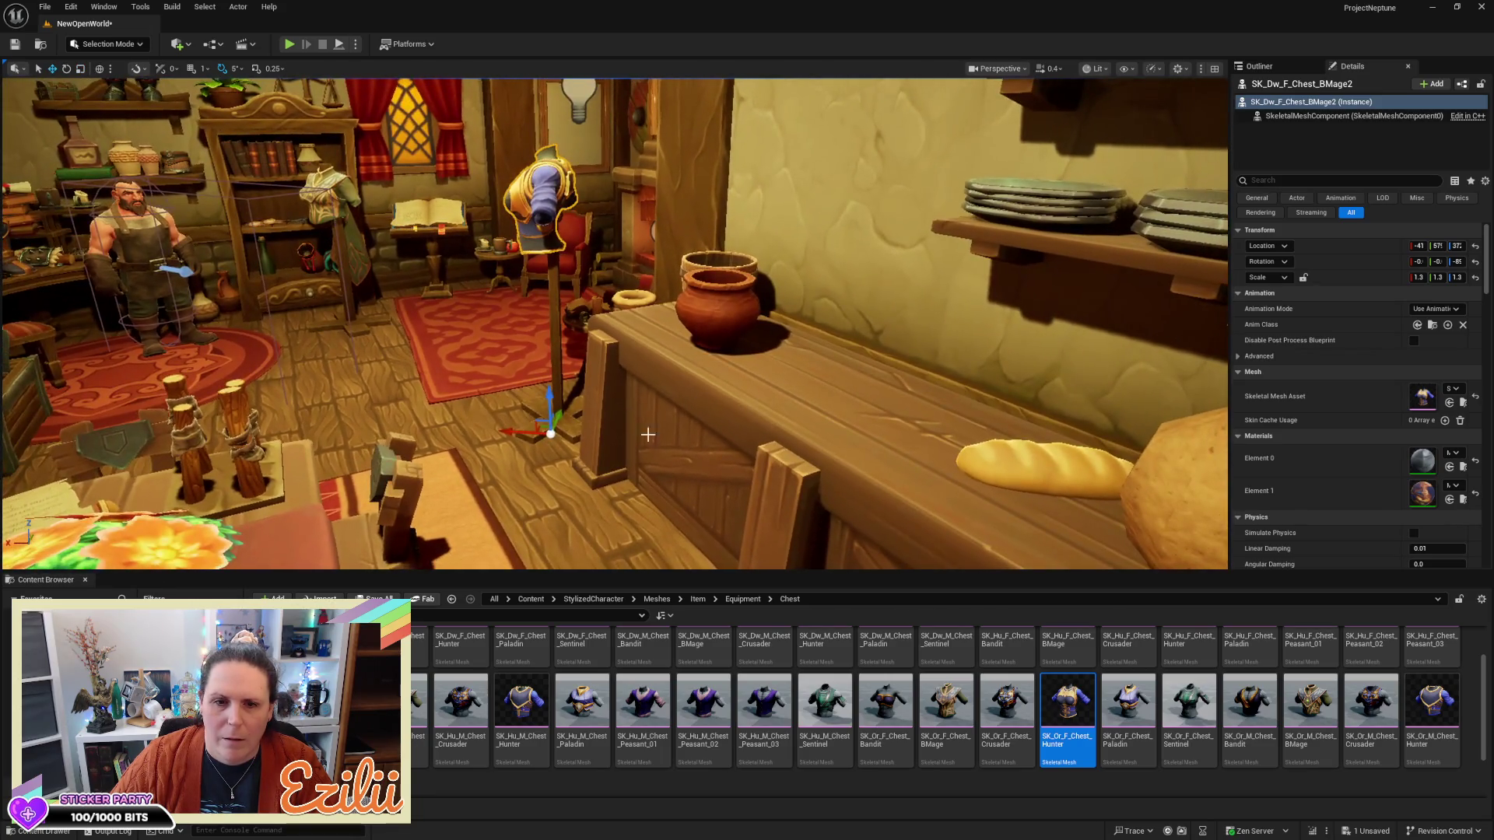
{"action": "mouse_move", "coordinate": [519, 433]}
{"action": "left_mouse_down"}
{"action": "mouse_move", "coordinate": [556, 408]}
{"action": "mouse_move", "coordinate": [512, 462]}
{"action": "left_mouse_up"}
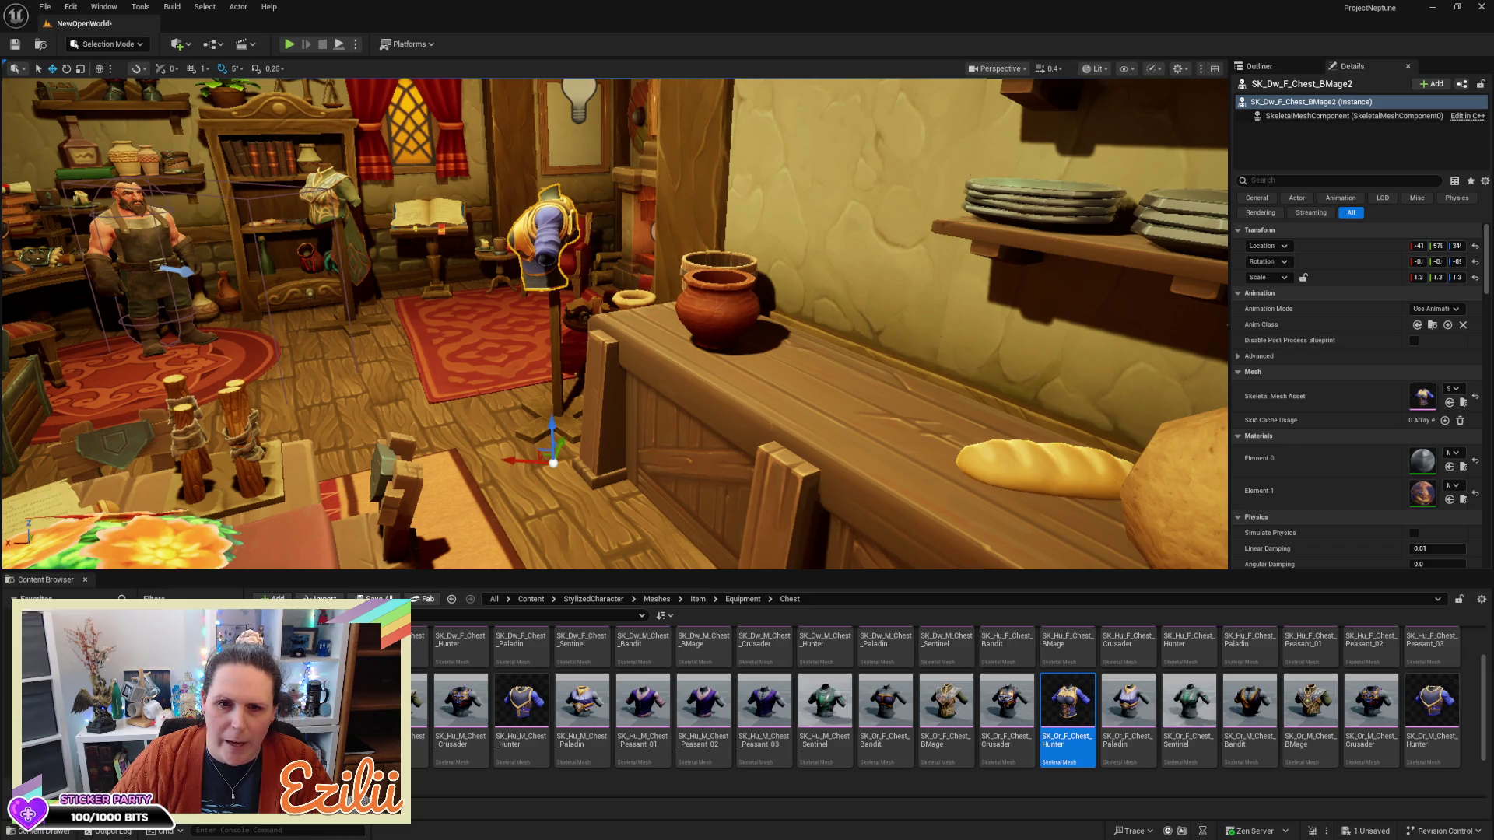
{"action": "key", "text": "f"}
{"action": "scroll", "coordinate": [615, 323], "scroll_direction": "up", "scroll_amount": 3}
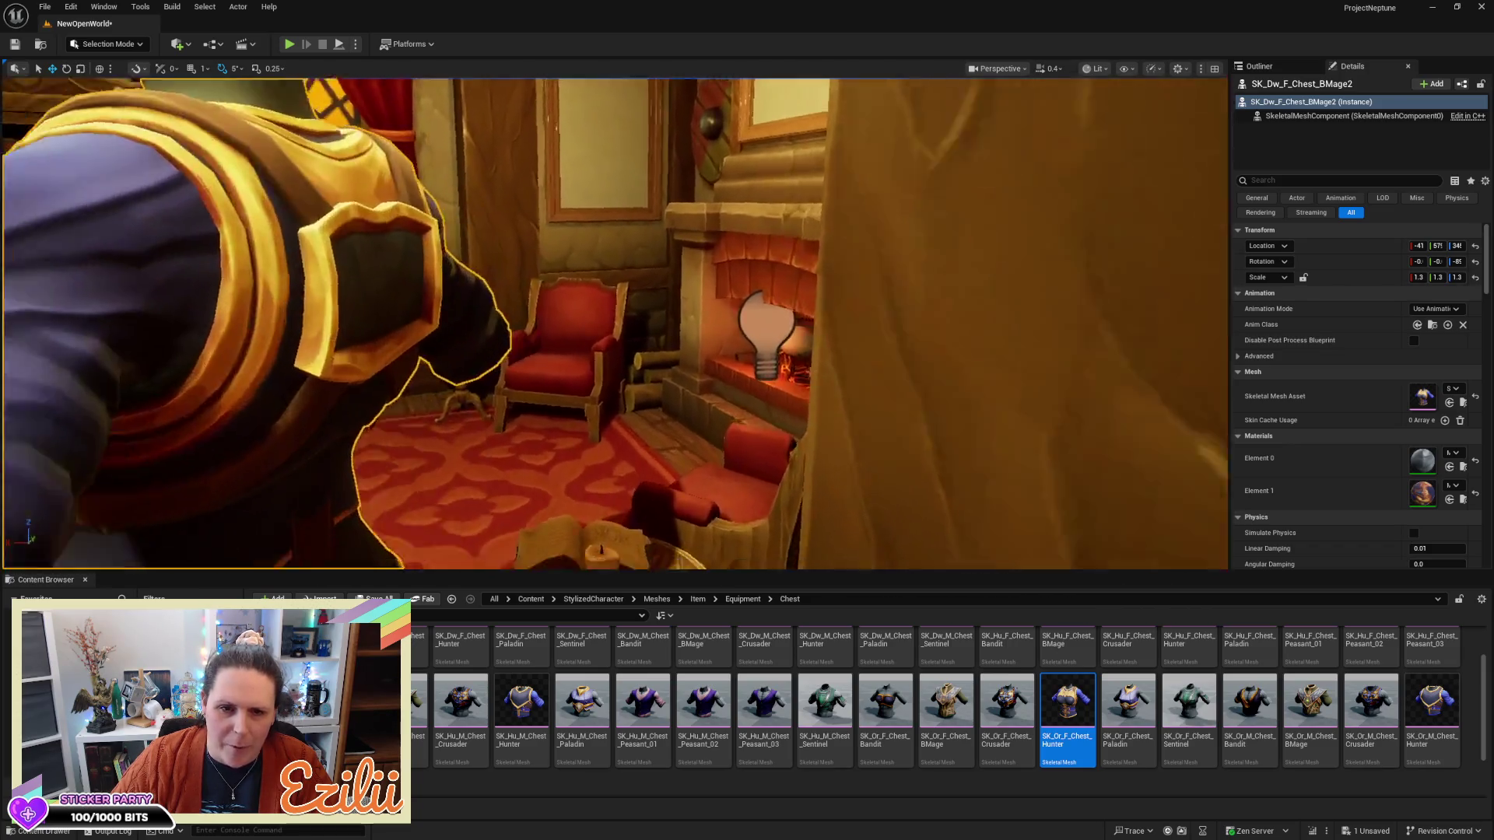
{"action": "left_click_drag", "start_coordinate": [614, 323], "coordinate": [700, 389]}
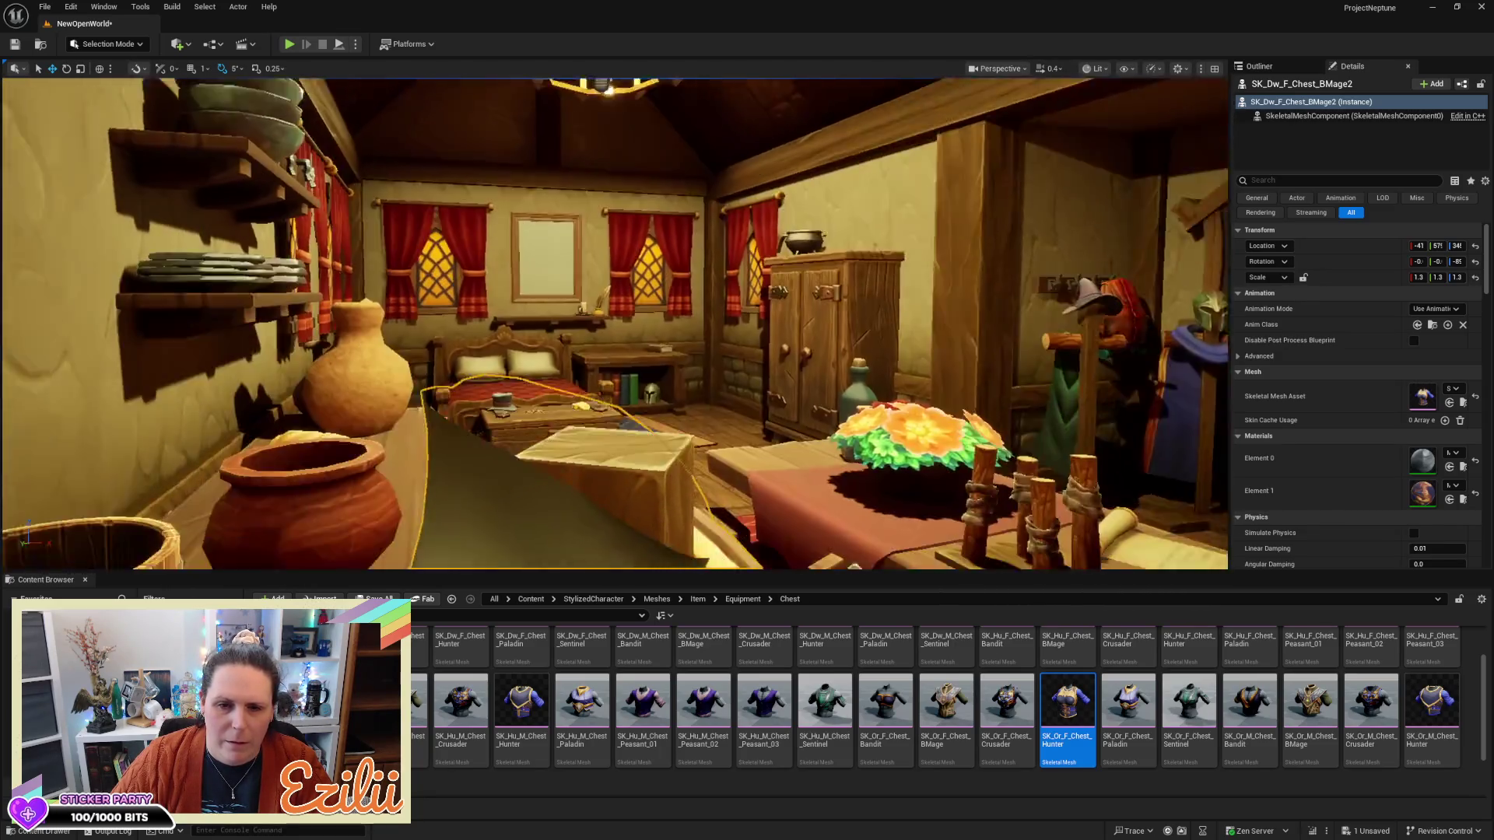
{"action": "left_click_drag", "start_coordinate": [615, 323], "coordinate": [545, 323]}
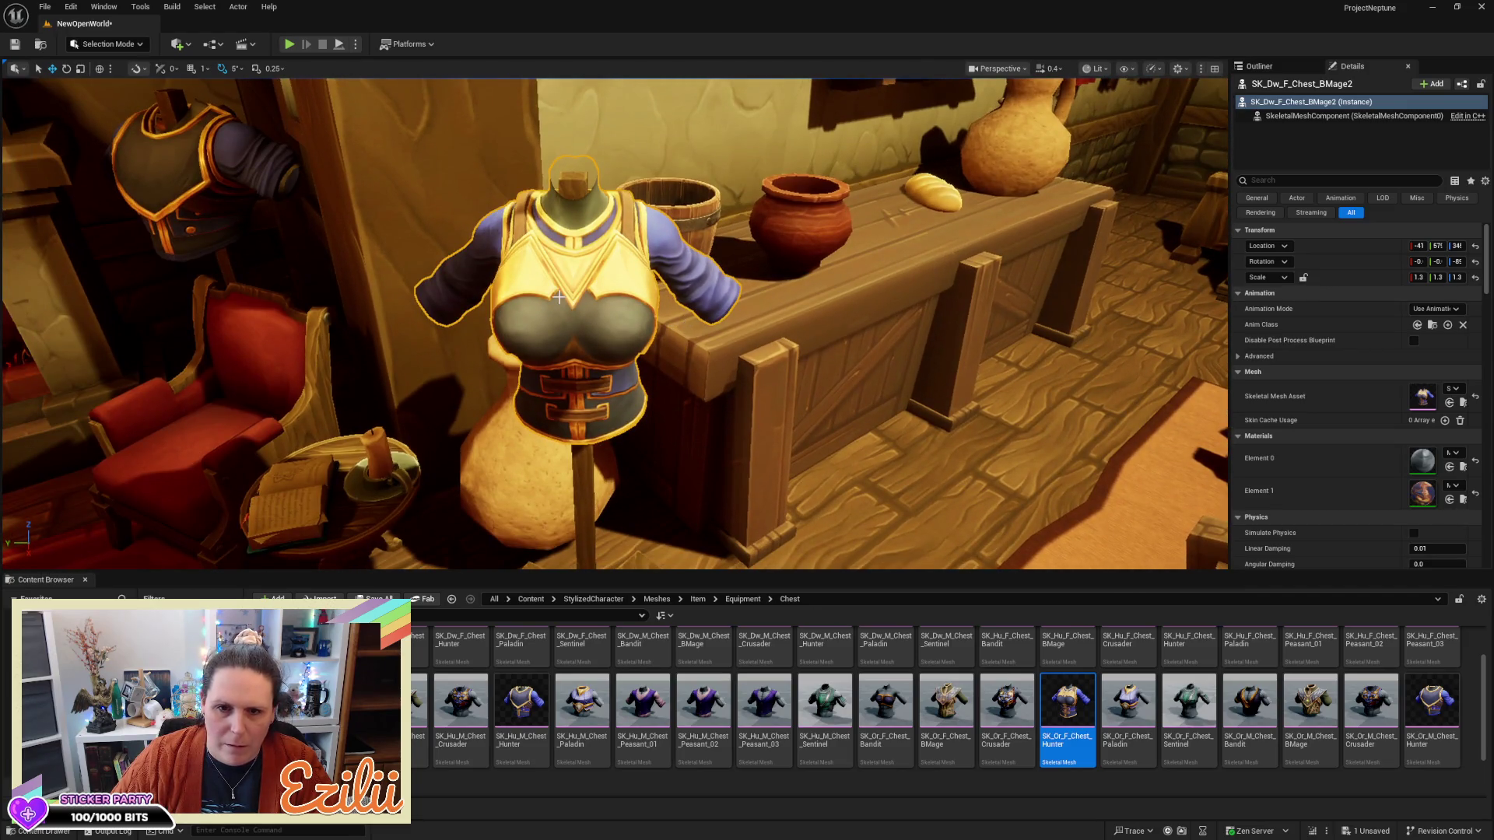
{"action": "mouse_move", "coordinate": [687, 324]}
{"action": "left_mouse_down"}
{"action": "mouse_move", "coordinate": [498, 330]}
{"action": "mouse_move", "coordinate": [635, 416]}
{"action": "mouse_move", "coordinate": [591, 420]}
{"action": "mouse_move", "coordinate": [668, 387]}
{"action": "left_mouse_up"}
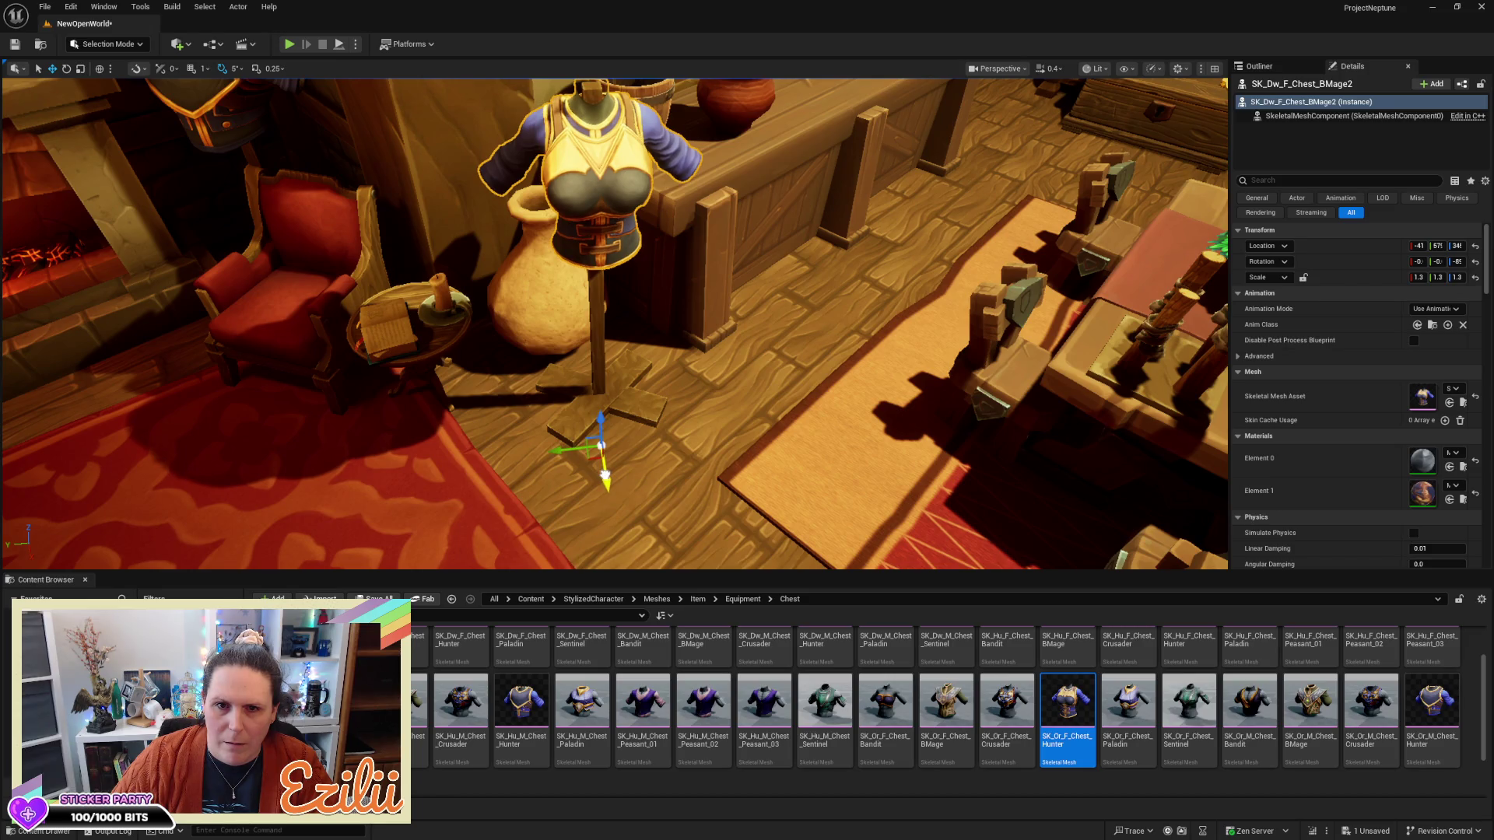
{"action": "left_click", "coordinate": [604, 474]}
{"action": "key", "text": "f"}
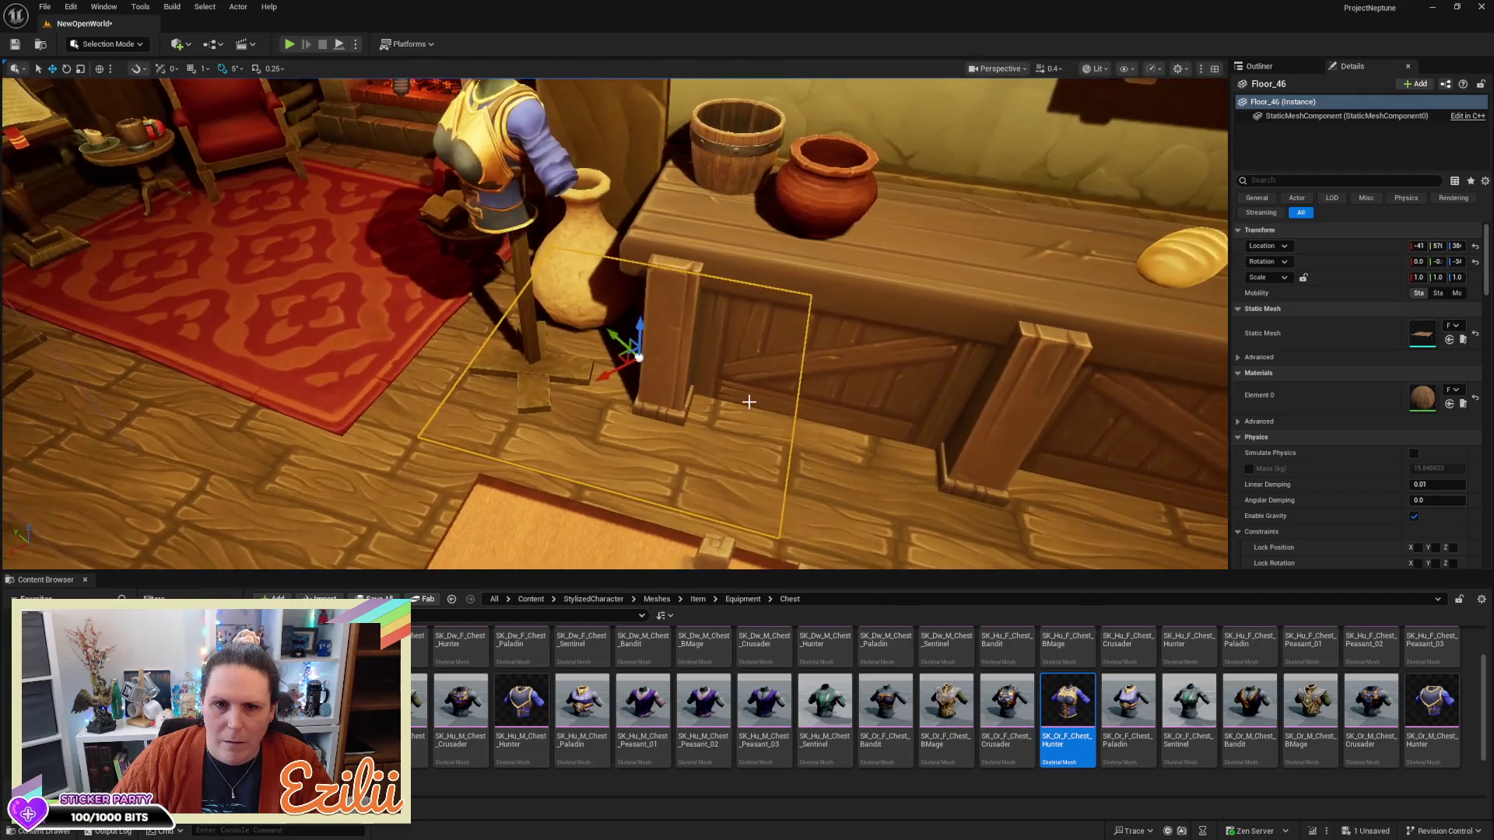
{"action": "key", "text": "Escape"}
{"action": "mouse_move", "coordinate": [615, 323]}
{"action": "left_mouse_down"}
{"action": "mouse_move", "coordinate": [498, 296]}
{"action": "mouse_move", "coordinate": [491, 265]}
{"action": "mouse_move", "coordinate": [786, 284]}
{"action": "left_mouse_up"}
{"action": "left_click_drag", "start_coordinate": [760, 393], "coordinate": [760, 393]}
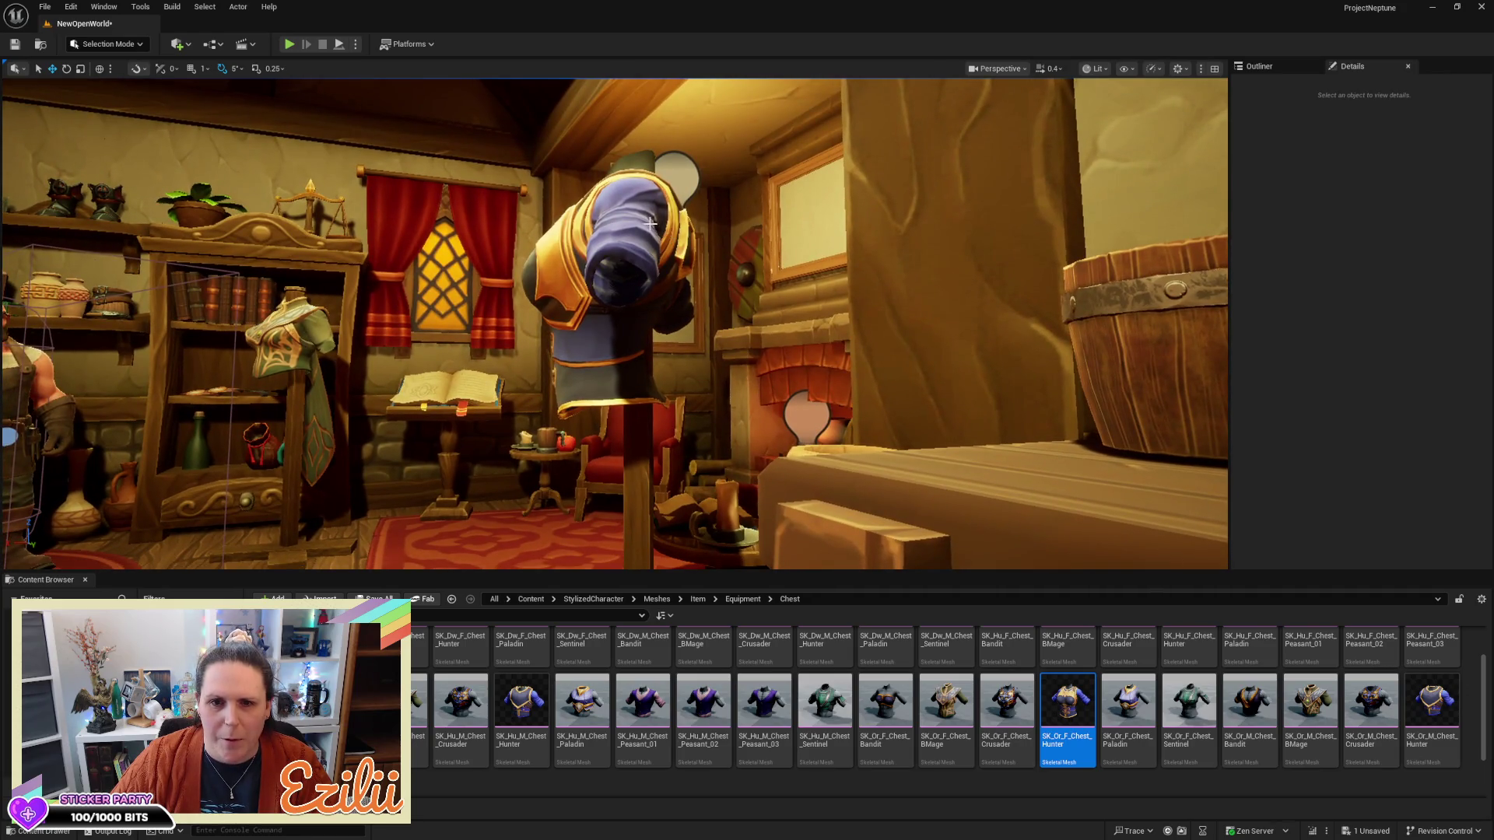
{"action": "left_click", "coordinate": [631, 209]}
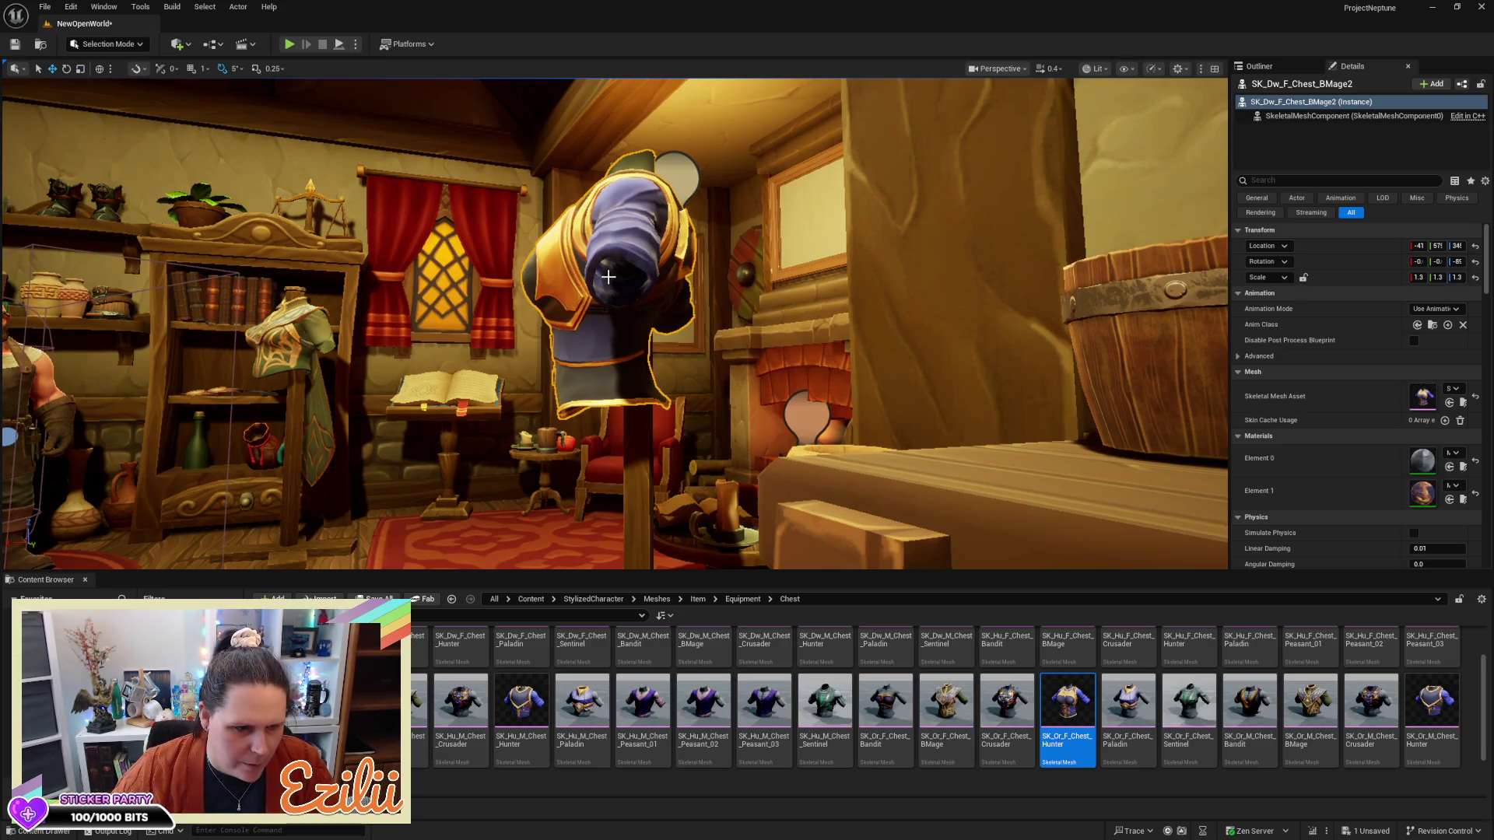
Switch to local space and scale the chest armor up to about 1.8
{"action": "key", "text": "ctrl+grave"}
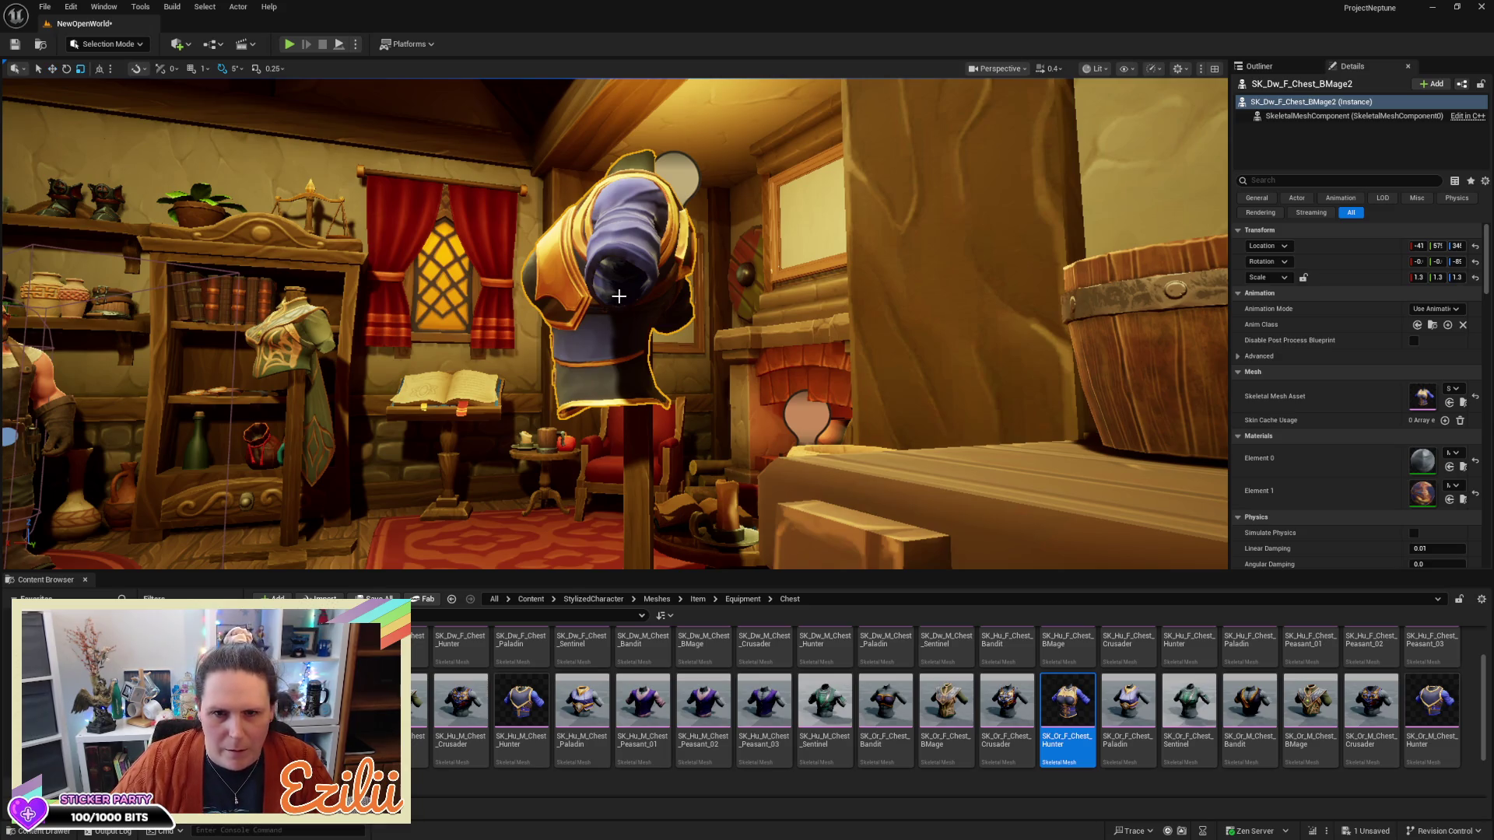
{"action": "scroll", "coordinate": [665, 449], "scroll_direction": "down", "scroll_amount": 10}
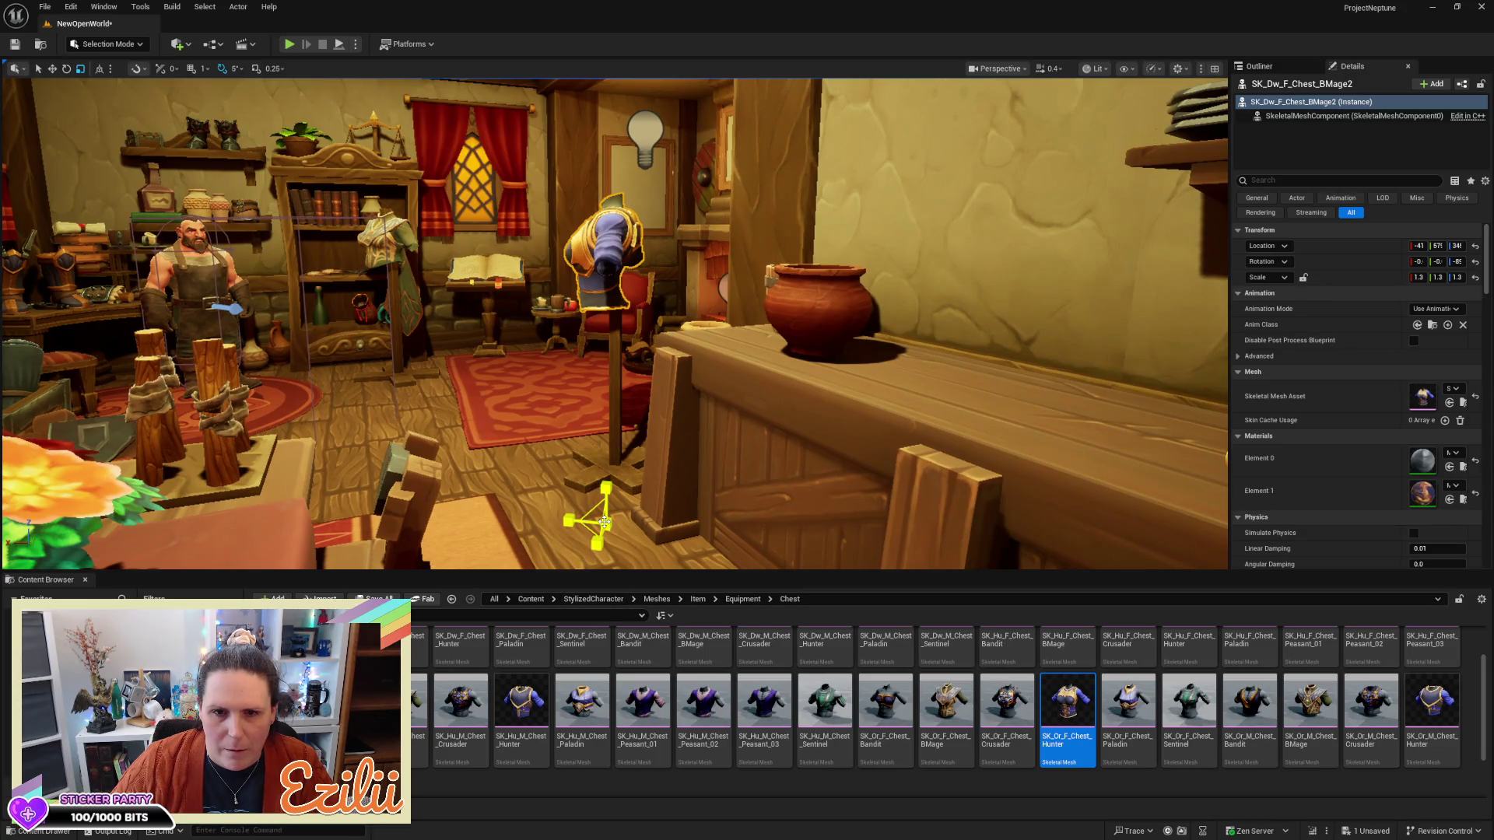
{"action": "mouse_move", "coordinate": [604, 522]}
{"action": "left_mouse_down"}
{"action": "mouse_move", "coordinate": [608, 475]}
{"action": "mouse_move", "coordinate": [606, 560]}
{"action": "left_mouse_up"}
Move the enlarged chest armor lower down the pole
{"action": "key", "text": "w"}
{"action": "scroll", "coordinate": [606, 517], "scroll_direction": "down", "scroll_amount": 6}
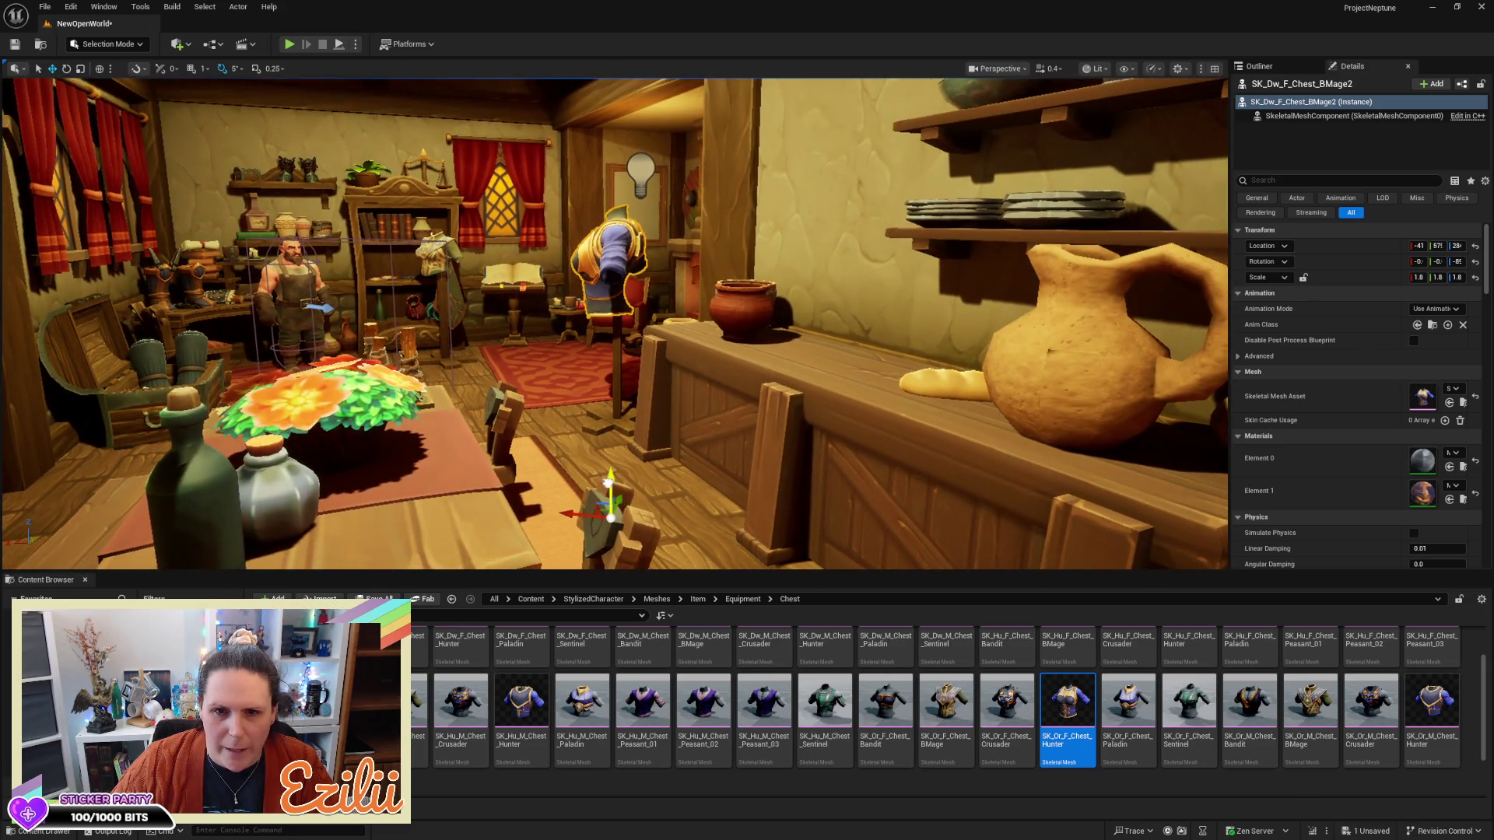
{"action": "left_click_drag", "start_coordinate": [608, 483], "coordinate": [599, 529]}
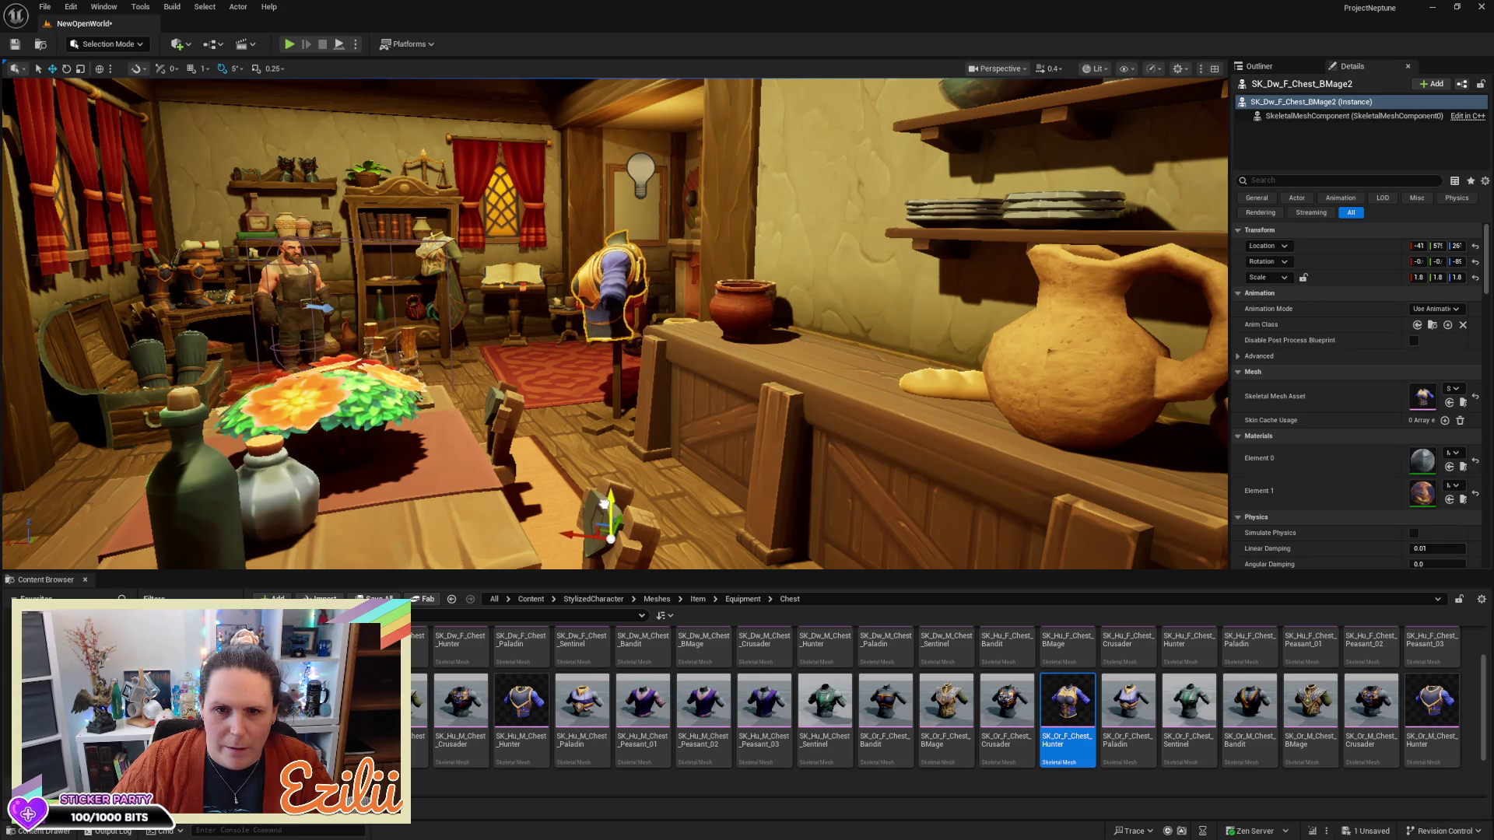
{"action": "mouse_move", "coordinate": [619, 491]}
{"action": "left_mouse_down"}
{"action": "mouse_move", "coordinate": [575, 401]}
{"action": "mouse_move", "coordinate": [638, 392]}
{"action": "mouse_move", "coordinate": [560, 397]}
{"action": "left_mouse_up"}
{"action": "mouse_move", "coordinate": [662, 470]}
{"action": "left_mouse_down"}
{"action": "mouse_move", "coordinate": [646, 463]}
{"action": "mouse_move", "coordinate": [661, 470]}
{"action": "left_mouse_up"}
{"action": "left_click_drag", "start_coordinate": [569, 501], "coordinate": [522, 496]}
{"action": "left_click_drag", "start_coordinate": [655, 468], "coordinate": [667, 464]}
Narrow the chest armor along Y to about 1.6, undoing the first overly narrow attempt
{"action": "key", "text": "r"}
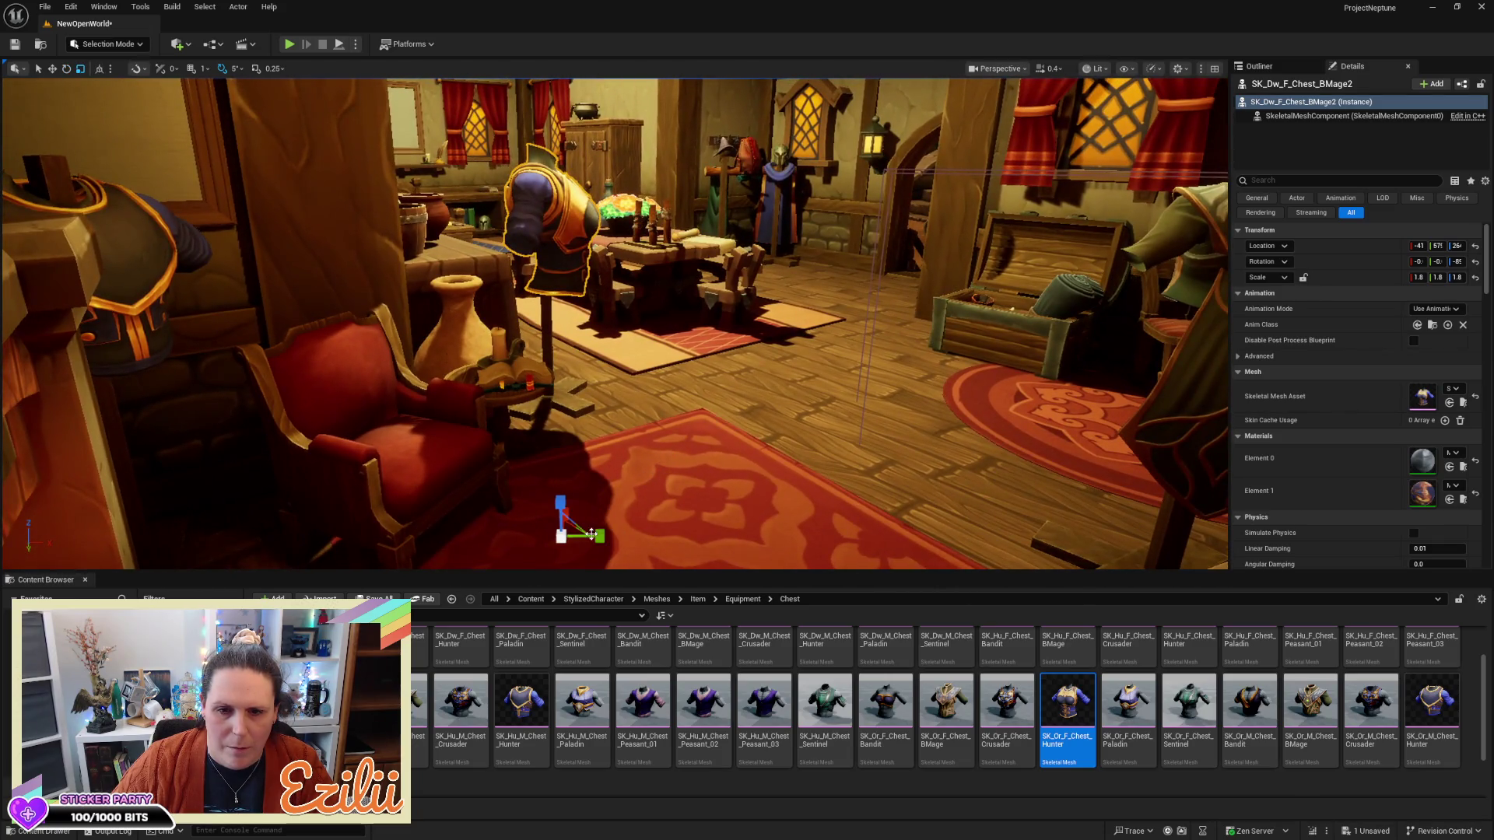
{"action": "left_click_drag", "start_coordinate": [596, 536], "coordinate": [572, 537]}
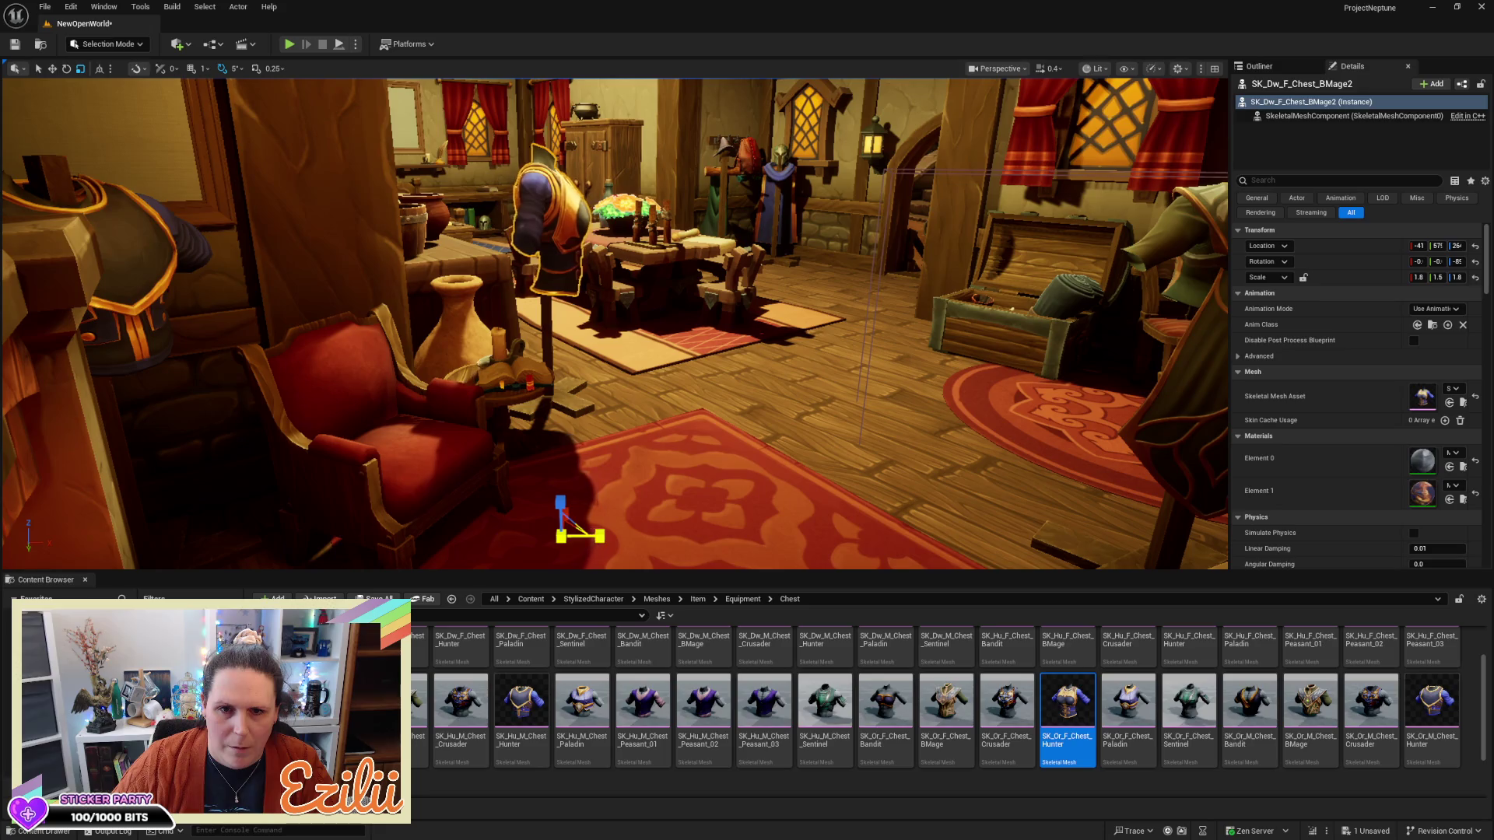
{"action": "left_click_drag", "start_coordinate": [651, 436], "coordinate": [650, 437]}
{"action": "key", "text": "w"}
{"action": "left_click_drag", "start_coordinate": [691, 537], "coordinate": [691, 537]}
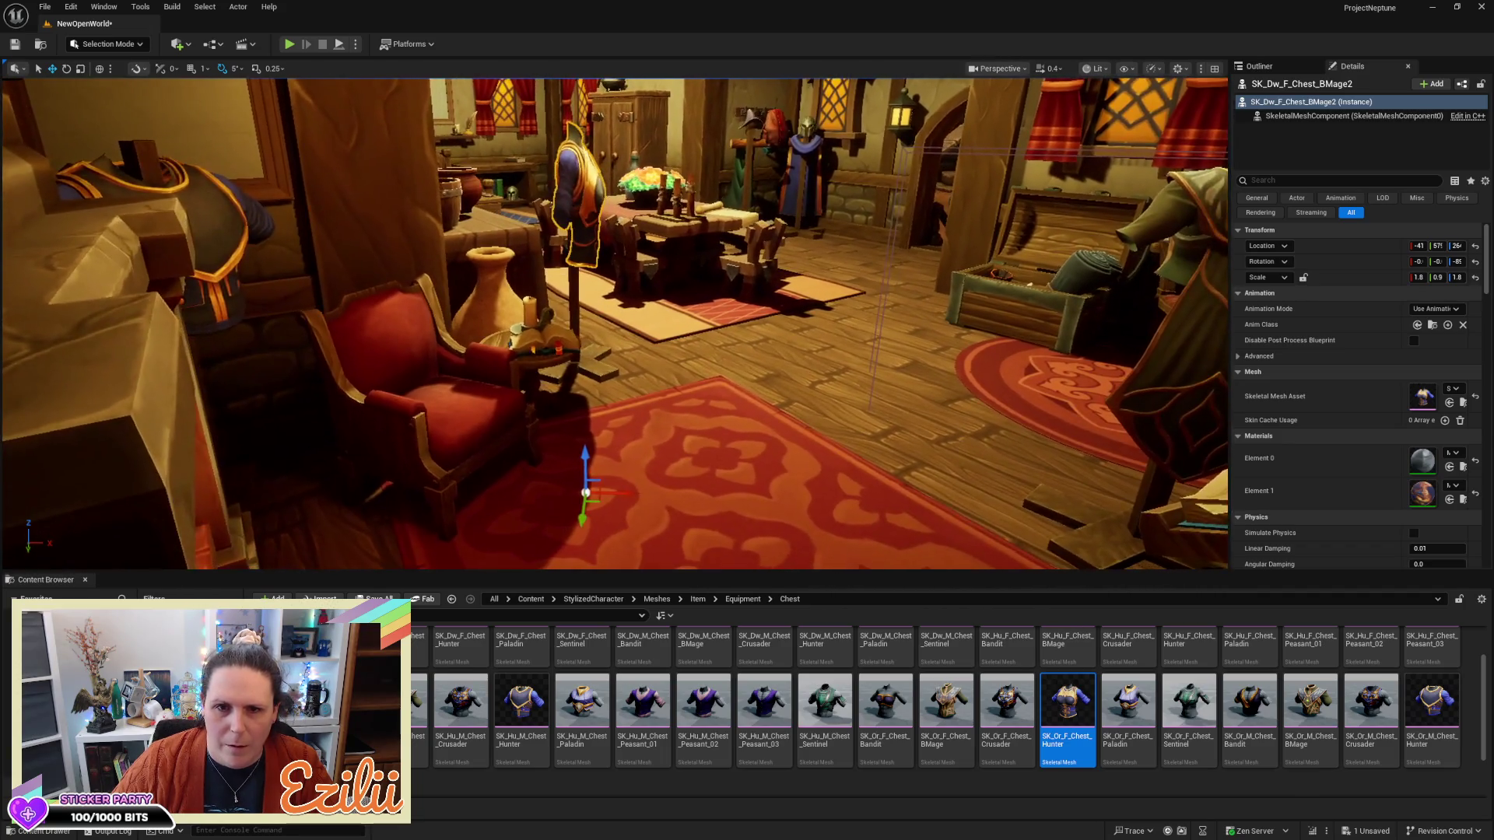
{"action": "key", "text": "ctrl+z"}
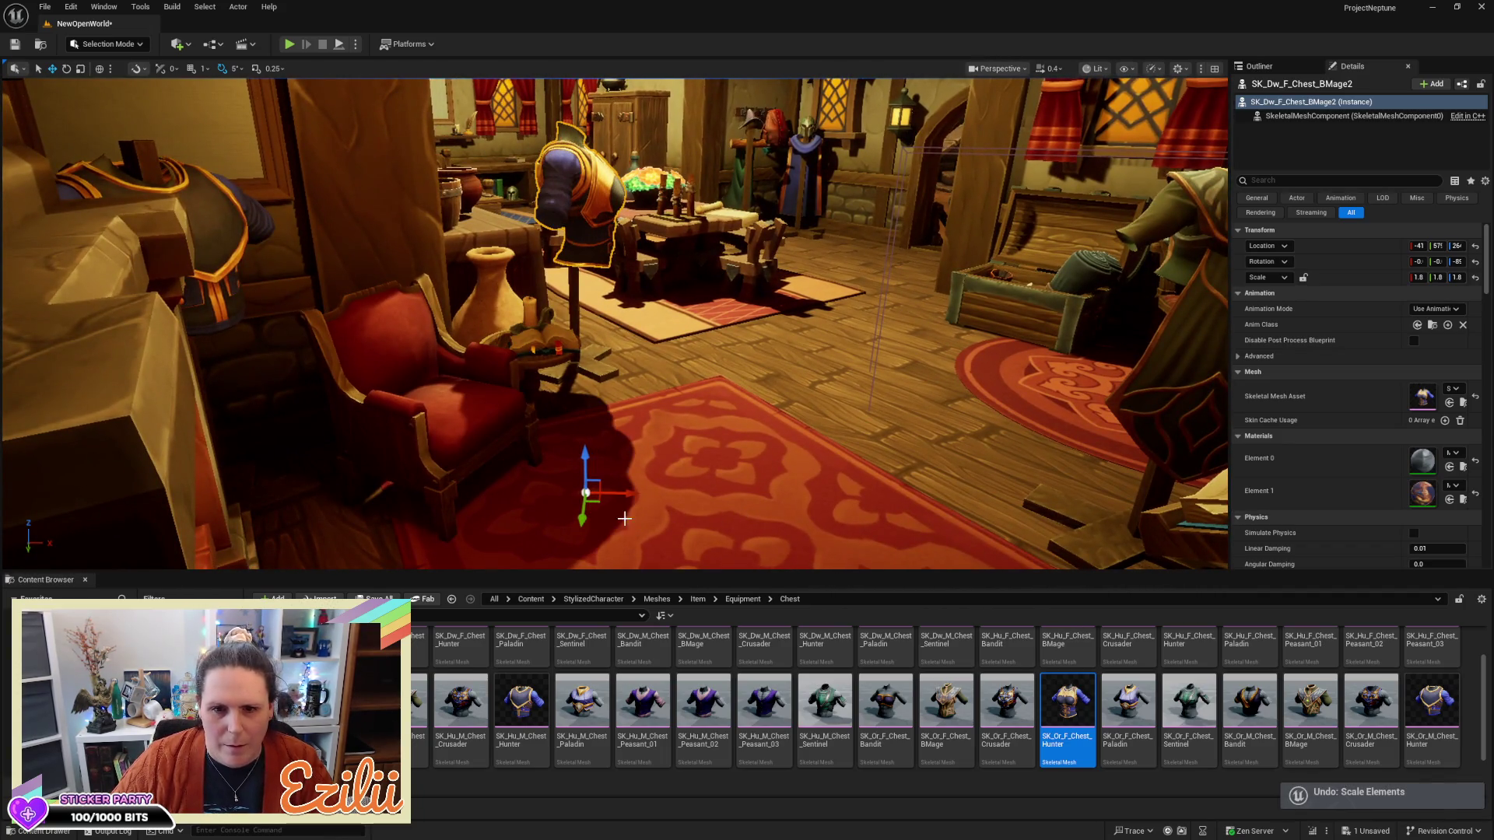
{"action": "key", "text": "r"}
{"action": "left_click_drag", "start_coordinate": [621, 490], "coordinate": [612, 492]}
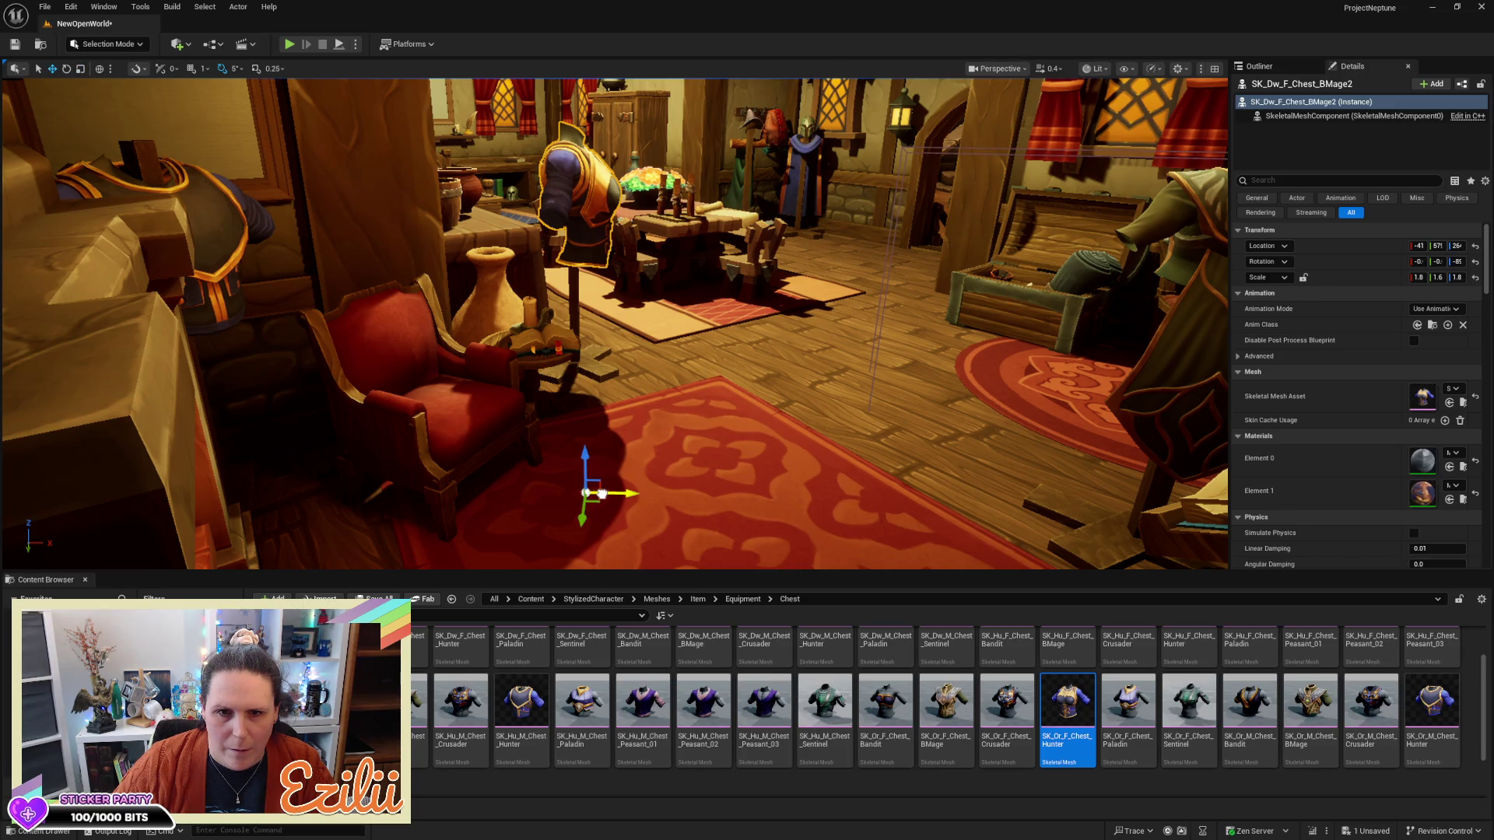
{"action": "key", "text": "w"}
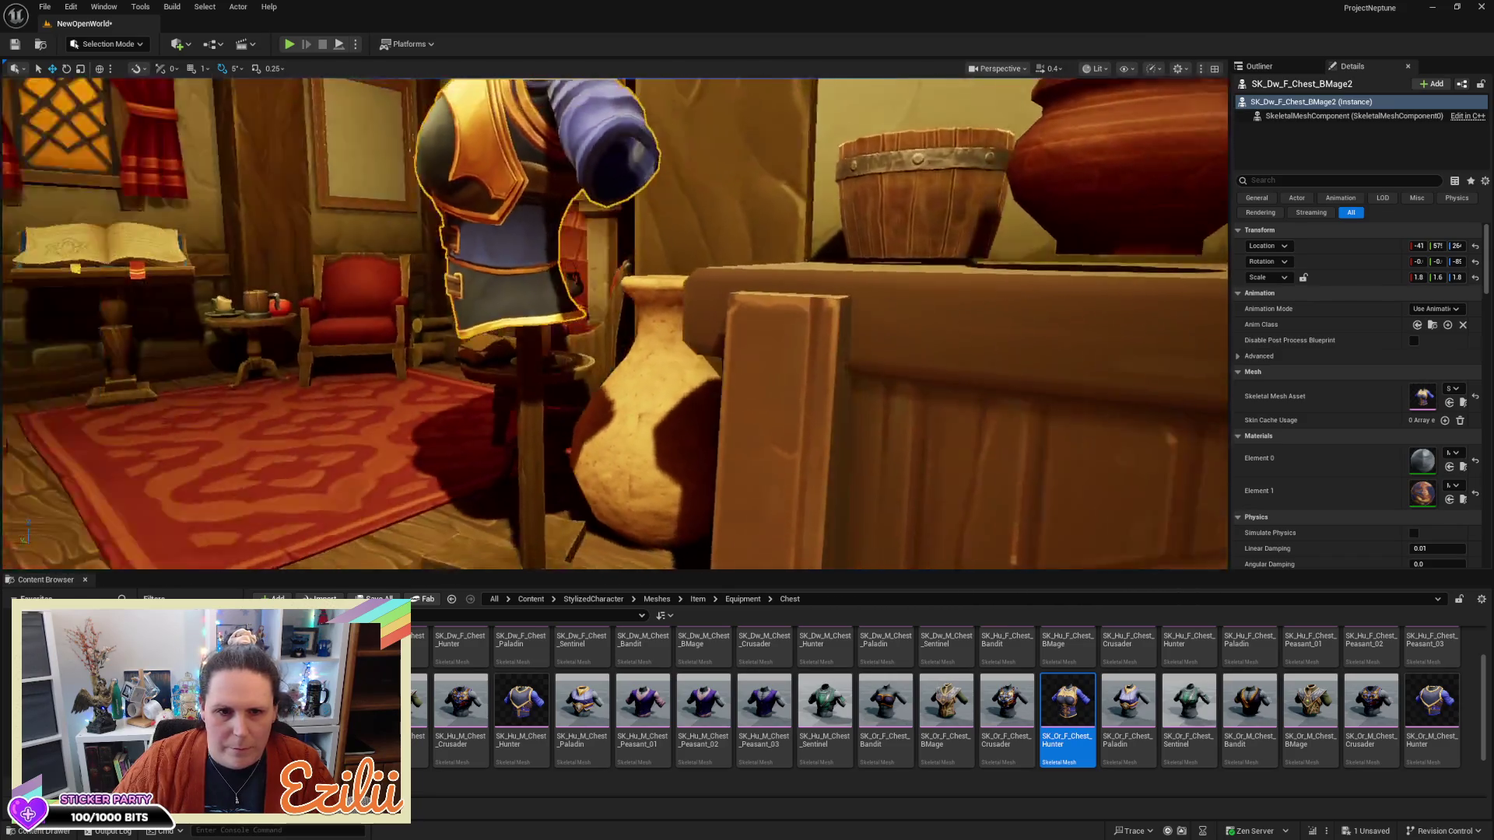
{"action": "key", "text": "a"}
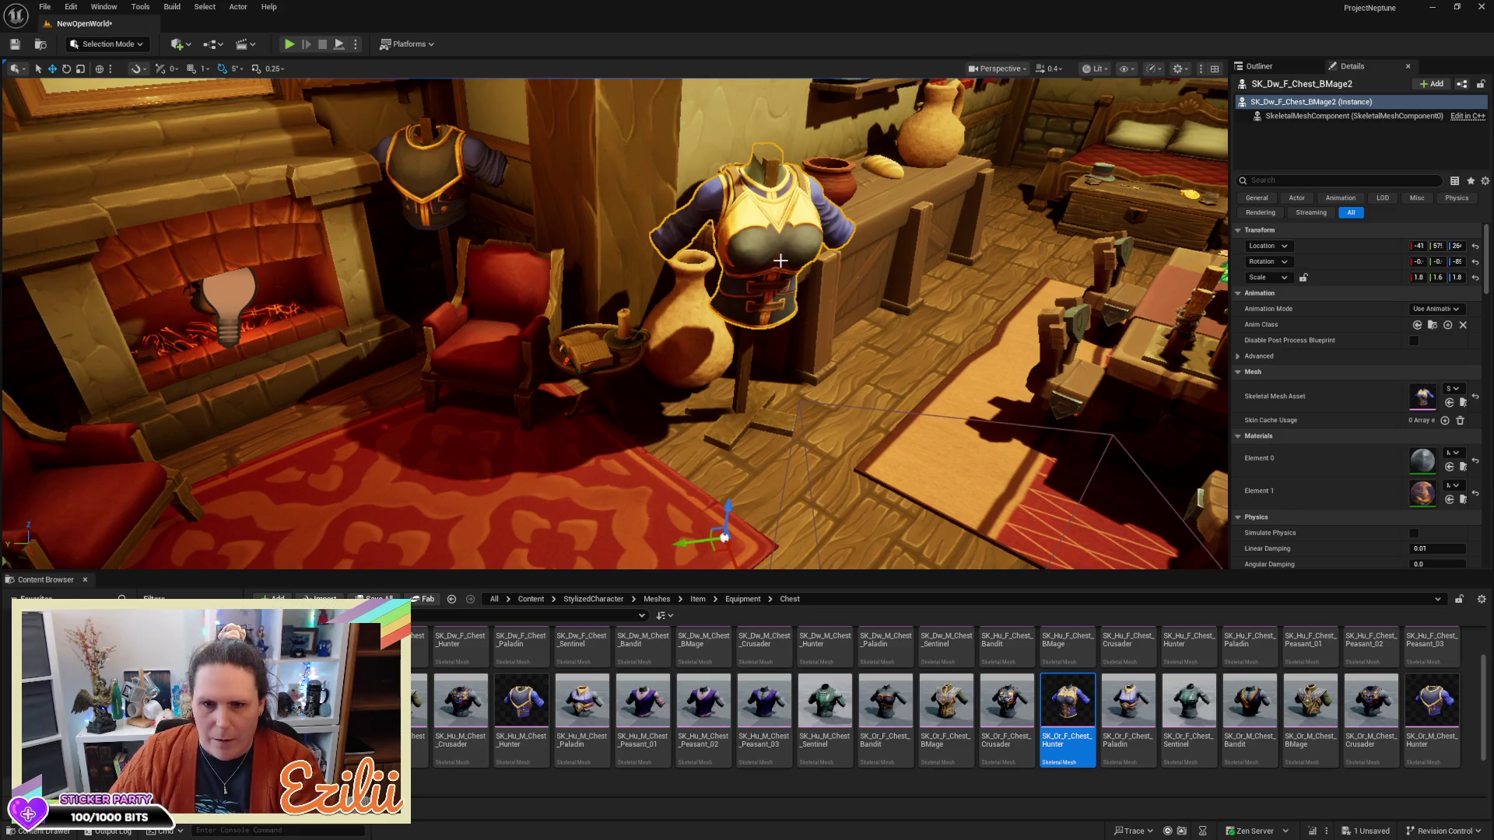
Delete the chest armor from the pole stand and pick the wooden pillar by the armchair
{"action": "key", "text": "Delete"}
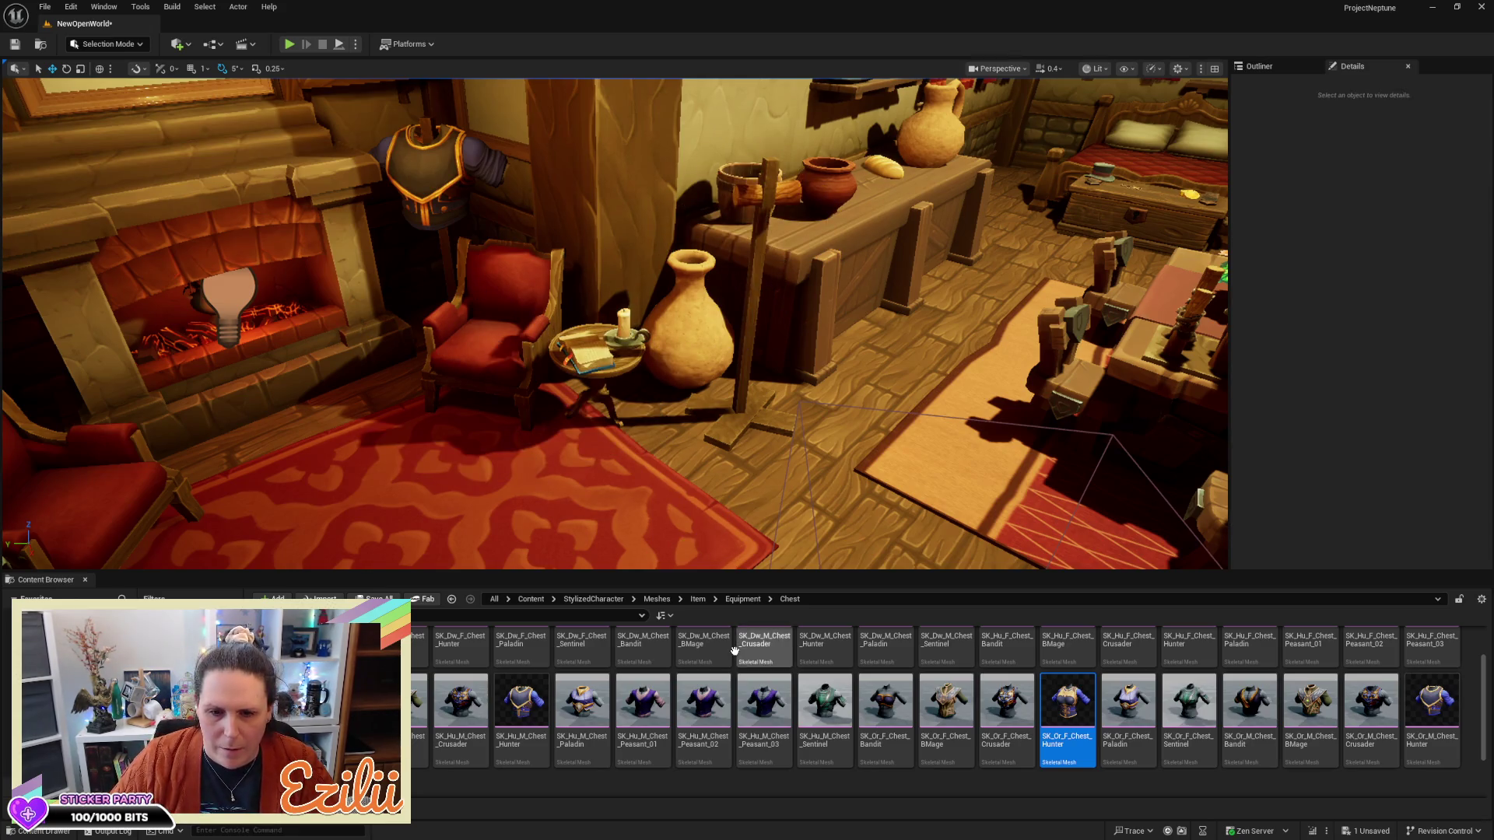
{"action": "left_click", "coordinate": [613, 187]}
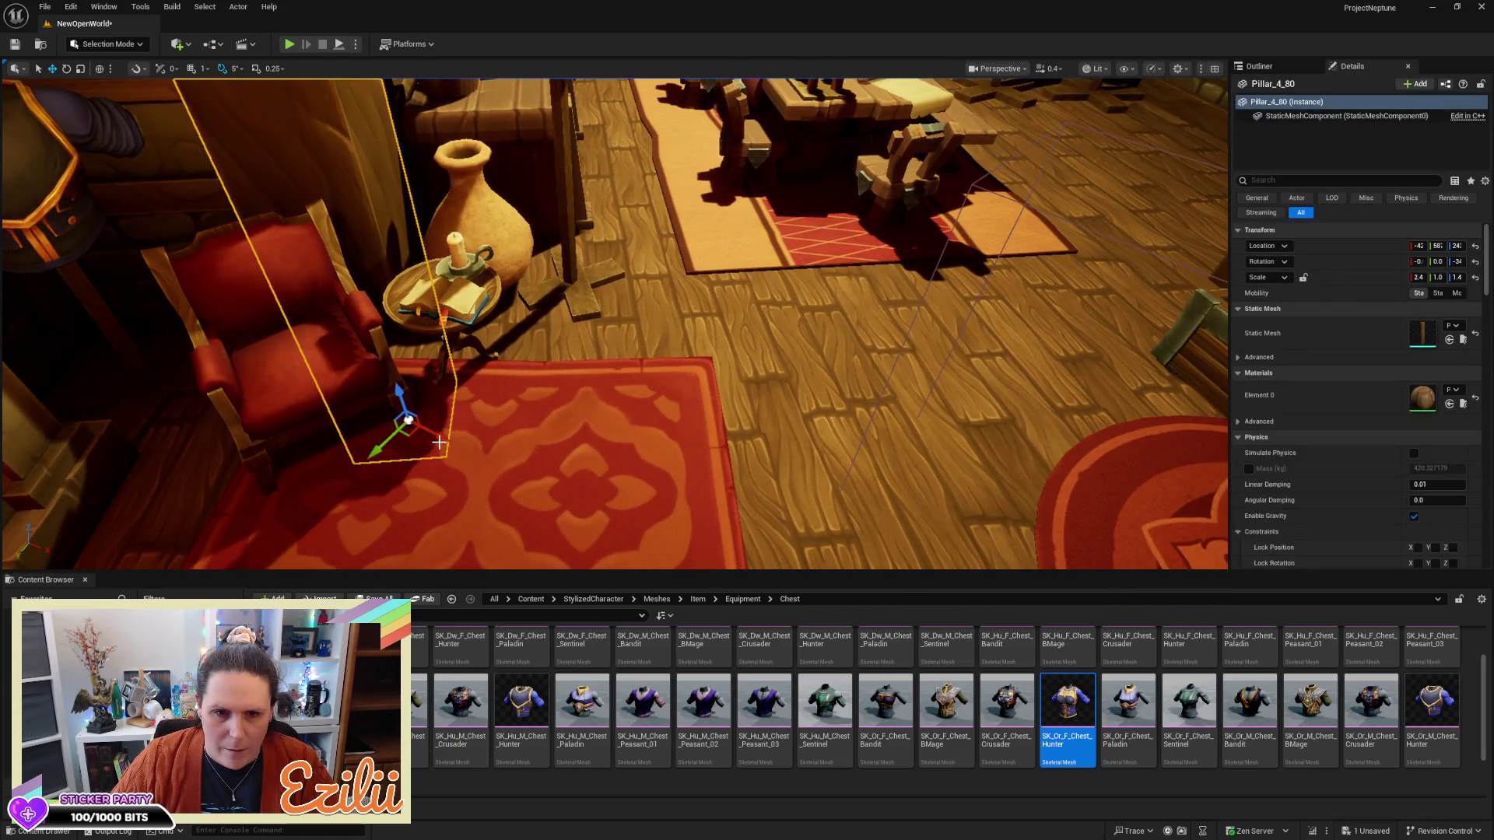
Duplicate Pillar_4_80 aside and scale the copy to about 0.3, 0.1, 0.9 as a thin pole
{"action": "mouse_move", "coordinate": [409, 425]}
{"action": "left_mouse_down", "text": "alt"}
{"action": "mouse_move", "coordinate": [880, 473]}
{"action": "mouse_move", "coordinate": [704, 401]}
{"action": "left_mouse_up", "text": "alt"}
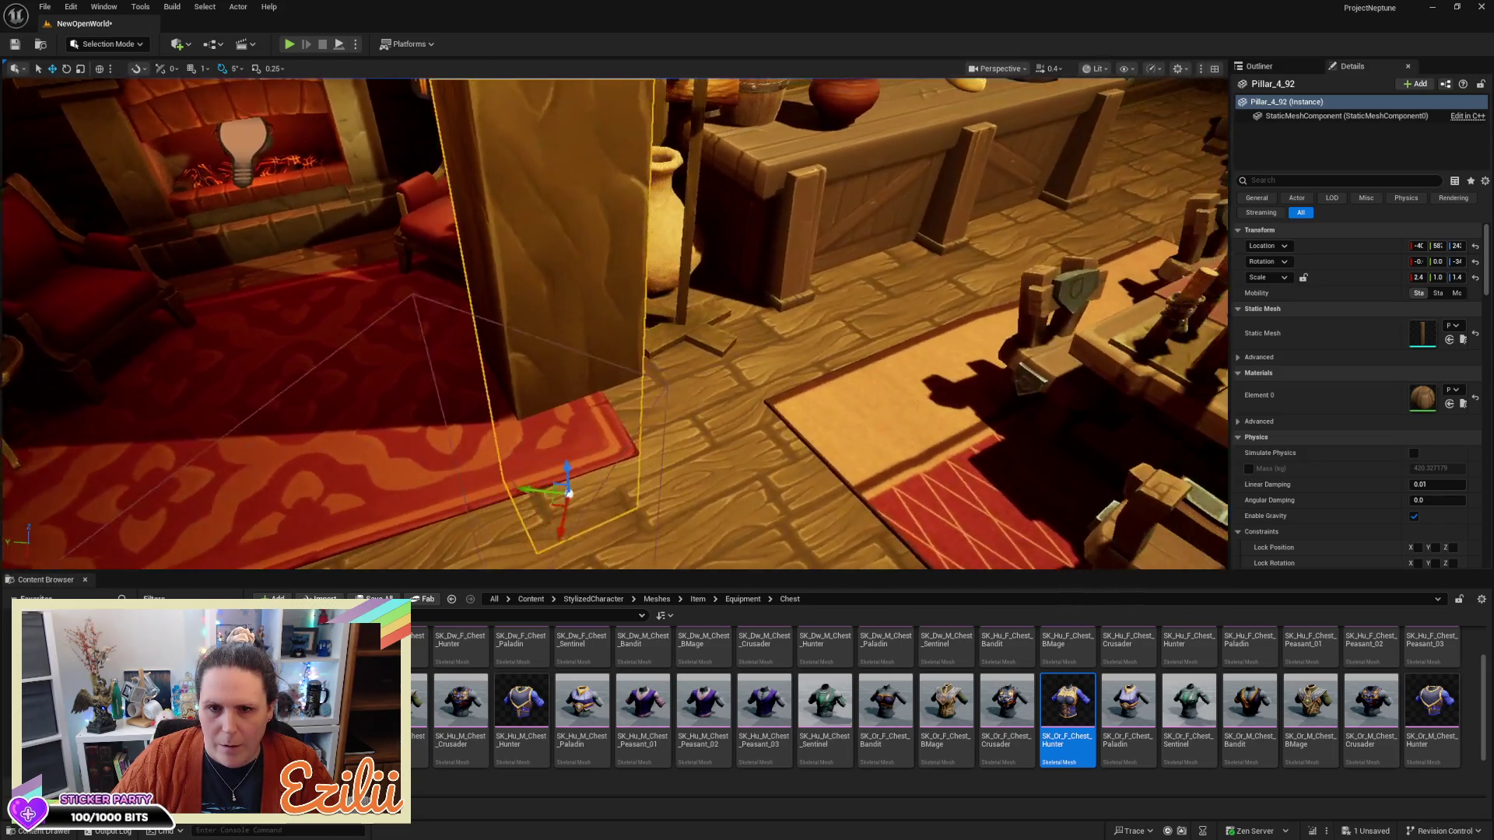
{"action": "key", "text": "e"}
{"action": "key", "text": "r"}
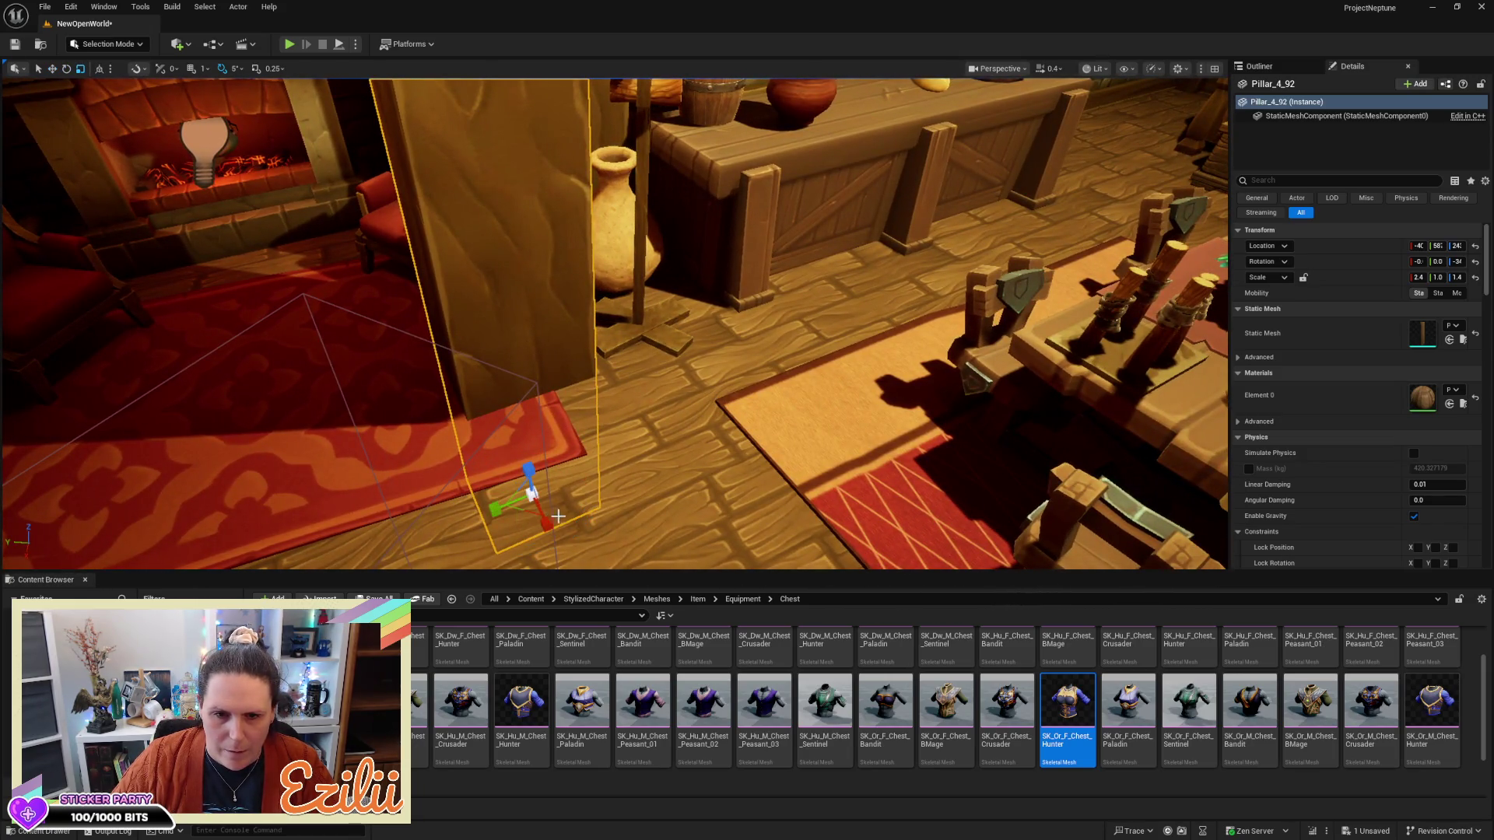
{"action": "left_click_drag", "start_coordinate": [527, 507], "coordinate": [490, 519]}
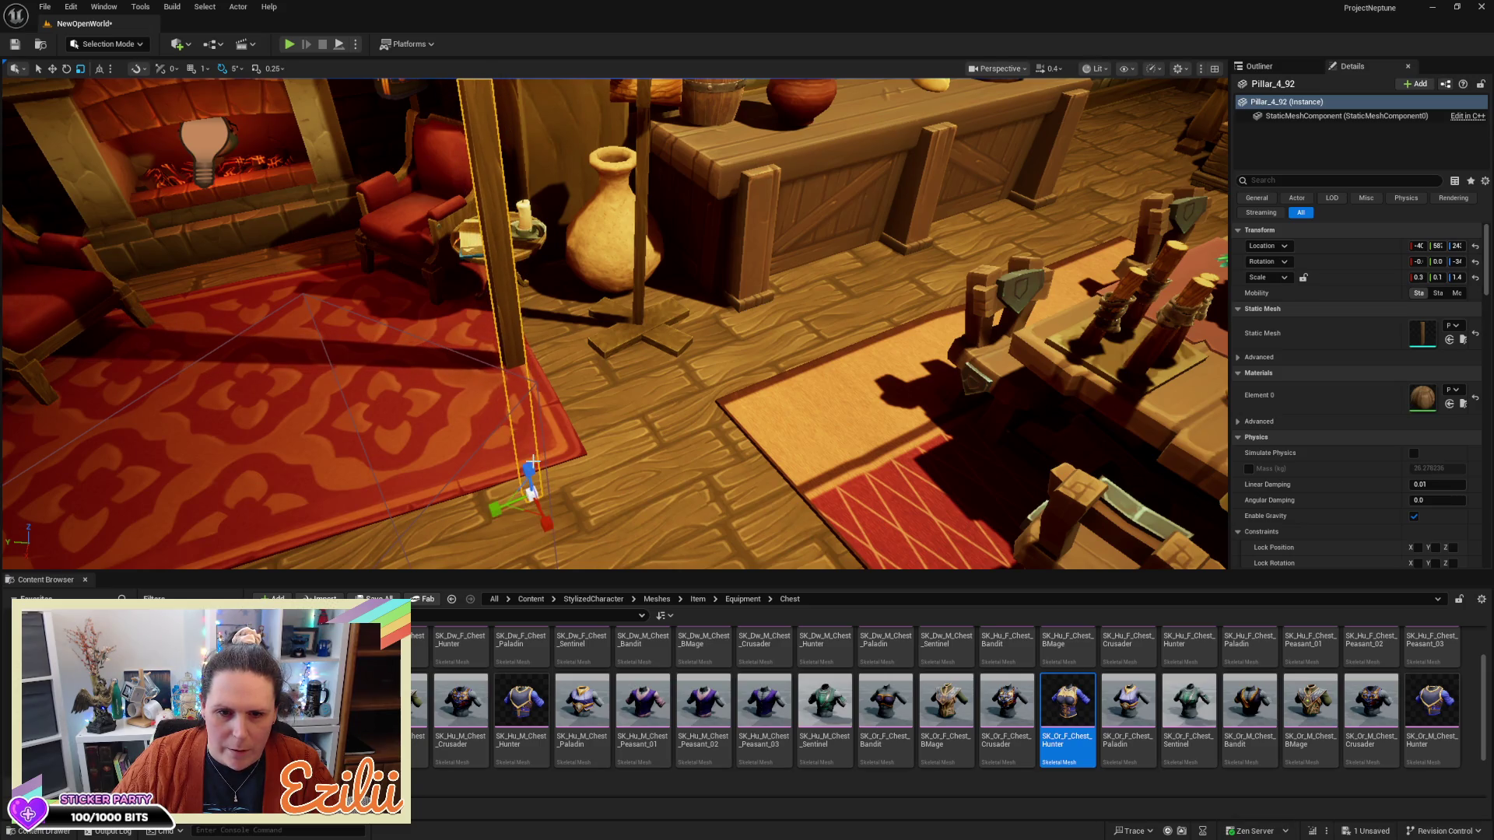
{"action": "mouse_move", "coordinate": [529, 472]}
{"action": "left_mouse_down"}
{"action": "mouse_move", "coordinate": [533, 510]}
{"action": "mouse_move", "coordinate": [526, 476]}
{"action": "mouse_move", "coordinate": [593, 501]}
{"action": "mouse_move", "coordinate": [578, 559]}
{"action": "mouse_move", "coordinate": [573, 362]}
{"action": "mouse_move", "coordinate": [557, 372]}
{"action": "mouse_move", "coordinate": [681, 347]}
{"action": "left_mouse_up"}
{"action": "key", "text": "w"}
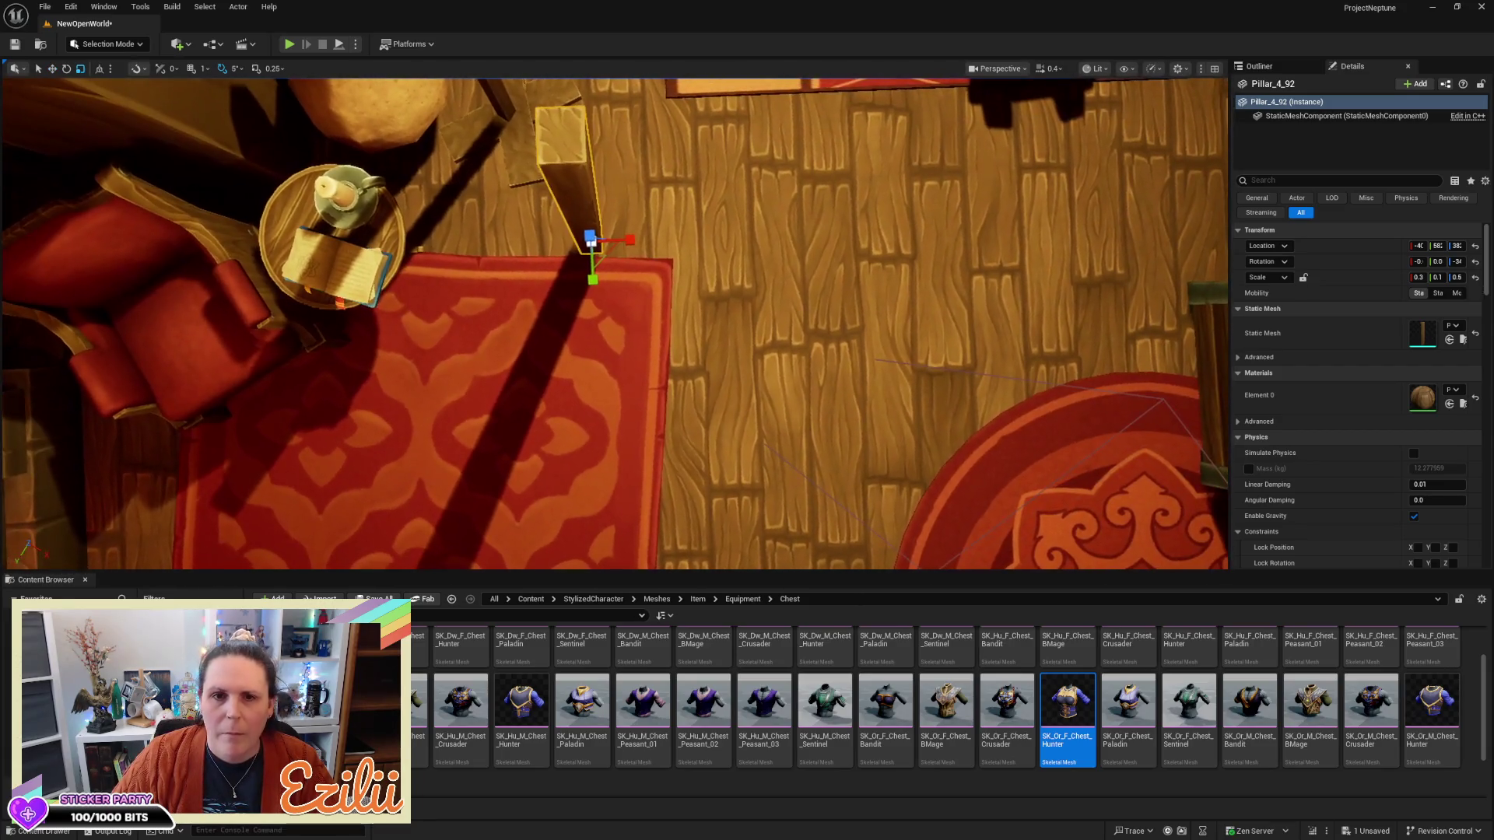
Slim the new pole slightly more
{"action": "left_click_drag", "start_coordinate": [592, 279], "coordinate": [592, 277]}
{"action": "left_click", "coordinate": [593, 284]}
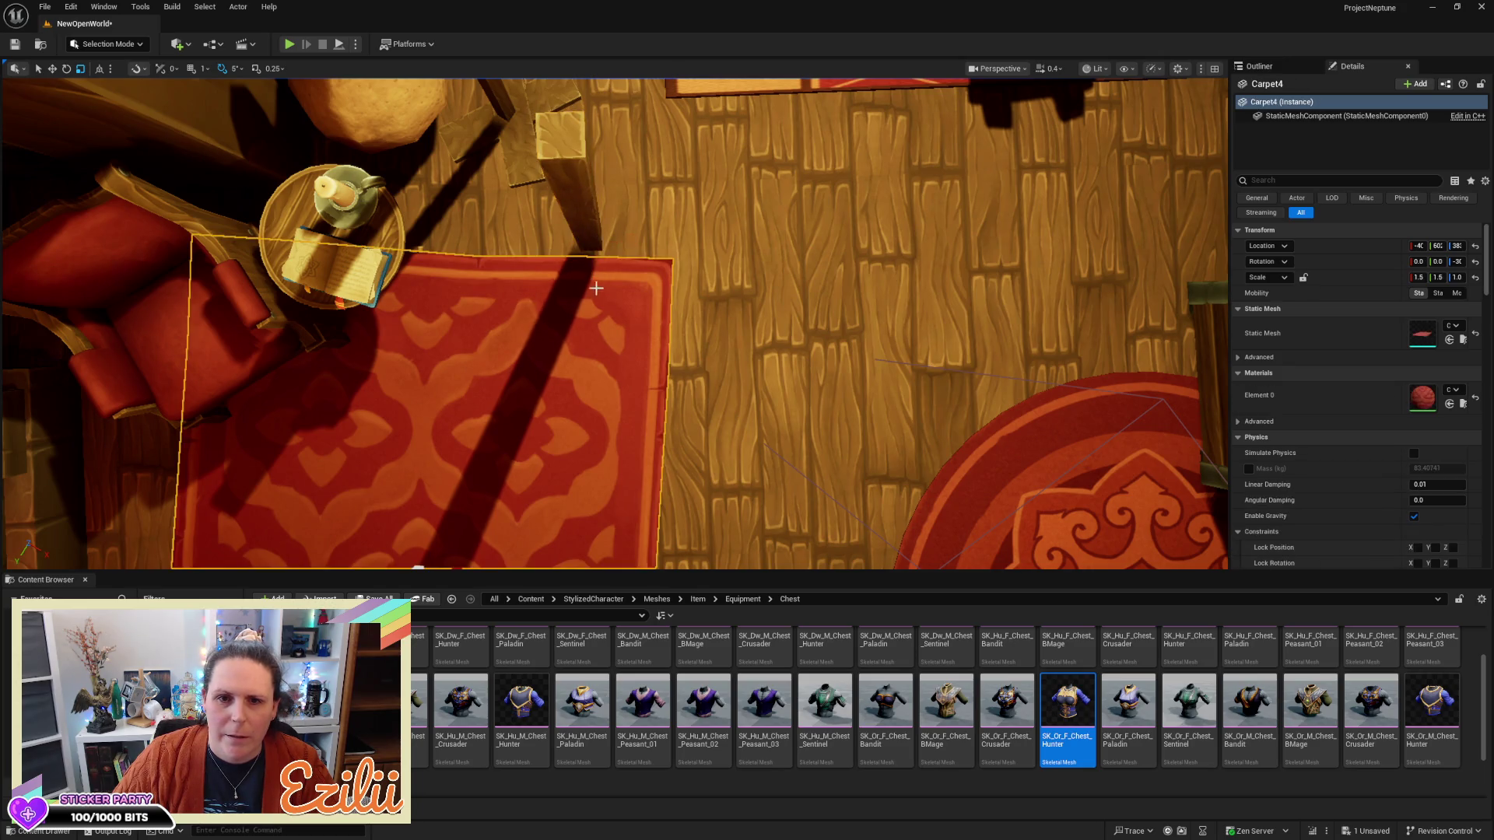
{"action": "mouse_move", "coordinate": [774, 263]}
{"action": "left_mouse_down"}
{"action": "mouse_move", "coordinate": [759, 214]}
{"action": "mouse_move", "coordinate": [611, 320]}
{"action": "left_mouse_up"}
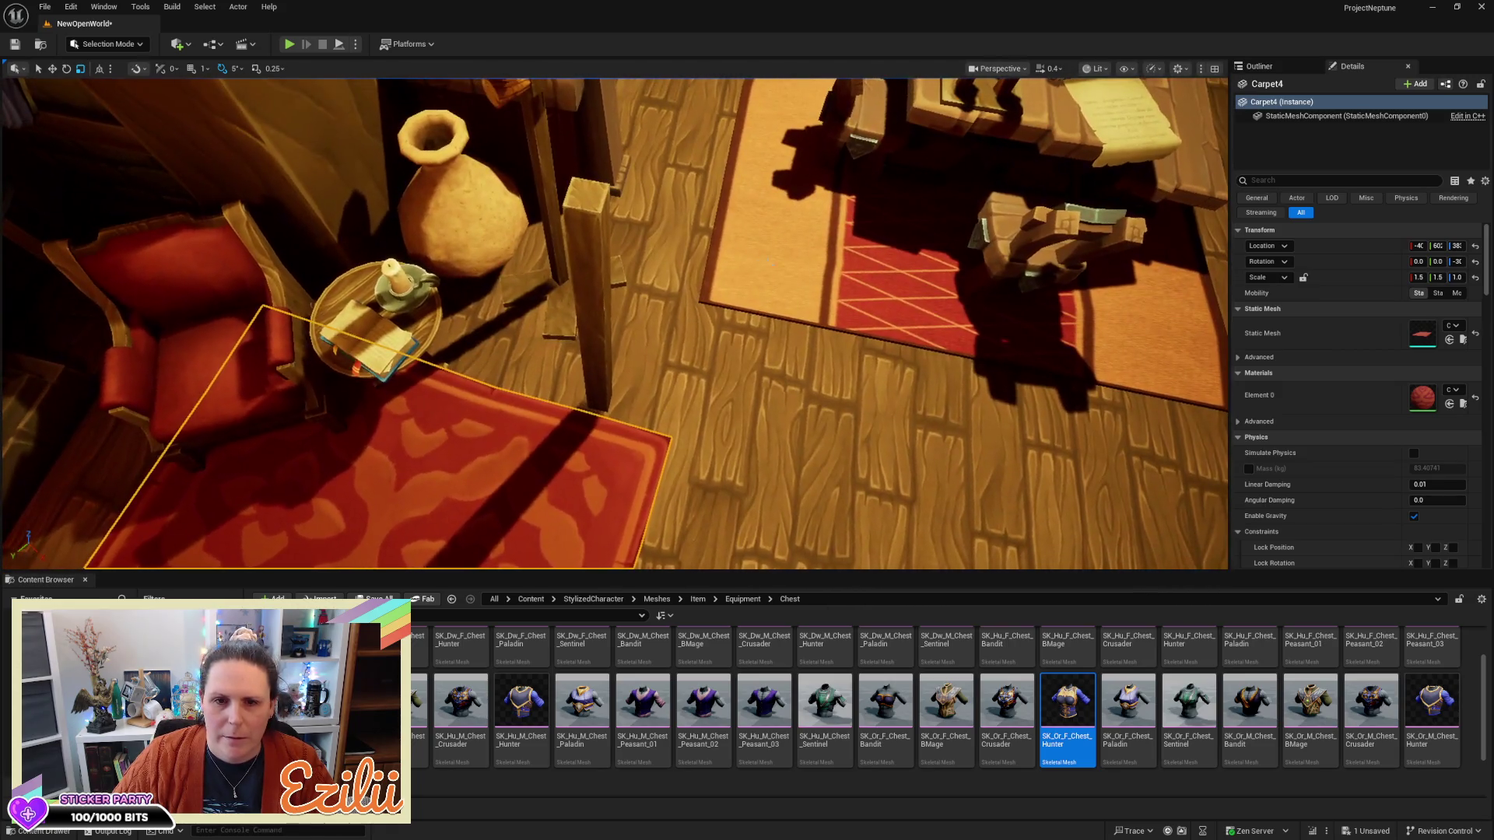
Duplicate the pillar, tip the copy flat (Y -90) in local space, and widen it into a board
{"action": "left_click", "coordinate": [595, 319]}
{"action": "scroll", "coordinate": [615, 323], "scroll_direction": "up", "scroll_amount": 3}
{"action": "key", "text": "e"}
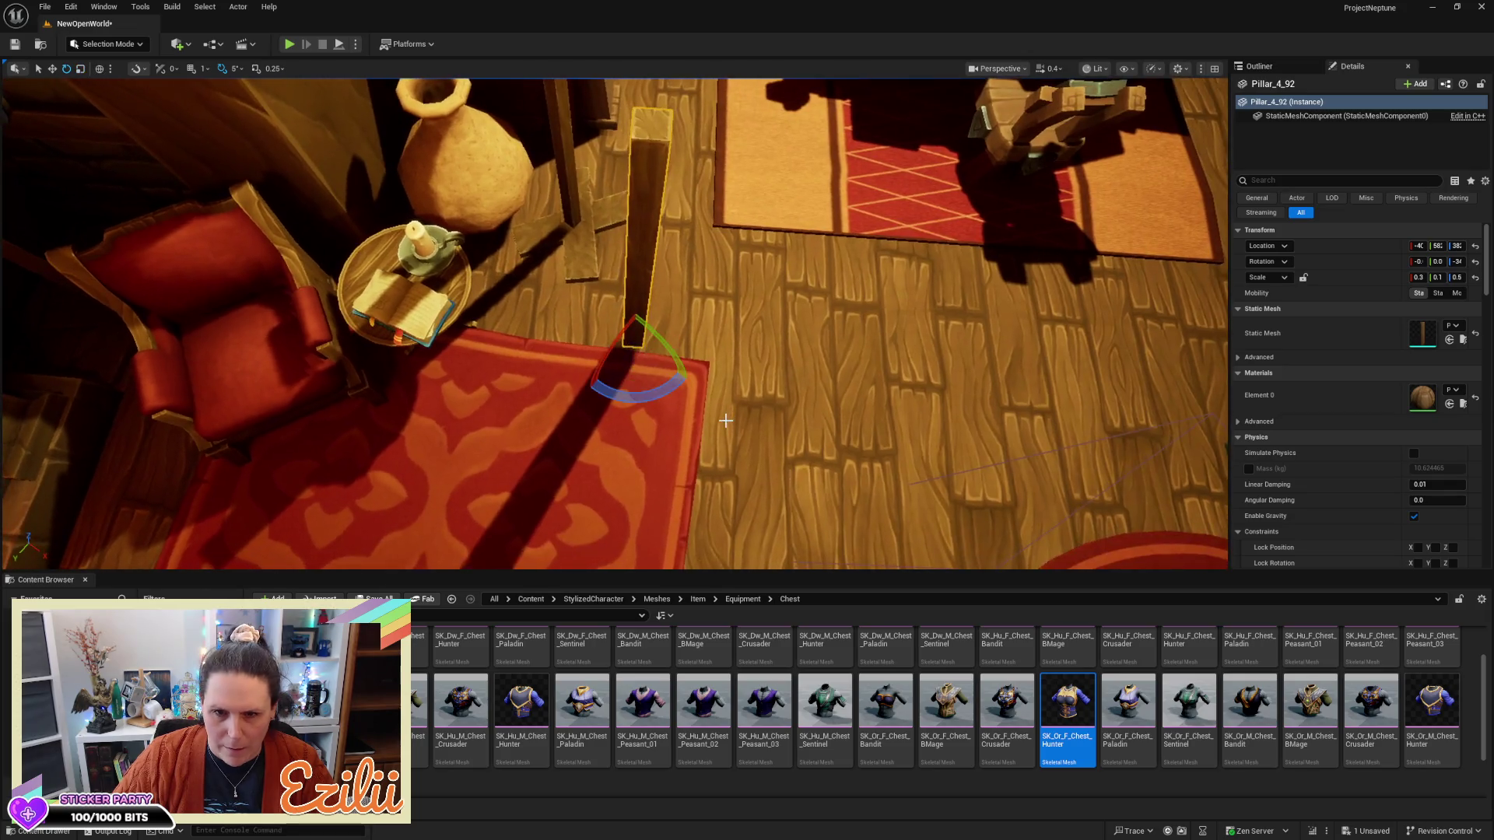
{"action": "mouse_move", "coordinate": [674, 391]}
{"action": "left_mouse_down"}
{"action": "mouse_move", "coordinate": [593, 407]}
{"action": "mouse_move", "coordinate": [672, 390]}
{"action": "left_mouse_up"}
{"action": "mouse_move", "coordinate": [627, 343]}
{"action": "left_mouse_down"}
{"action": "mouse_move", "coordinate": [614, 360]}
{"action": "mouse_move", "coordinate": [646, 358]}
{"action": "mouse_move", "coordinate": [620, 354]}
{"action": "left_mouse_up"}
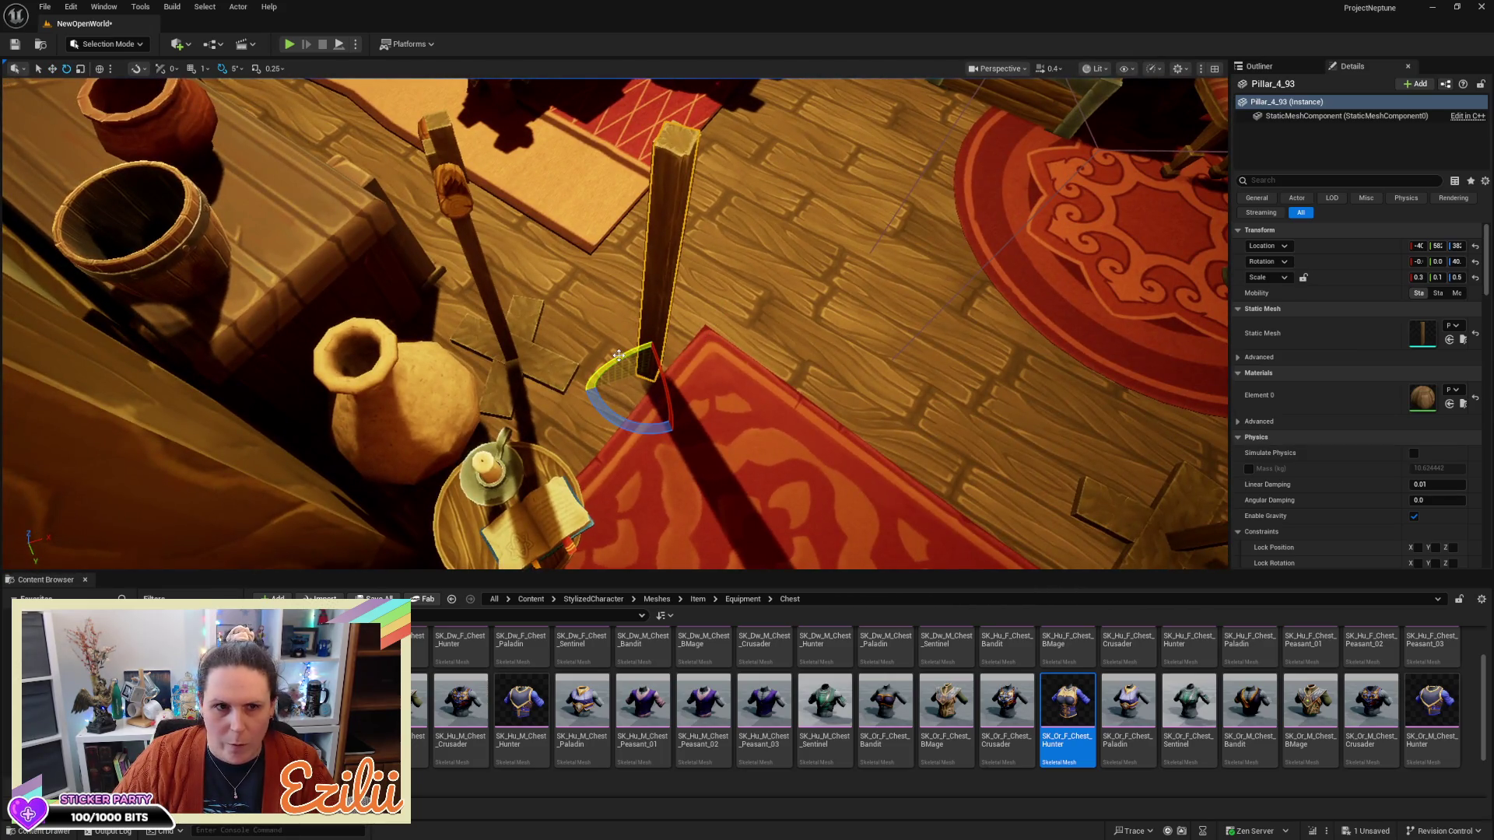
{"action": "left_click", "coordinate": [99, 69]}
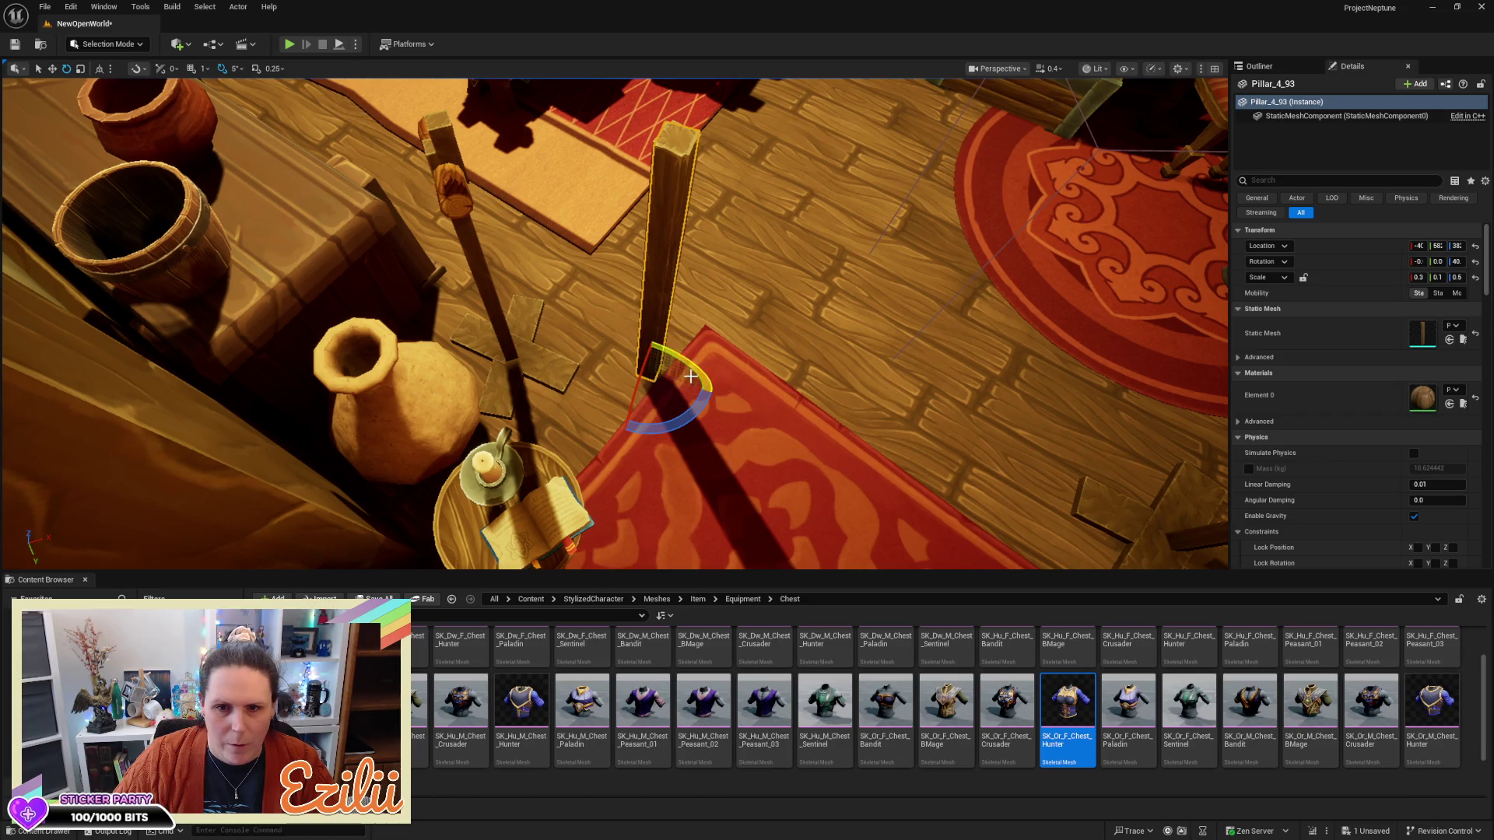
{"action": "mouse_move", "coordinate": [703, 380]}
{"action": "left_mouse_down"}
{"action": "mouse_move", "coordinate": [639, 393]}
{"action": "mouse_move", "coordinate": [662, 408]}
{"action": "left_mouse_up"}
{"action": "key", "text": "w"}
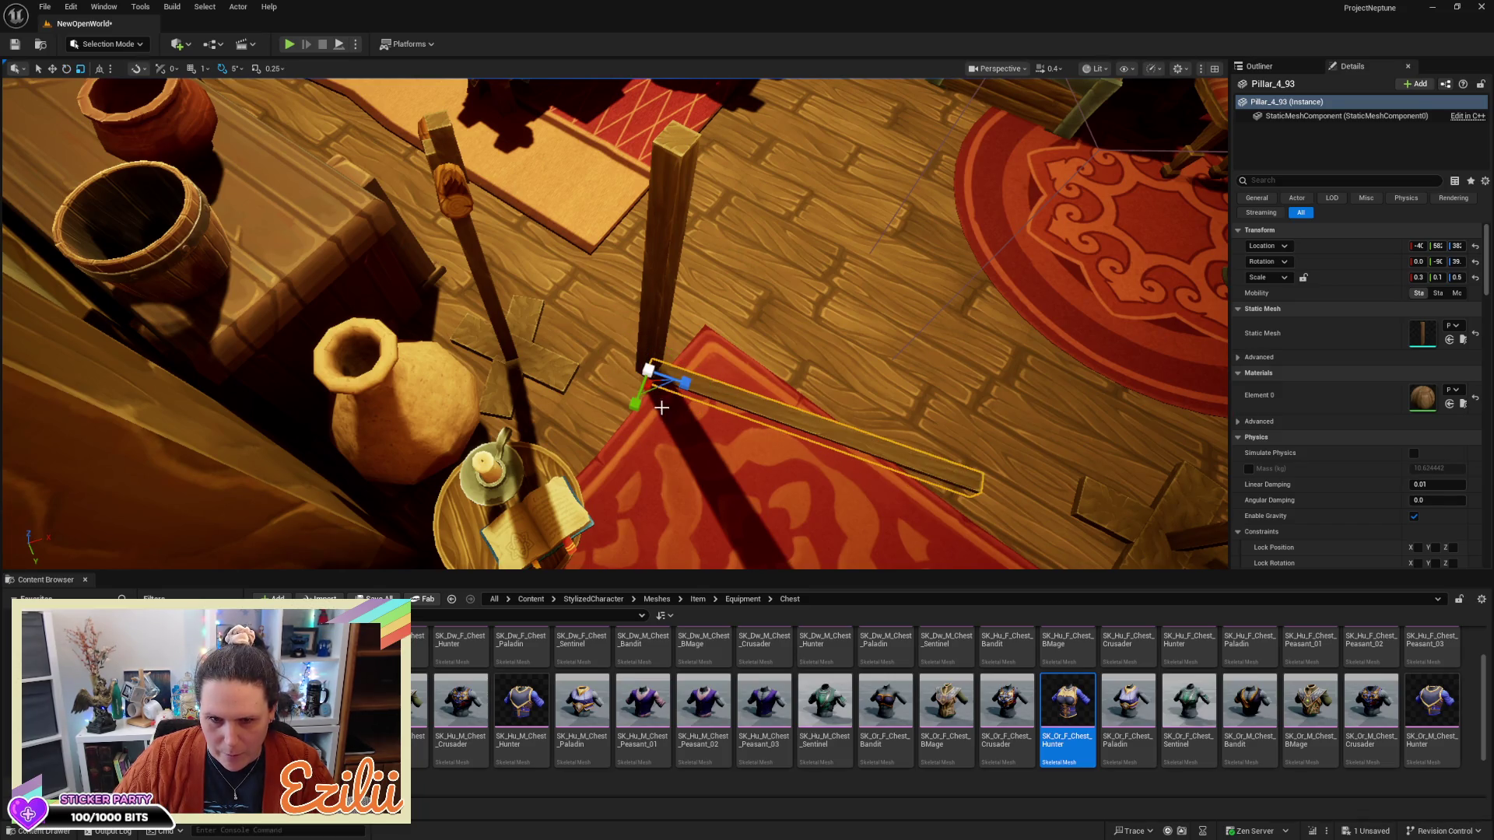
{"action": "mouse_move", "coordinate": [632, 403]}
{"action": "left_mouse_down"}
{"action": "mouse_move", "coordinate": [655, 378]}
{"action": "mouse_move", "coordinate": [677, 386]}
{"action": "mouse_move", "coordinate": [679, 420]}
{"action": "mouse_move", "coordinate": [716, 394]}
{"action": "left_mouse_up"}
{"action": "key", "text": "e"}
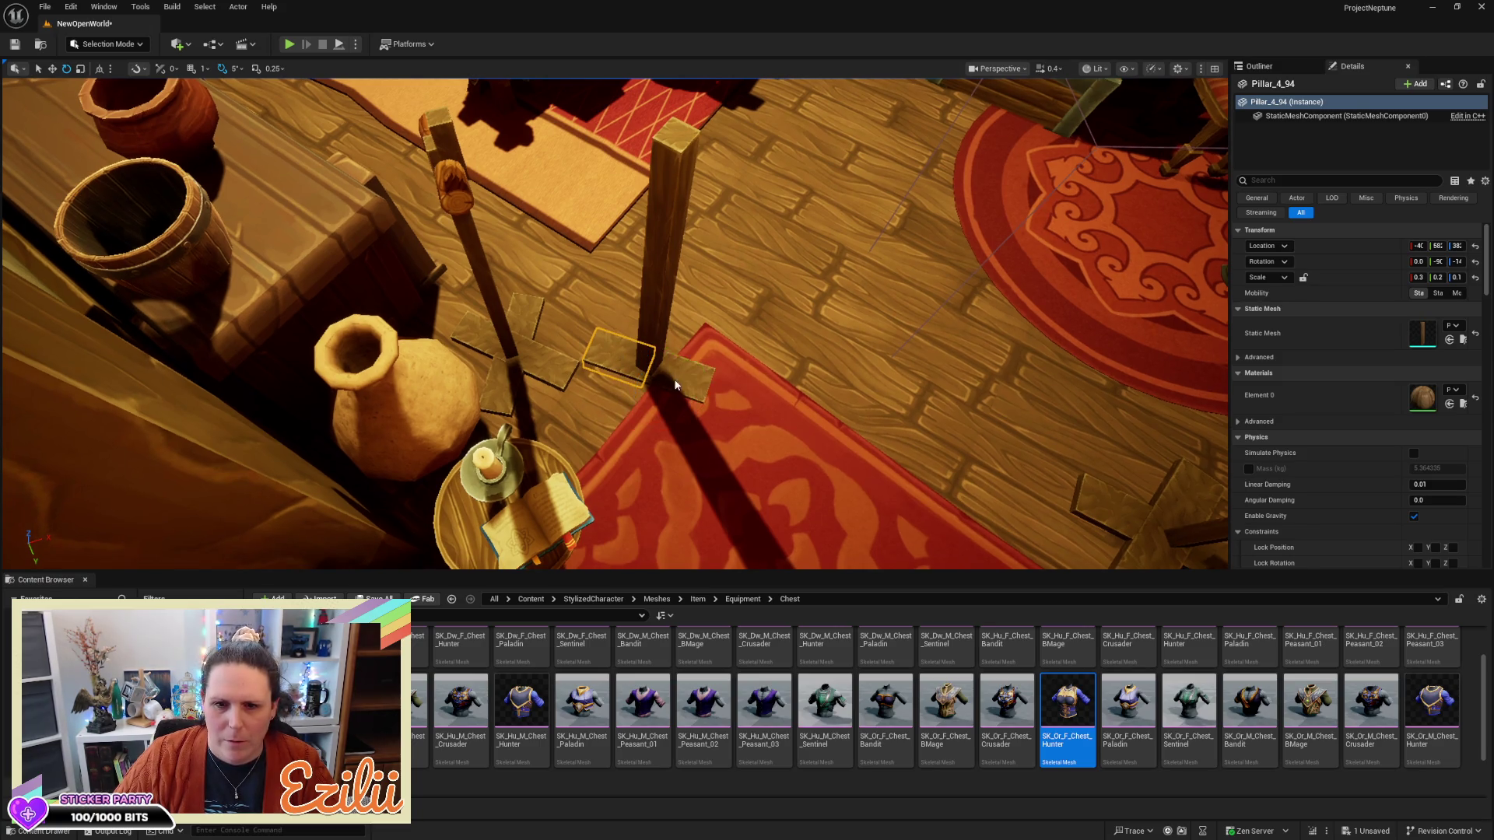
Rotate the overlapping board 90° so the boards form a cross
{"action": "left_click", "coordinate": [673, 381], "text": "ctrl"}
{"action": "mouse_move", "coordinate": [697, 397]}
{"action": "left_mouse_down"}
{"action": "mouse_move", "coordinate": [646, 432]}
{"action": "mouse_move", "coordinate": [613, 415]}
{"action": "mouse_move", "coordinate": [670, 416]}
{"action": "left_mouse_up"}
{"action": "left_click_drag", "start_coordinate": [816, 226], "coordinate": [815, 225]}
Select the four base boards and raise them on Z to sit on the floor
{"action": "key", "text": "w"}
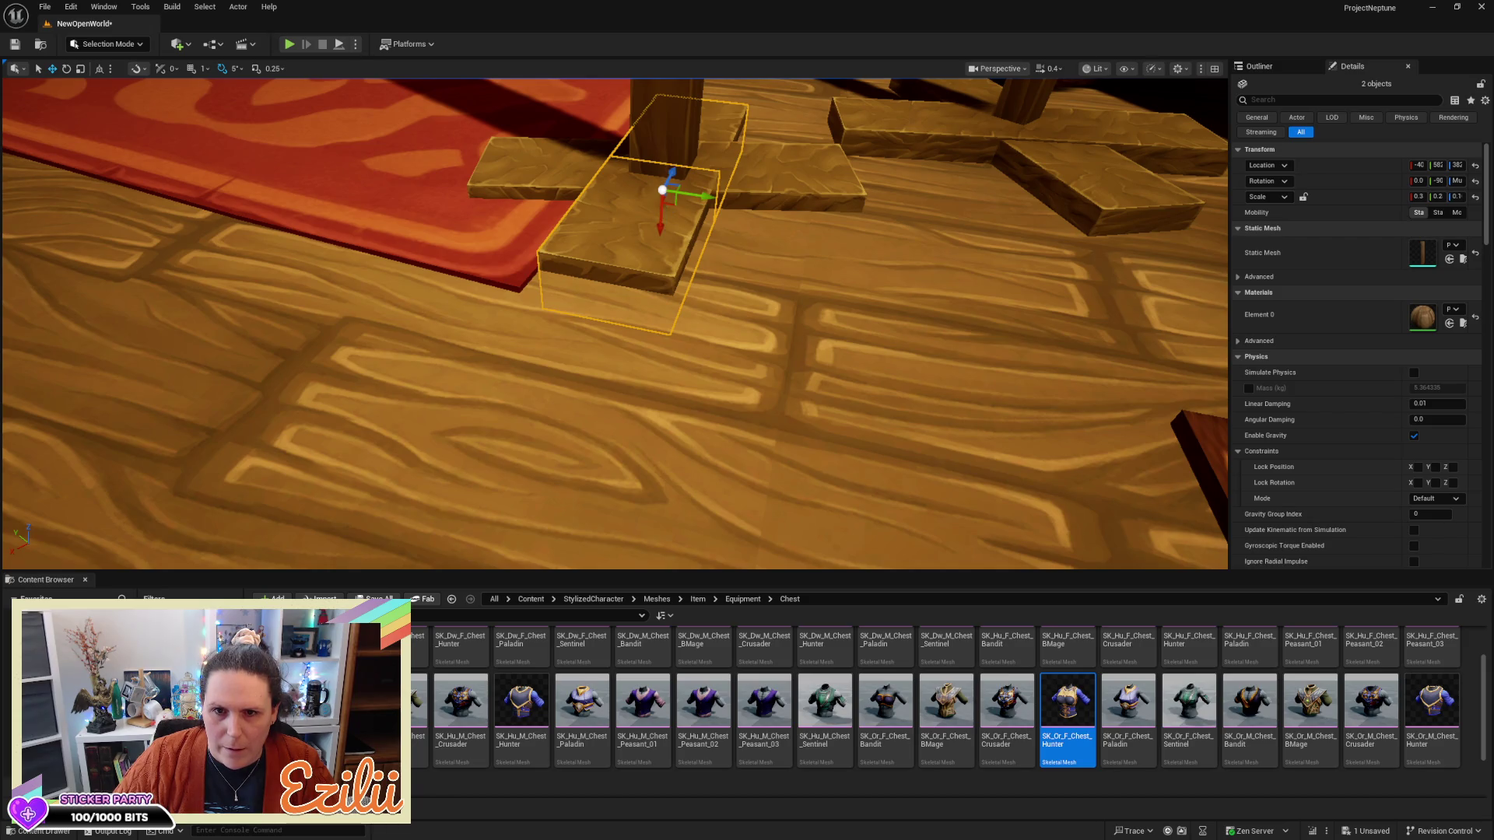
{"action": "left_click", "coordinate": [666, 212]}
{"action": "left_click", "coordinate": [736, 122]}
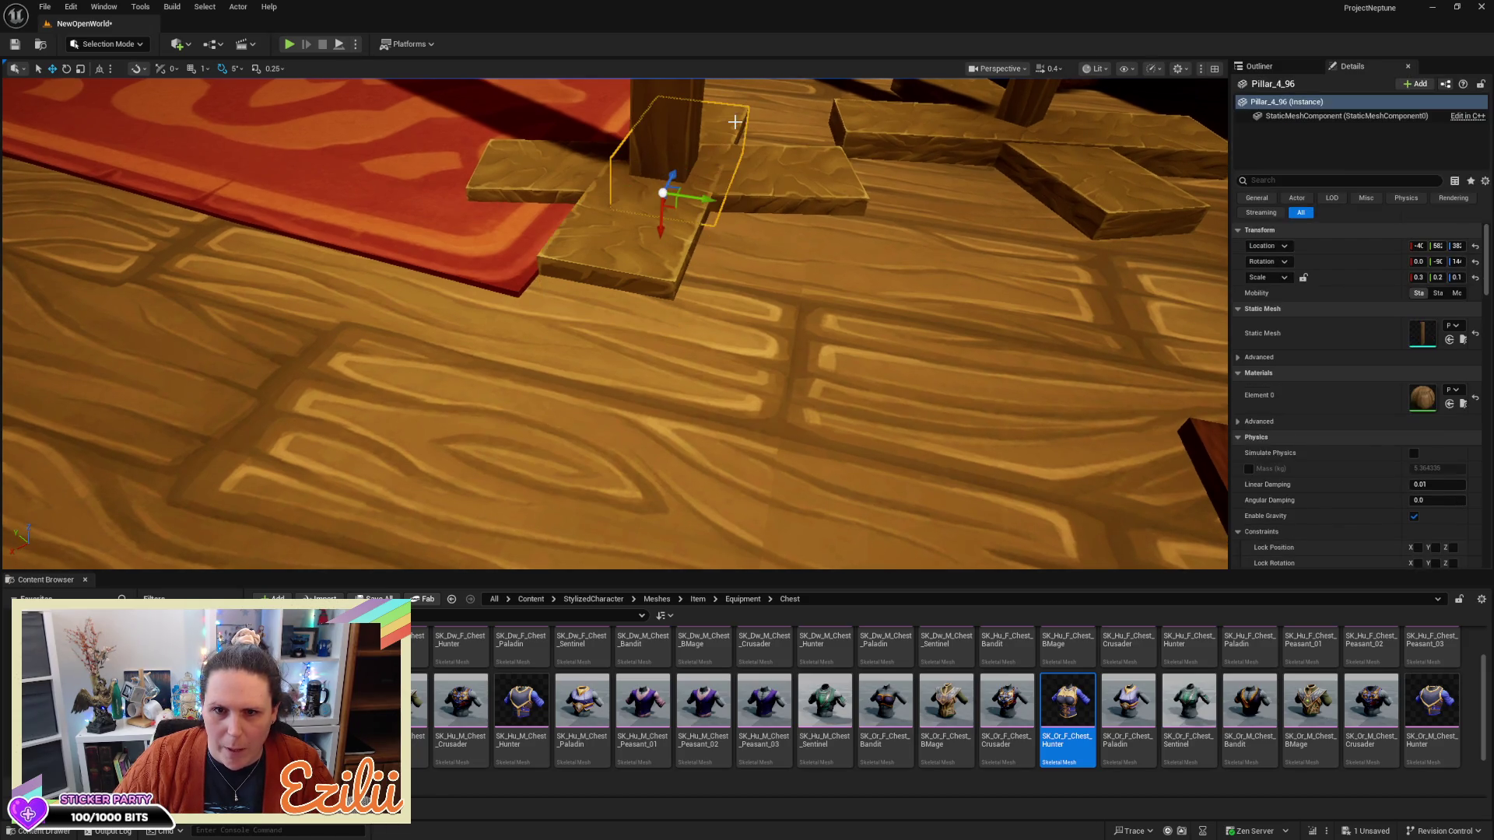
{"action": "left_click", "coordinate": [638, 250], "text": "ctrl"}
{"action": "left_click_drag", "start_coordinate": [660, 233], "coordinate": [661, 228]}
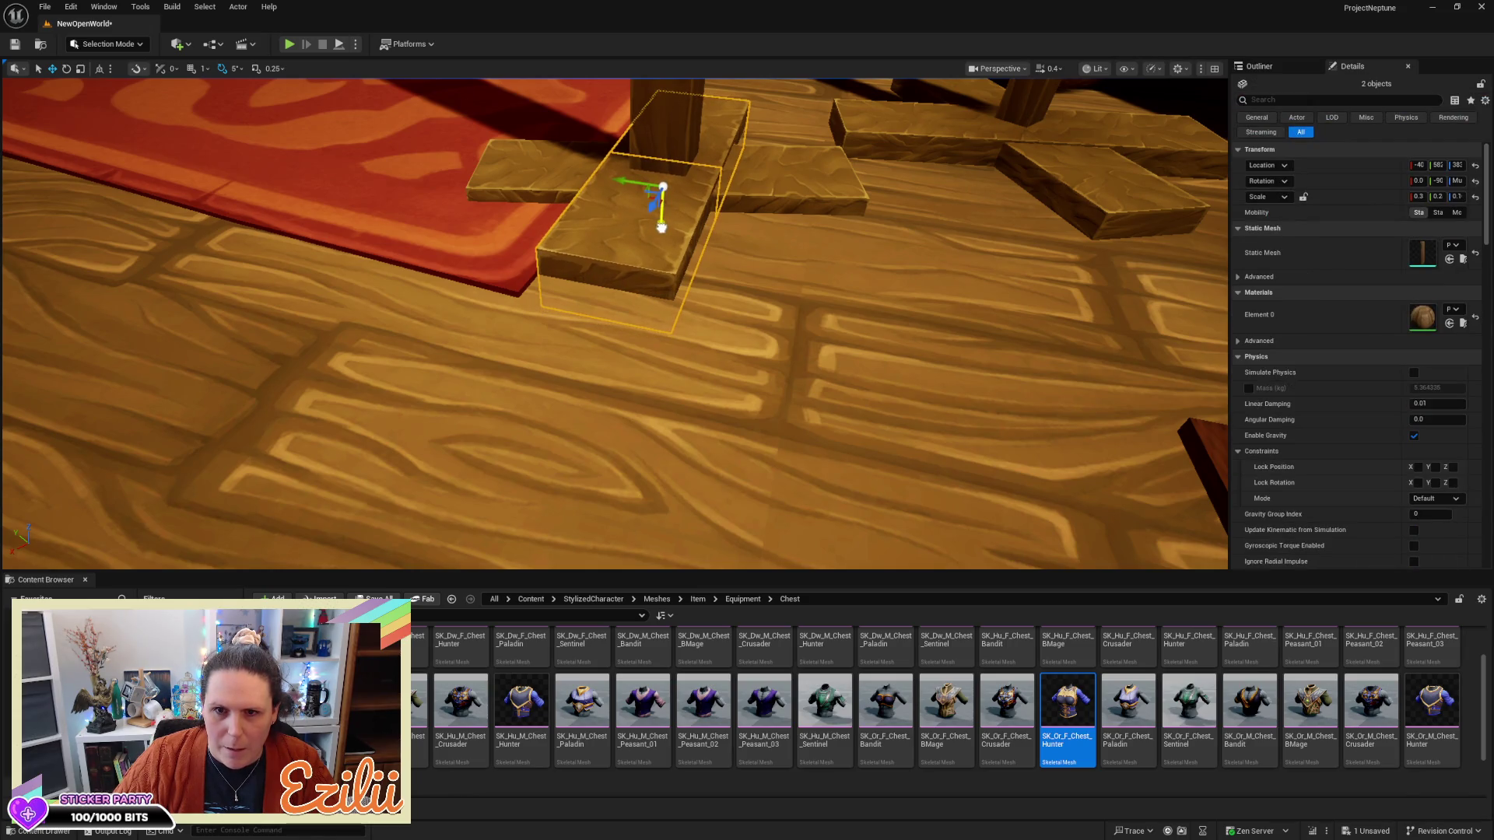
{"action": "left_click", "coordinate": [546, 178], "text": "ctrl"}
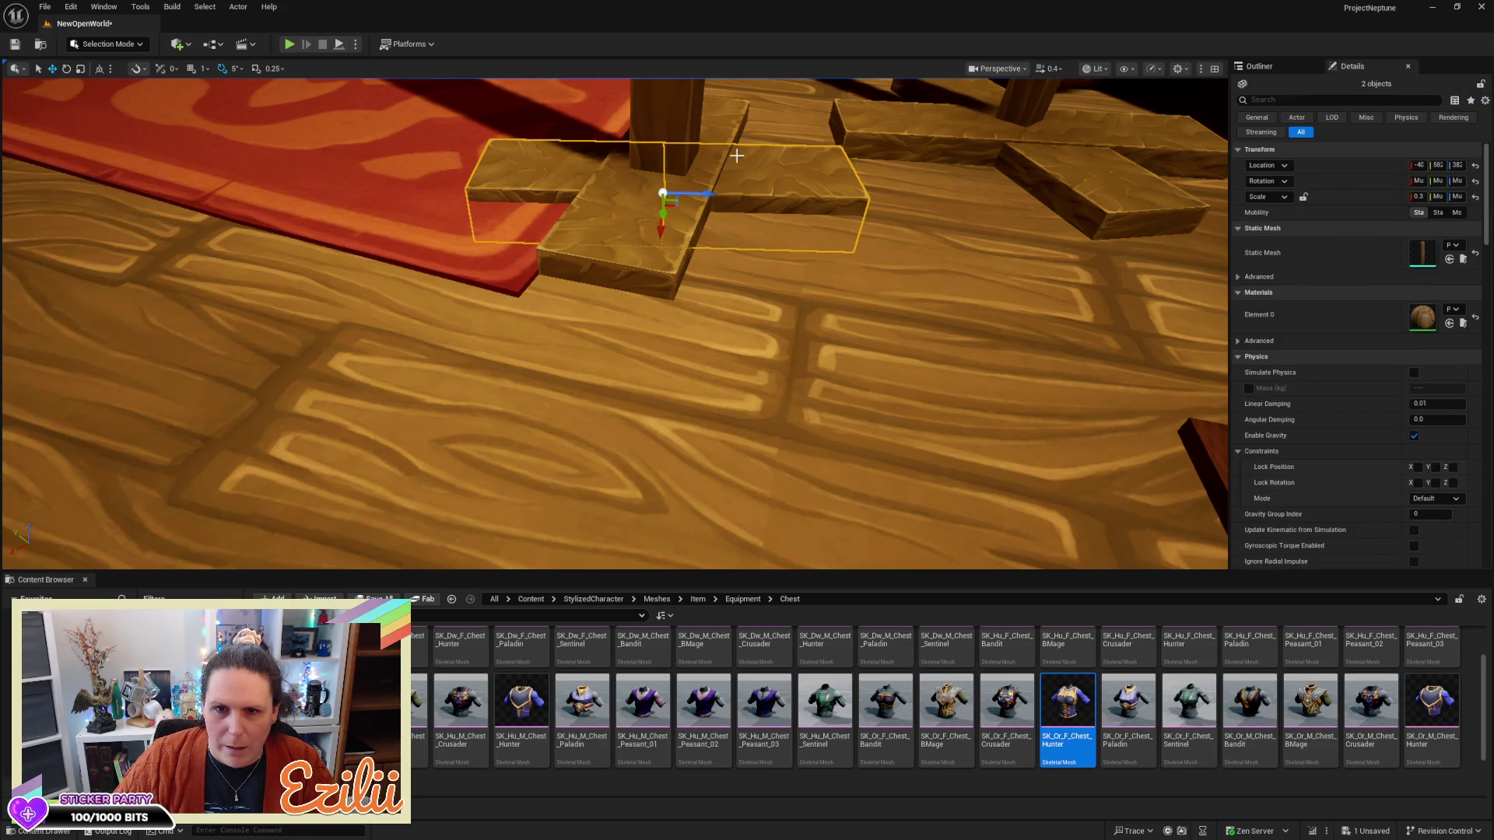
{"action": "left_click", "coordinate": [739, 107], "text": "ctrl"}
{"action": "left_click", "coordinate": [670, 267], "text": "ctrl"}
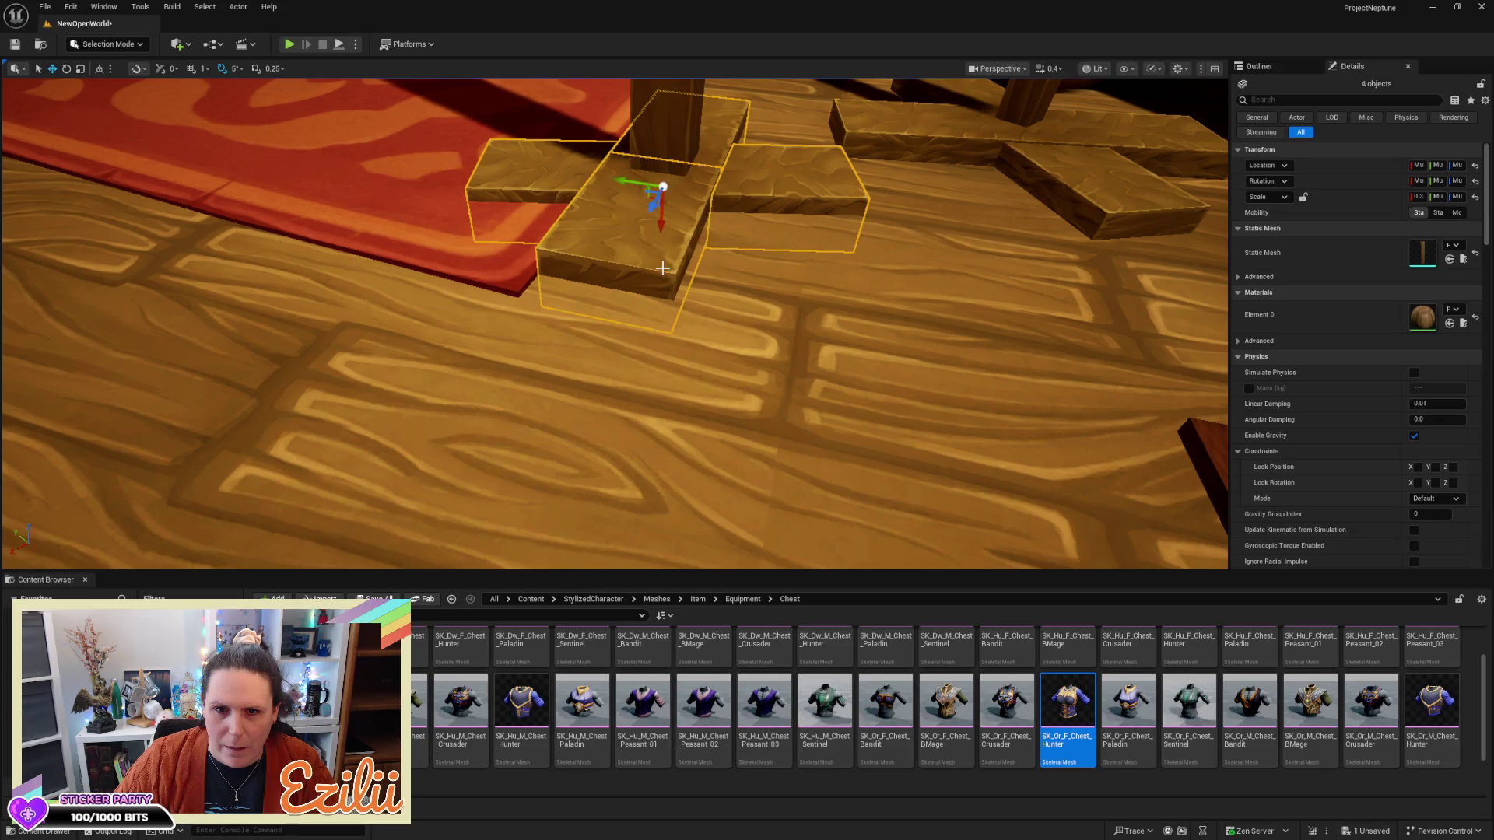
{"action": "mouse_move", "coordinate": [659, 228]}
{"action": "left_mouse_down"}
{"action": "mouse_move", "coordinate": [666, 188]}
{"action": "mouse_move", "coordinate": [658, 232]}
{"action": "mouse_move", "coordinate": [661, 206]}
{"action": "mouse_move", "coordinate": [664, 220]}
{"action": "mouse_move", "coordinate": [529, 242]}
{"action": "mouse_move", "coordinate": [517, 319]}
{"action": "mouse_move", "coordinate": [707, 245]}
{"action": "left_mouse_up"}
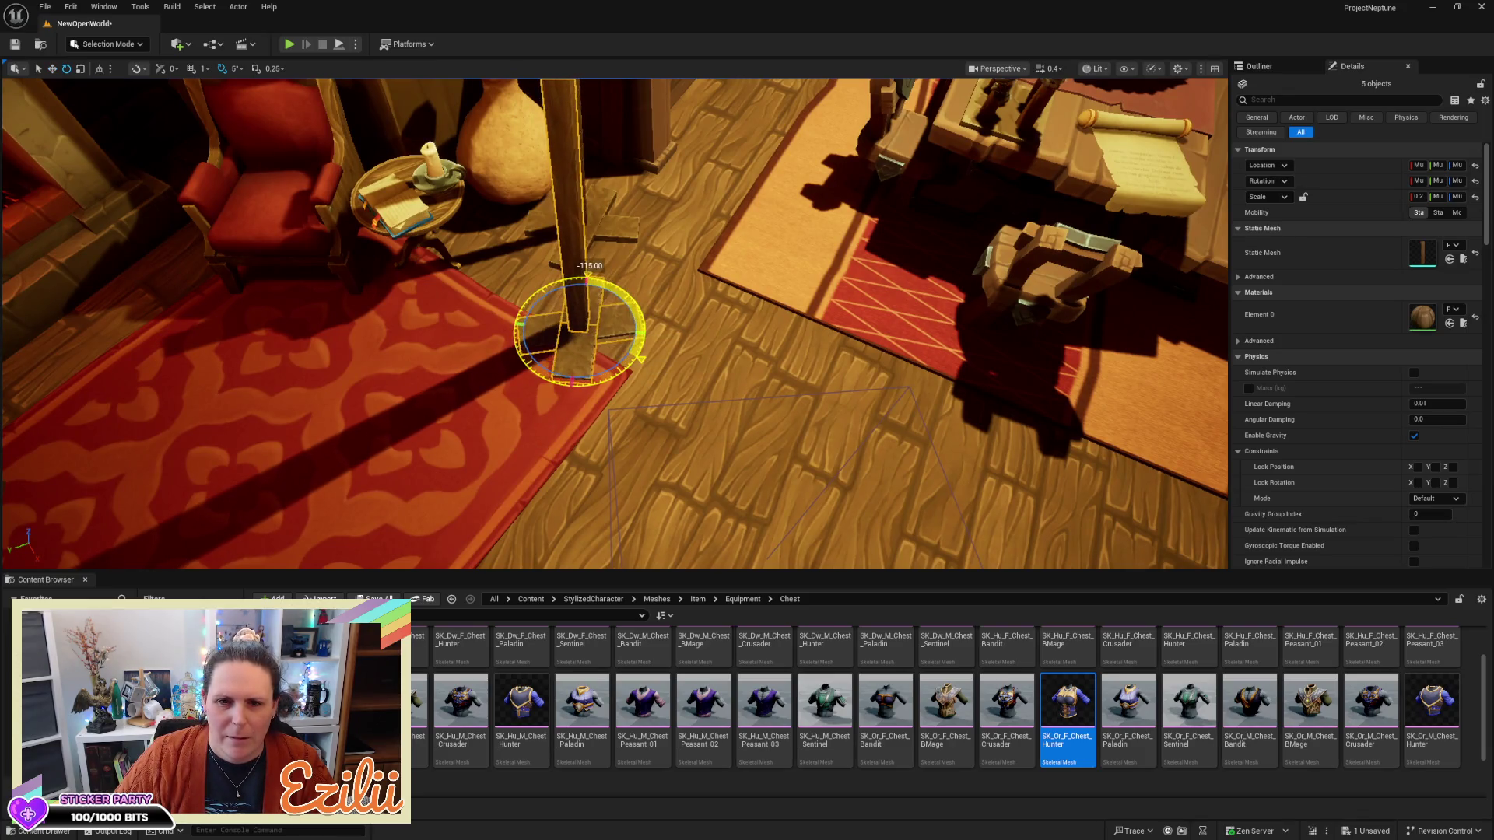
Delete the old SK_MERGED_Armor_Chest_Mannequin2 stand by the counter
{"action": "mouse_move", "coordinate": [620, 348]}
{"action": "left_mouse_down"}
{"action": "mouse_move", "coordinate": [614, 327]}
{"action": "mouse_move", "coordinate": [568, 351]}
{"action": "mouse_move", "coordinate": [675, 384]}
{"action": "left_mouse_up"}
{"action": "left_click", "coordinate": [673, 379]}
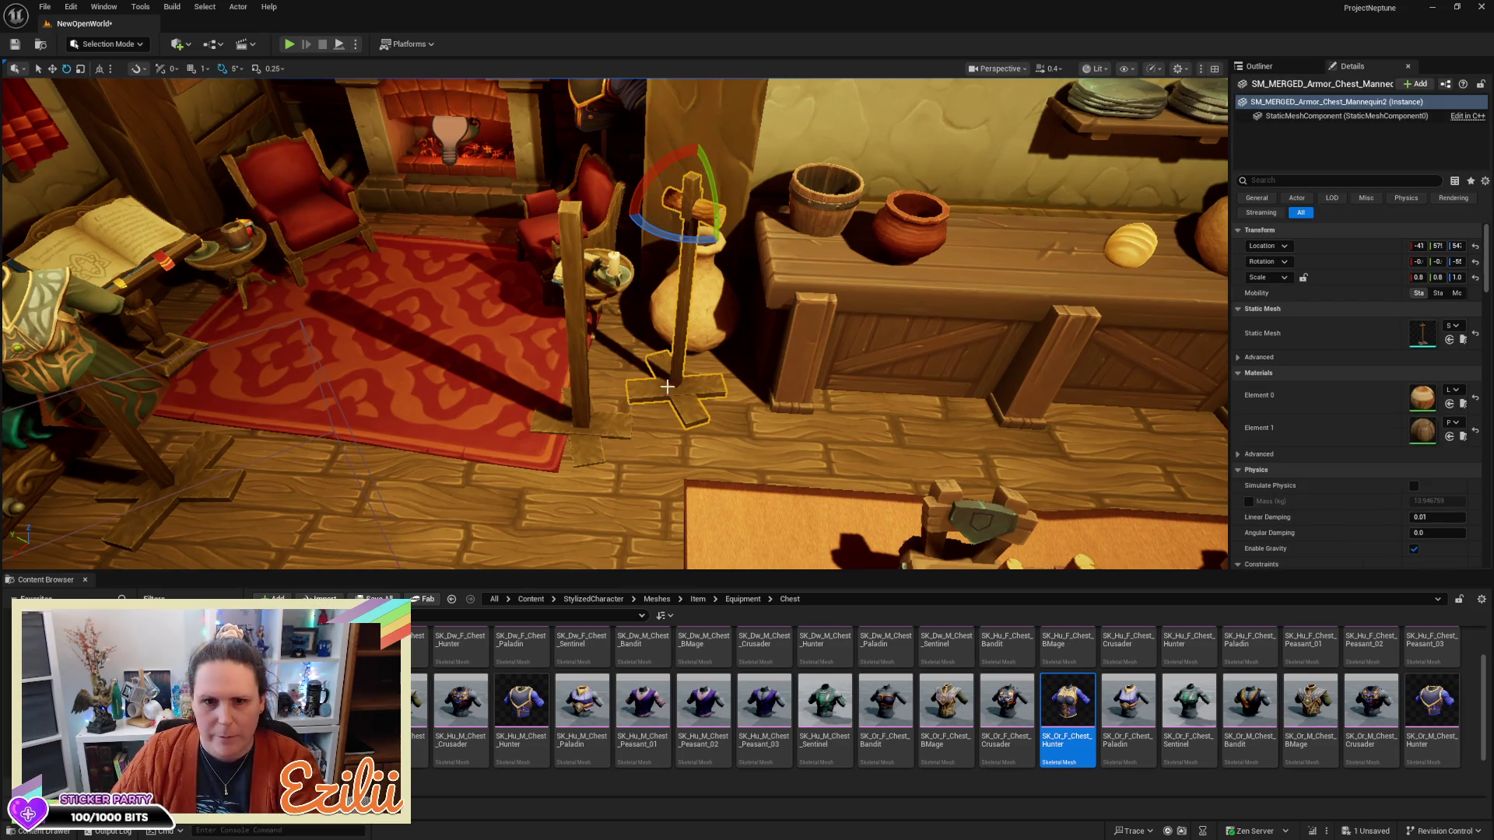
{"action": "key", "text": "Delete"}
Select the four base pieces and the post, and move the whole stand beside the counter
{"action": "left_click", "coordinate": [576, 350]}
{"action": "mouse_move", "coordinate": [576, 350]}
{"action": "left_mouse_down"}
{"action": "mouse_move", "coordinate": [623, 397]}
{"action": "mouse_move", "coordinate": [653, 366]}
{"action": "left_mouse_up"}
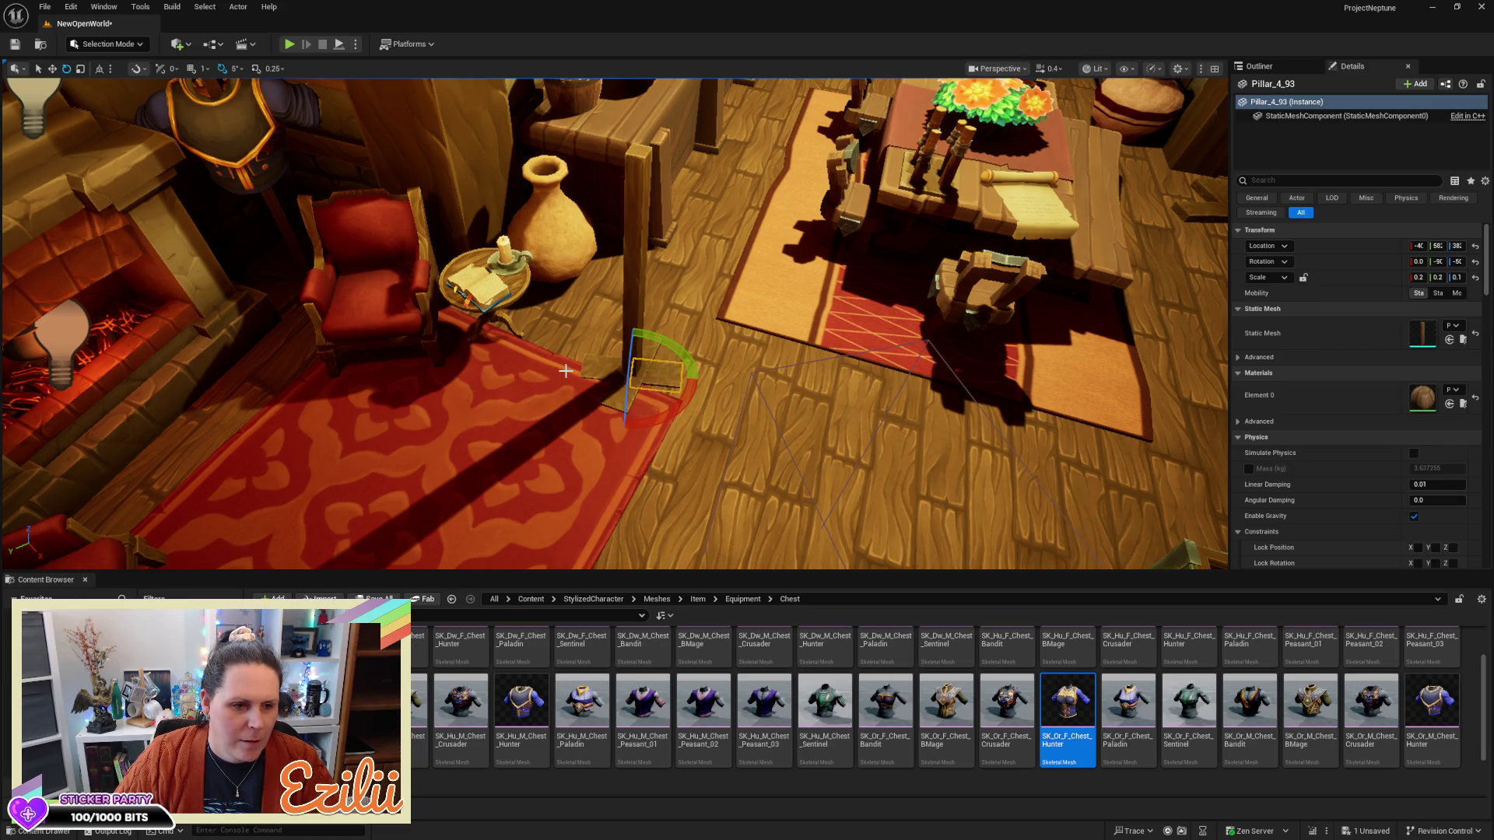
{"action": "left_click", "coordinate": [610, 384], "text": "ctrl"}
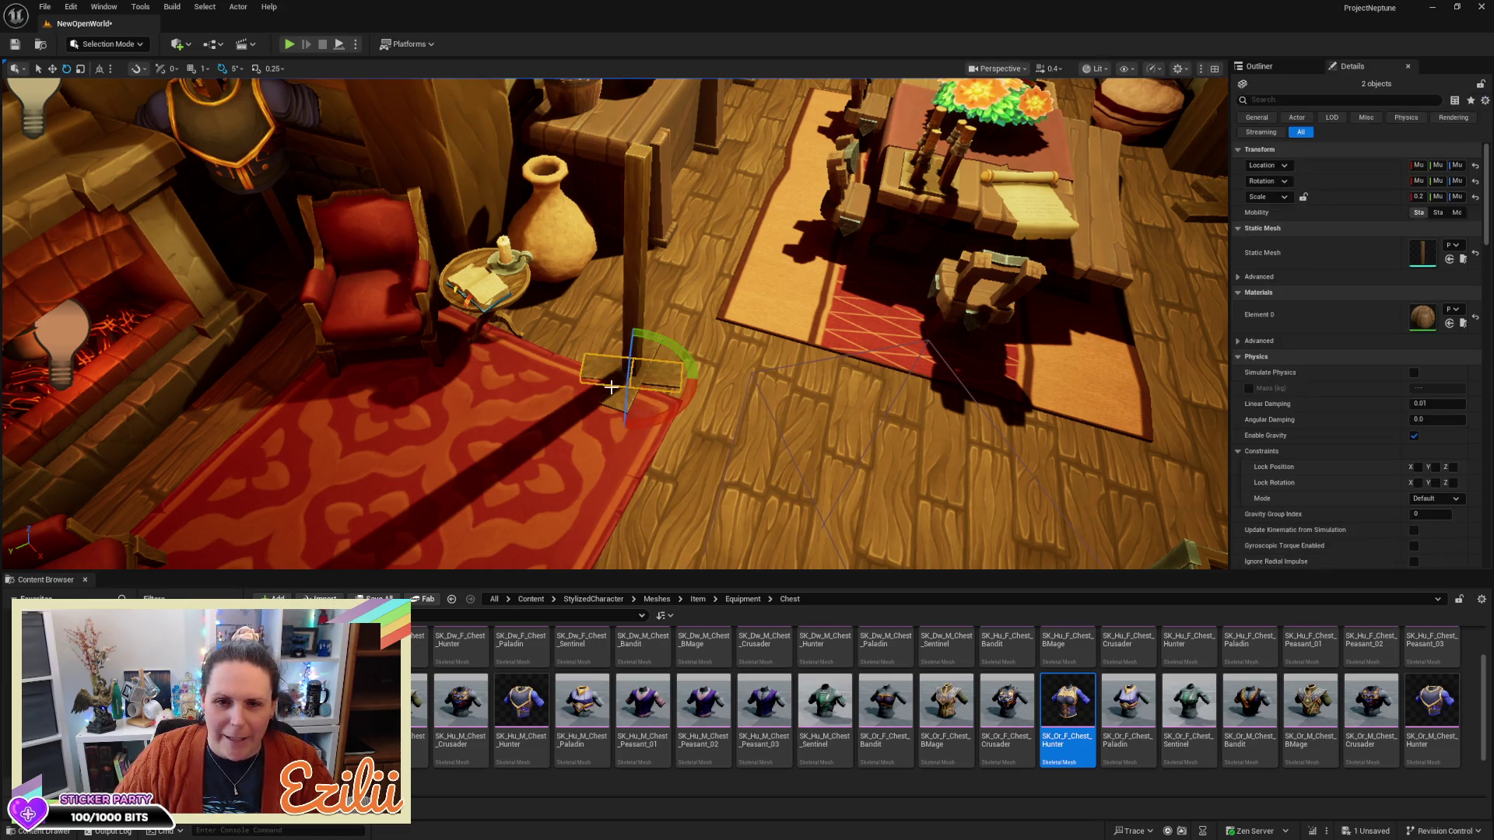
{"action": "left_click", "coordinate": [613, 396], "text": "ctrl"}
{"action": "left_click_drag", "start_coordinate": [614, 396], "coordinate": [638, 373]}
{"action": "left_click_drag", "start_coordinate": [381, 452], "coordinate": [381, 452]}
{"action": "left_click", "coordinate": [613, 312], "text": "ctrl"}
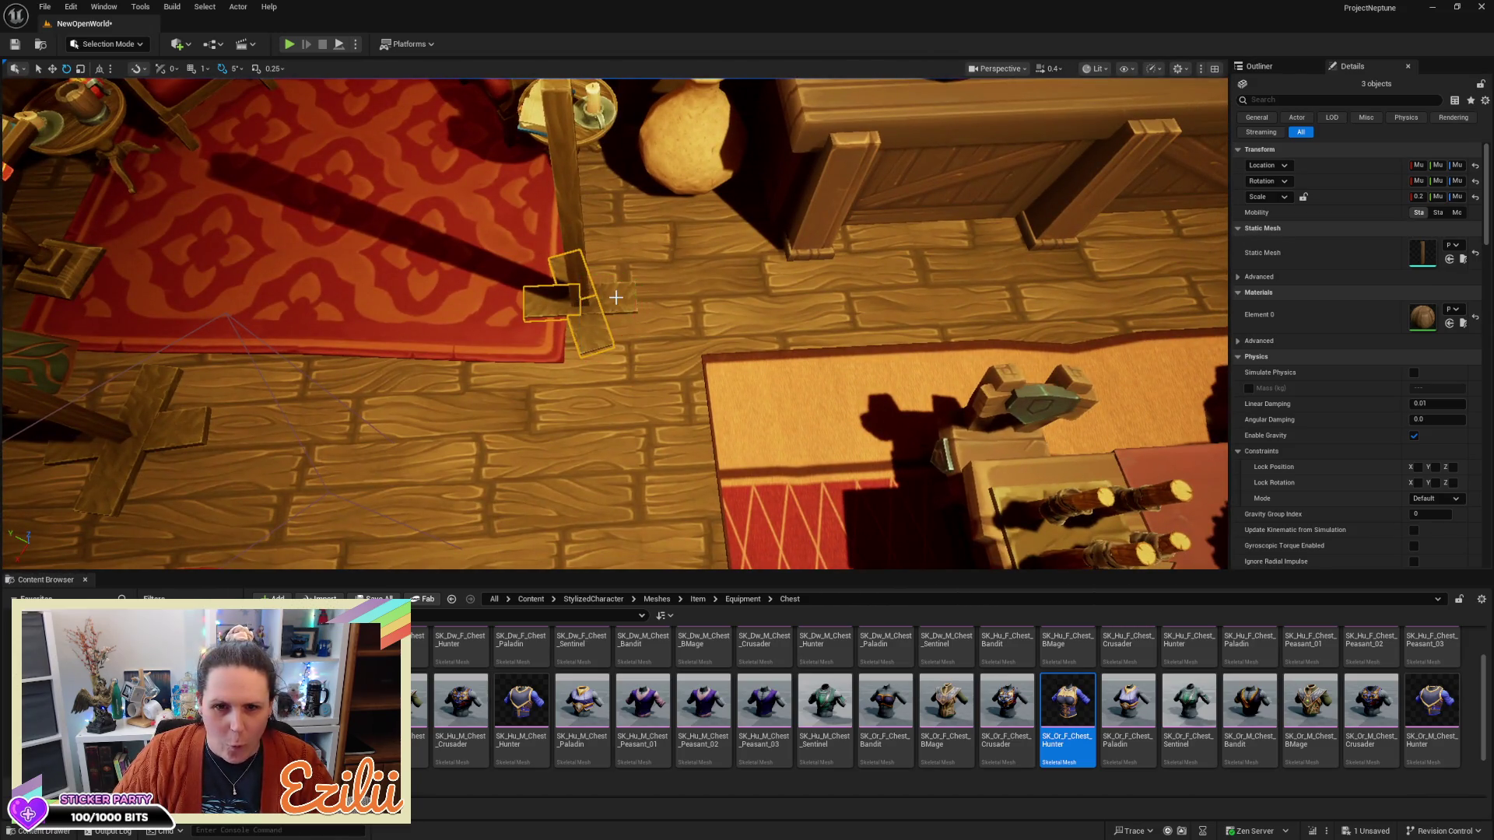
{"action": "key", "text": "w"}
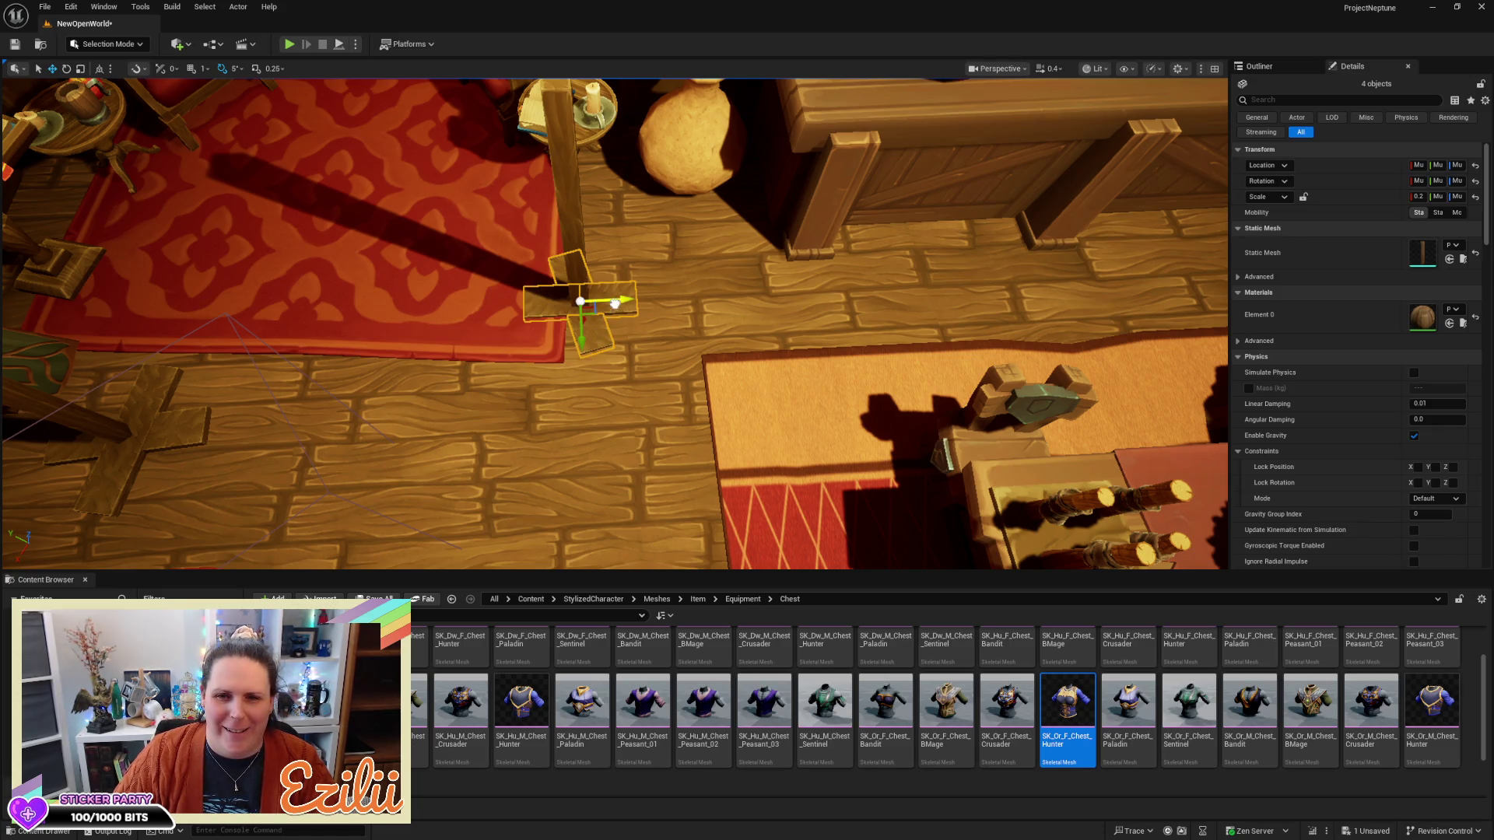
{"action": "left_click_drag", "start_coordinate": [615, 305], "coordinate": [659, 293]}
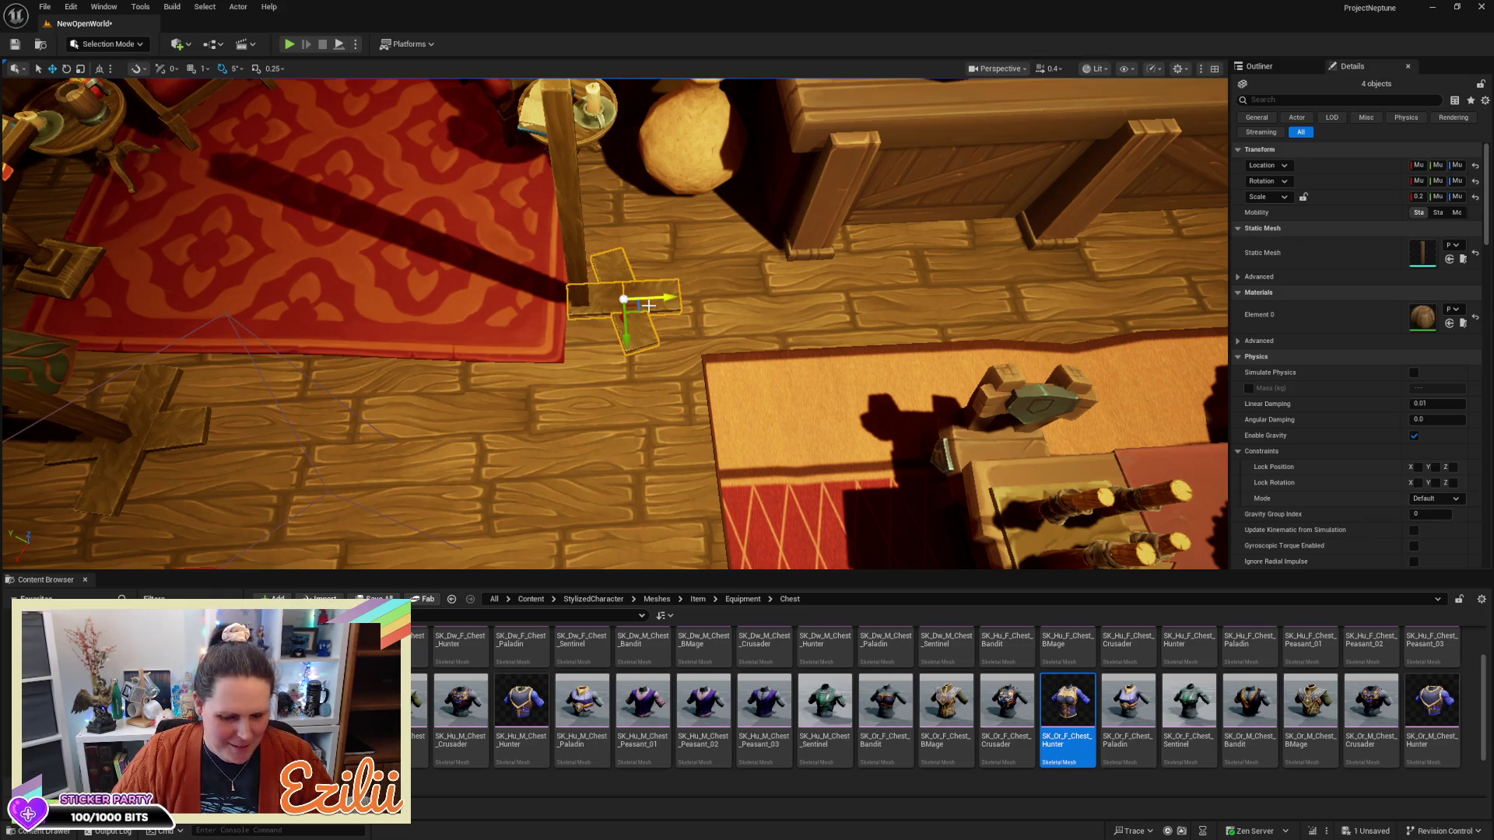
{"action": "key", "text": "ctrl+z"}
{"action": "left_click", "coordinate": [588, 249], "text": "ctrl"}
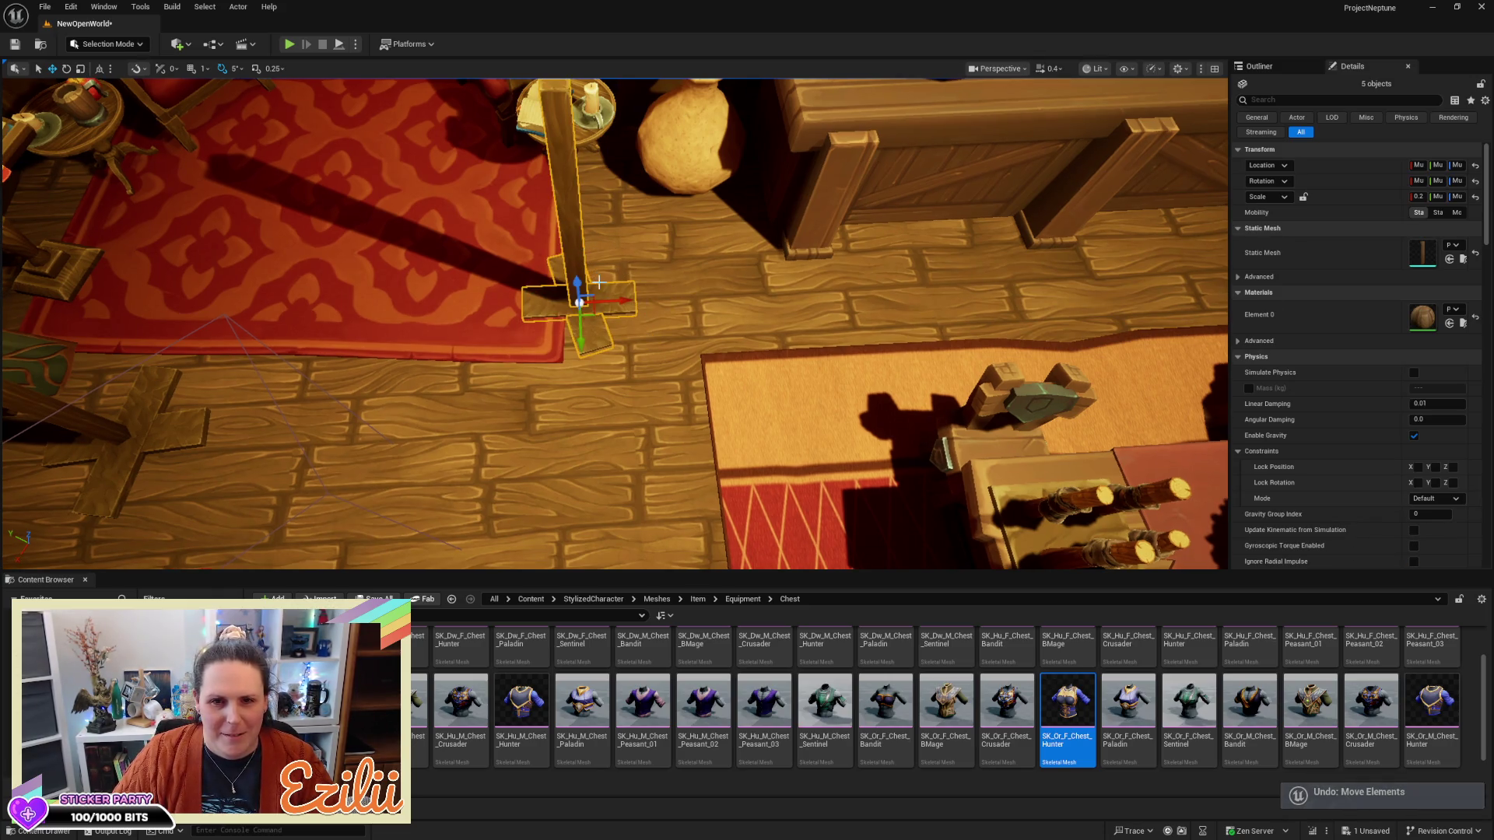
{"action": "left_click_drag", "start_coordinate": [600, 250], "coordinate": [715, 244]}
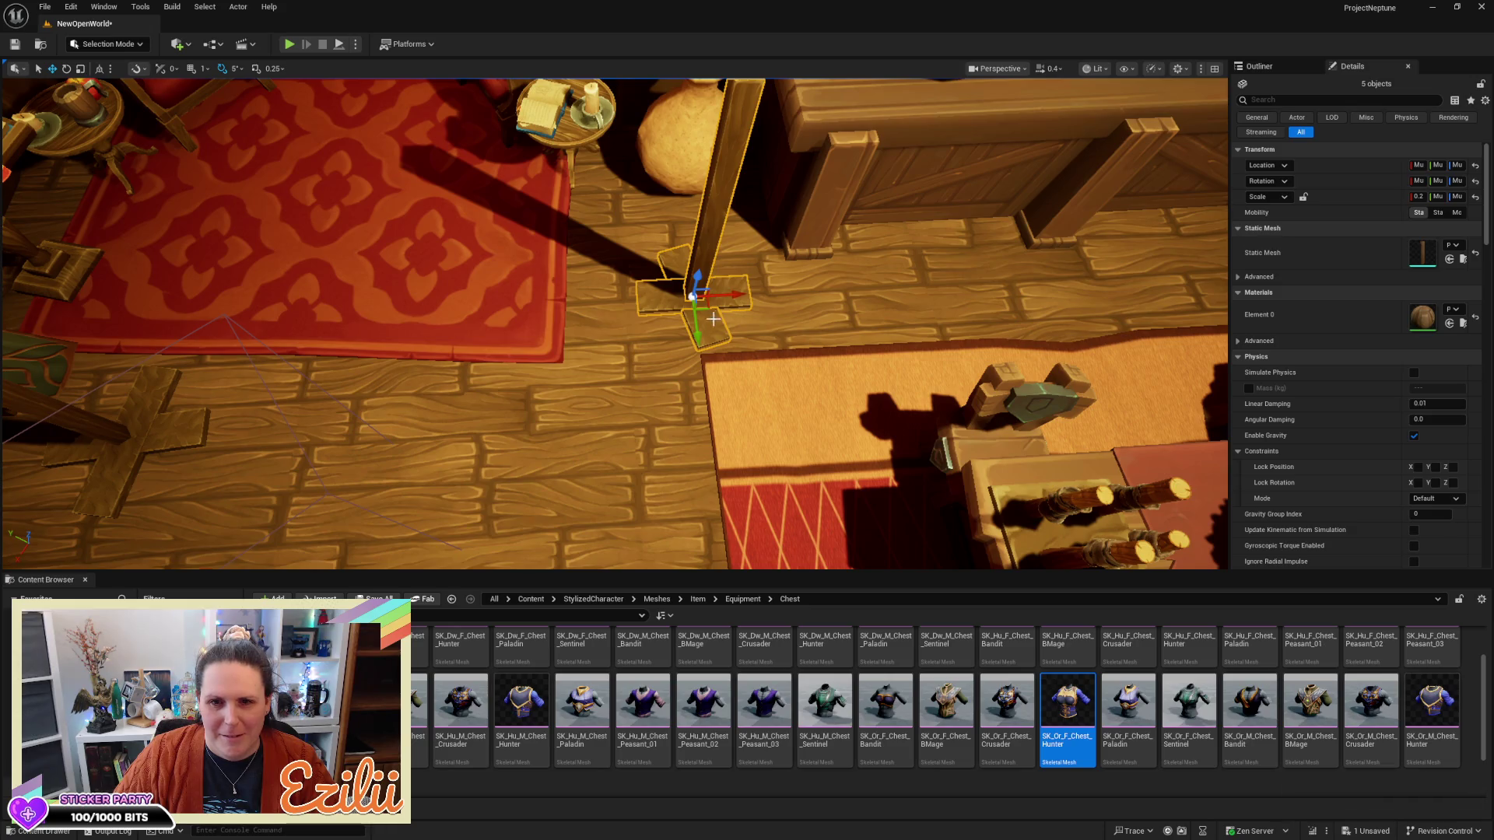
{"action": "mouse_move", "coordinate": [700, 337]}
{"action": "left_mouse_down"}
{"action": "mouse_move", "coordinate": [697, 291]}
{"action": "mouse_move", "coordinate": [725, 265]}
{"action": "mouse_move", "coordinate": [725, 213]}
{"action": "left_mouse_up"}
Raise the stand slightly and lower two base planks to level them on the floor
{"action": "left_click_drag", "start_coordinate": [626, 309], "coordinate": [626, 355]}
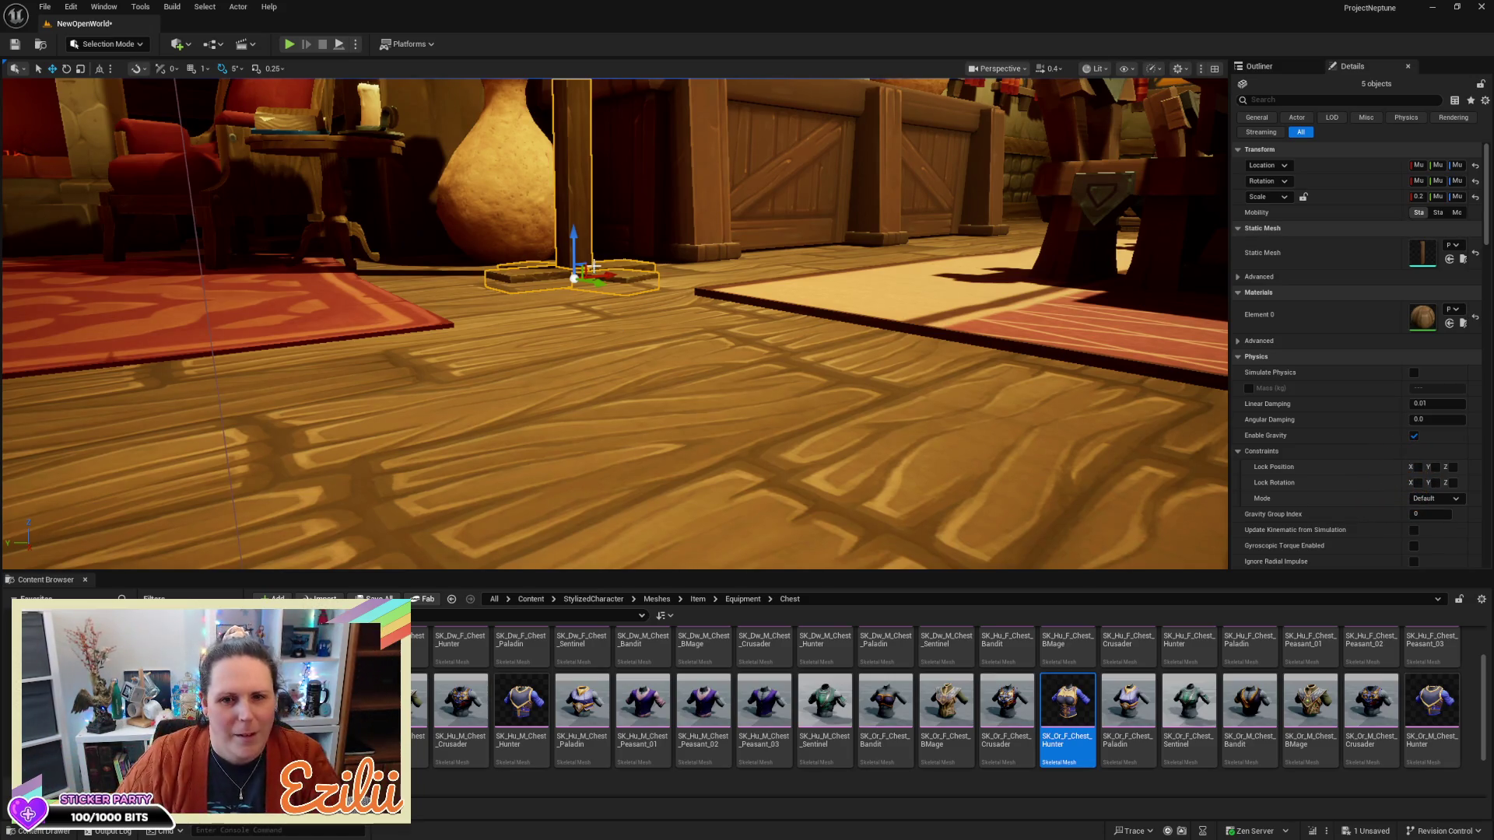
{"action": "left_click_drag", "start_coordinate": [574, 254], "coordinate": [574, 242]}
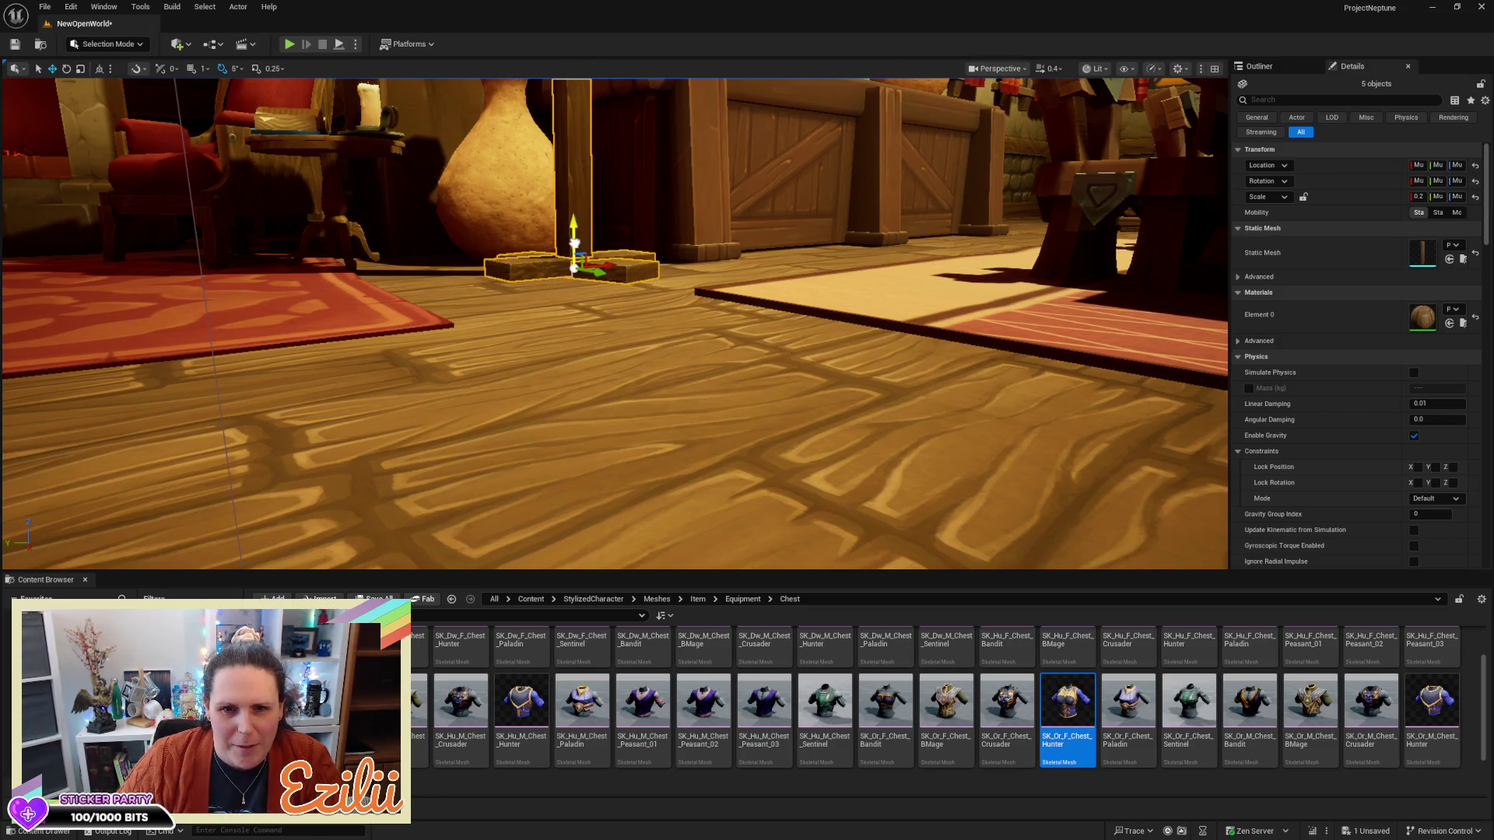
{"action": "mouse_move", "coordinate": [720, 295]}
{"action": "left_mouse_down"}
{"action": "mouse_move", "coordinate": [591, 280]}
{"action": "mouse_move", "coordinate": [685, 311]}
{"action": "mouse_move", "coordinate": [438, 224]}
{"action": "mouse_move", "coordinate": [619, 183]}
{"action": "left_mouse_up"}
{"action": "left_click", "coordinate": [438, 224]}
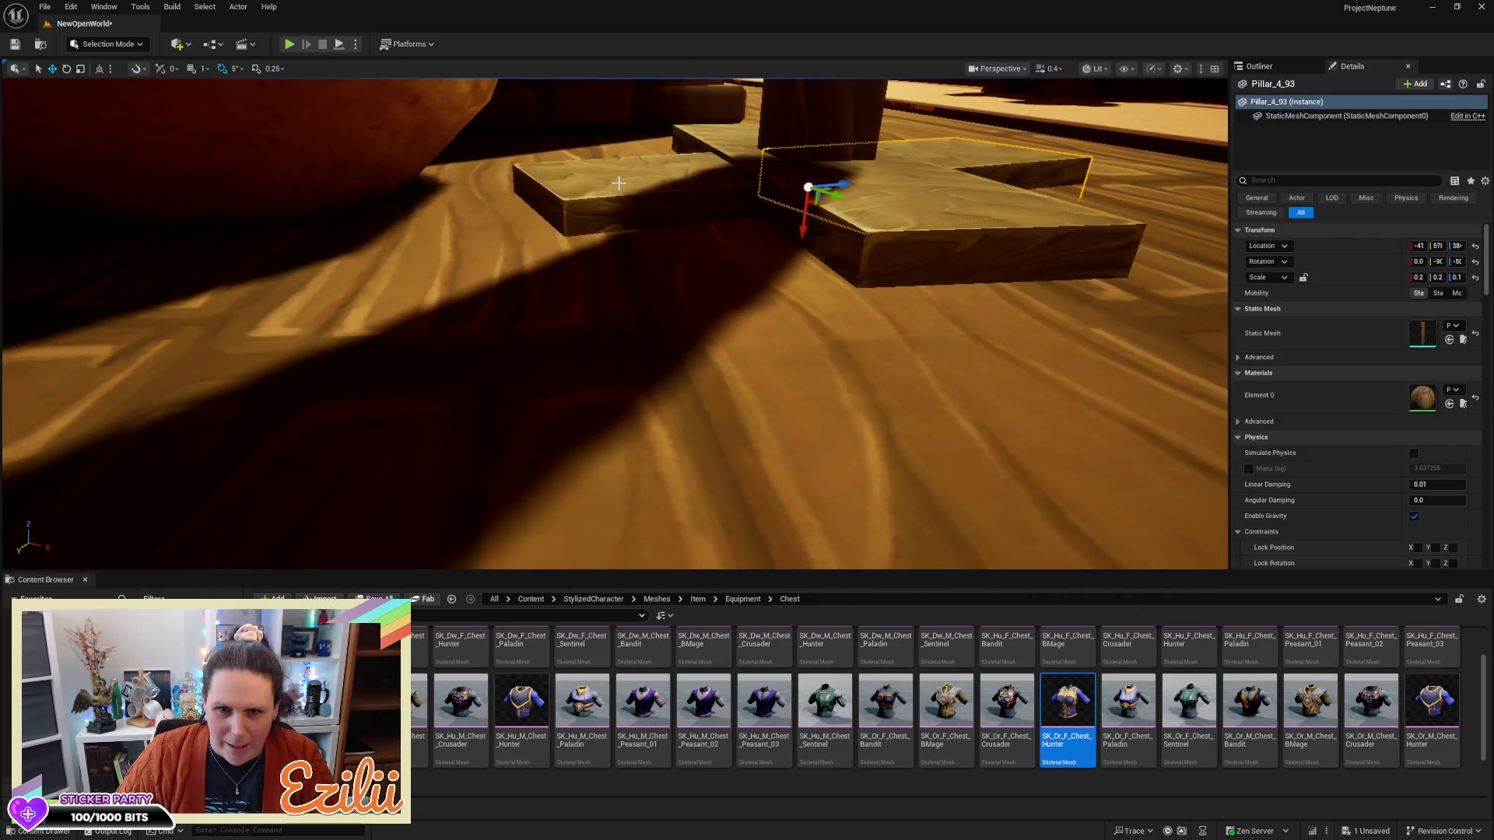
{"action": "left_click", "coordinate": [682, 190], "text": "ctrl"}
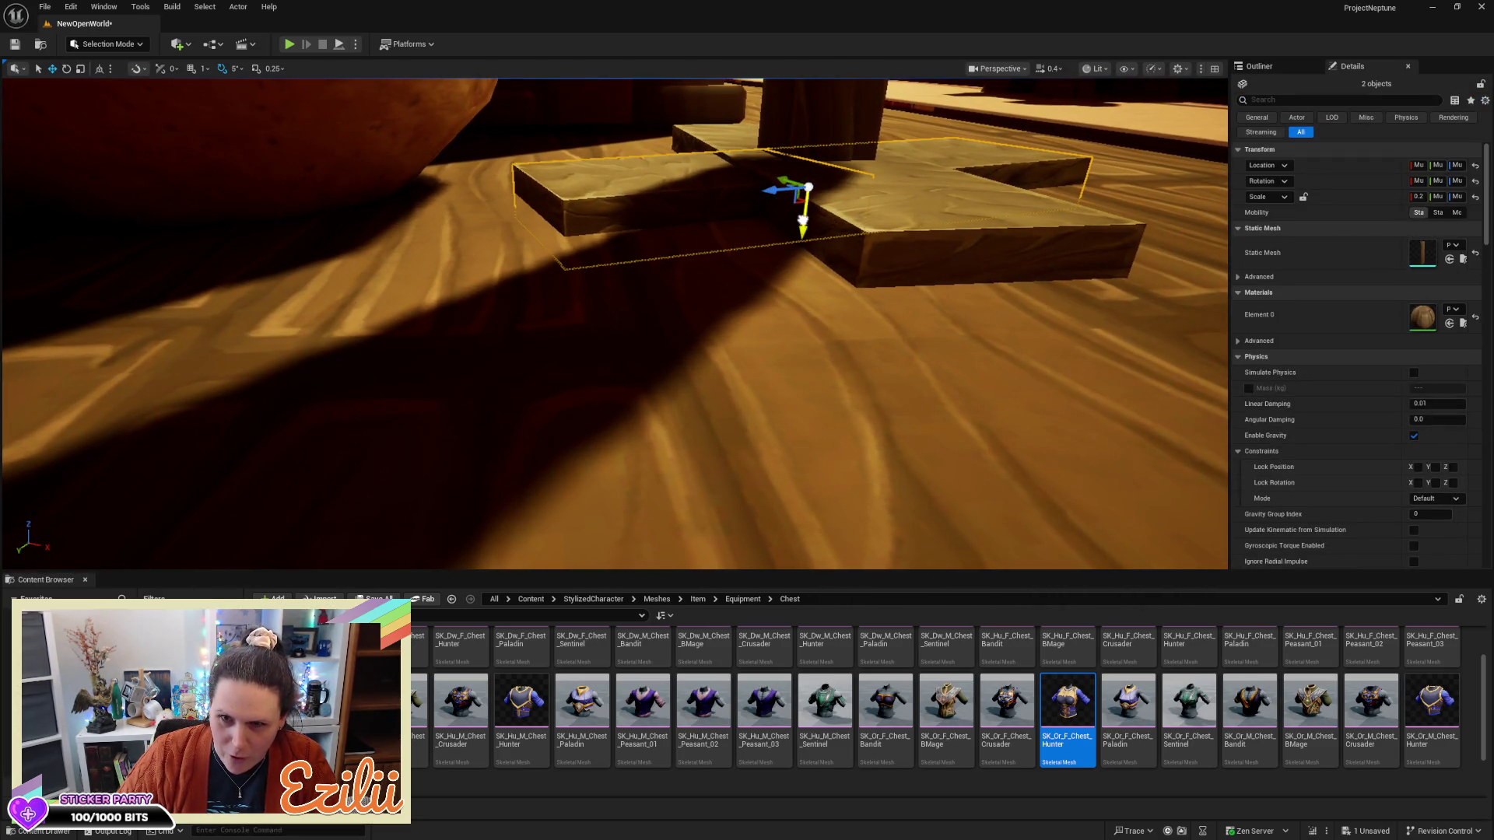
{"action": "left_click_drag", "start_coordinate": [803, 220], "coordinate": [801, 225]}
{"action": "mouse_move", "coordinate": [823, 325]}
{"action": "left_mouse_down"}
{"action": "mouse_move", "coordinate": [805, 413]}
{"action": "mouse_move", "coordinate": [845, 330]}
{"action": "left_mouse_up"}
{"action": "key", "text": "Escape"}
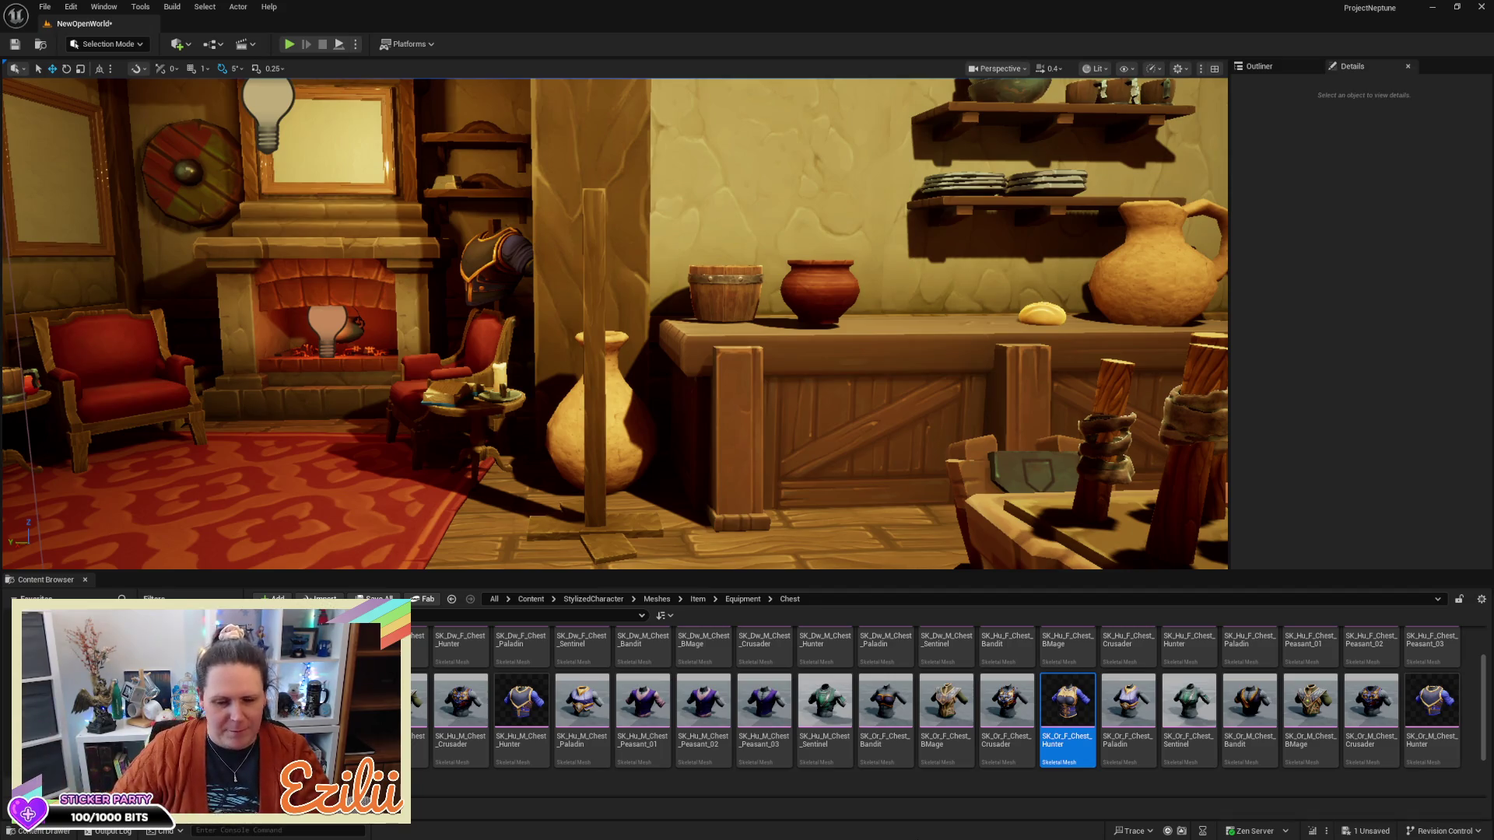
Look around the tavern to check the stand's placement, then select the new wooden pole
{"action": "key", "text": "Left"}
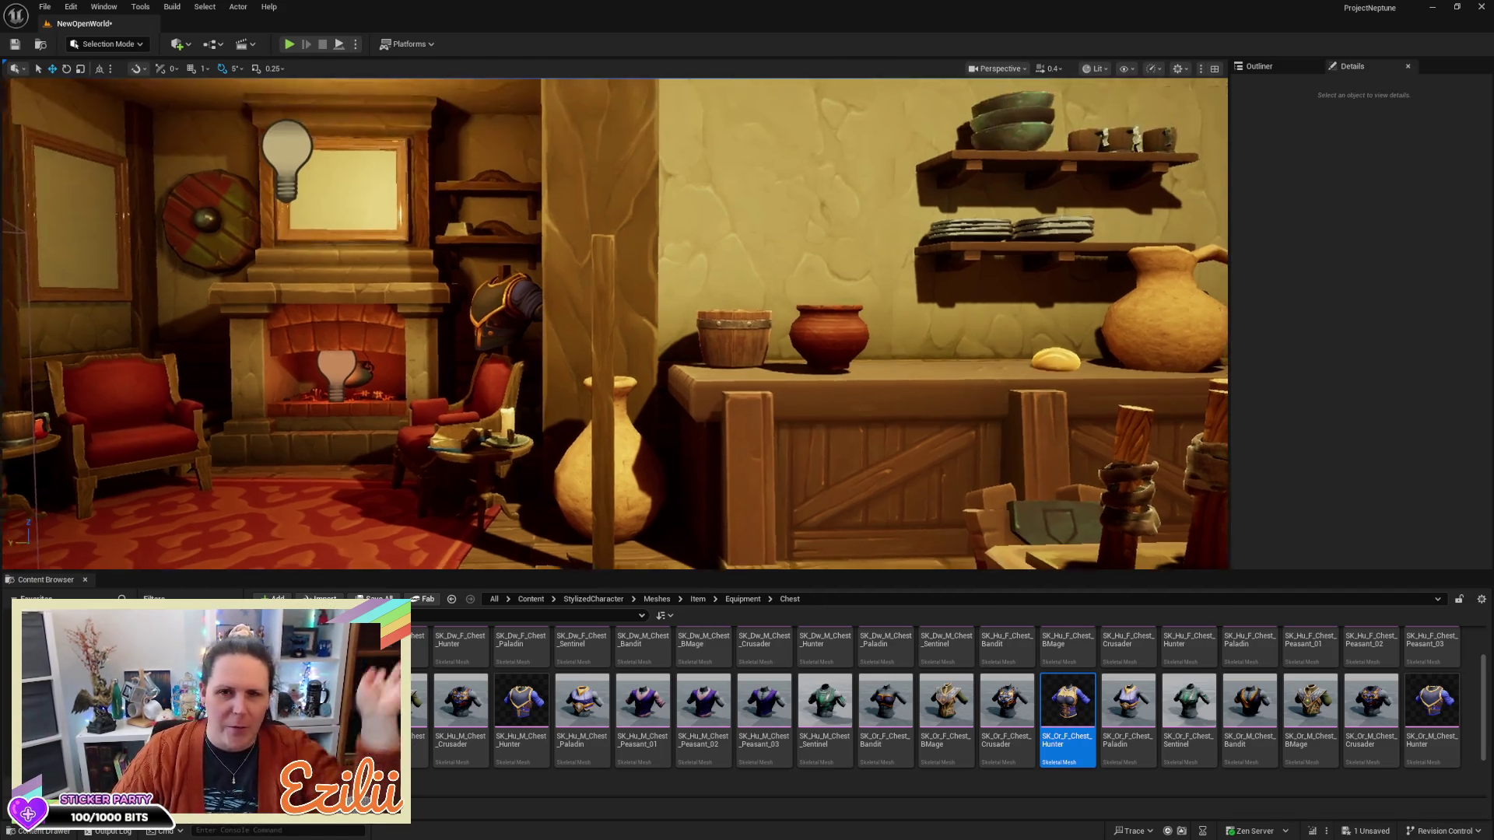
{"action": "key", "text": "Right"}
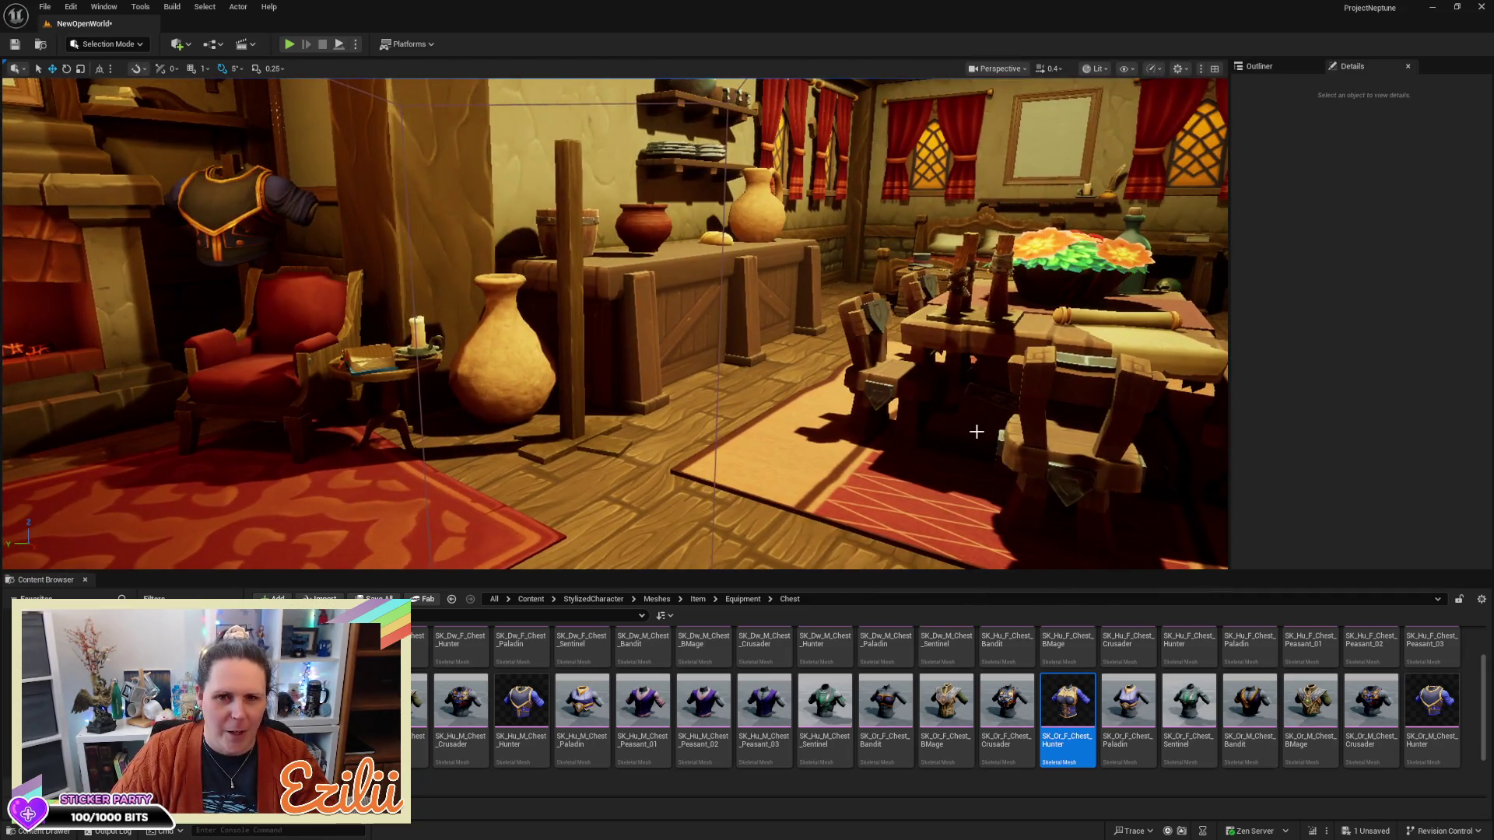
{"action": "mouse_move", "coordinate": [890, 363]}
{"action": "left_mouse_down"}
{"action": "mouse_move", "coordinate": [895, 389]}
{"action": "mouse_move", "coordinate": [887, 365]}
{"action": "mouse_move", "coordinate": [856, 373]}
{"action": "left_mouse_up"}
{"action": "key", "text": "Down"}
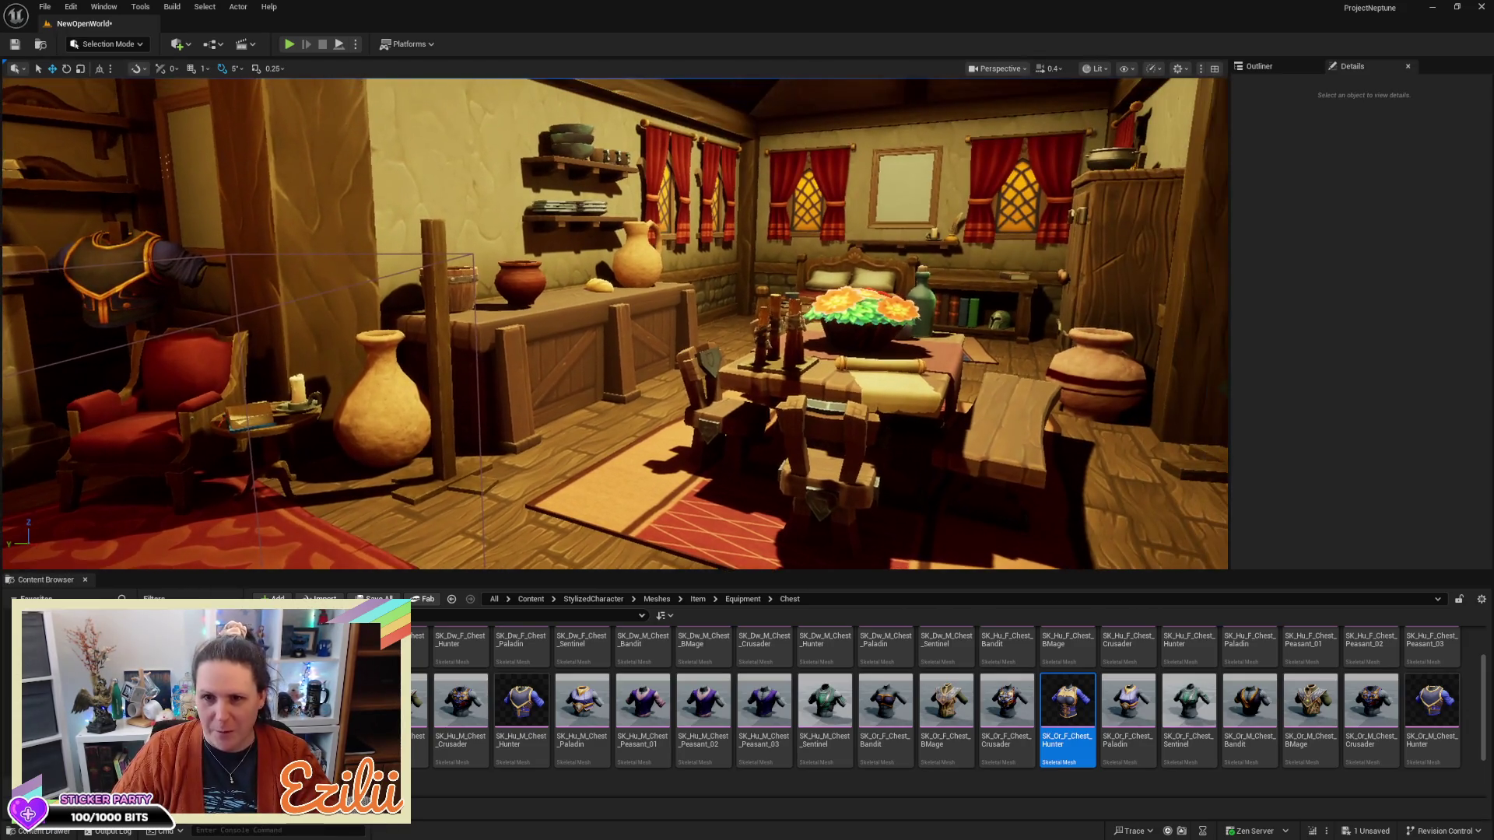
{"action": "mouse_move", "coordinate": [622, 327]}
{"action": "left_mouse_down"}
{"action": "mouse_move", "coordinate": [677, 280]}
{"action": "mouse_move", "coordinate": [505, 305]}
{"action": "left_mouse_up"}
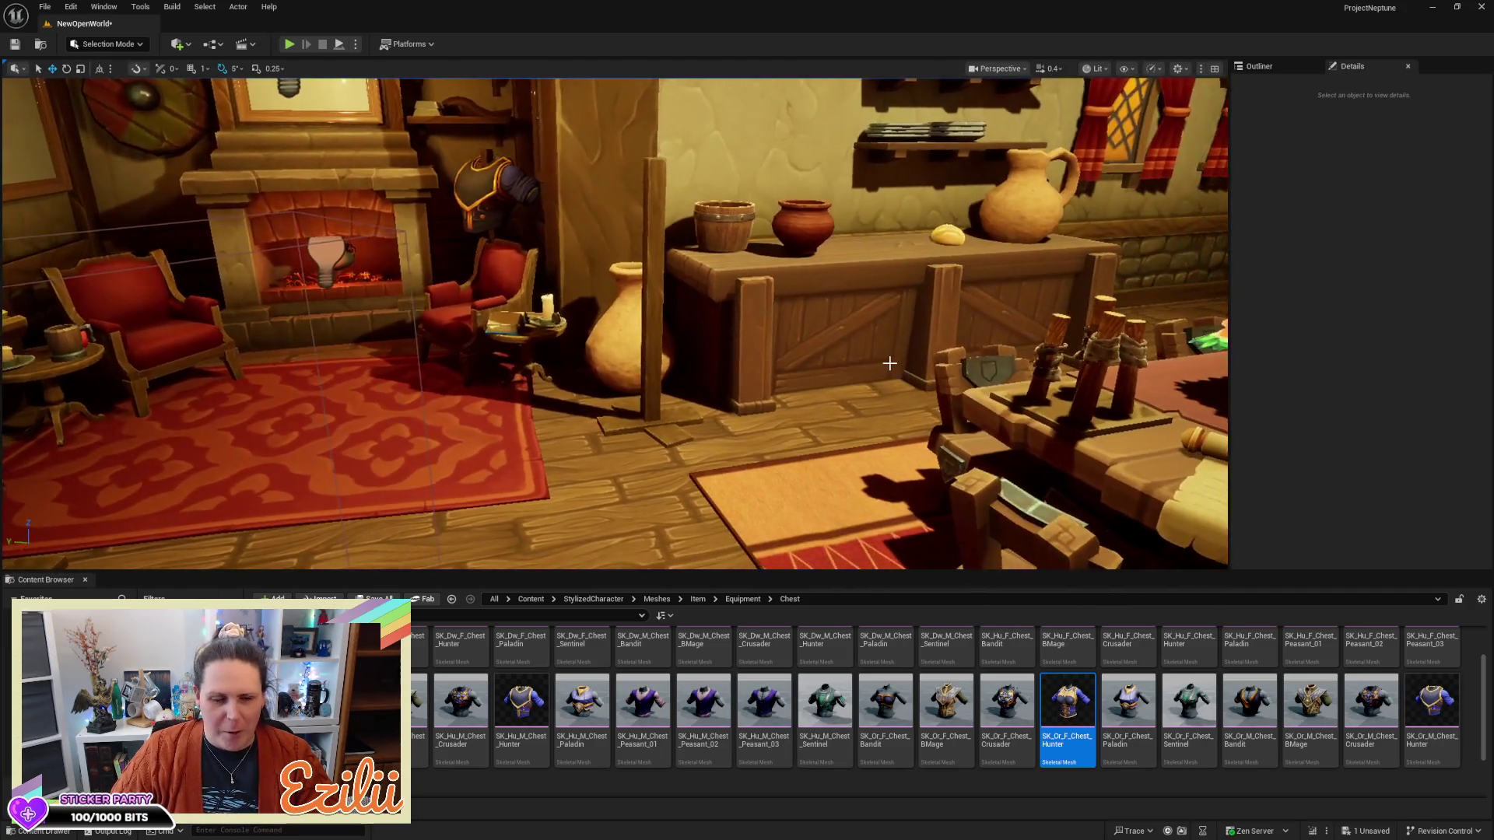
{"action": "left_click", "coordinate": [650, 424]}
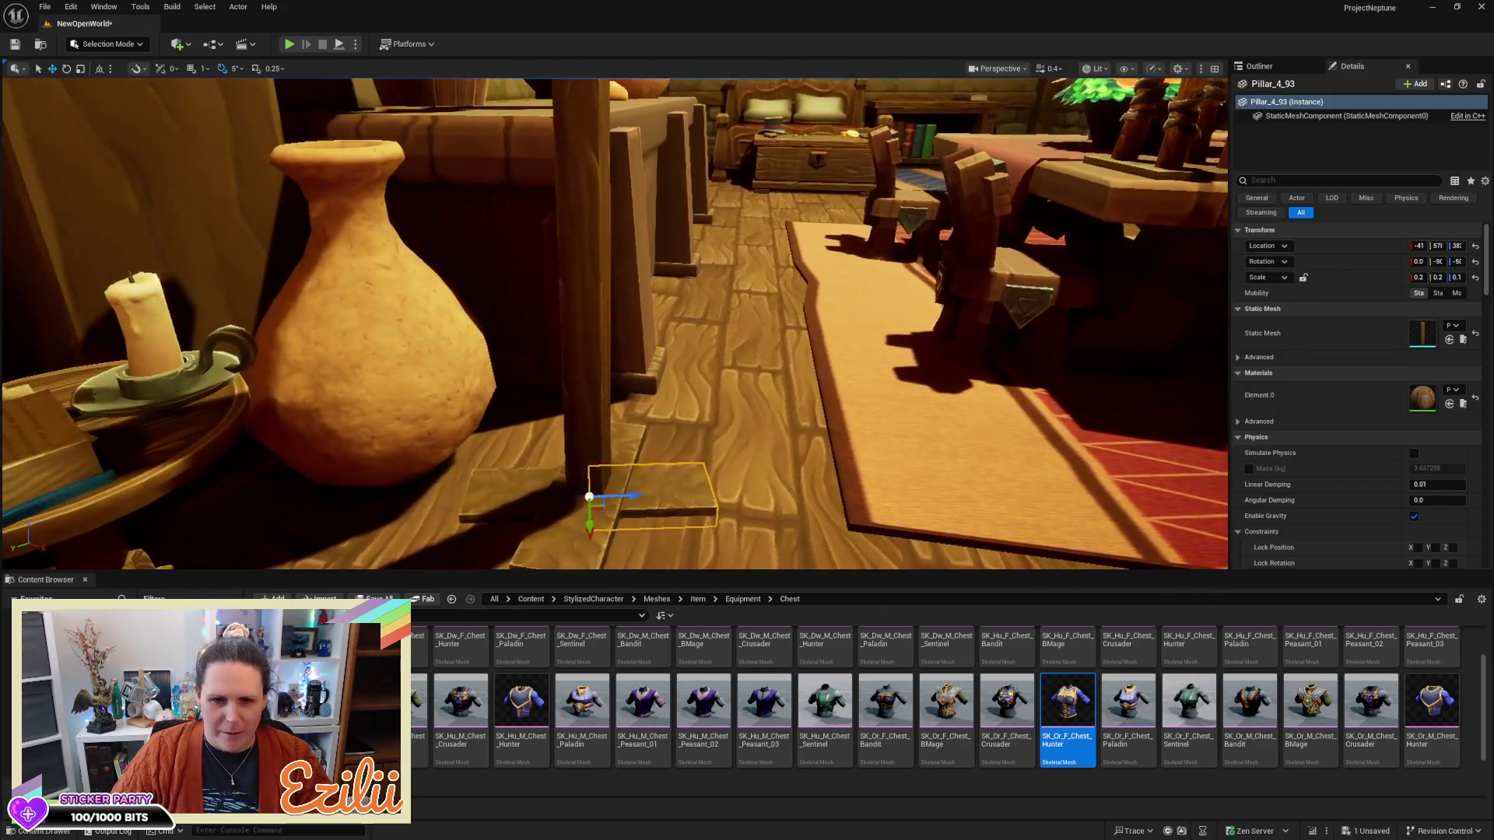
Multi-select a base plank and the post and lift the whole pole stand slightly onto the floor
{"action": "left_click", "coordinate": [517, 480], "text": "ctrl"}
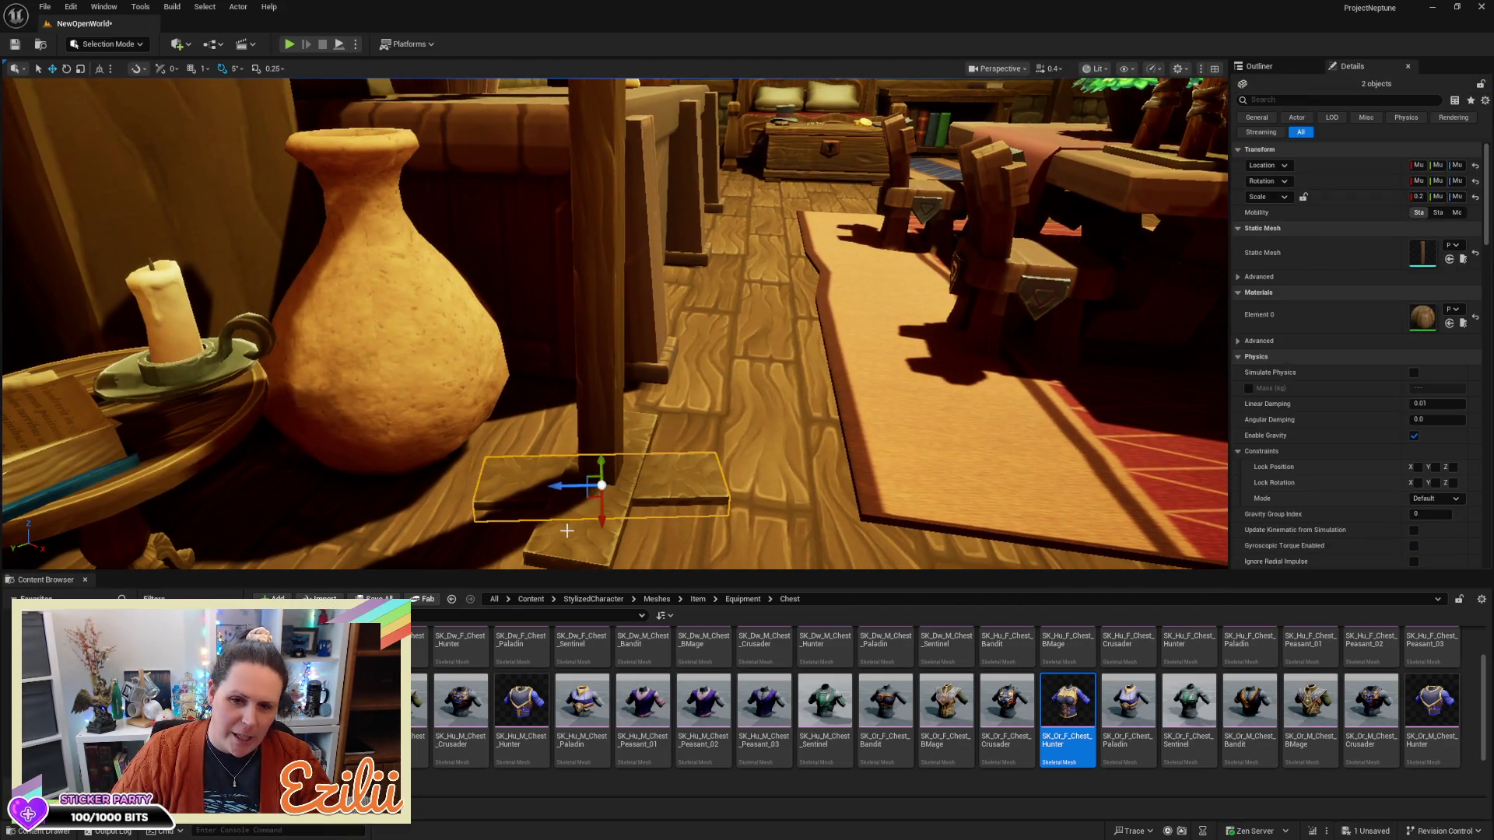
{"action": "left_click", "coordinate": [607, 407], "text": "ctrl"}
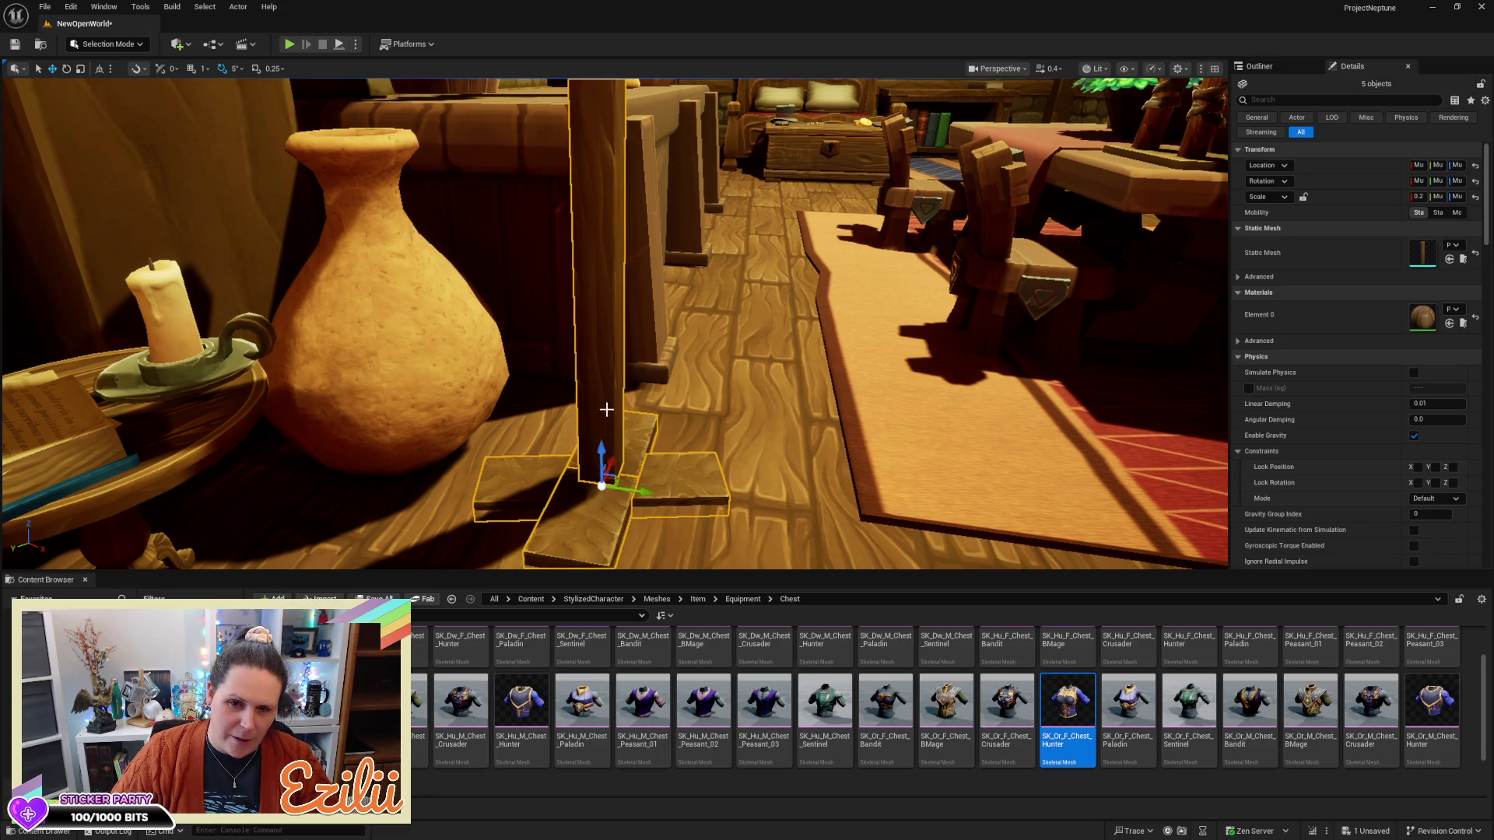
{"action": "mouse_move", "coordinate": [600, 450]}
{"action": "left_mouse_down"}
{"action": "mouse_move", "coordinate": [580, 502]}
{"action": "mouse_move", "coordinate": [502, 567]}
{"action": "left_mouse_up"}
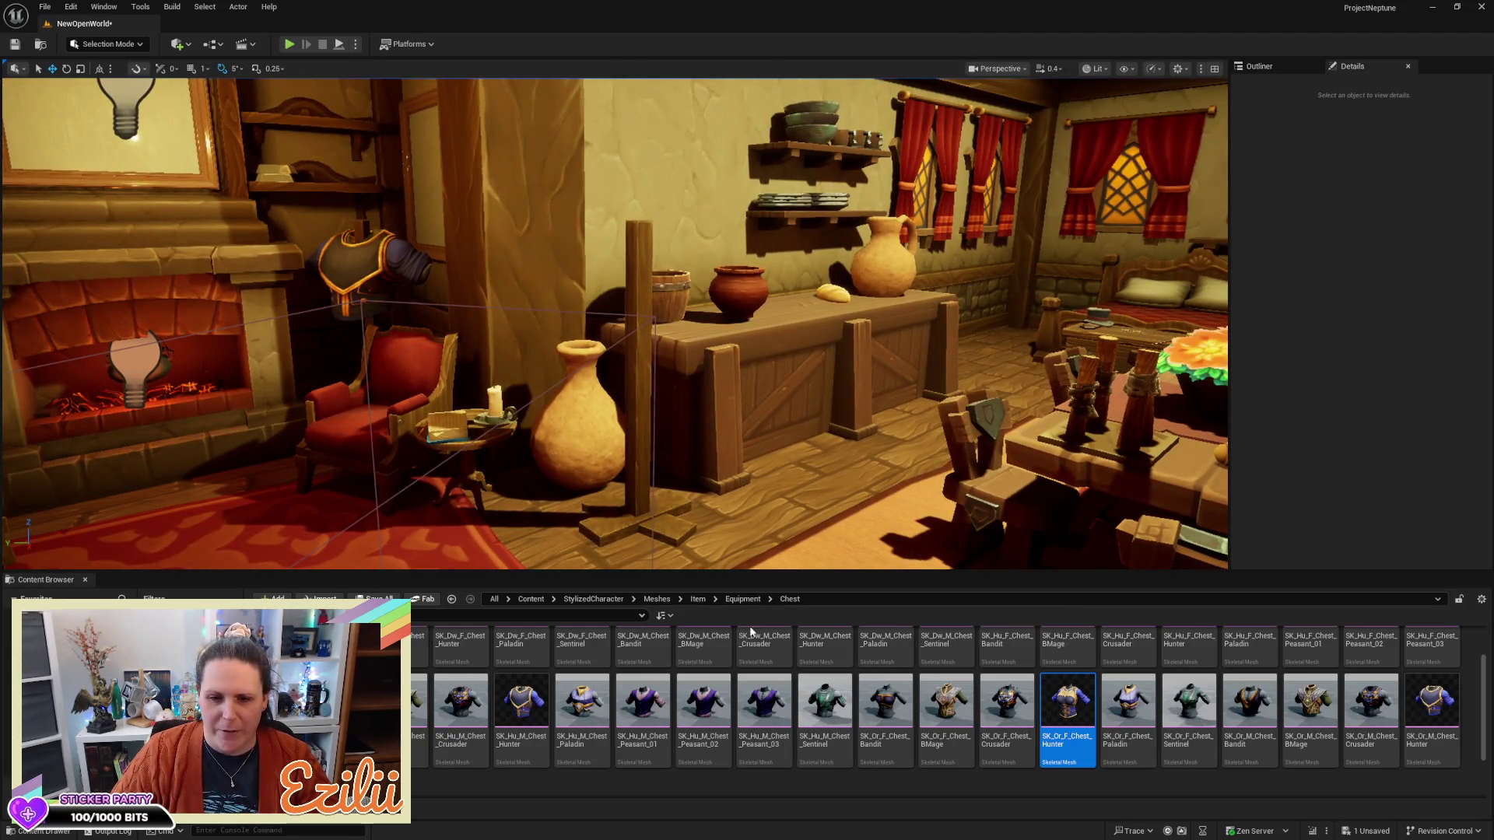
{"action": "left_click_drag", "start_coordinate": [810, 492], "coordinate": [811, 476]}
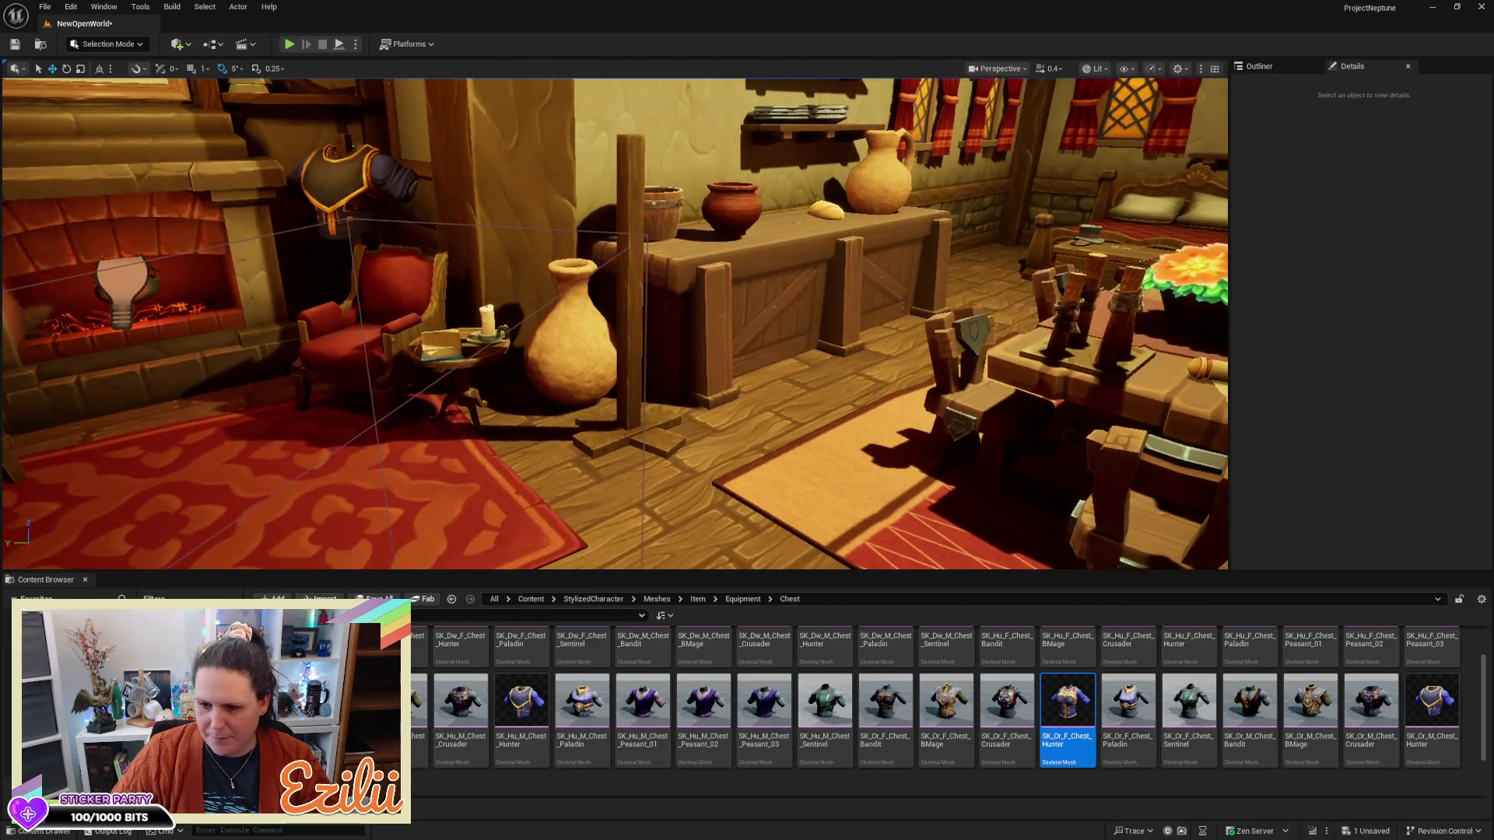
Drag SK_Hu_F_Chest_Hunter from the Content Browser into the scene above the stand
{"action": "mouse_move", "coordinate": [1079, 670]}
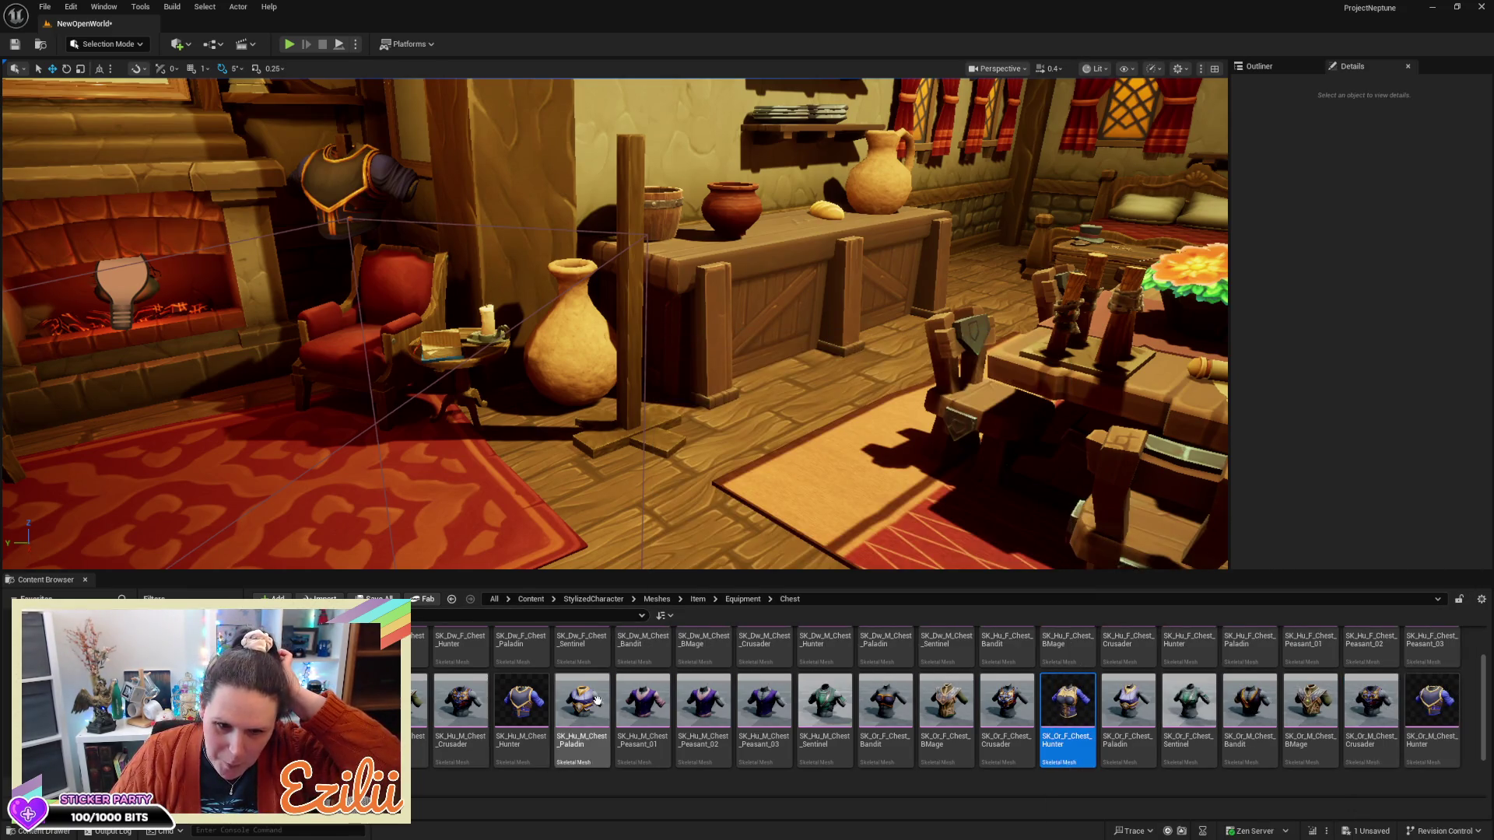
{"action": "scroll", "coordinate": [608, 692], "scroll_direction": "up", "scroll_amount": 1}
{"action": "mouse_move", "coordinate": [607, 692]}
{"action": "scroll", "coordinate": [608, 691], "scroll_direction": "up", "scroll_amount": 1}
{"action": "mouse_move", "coordinate": [705, 675]}
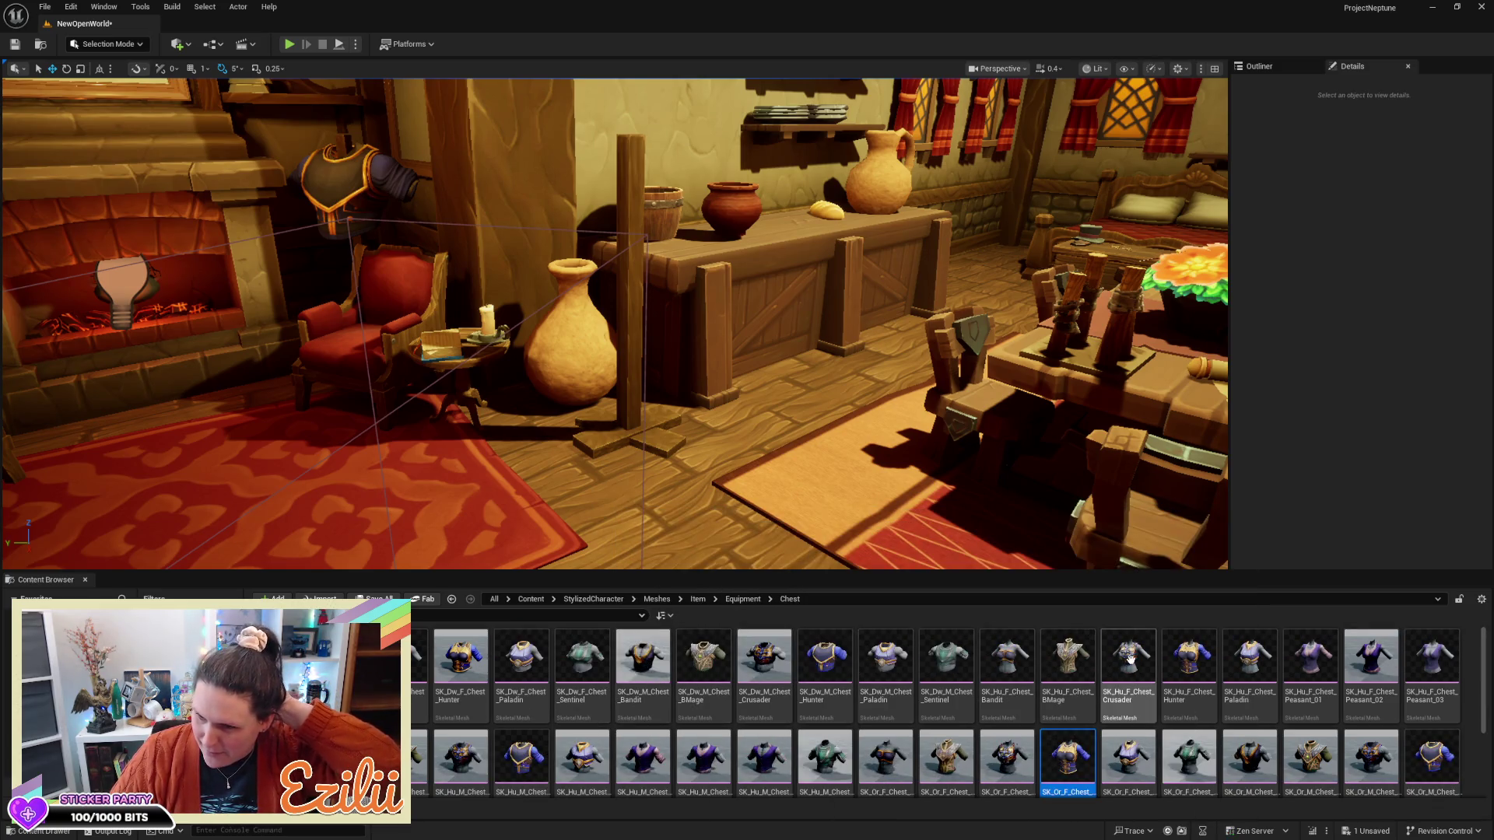
{"action": "left_click_drag", "start_coordinate": [1199, 650], "coordinate": [785, 274]}
Rotate the chest armor around Z to face forward, then select Pillar_4_92
{"action": "key", "text": "e"}
{"action": "mouse_move", "coordinate": [731, 558]}
{"action": "left_mouse_down"}
{"action": "mouse_move", "coordinate": [740, 568]}
{"action": "mouse_move", "coordinate": [720, 517]}
{"action": "mouse_move", "coordinate": [615, 510]}
{"action": "mouse_move", "coordinate": [635, 494]}
{"action": "mouse_move", "coordinate": [632, 408]}
{"action": "mouse_move", "coordinate": [674, 396]}
{"action": "mouse_move", "coordinate": [637, 432]}
{"action": "mouse_move", "coordinate": [607, 364]}
{"action": "mouse_move", "coordinate": [759, 358]}
{"action": "mouse_move", "coordinate": [653, 359]}
{"action": "mouse_move", "coordinate": [600, 314]}
{"action": "left_mouse_up"}
{"action": "key", "text": "w"}
{"action": "left_click", "coordinate": [599, 315]}
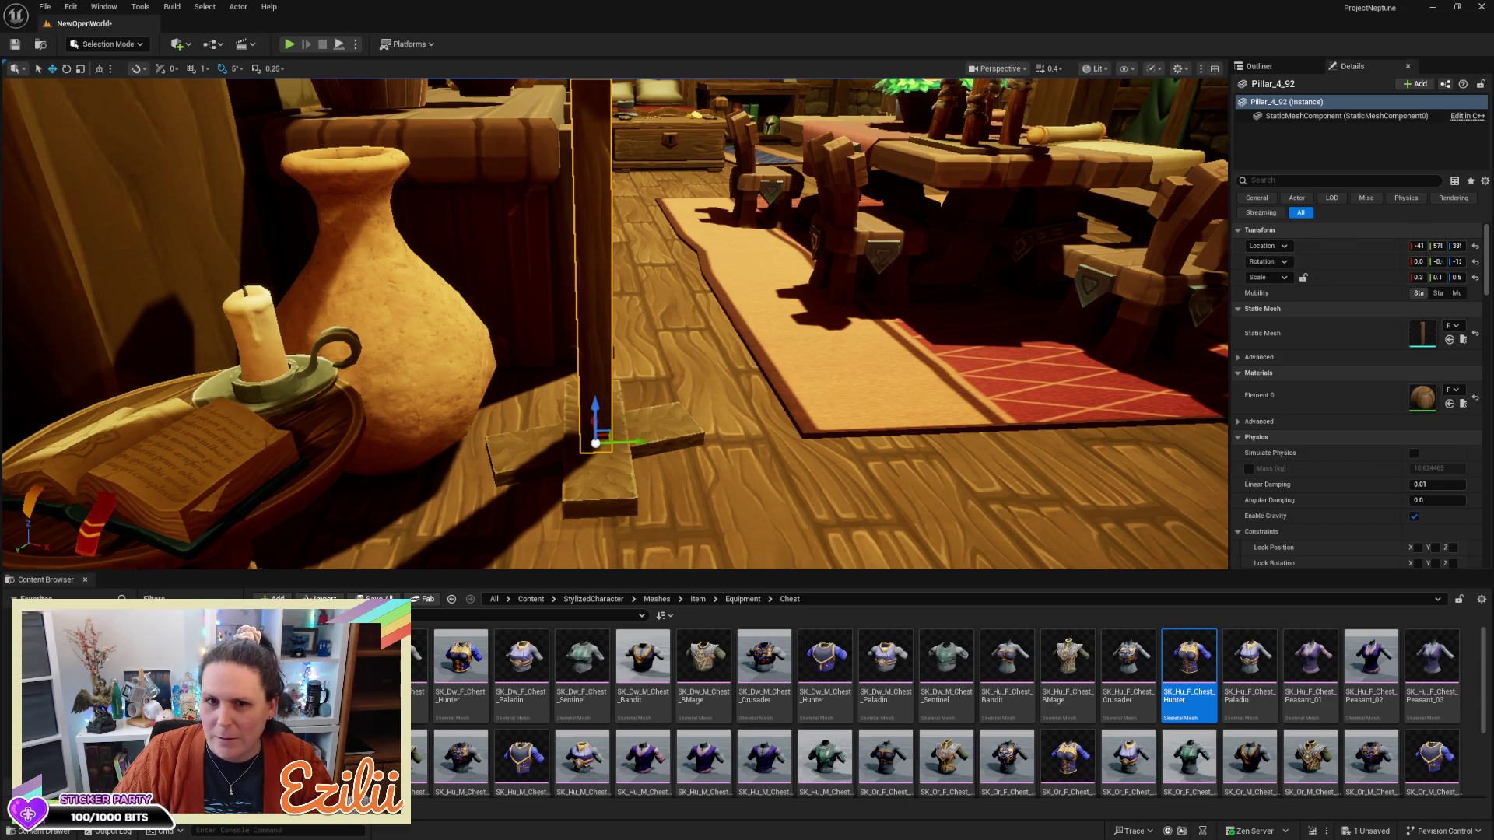
Drop the Hunter chest armor down with End, frame it, and raise it slightly
{"action": "left_click_drag", "start_coordinate": [623, 311], "coordinate": [622, 342]}
{"action": "left_click", "coordinate": [724, 203]}
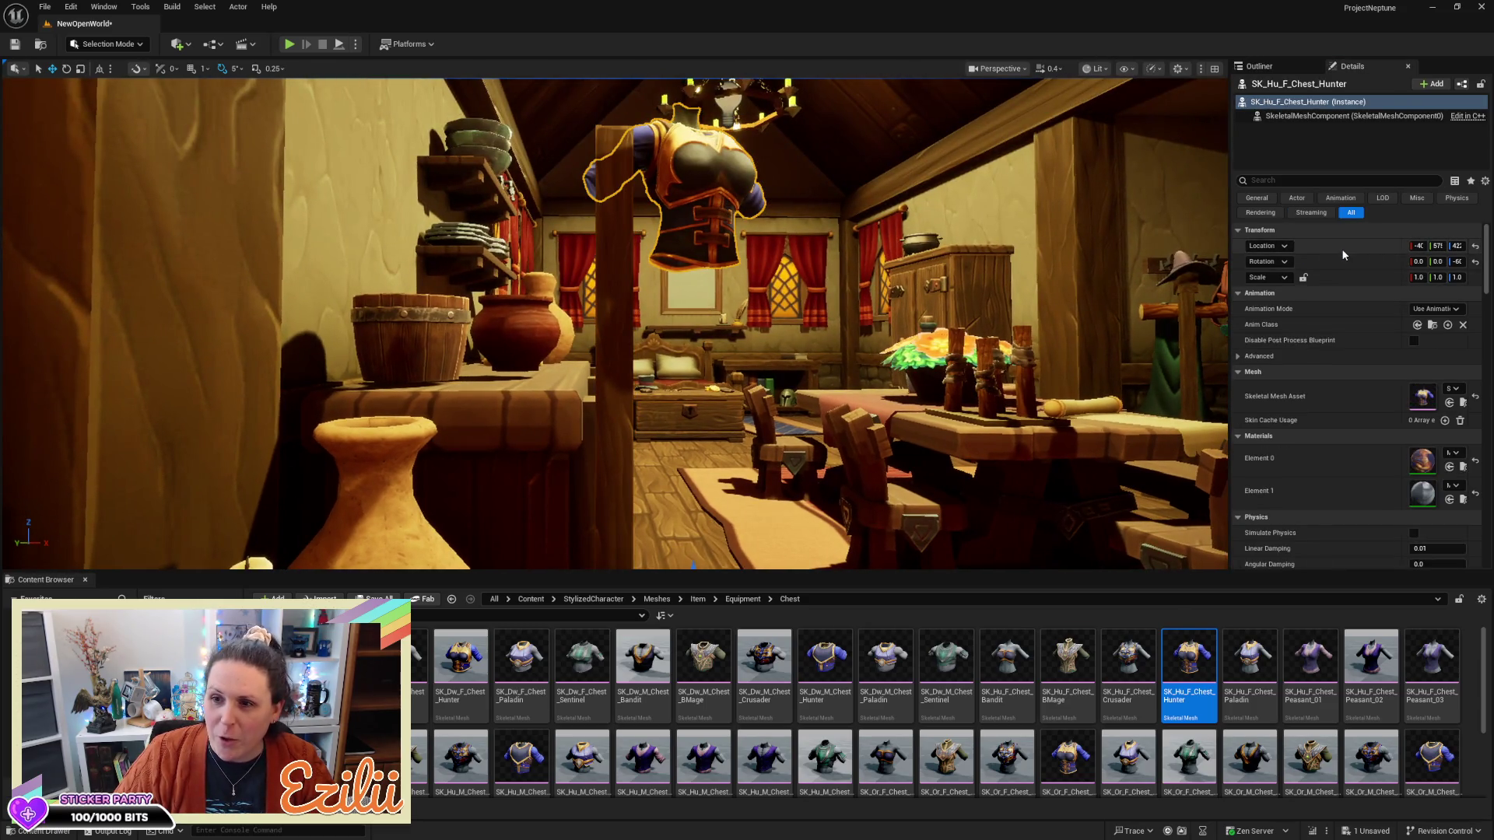
{"action": "key", "text": "End"}
{"action": "key", "text": "f"}
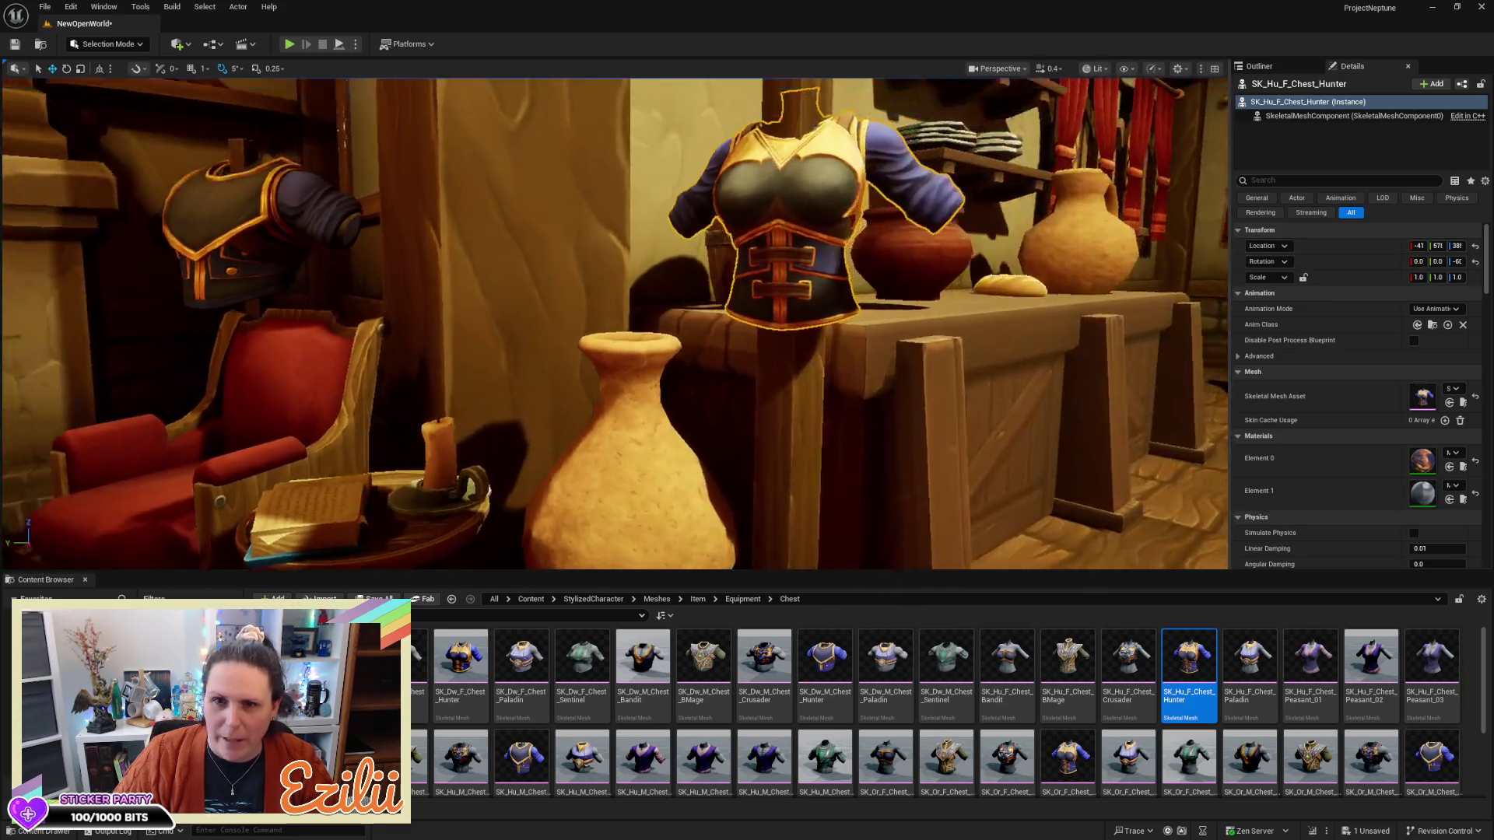
{"action": "scroll", "coordinate": [614, 324], "scroll_direction": "down", "scroll_amount": 3}
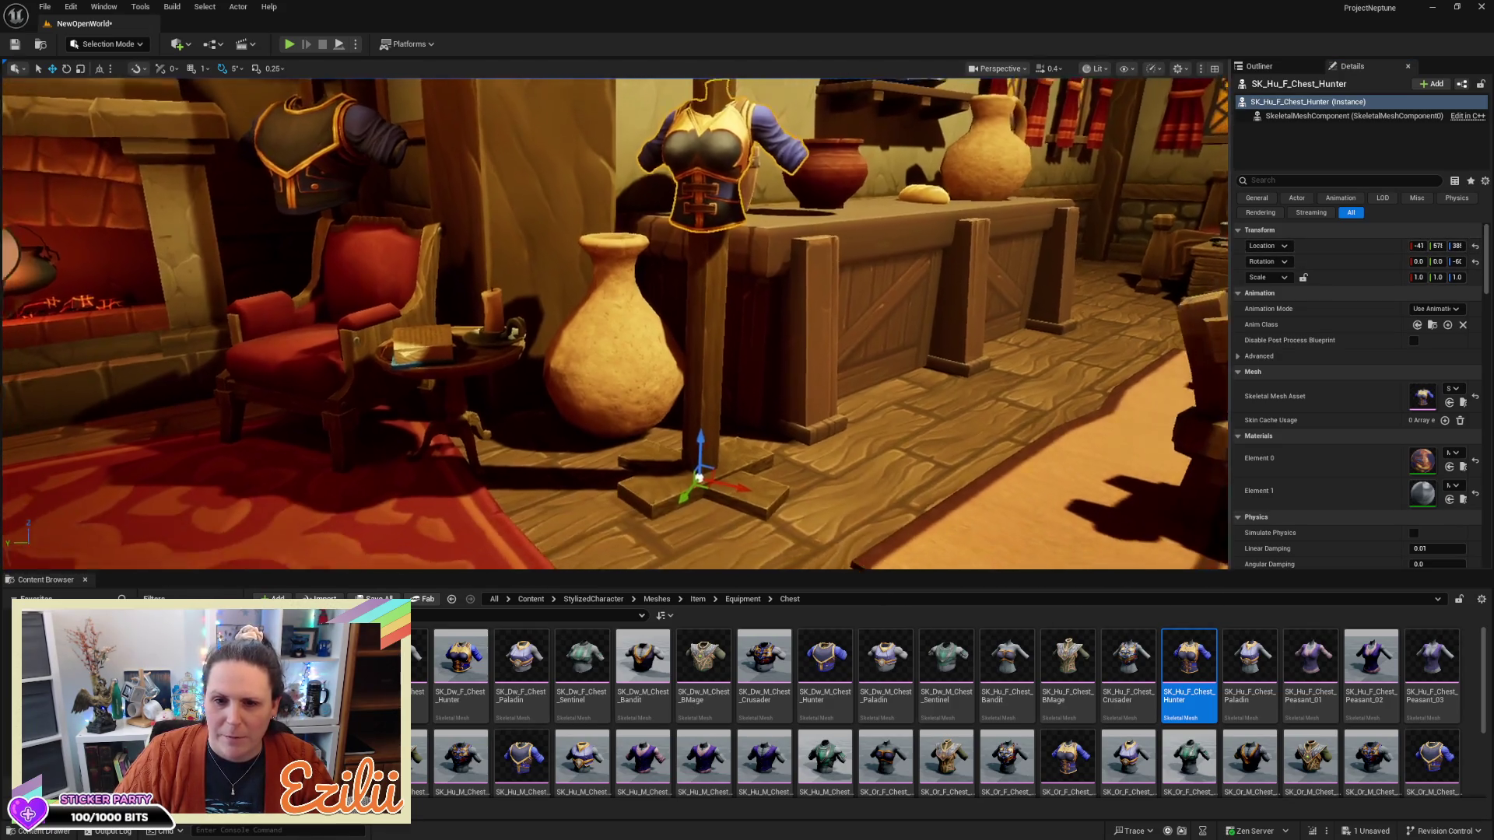
{"action": "scroll", "coordinate": [661, 429], "scroll_direction": "down", "scroll_amount": 4}
{"action": "left_click_drag", "start_coordinate": [669, 393], "coordinate": [674, 341]}
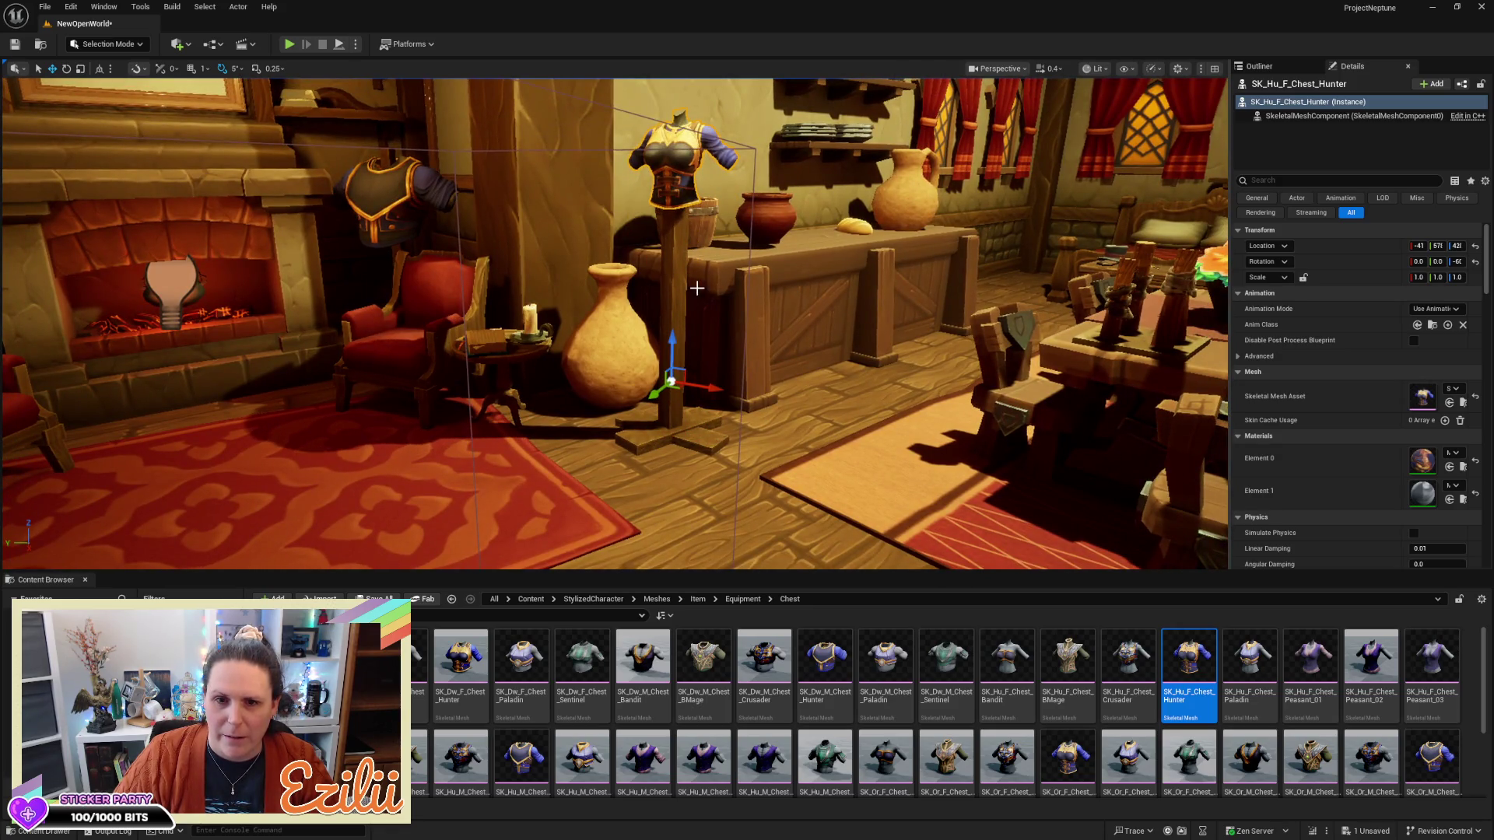
Scale down Pillar_4_92 beneath the armor, slimming its X from 0.3 to 0.2
{"action": "left_click", "coordinate": [677, 295]}
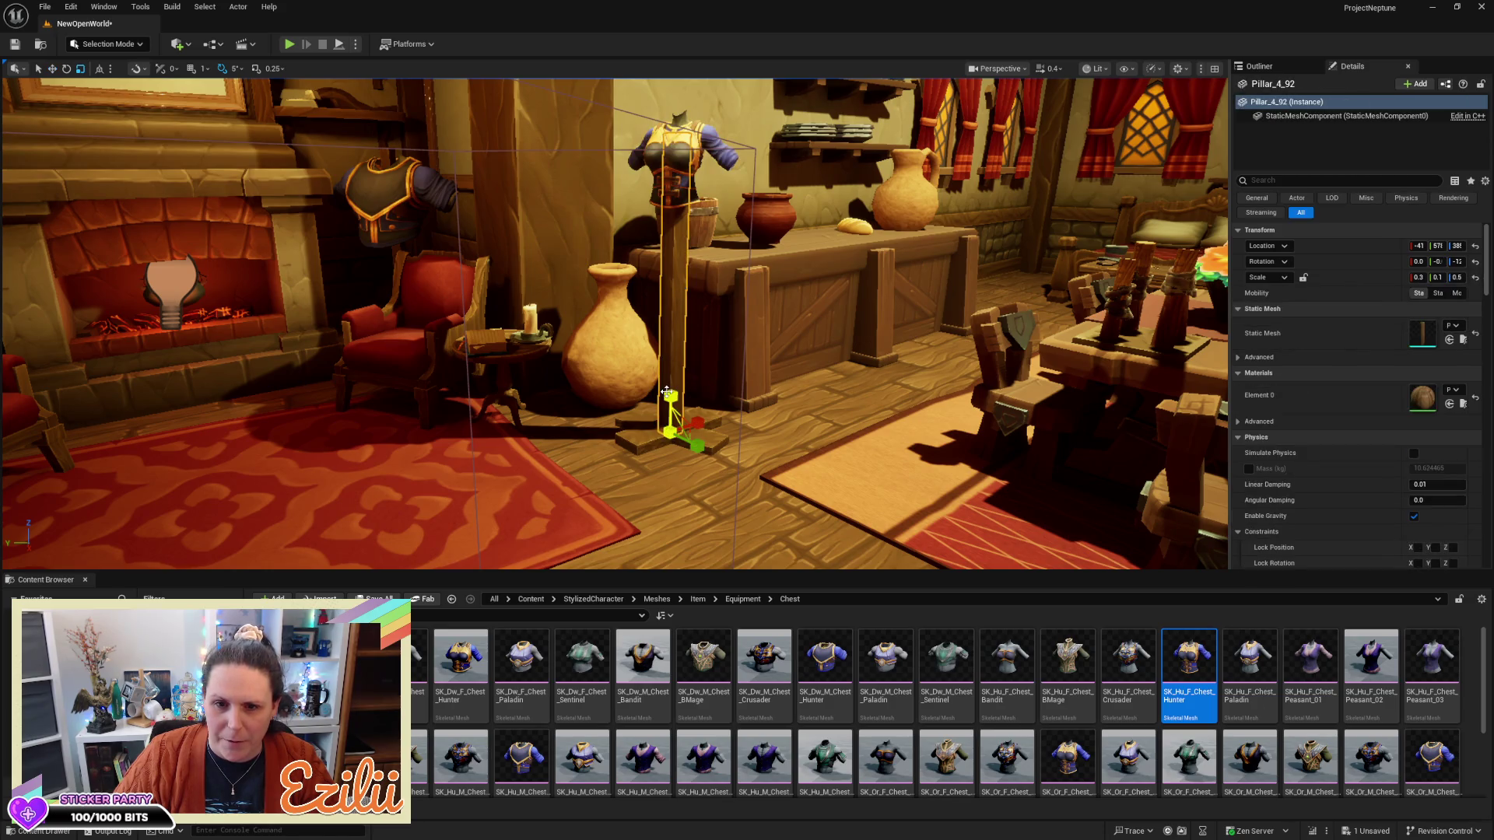
{"action": "left_click_drag", "start_coordinate": [667, 394], "coordinate": [668, 397]}
{"action": "key", "text": "w"}
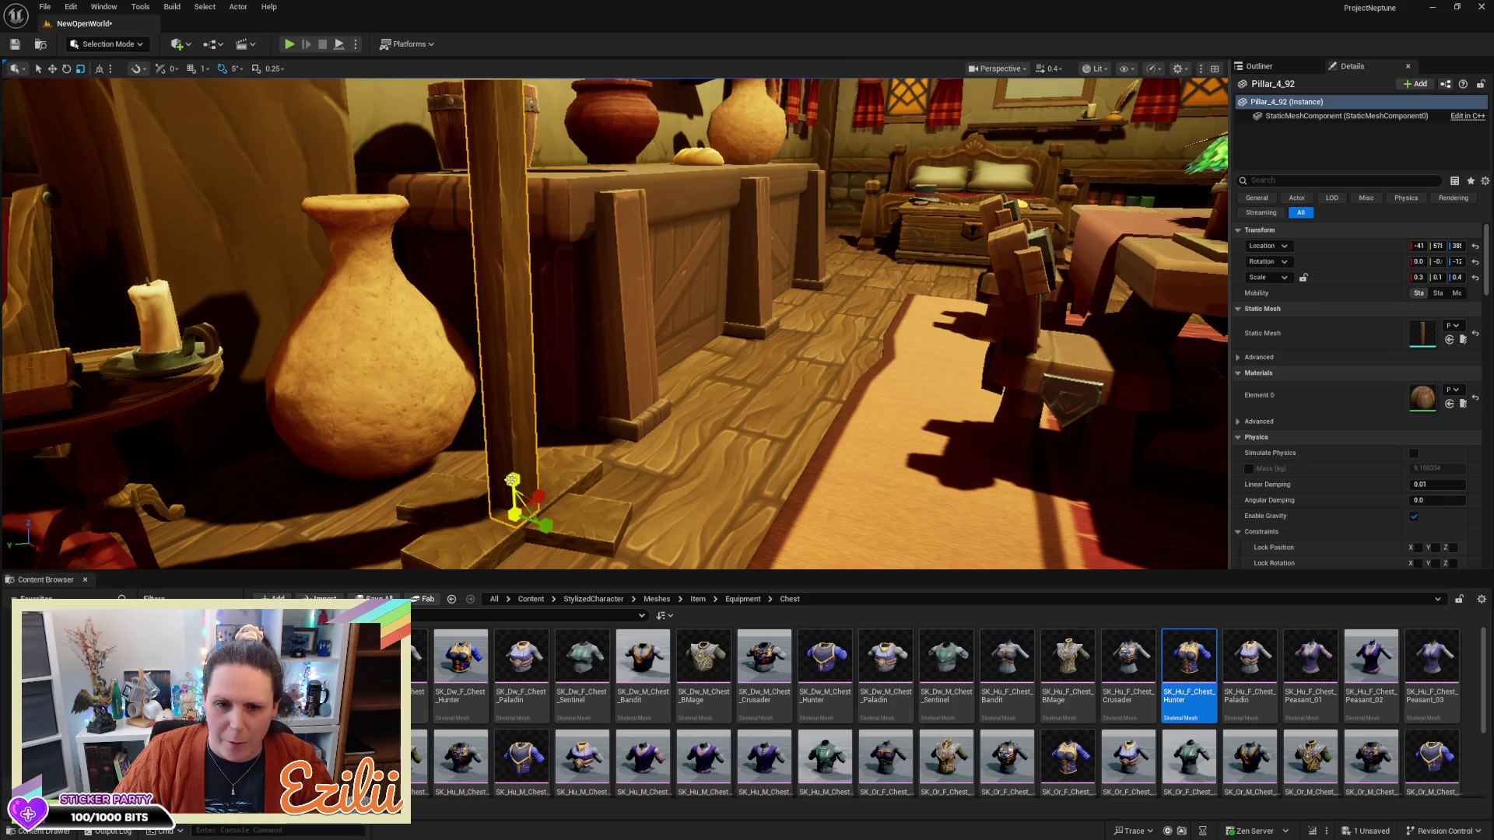
{"action": "left_click_drag", "start_coordinate": [511, 478], "coordinate": [513, 490]}
{"action": "key", "text": "f"}
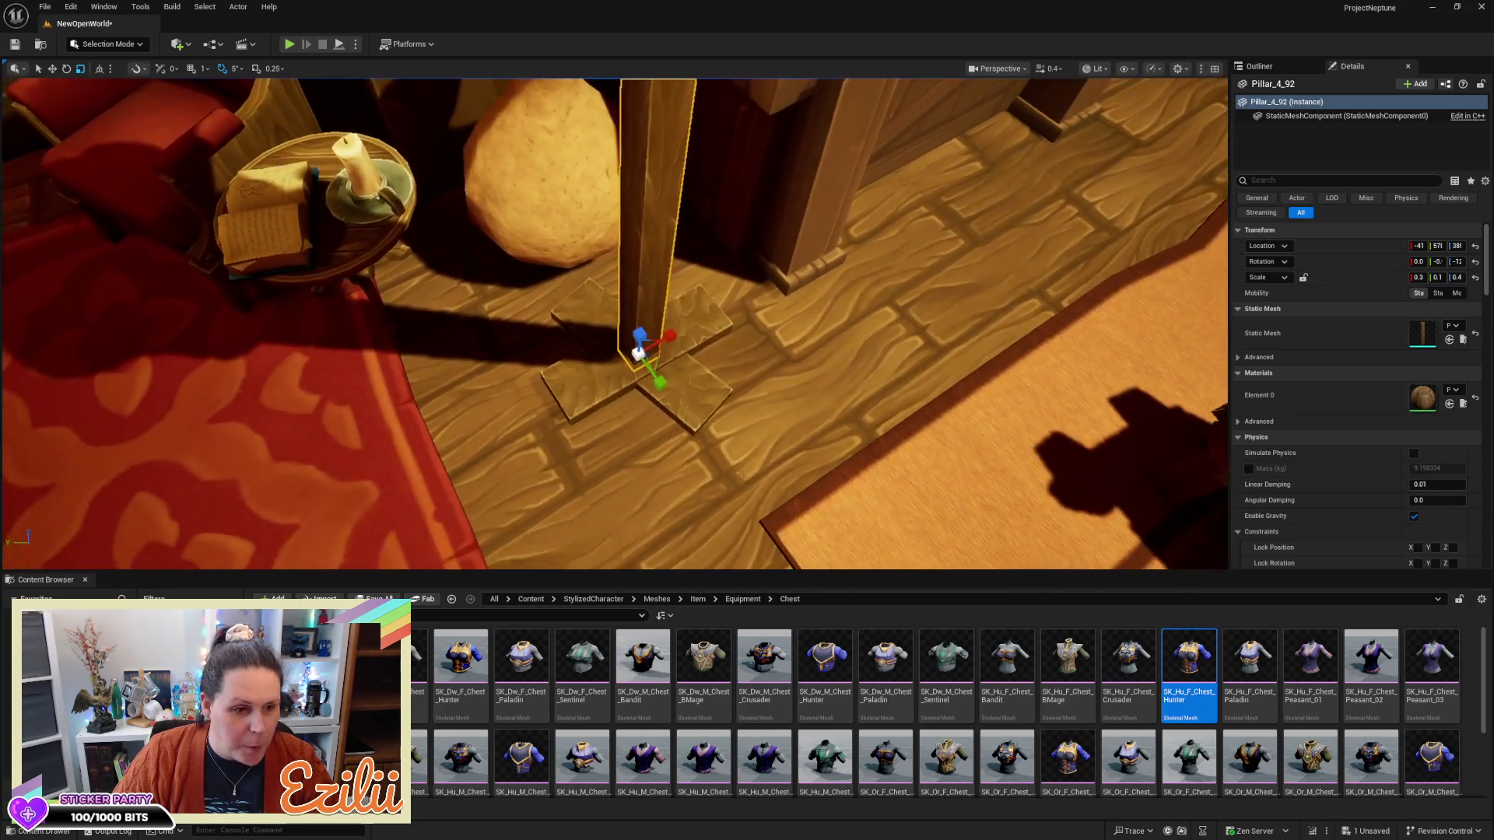
{"action": "key", "text": "d"}
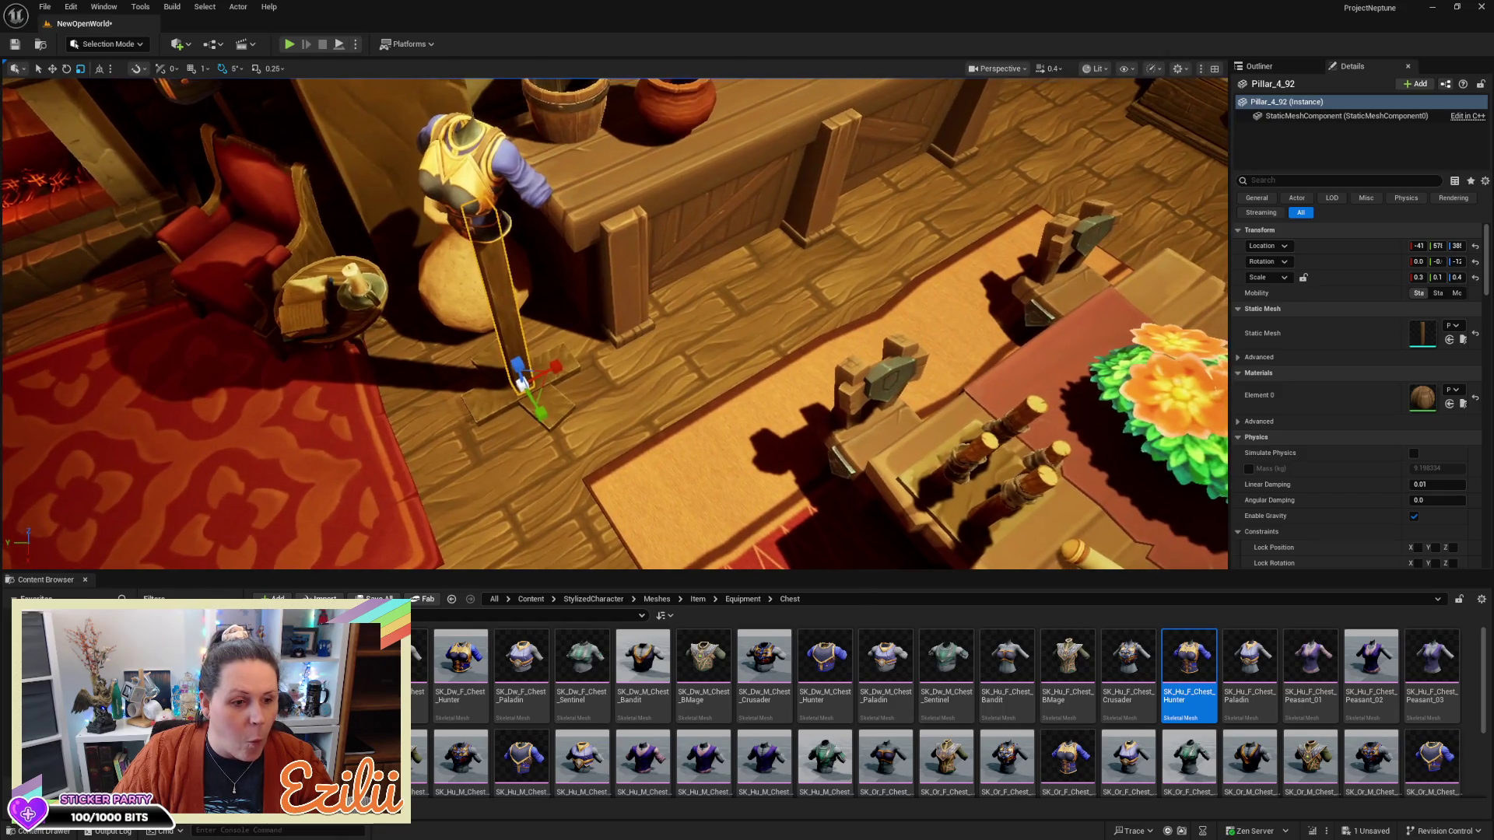
{"action": "key", "text": "w"}
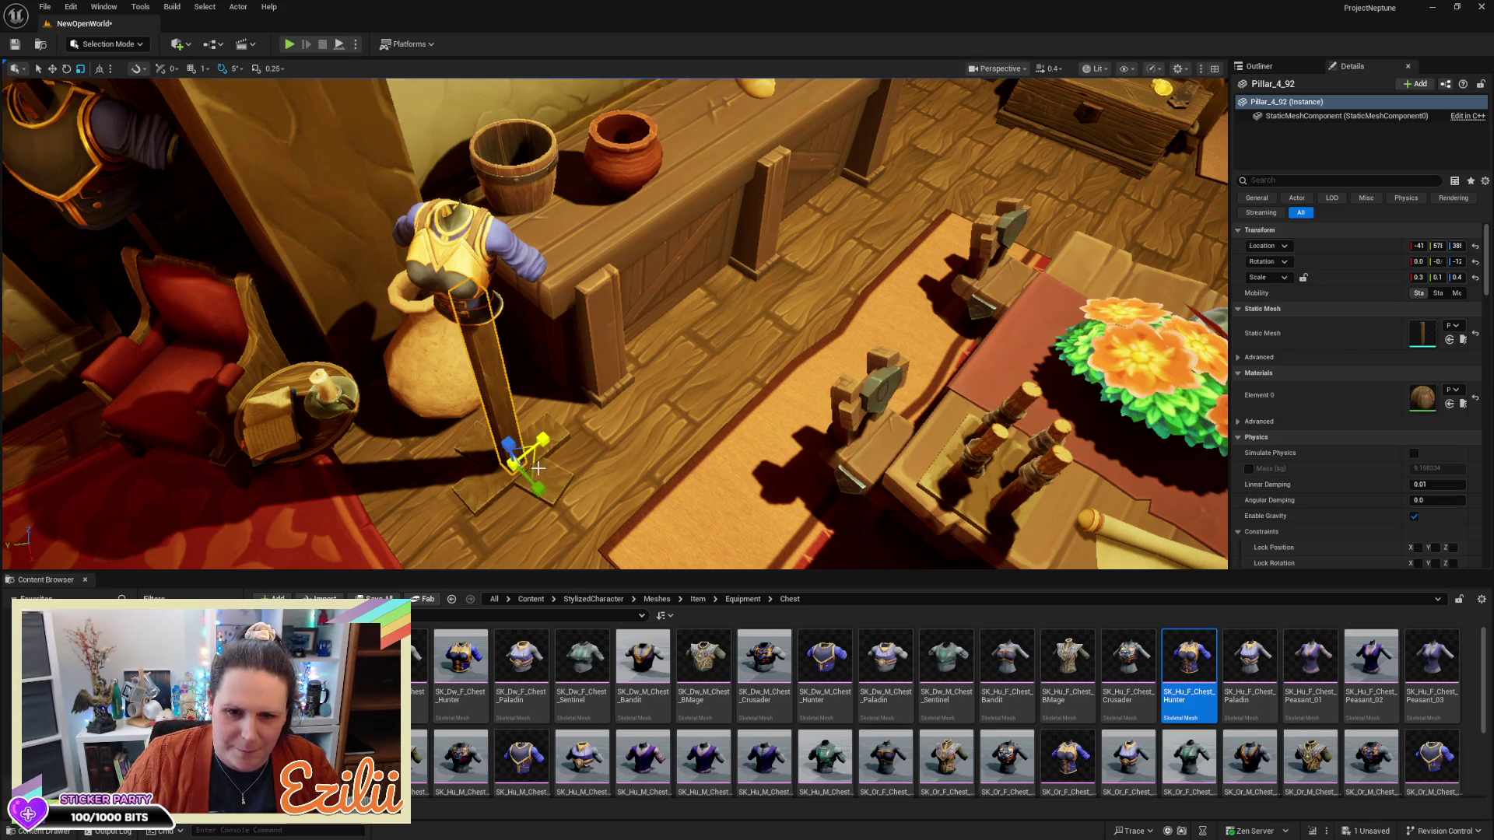
{"action": "mouse_move", "coordinate": [528, 461]}
{"action": "left_mouse_down"}
{"action": "mouse_move", "coordinate": [522, 476]}
{"action": "mouse_move", "coordinate": [522, 335]}
{"action": "mouse_move", "coordinate": [556, 253]}
{"action": "mouse_move", "coordinate": [557, 315]}
{"action": "mouse_move", "coordinate": [608, 354]}
{"action": "left_mouse_up"}
{"action": "left_click", "coordinate": [532, 207]}
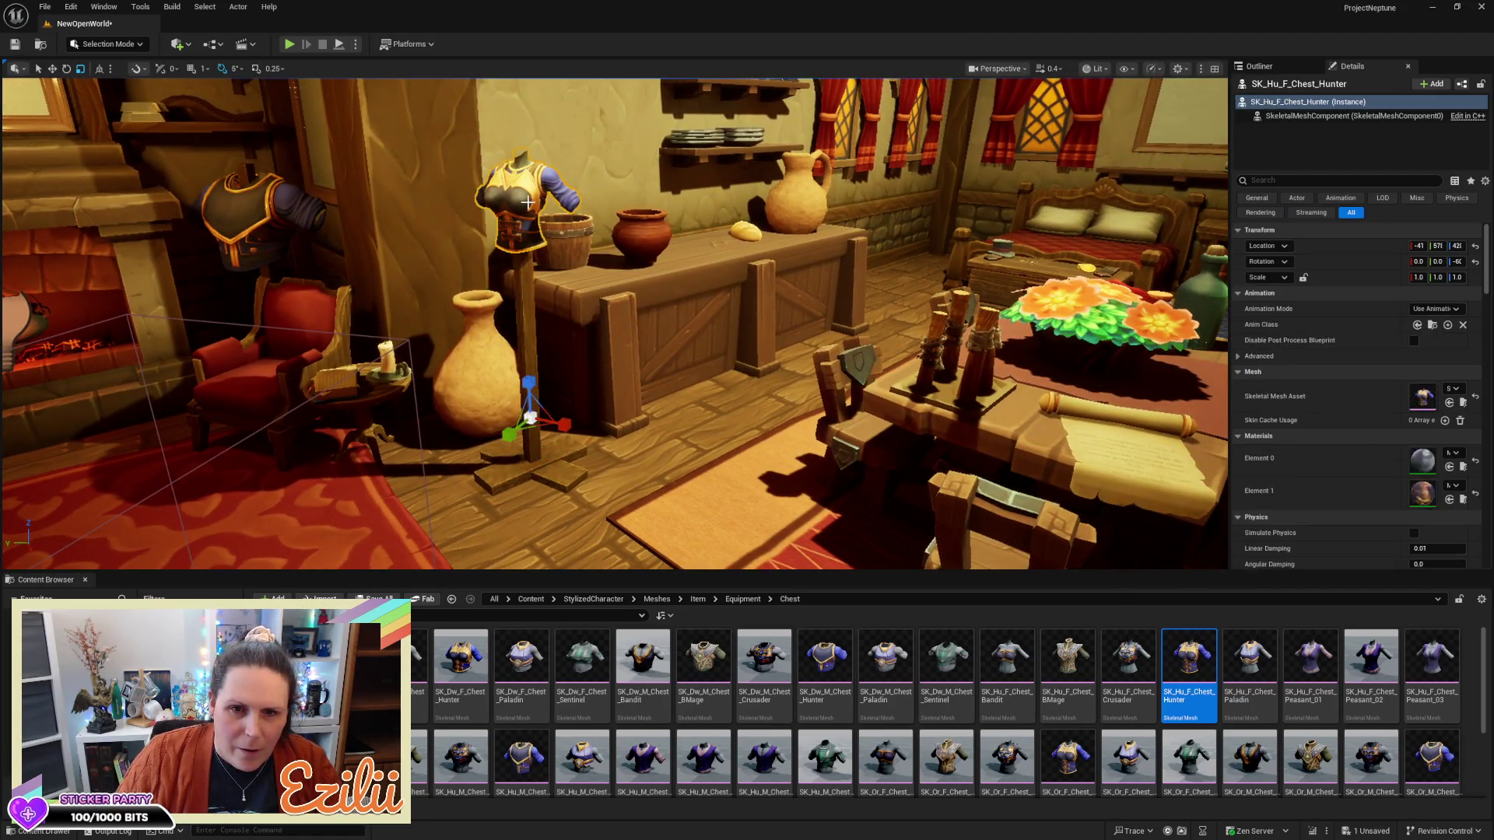
Lower the Hunter chest armor on Z until it rests on the pole
{"action": "left_click_drag", "start_coordinate": [530, 387], "coordinate": [519, 443]}
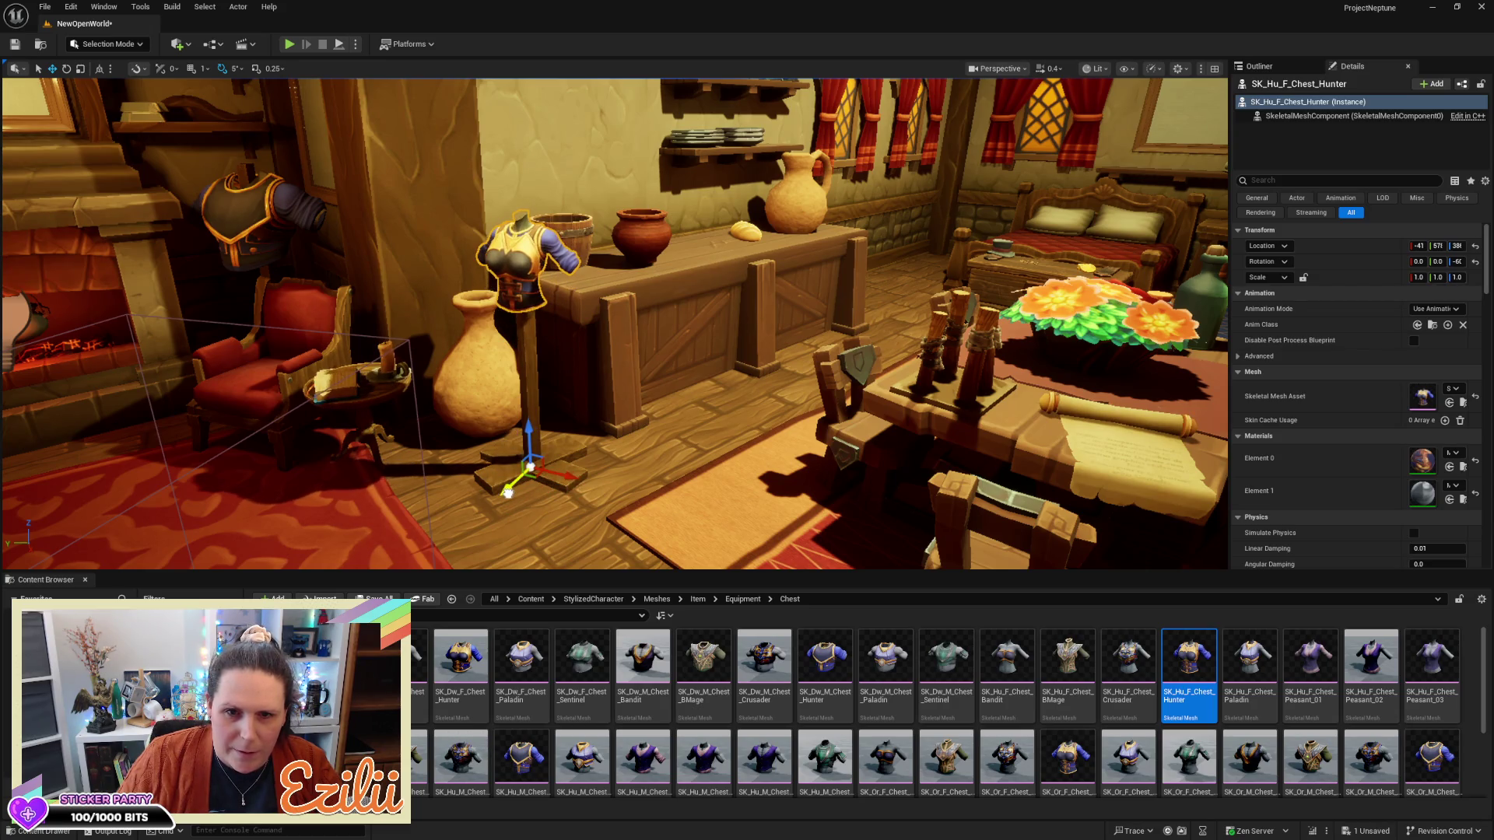
{"action": "mouse_move", "coordinate": [507, 492]}
{"action": "left_mouse_down"}
{"action": "mouse_move", "coordinate": [651, 449]}
{"action": "mouse_move", "coordinate": [467, 450]}
{"action": "left_mouse_up"}
{"action": "key", "text": "Escape"}
{"action": "mouse_move", "coordinate": [696, 433]}
{"action": "left_mouse_down"}
{"action": "mouse_move", "coordinate": [623, 433]}
{"action": "mouse_move", "coordinate": [695, 434]}
{"action": "left_mouse_up"}
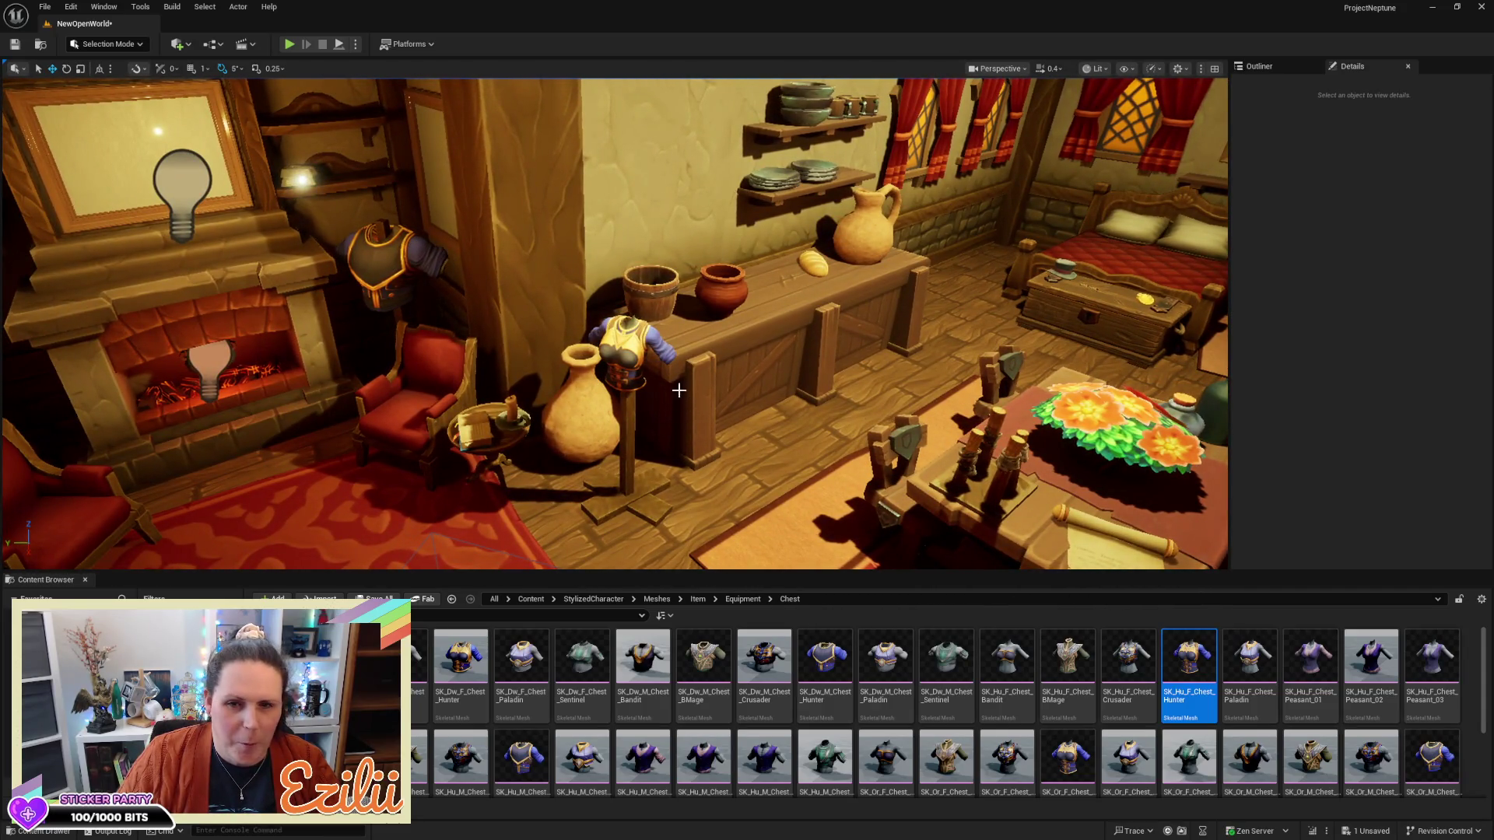
Turn the chest armor slightly on the stand and view it from around the room
{"action": "left_click", "coordinate": [631, 370]}
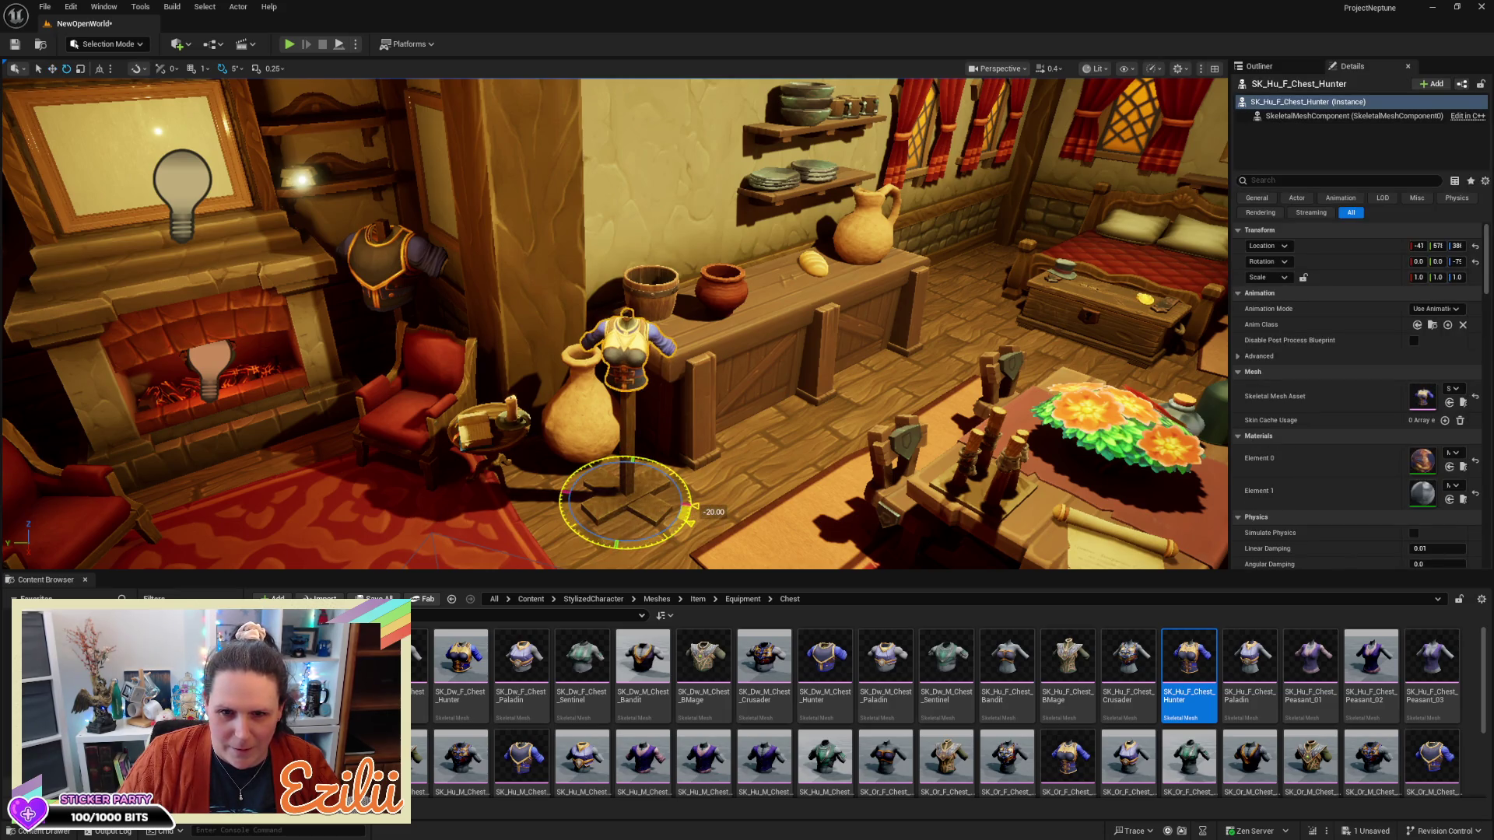
{"action": "key", "text": "Escape"}
{"action": "mouse_move", "coordinate": [614, 323]}
{"action": "left_mouse_down"}
{"action": "mouse_move", "coordinate": [614, 381]}
{"action": "mouse_move", "coordinate": [588, 350]}
{"action": "mouse_move", "coordinate": [588, 311]}
{"action": "mouse_move", "coordinate": [588, 350]}
{"action": "mouse_move", "coordinate": [607, 354]}
{"action": "mouse_move", "coordinate": [680, 498]}
{"action": "left_mouse_up"}
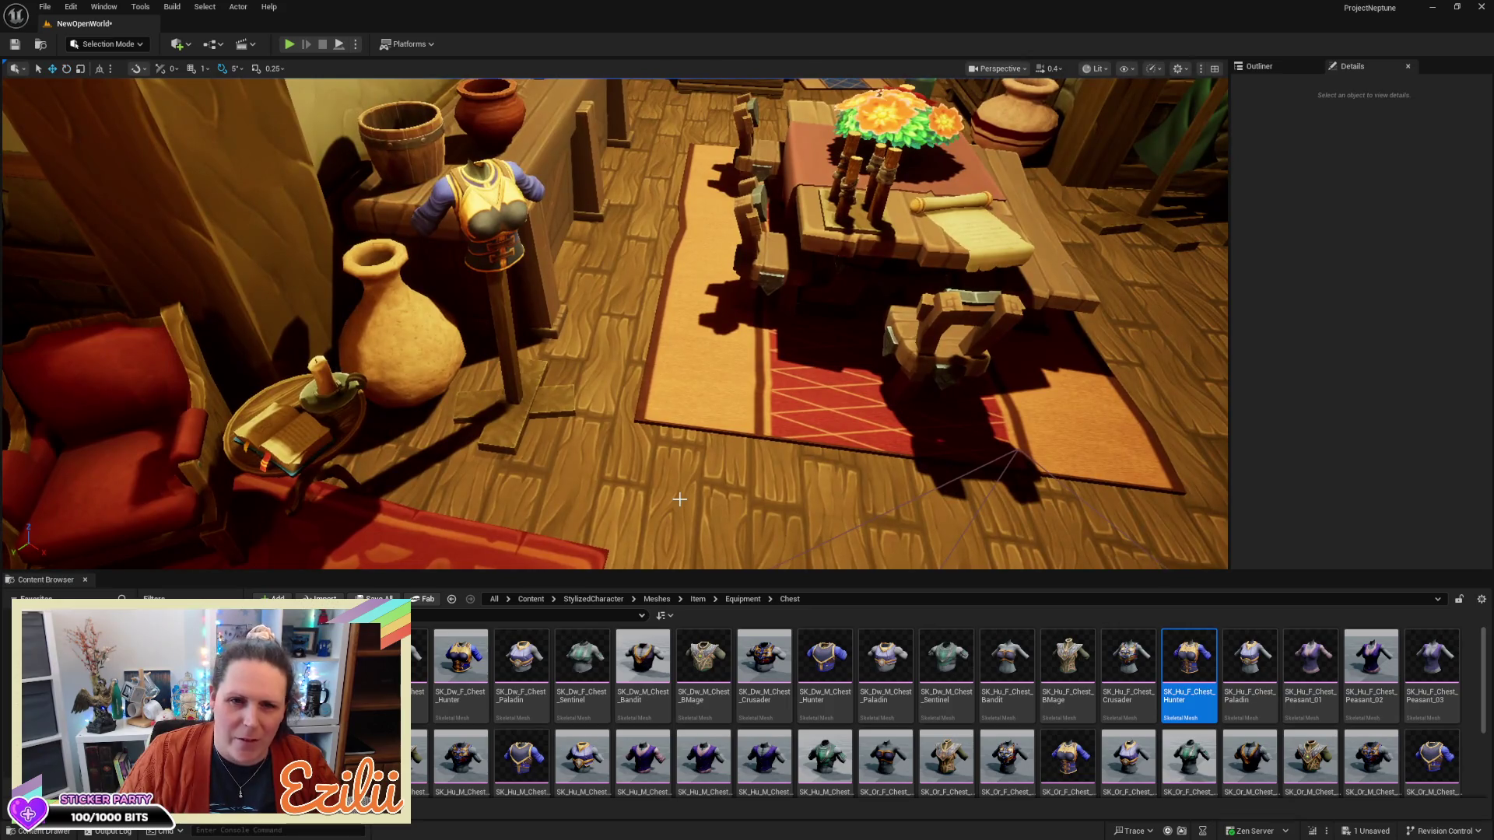
{"action": "left_click", "coordinate": [517, 235]}
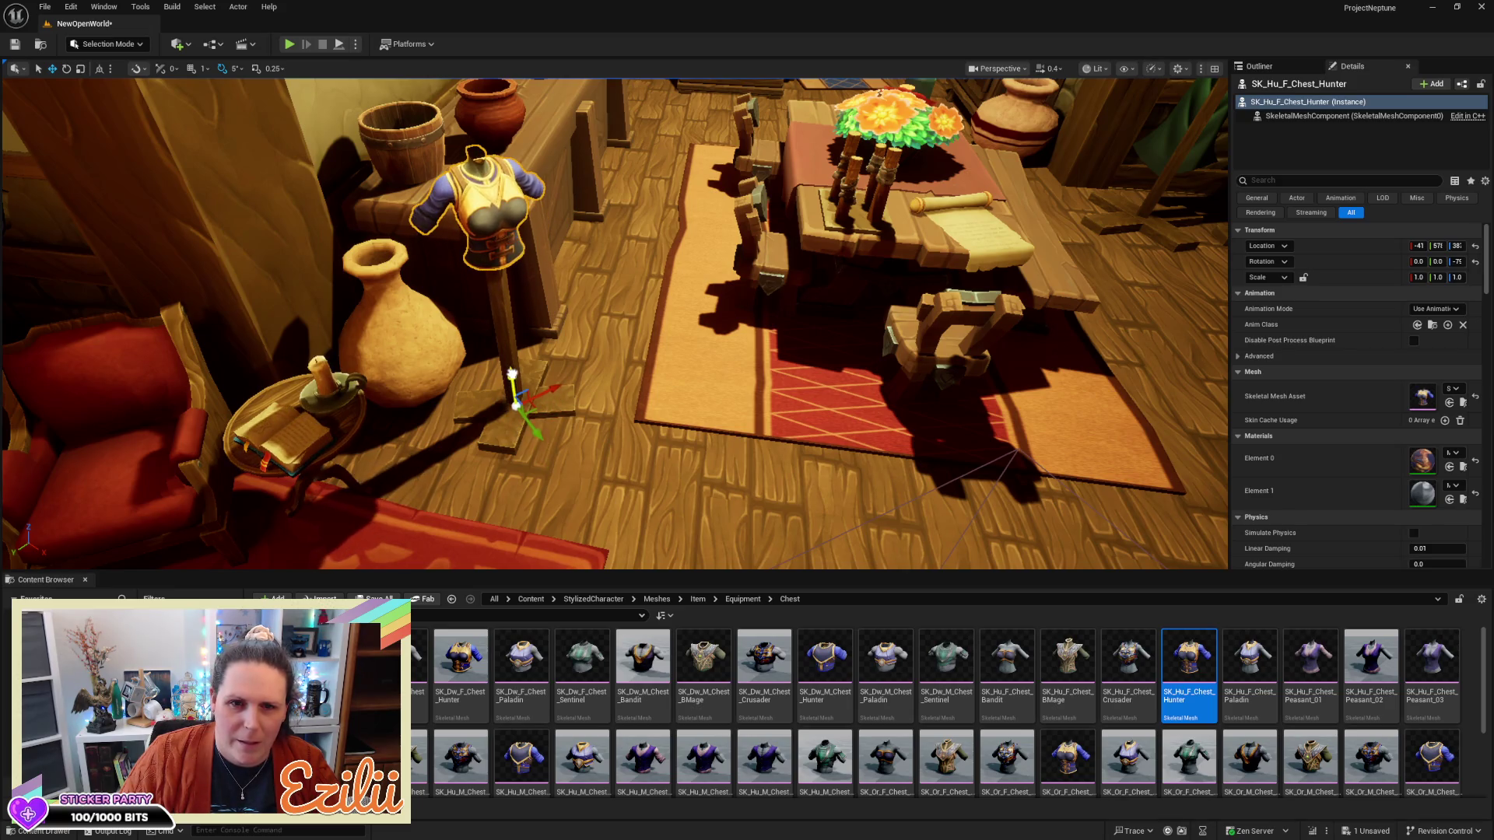
{"action": "mouse_move", "coordinate": [508, 391]}
{"action": "left_mouse_down"}
{"action": "mouse_move", "coordinate": [459, 379]}
{"action": "mouse_move", "coordinate": [463, 336]}
{"action": "mouse_move", "coordinate": [597, 429]}
{"action": "left_mouse_up"}
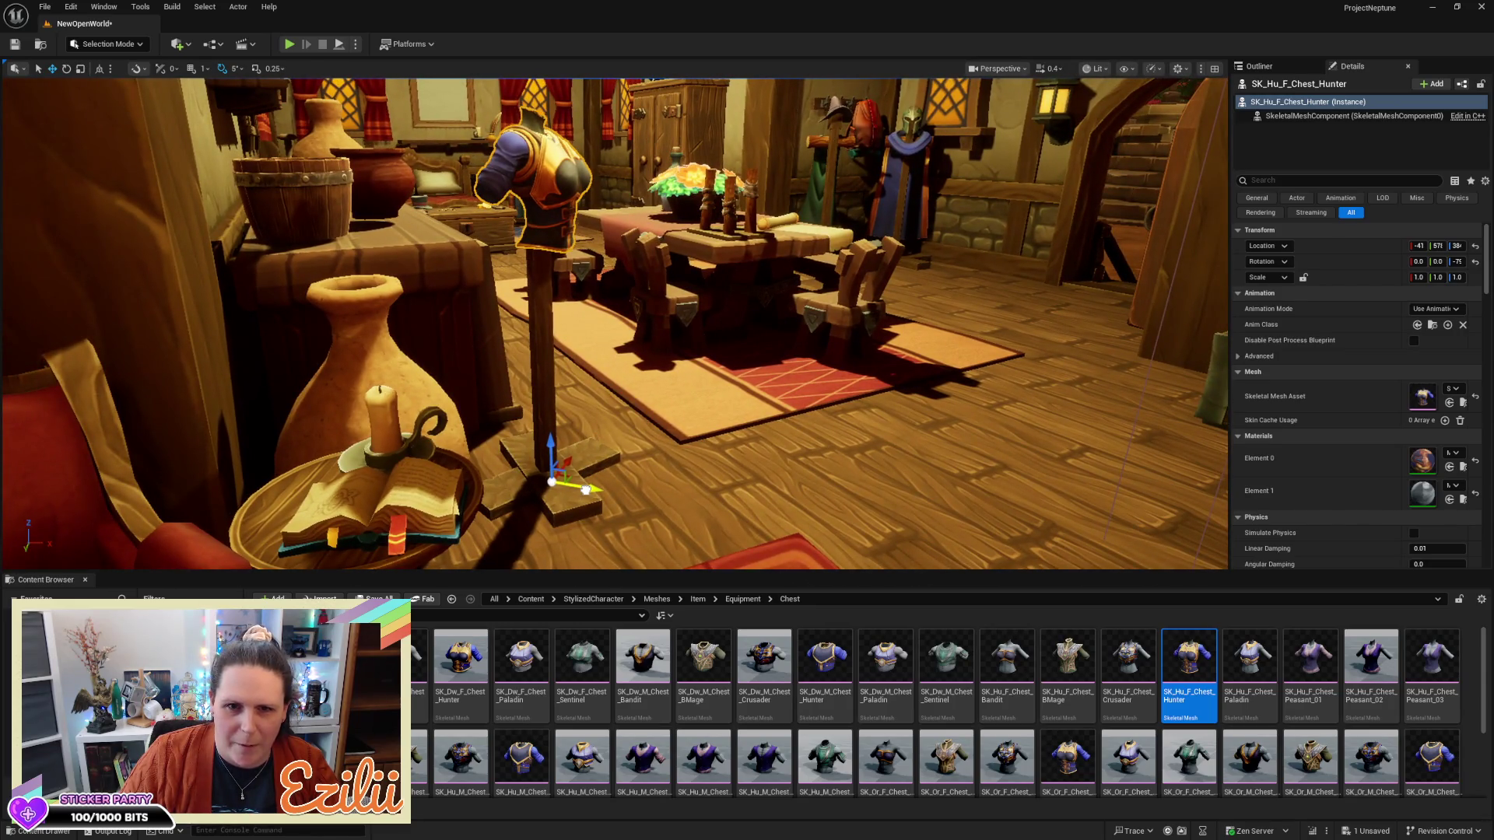
{"action": "mouse_move", "coordinate": [587, 488]}
{"action": "left_mouse_down"}
{"action": "mouse_move", "coordinate": [217, 488]}
{"action": "mouse_move", "coordinate": [311, 467]}
{"action": "mouse_move", "coordinate": [405, 514]}
{"action": "mouse_move", "coordinate": [574, 505]}
{"action": "mouse_move", "coordinate": [561, 459]}
{"action": "mouse_move", "coordinate": [503, 405]}
{"action": "mouse_move", "coordinate": [547, 405]}
{"action": "mouse_move", "coordinate": [519, 389]}
{"action": "left_mouse_up"}
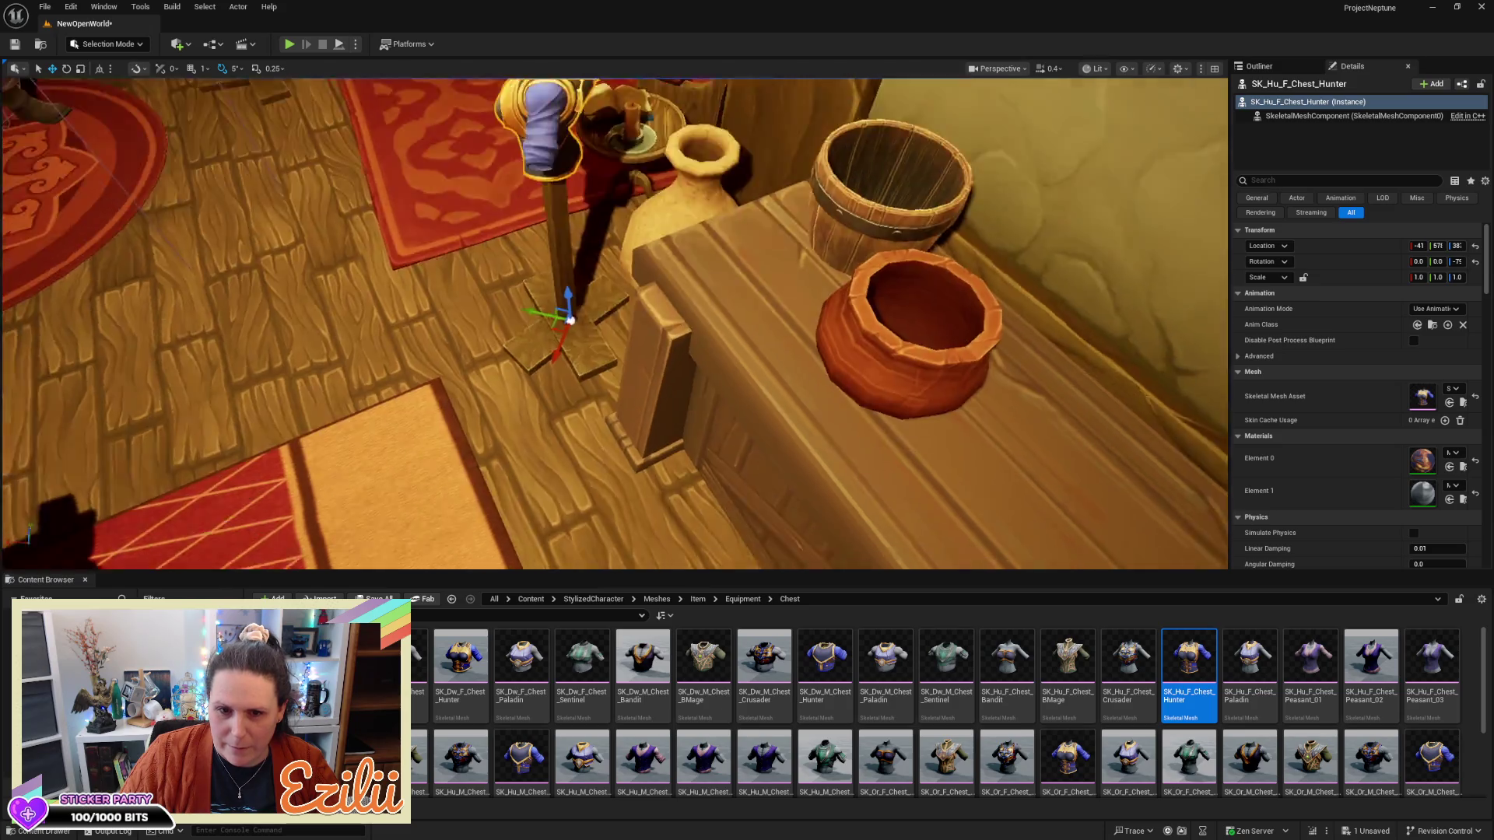
{"action": "left_click_drag", "start_coordinate": [614, 323], "coordinate": [615, 246]}
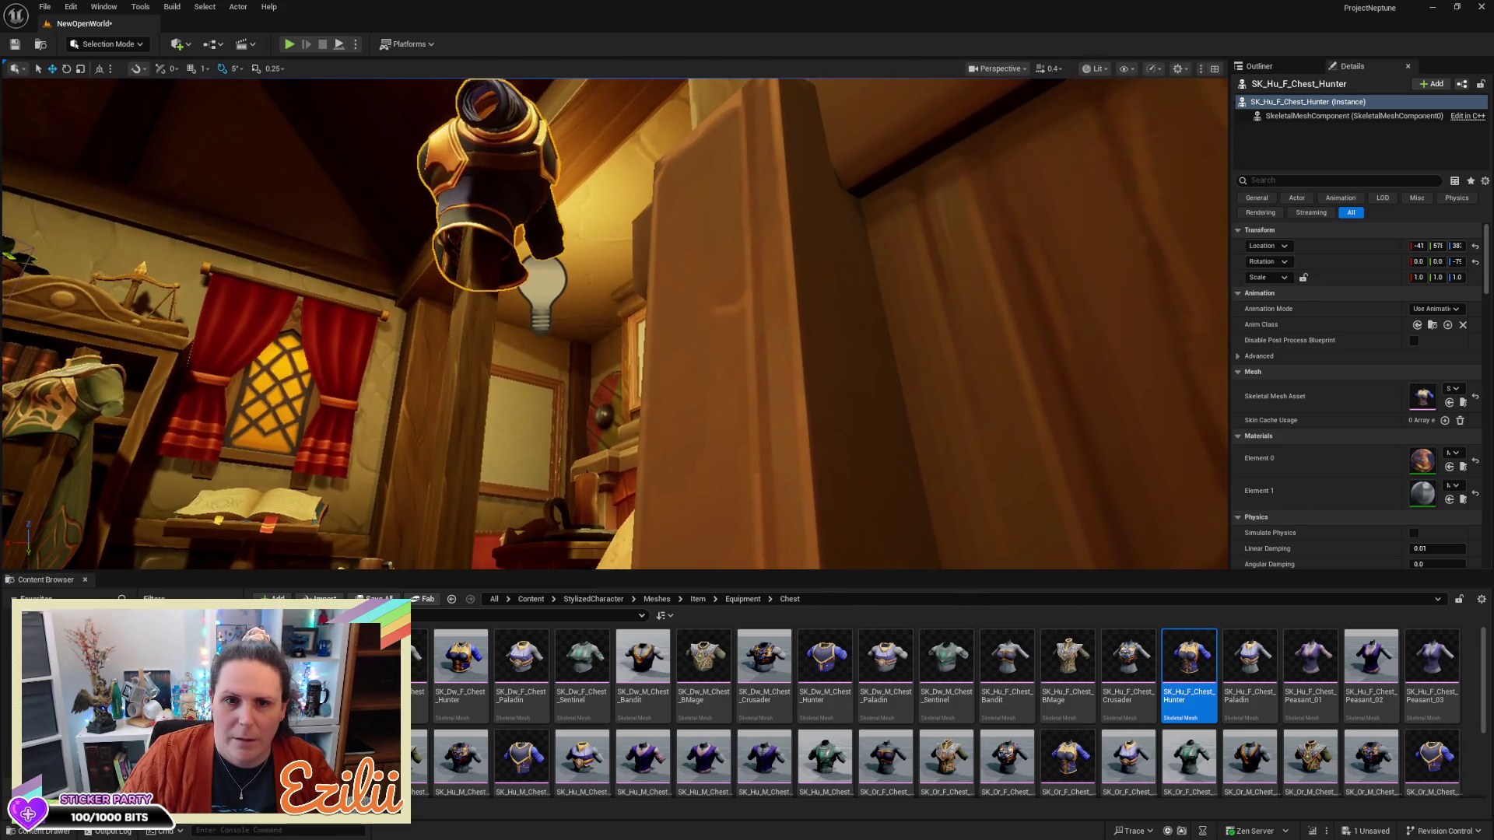
{"action": "mouse_move", "coordinate": [615, 323]}
{"action": "left_mouse_down"}
{"action": "mouse_move", "coordinate": [615, 284]}
{"action": "mouse_move", "coordinate": [614, 303]}
{"action": "mouse_move", "coordinate": [615, 284]}
{"action": "mouse_move", "coordinate": [599, 284]}
{"action": "mouse_move", "coordinate": [560, 339]}
{"action": "mouse_move", "coordinate": [498, 339]}
{"action": "mouse_move", "coordinate": [607, 338]}
{"action": "left_mouse_up"}
{"action": "key", "text": "Escape"}
{"action": "left_click_drag", "start_coordinate": [996, 167], "coordinate": [1012, 167]}
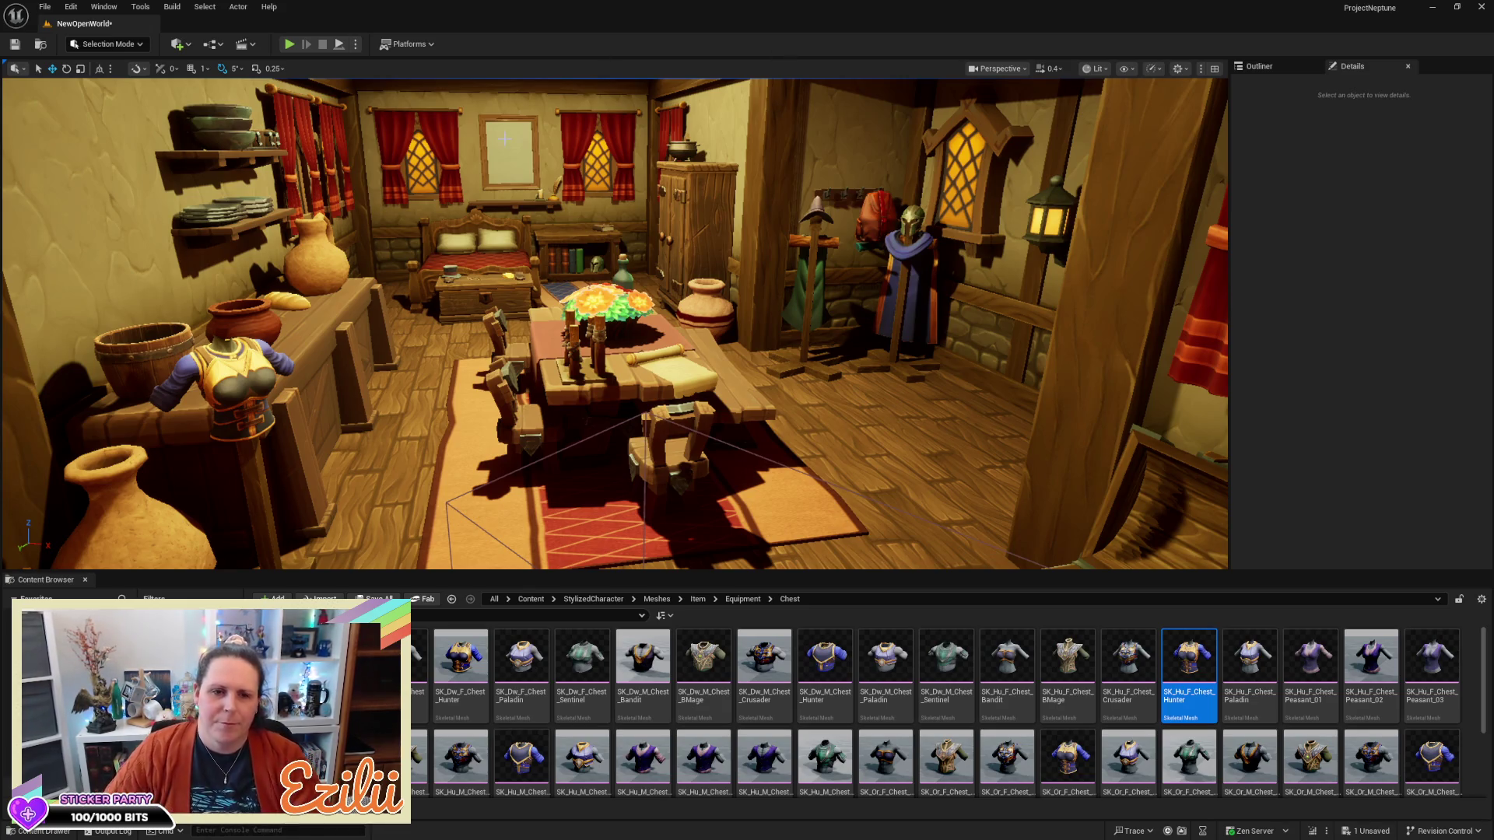
{"action": "key", "text": "a"}
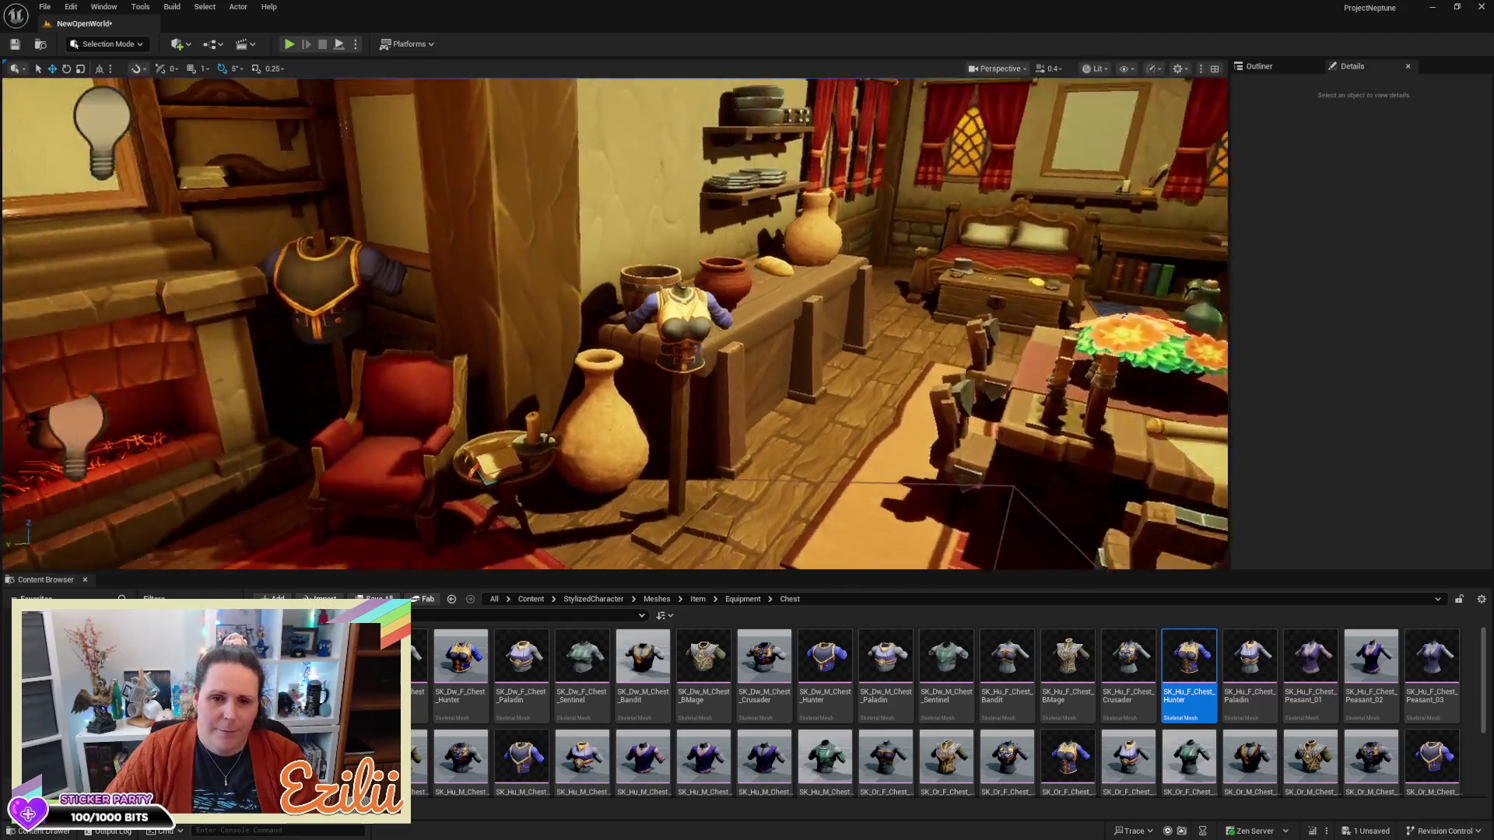
{"action": "key", "text": "w"}
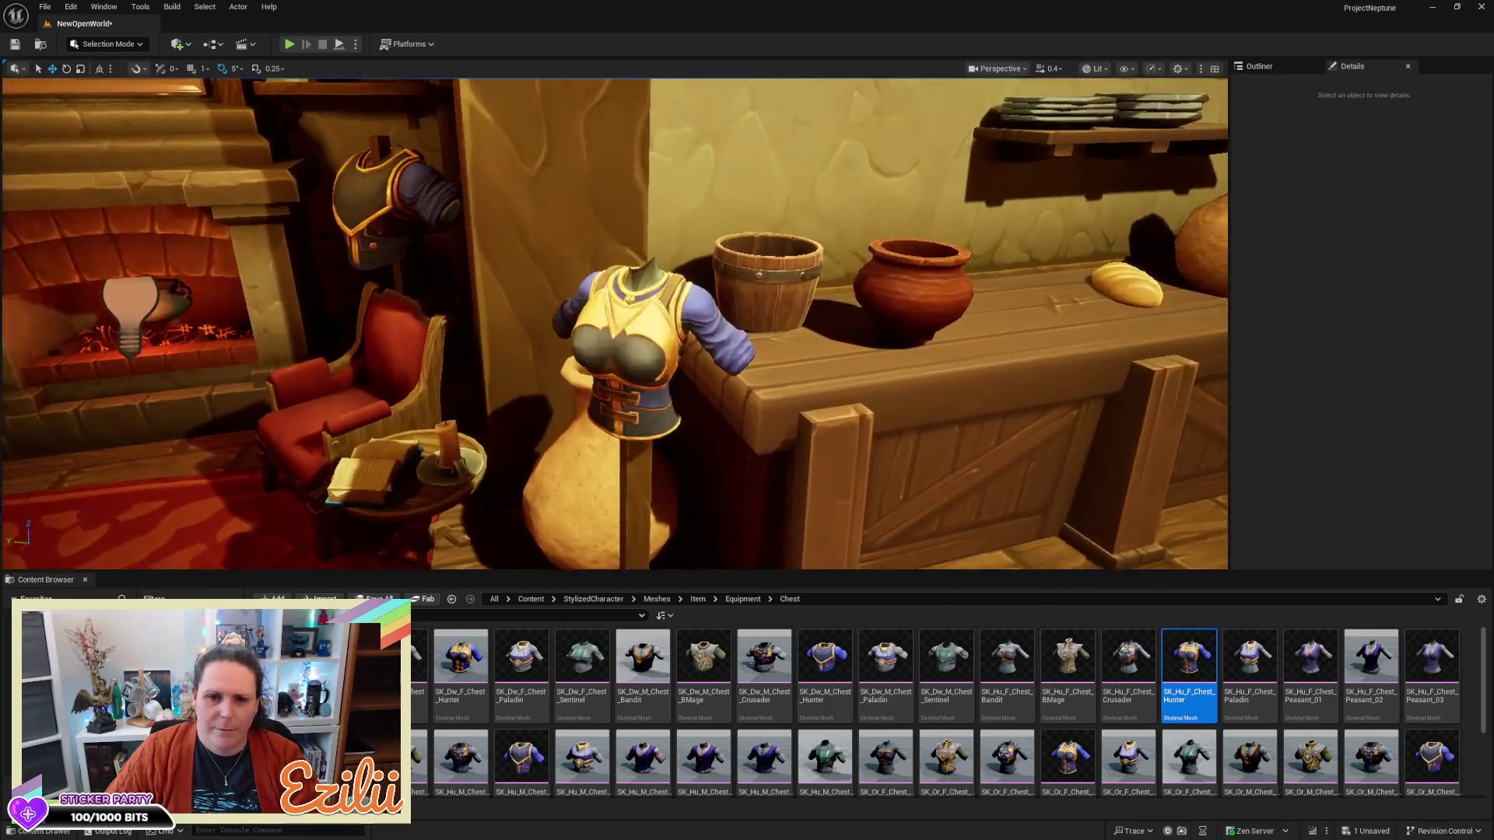
{"action": "key", "text": "s"}
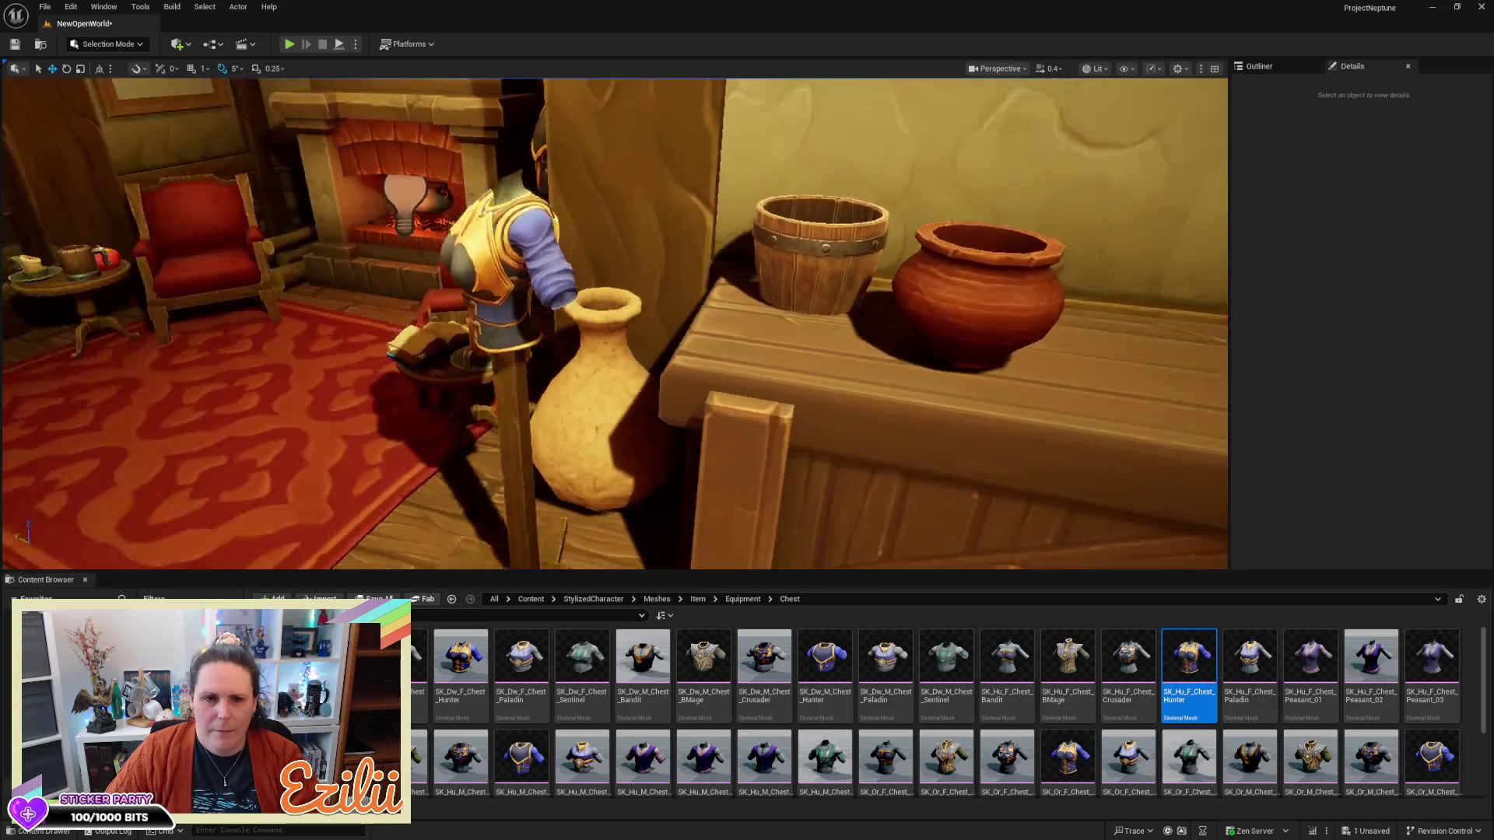
{"action": "key", "text": "d"}
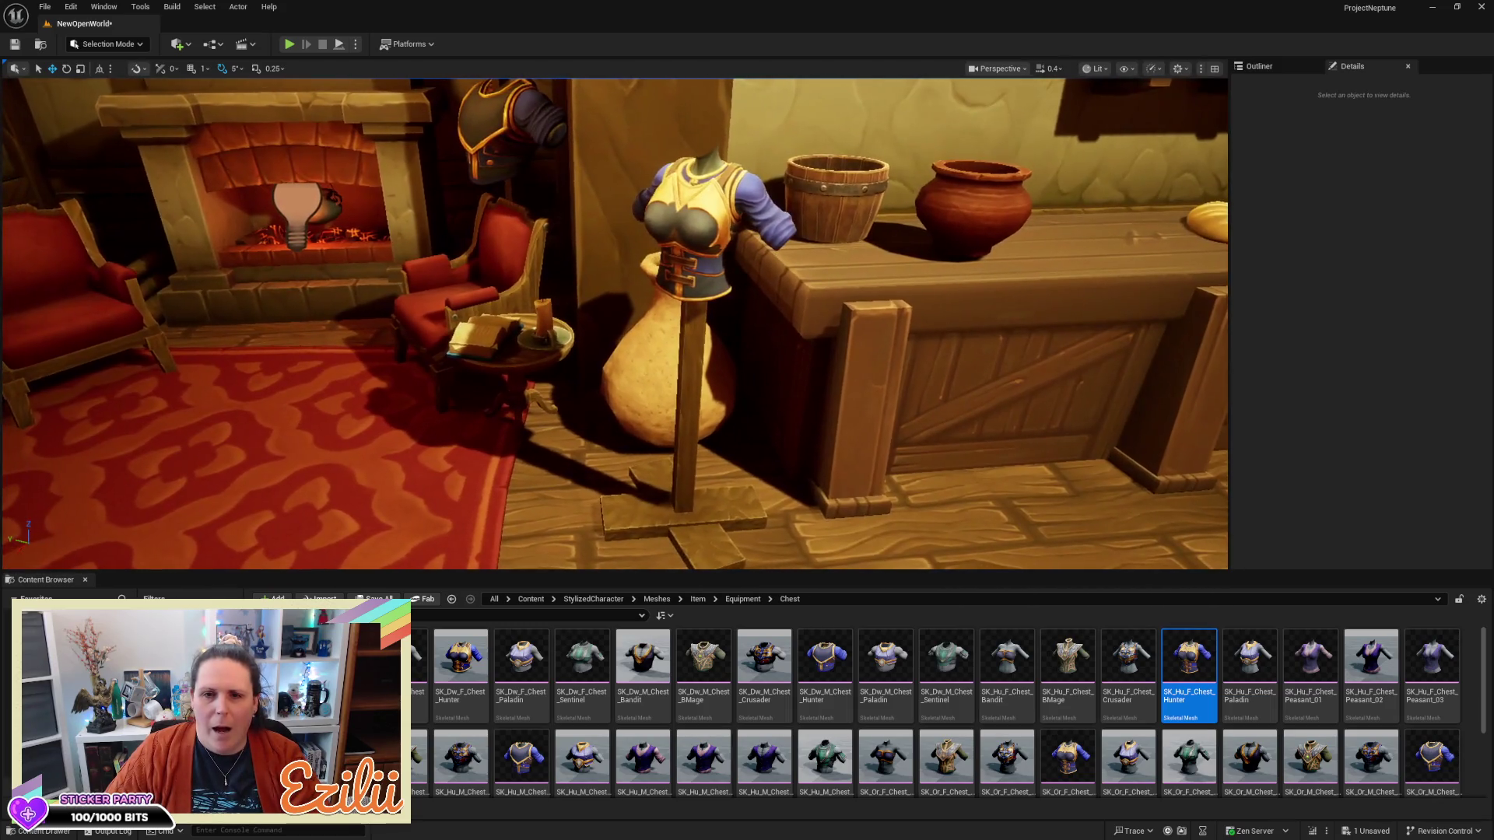